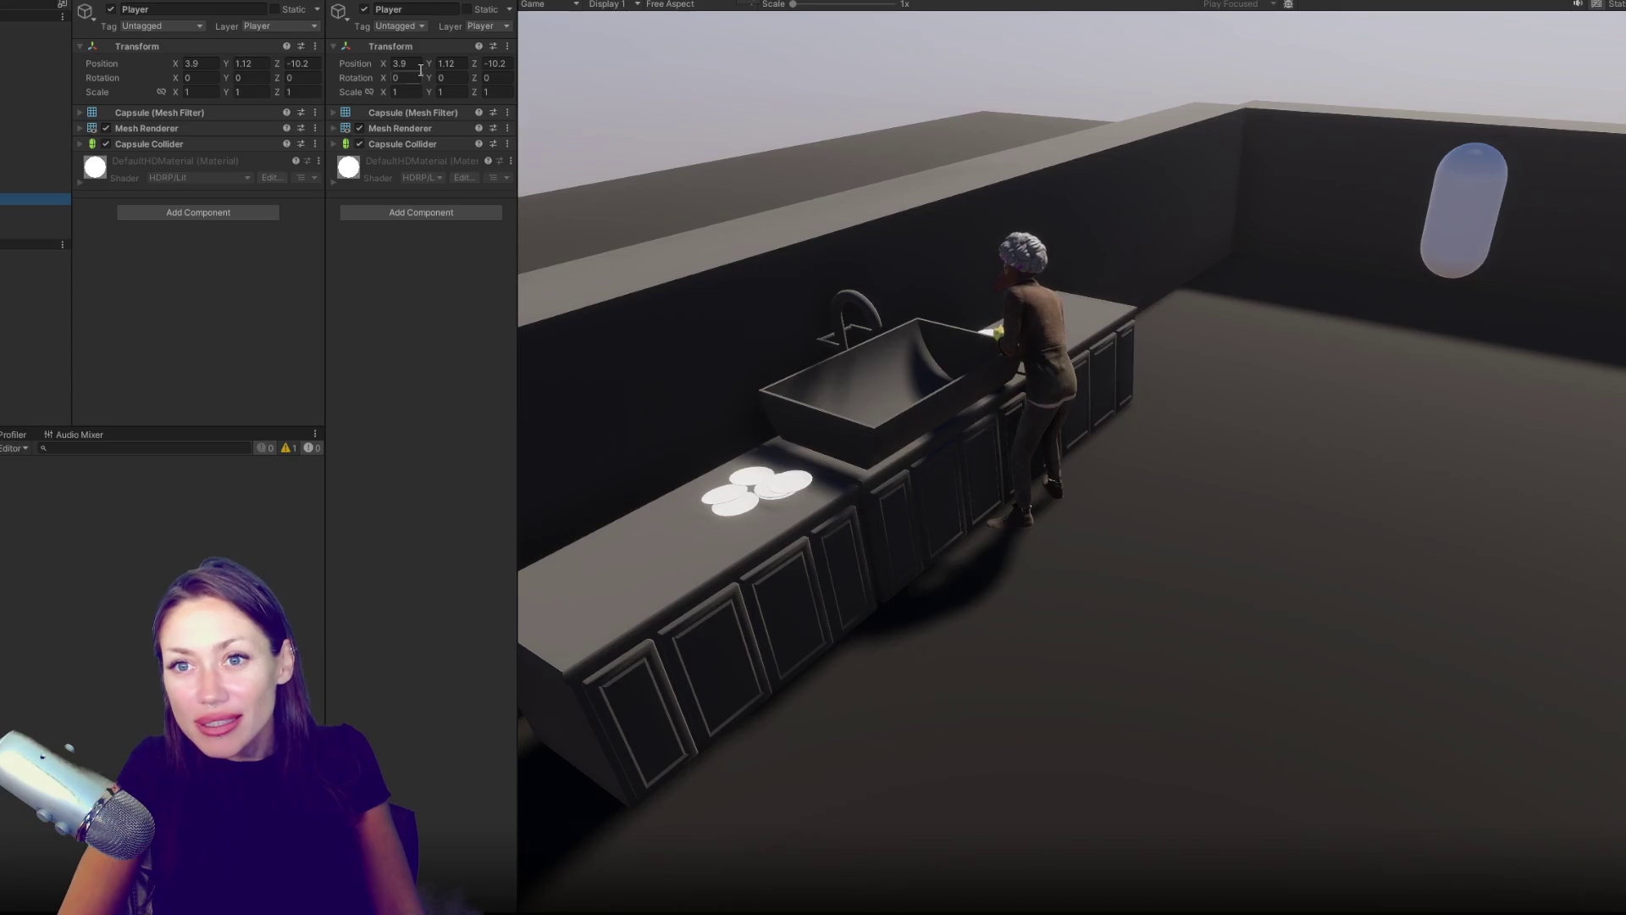
- Drag the Player capsule up beside the NPC, then open the Talking.cs null-reference error in VS Code
drag(476, 63, 712, 74)
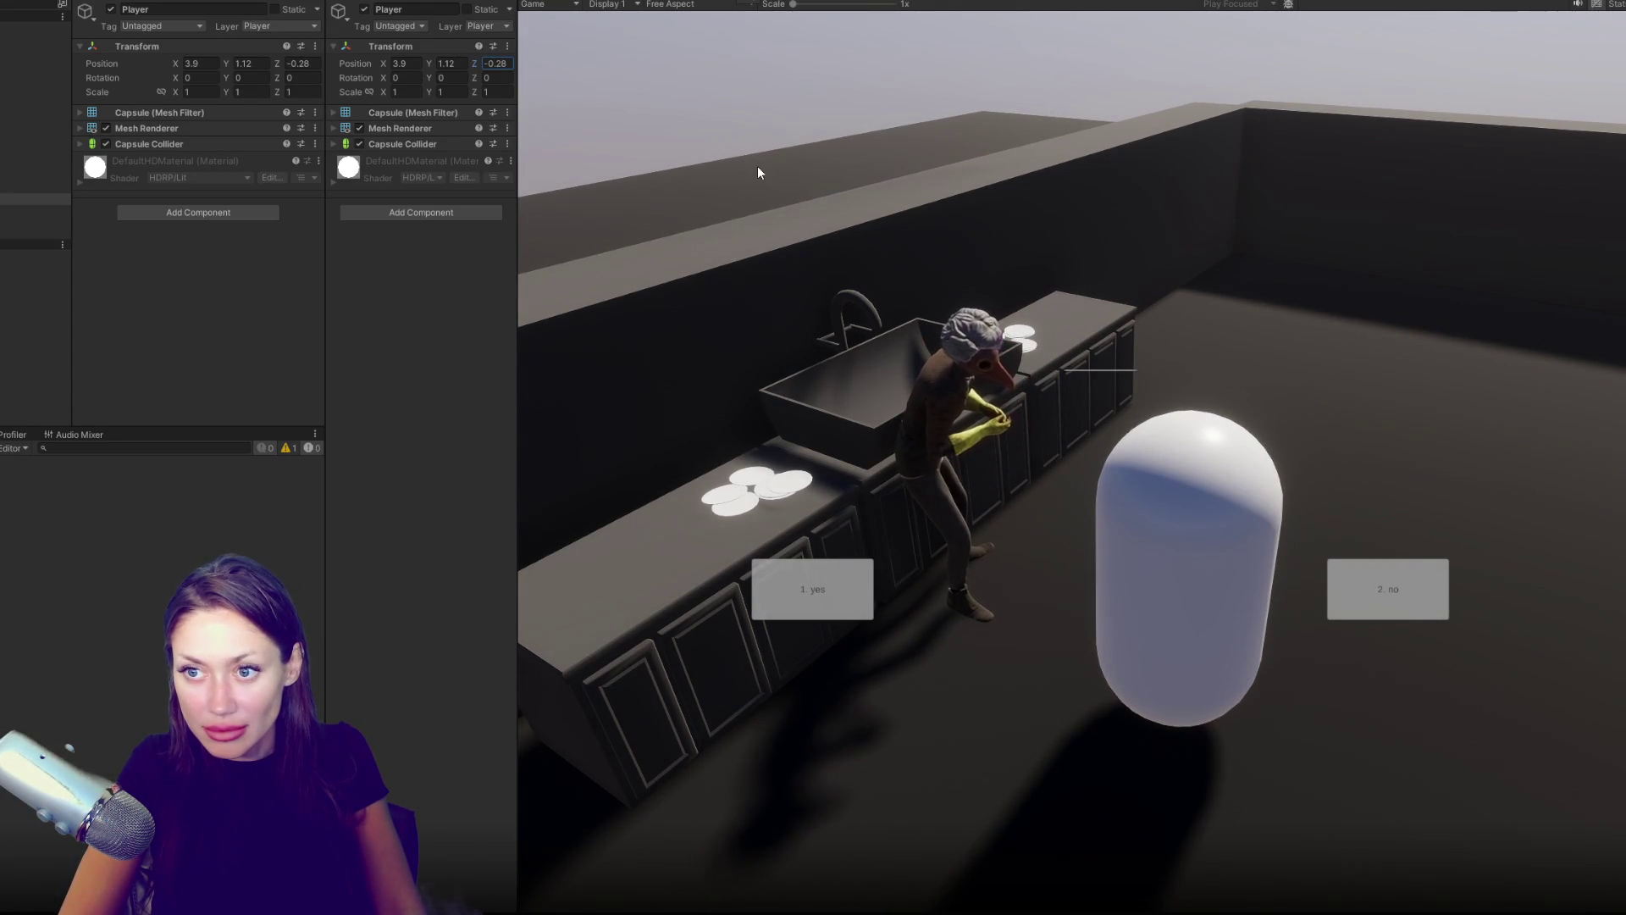
key(1)
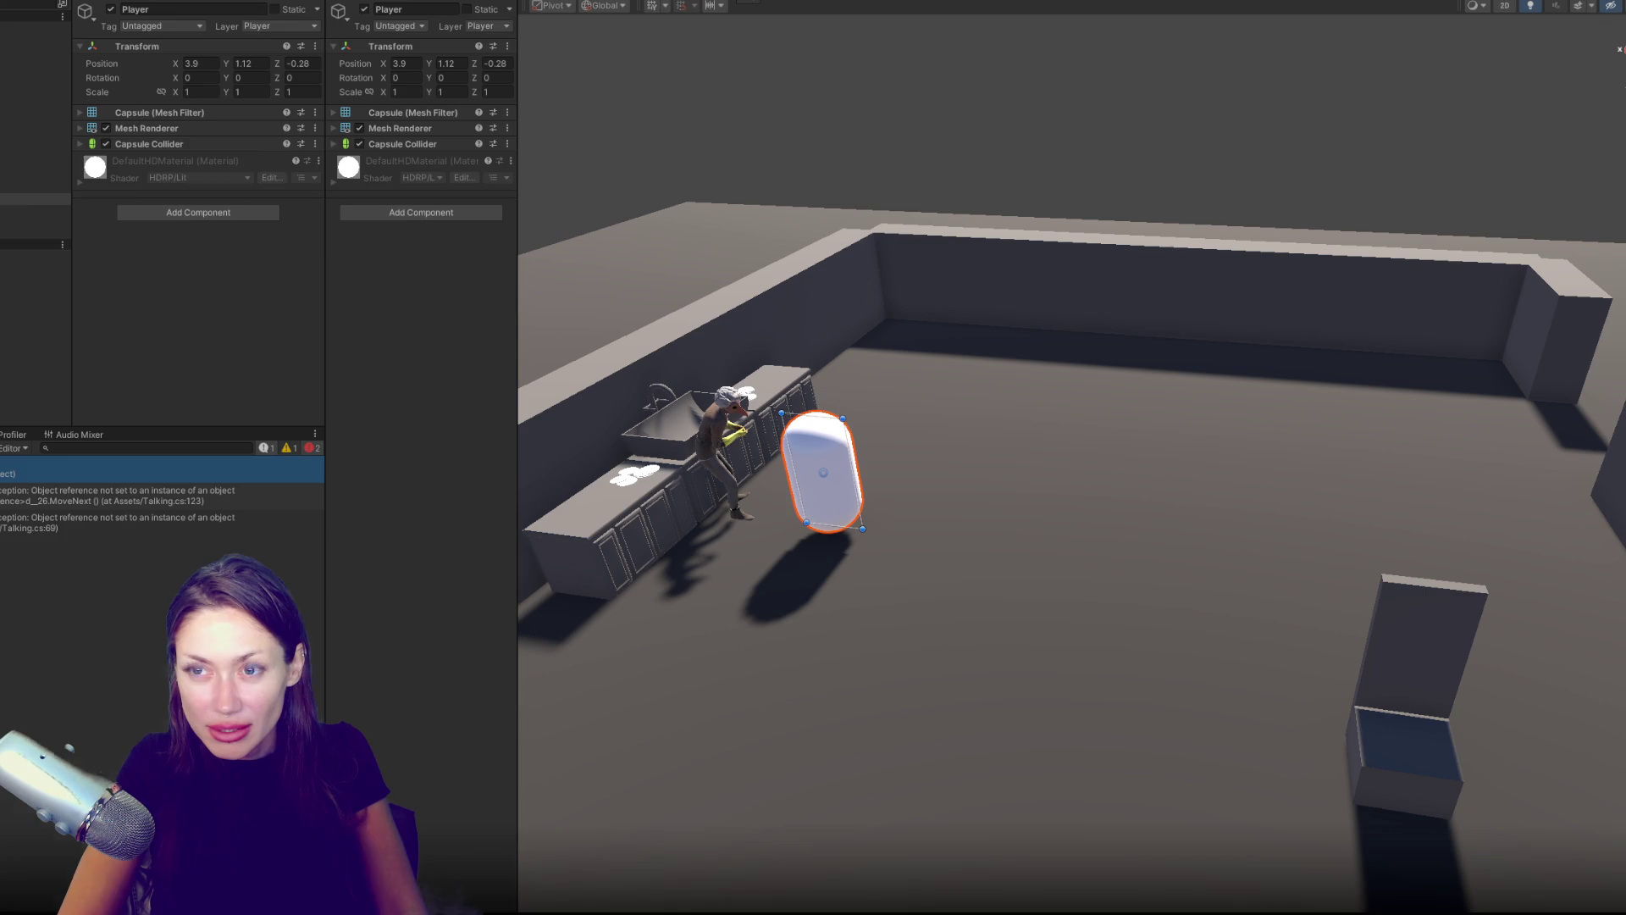
key(alt+Tab)
click(635, 451)
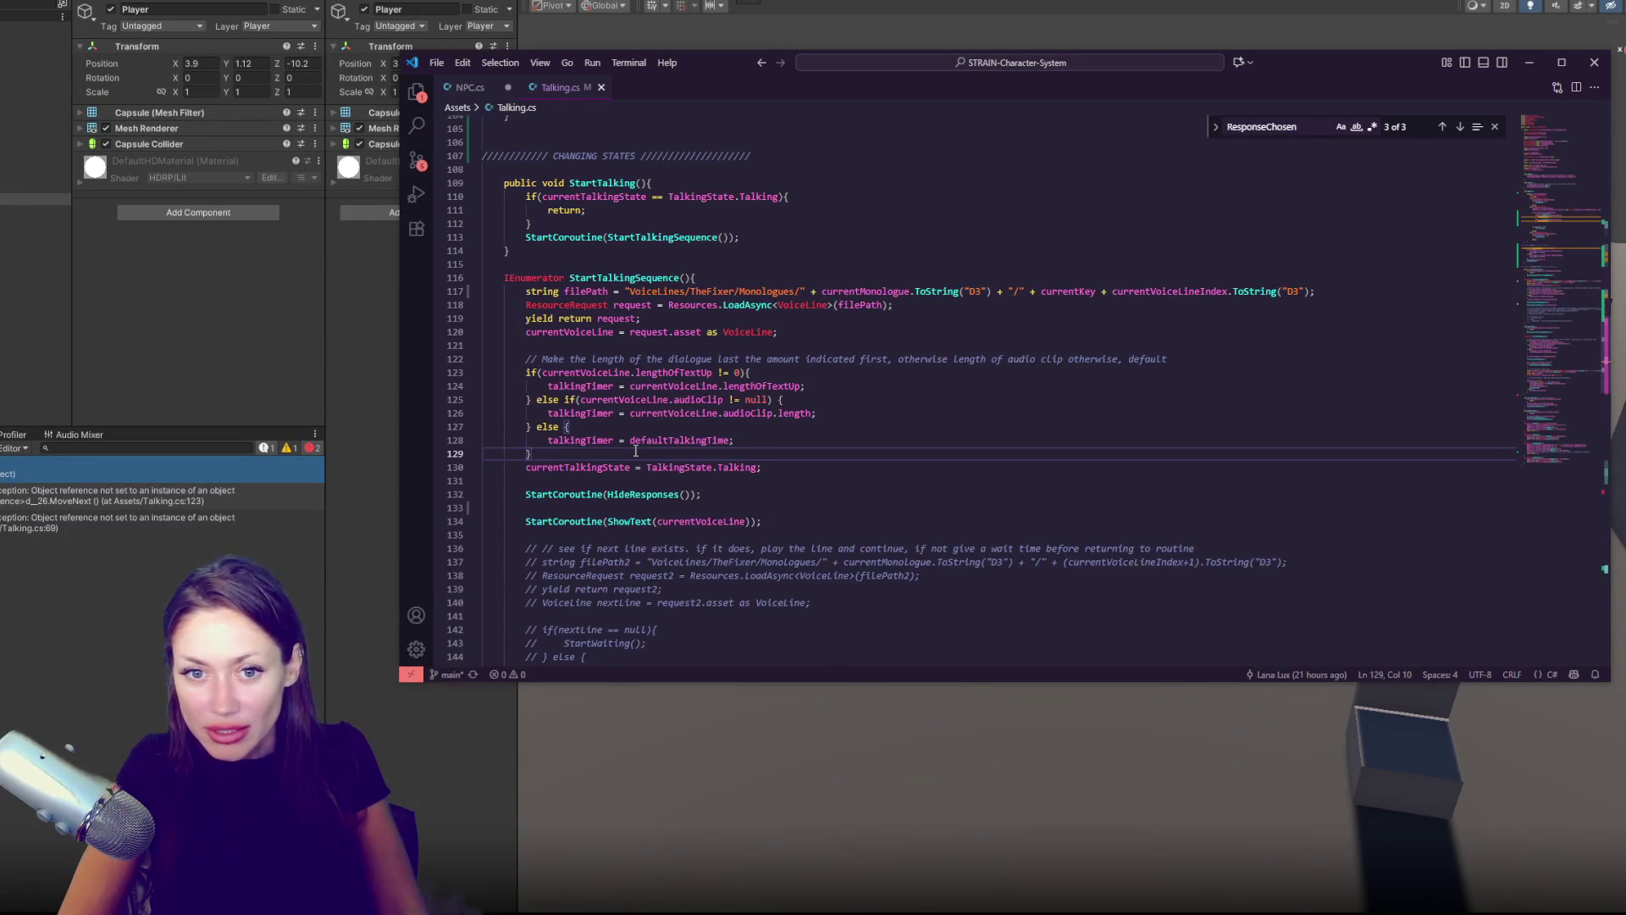
- Jump to the error line and search Talking.cs for currentKey, stepping to its use on line 117
double_click(139, 498)
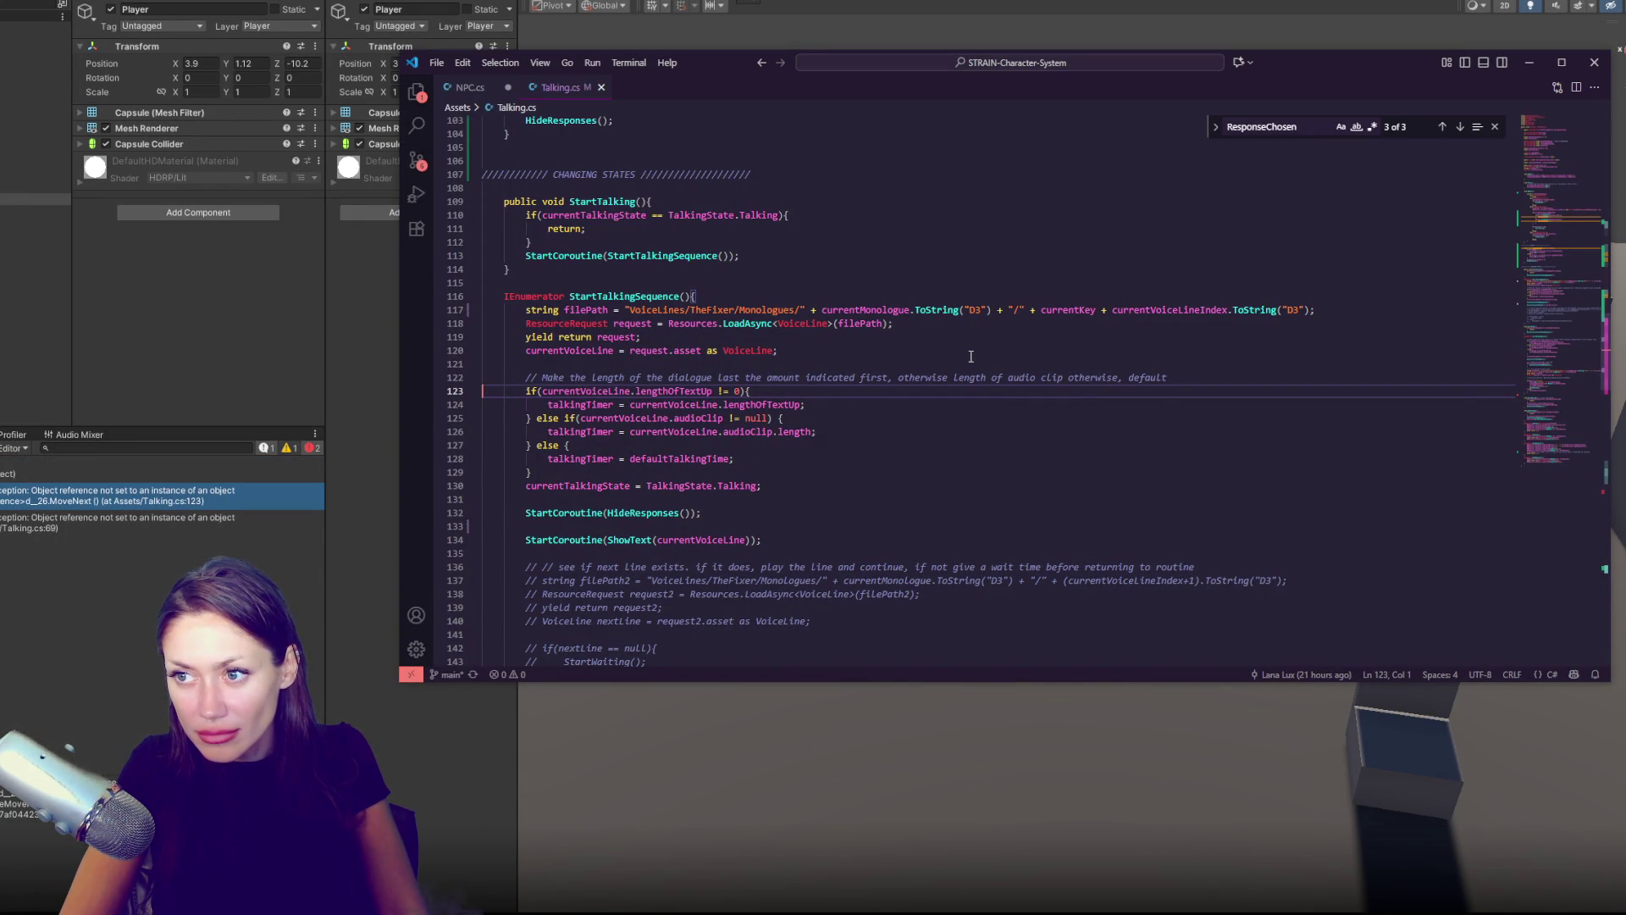
double_click(1063, 311)
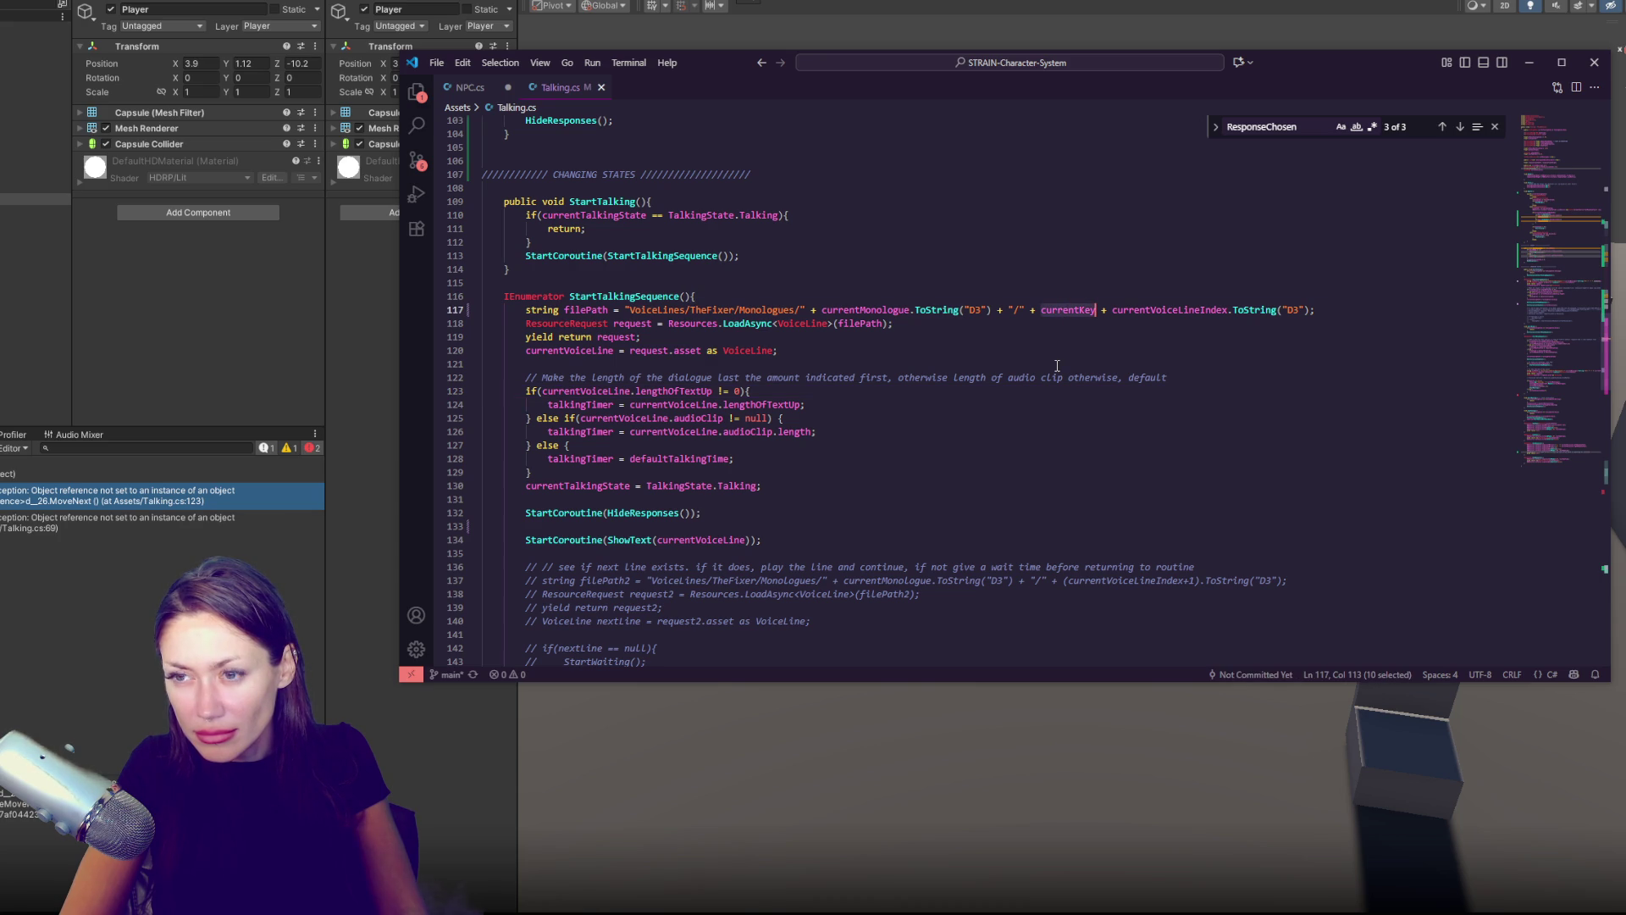
key(ctrl+f)
click(1443, 127)
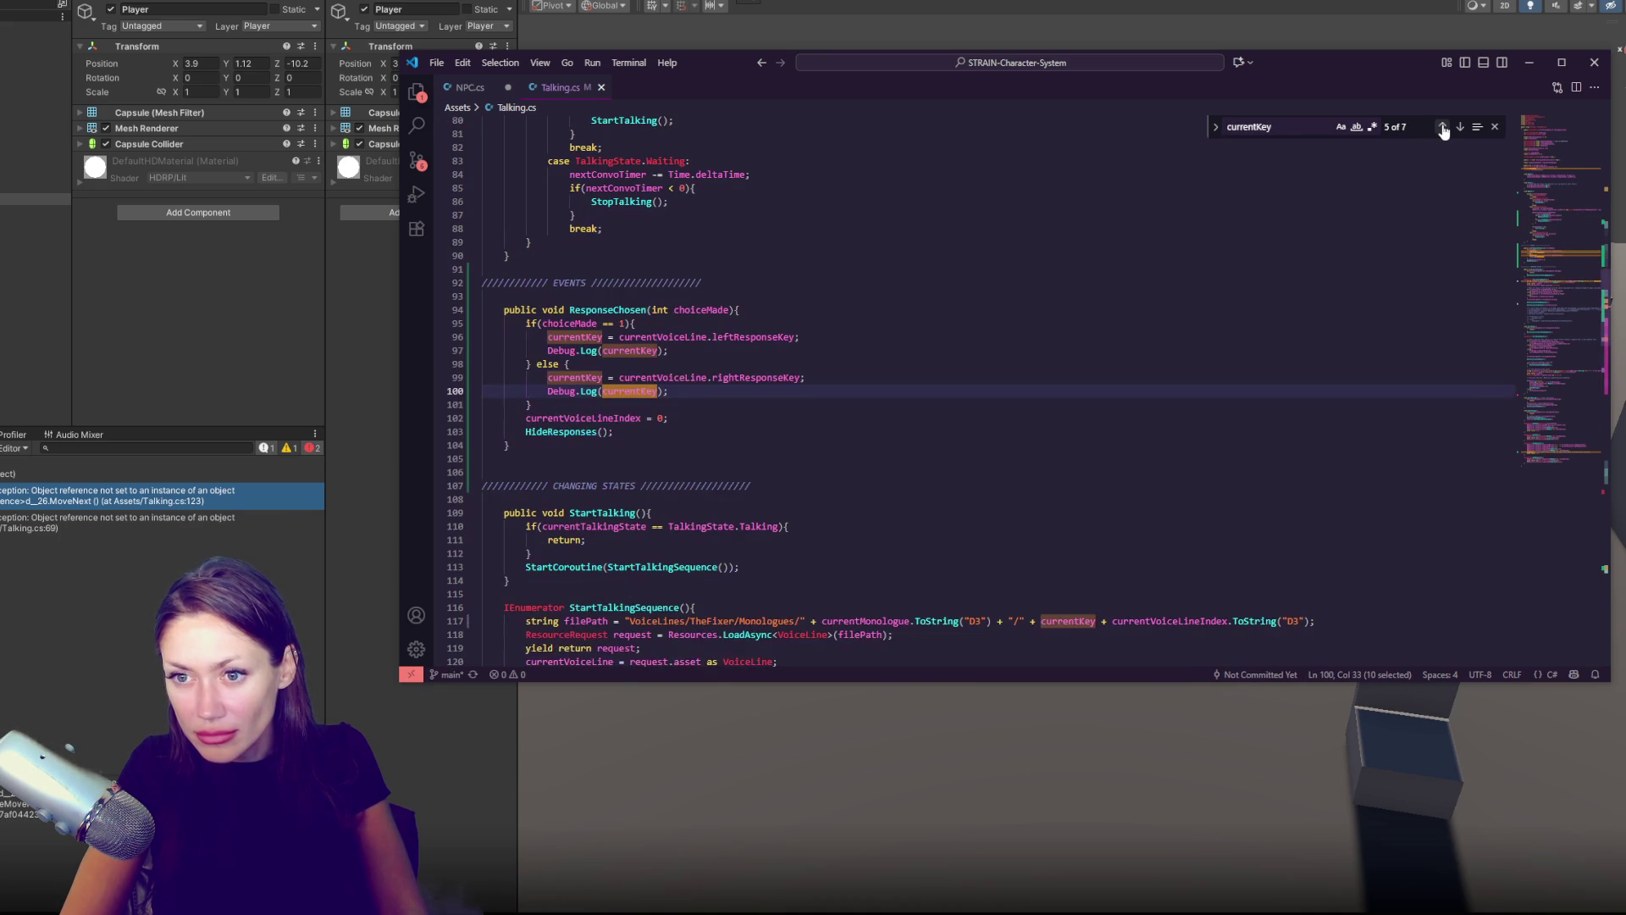
click(1443, 127)
click(1443, 127)
click(1443, 127)
click(1444, 128)
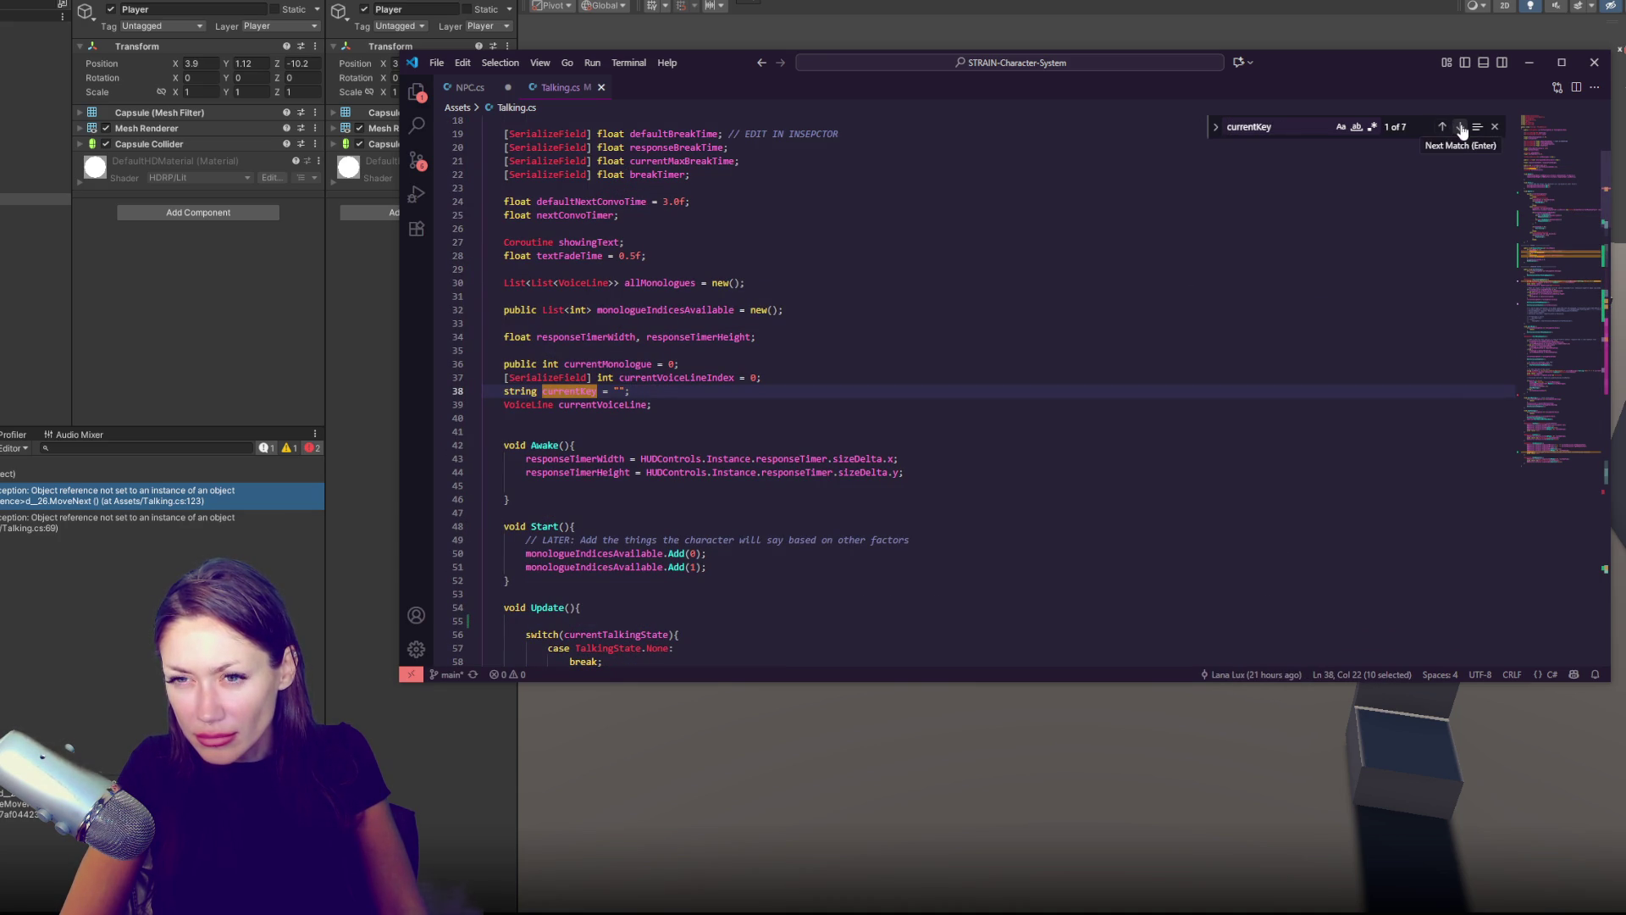
click(1461, 127)
click(1462, 127)
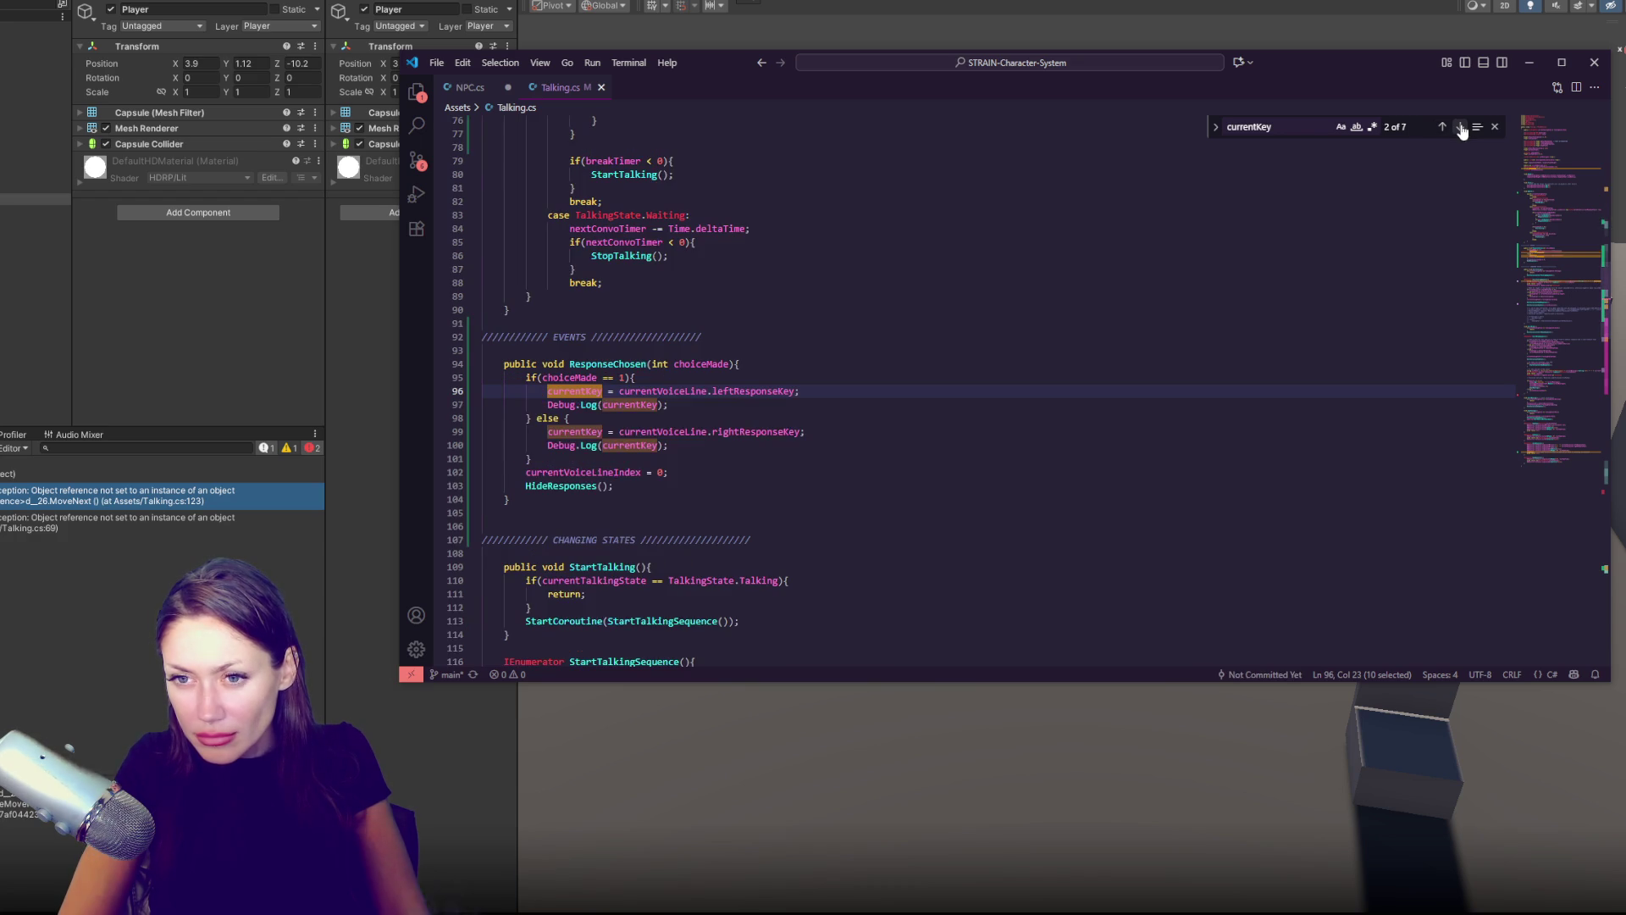
click(1461, 127)
click(1461, 127)
click(1462, 127)
click(1461, 127)
click(1461, 127)
click(1462, 127)
click(1461, 127)
click(1462, 128)
click(1462, 128)
click(1461, 129)
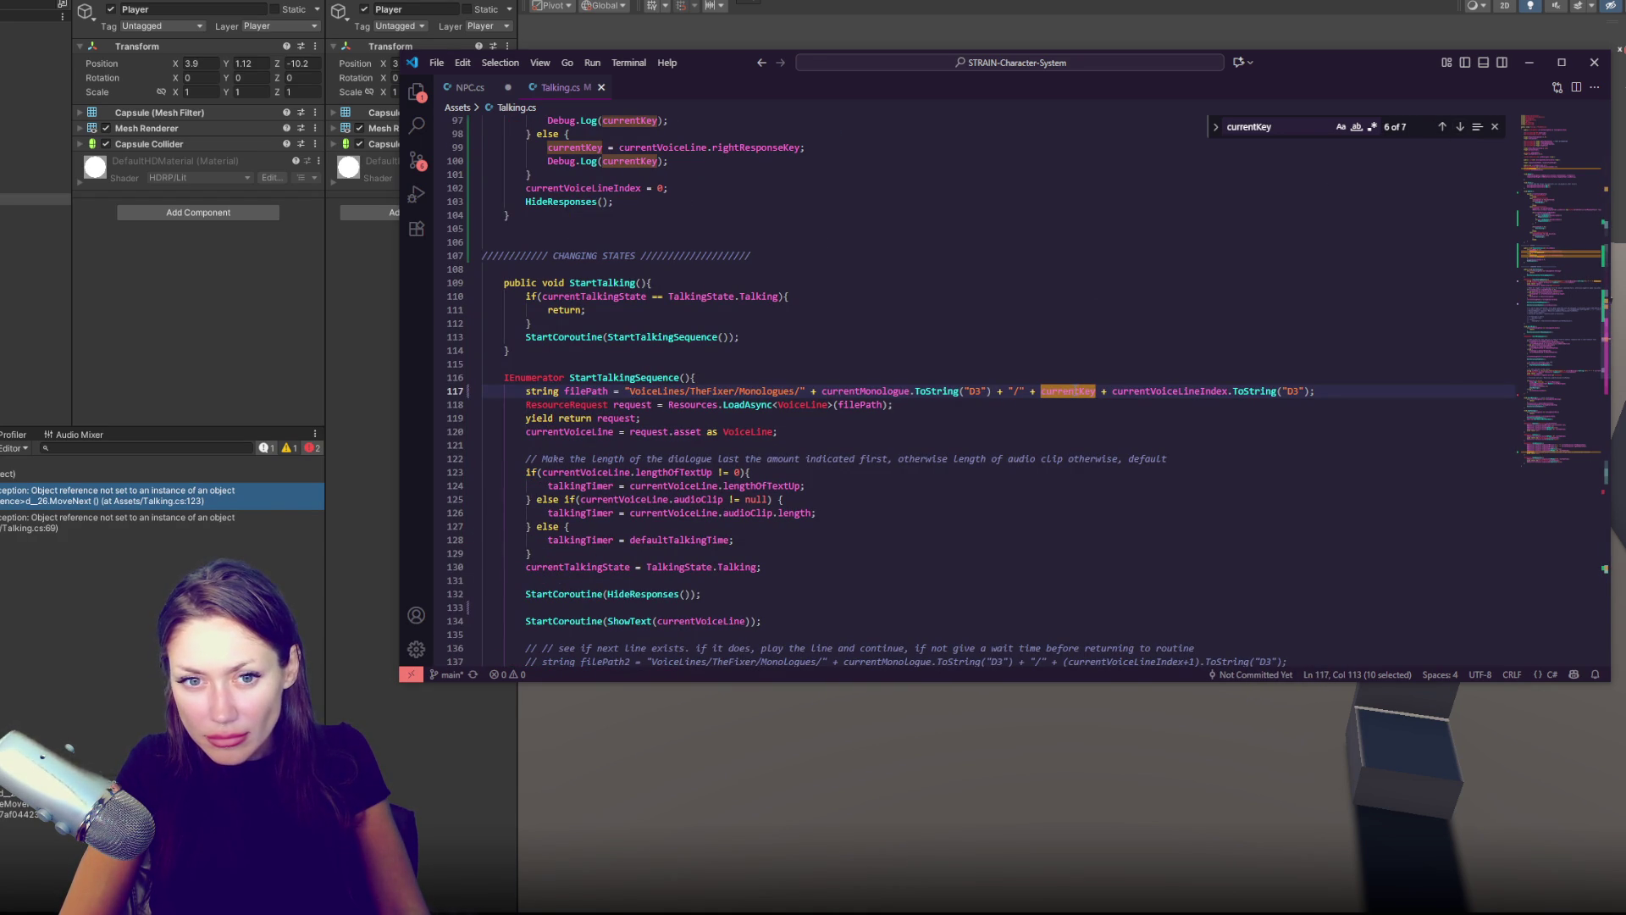
- Add Debug.Log(filePath); below line 117 in StartTalkingSequence, then return to Unity
click(1326, 387)
key(Return)
text(Debug.Log(filePath);)
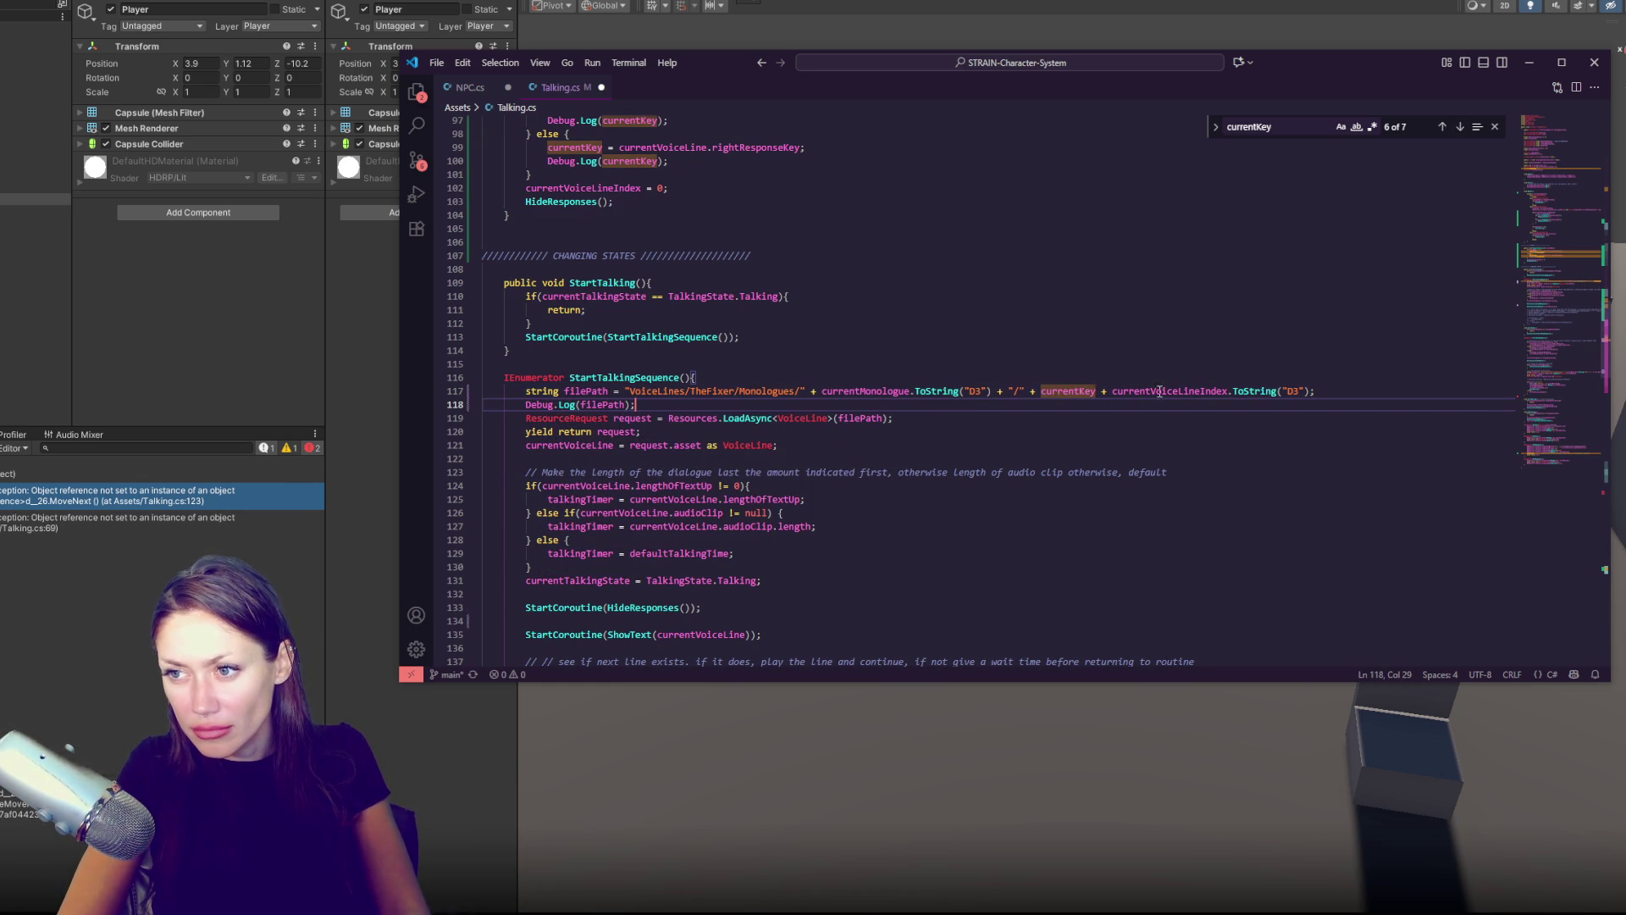
click(1197, 391)
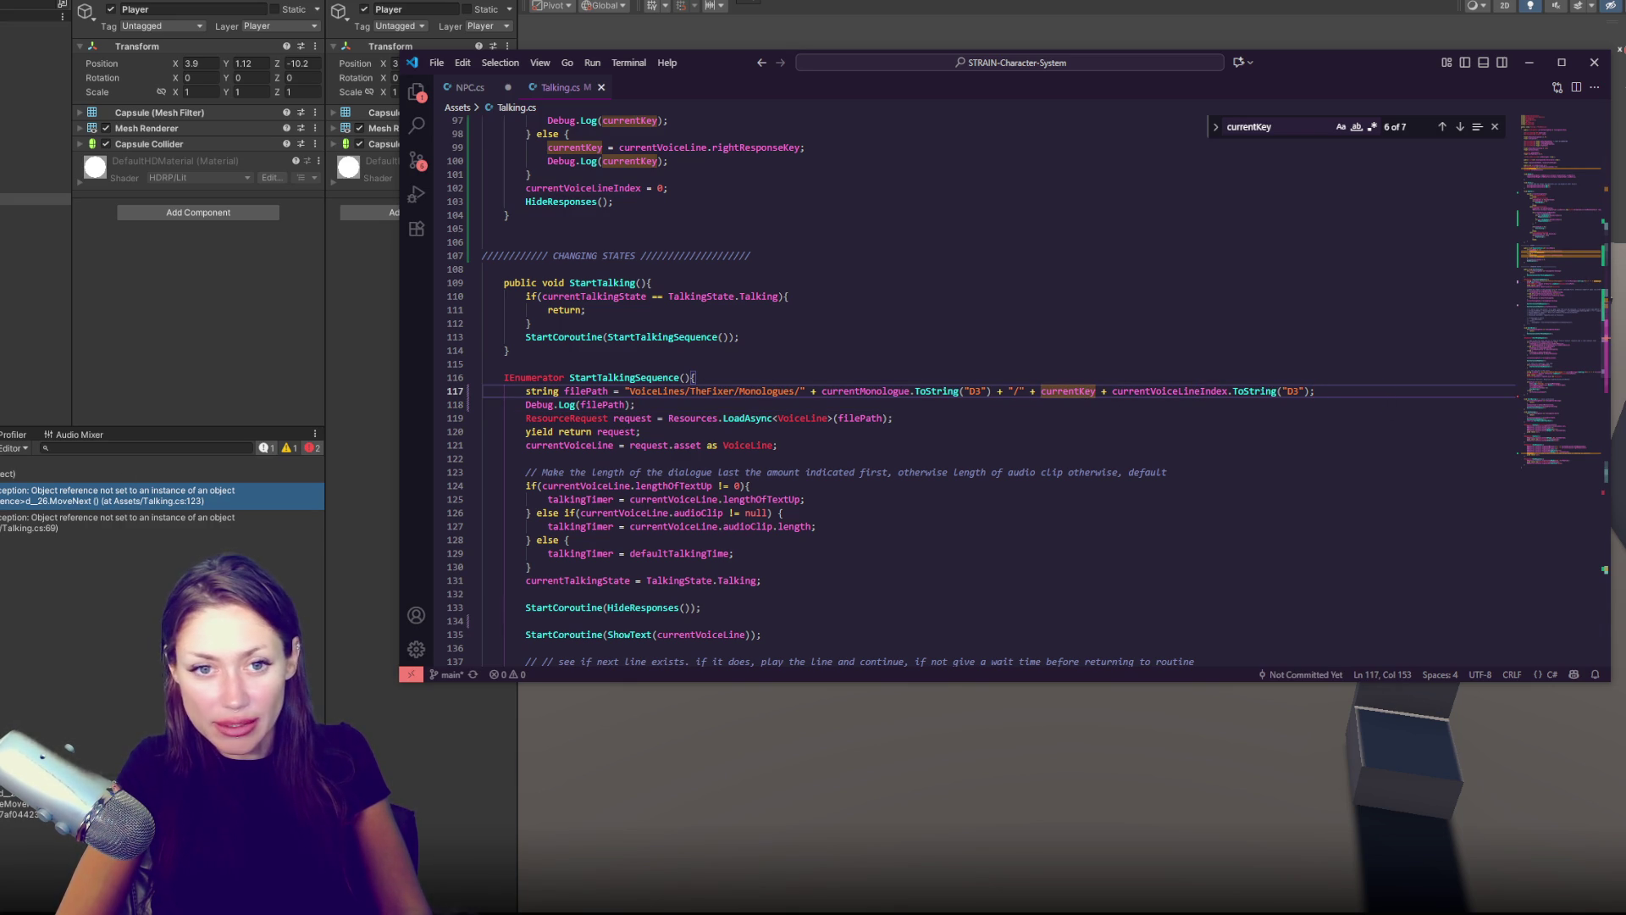
click(36, 432)
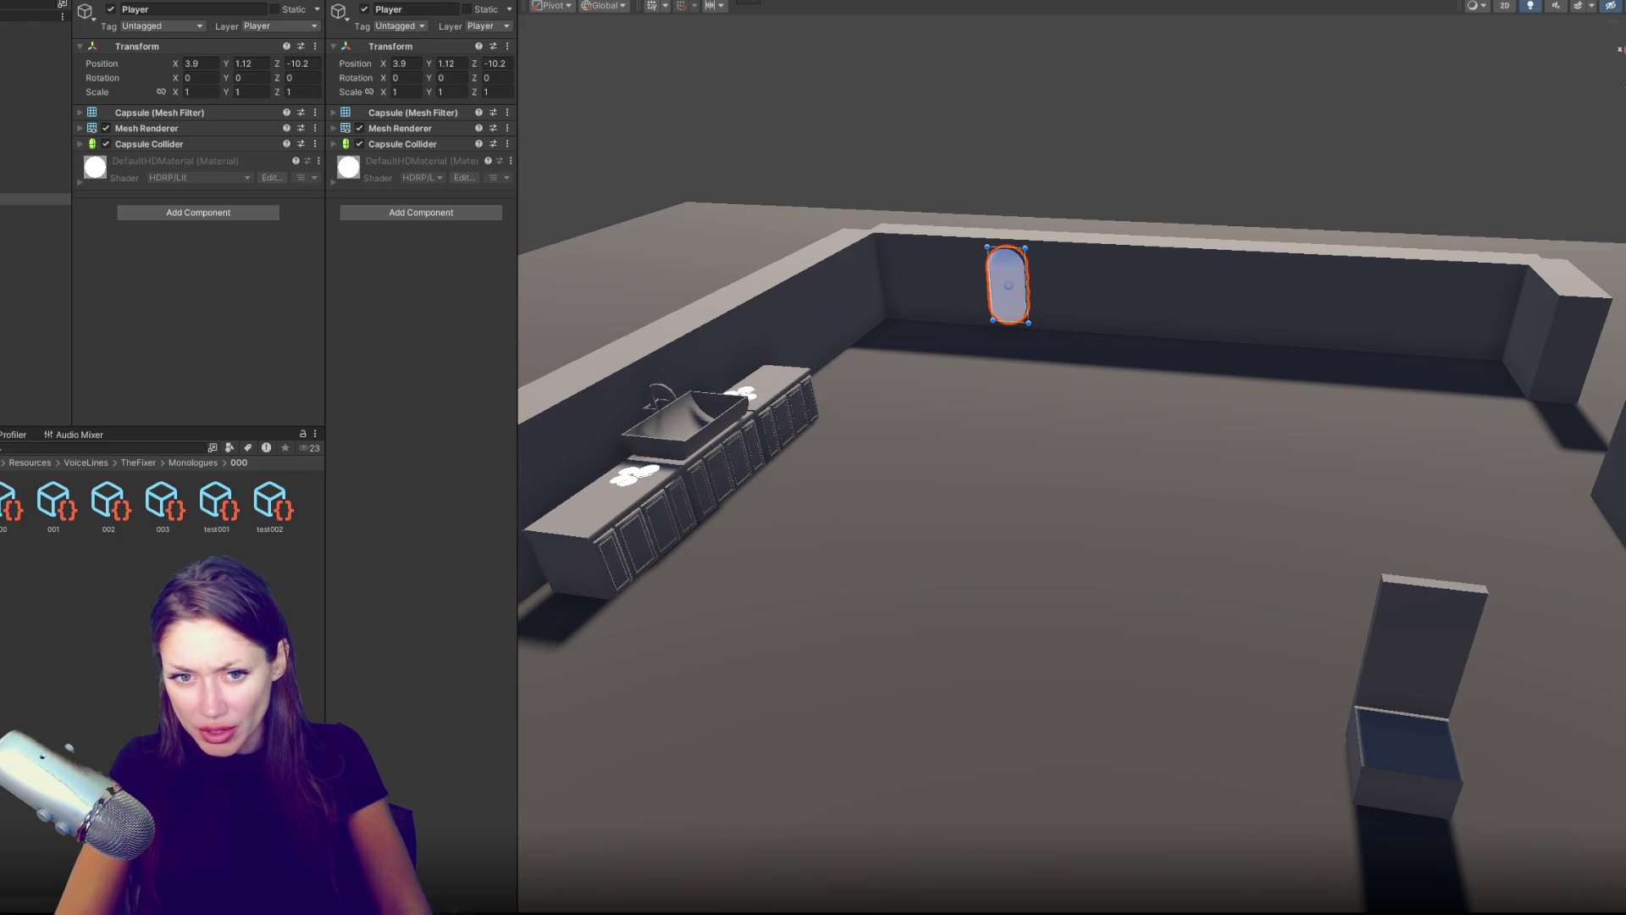
- Compare the test001, test002 and 000 voice line assets in the Inspector, then clear the selection
click(222, 501)
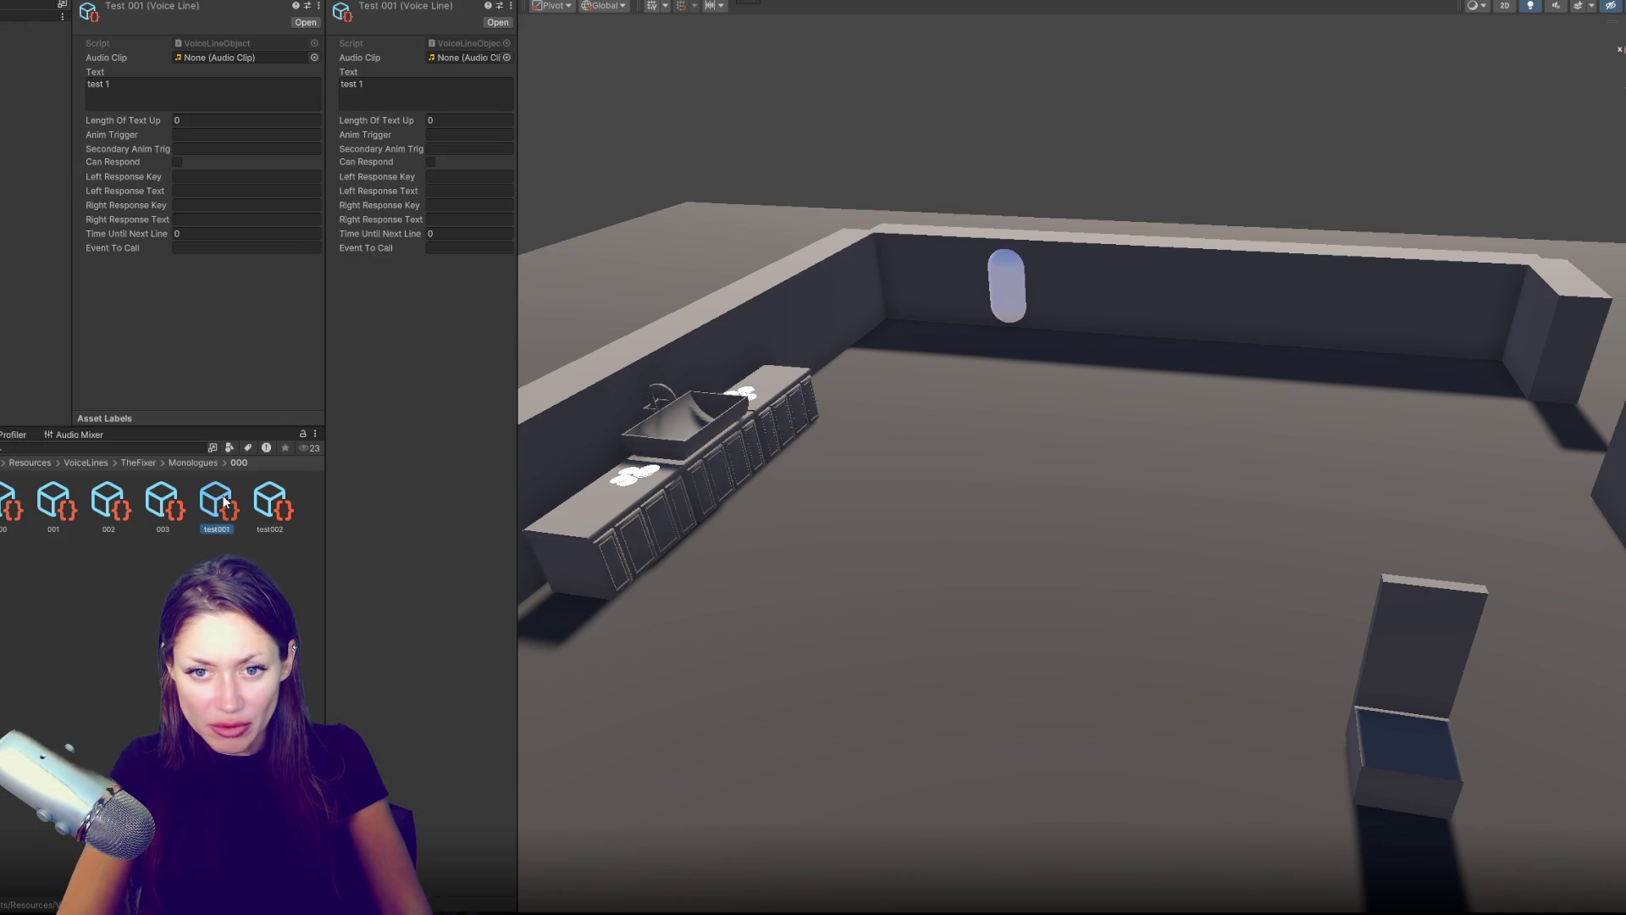
click(283, 503)
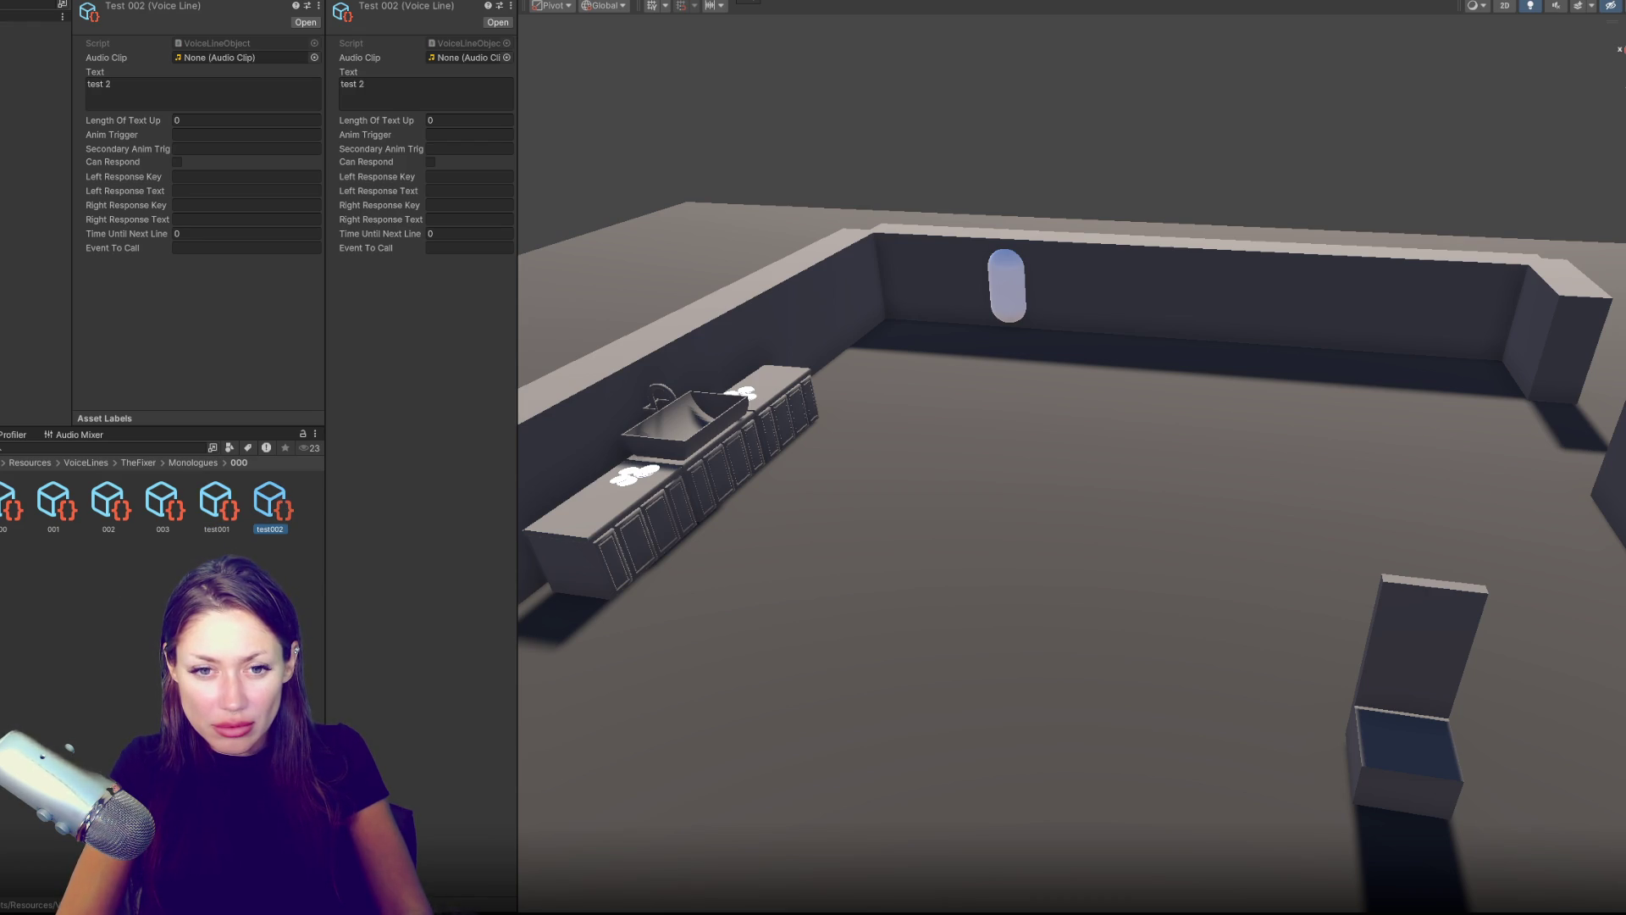
click(4, 505)
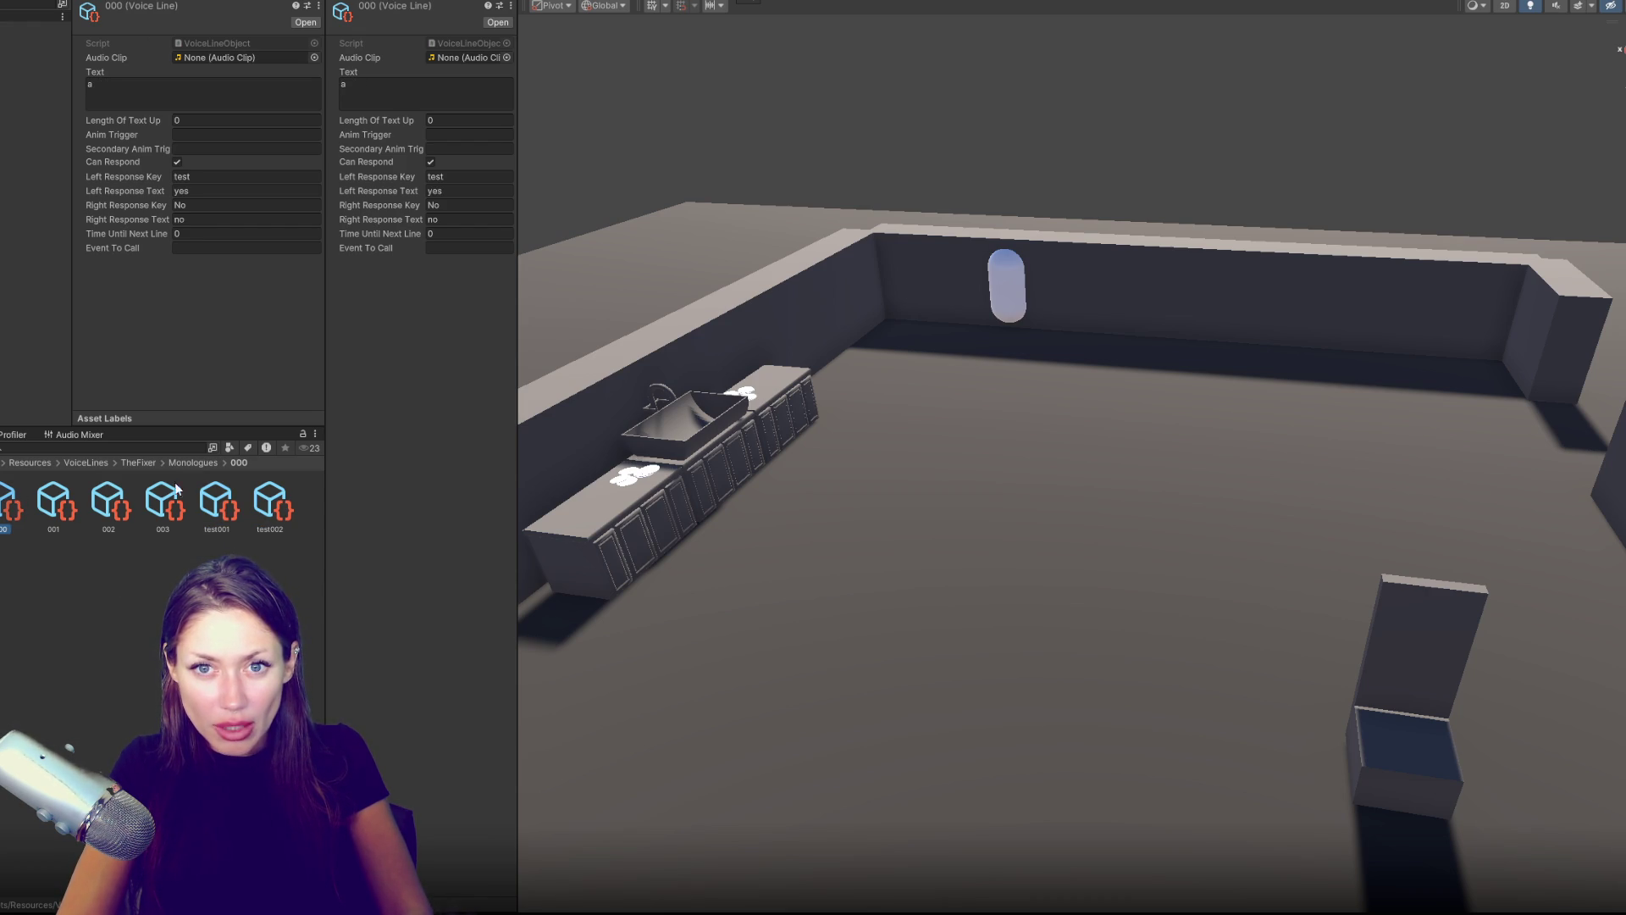
click(226, 502)
click(6, 500)
click(255, 517)
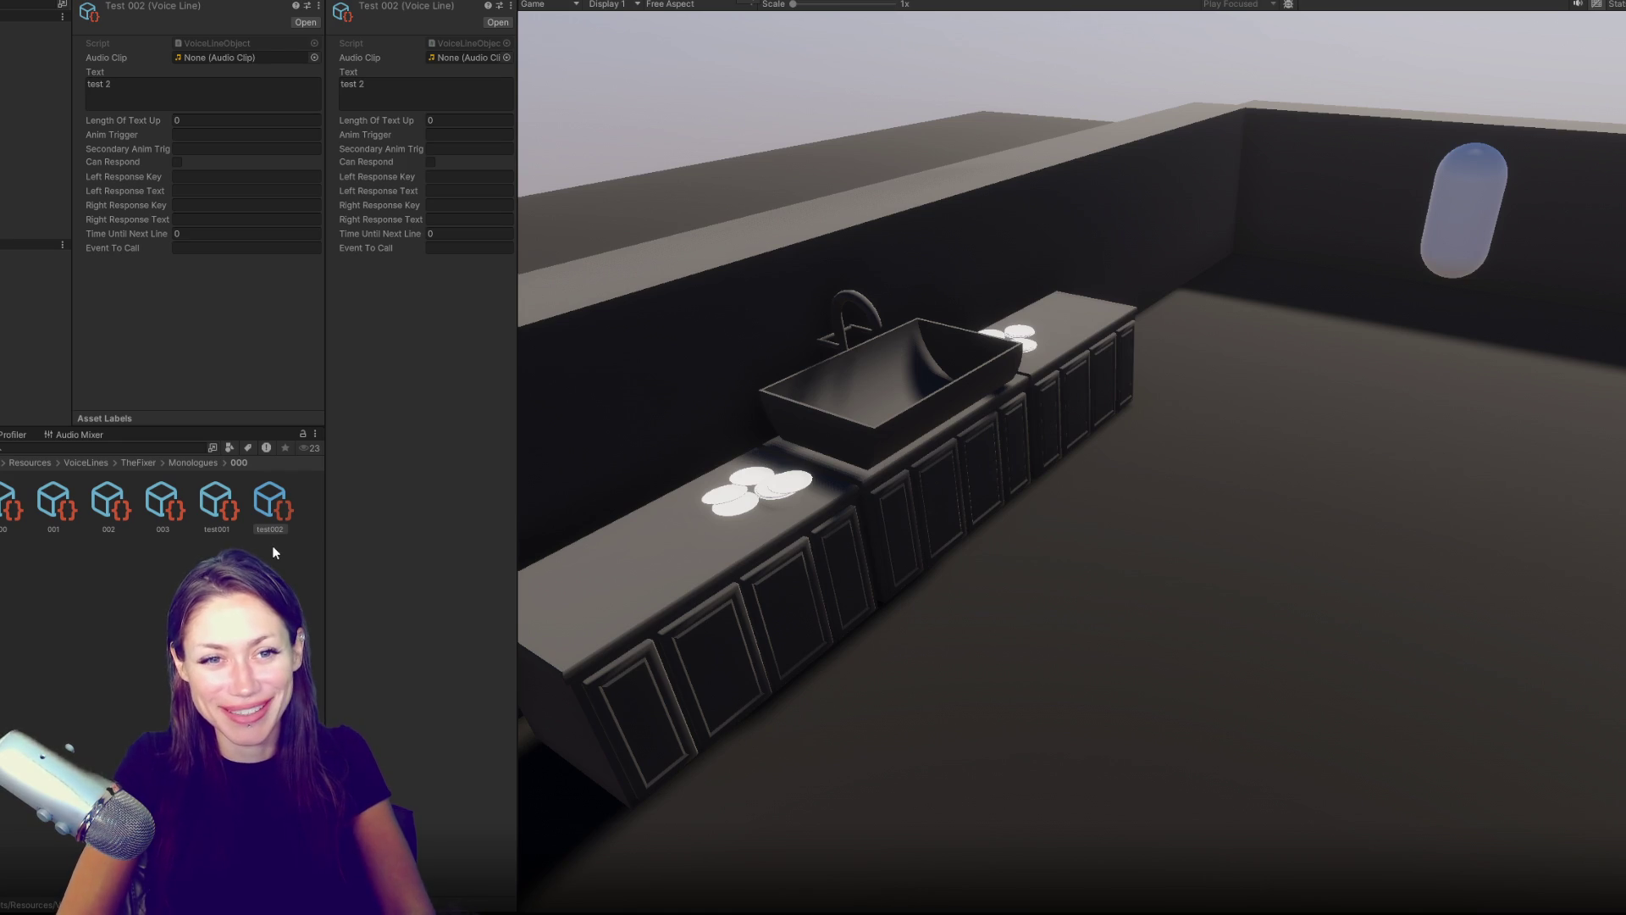
click(286, 571)
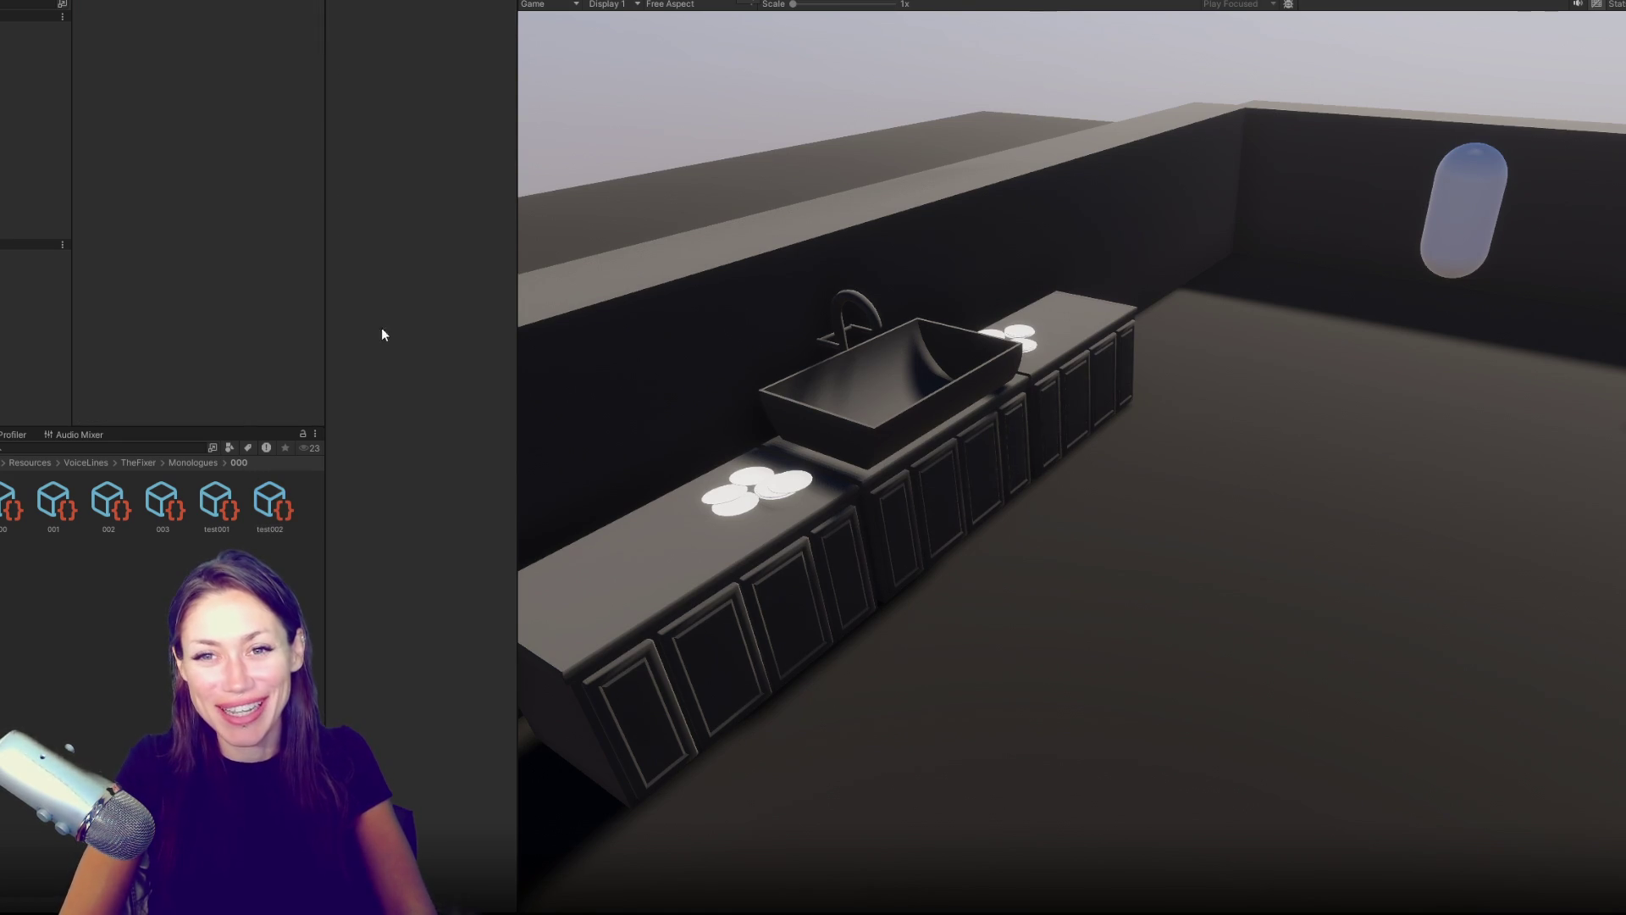
- Widen the side panels, move the Player up to the character, and open the null-reference error's code line
drag(327, 290, 345, 291)
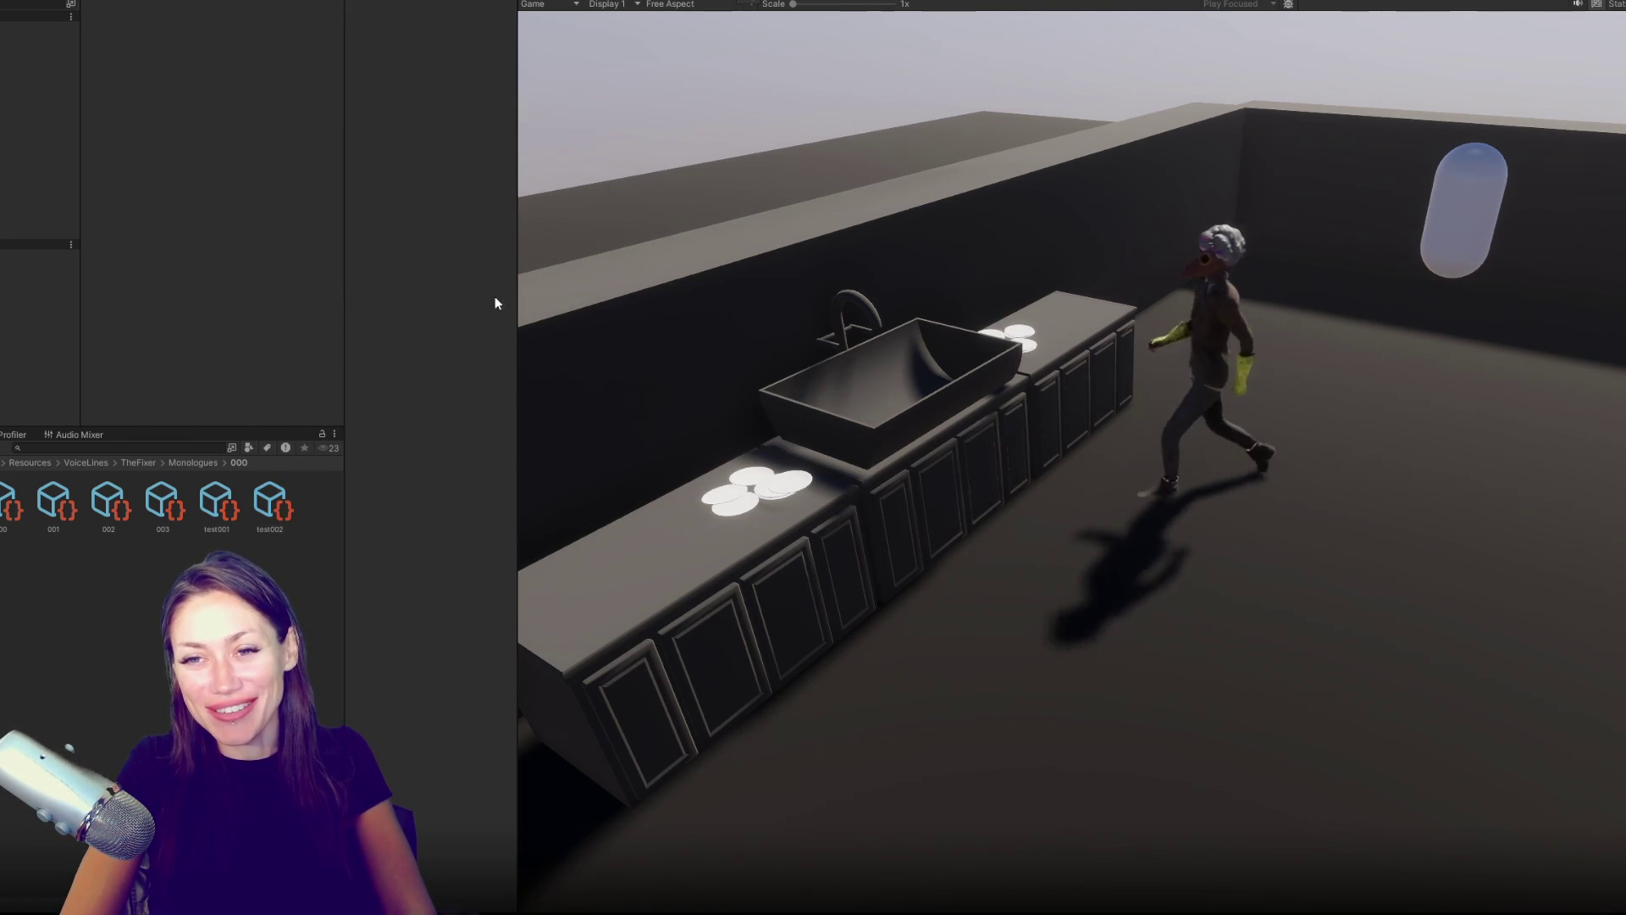
mouse_move(518, 292)
mouse_down()
mouse_move(543, 290)
mouse_move(527, 290)
mouse_up()
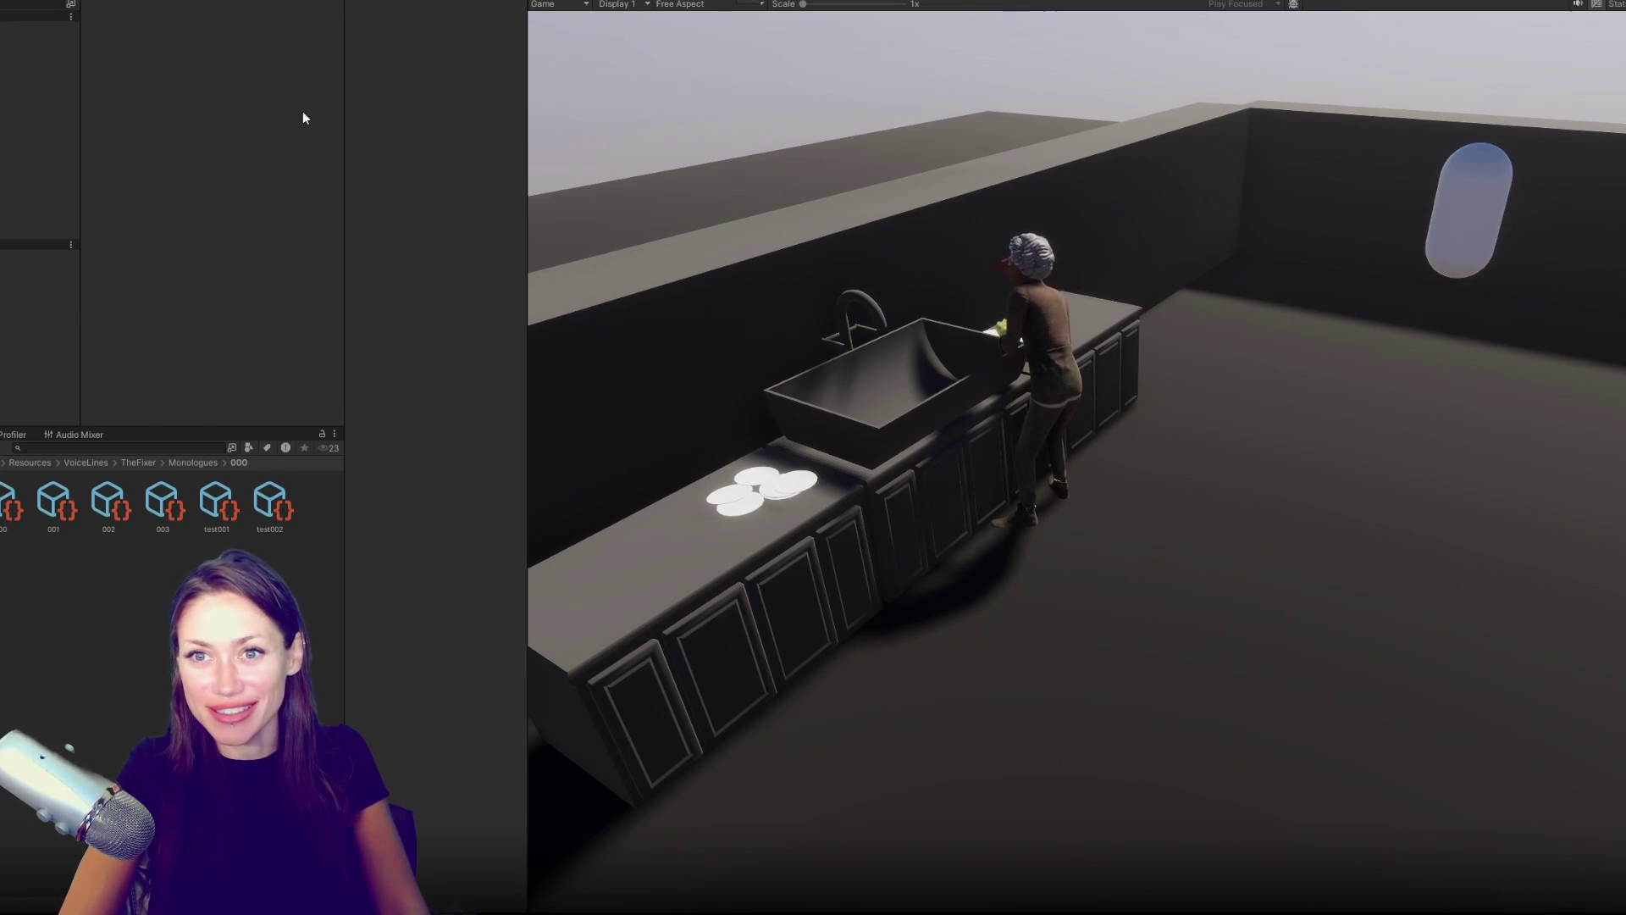
click(60, 198)
drag(481, 64, 742, 83)
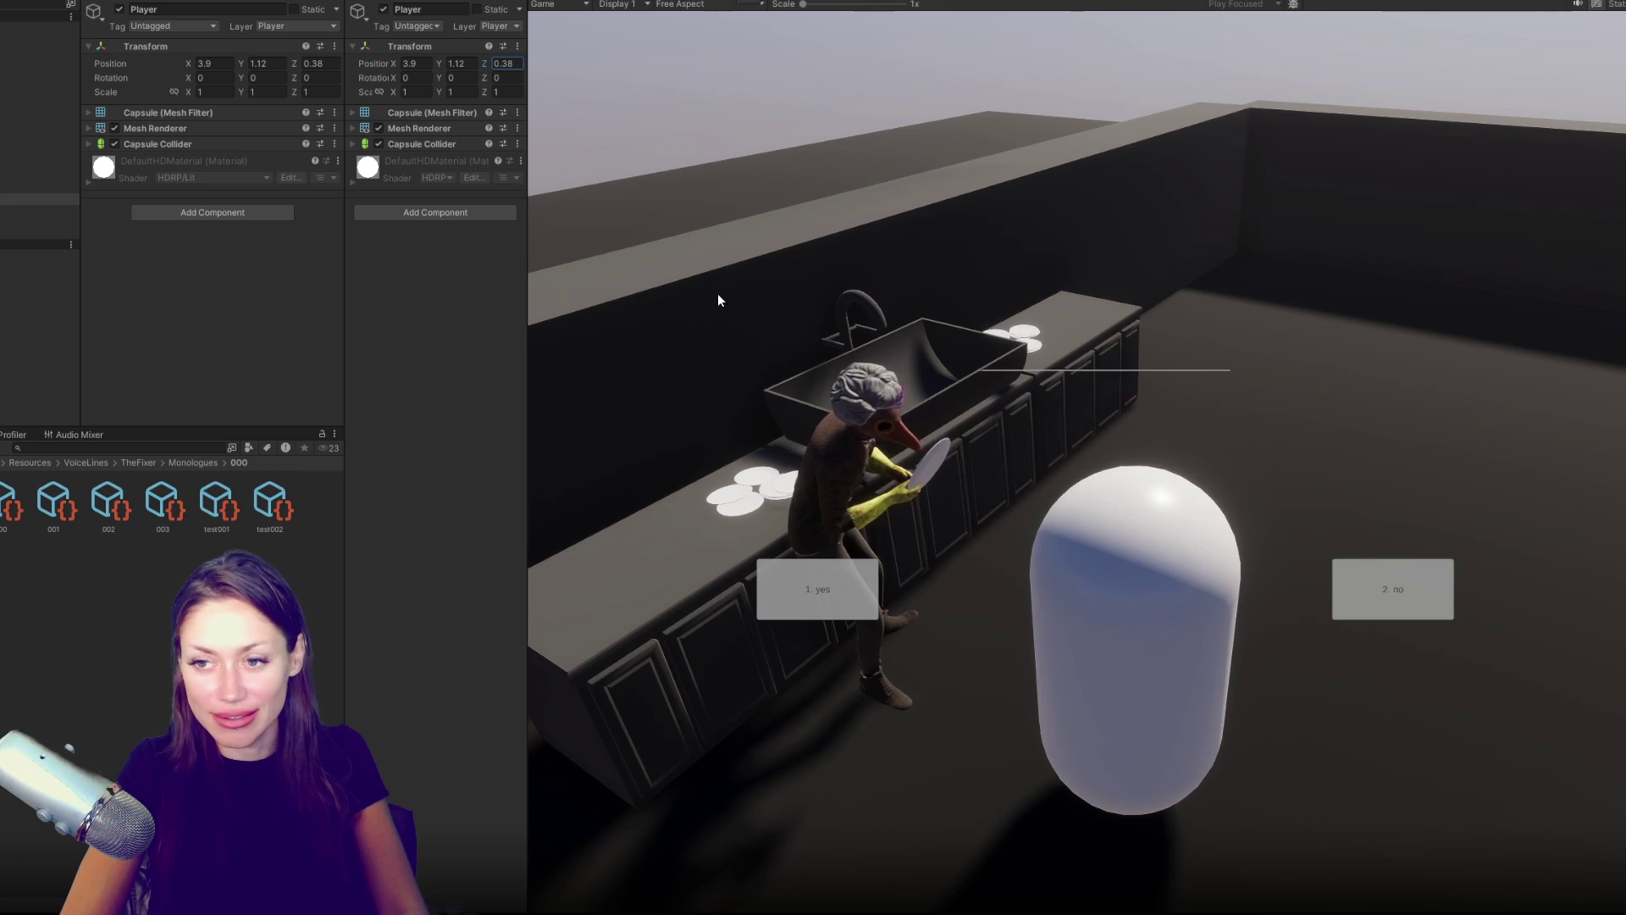
key(ctrl+1)
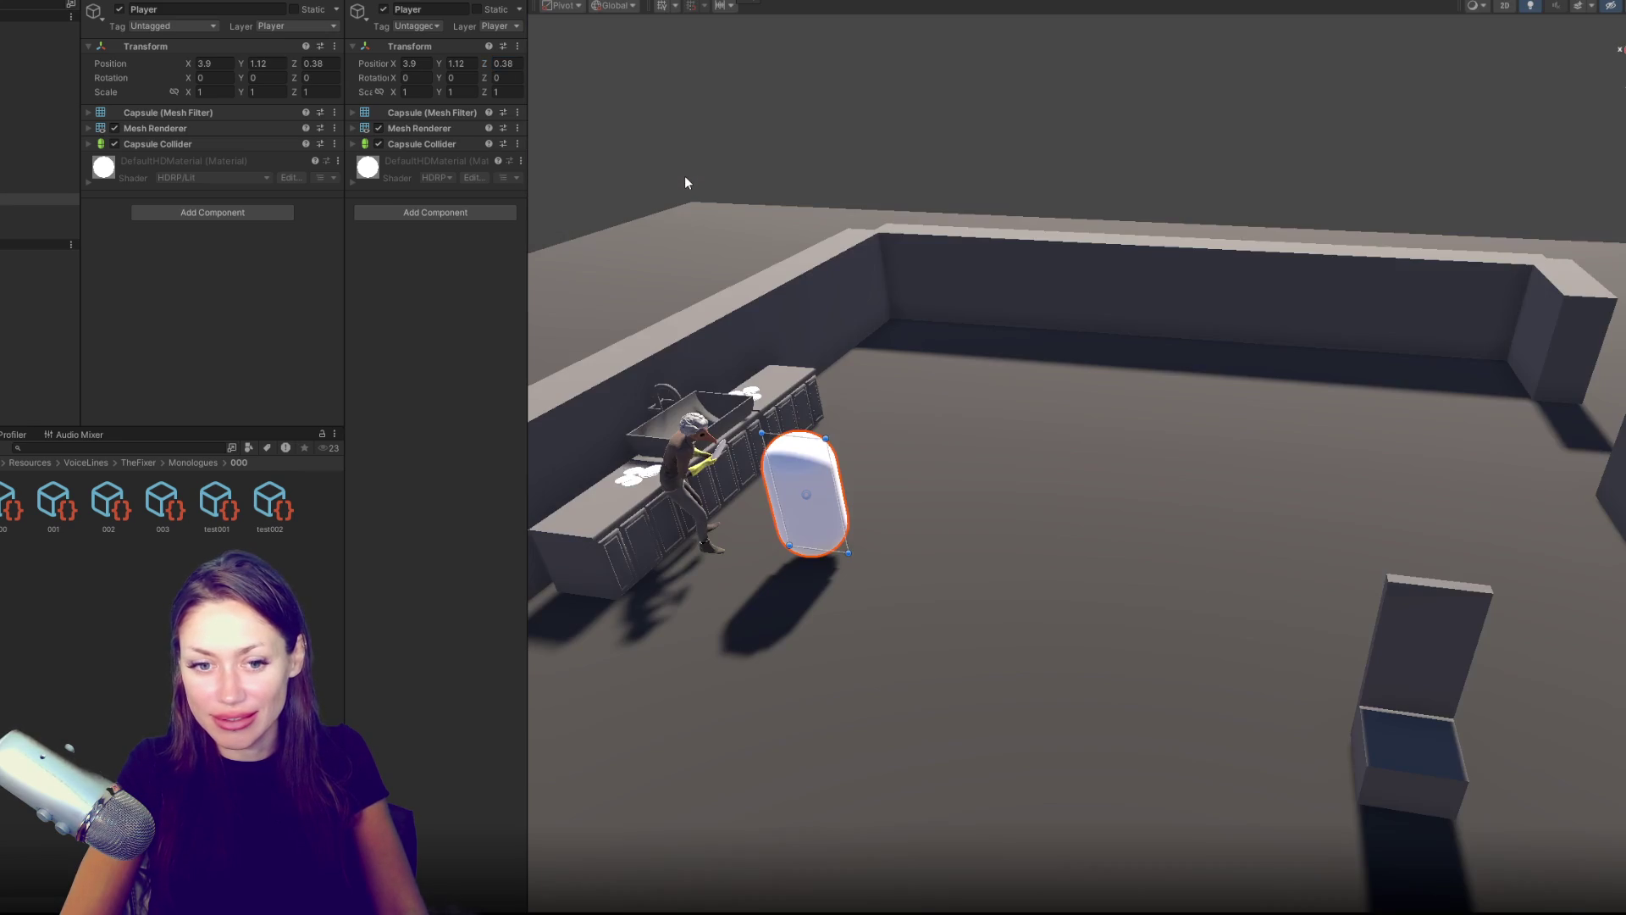
key(ctrl+shift+c)
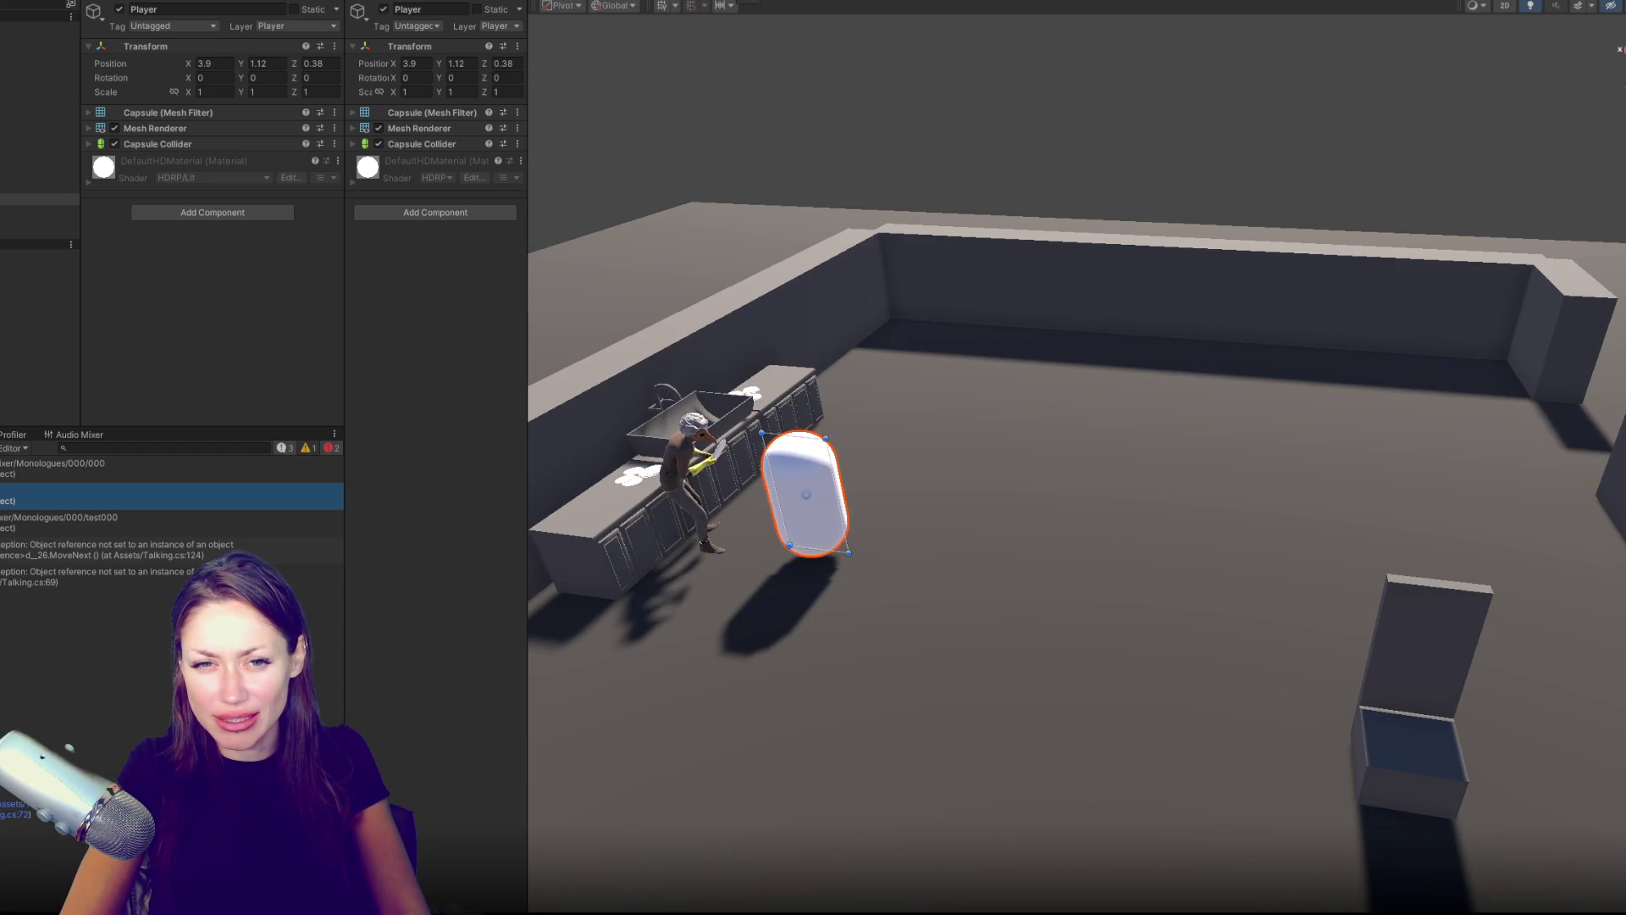
double_click(164, 546)
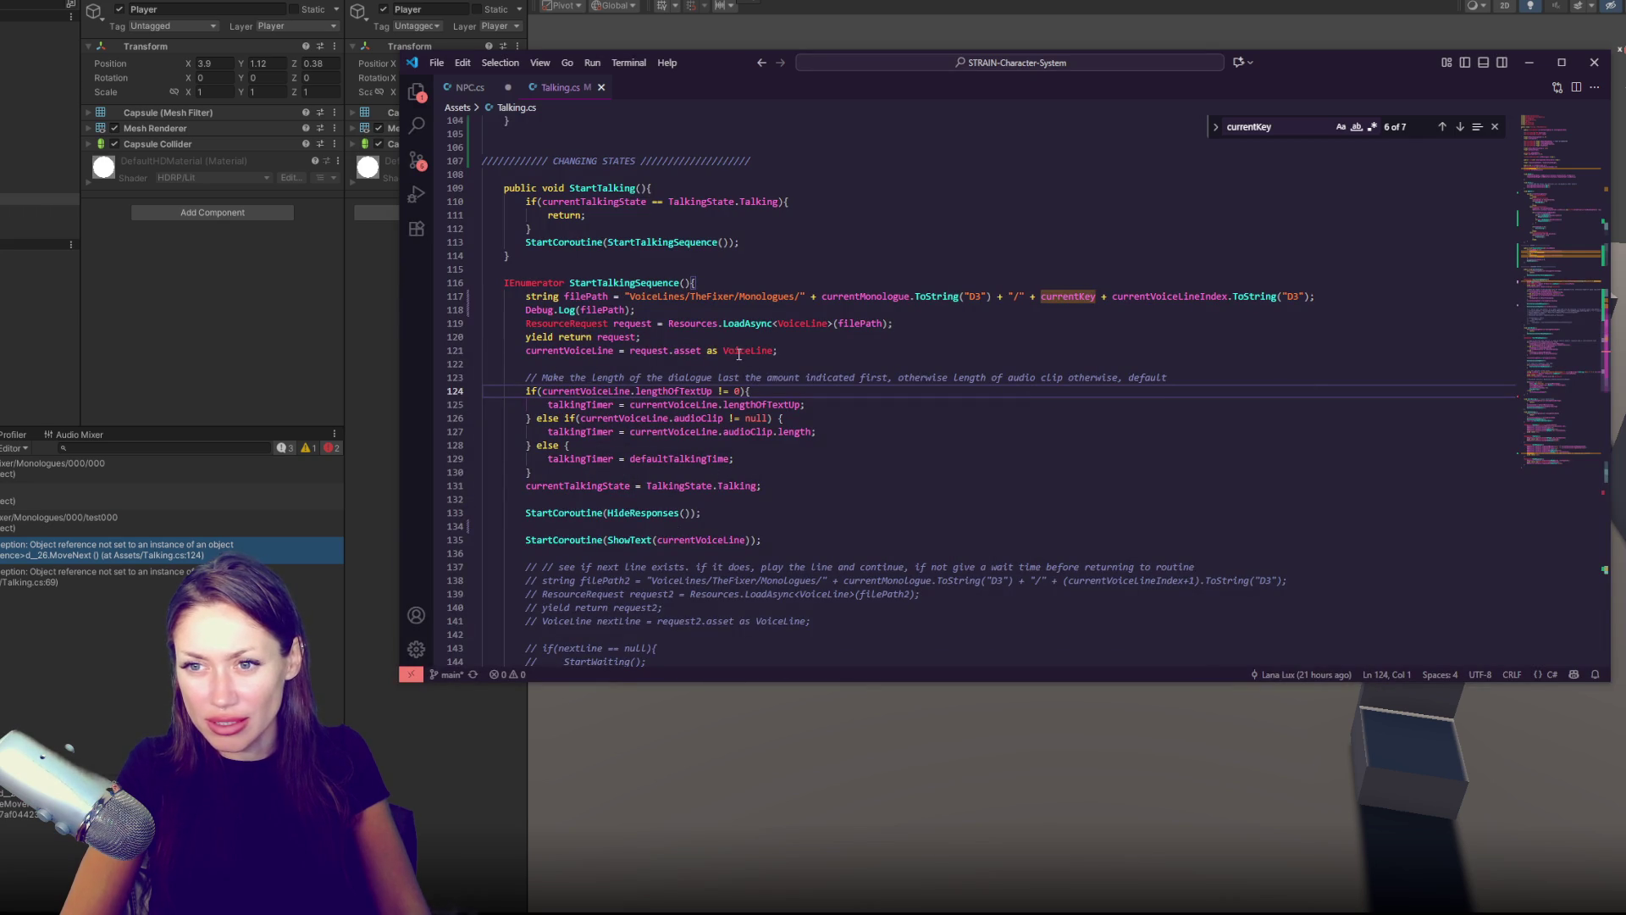
- Highlight every currentVoiceLine use in Talking.cs, then select the test001 1 asset in Unity
double_click(569, 349)
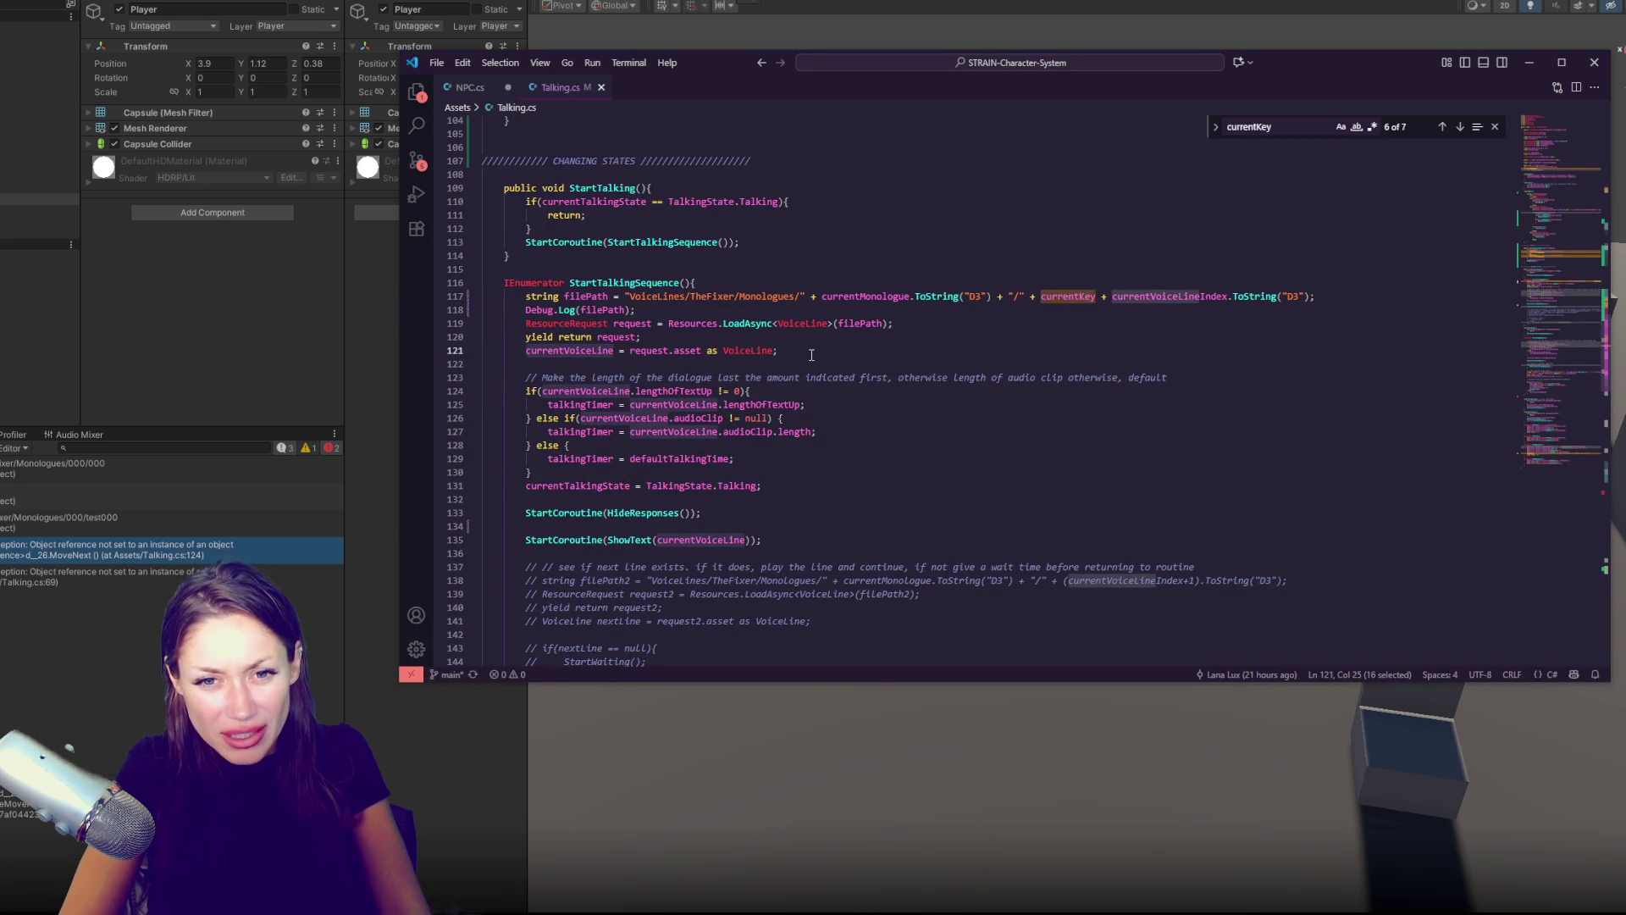
key(alt+Tab)
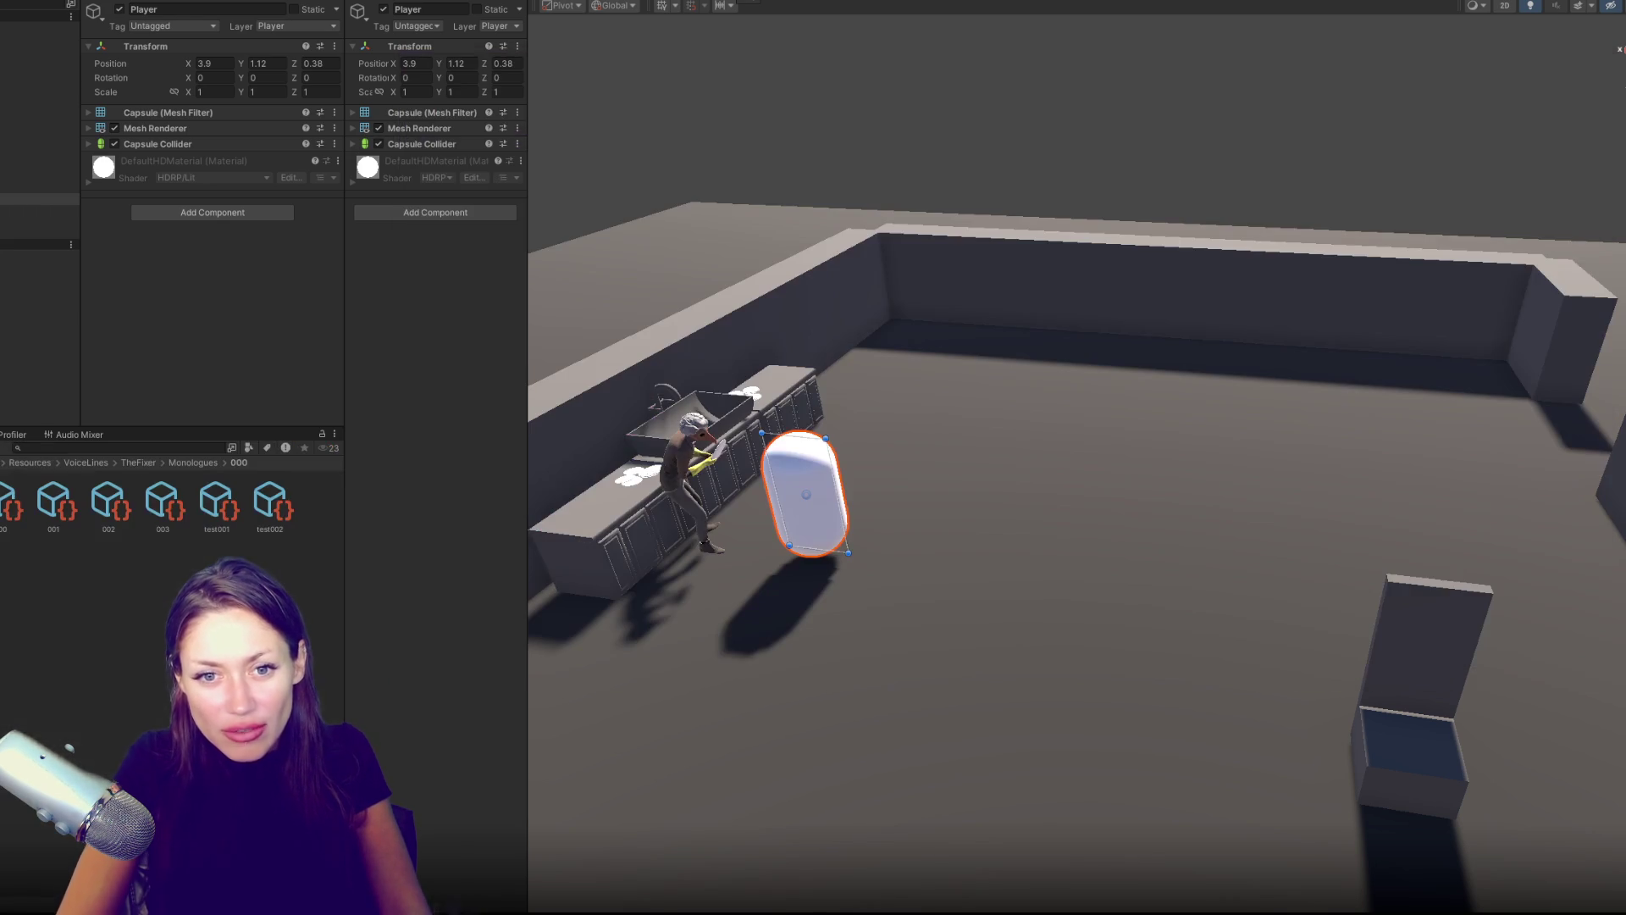
click(206, 536)
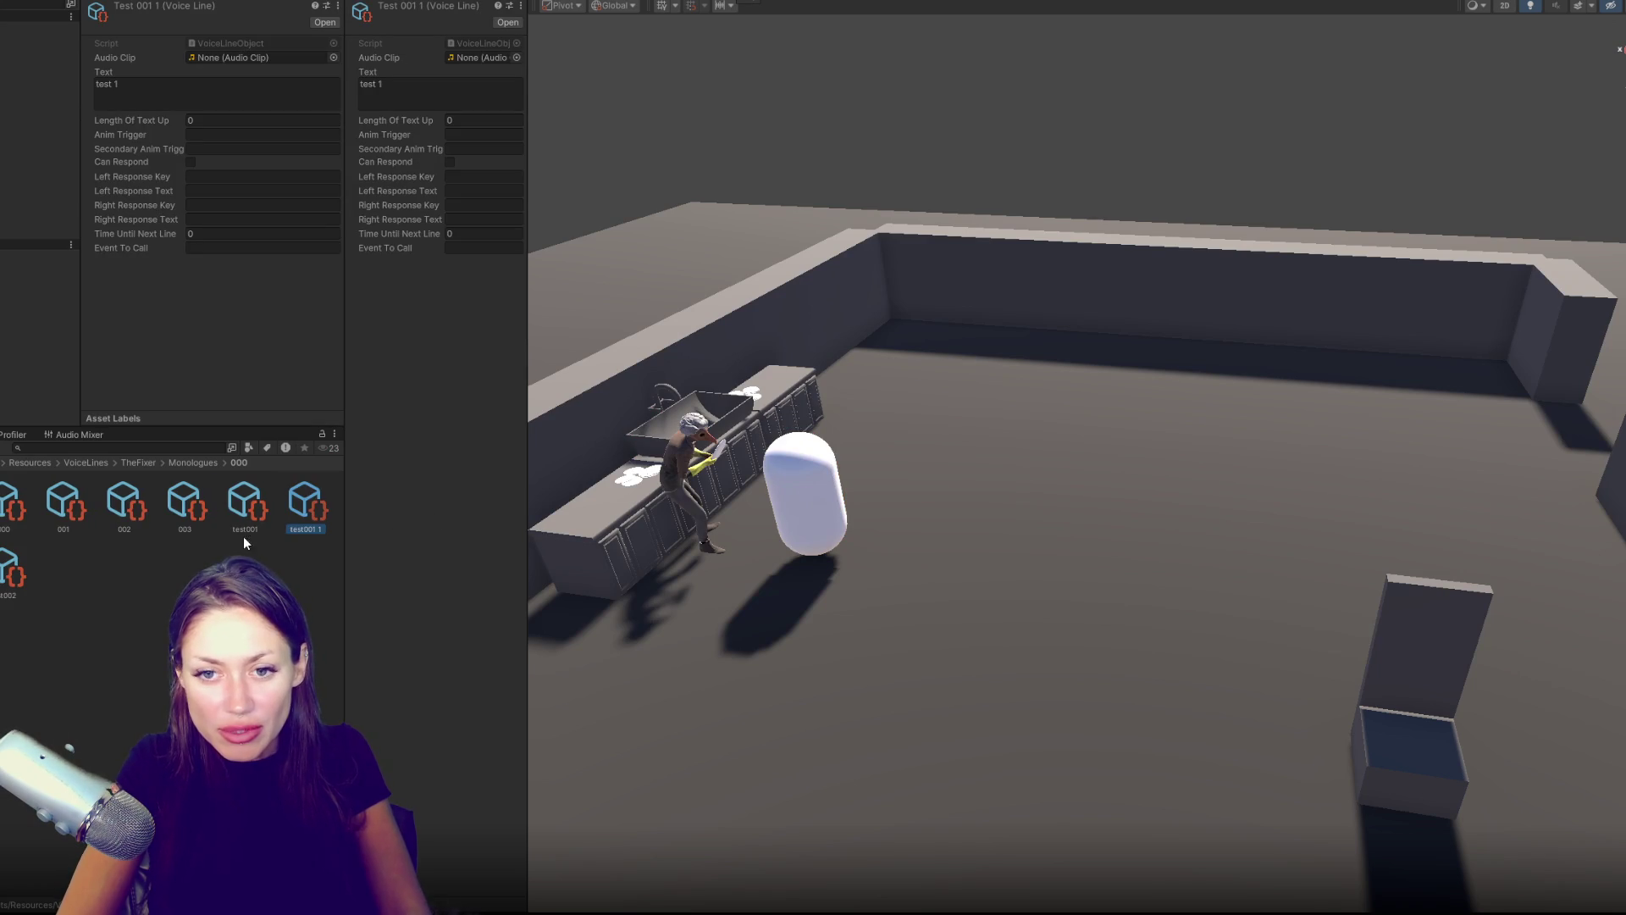
- Rename the duplicated asset to test000 and change its text to 'test 0'
click(302, 529)
text(test000)
key(Return)
click(200, 88)
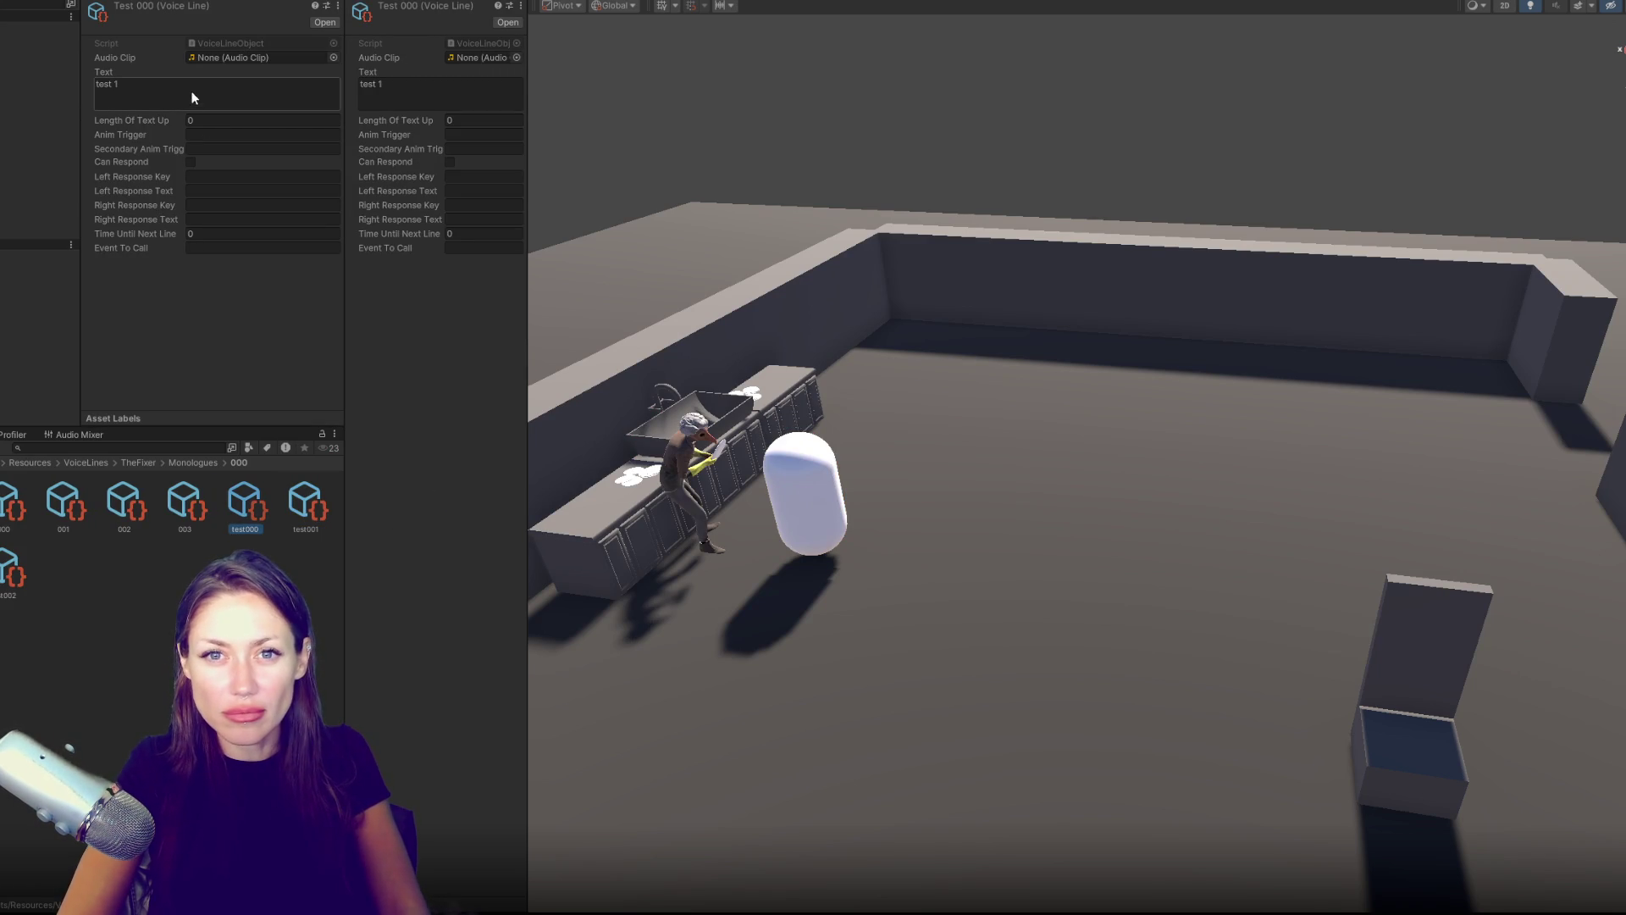
key(BackSpace)
text(0)
key(Return)
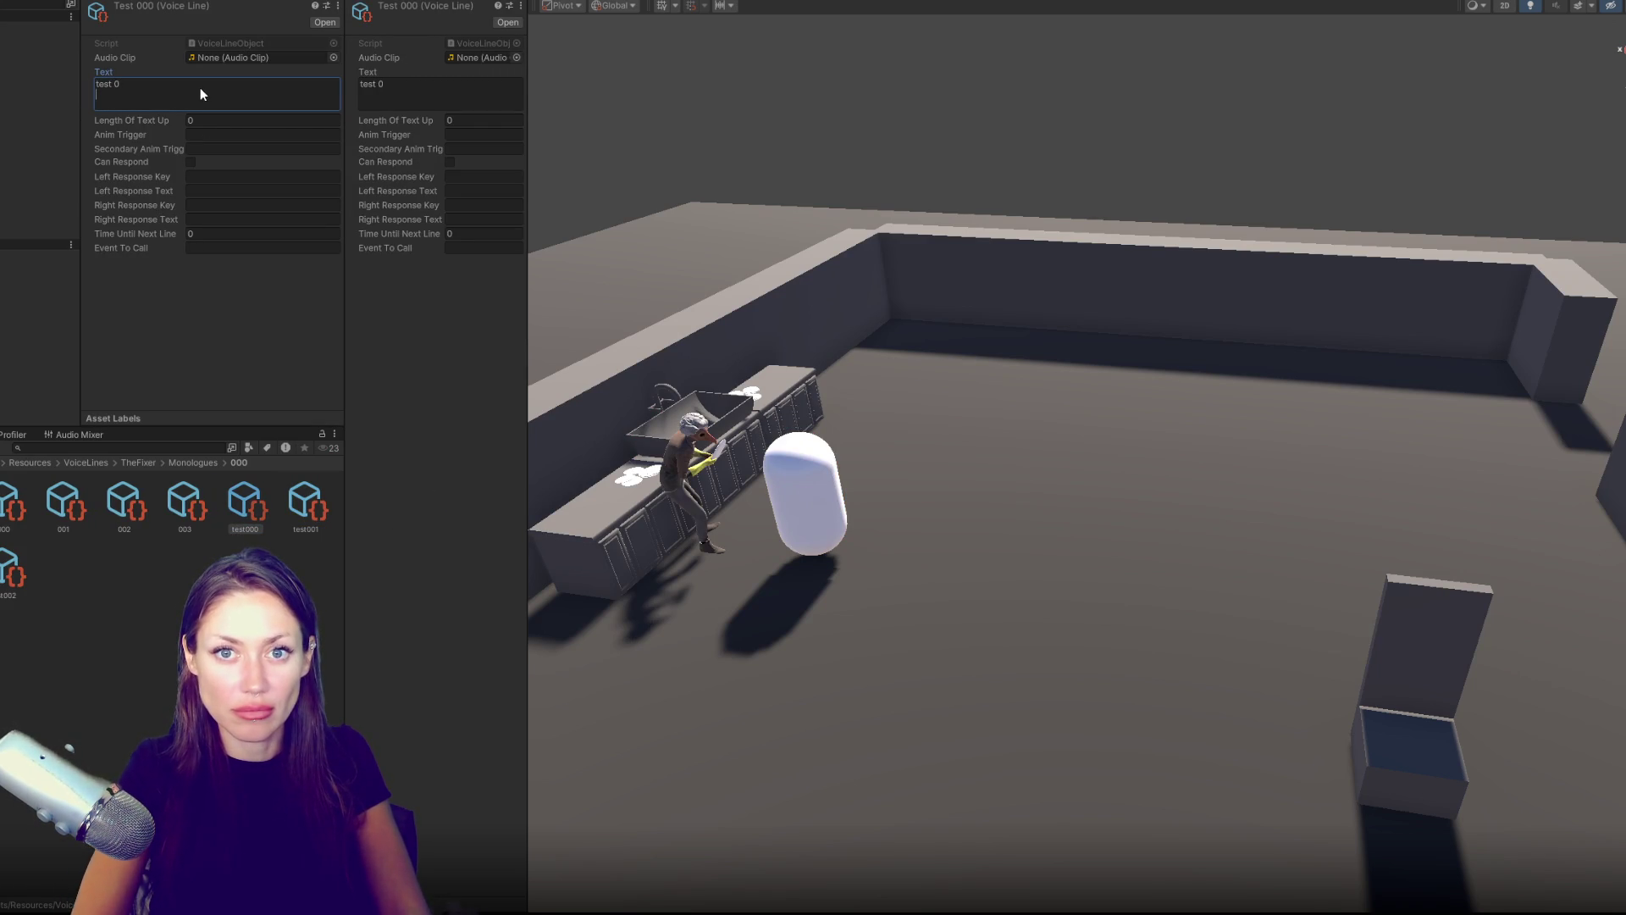
key(ctrl+s)
click(775, 156)
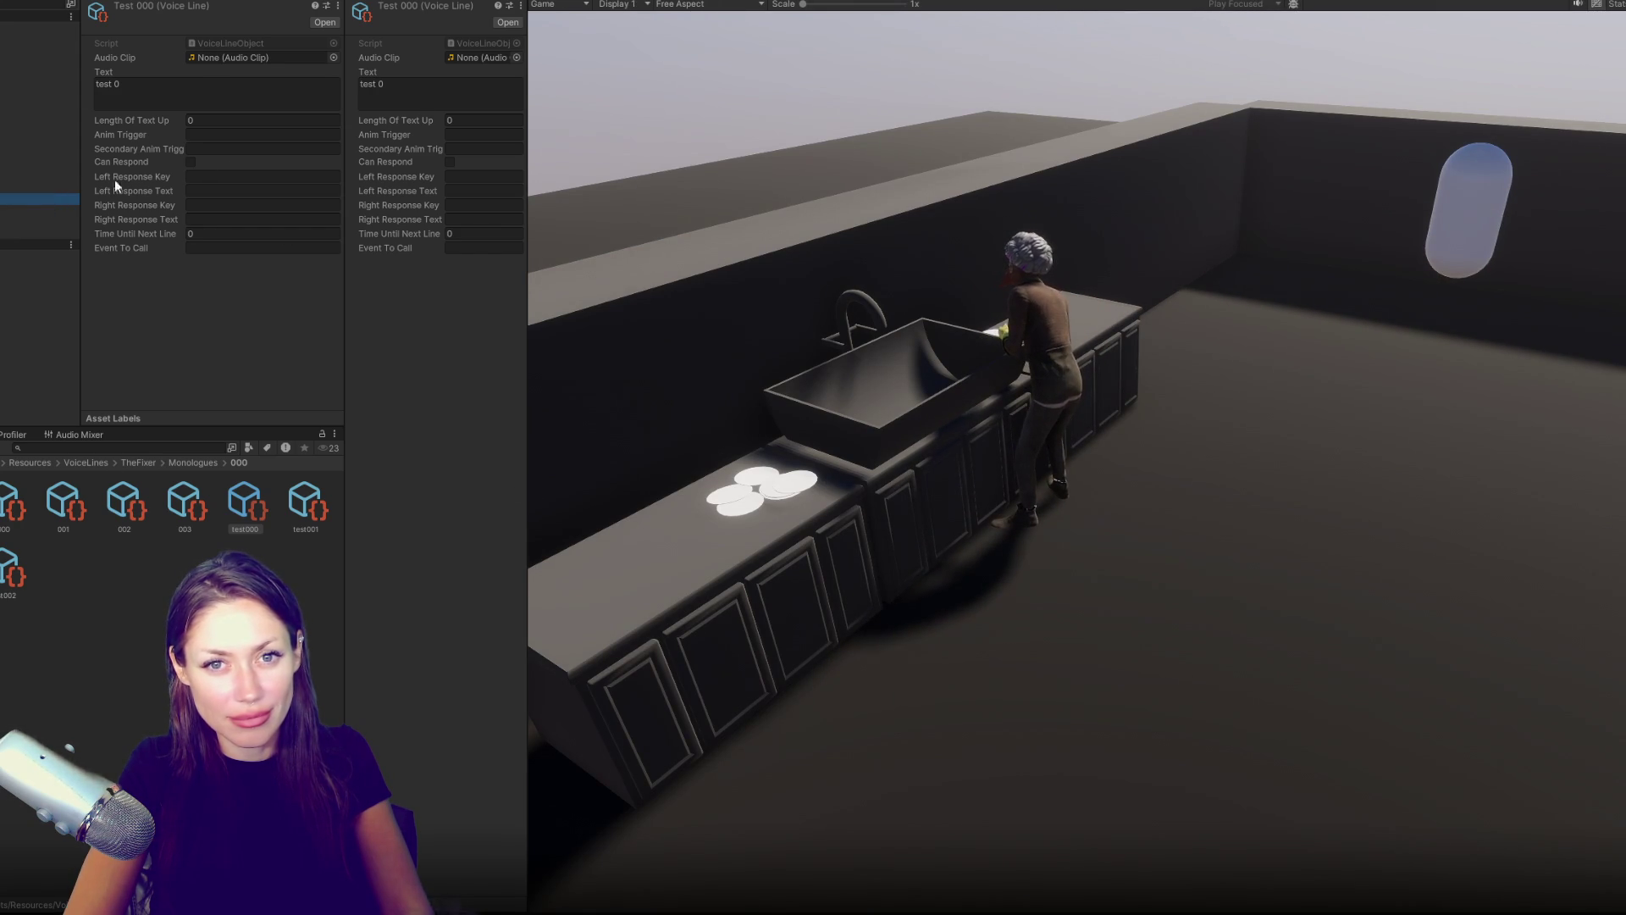
- Move the Player beside the character, answer the prompt, stop play, and open the null-reference line in Talking.cs
drag(487, 64, 693, 79)
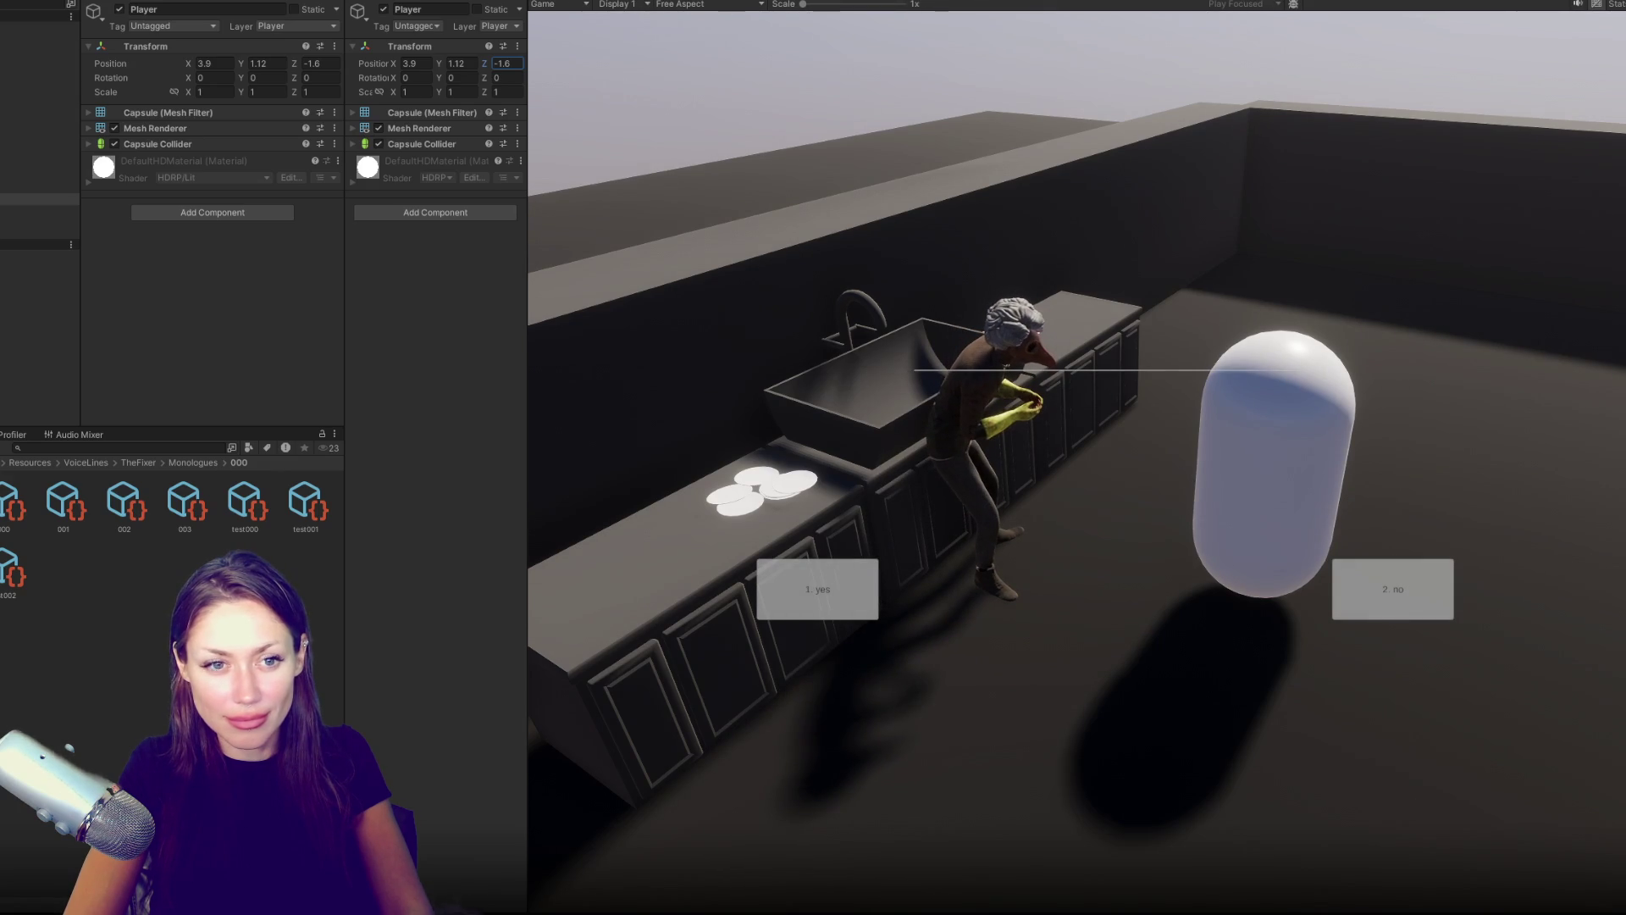
click(850, 602)
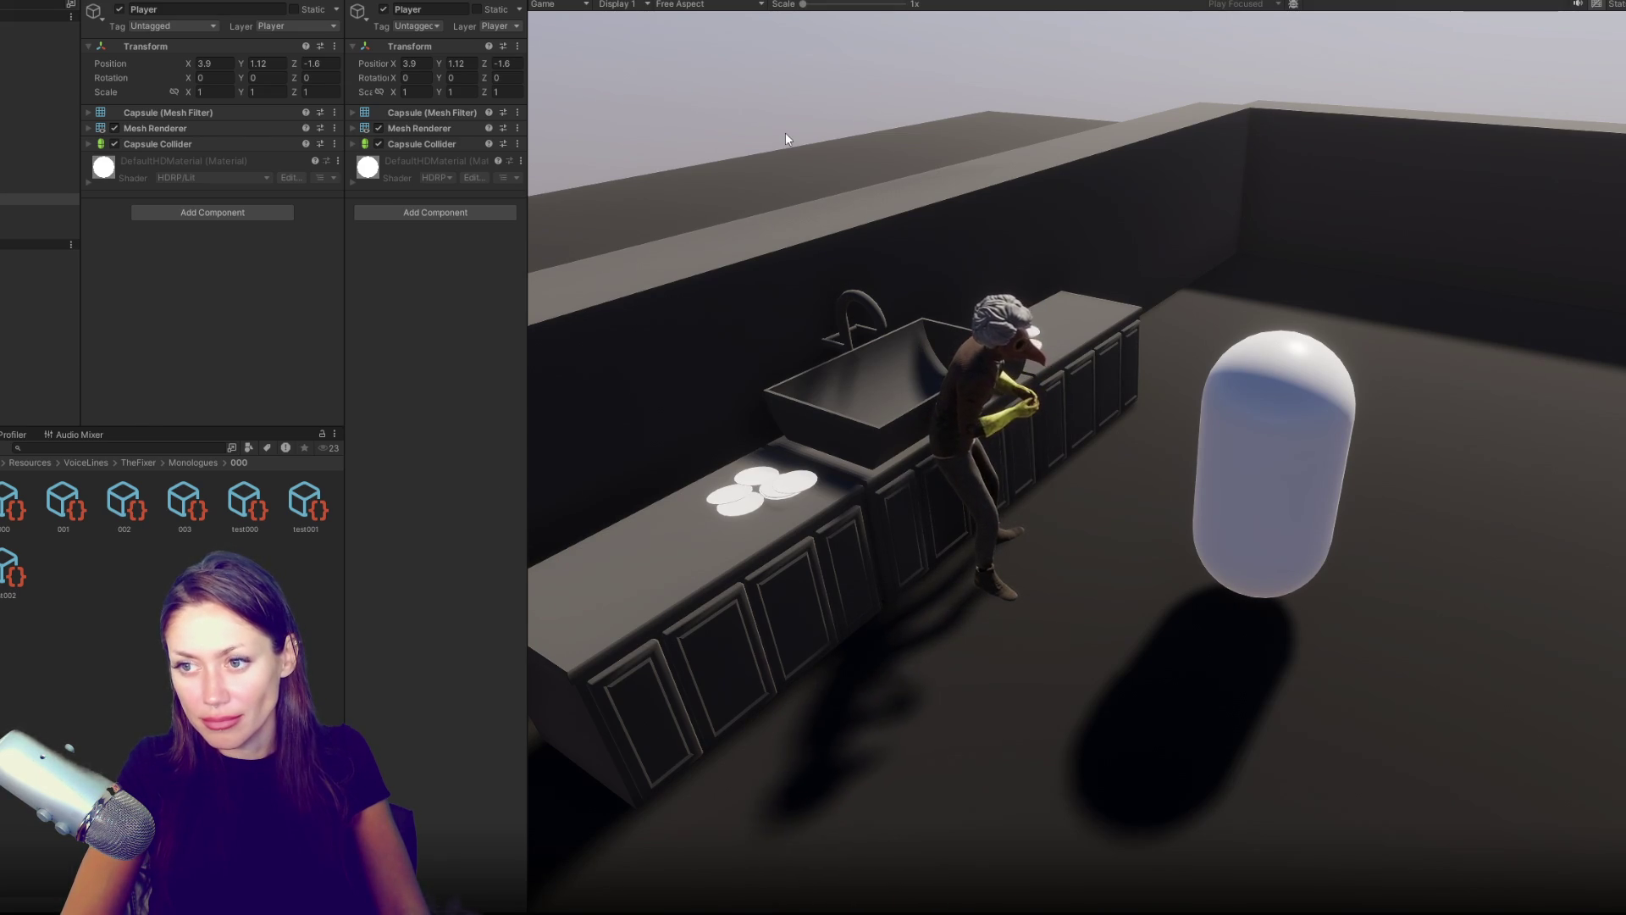
key(ctrl+p)
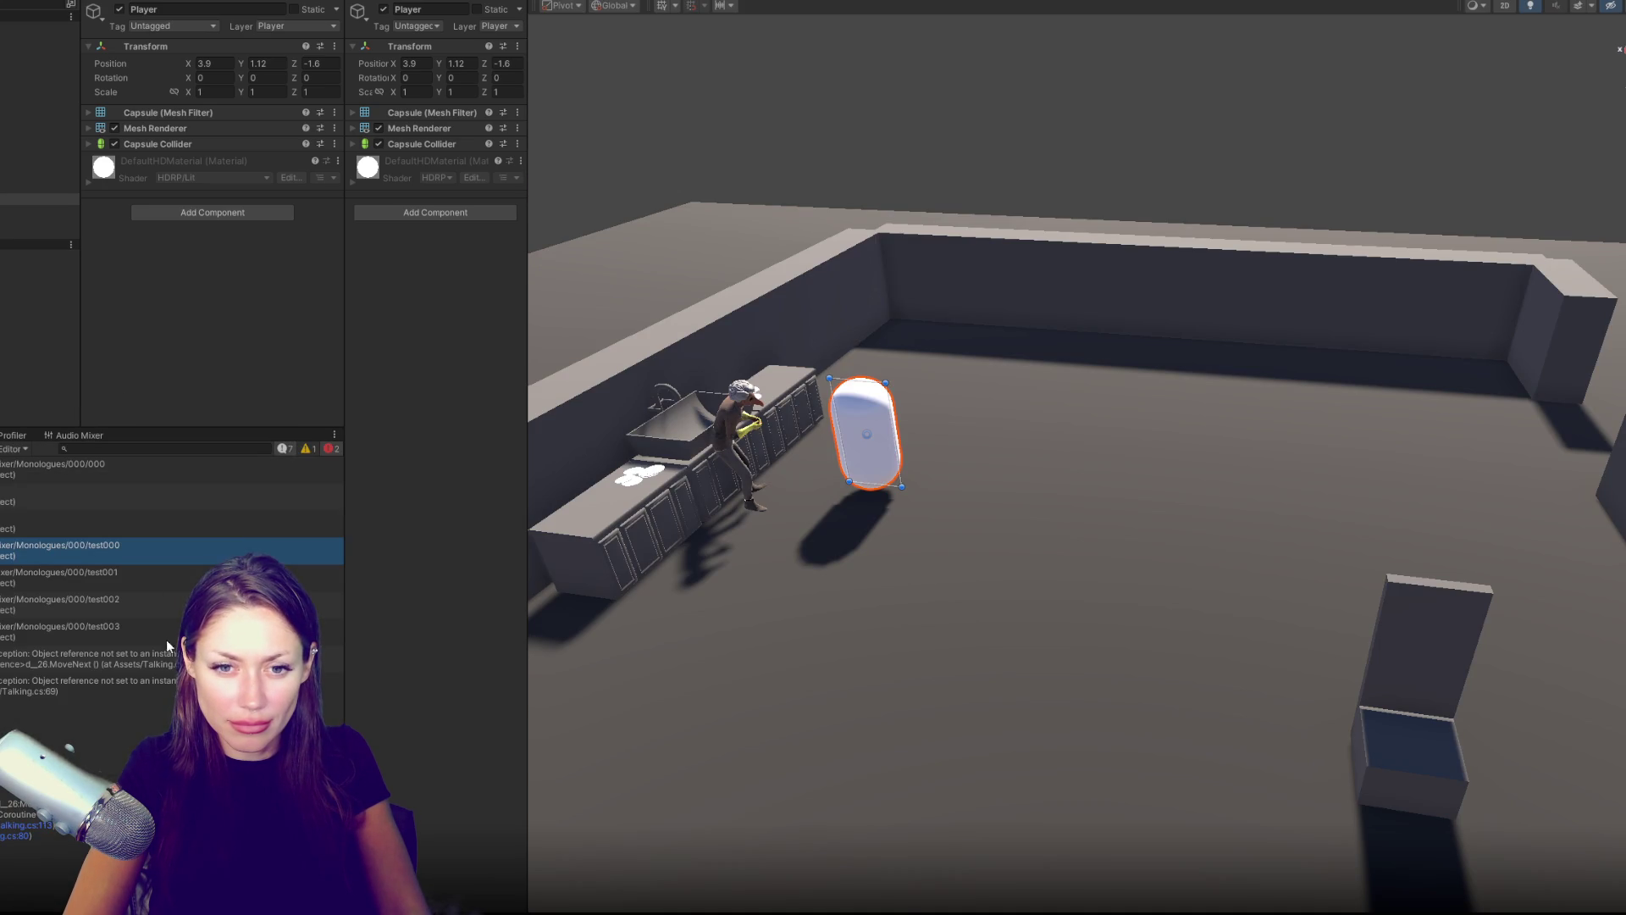
double_click(165, 660)
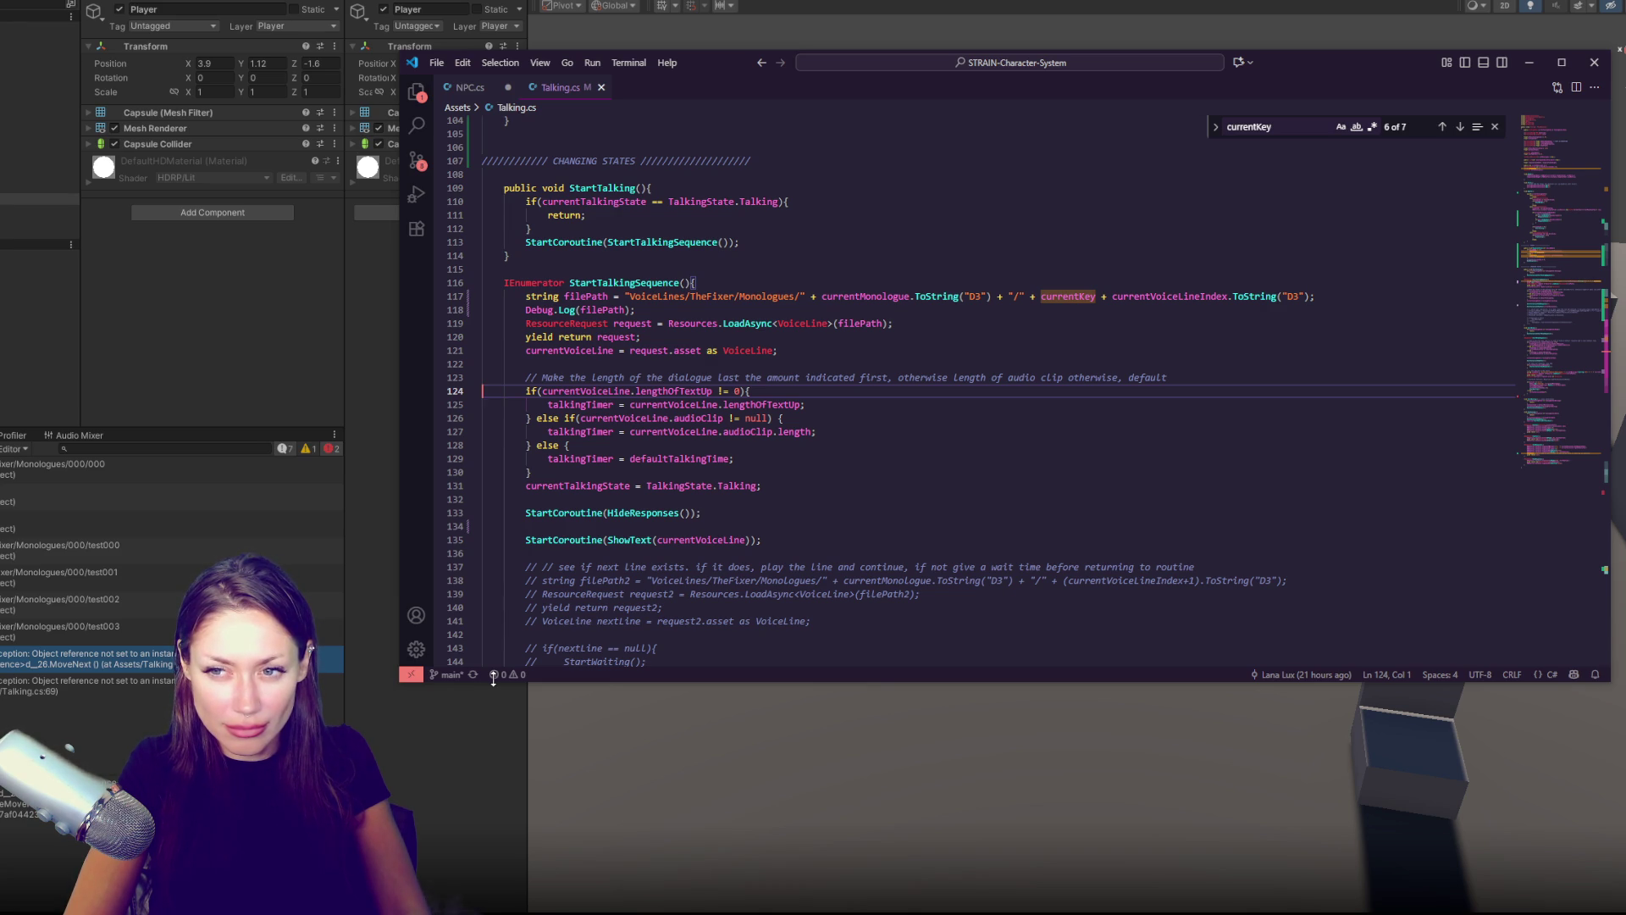
drag(1035, 297, 1097, 296)
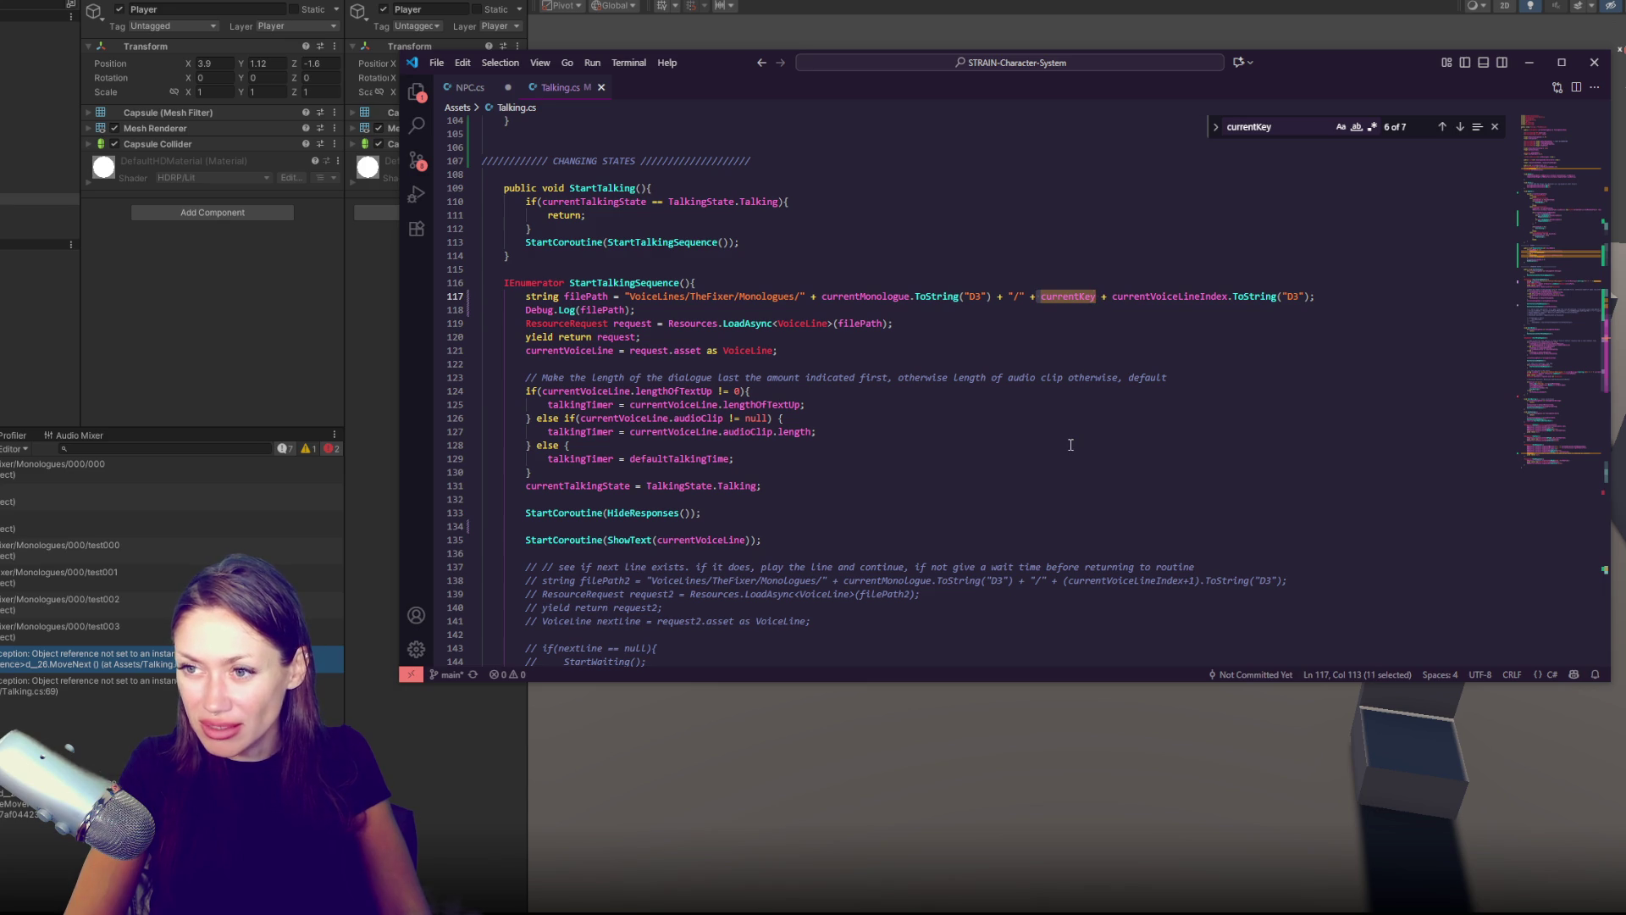
- Insert 'currentKey +' into the filePath2 path on line 181
scroll(1069, 446, down, 6)
scroll(1071, 445, down, 10)
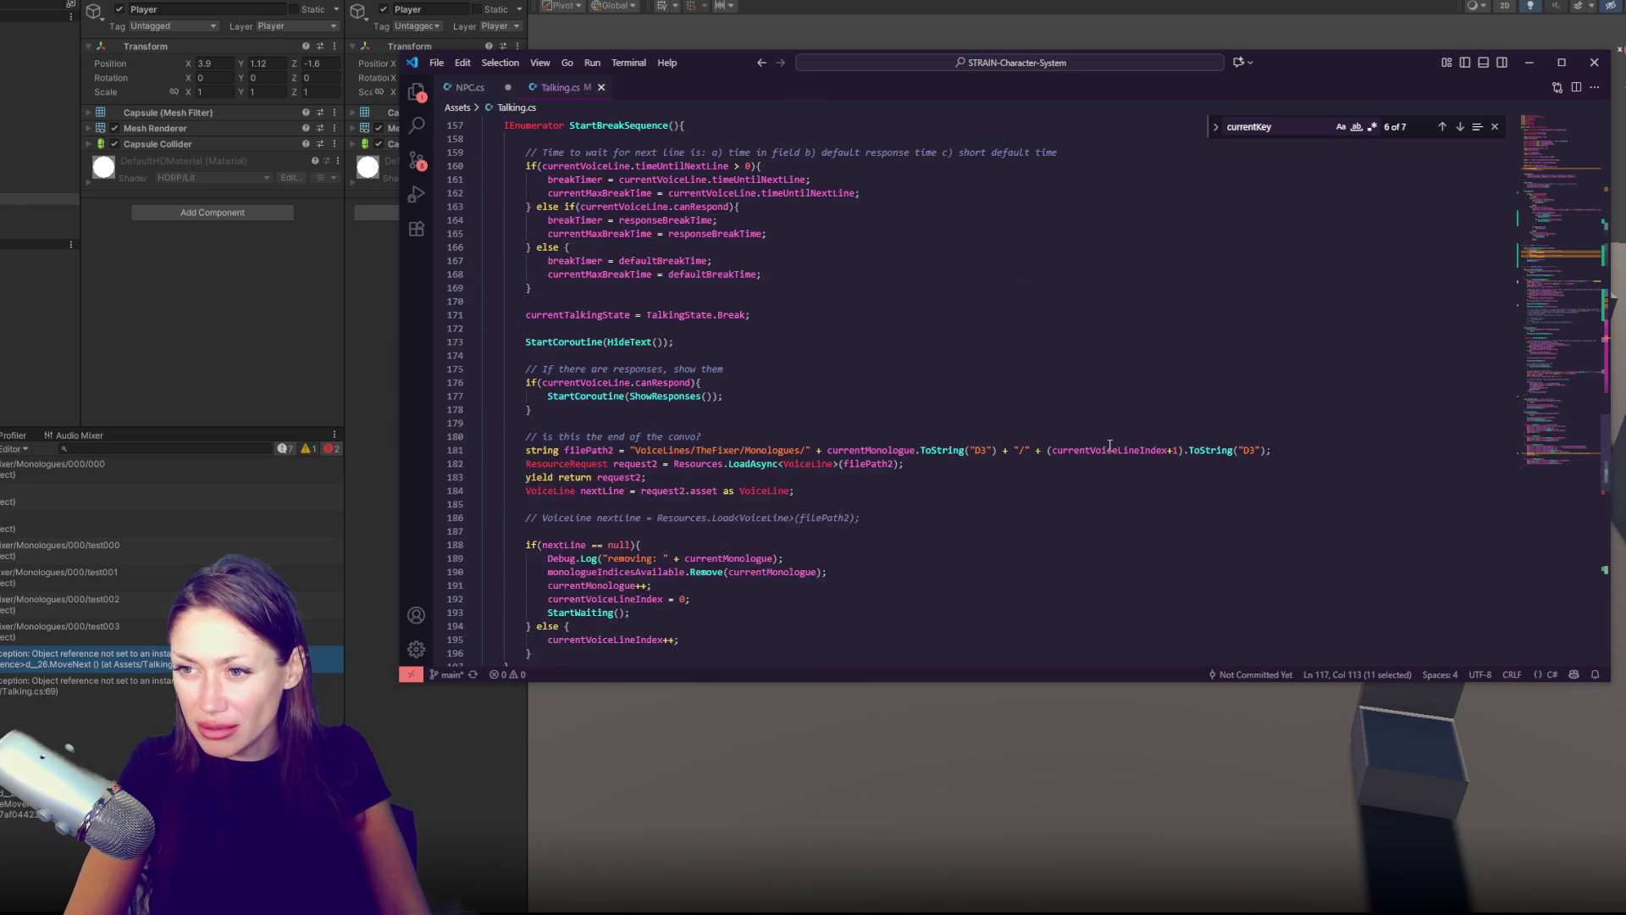
click(1048, 450)
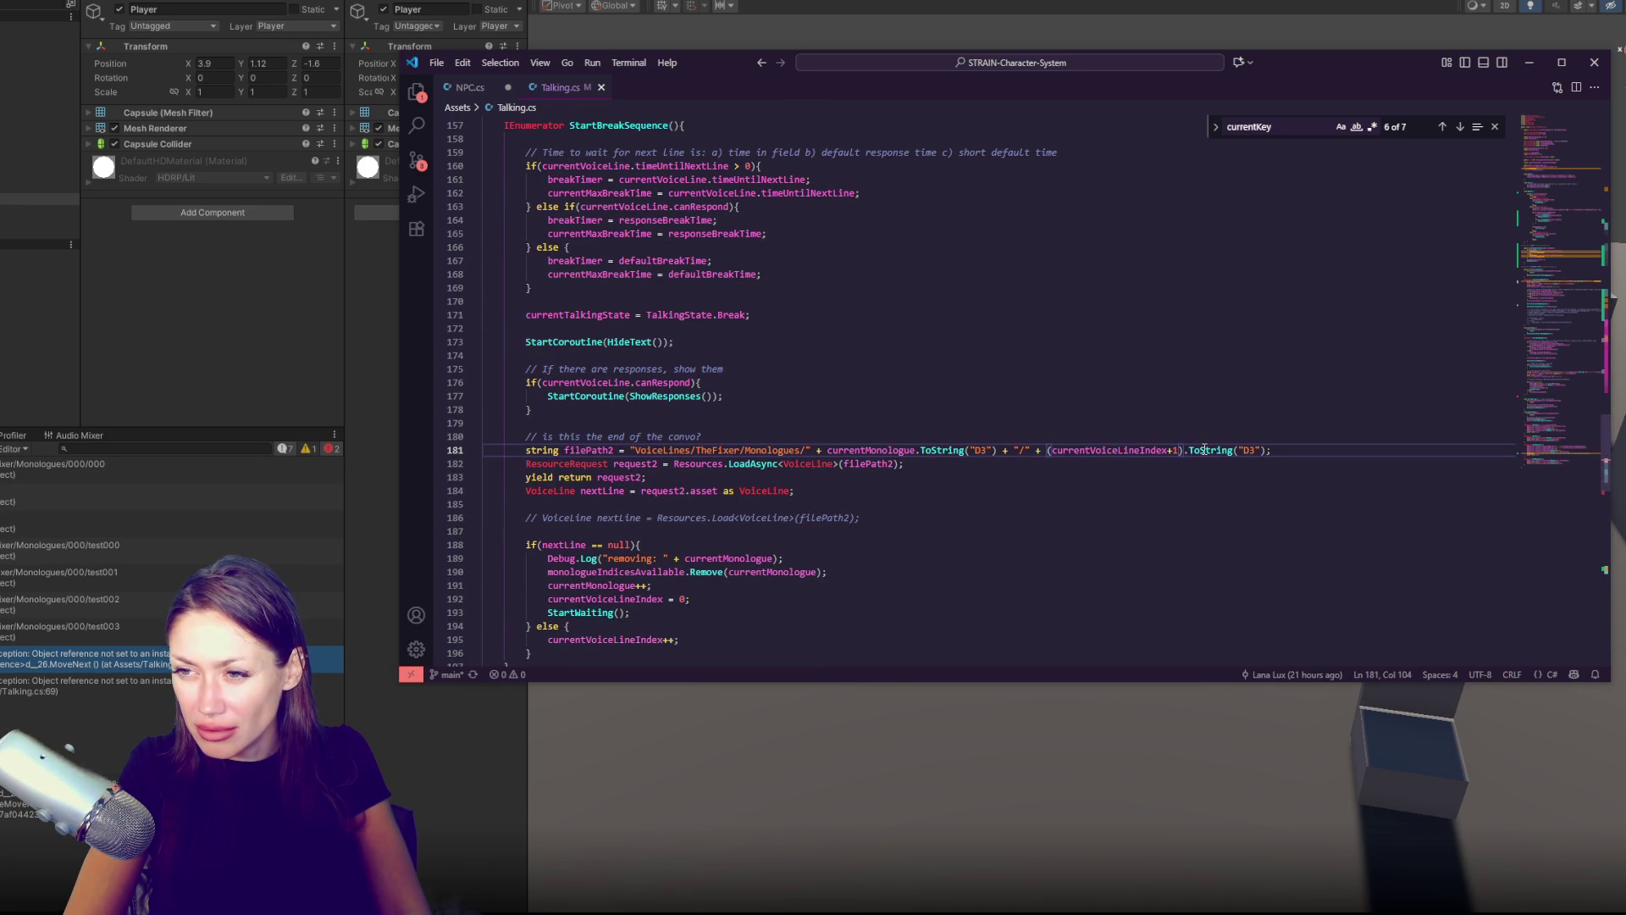
text(currentKey +)
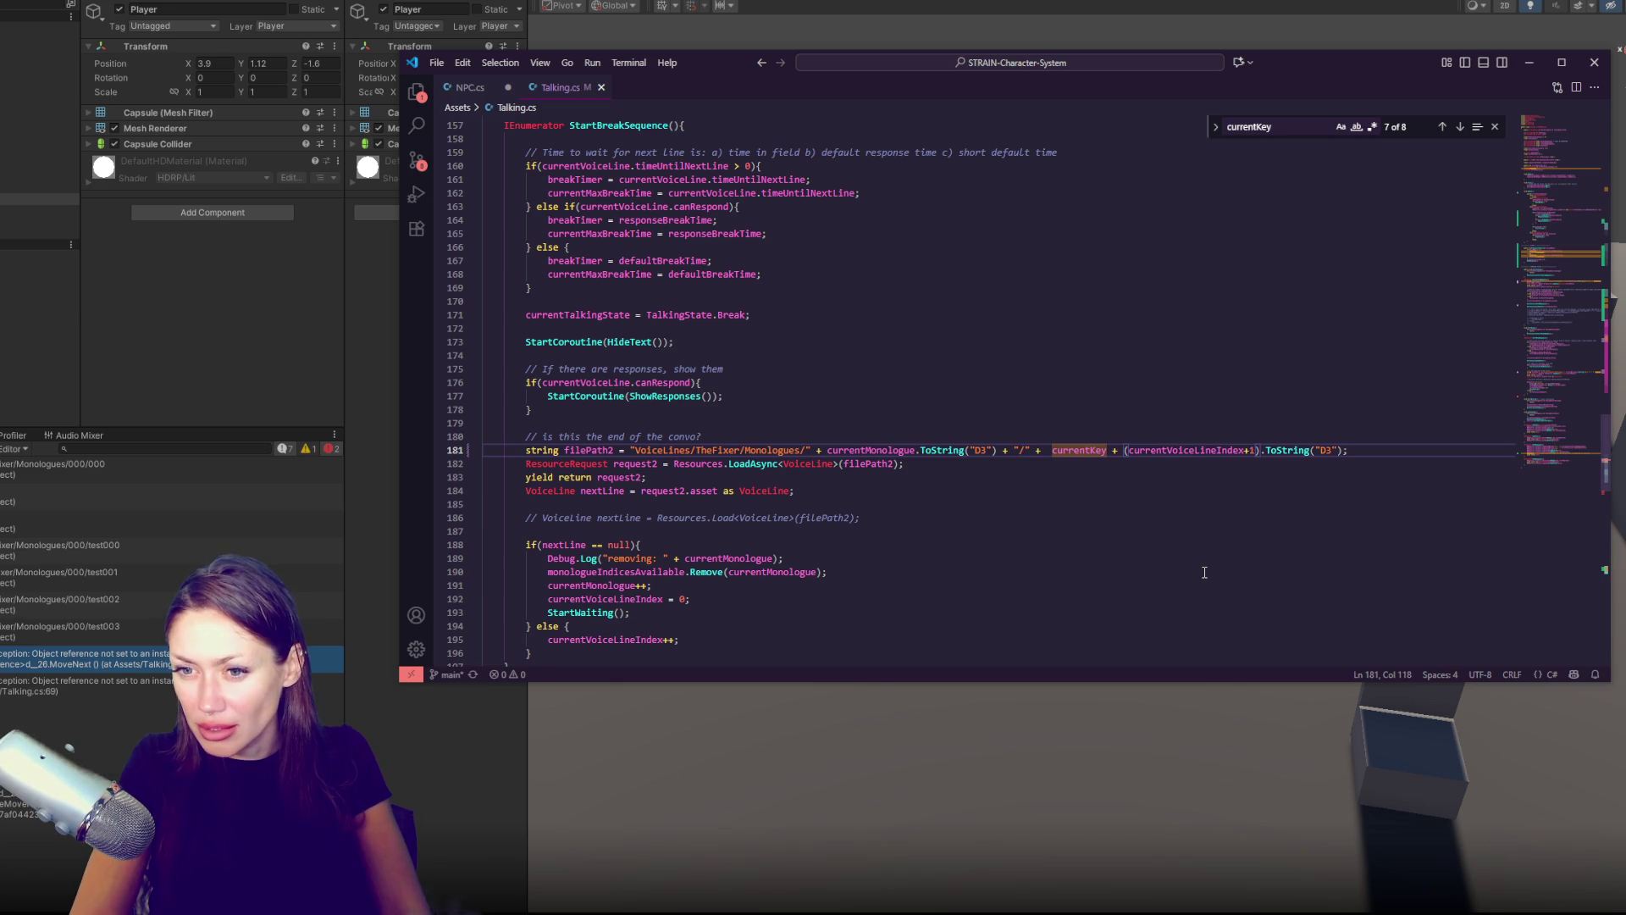
double_click(601, 451)
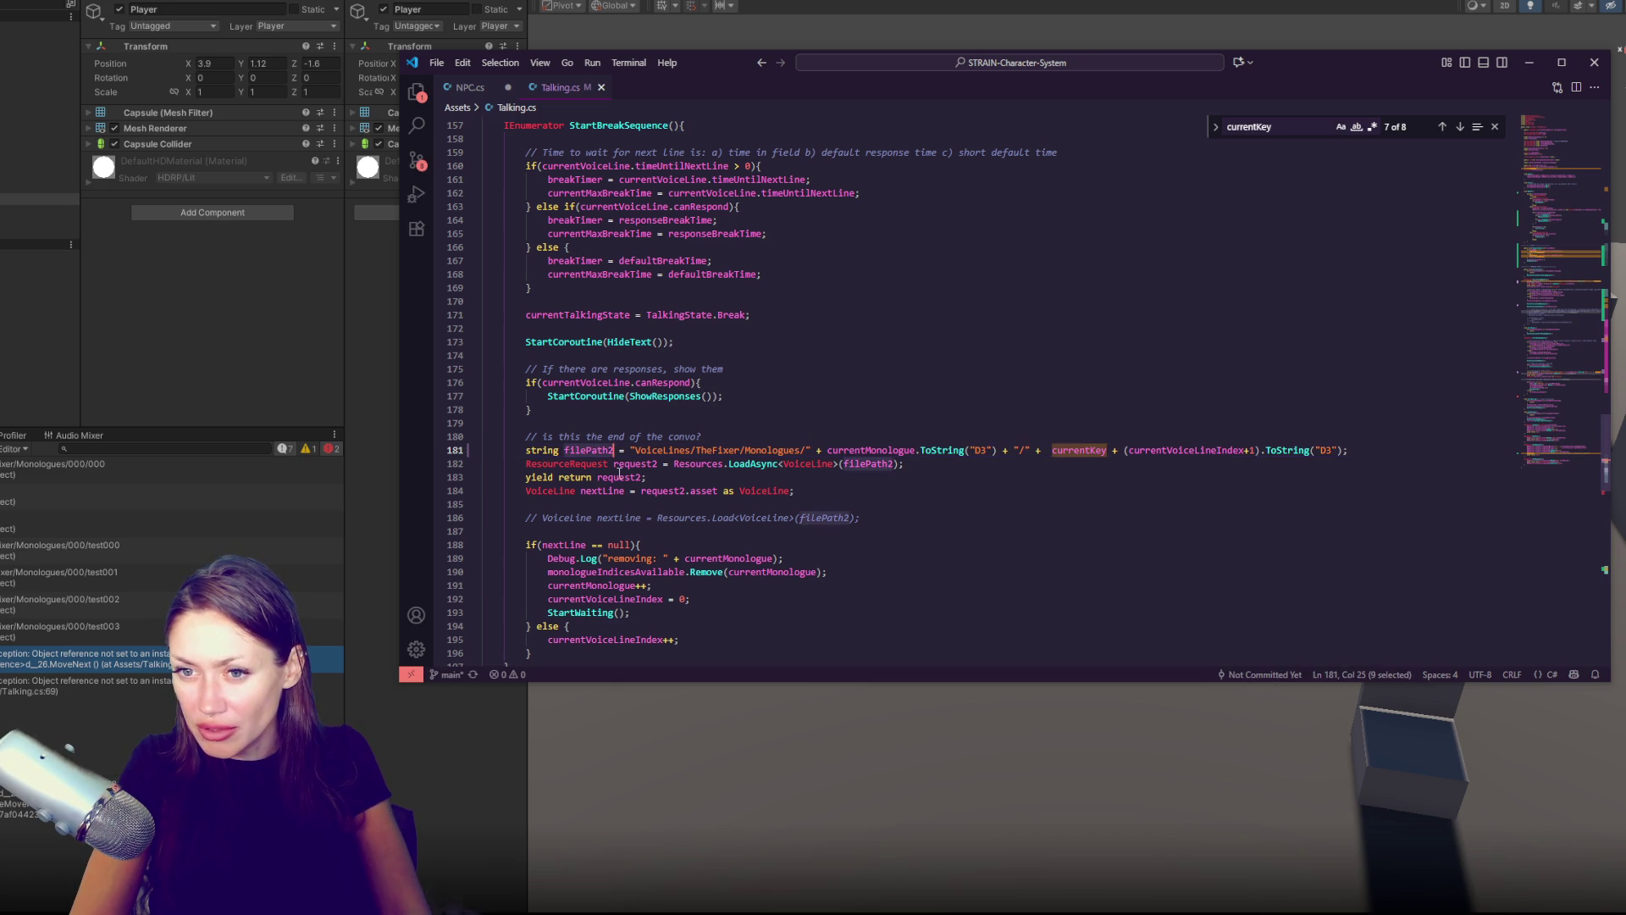
- Search the file for 'resource' and step through its matches
click(552, 465)
key(ctrl+f)
text(resources)
key(BackSpace)
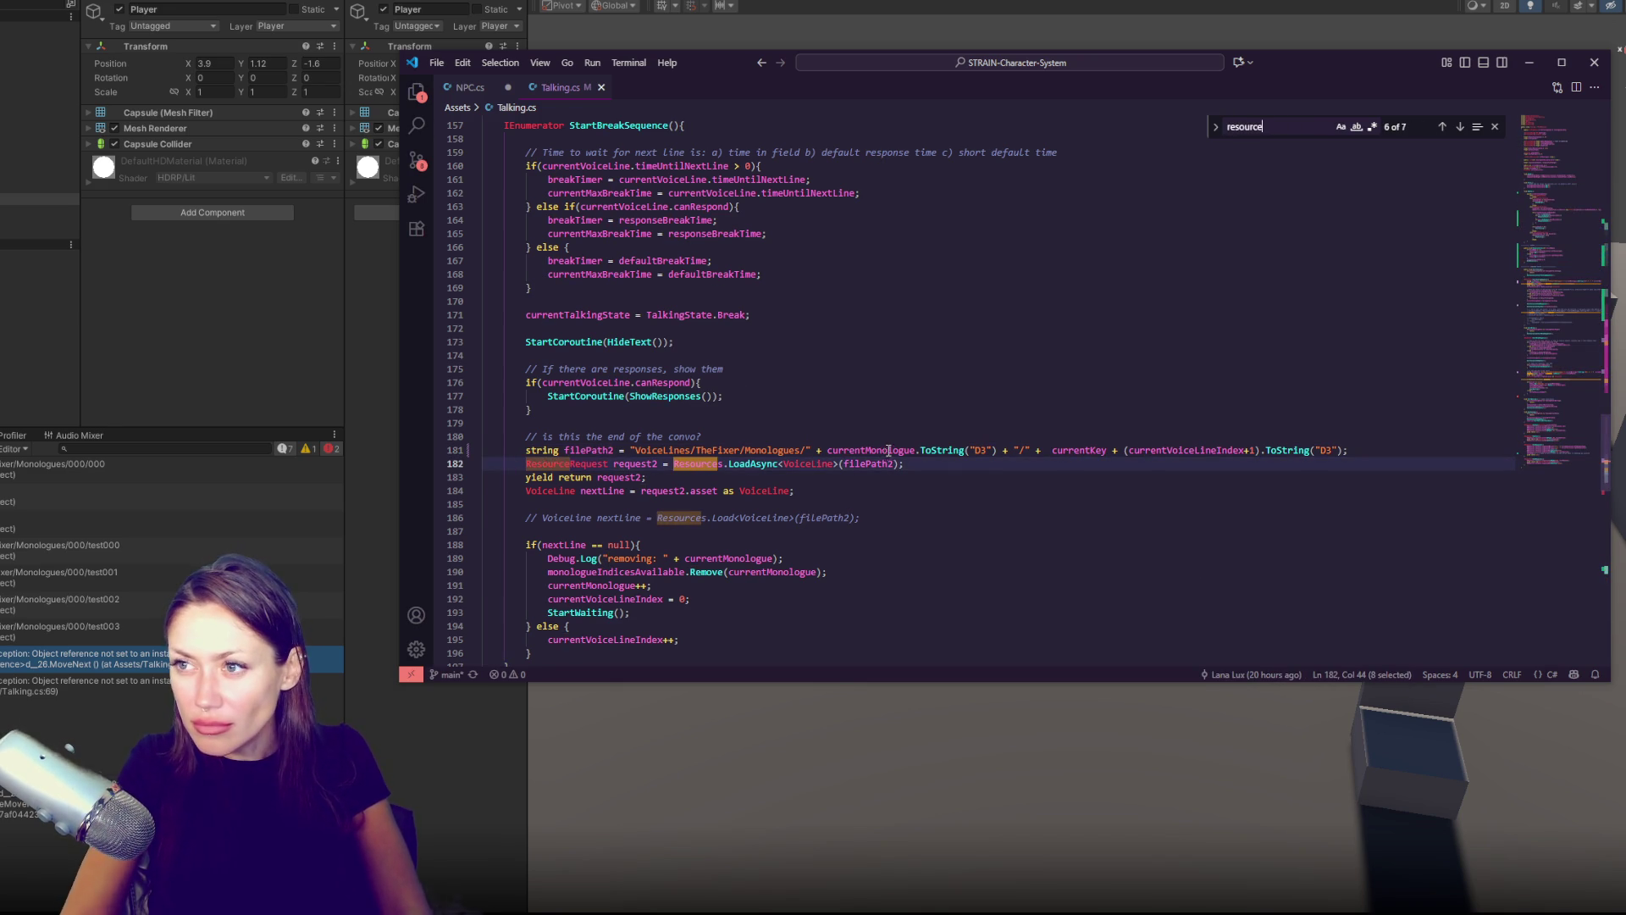
click(1441, 127)
click(1442, 127)
click(1442, 127)
click(1442, 127)
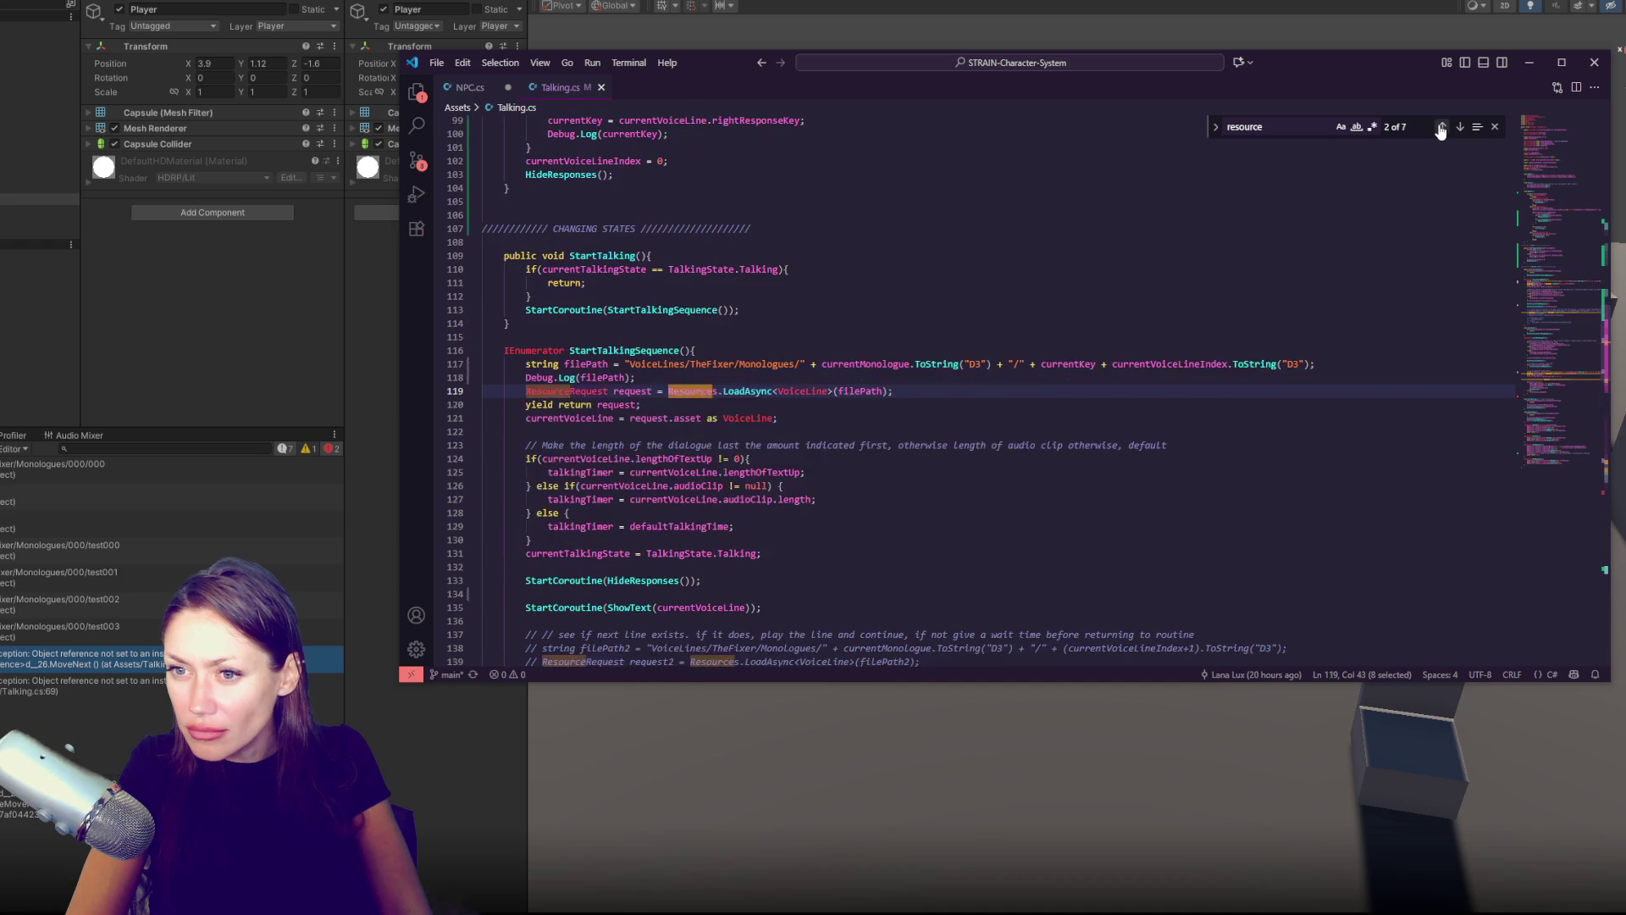
click(1441, 128)
click(1441, 128)
click(1441, 128)
click(1441, 129)
click(919, 499)
scroll(764, 238, up, 5)
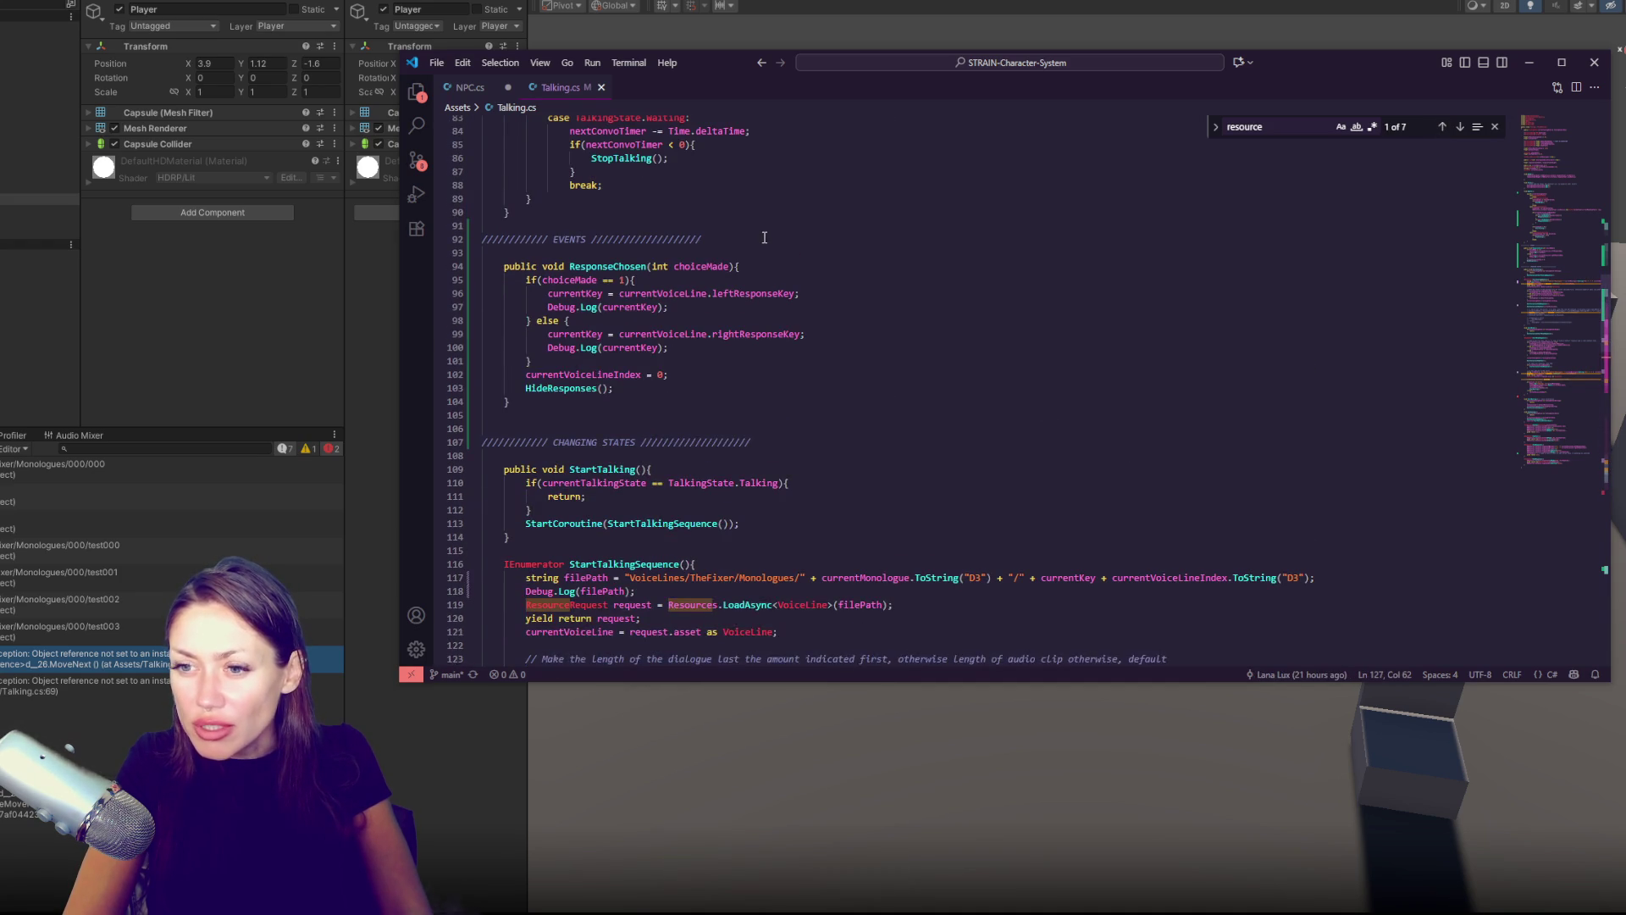
- Add StartTalking(); after HideResponses(); in ResponseChosen, then return to Unity to recompile
double_click(609, 469)
scroll(862, 454, up, 10)
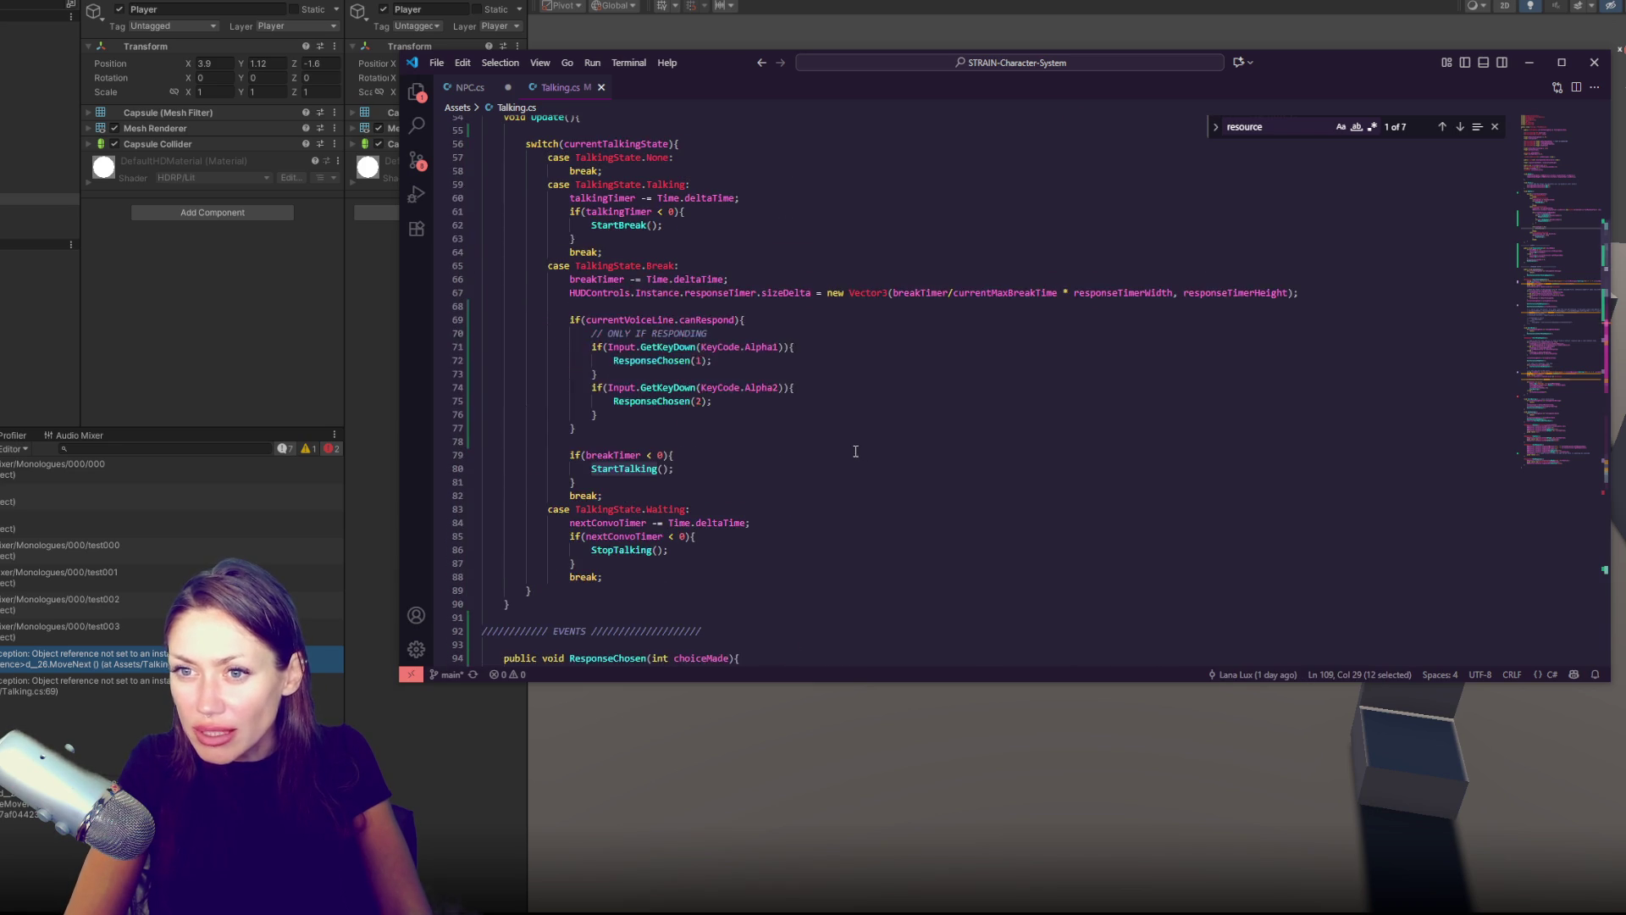
click(697, 420)
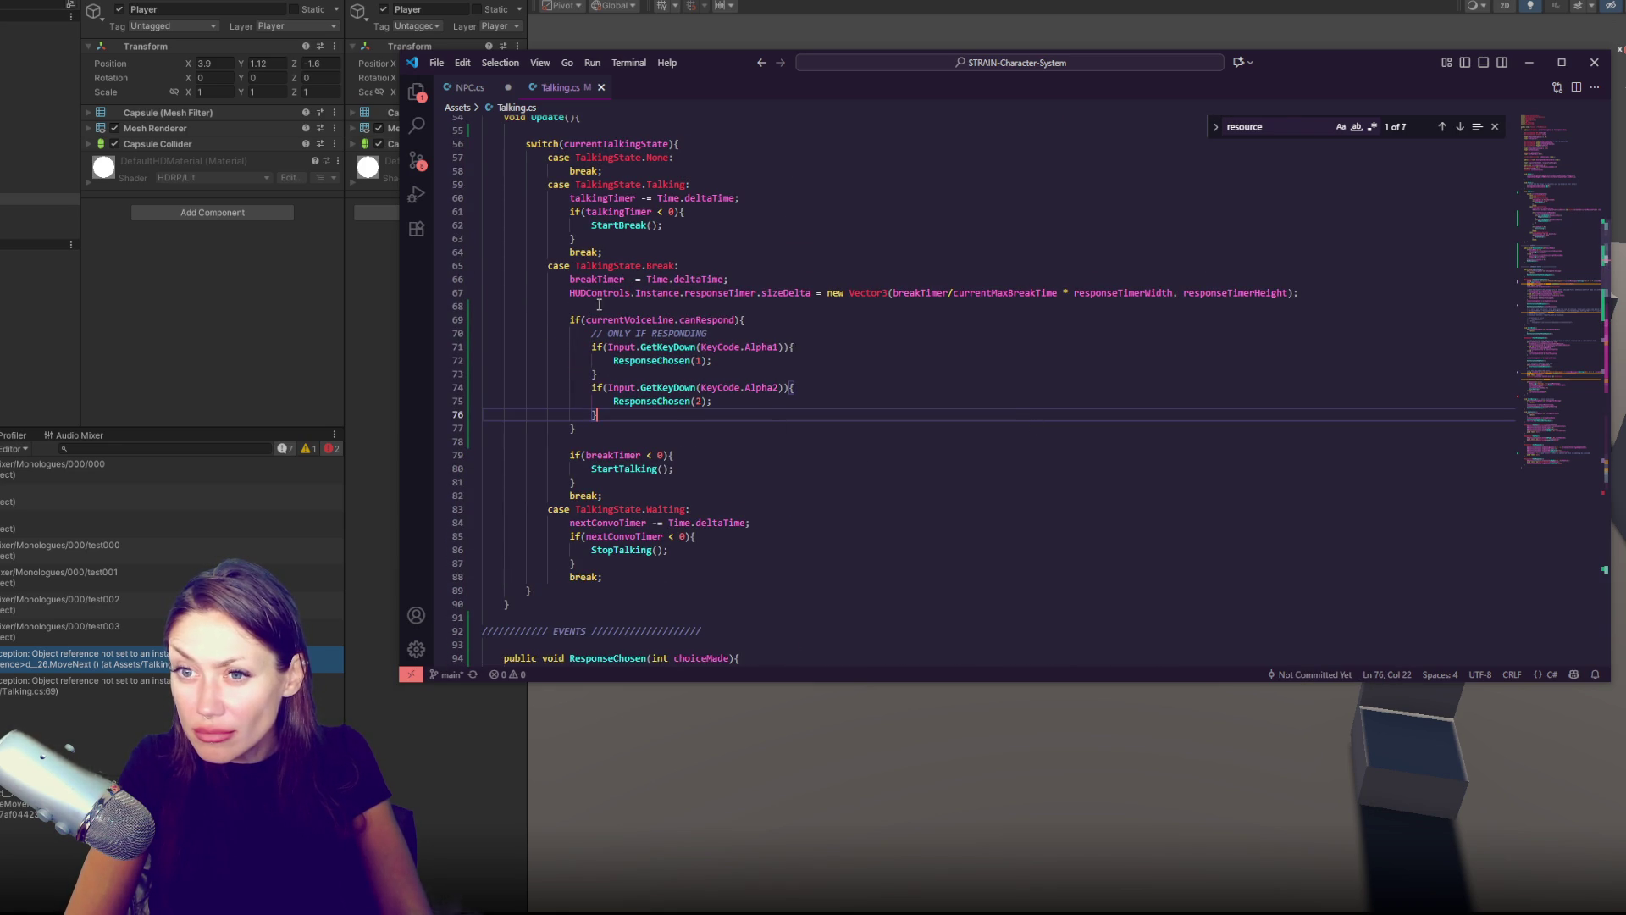
click(736, 401)
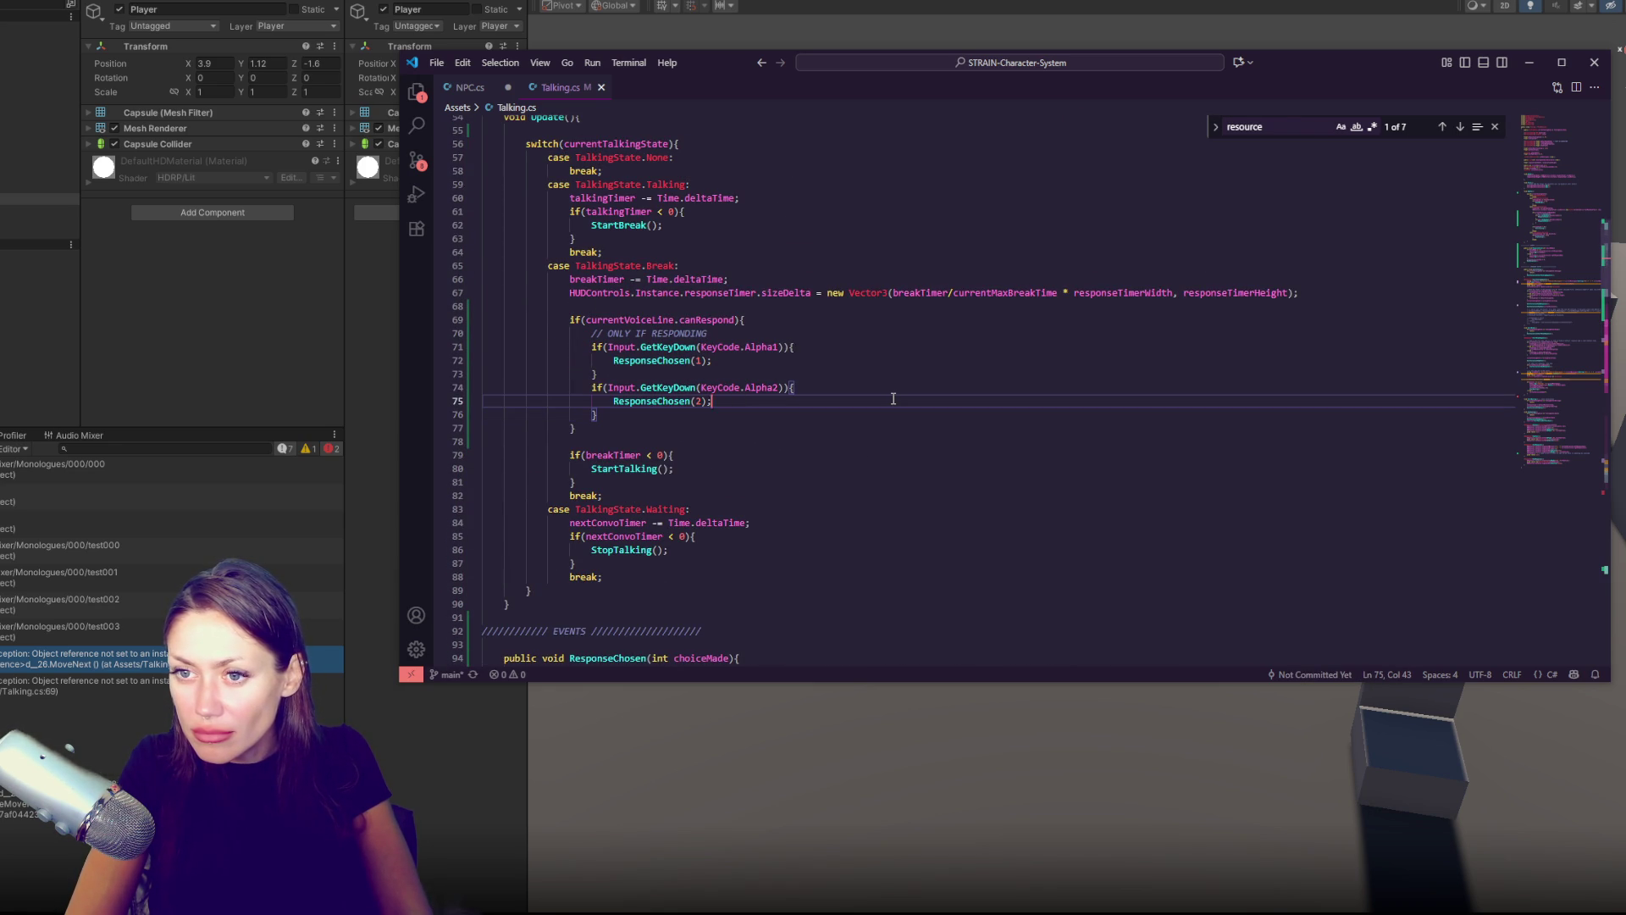
scroll(691, 479, down, 18)
scroll(690, 480, down, 9)
scroll(719, 491, up, 18)
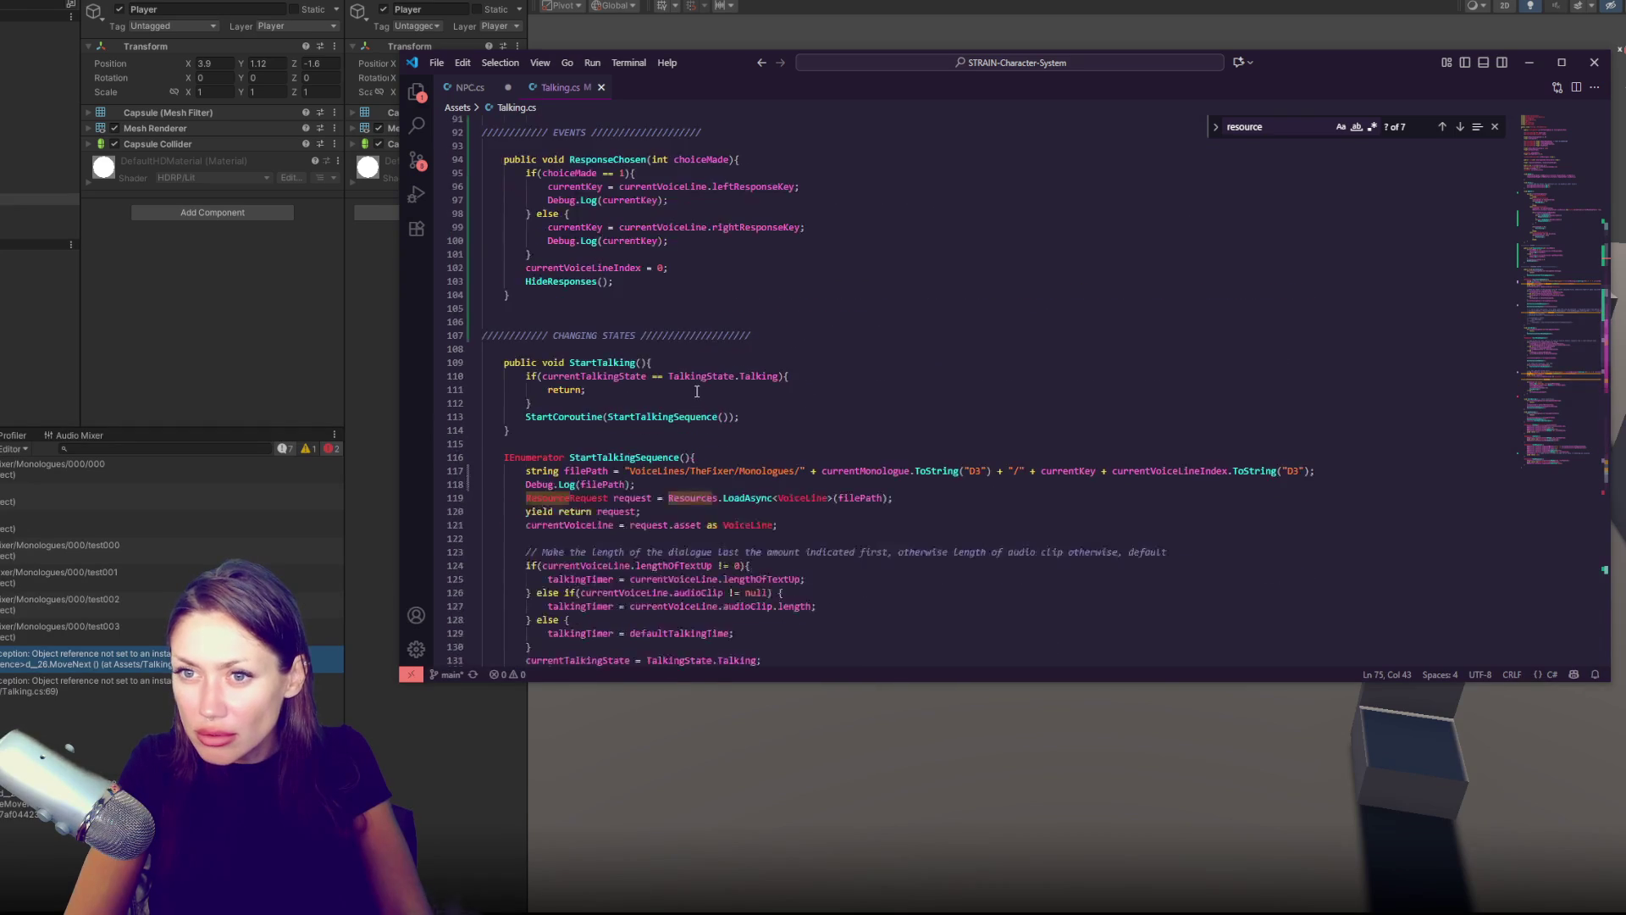
click(625, 383)
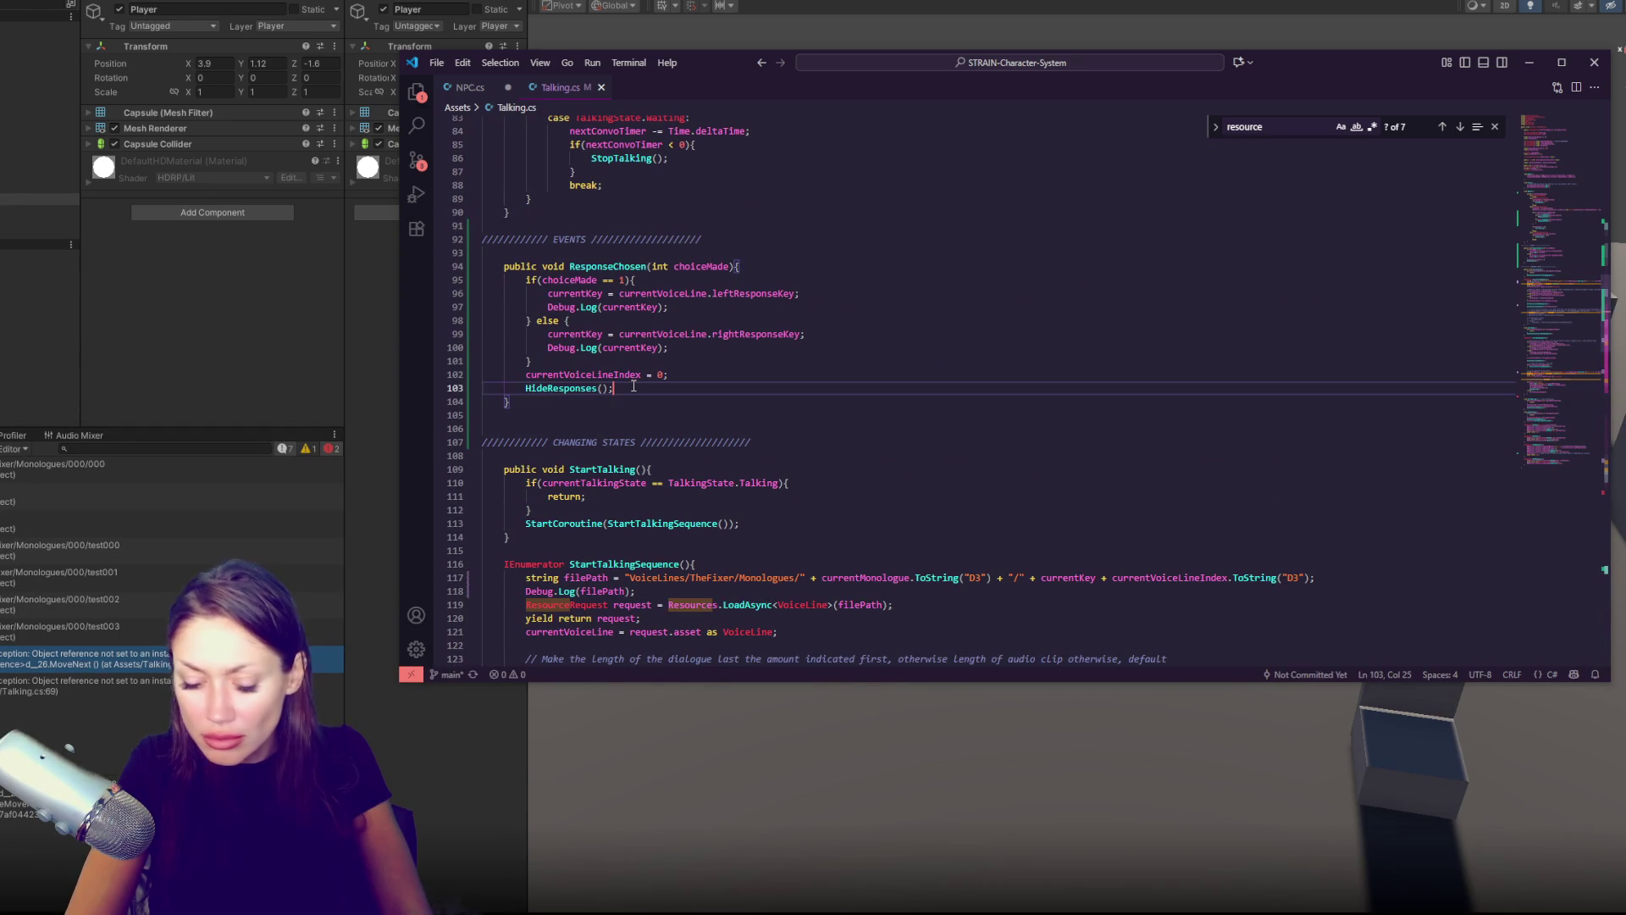
key(Return)
text(StartTalking();)
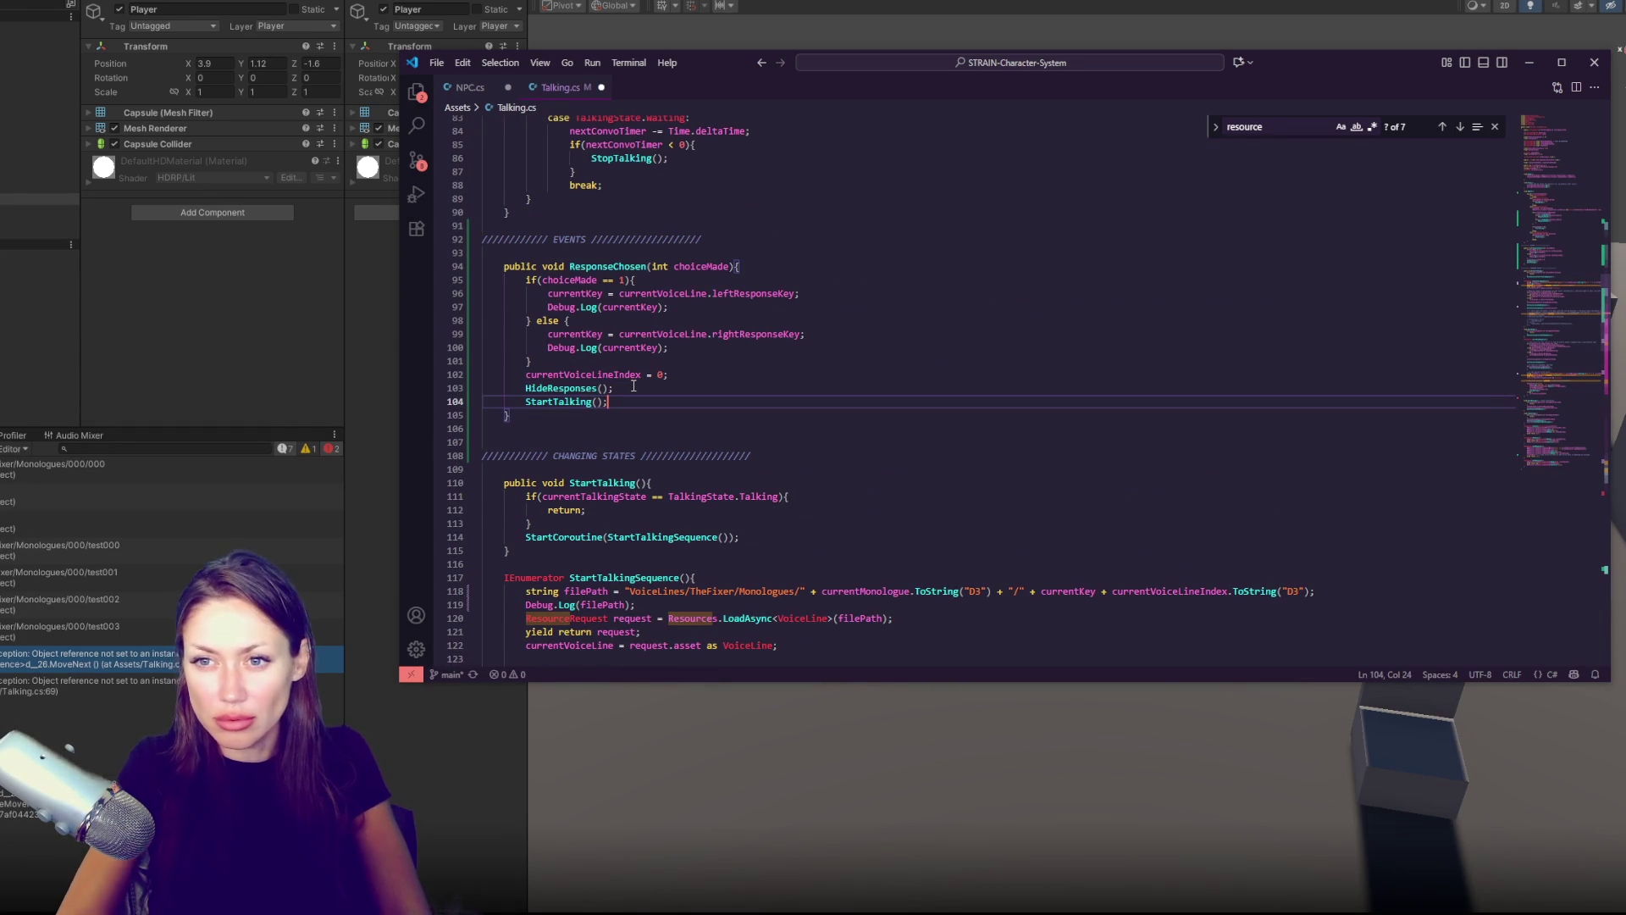
click(760, 389)
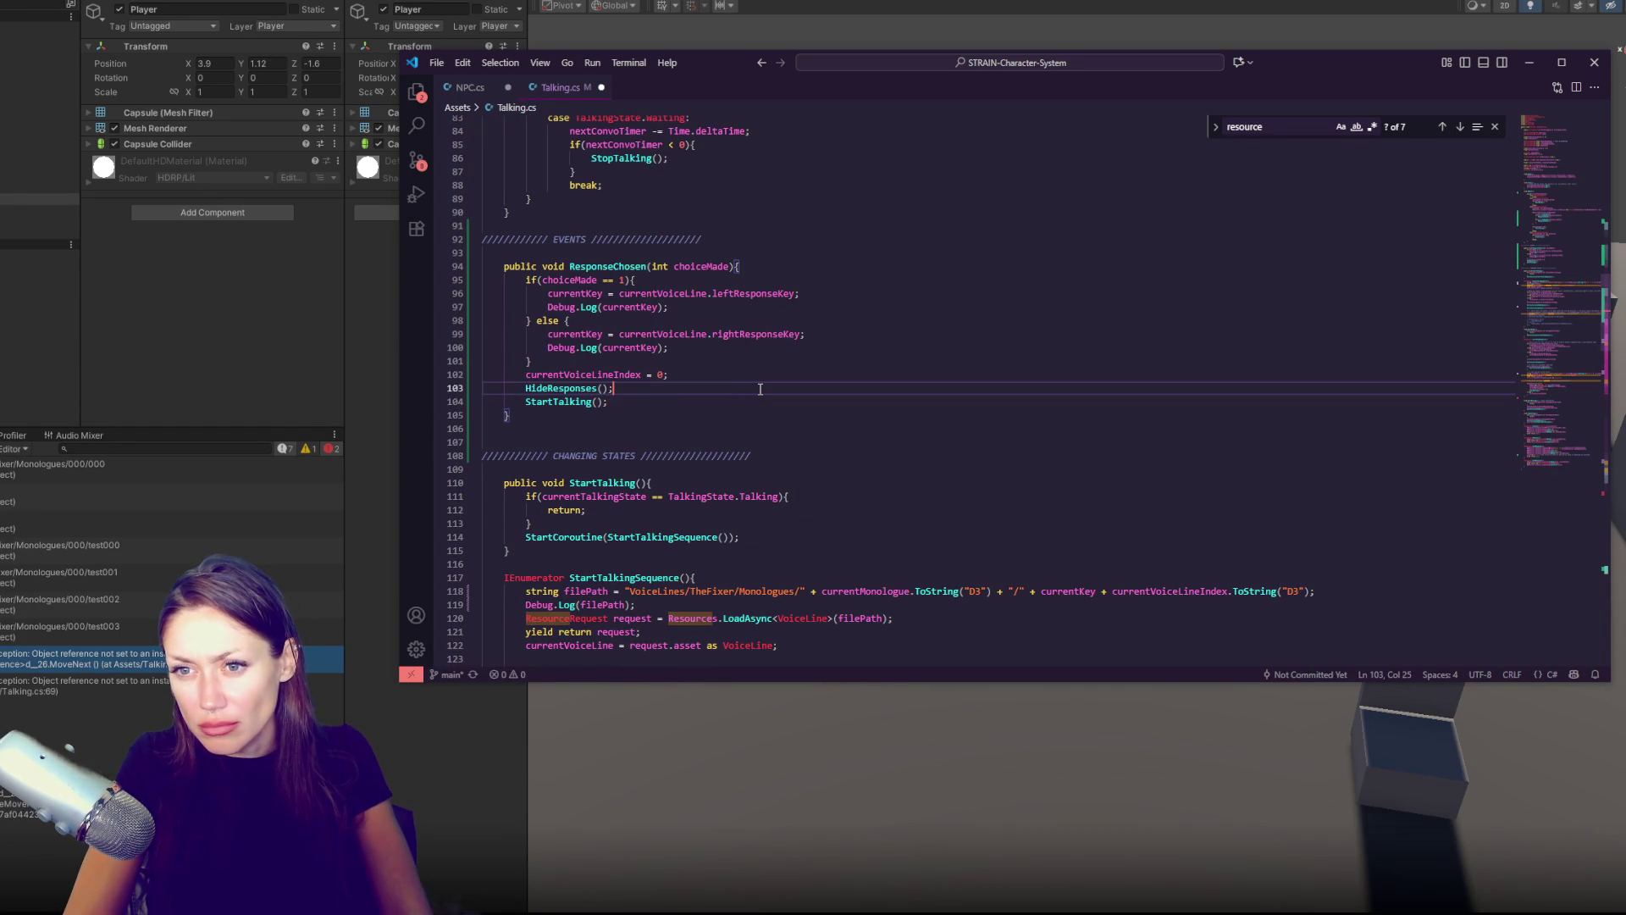
click(391, 356)
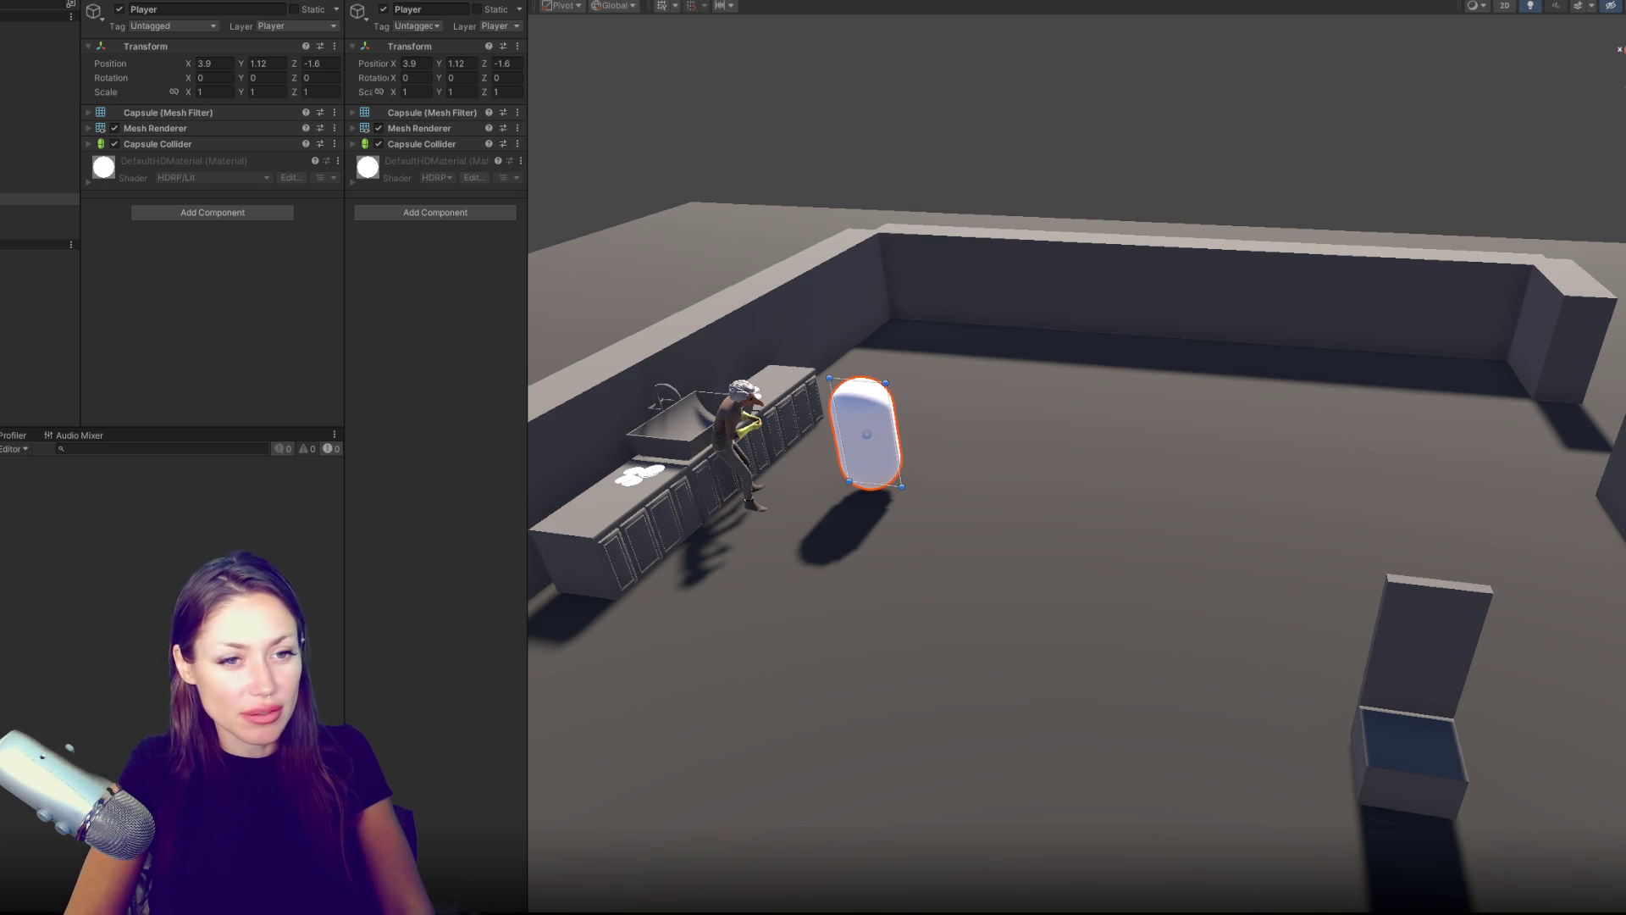
- Stop and restart the game to test the code changes
key(ctrl+p)
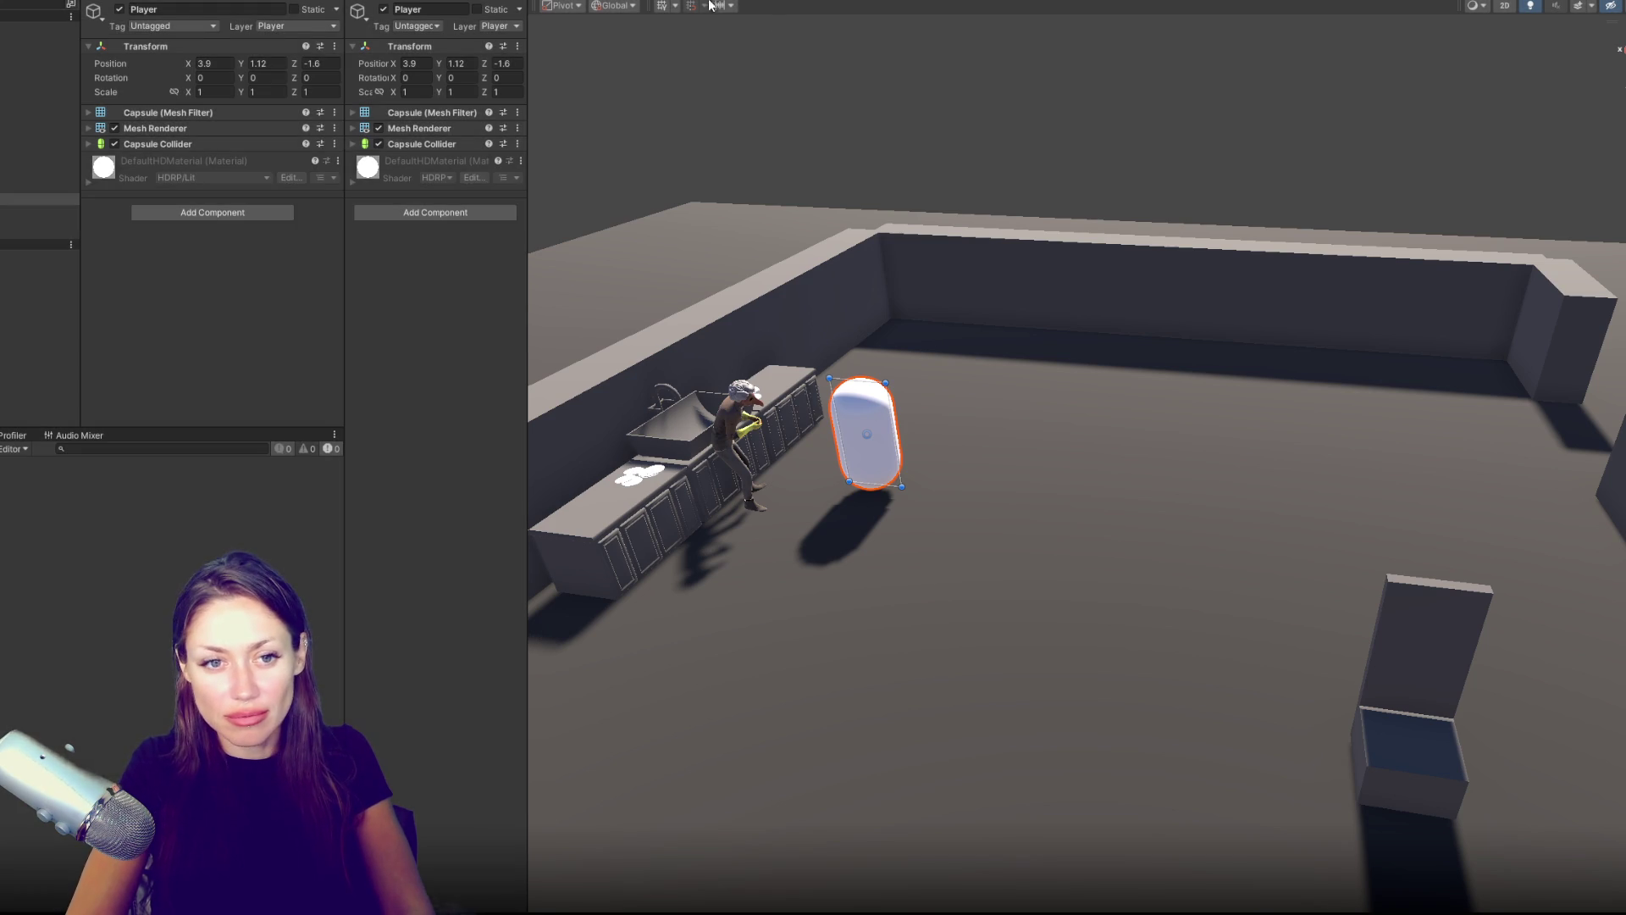
key(ctrl+6)
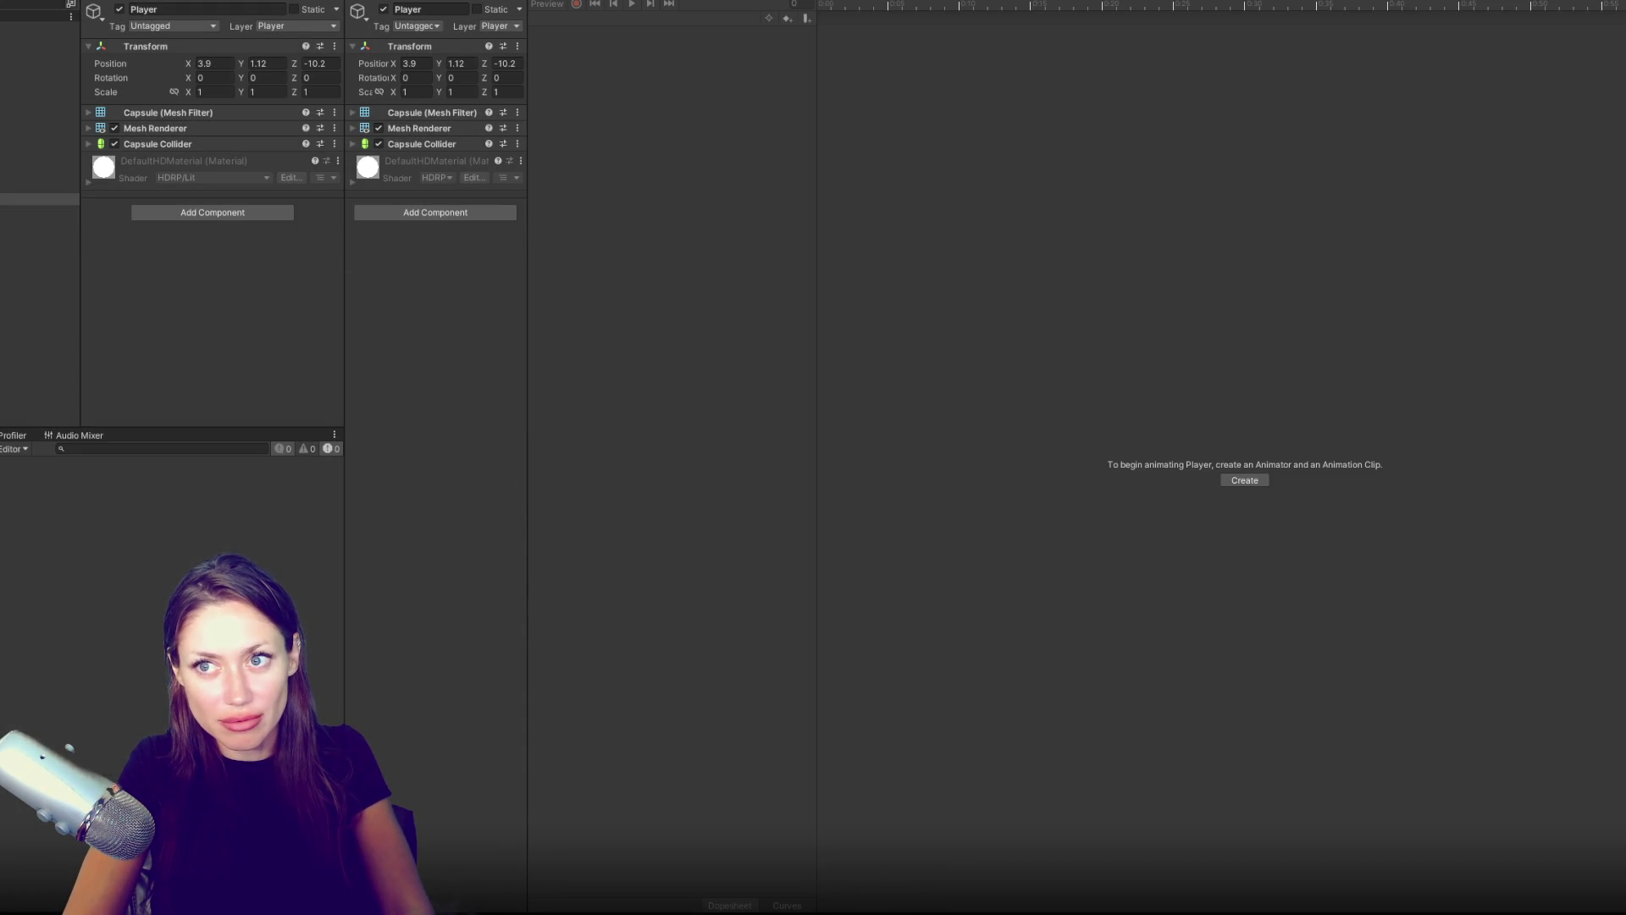
key(ctrl+1)
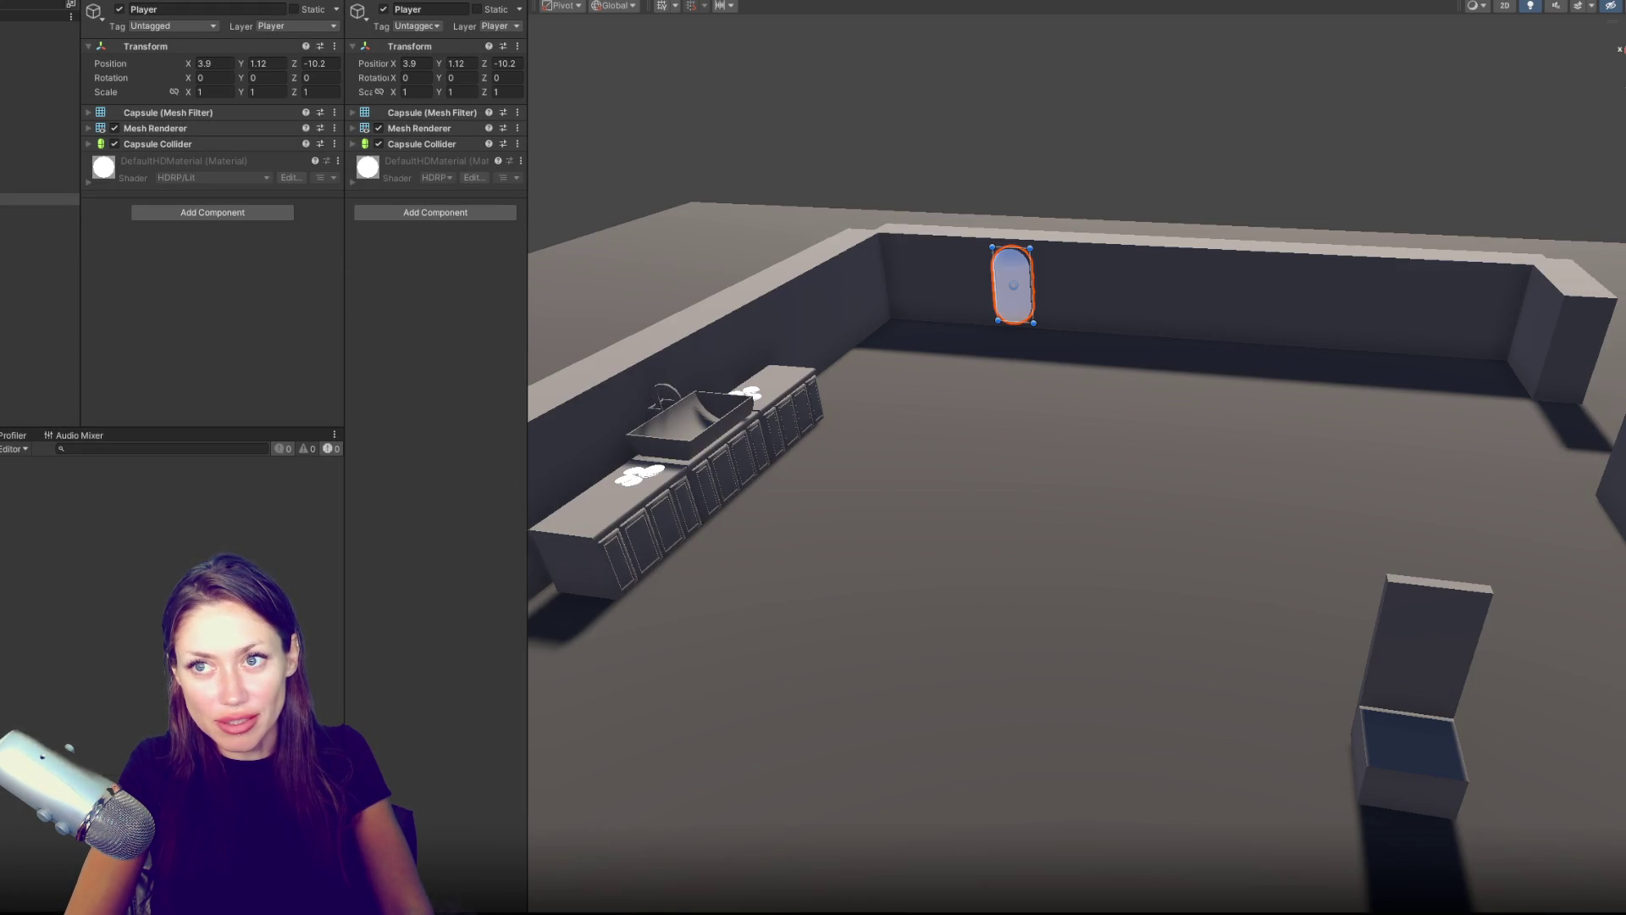
key(ctrl+p)
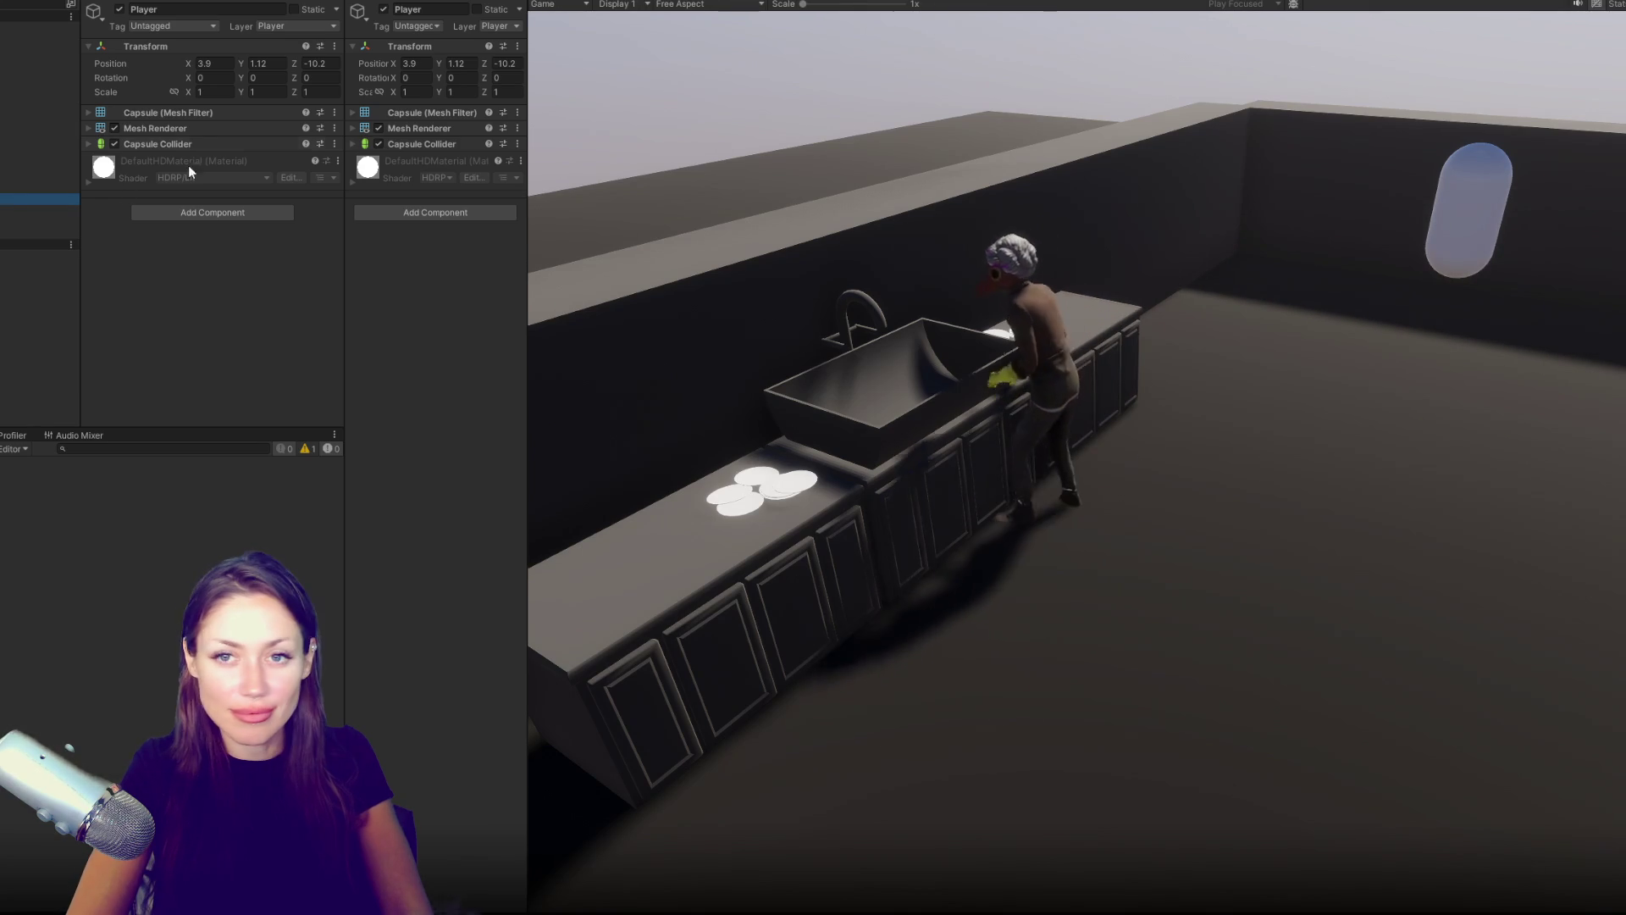
- Set the Player's Position Z to -2.13, answer with 1, stop, and open the new error line
click(500, 63)
text(-2.13)
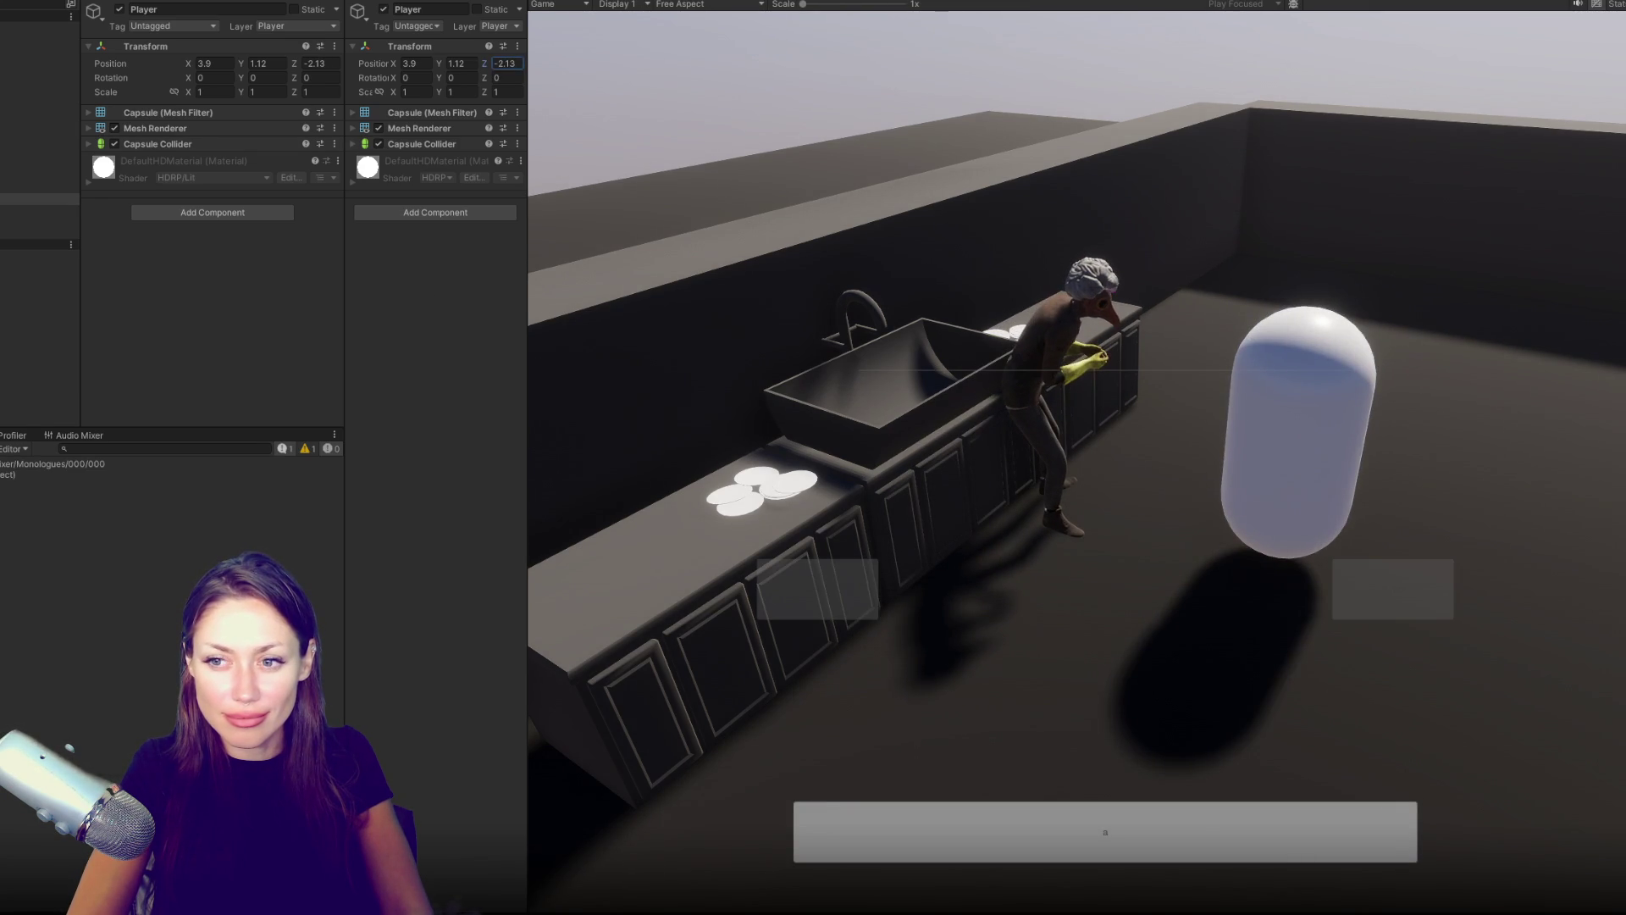
click(907, 440)
key(1)
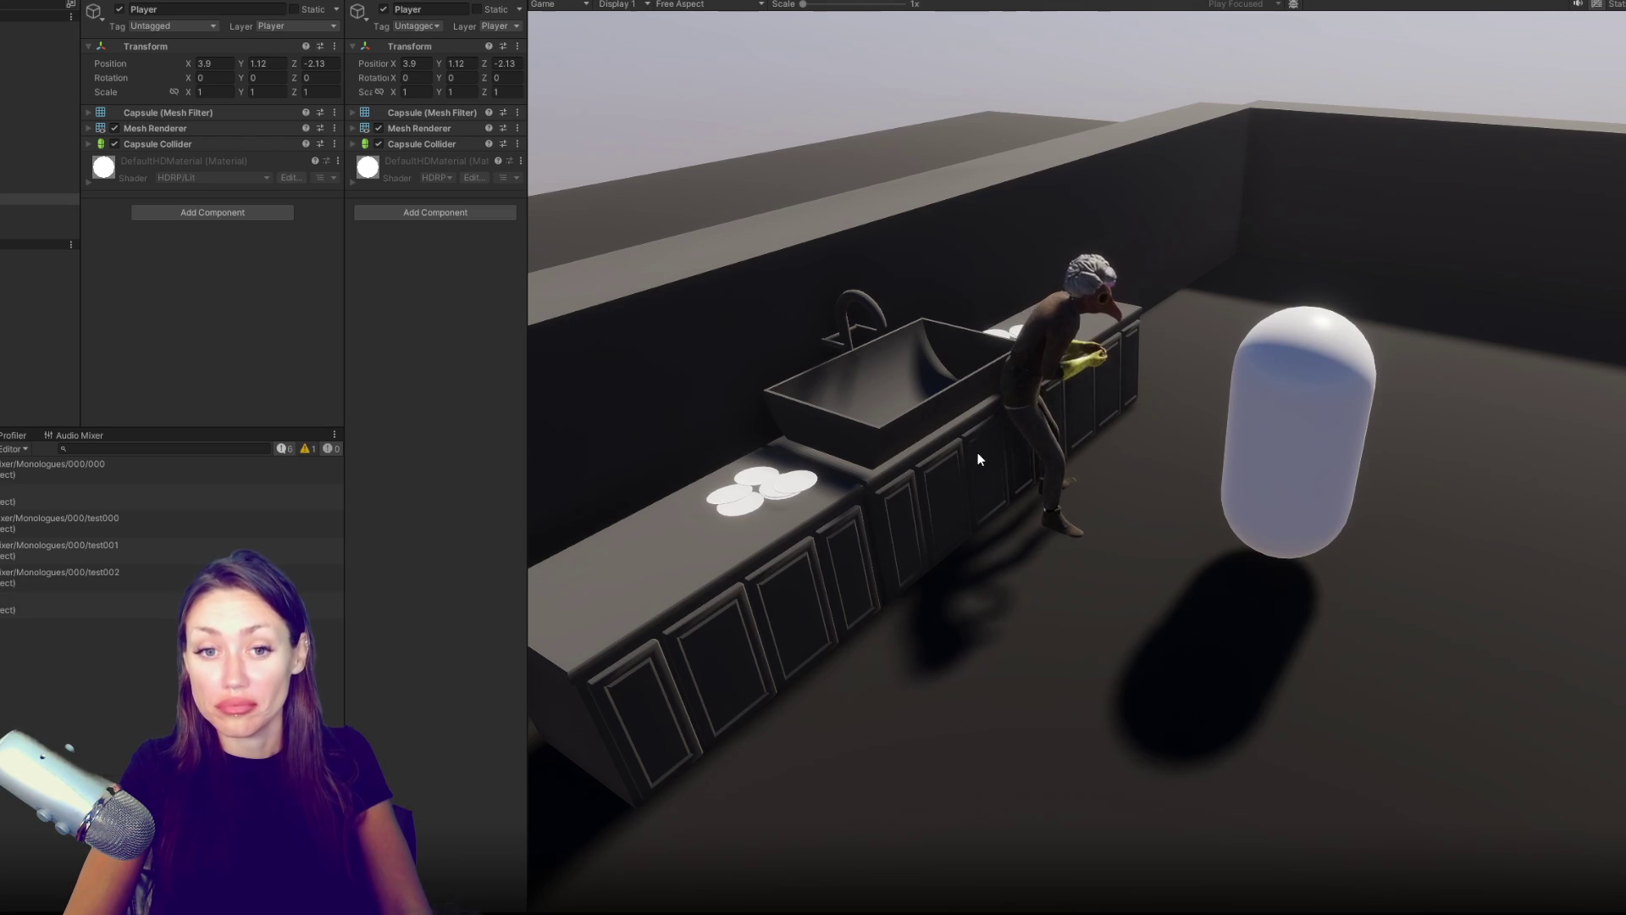
key(ctrl+p)
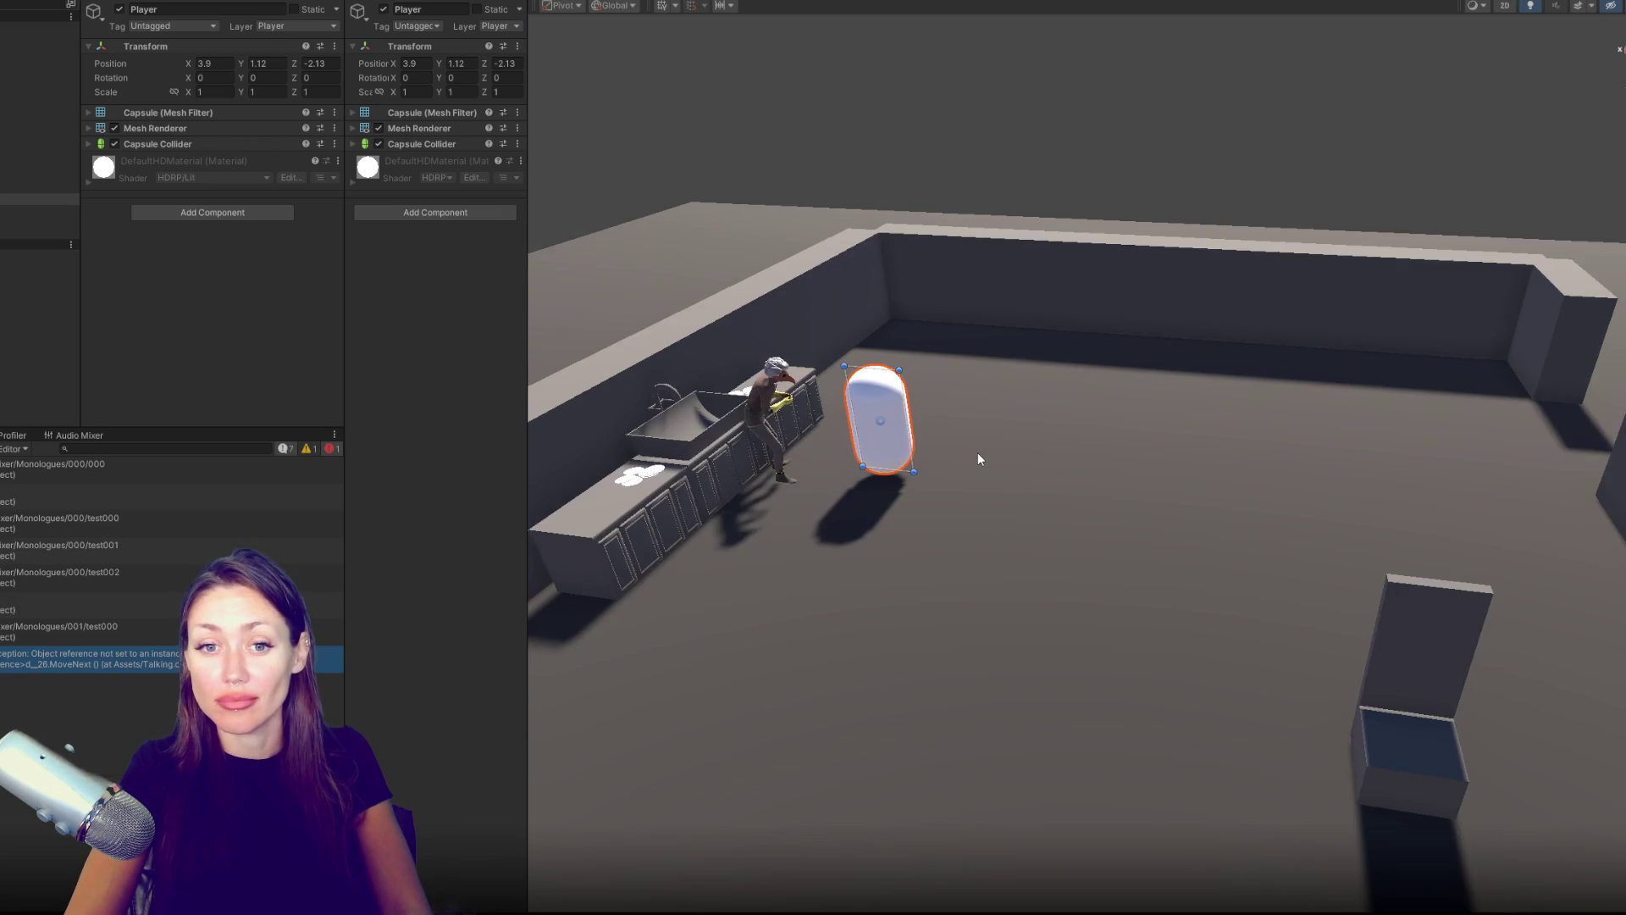
double_click(144, 667)
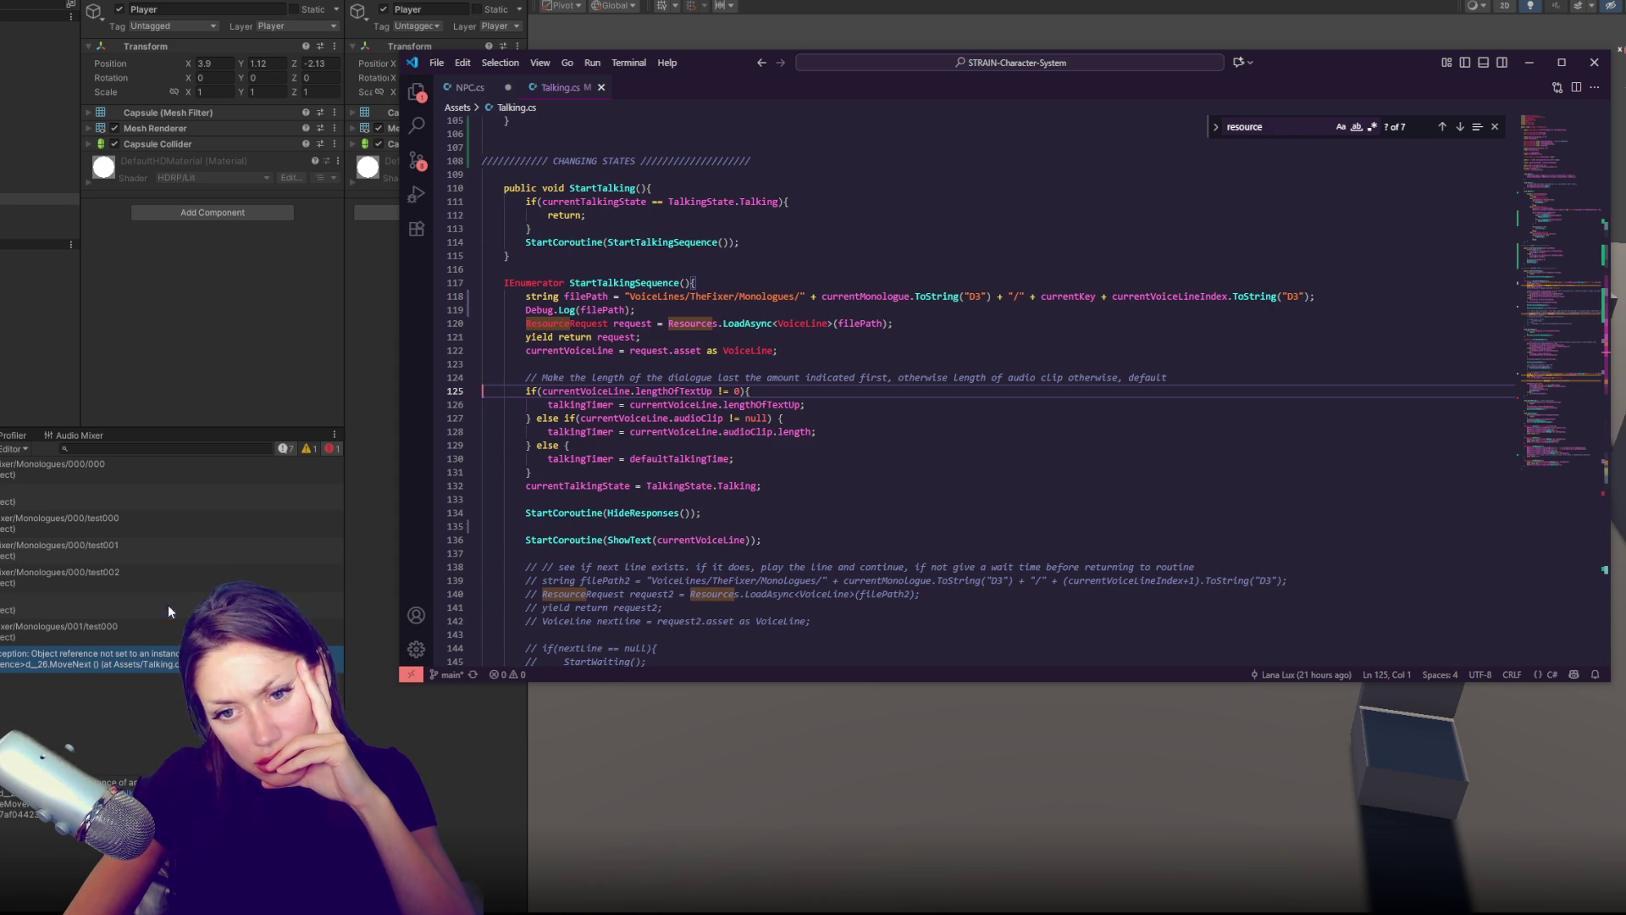
click(185, 600)
double_click(186, 605)
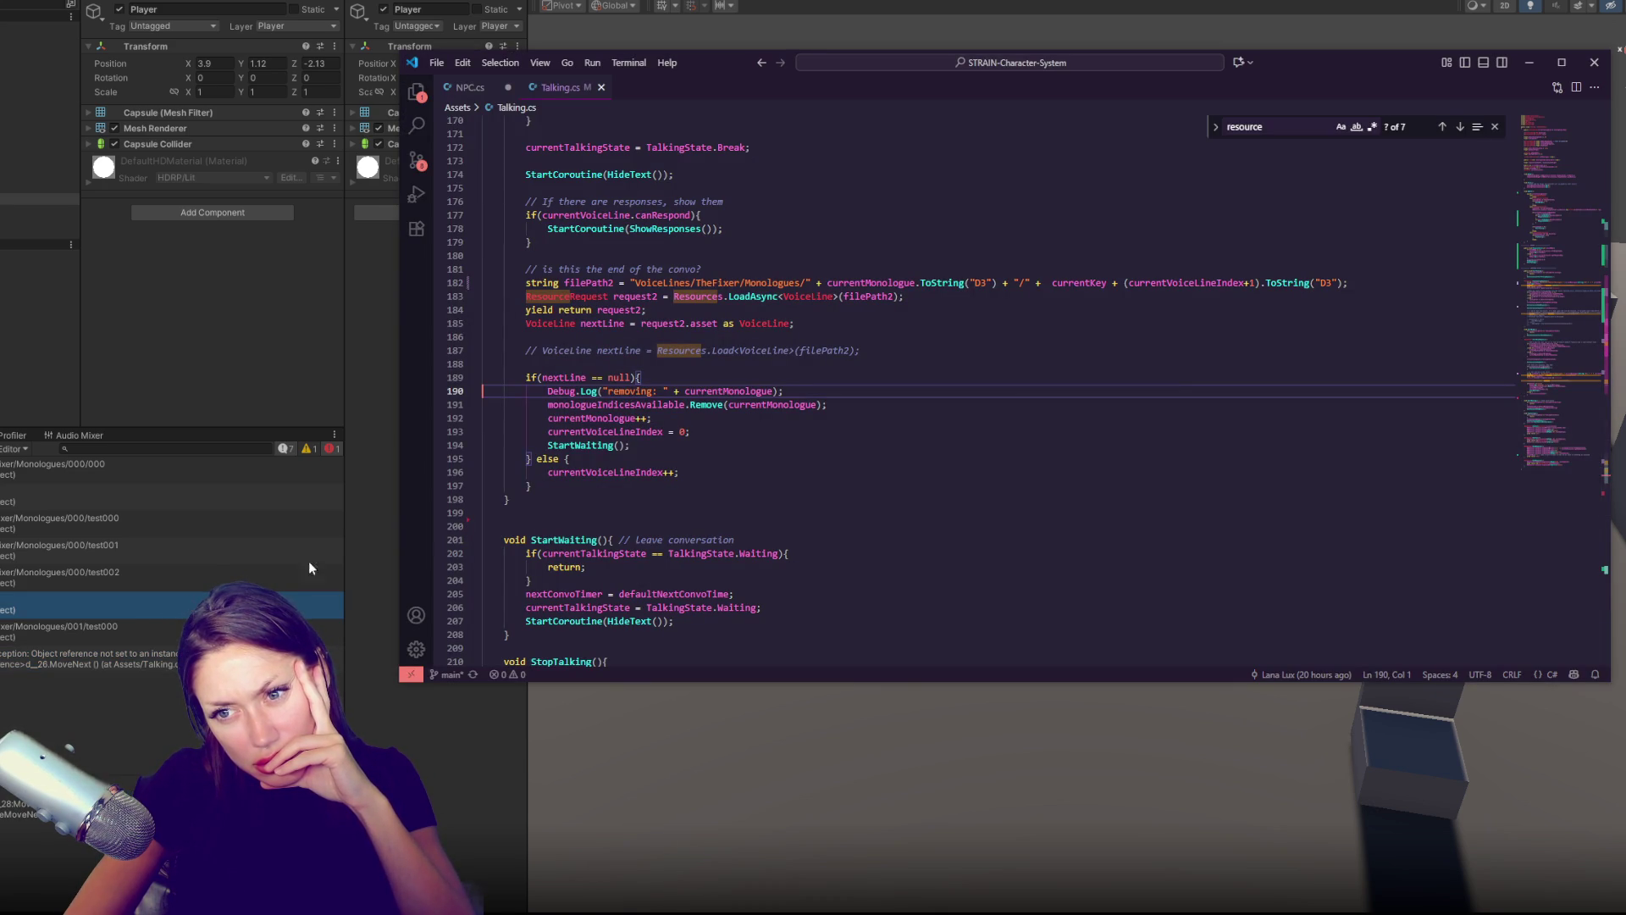
scroll(601, 471, up, 3)
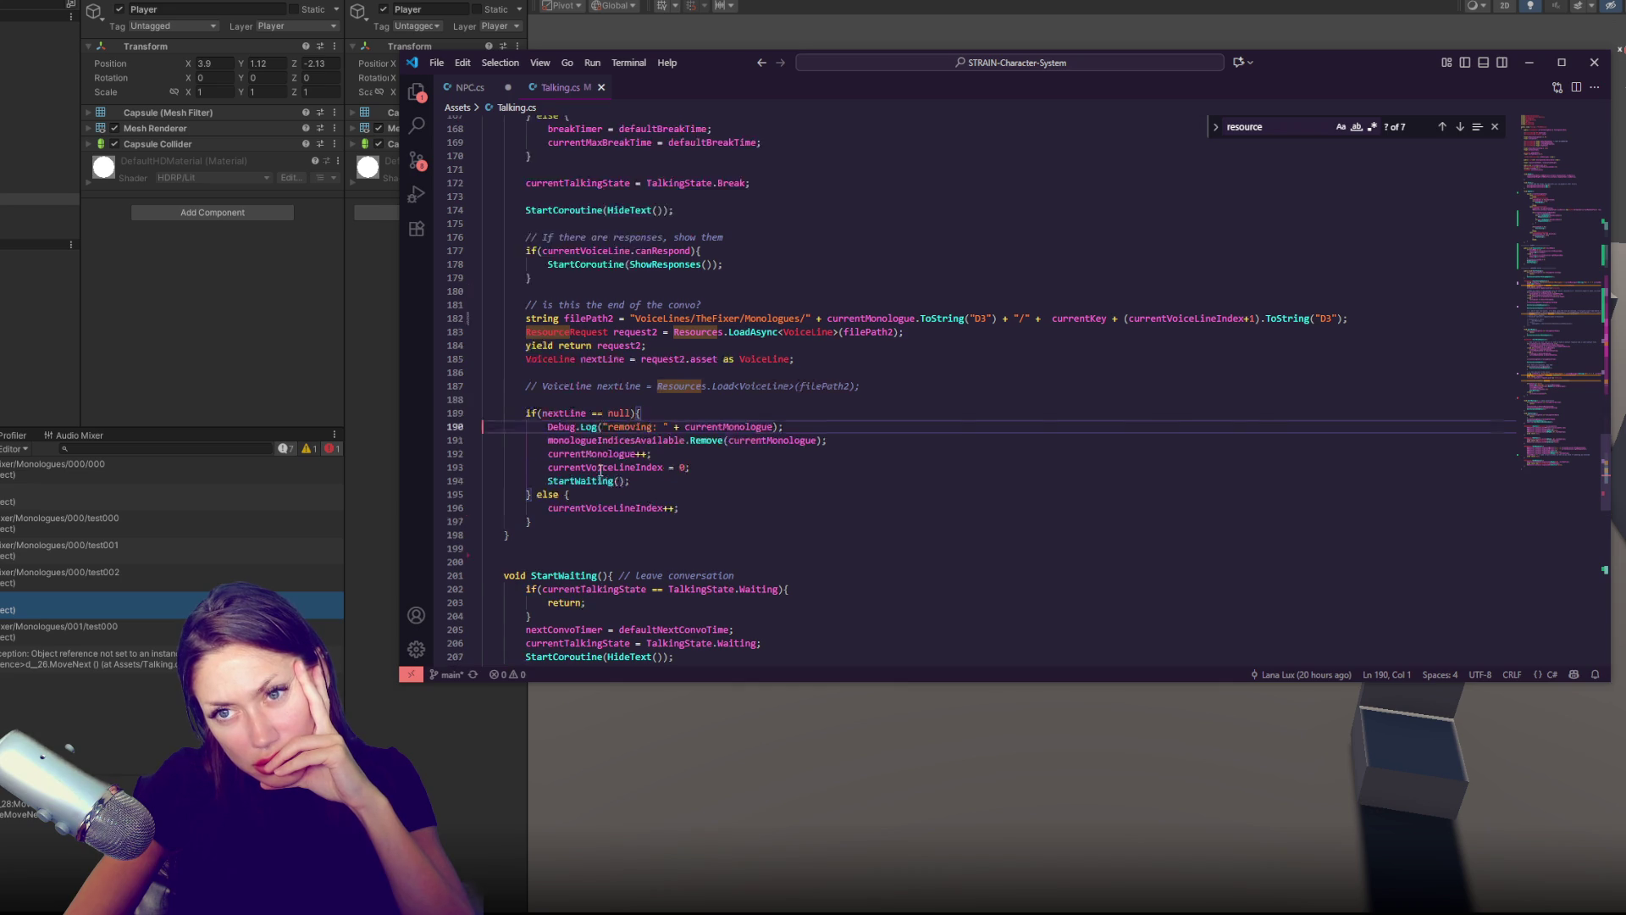
scroll(600, 471, up, 5)
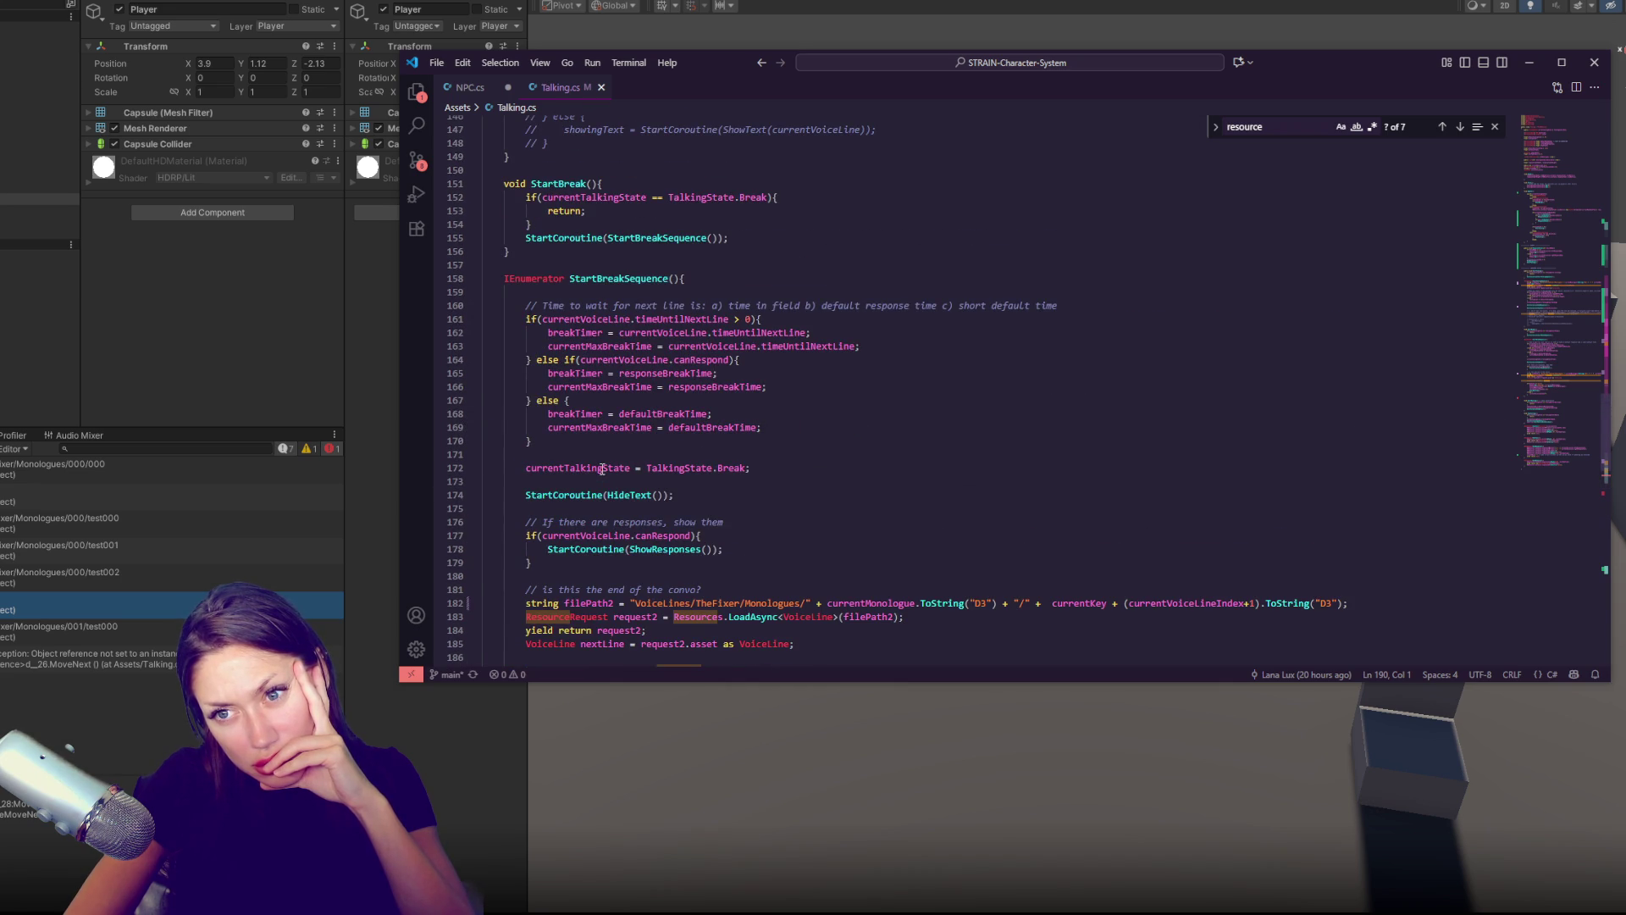
scroll(602, 469, down, 4)
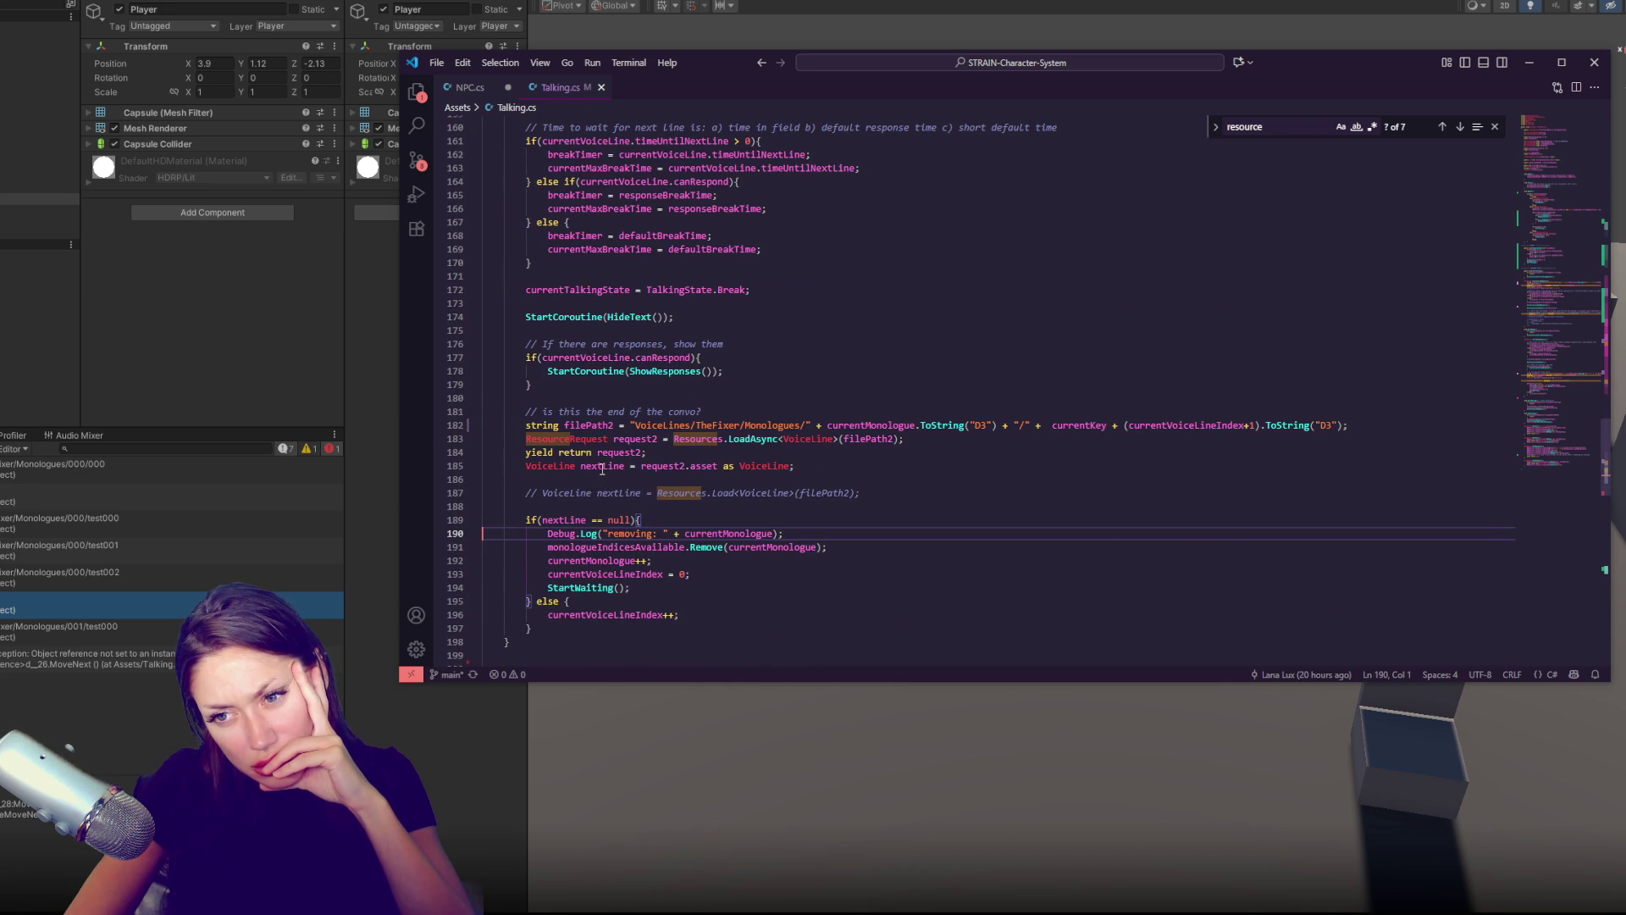
scroll(602, 468, down, 5)
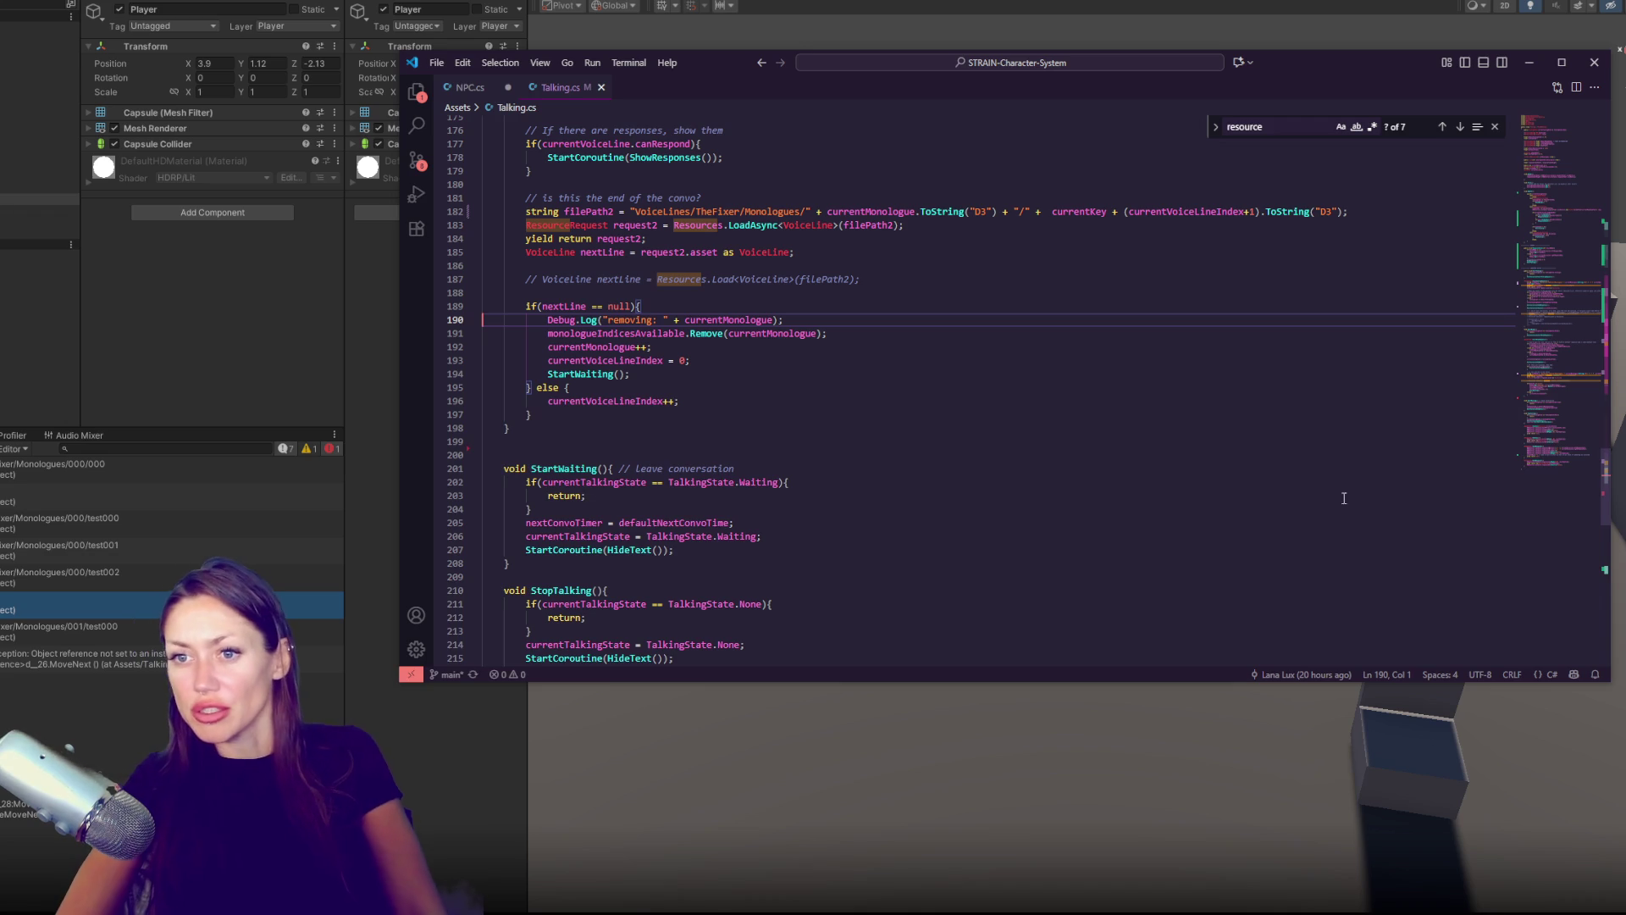
click(1587, 472)
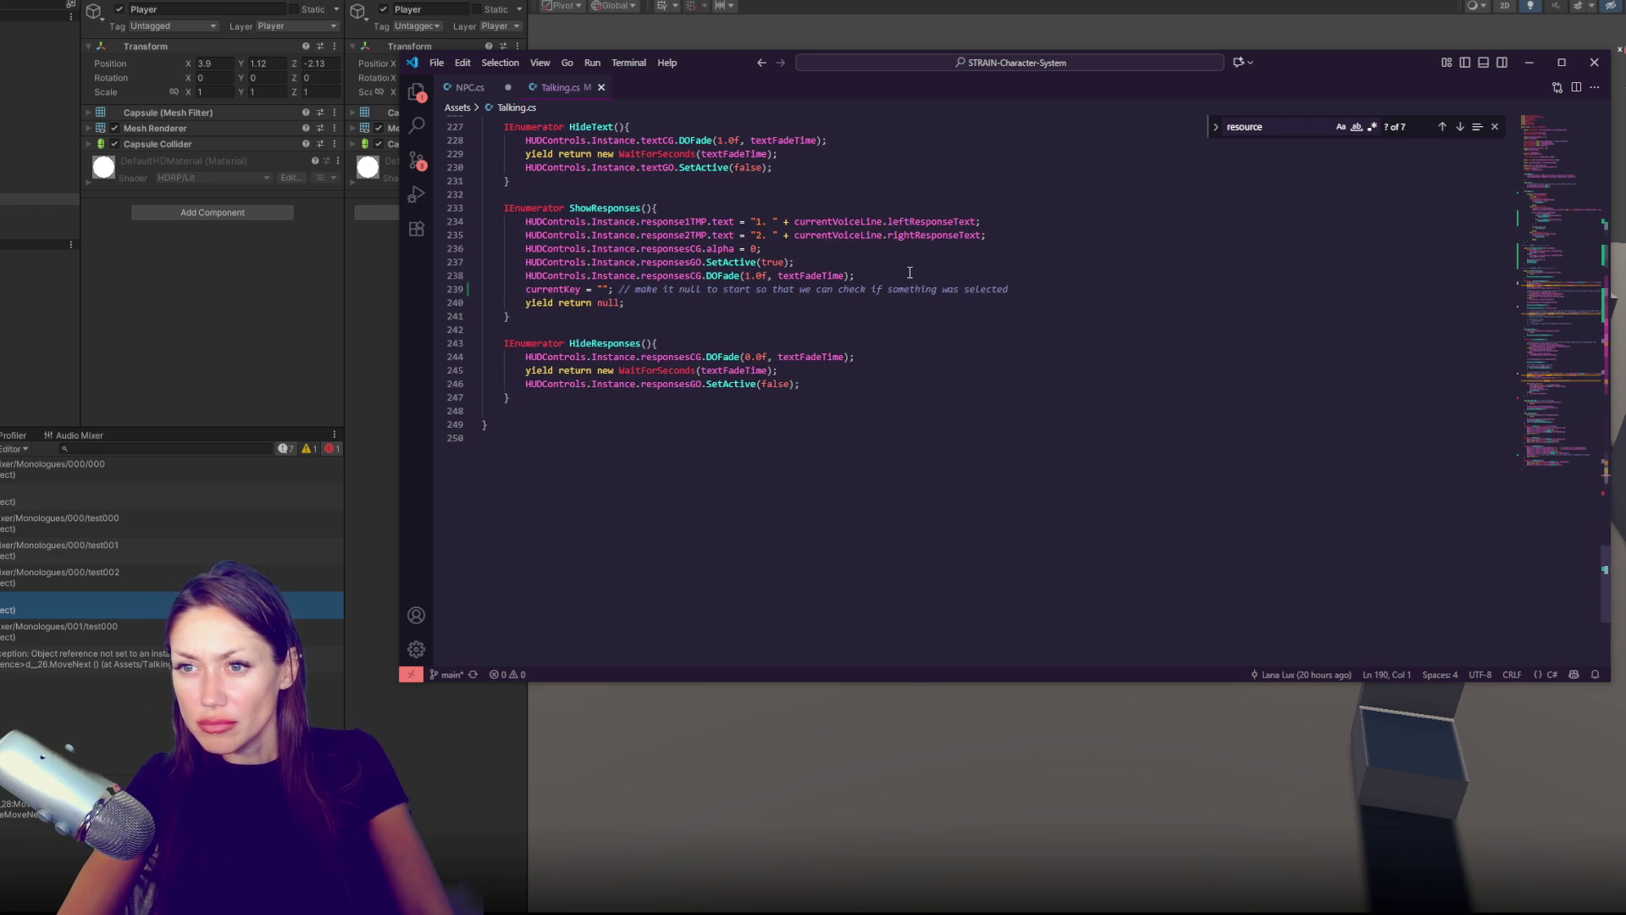
- Cut the currentKey = "" line from ShowResponses and paste it, indented, after the removing log
click(1020, 288)
key(shift+Up)
key(BackSpace)
scroll(1008, 334, up, 10)
scroll(995, 329, up, 5)
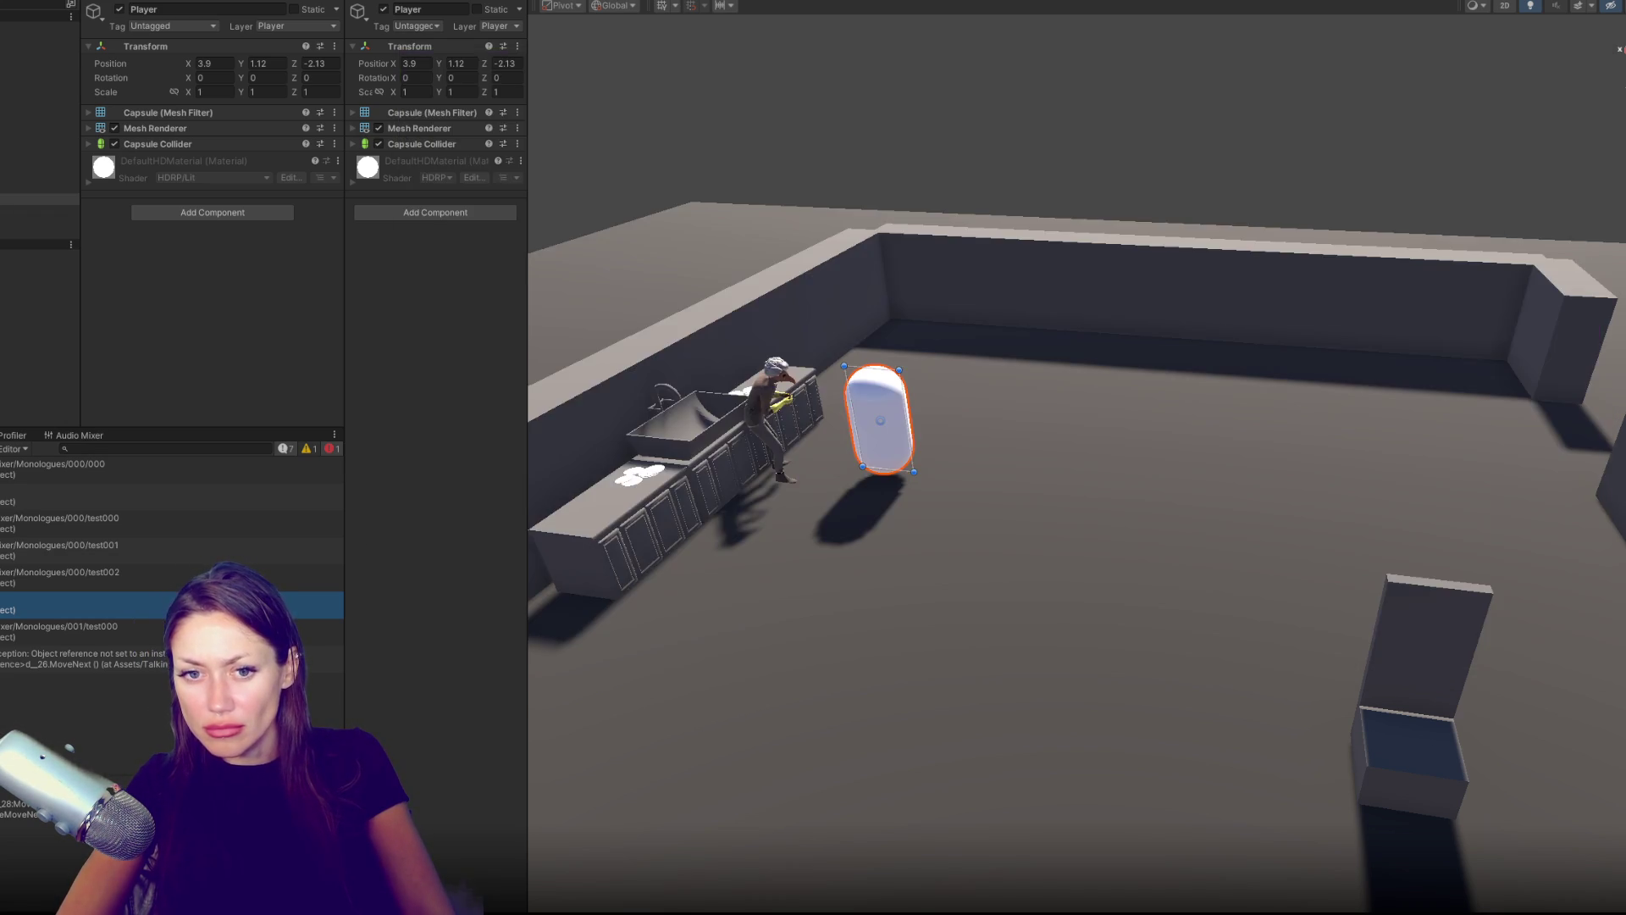
scroll(800, 389, up, 2)
click(799, 389)
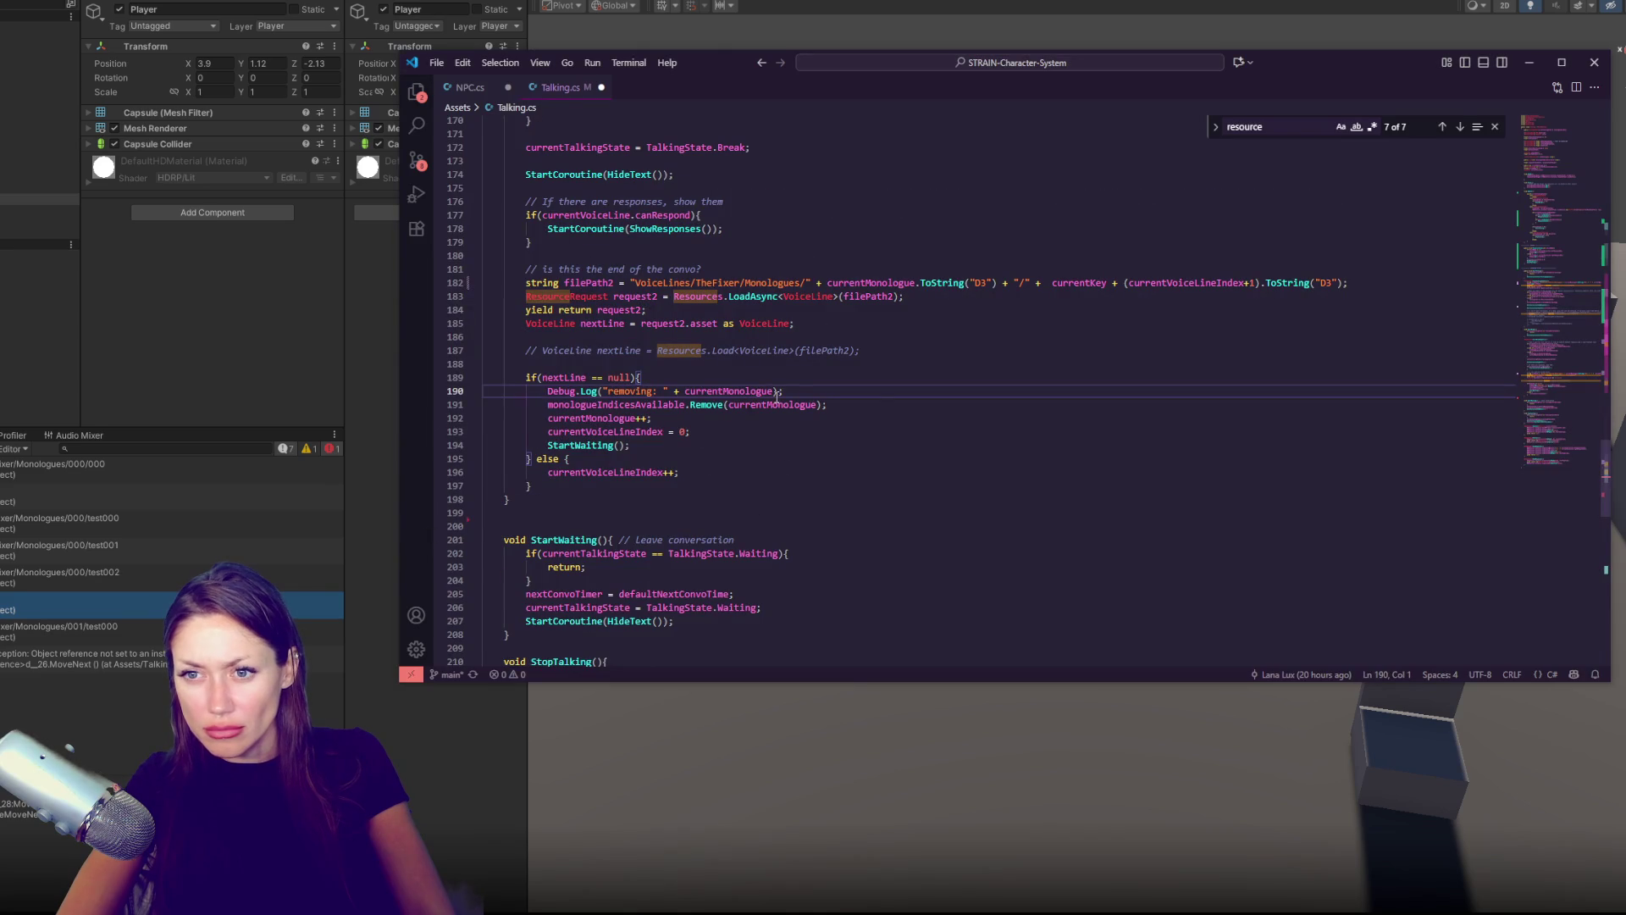
text(currentKey = ""; // make it null to start so that we can check if something was selected)
click(529, 406)
key(Tab)
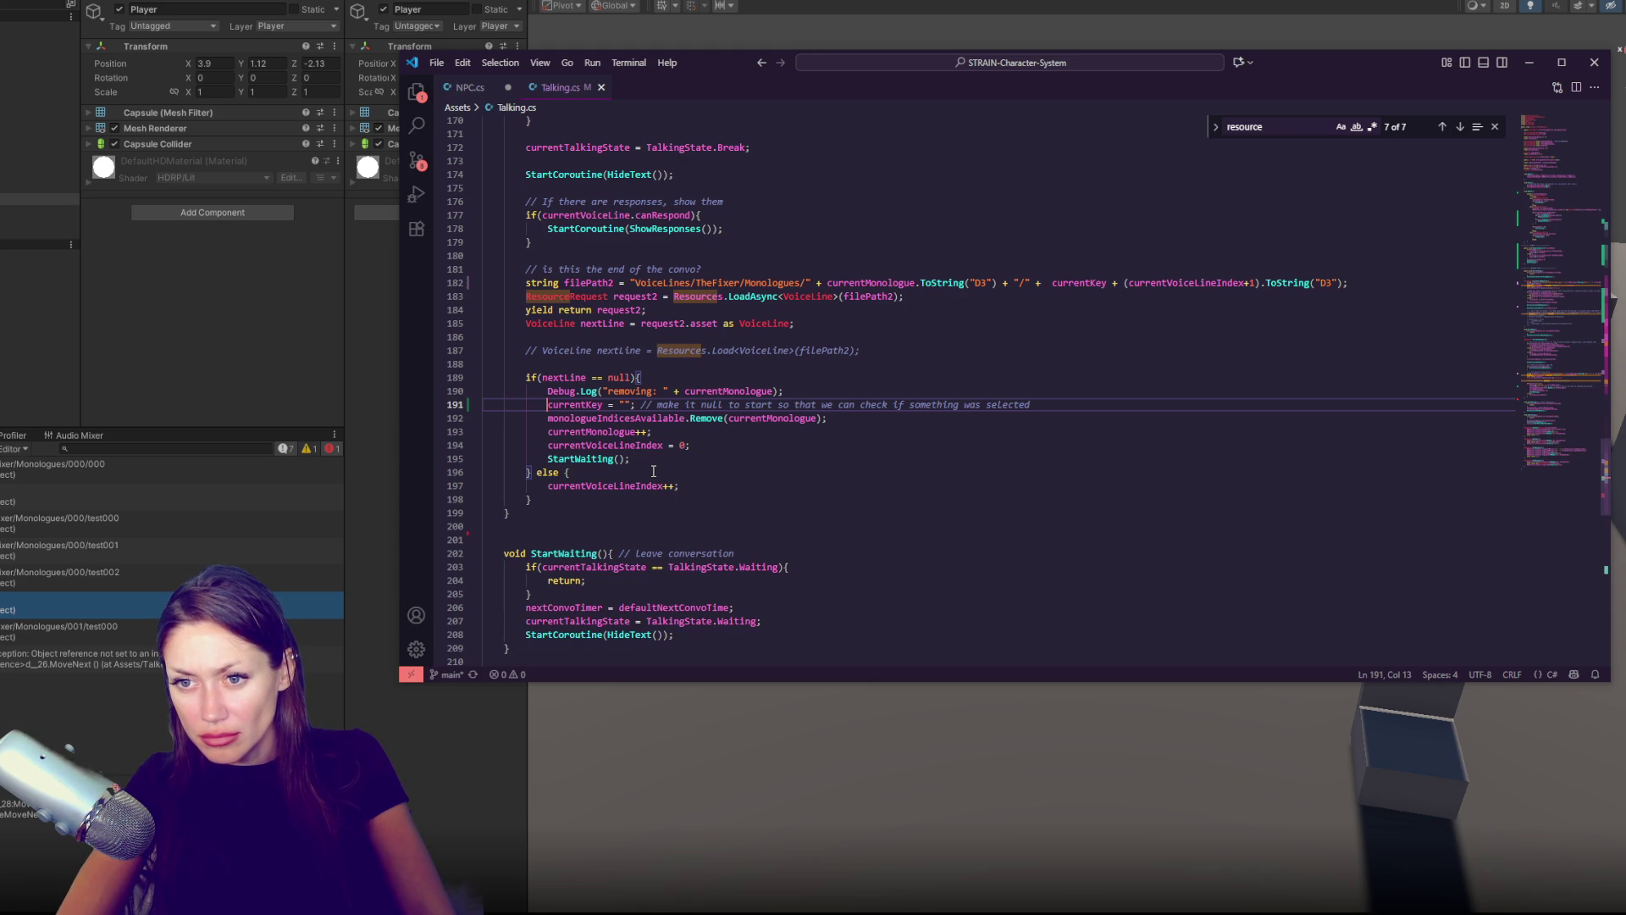
- Review the edited block and switch back to Unity to reload the script
scroll(653, 471, up, 6)
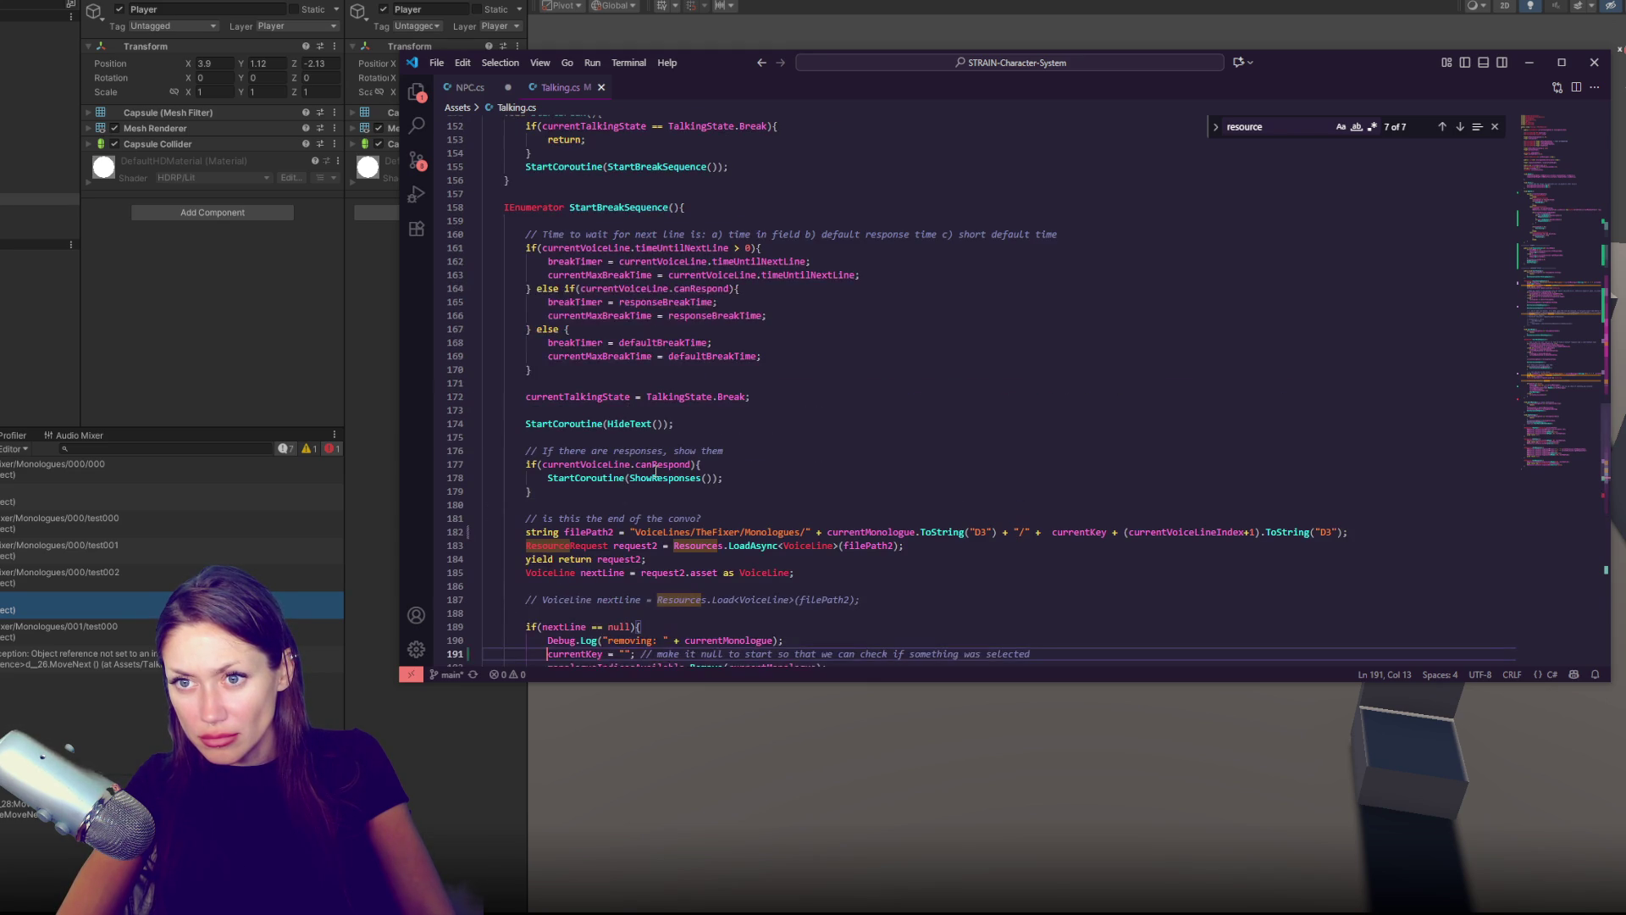
scroll(654, 471, down, 2)
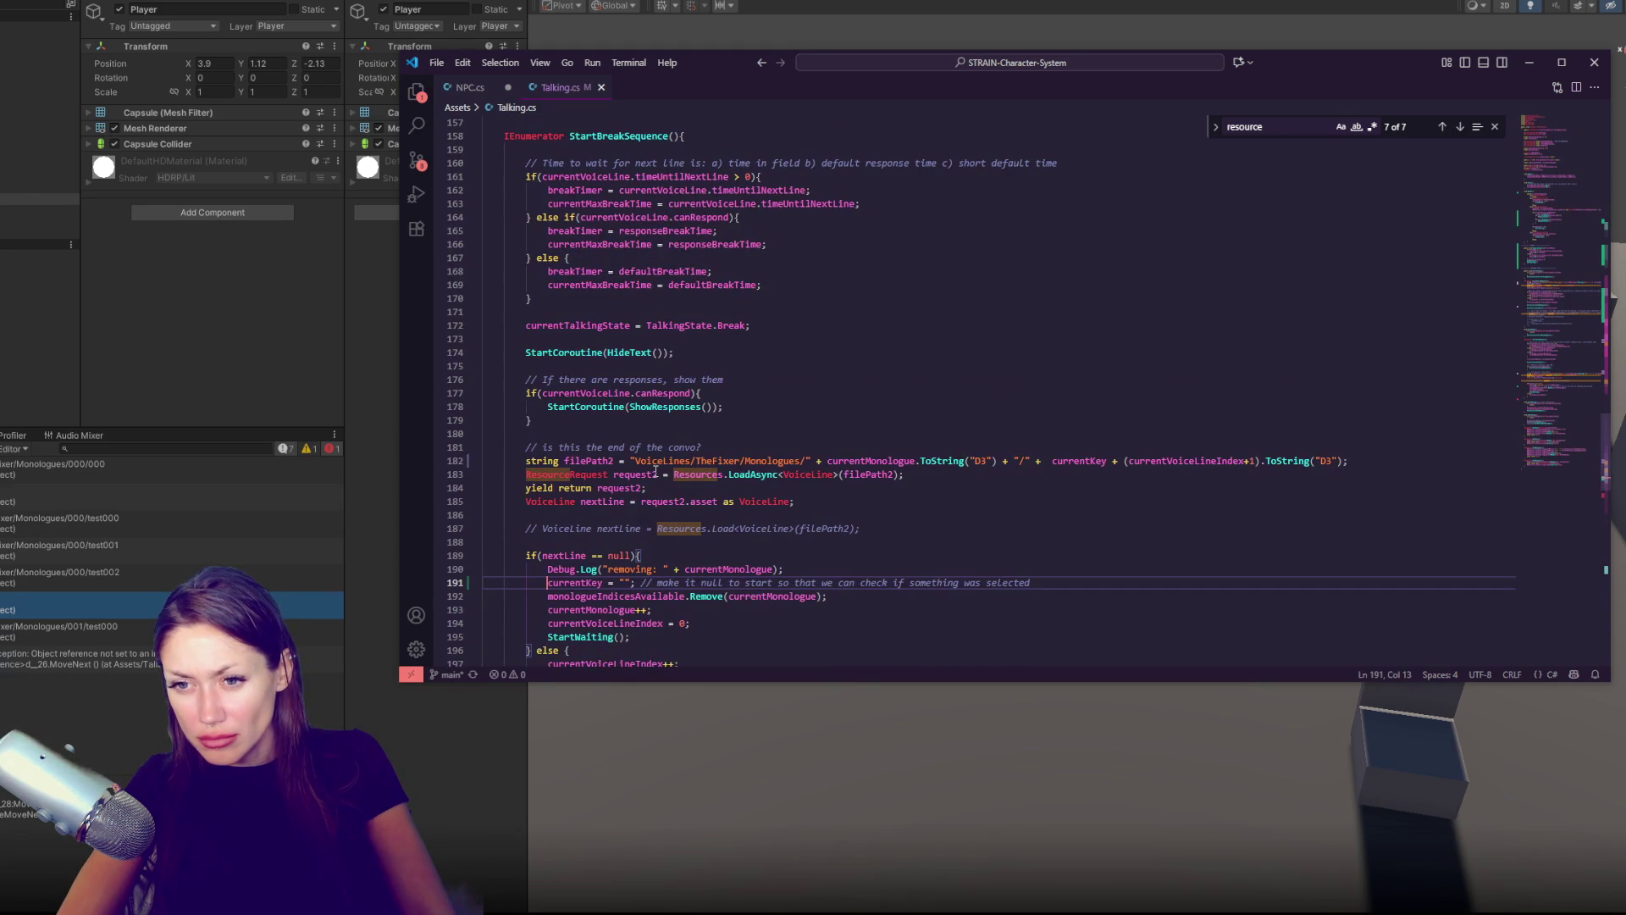
scroll(655, 471, down, 2)
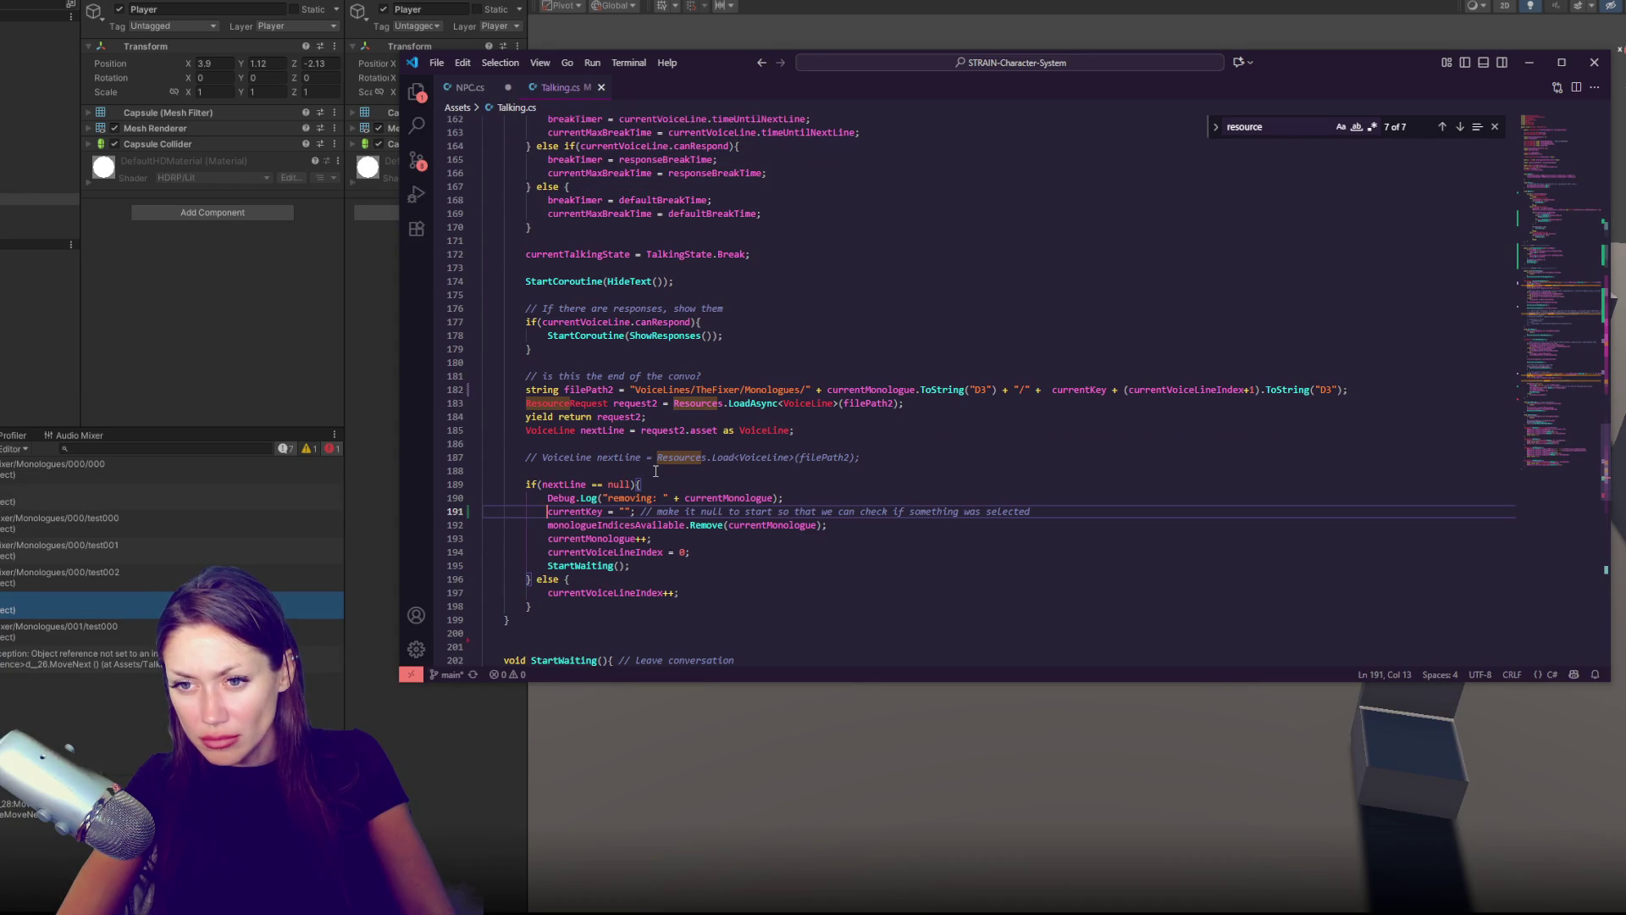
key(alt+Tab)
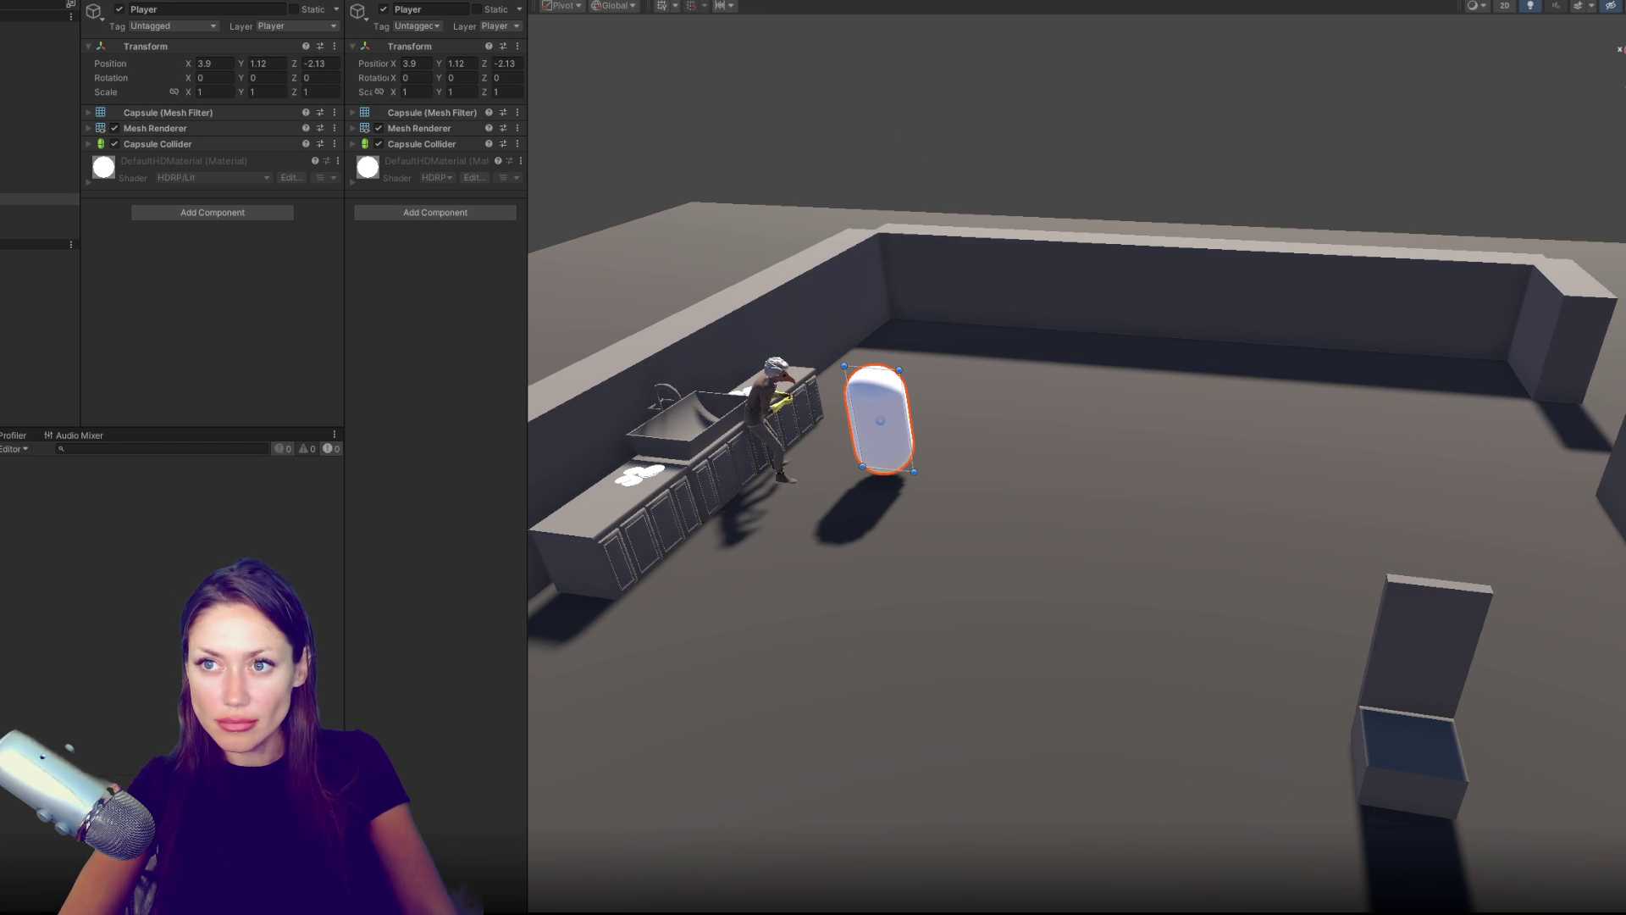
- Stop the running test with Ctrl+P, then restart Play mode to test the conversation
key(ctrl+p)
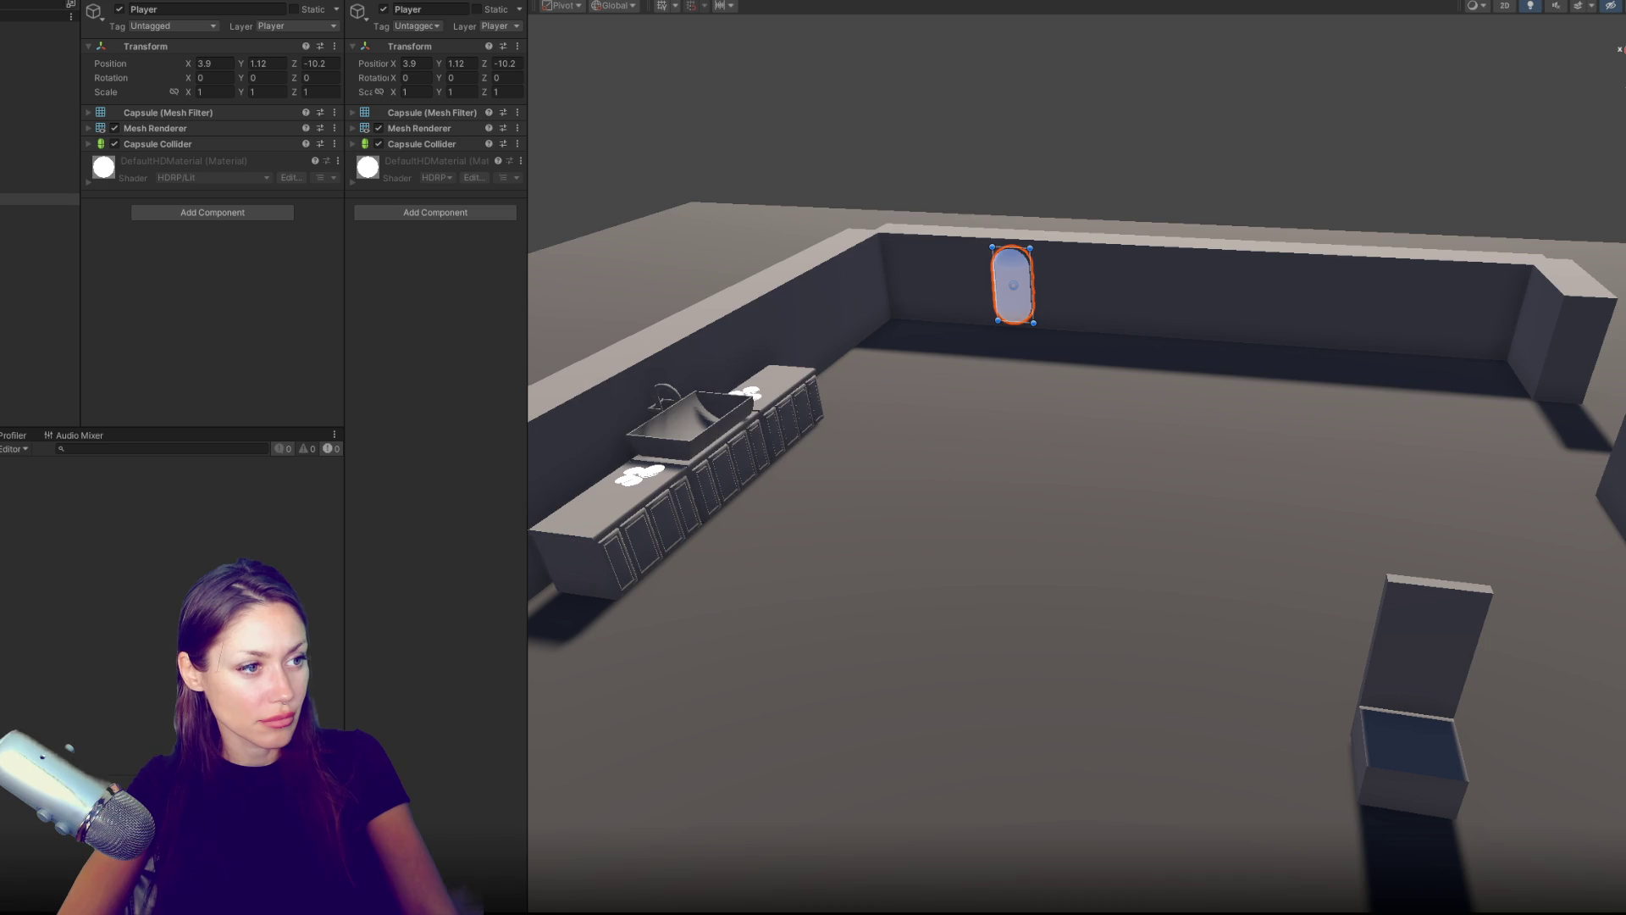
key(ctrl+p)
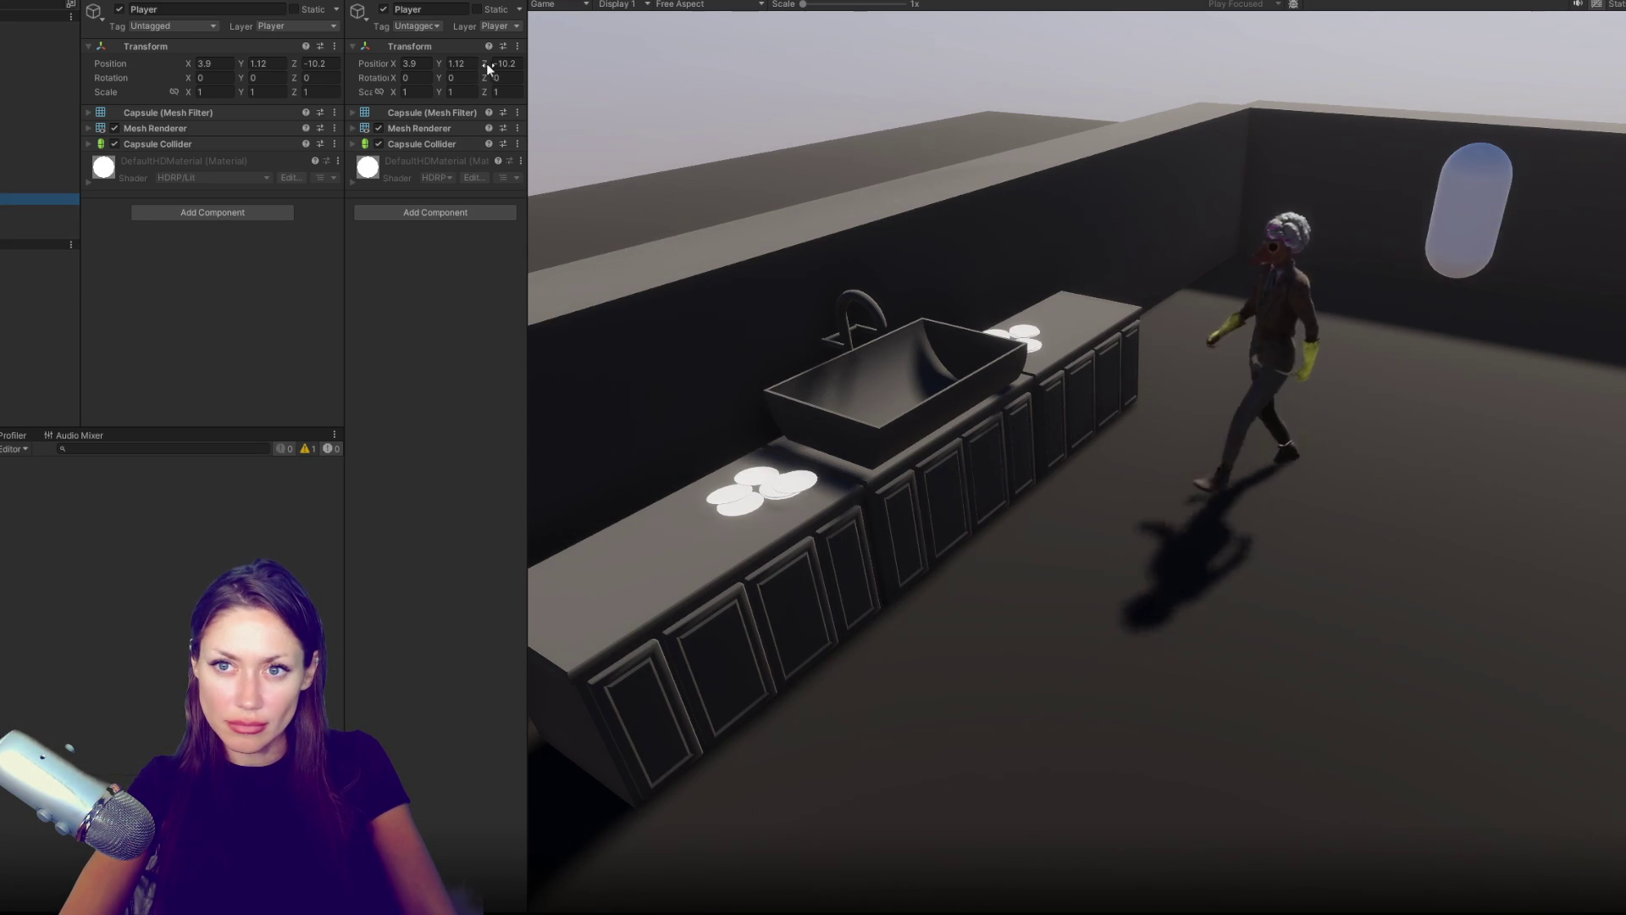
- Drag the Player capsule up to the NPC, answer its question with 1, then stop the game
drag(488, 63, 683, 89)
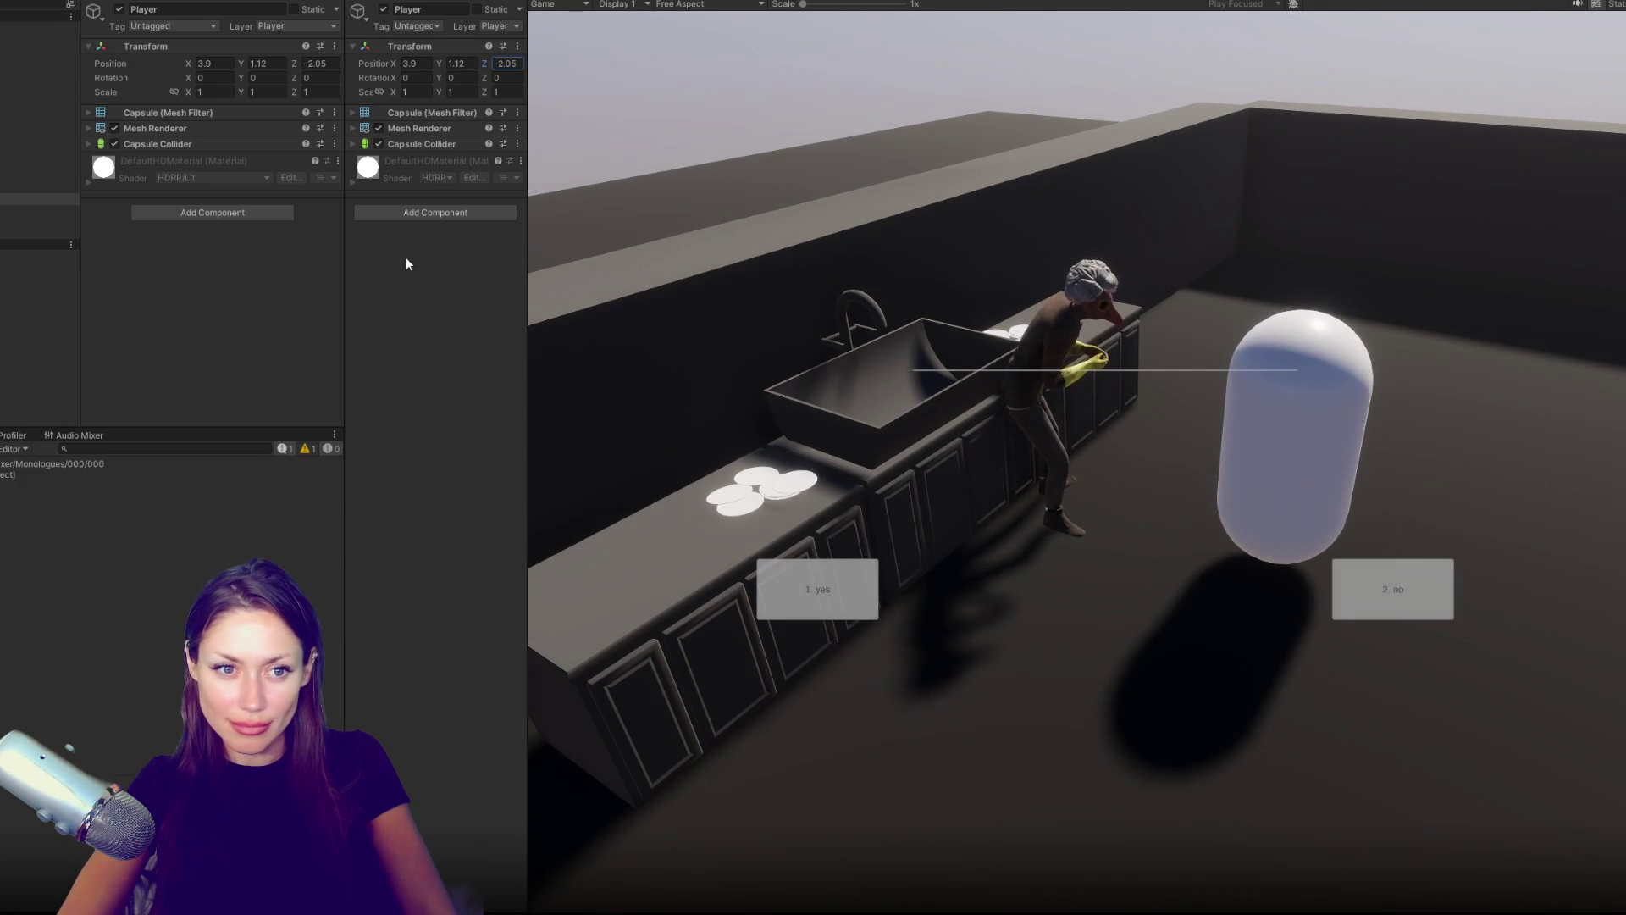
key(1)
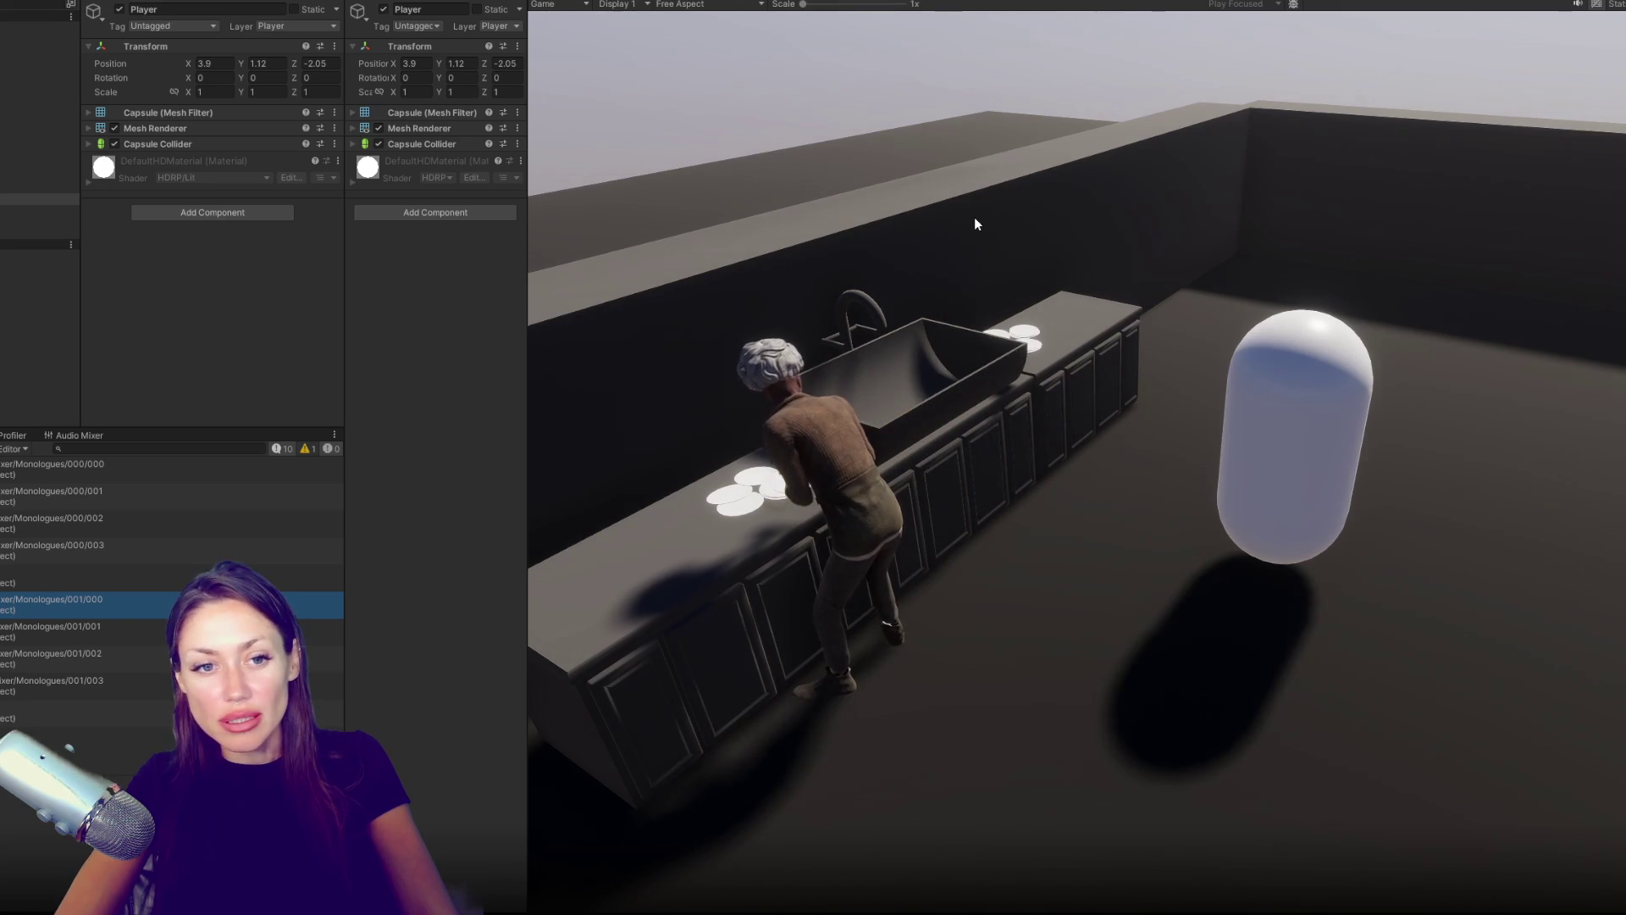
key(ctrl+p)
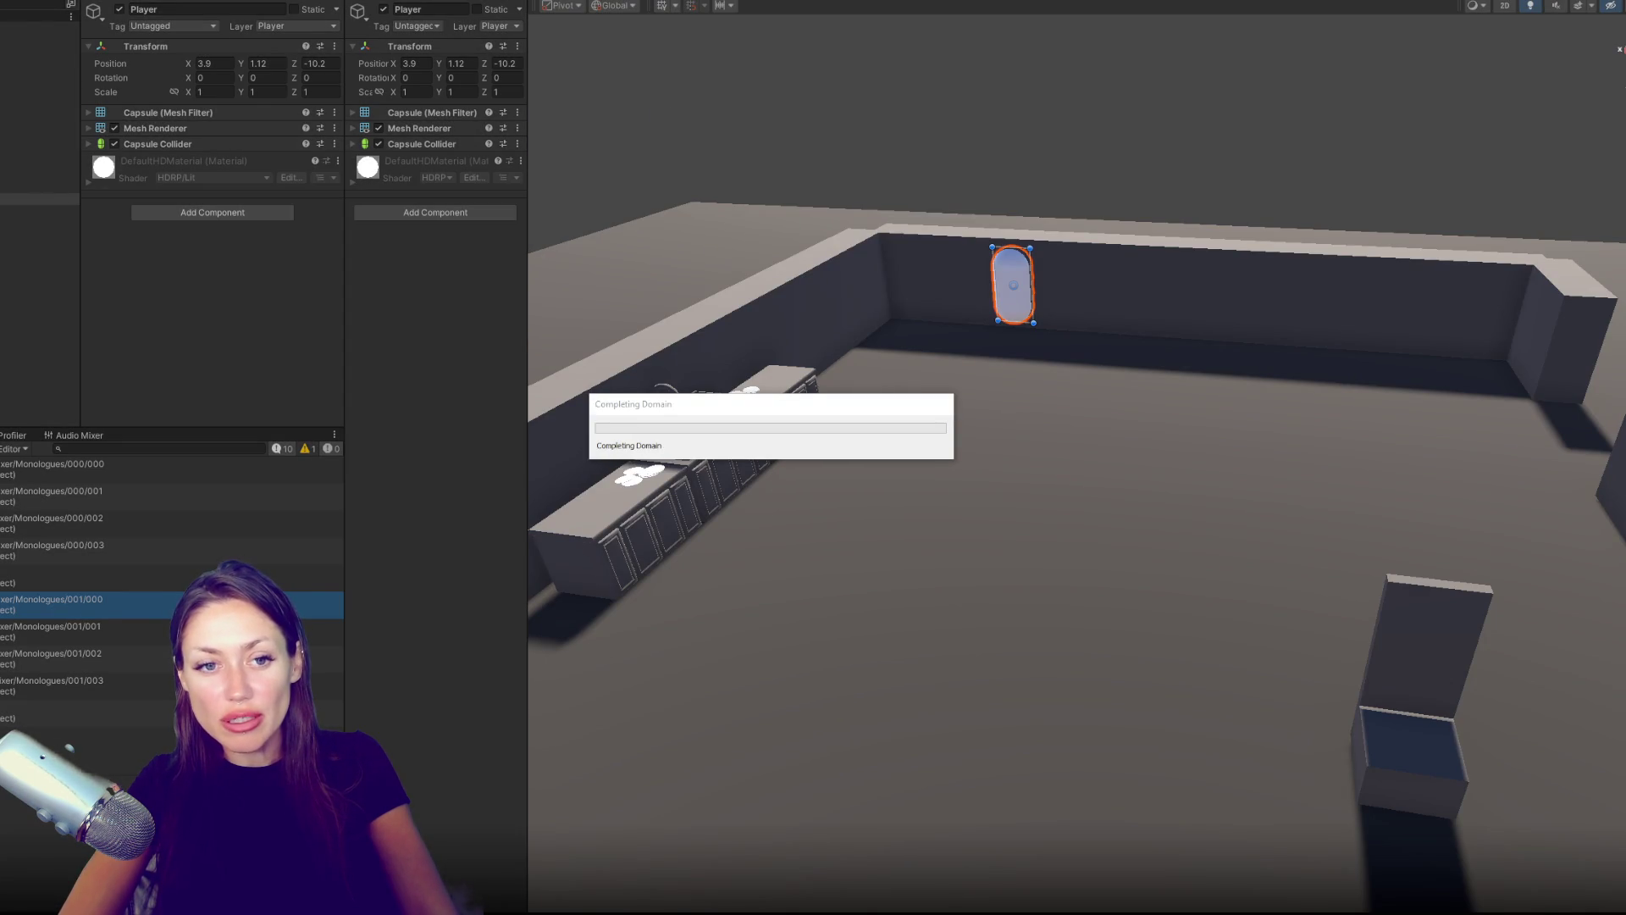
- Restart the game, move Player to Z -1.67 beside the NPC, reply with 1, then inspect TheFixer(Clone)
key(ctrl+p)
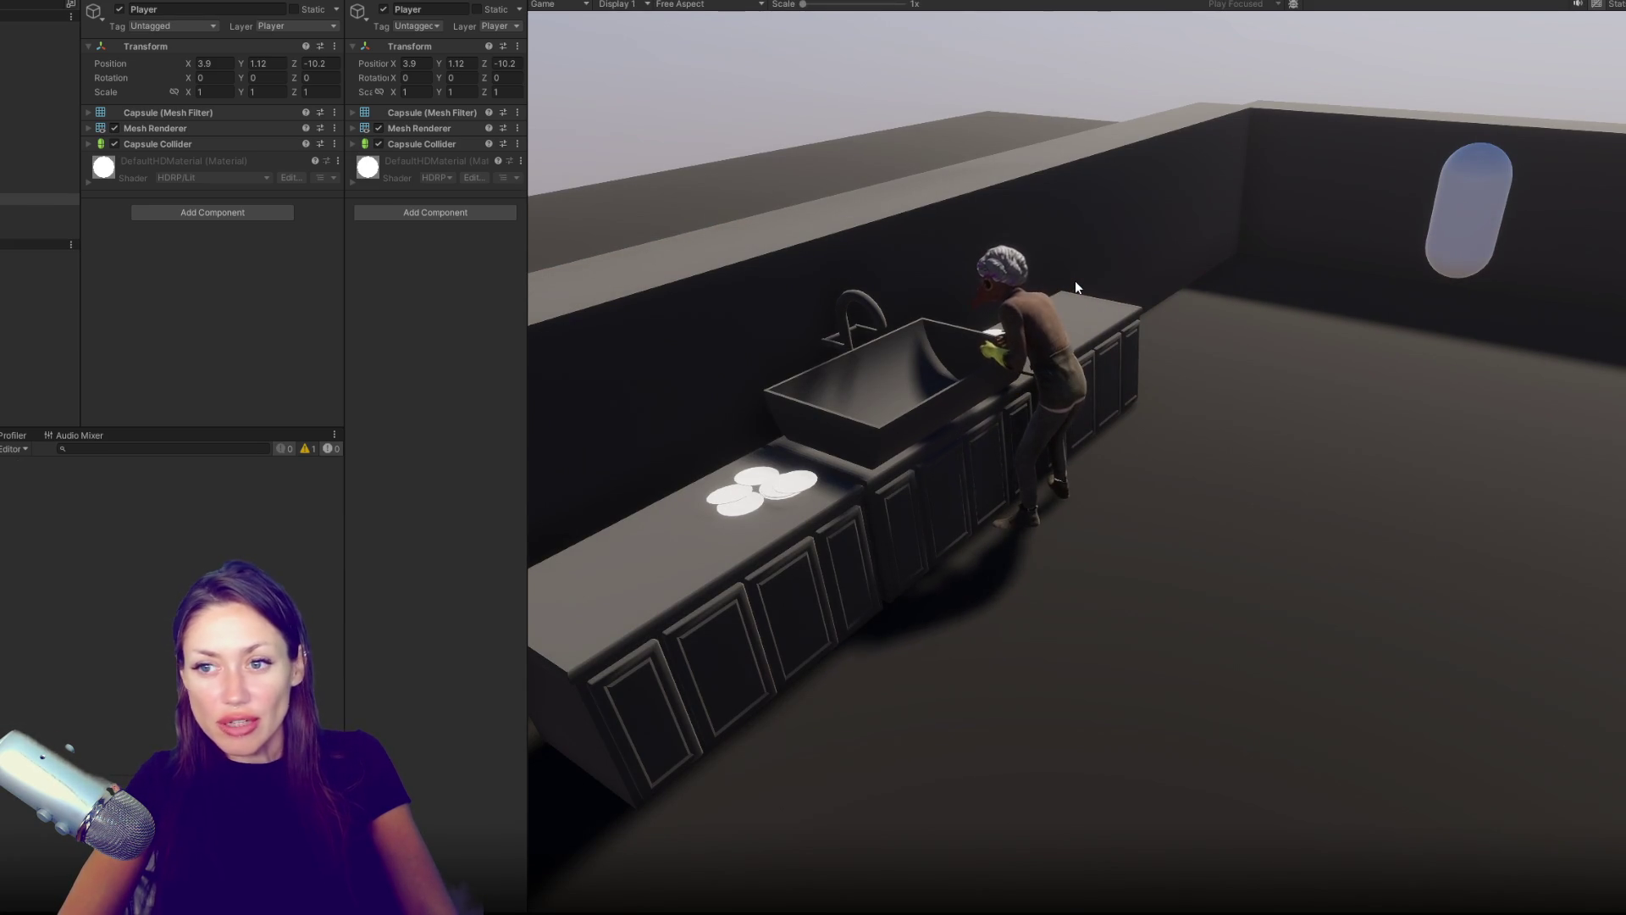
click(47, 199)
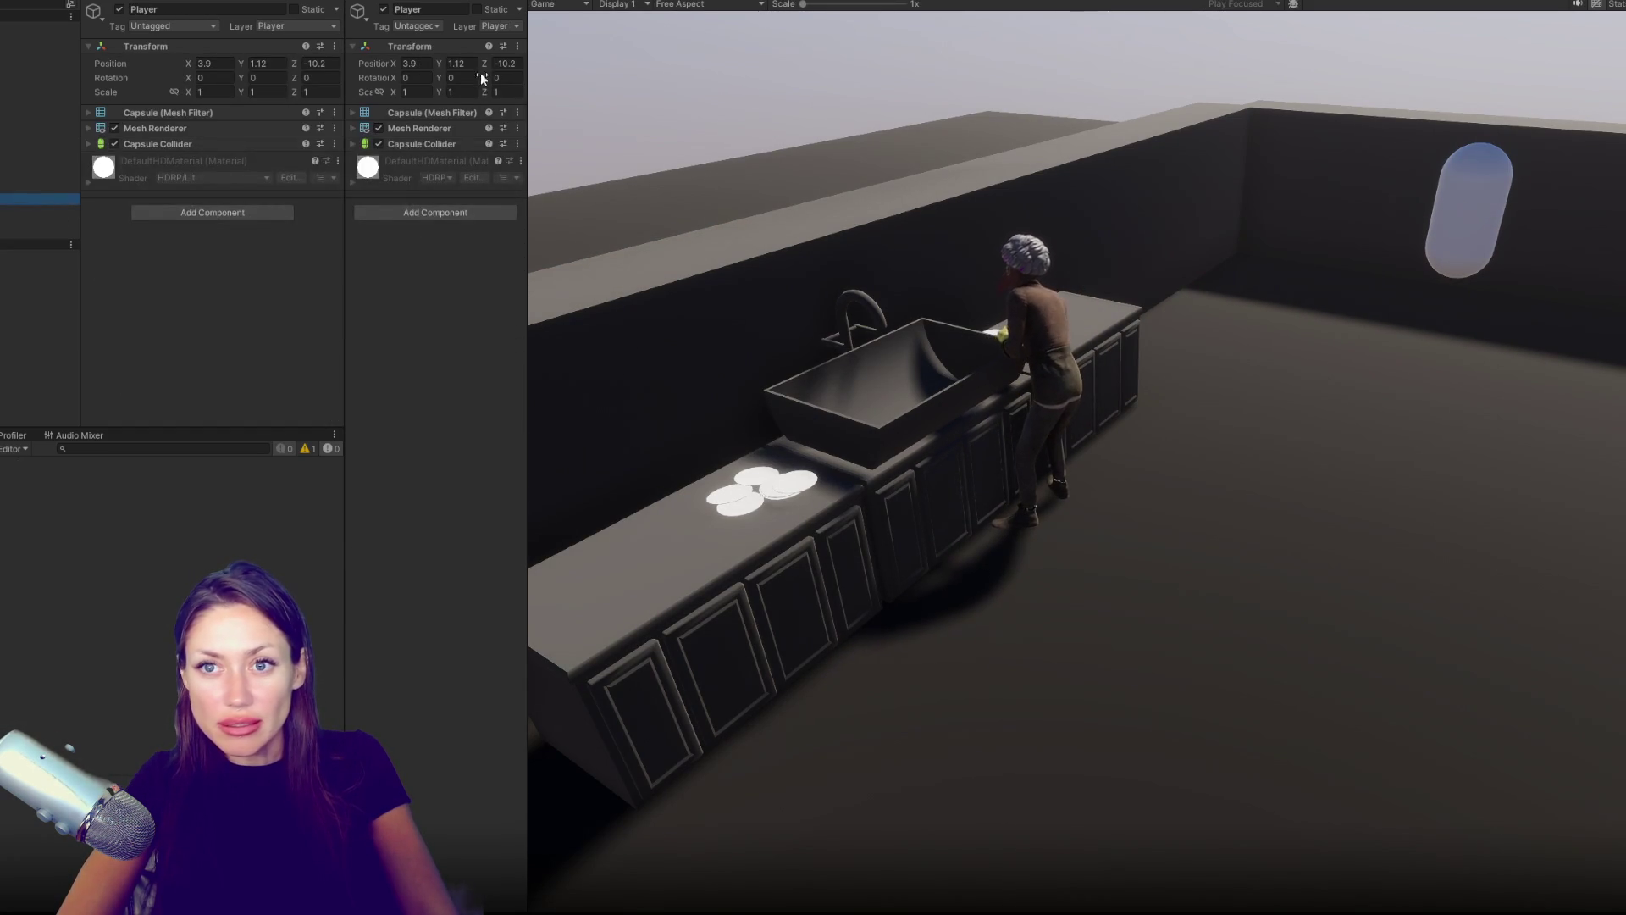
drag(483, 63, 683, 85)
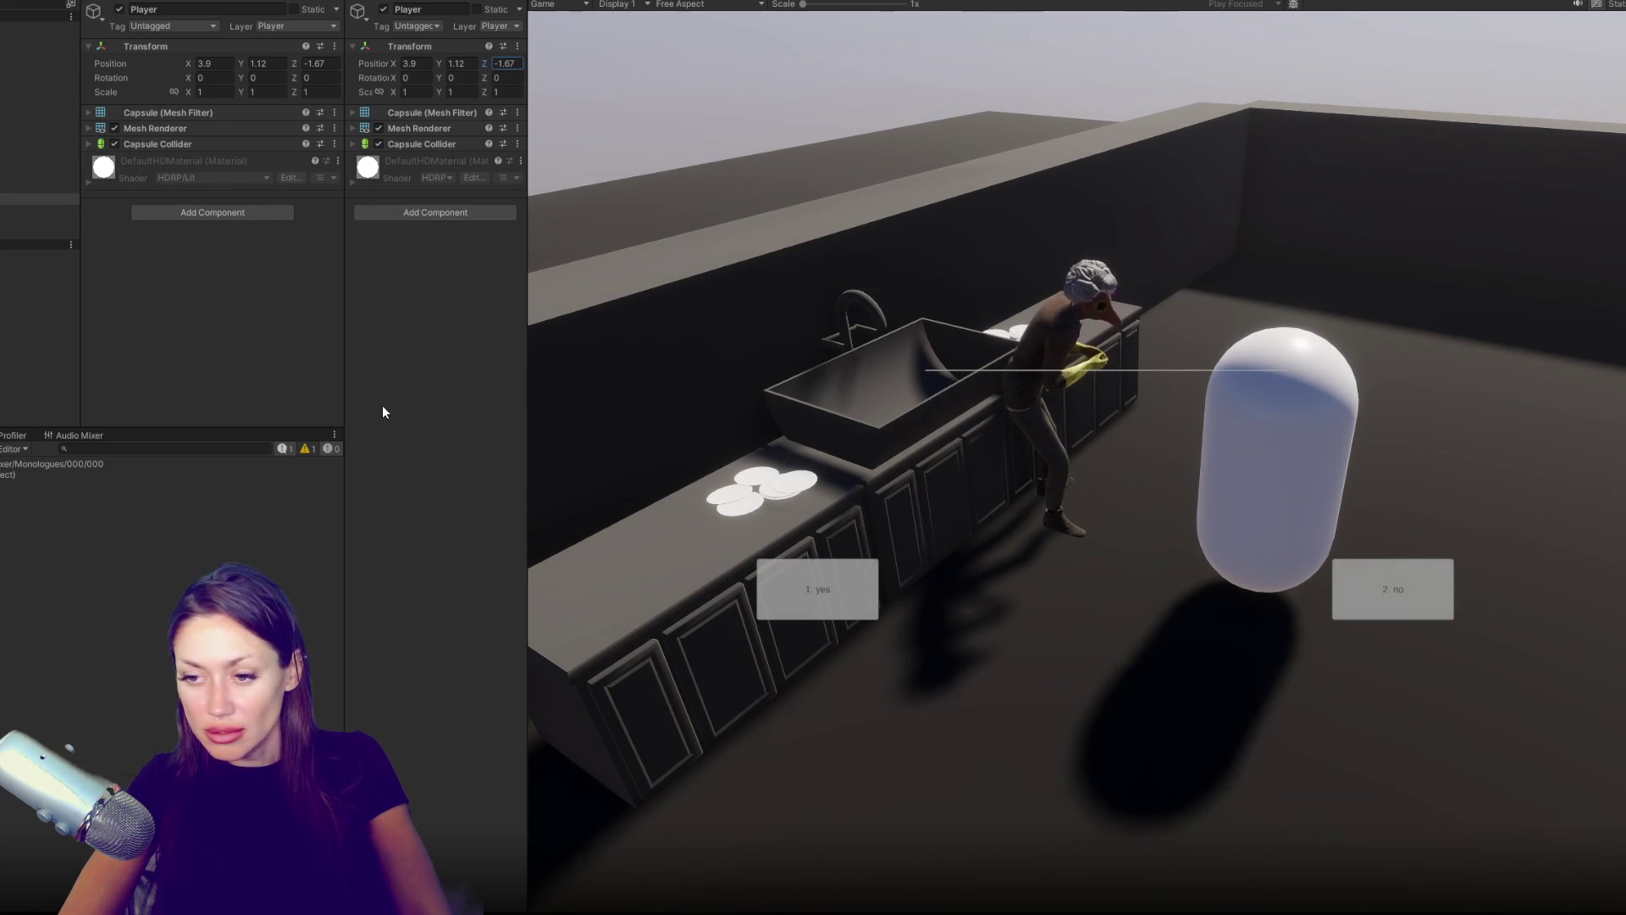
click(1033, 277)
key(1)
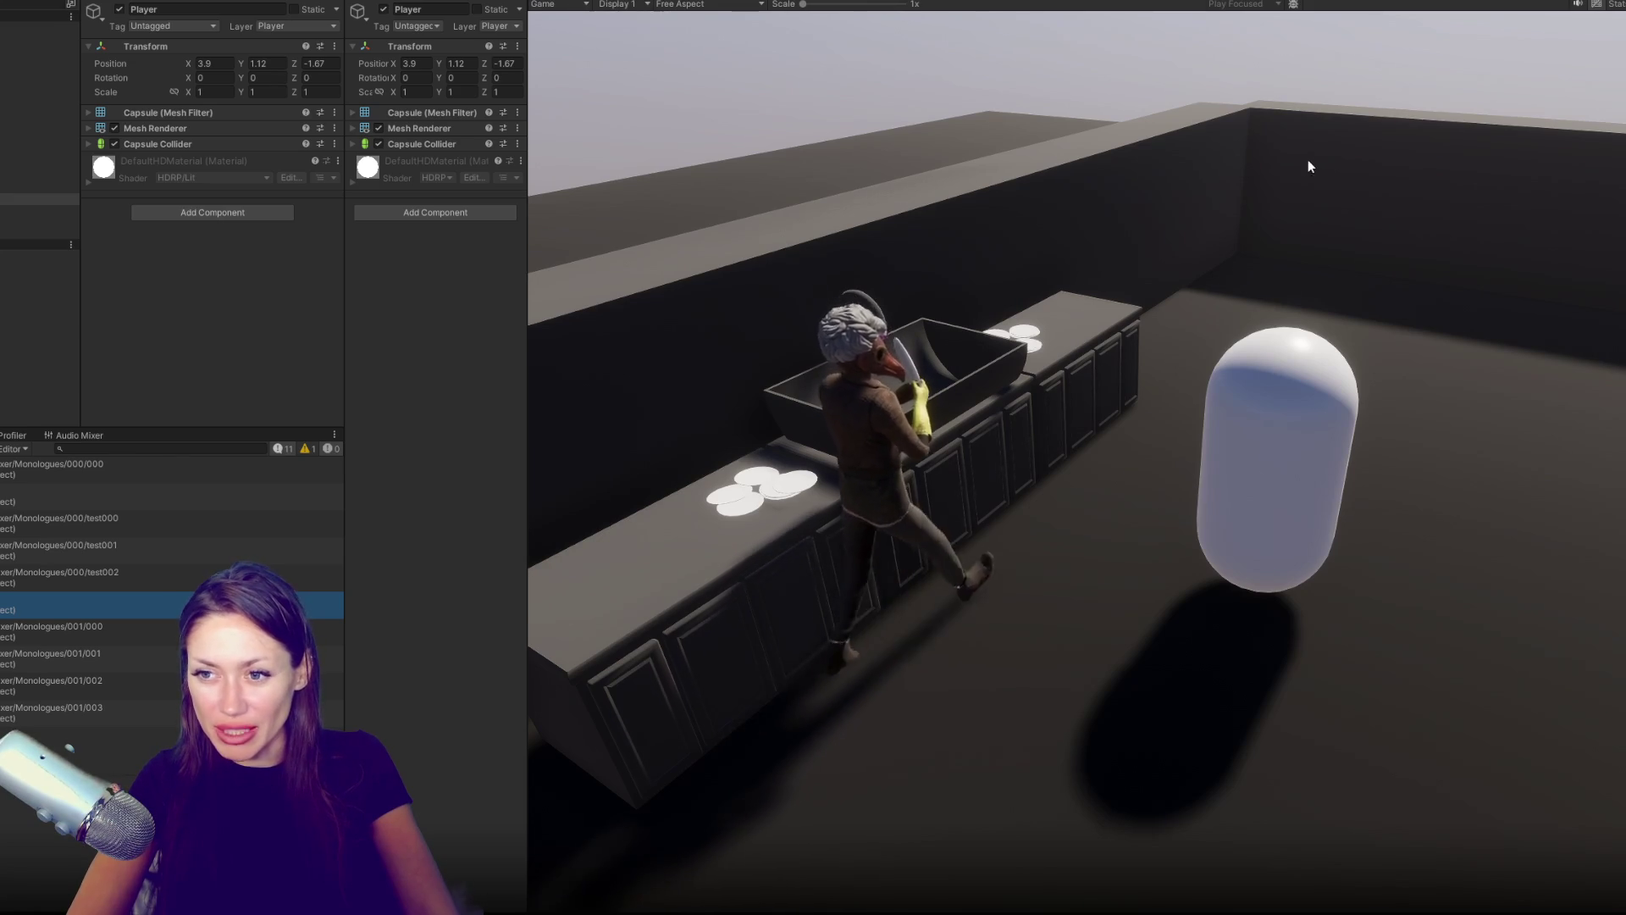
click(46, 233)
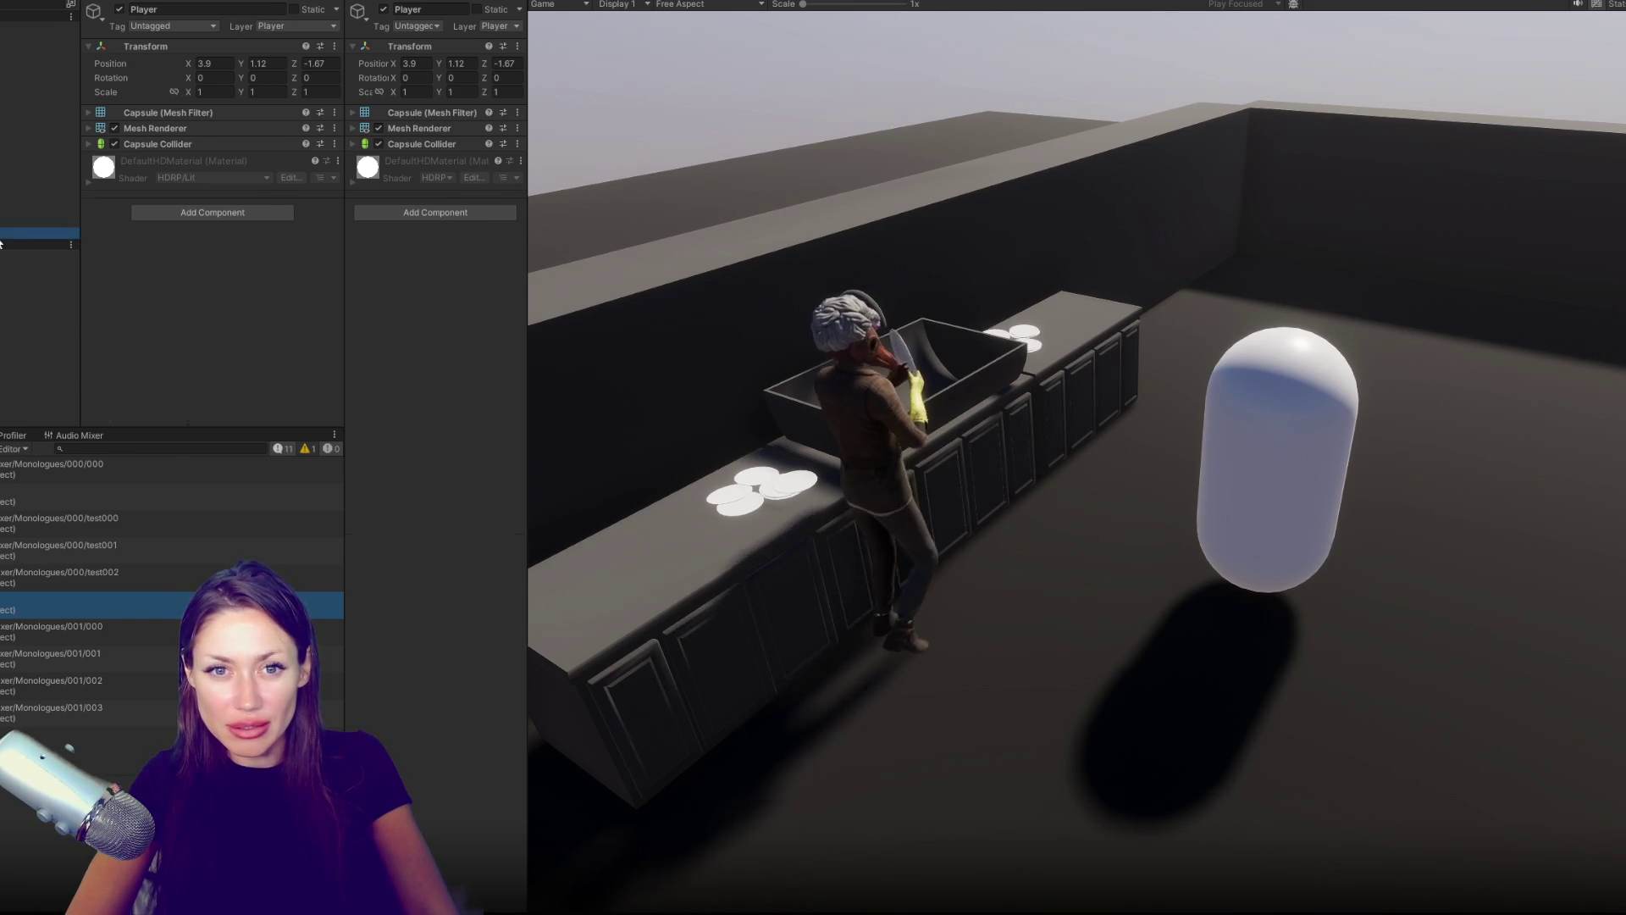
scroll(144, 313, down, 3)
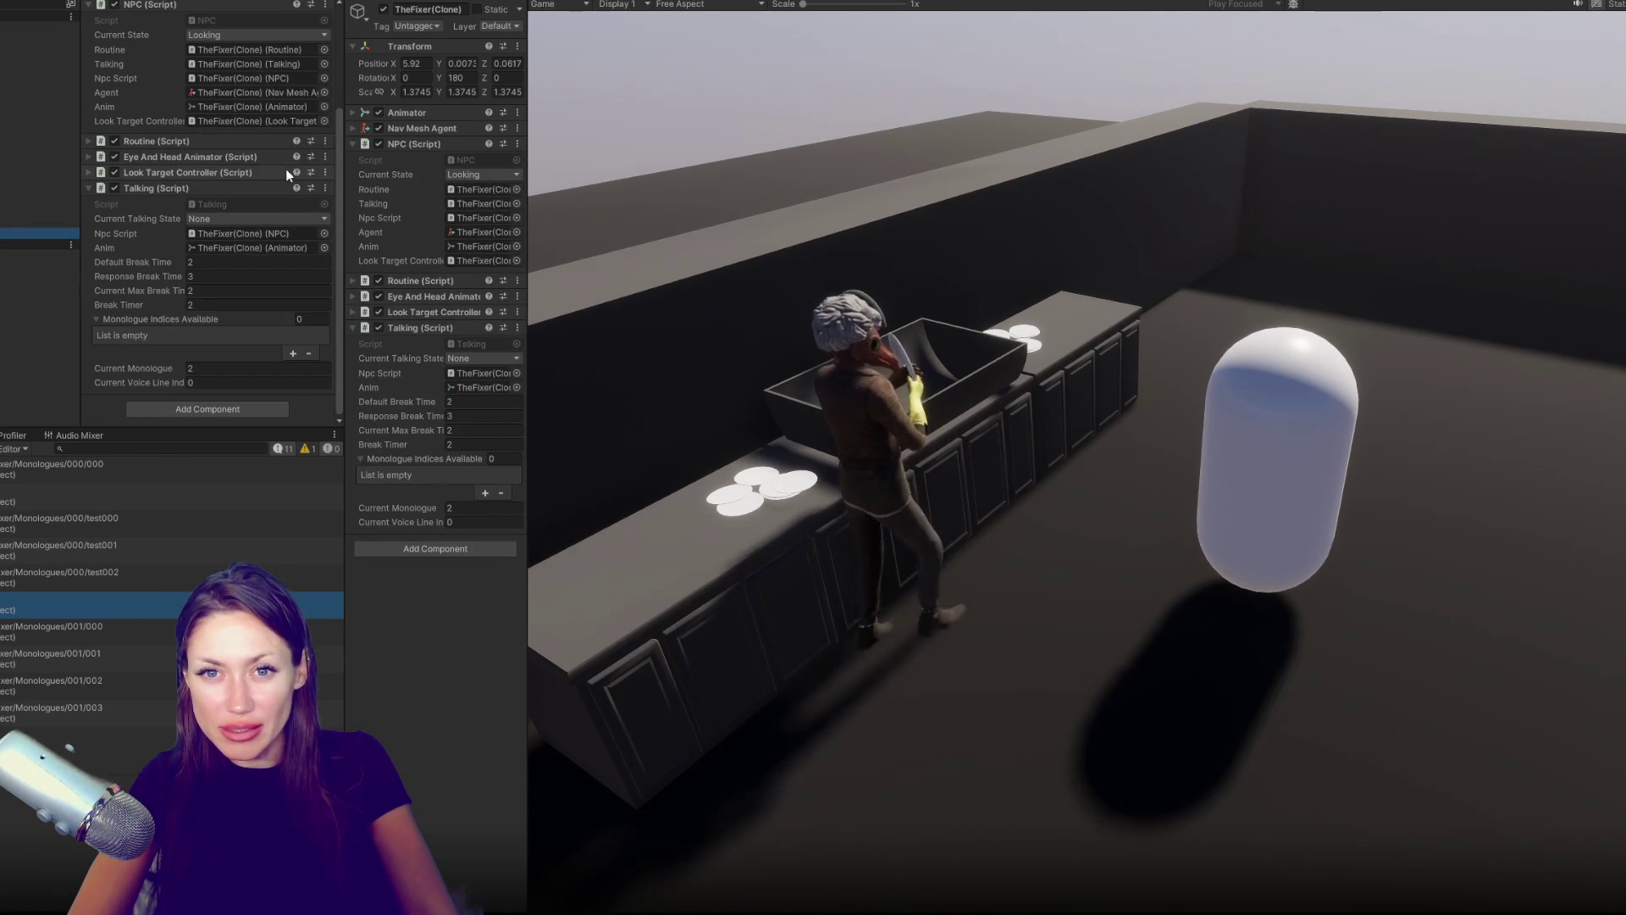
- Review TheFixer(Clone)'s Talking values in the Inspector, then exit Play mode
scroll(200, 172, up, 3)
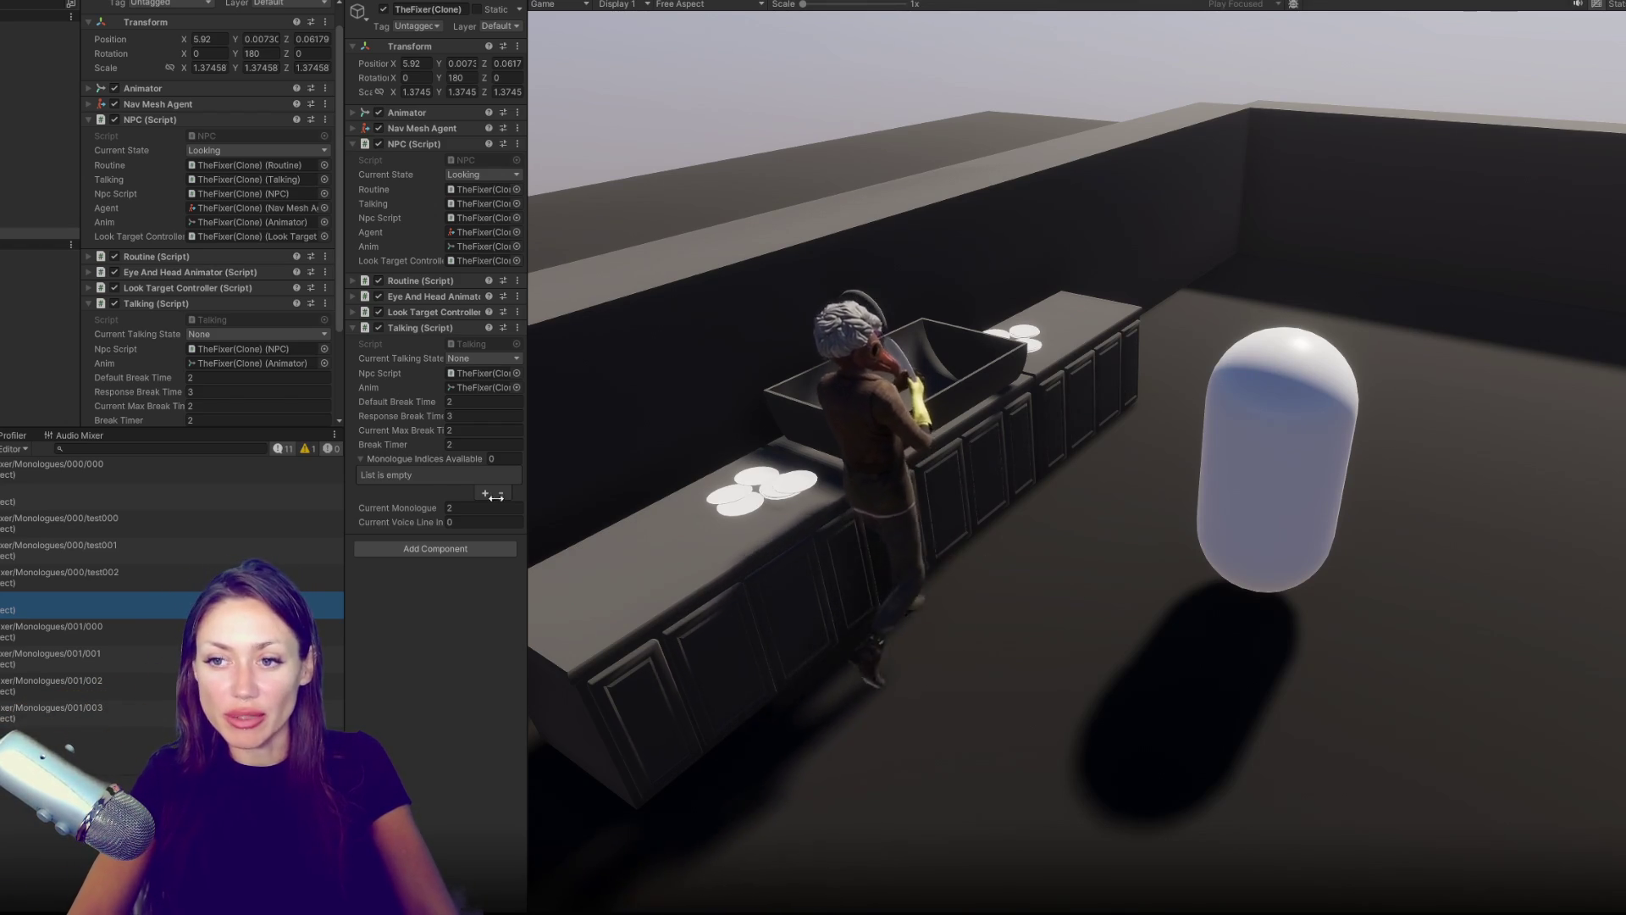
key(ctrl+p)
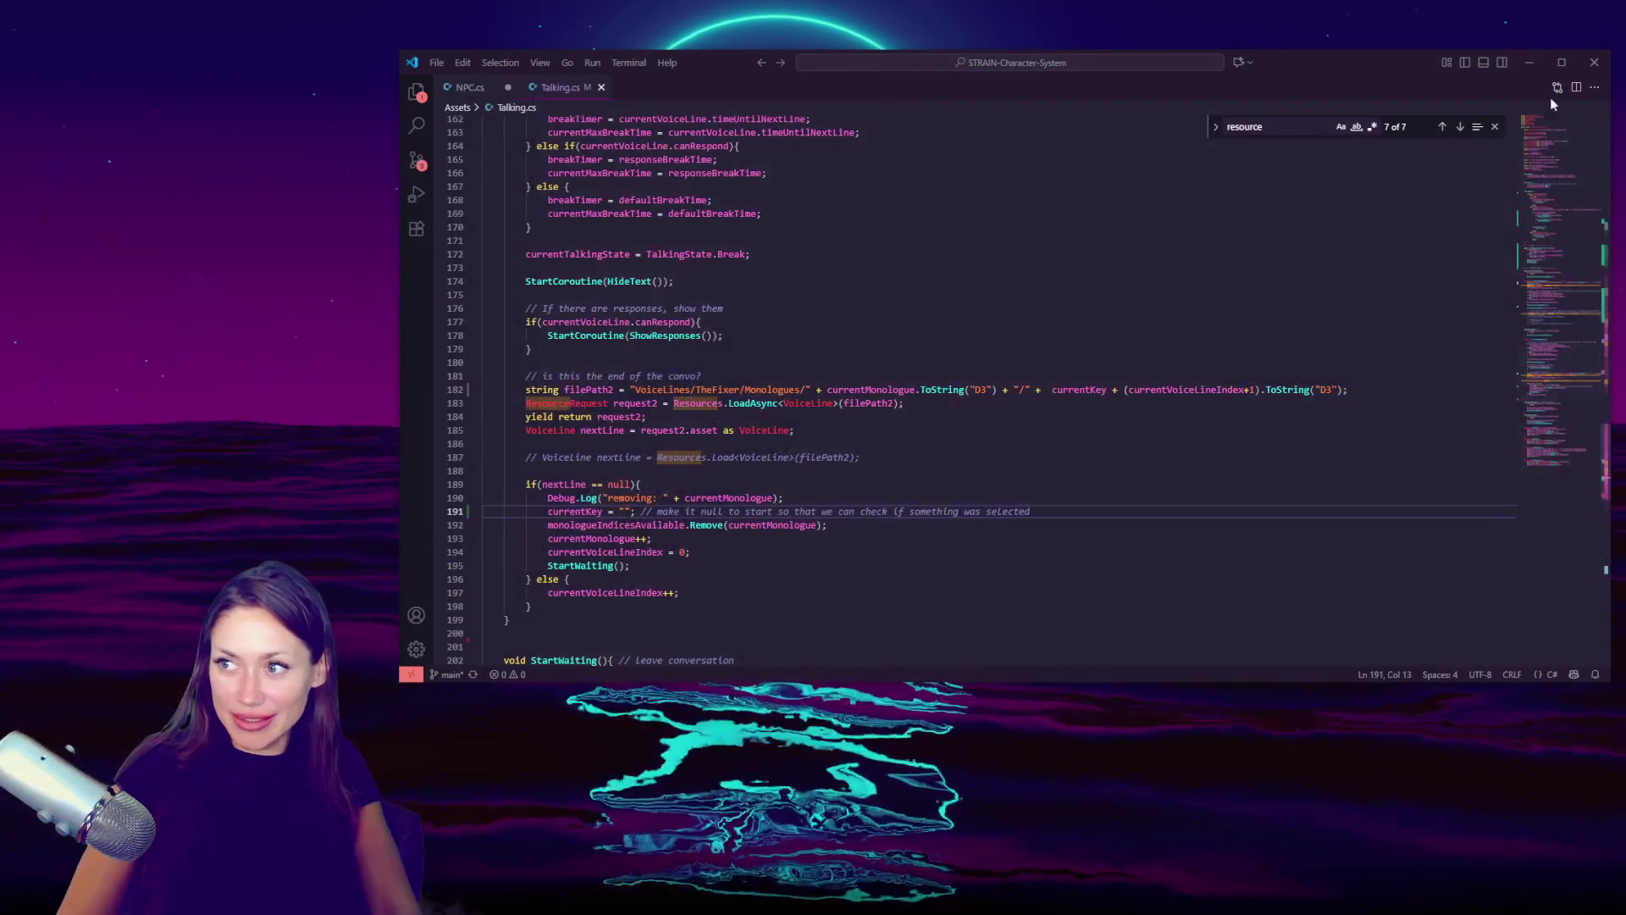
- Close the leftover Visual Studio Code window
click(1601, 65)
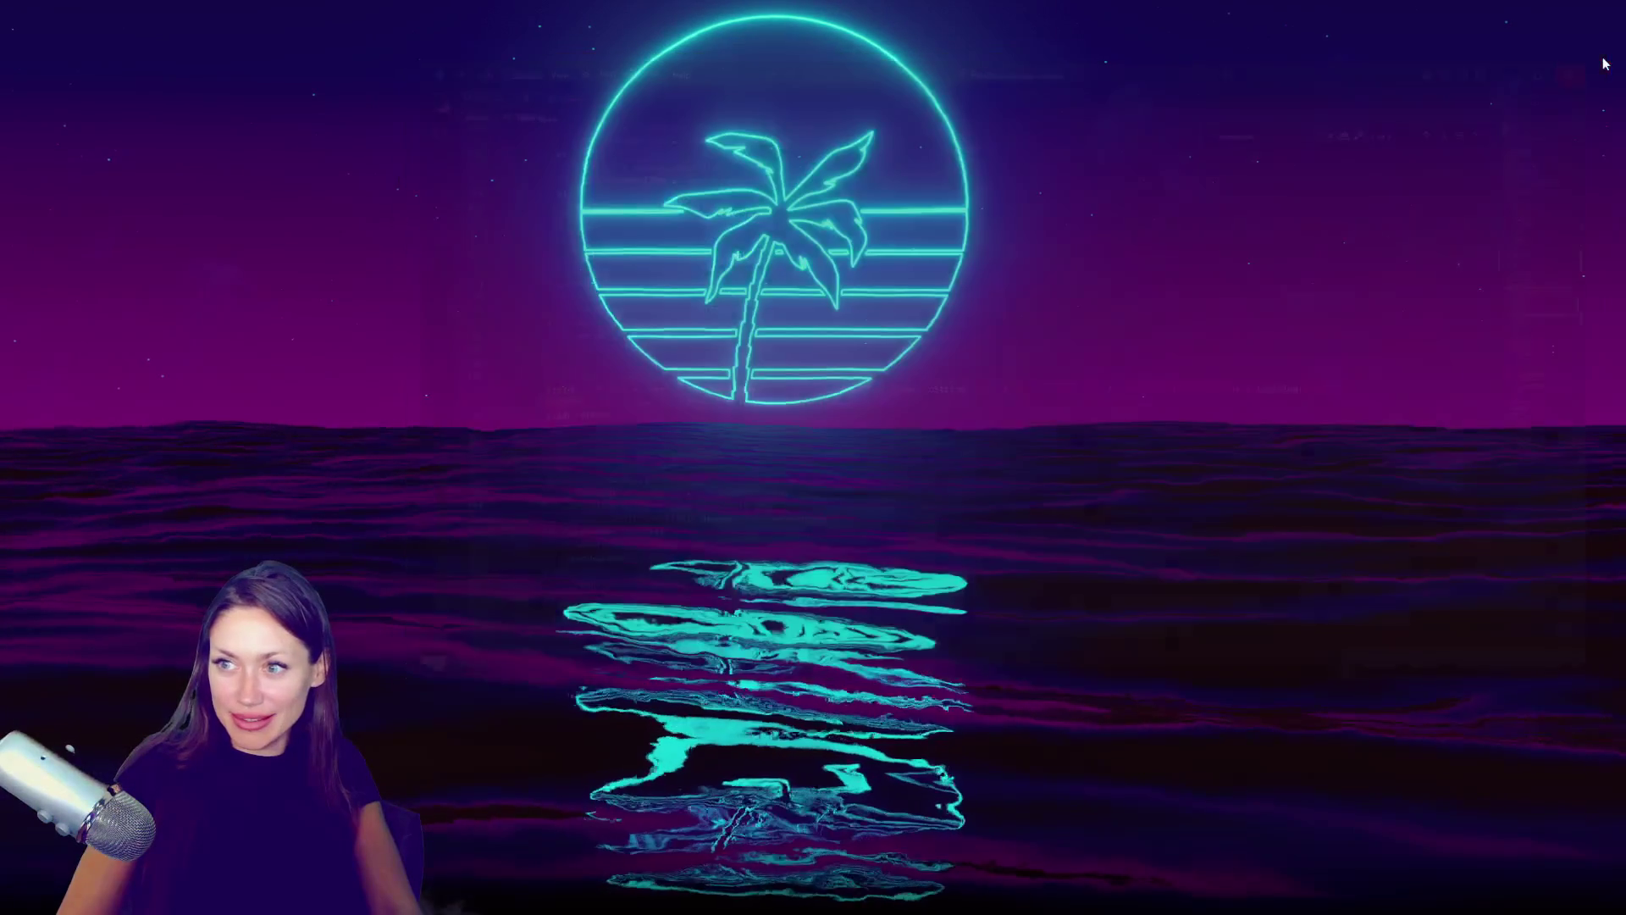
- Launch Marvelous Designer from the Start menu and submit the saved sign-in
key(super)
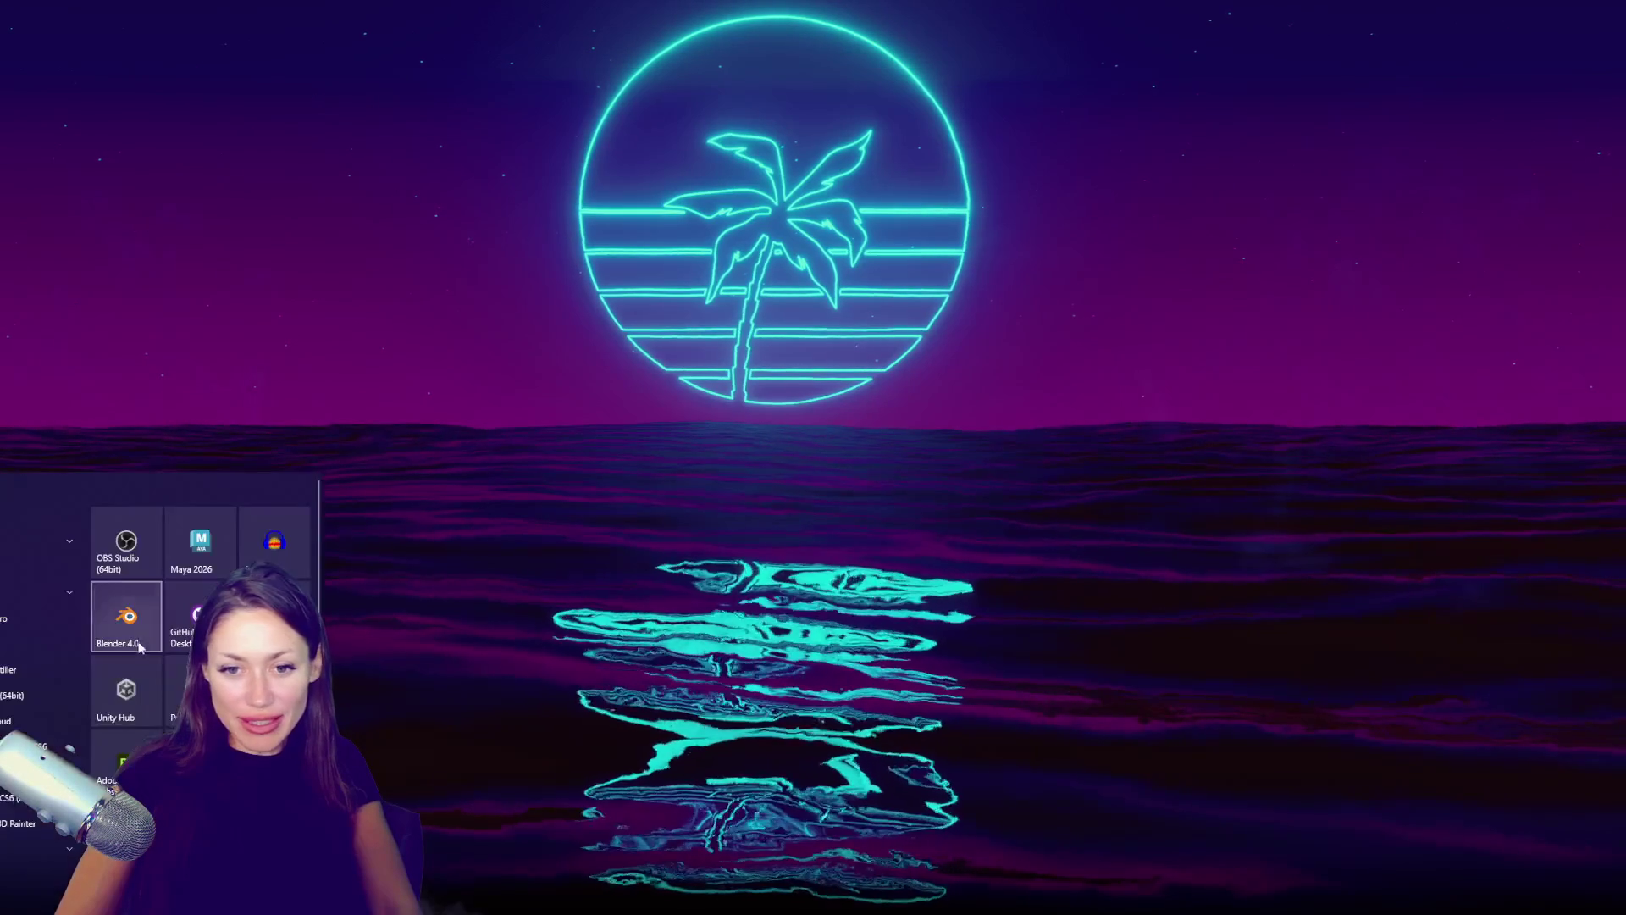
click(142, 645)
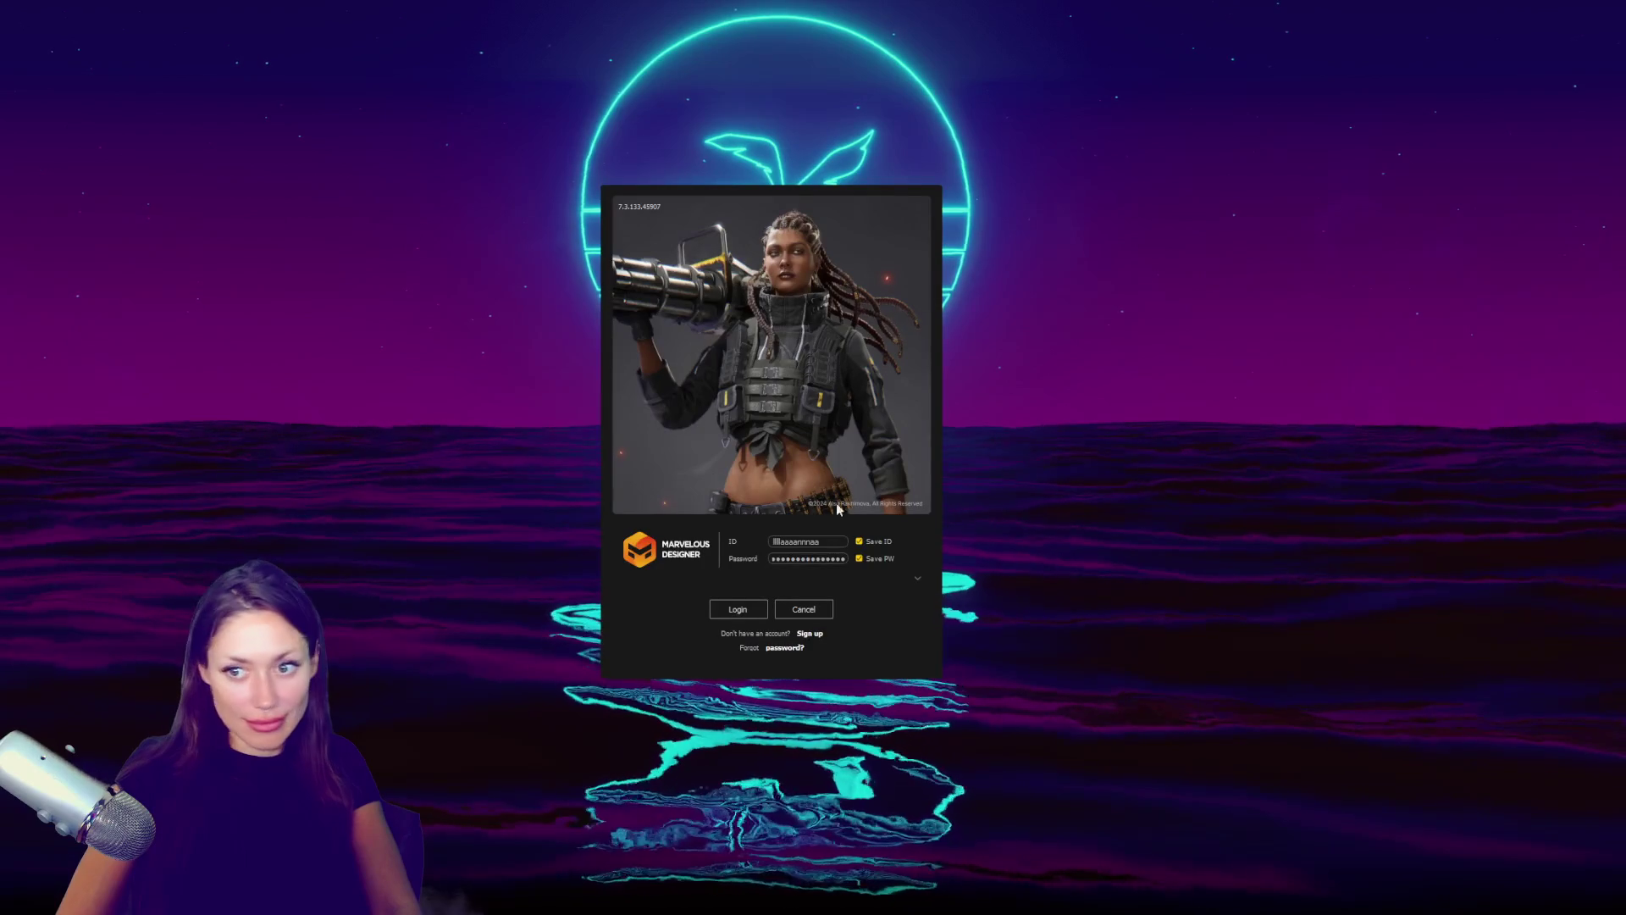
key(Return)
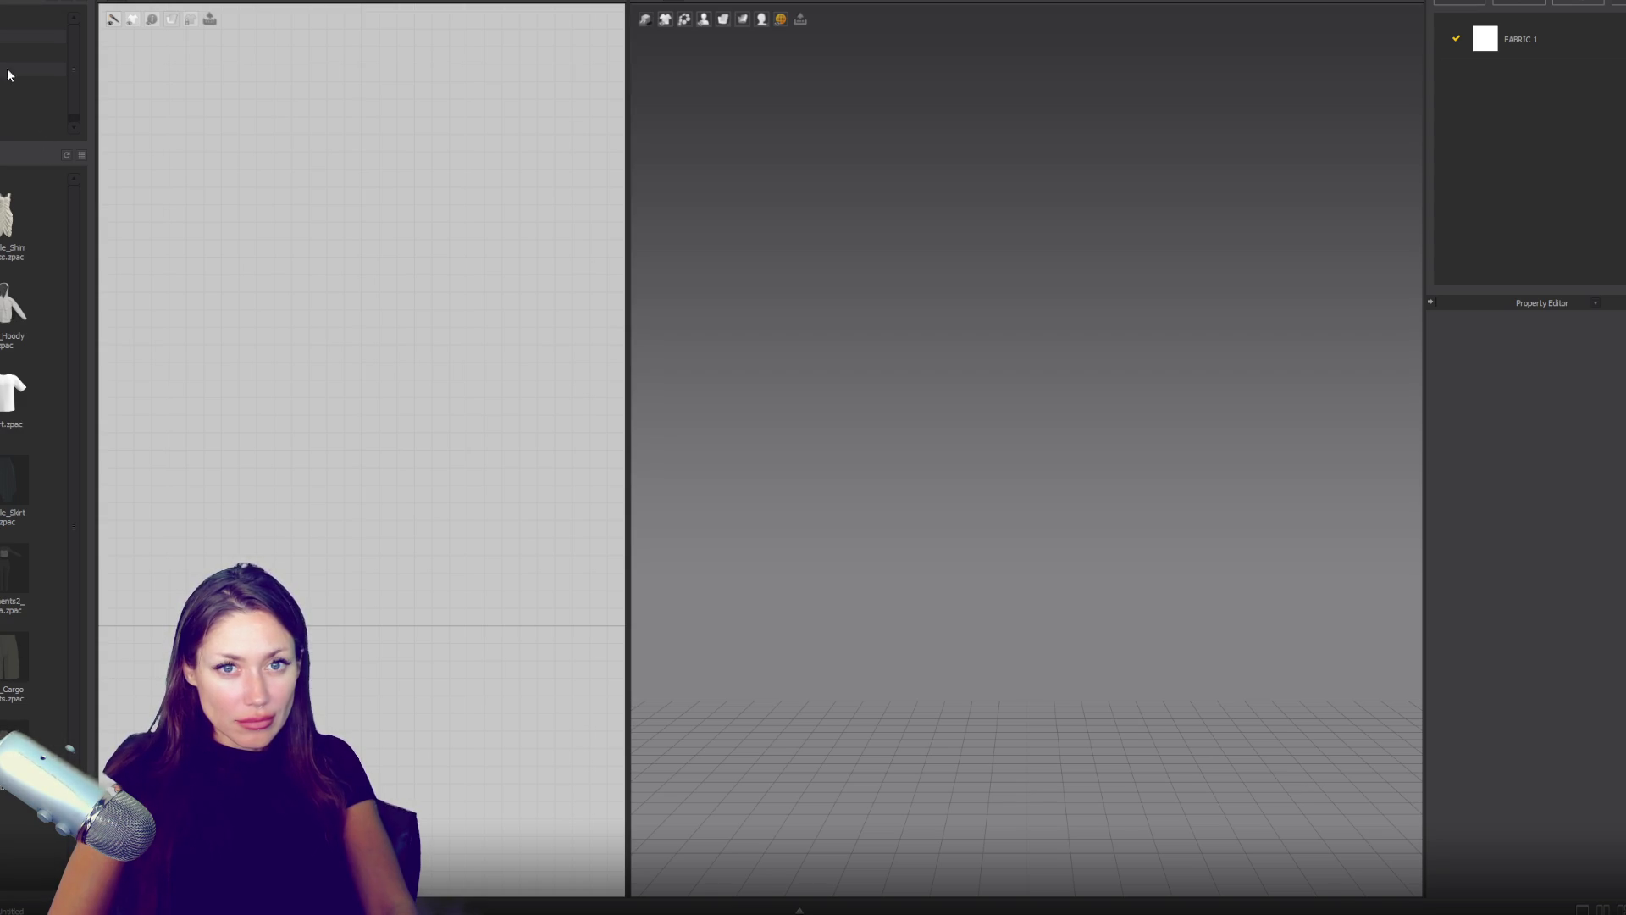
- Load the Yuna avatar from the Library's Avatar > Female_V2 folder, then narrow the Library panel
click(2, 38)
double_click(8, 231)
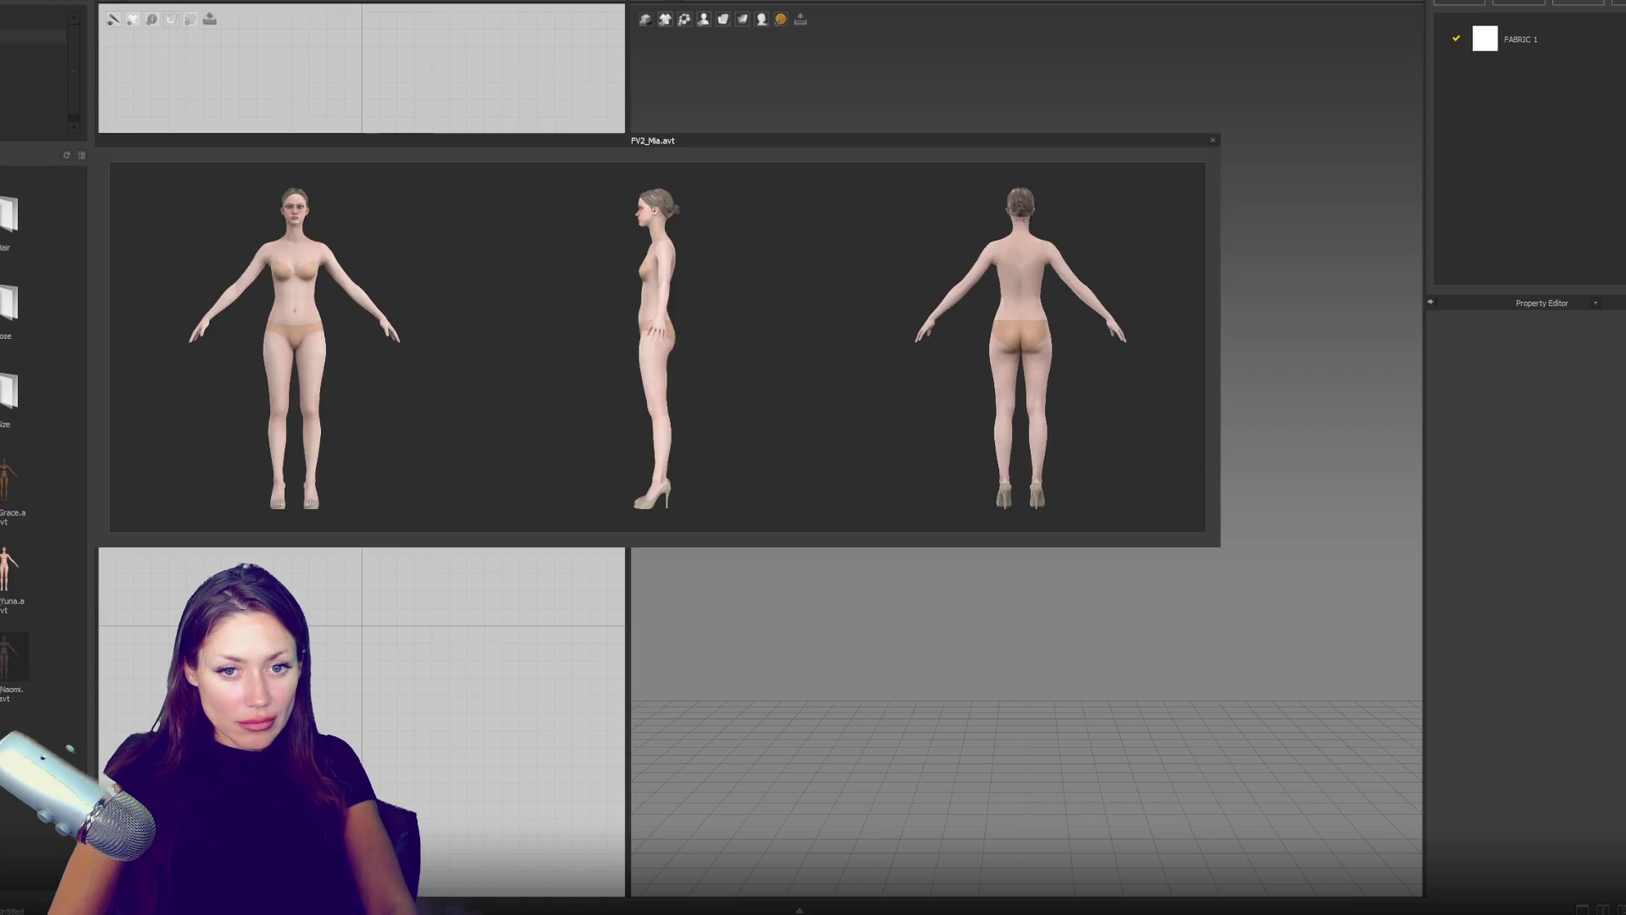
double_click(8, 566)
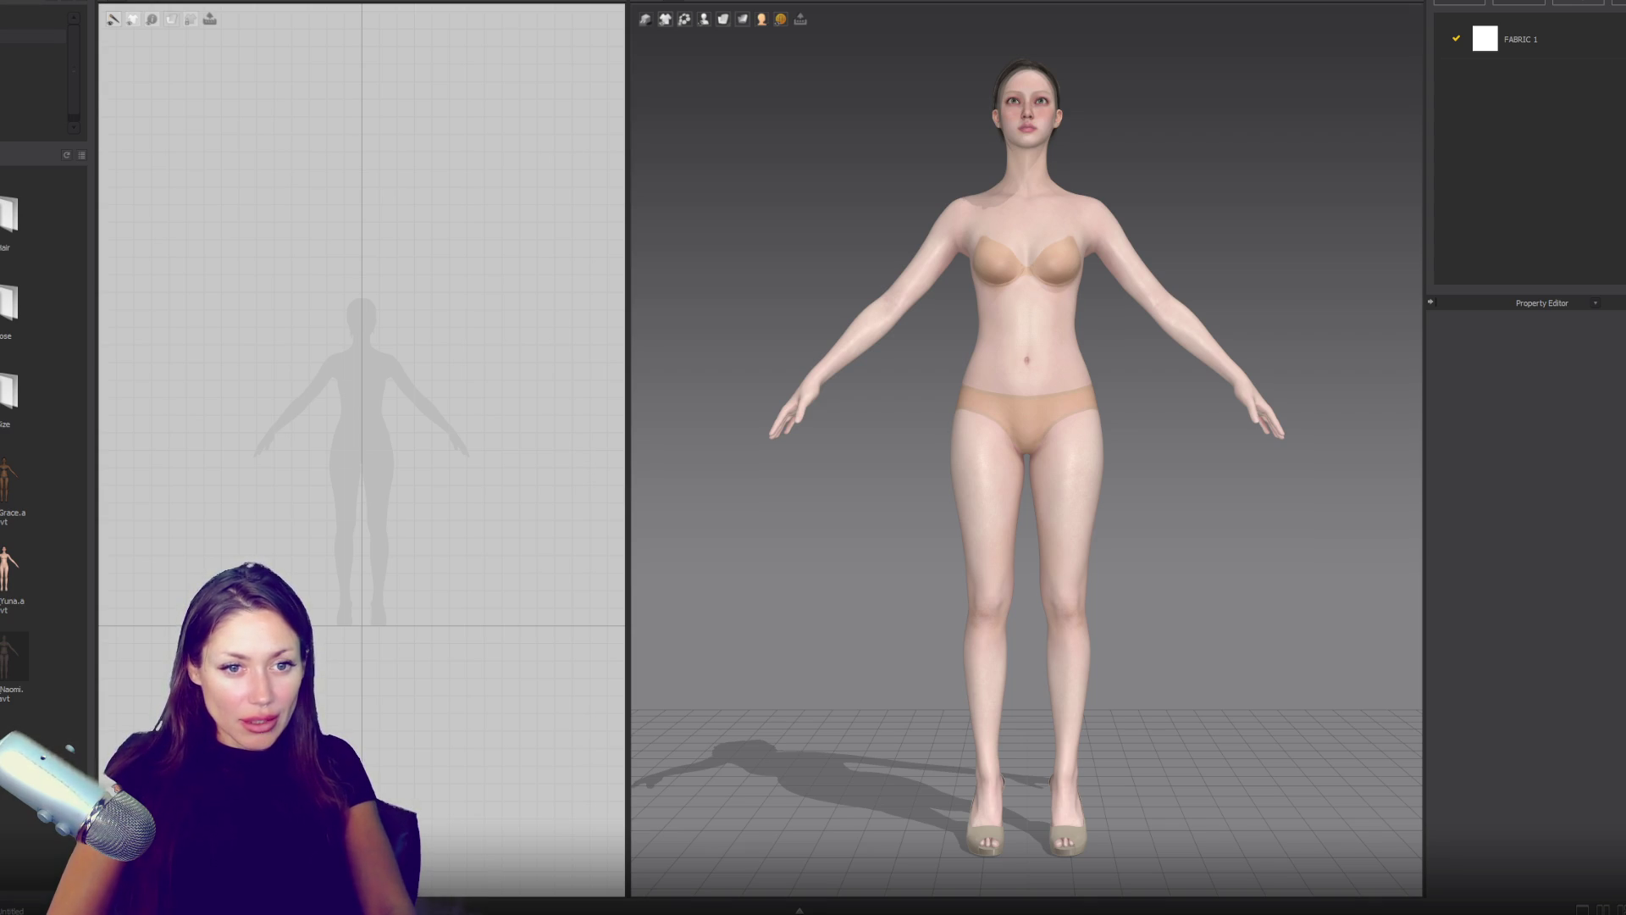
drag(100, 366, 74, 369)
- Drag the splitter to widen the 2D Pattern window
drag(621, 363, 773, 354)
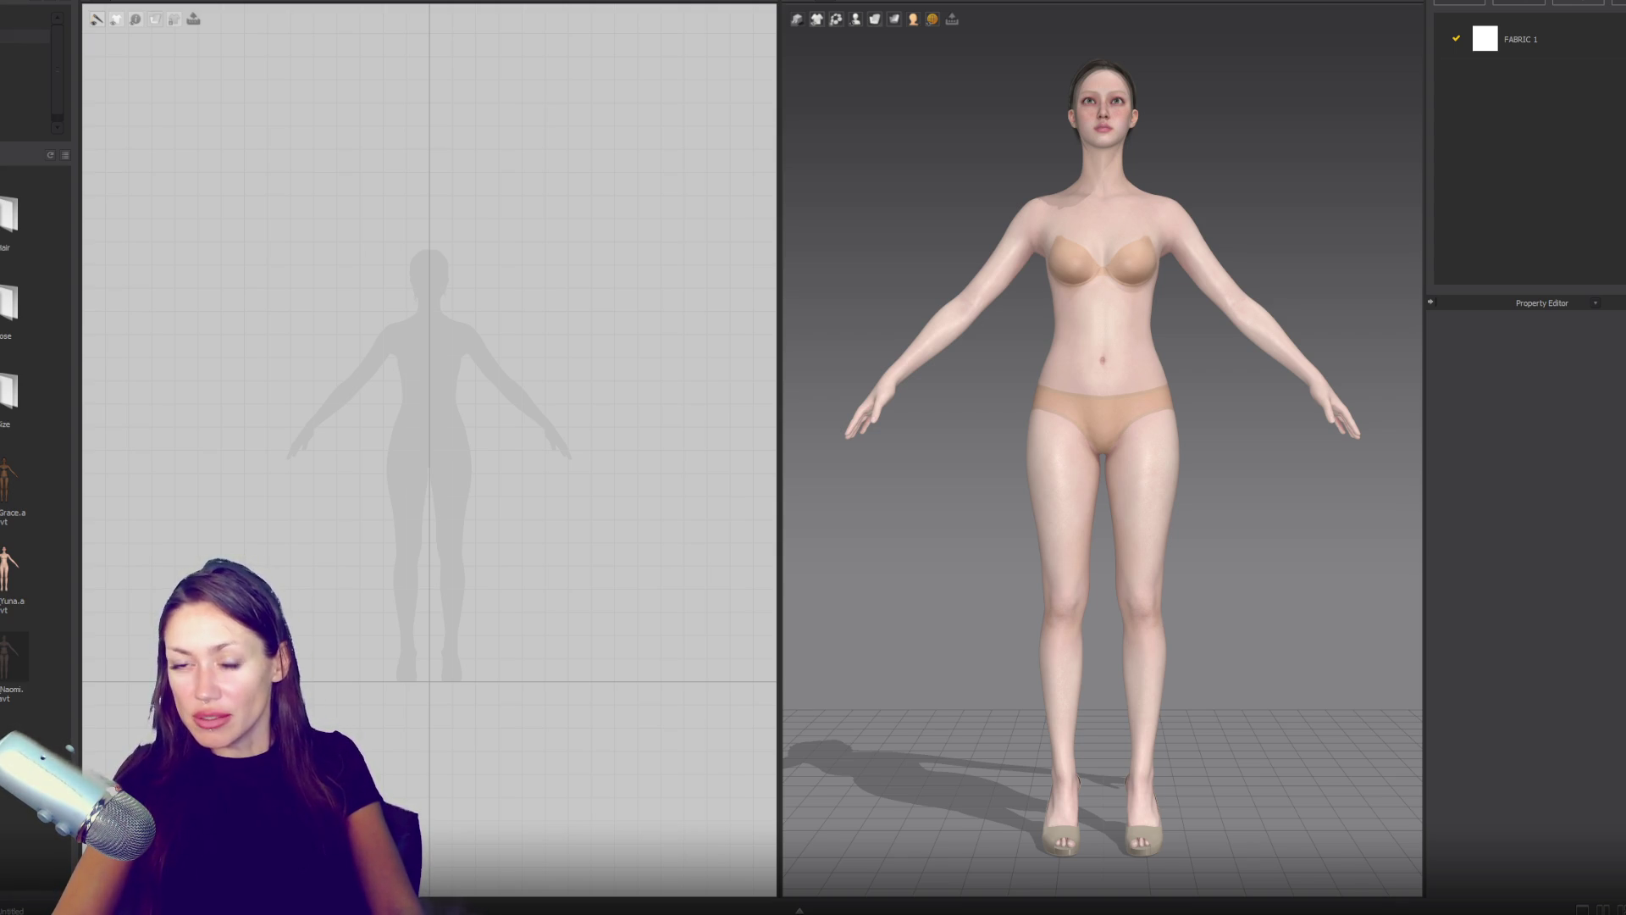
scroll(415, 406, up, 3)
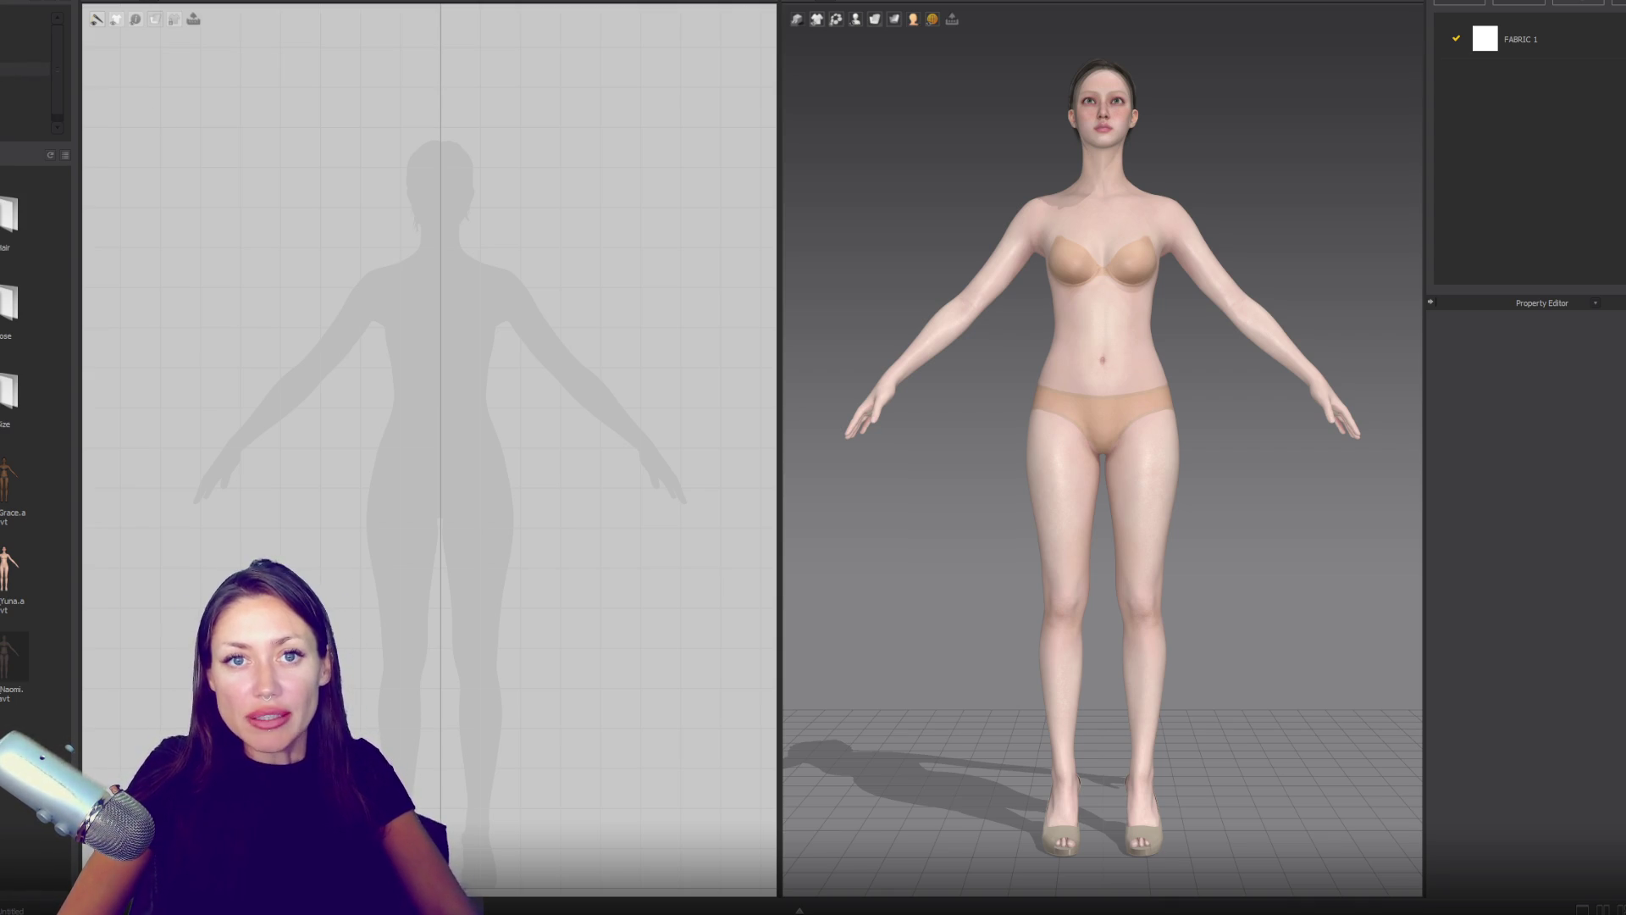
click(11, 41)
- Put the library T-shirt on the avatar and position its back piece on her back
drag(2, 386, 87, 388)
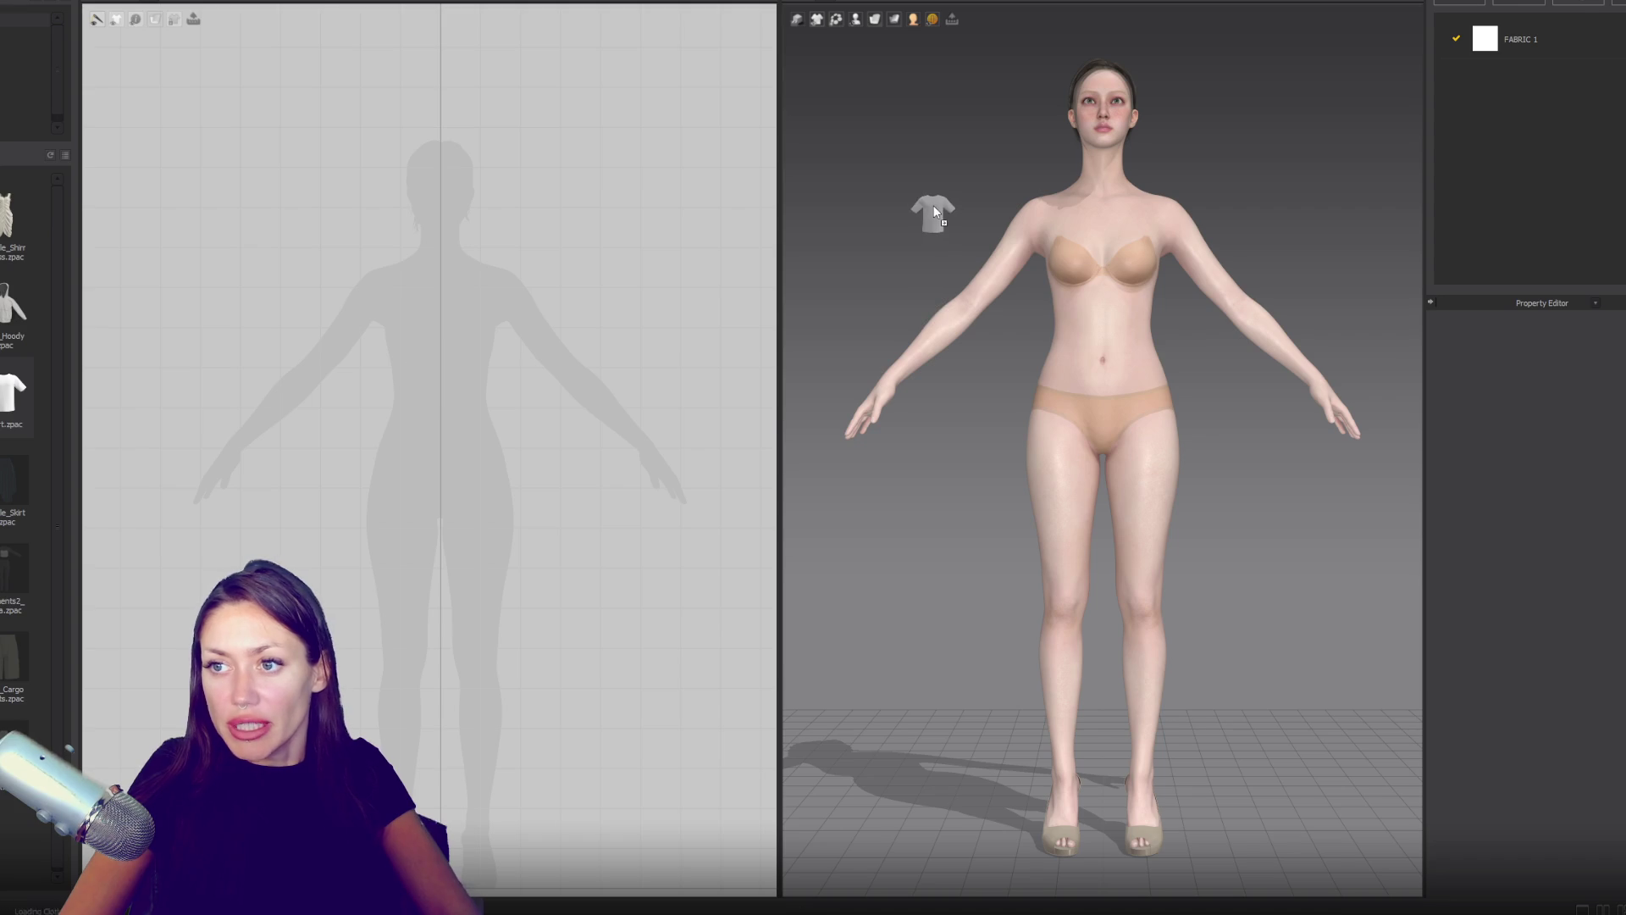
drag(935, 211, 915, 225)
mouse_move(1101, 224)
right_down()
mouse_move(1354, 251)
mouse_move(1199, 252)
mouse_move(1416, 297)
mouse_move(1169, 332)
mouse_move(828, 450)
right_up()
click(1191, 331)
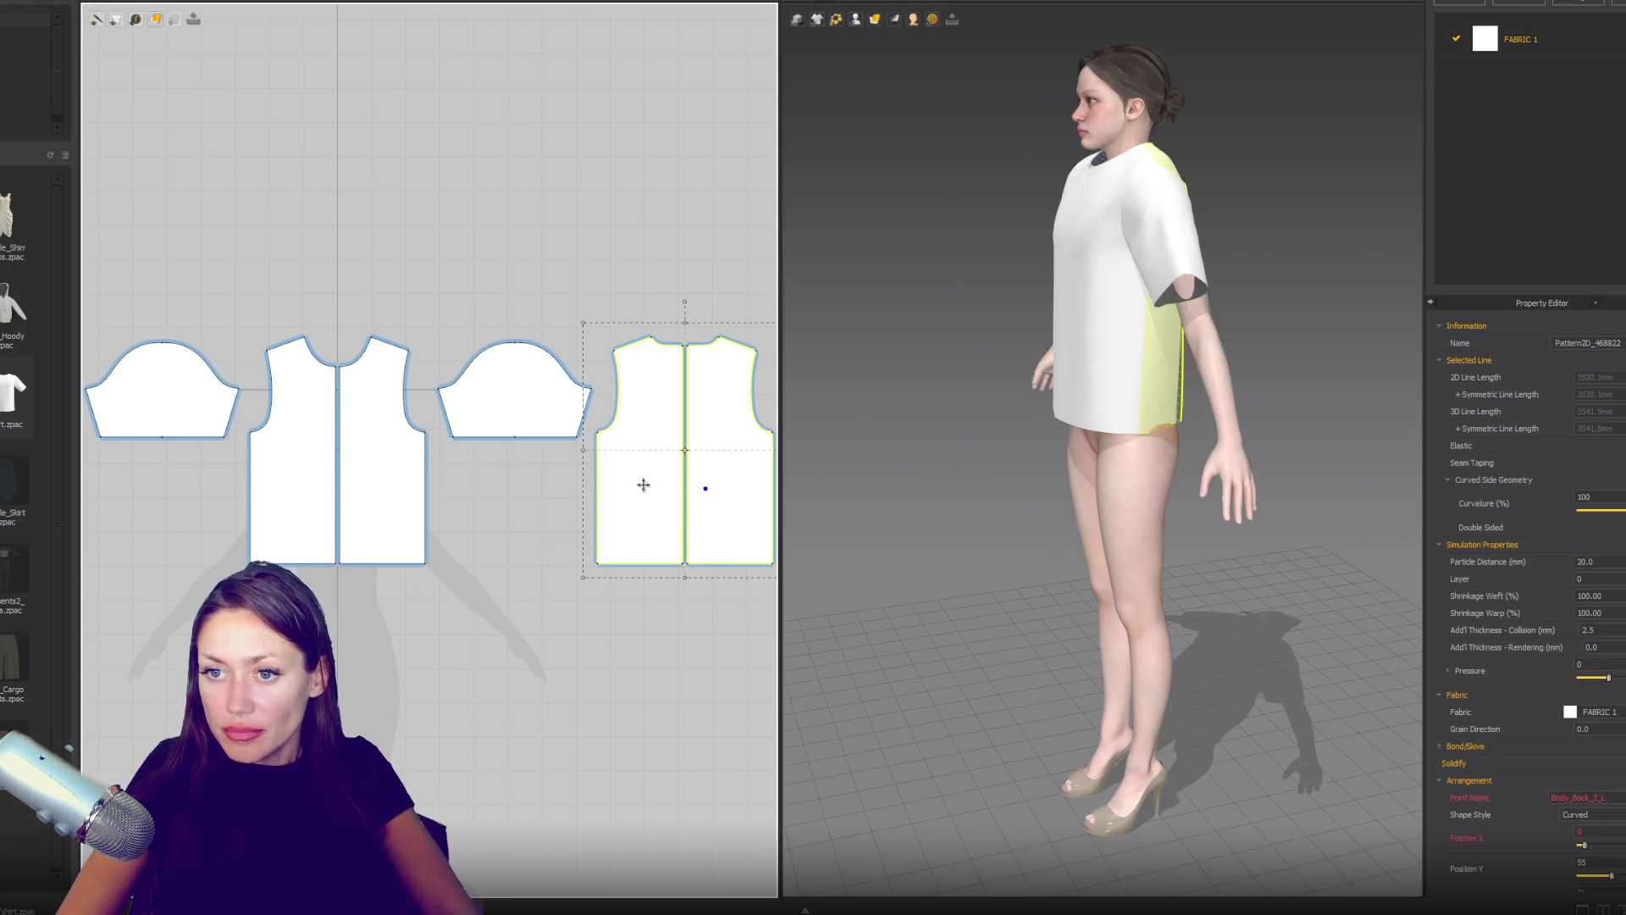
scroll(961, 347, down, 2)
drag(1118, 390, 1156, 396)
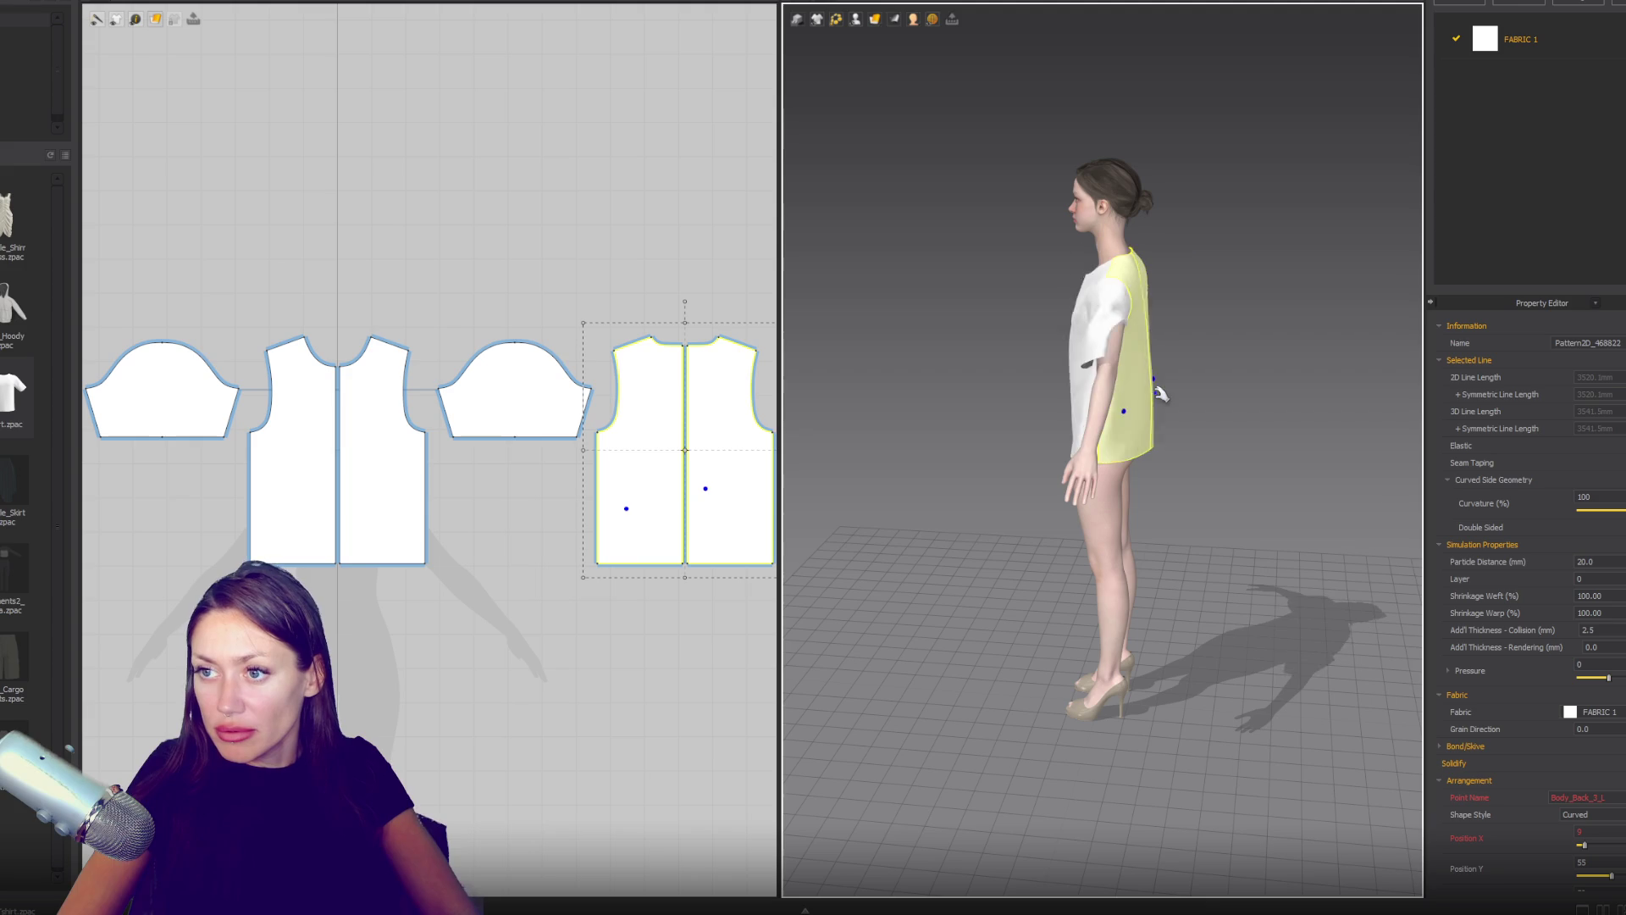
- Marquee-select all T-shirt pattern pieces and scale them down
mouse_move(929, 370)
right_down()
mouse_move(999, 316)
mouse_move(1087, 300)
right_up()
scroll(308, 230, down, 2)
mouse_move(109, 189)
mouse_down()
mouse_move(593, 456)
mouse_move(527, 402)
mouse_move(485, 399)
mouse_up()
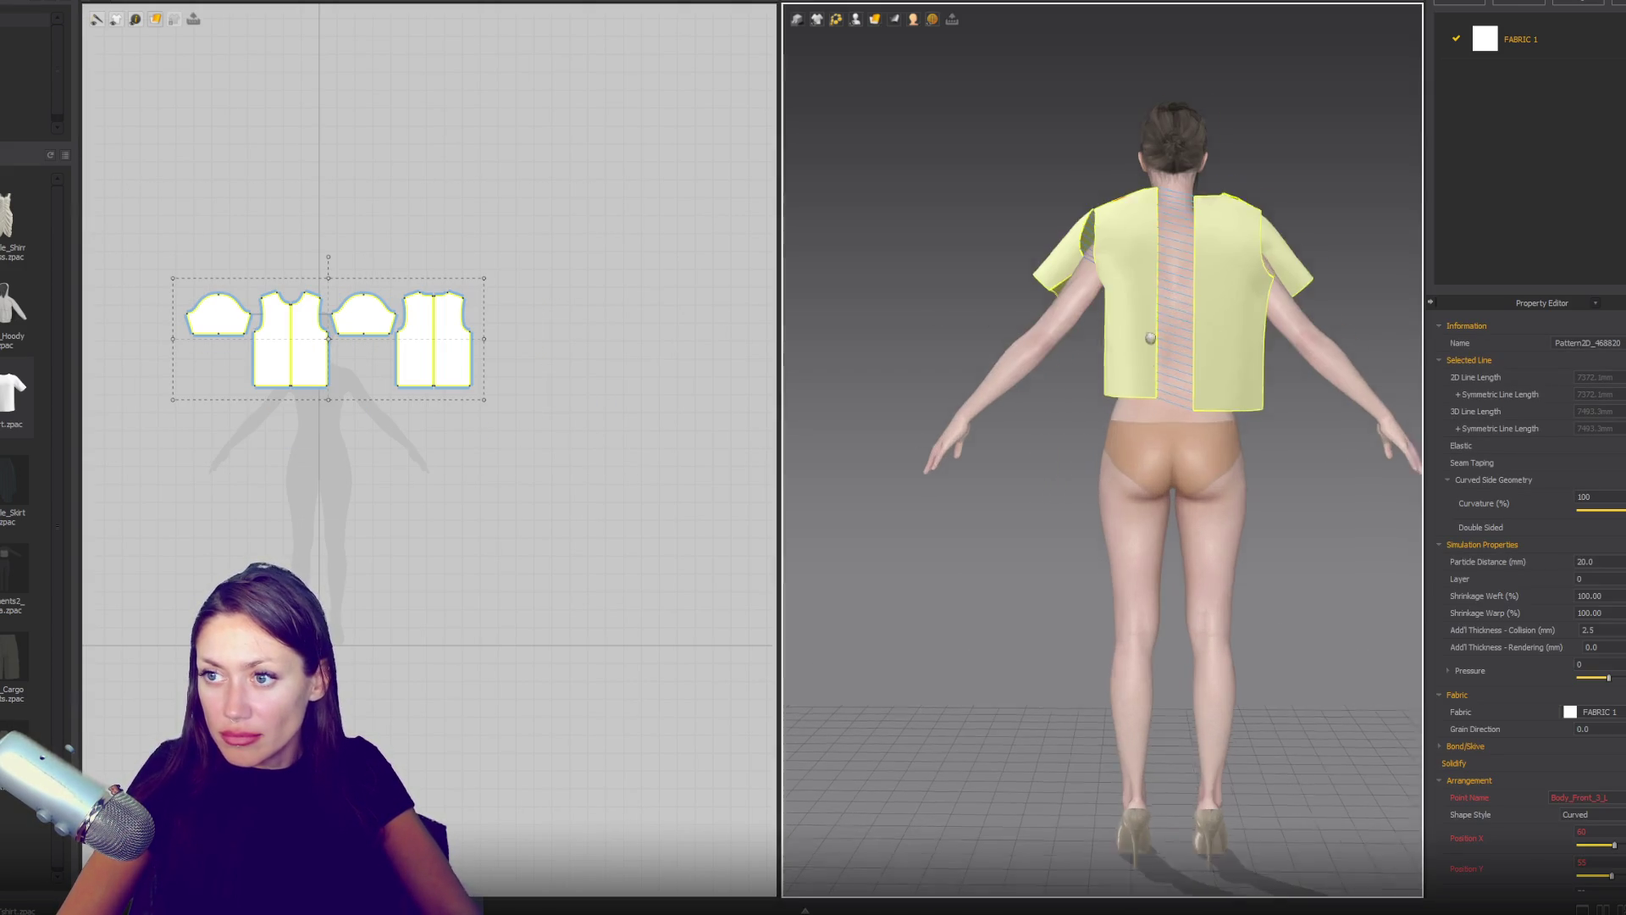
right_drag(1101, 389, 1265, 400)
- Select each sleeve piece and inspect the T-shirt from the avatar's front
click(1118, 272)
click(1026, 323)
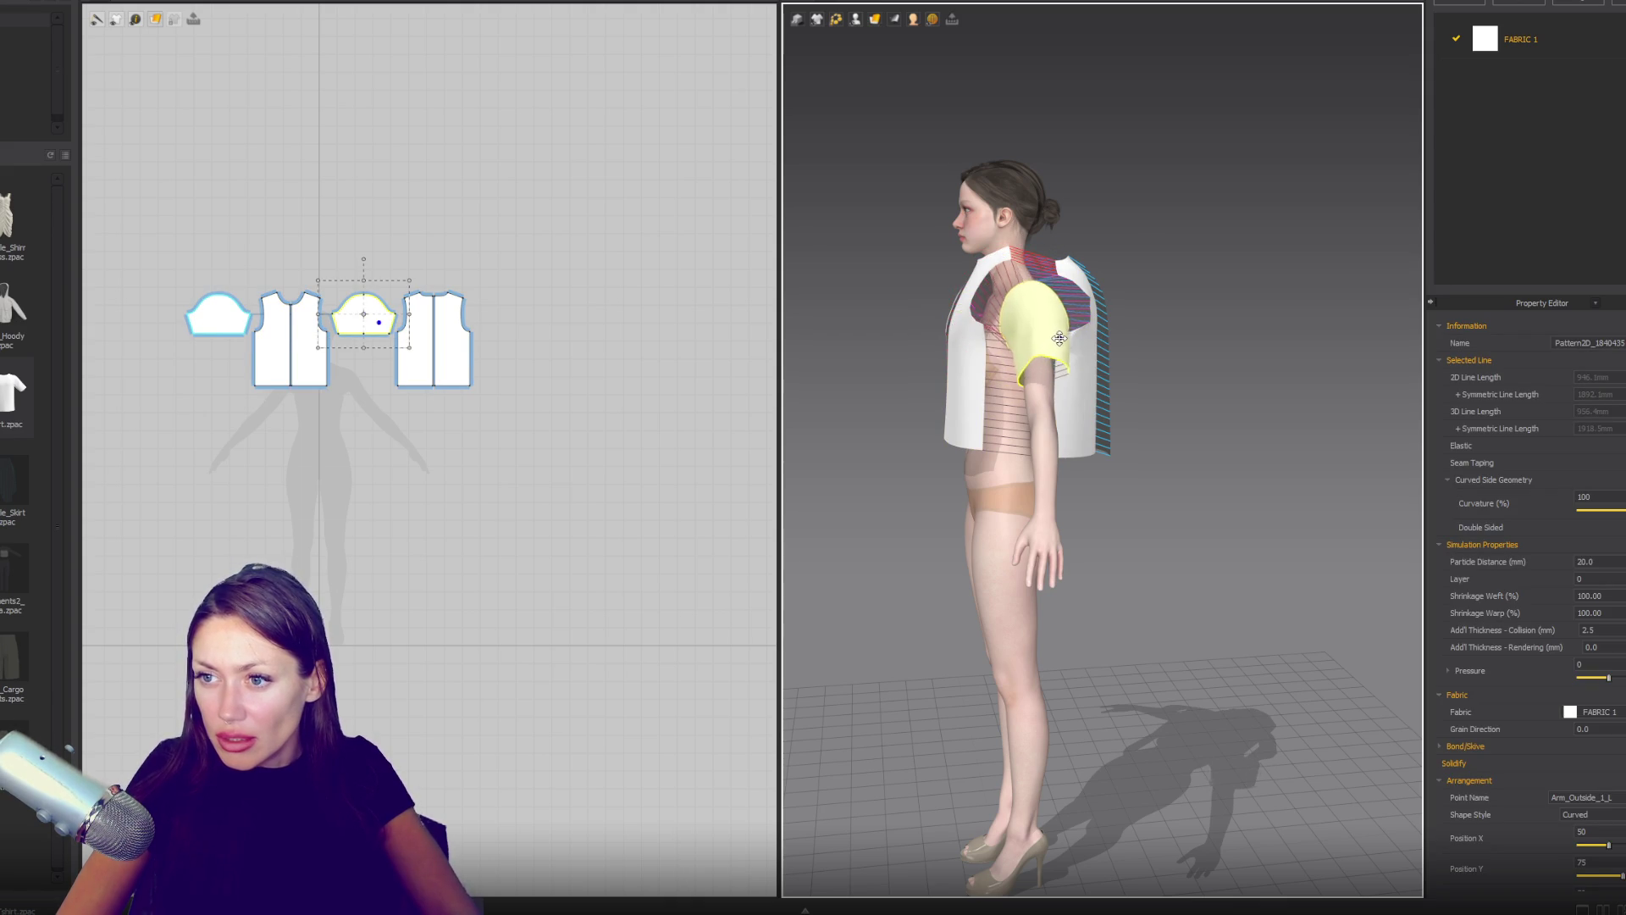
right_drag(1048, 346, 1209, 353)
mouse_move(1053, 371)
right_down()
mouse_move(965, 343)
mouse_move(1080, 394)
right_up()
click(956, 340)
mouse_move(922, 401)
right_down()
mouse_move(1114, 366)
mouse_move(1285, 370)
mouse_move(1192, 332)
mouse_move(1191, 305)
mouse_move(1332, 328)
right_up()
scroll(1271, 327, up, 3)
scroll(1208, 326, down, 3)
- Run the cloth simulation so the T-shirt drapes, and check it from front and back
key(space)
key(2)
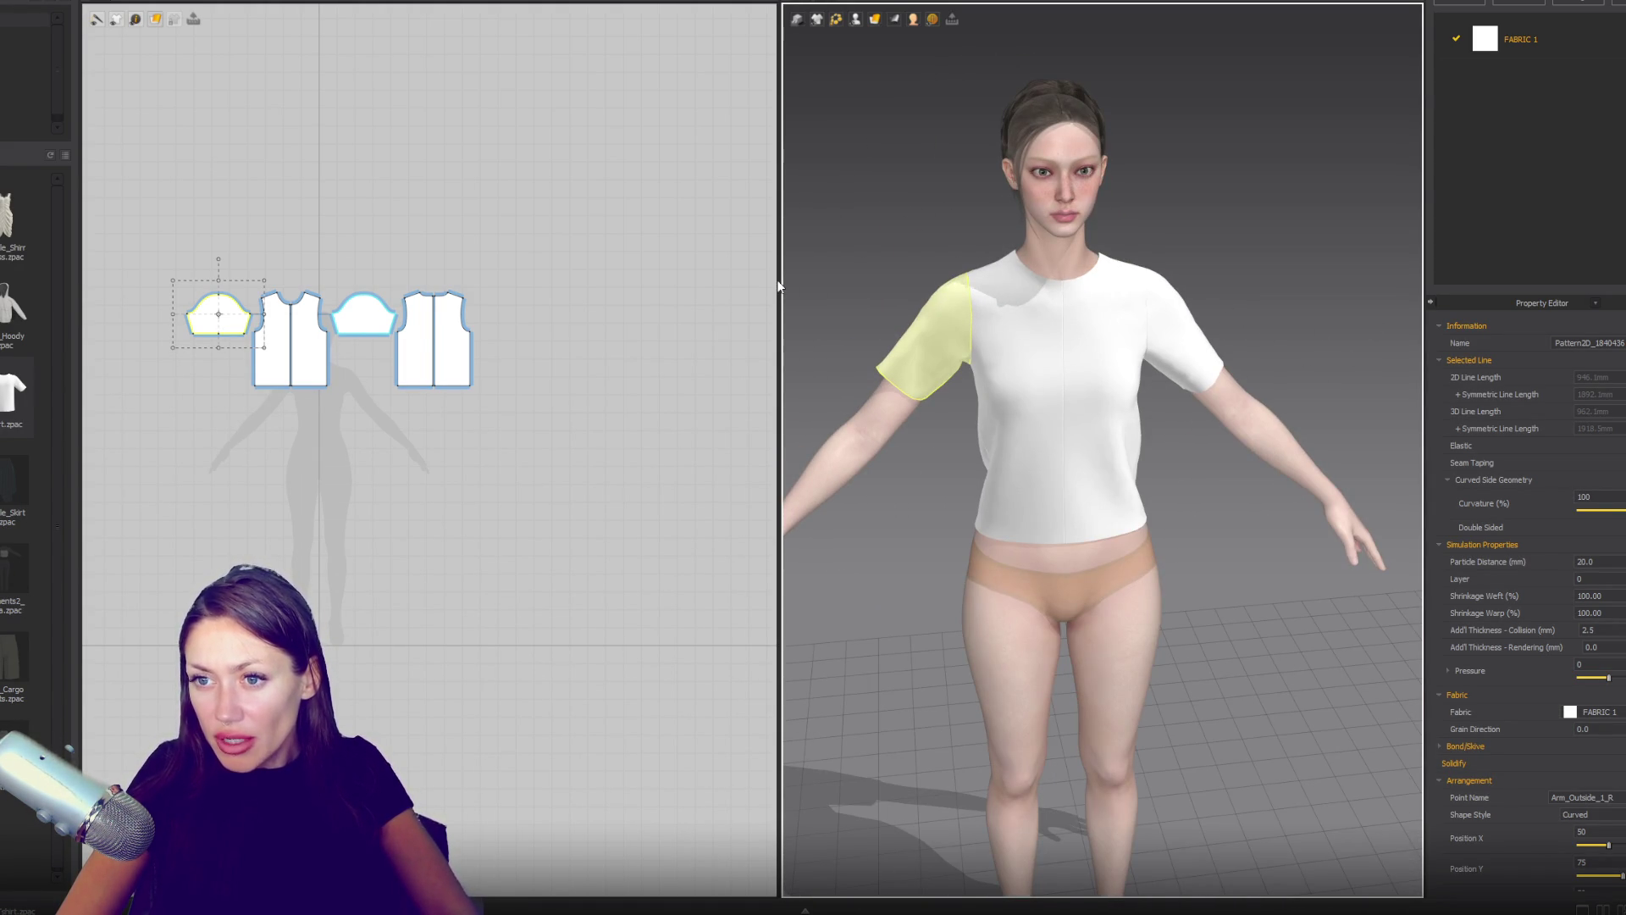
drag(777, 286, 579, 288)
click(807, 298)
scroll(807, 298, down, 3)
mouse_move(807, 298)
right_down()
mouse_move(1135, 298)
mouse_move(788, 276)
mouse_move(869, 262)
mouse_move(641, 270)
right_up()
scroll(773, 290, up, 3)
- Select all pattern pieces, scale them up slightly, and pull the shirt to settle around the neckline
click(1076, 241)
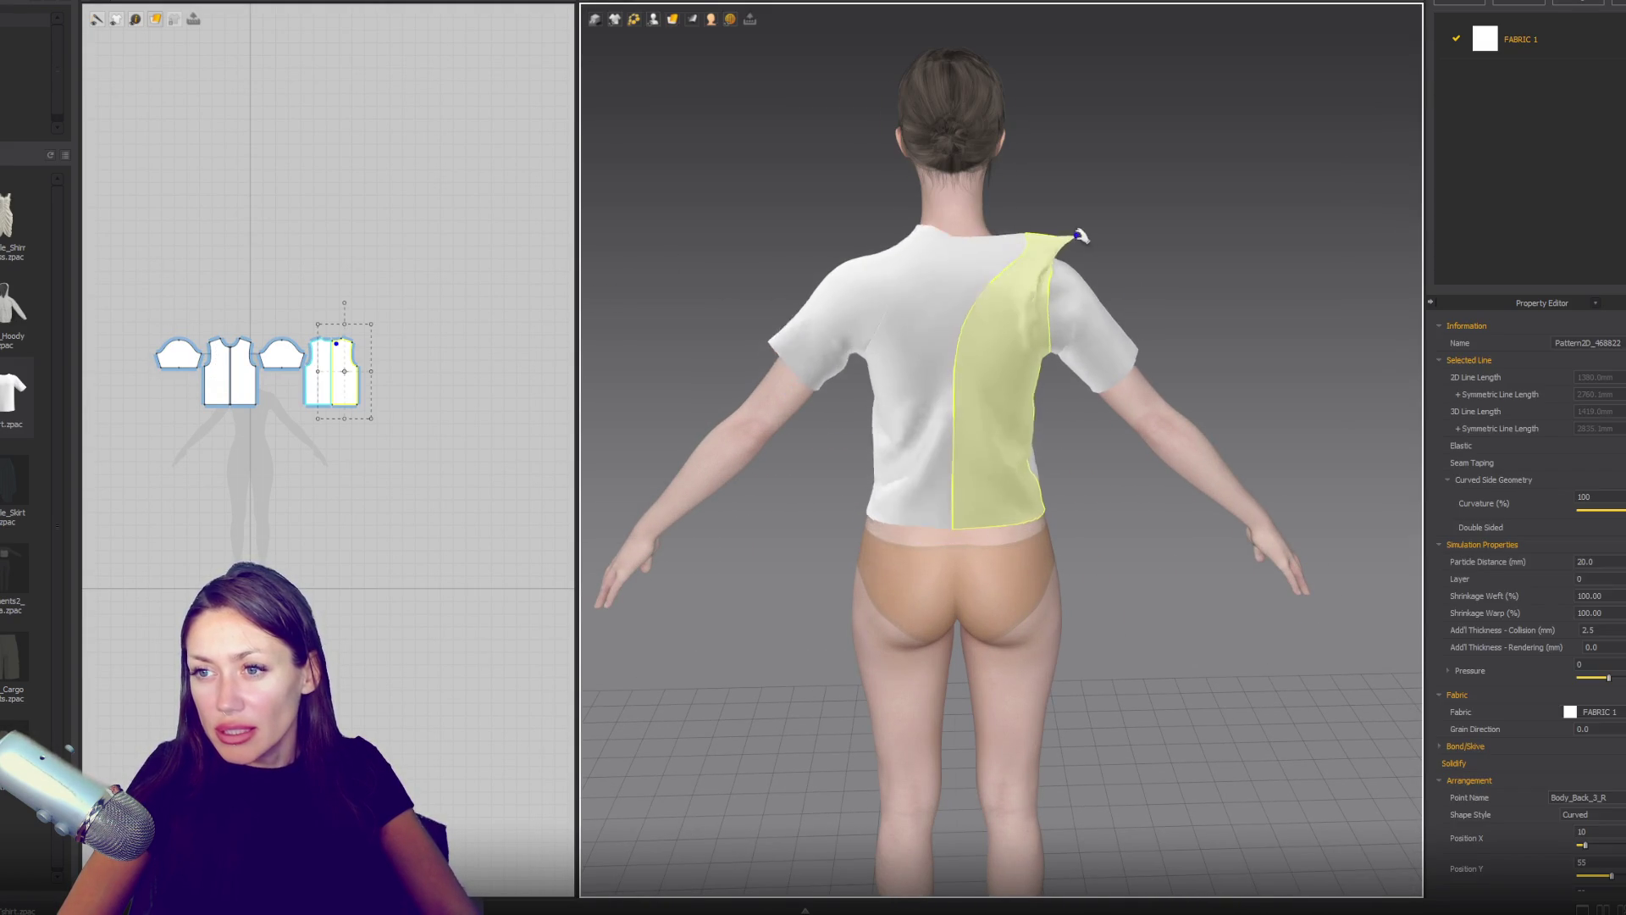
click(1093, 322)
click(881, 280)
mouse_move(136, 271)
mouse_down()
mouse_move(432, 432)
mouse_move(377, 421)
mouse_move(390, 425)
mouse_up()
right_drag(784, 308, 1106, 286)
mouse_move(819, 305)
mouse_down()
mouse_move(773, 439)
mouse_move(800, 322)
mouse_up()
right_drag(885, 291, 977, 278)
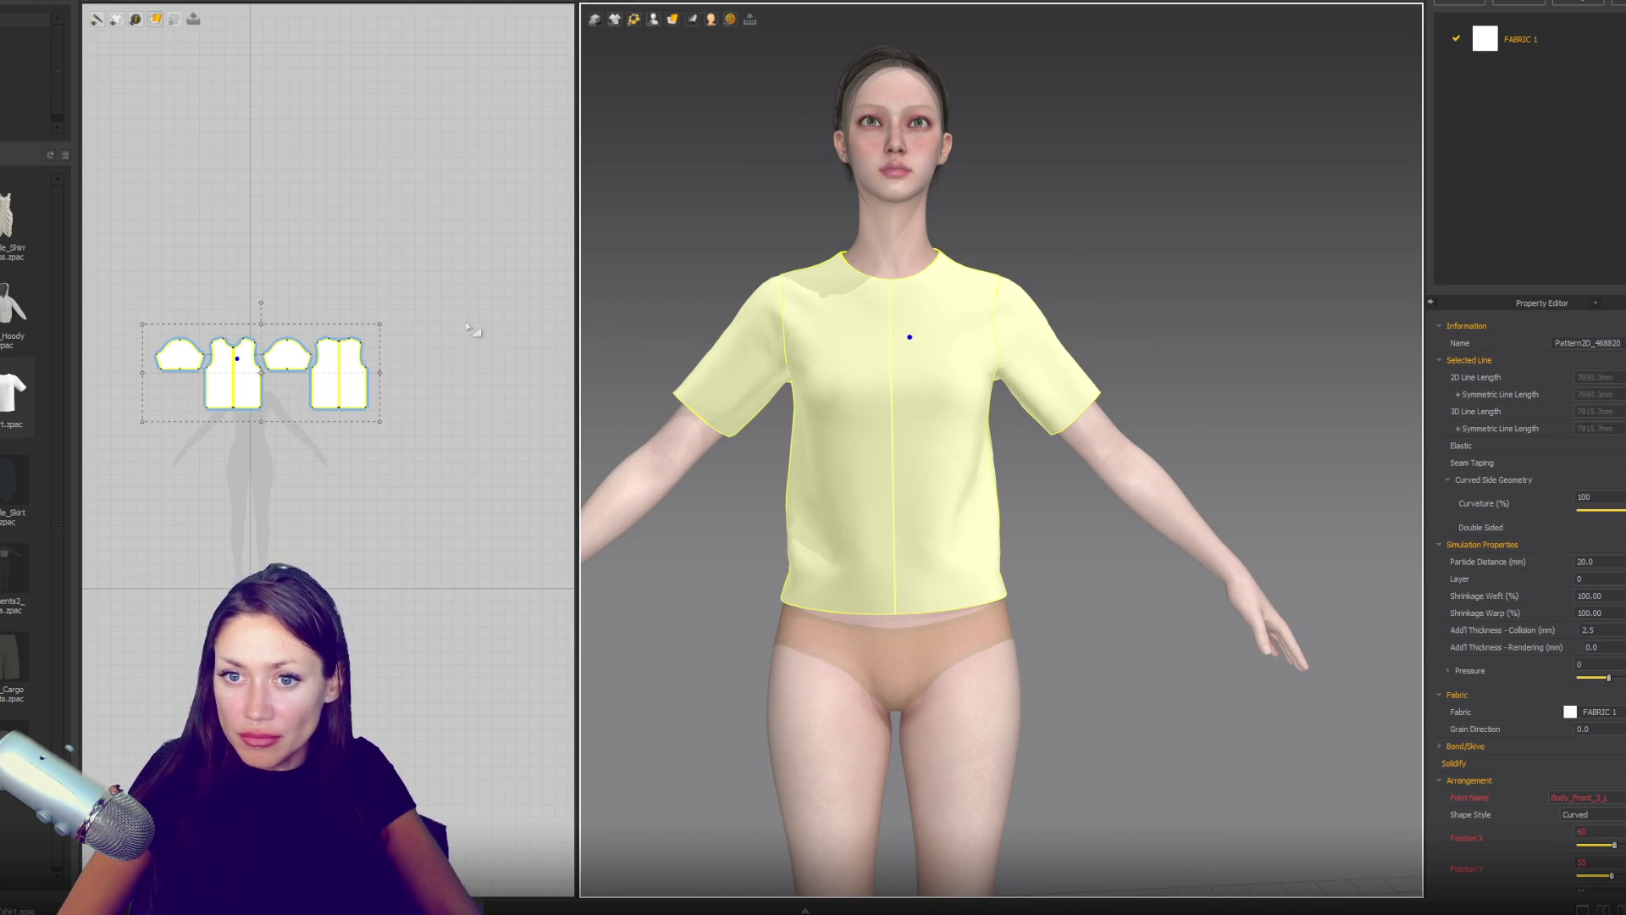
scroll(367, 336, up, 6)
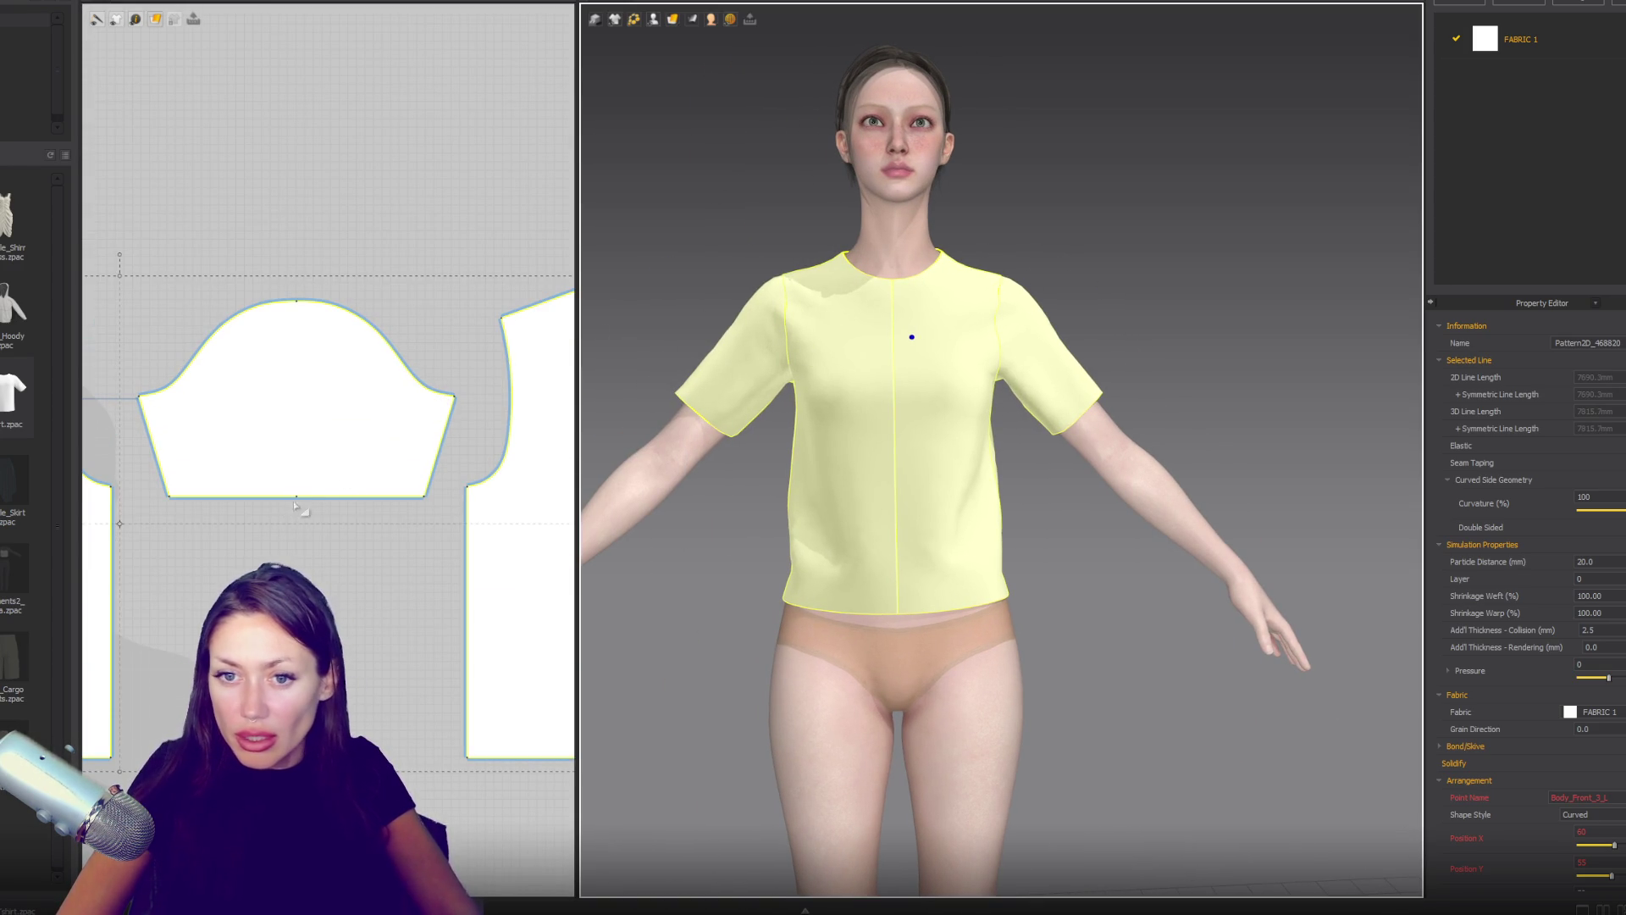
- Pull the left and right corners of the sleeve hem inward to narrow the sleeve opening
click(374, 505)
click(371, 499)
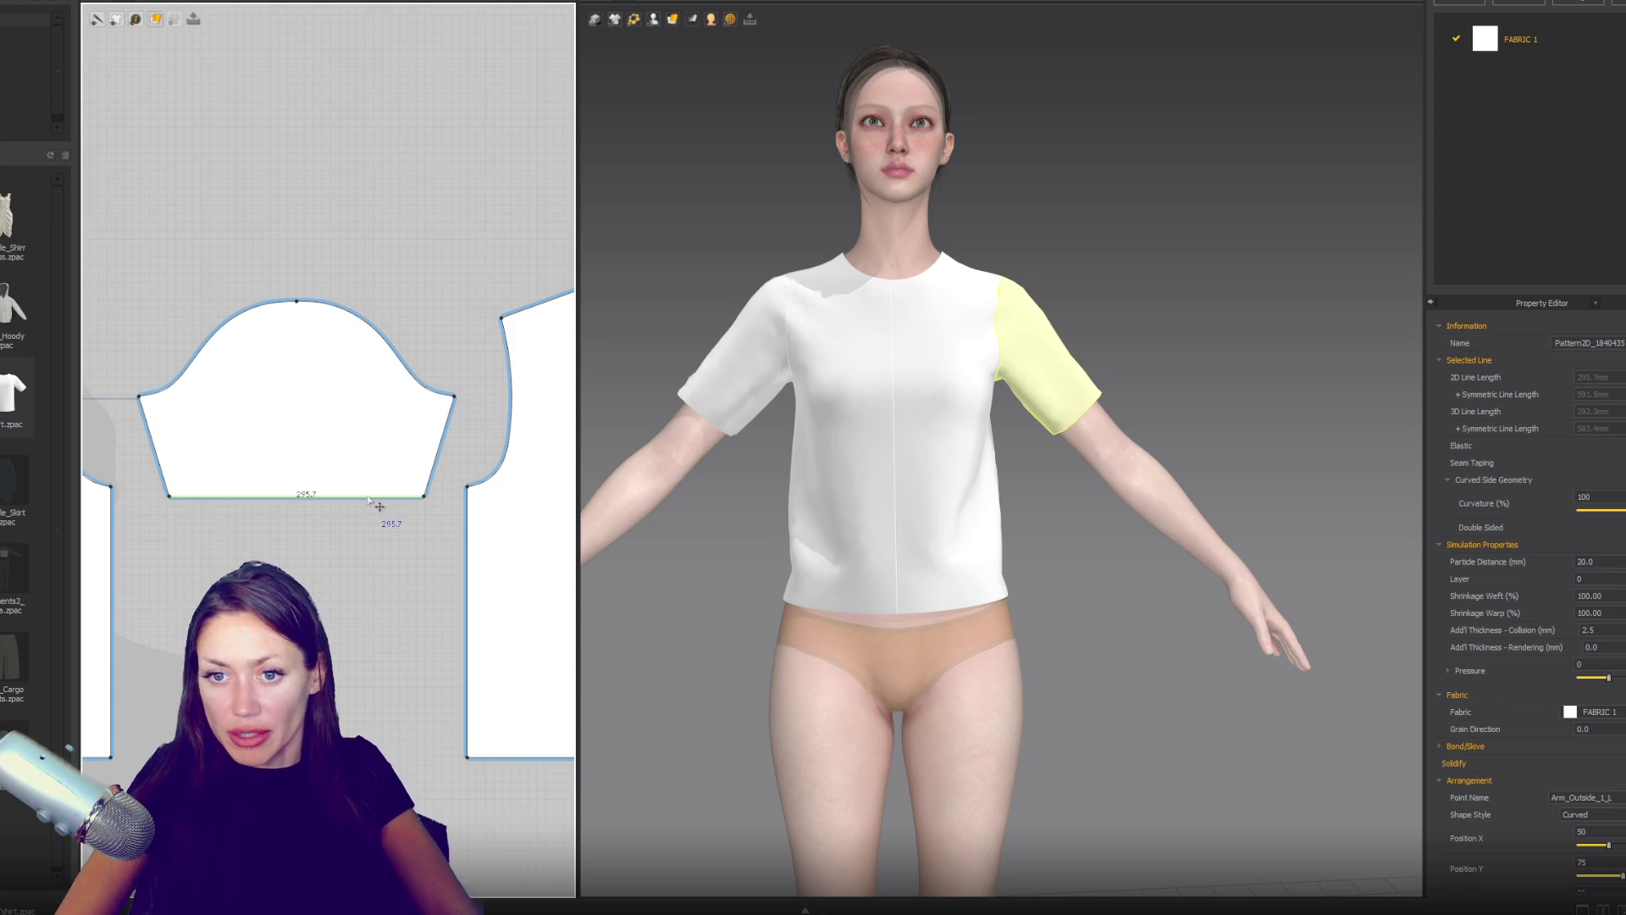
click(424, 498)
drag(425, 499, 409, 497)
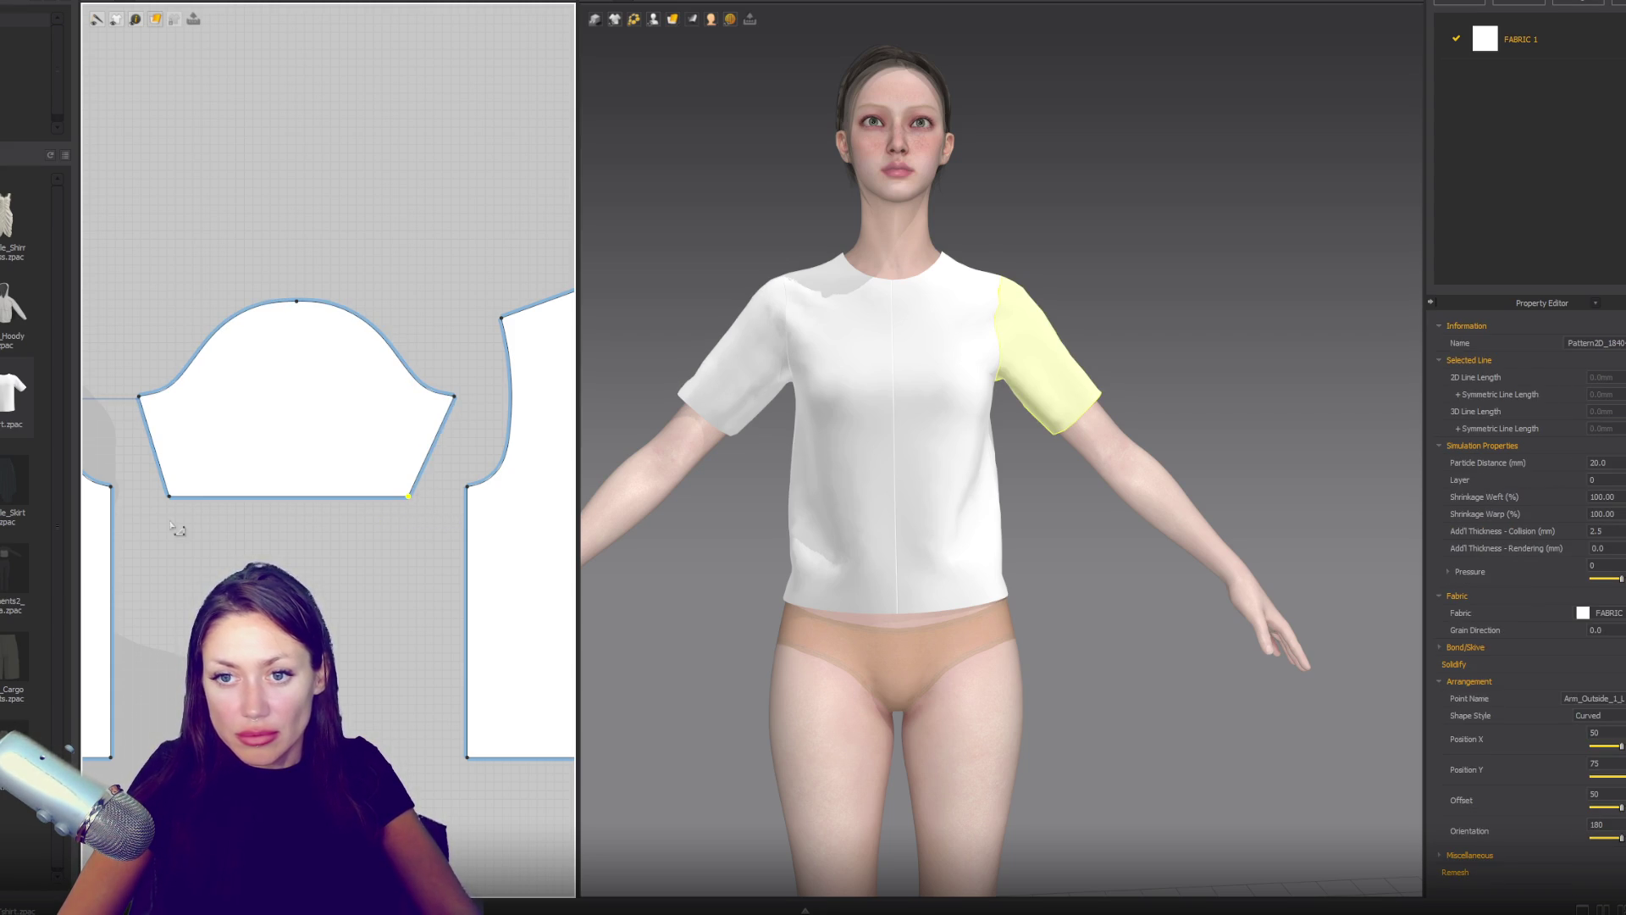
drag(170, 498, 185, 498)
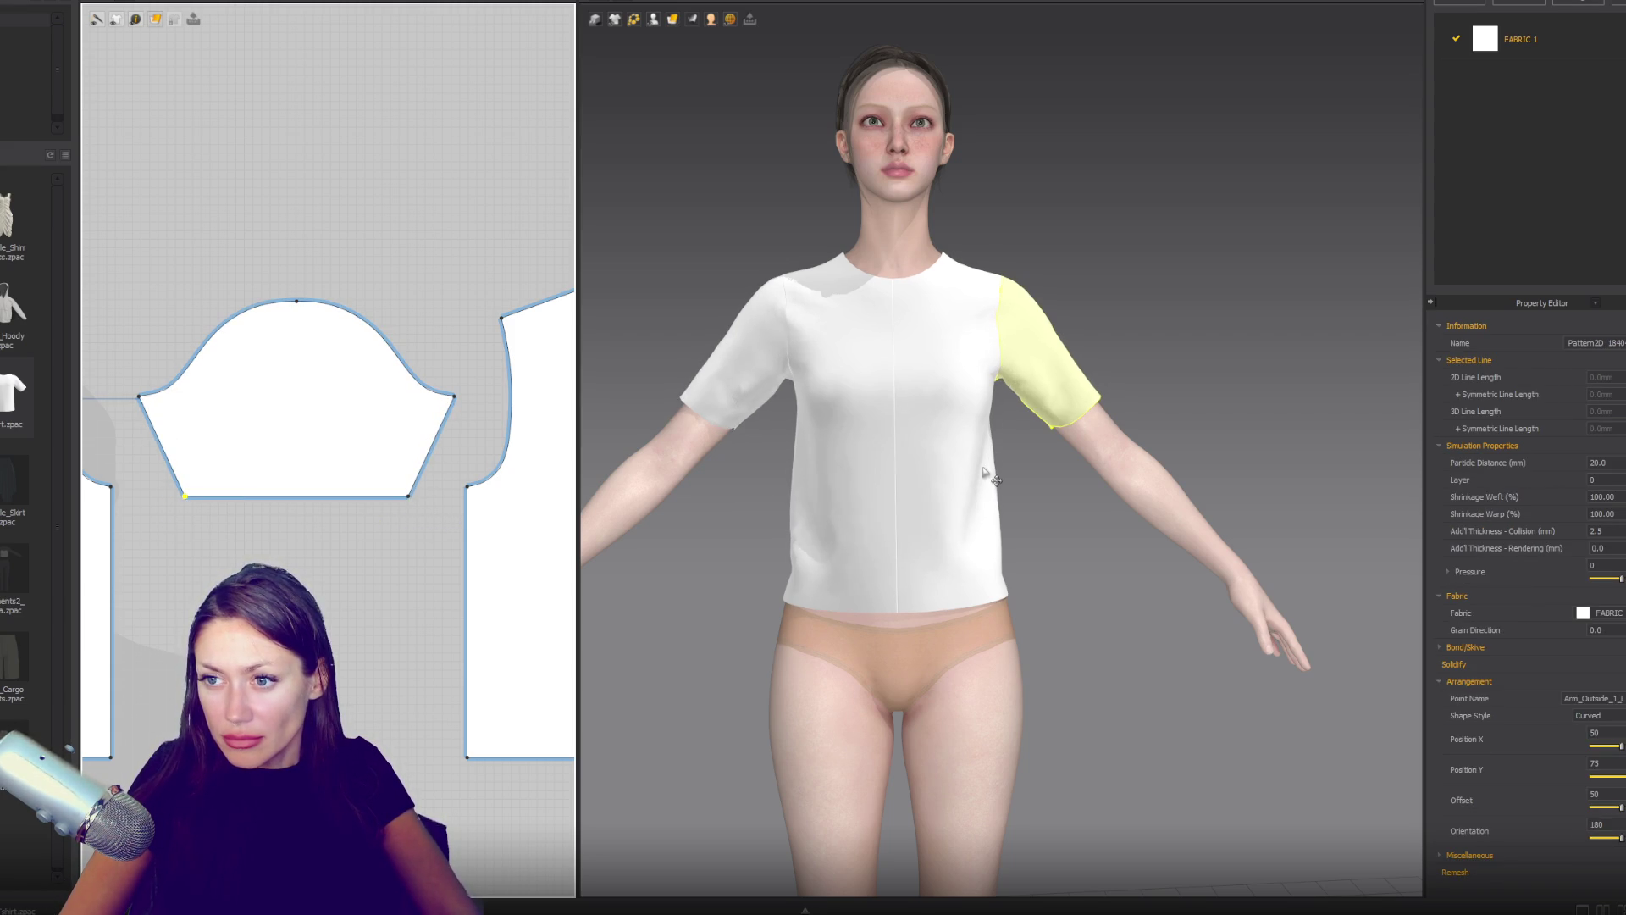
scroll(887, 441, down, 3)
click(686, 518)
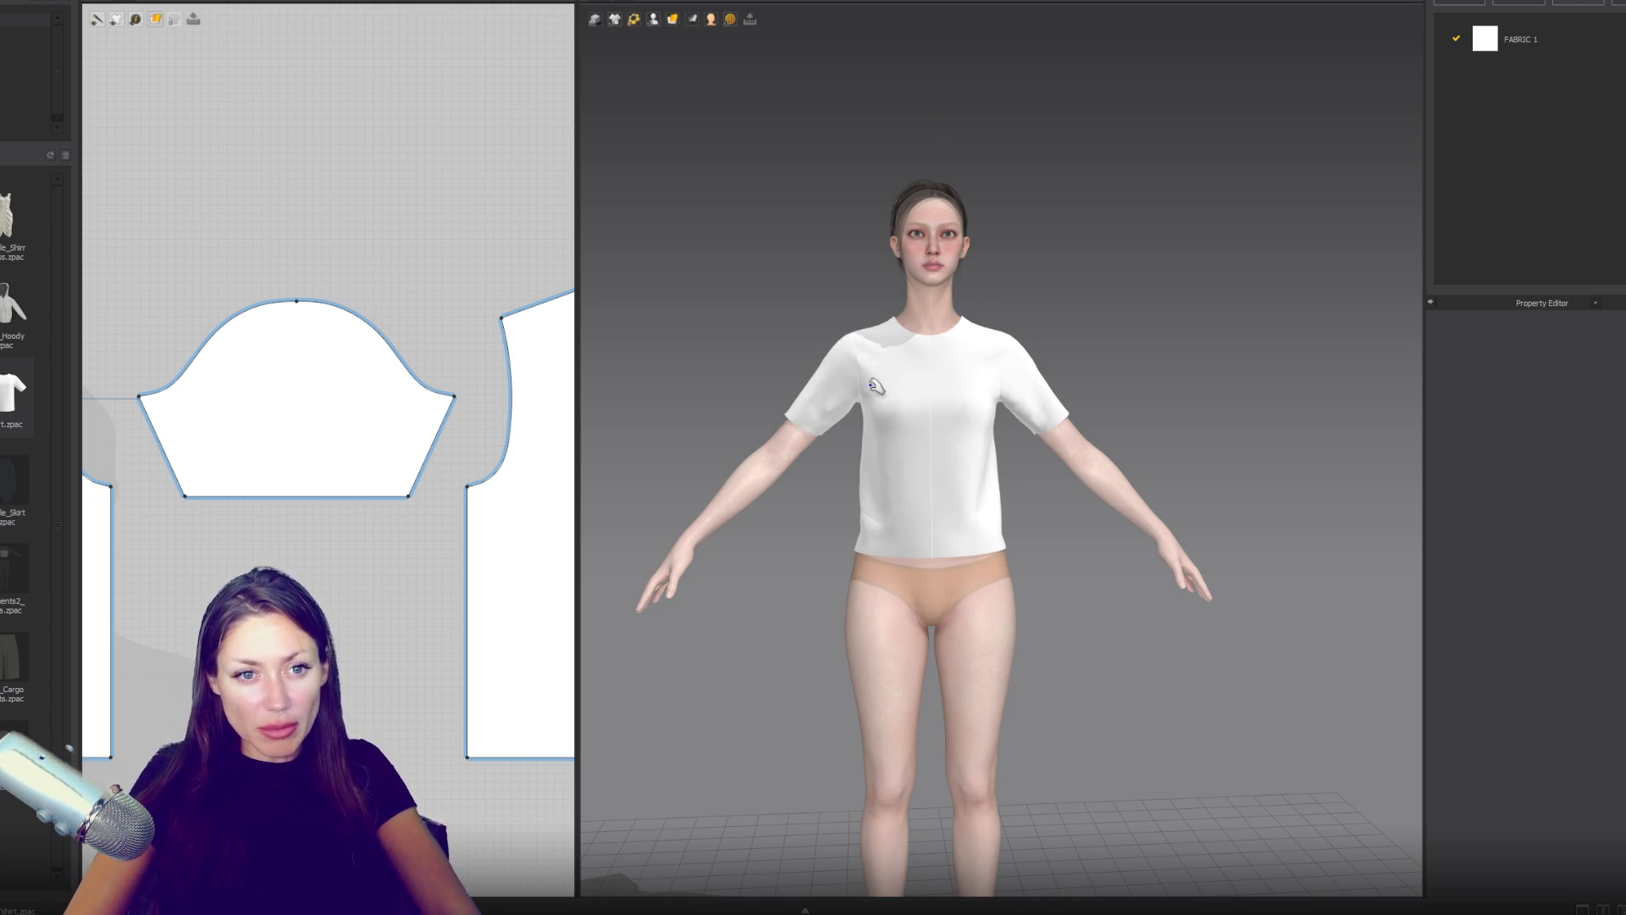
- Select both sleeve pieces and delete them to make the top sleeveless
scroll(411, 373, down, 2)
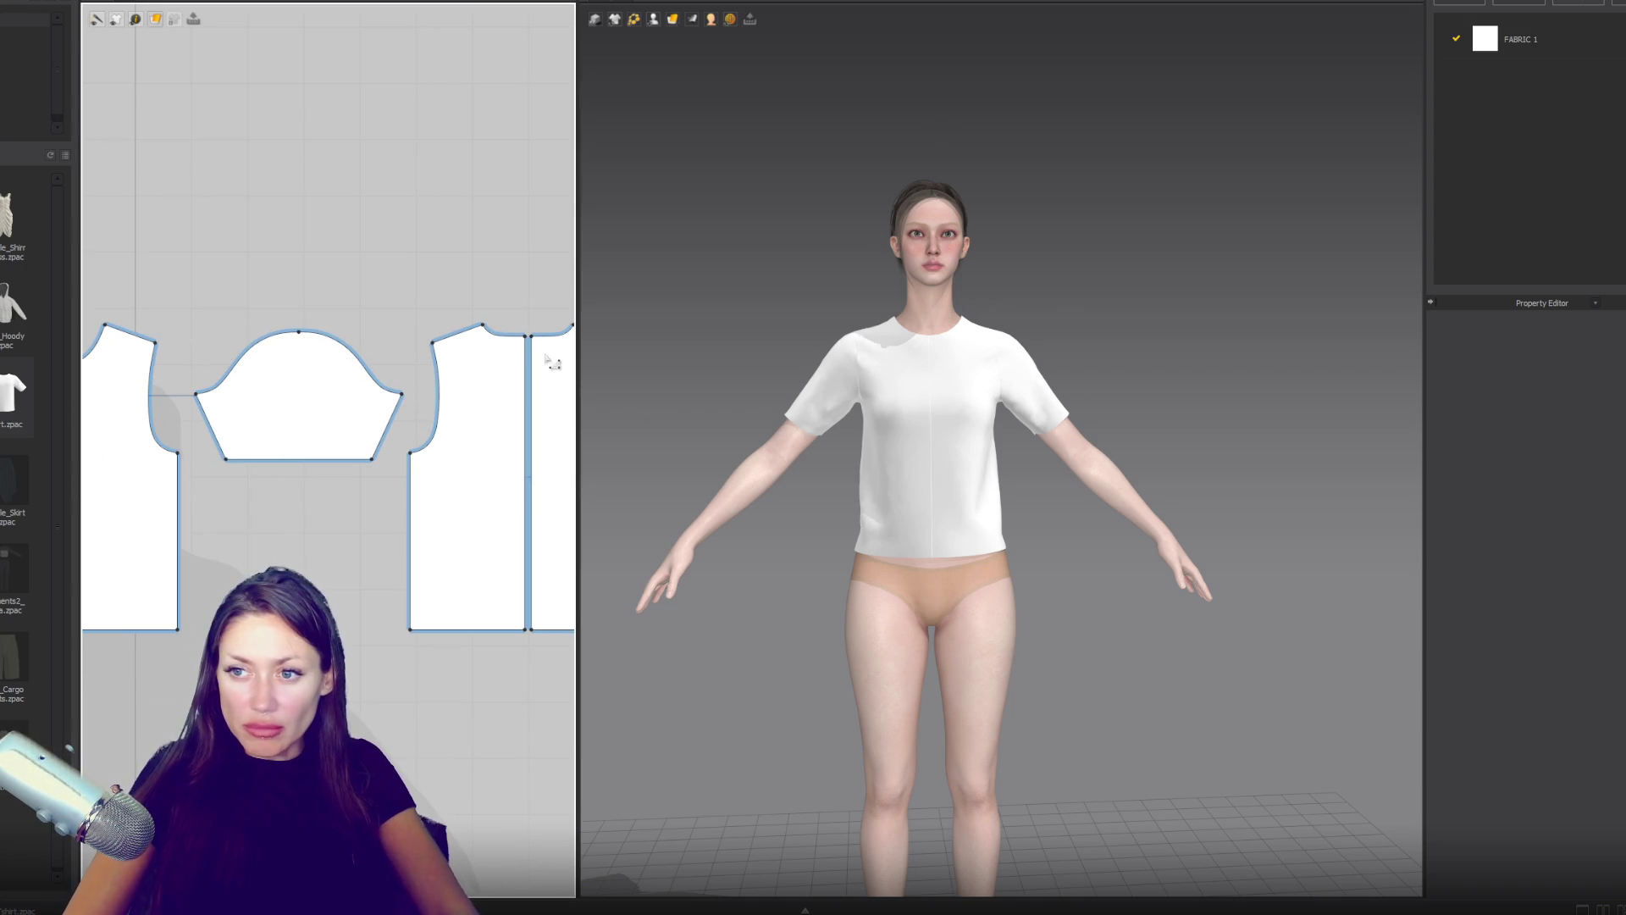
scroll(874, 356, up, 2)
right_drag(874, 356, 719, 316)
scroll(133, 391, down, 3)
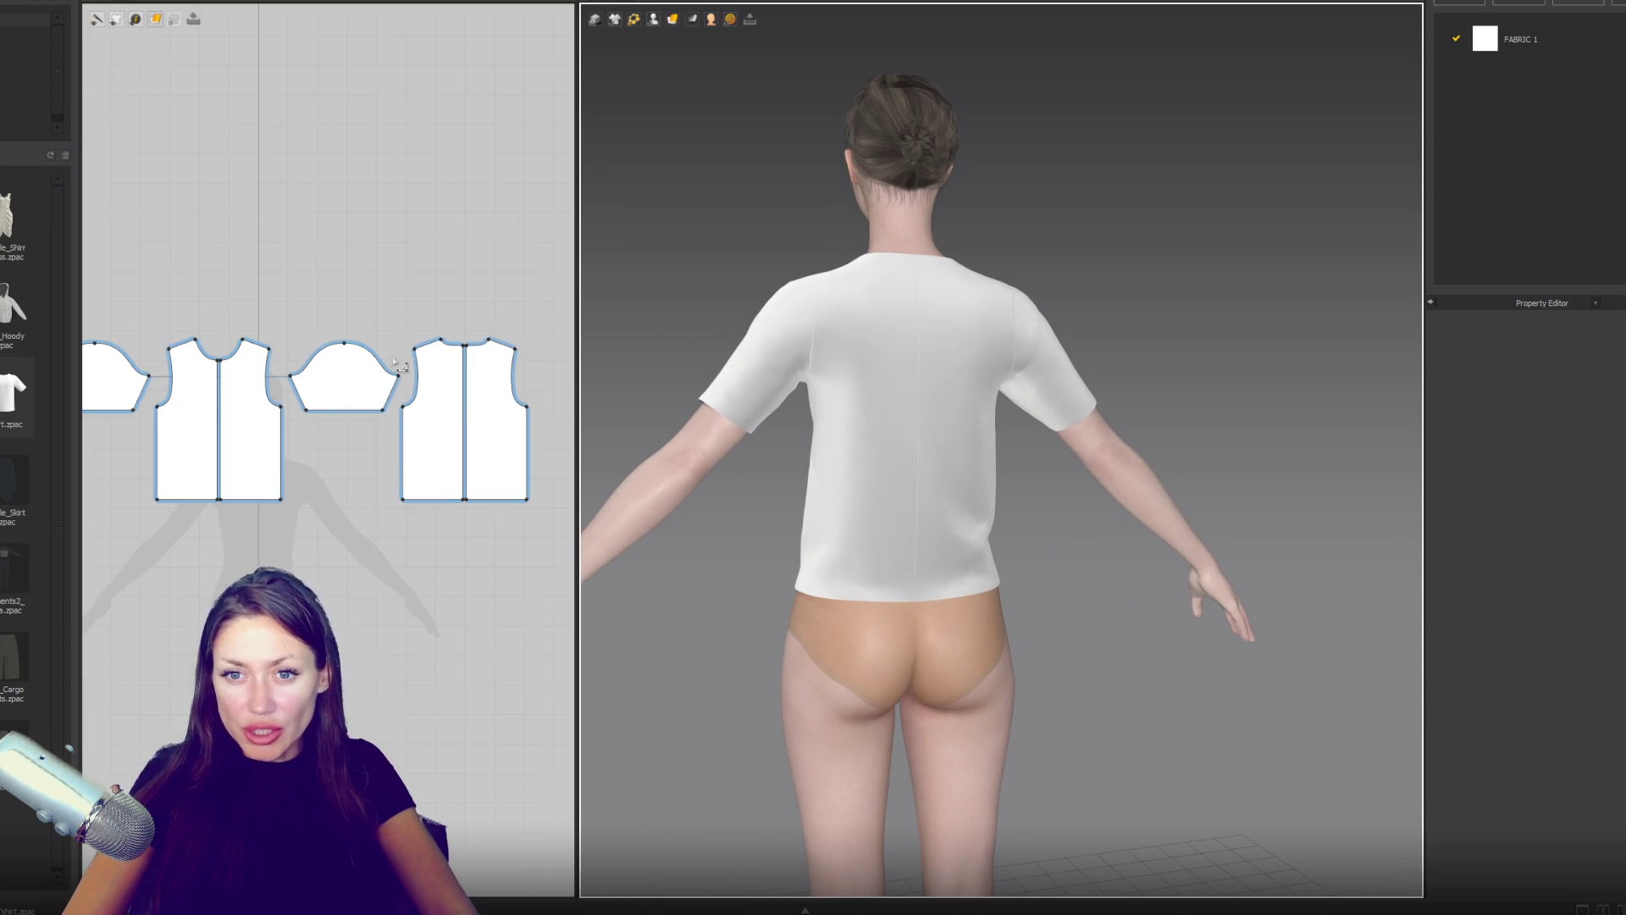
click(127, 388)
shift+click(356, 384)
key(Delete)
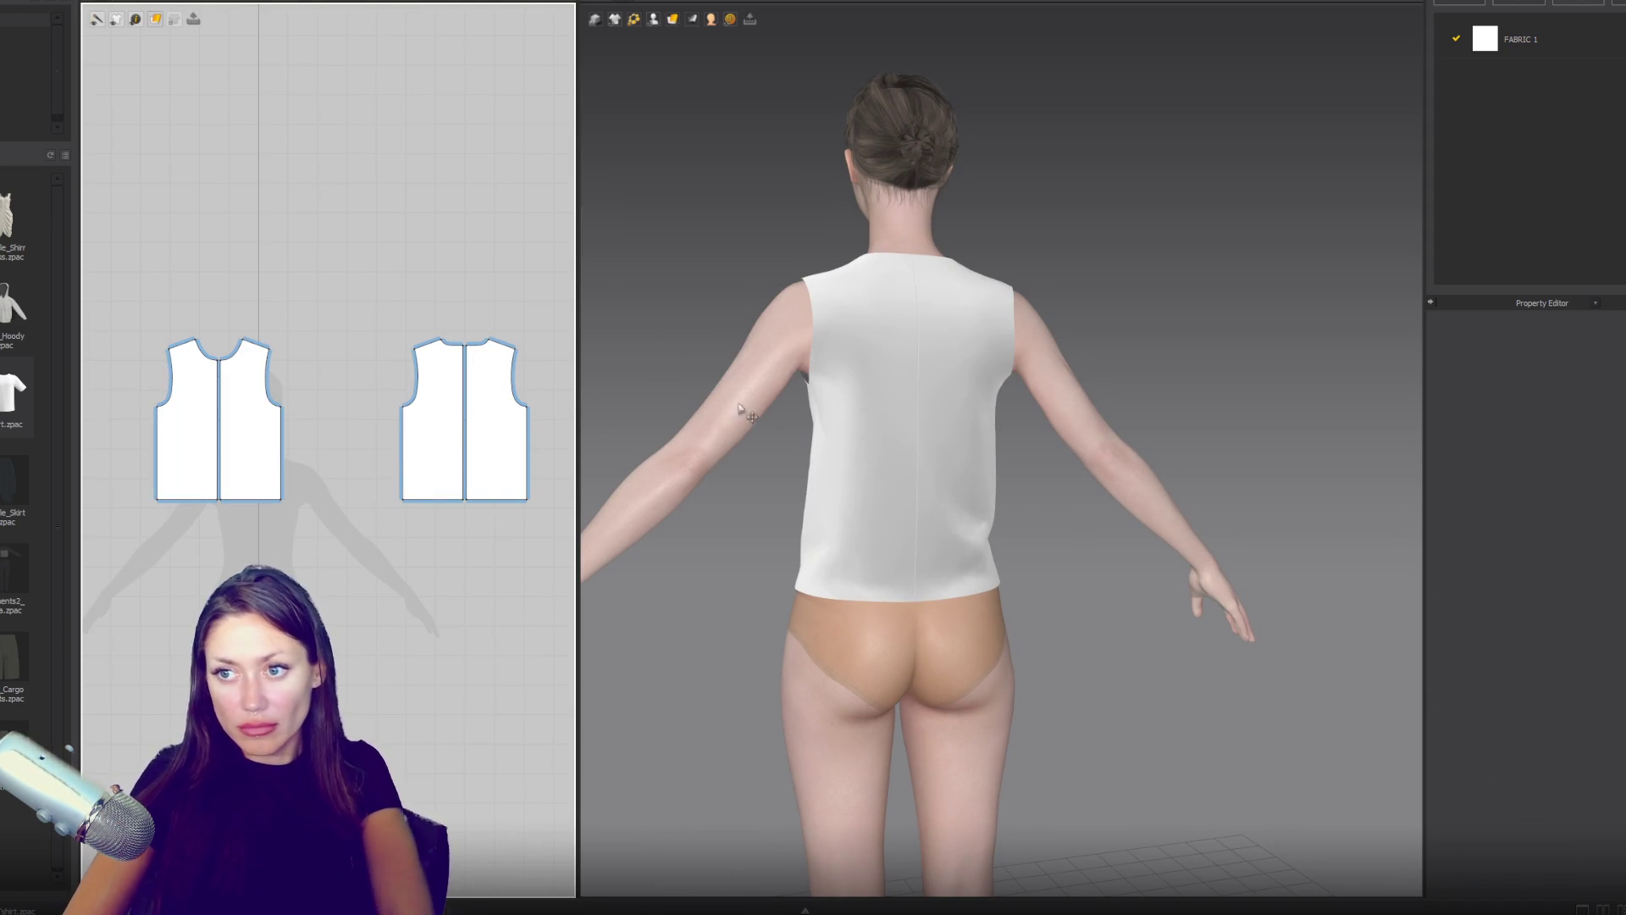
- Reshape the back piece's armhole curve to 240.8 mm
mouse_move(818, 384)
right_down()
mouse_move(1177, 372)
mouse_move(1018, 397)
right_up()
right_drag(881, 418, 1164, 433)
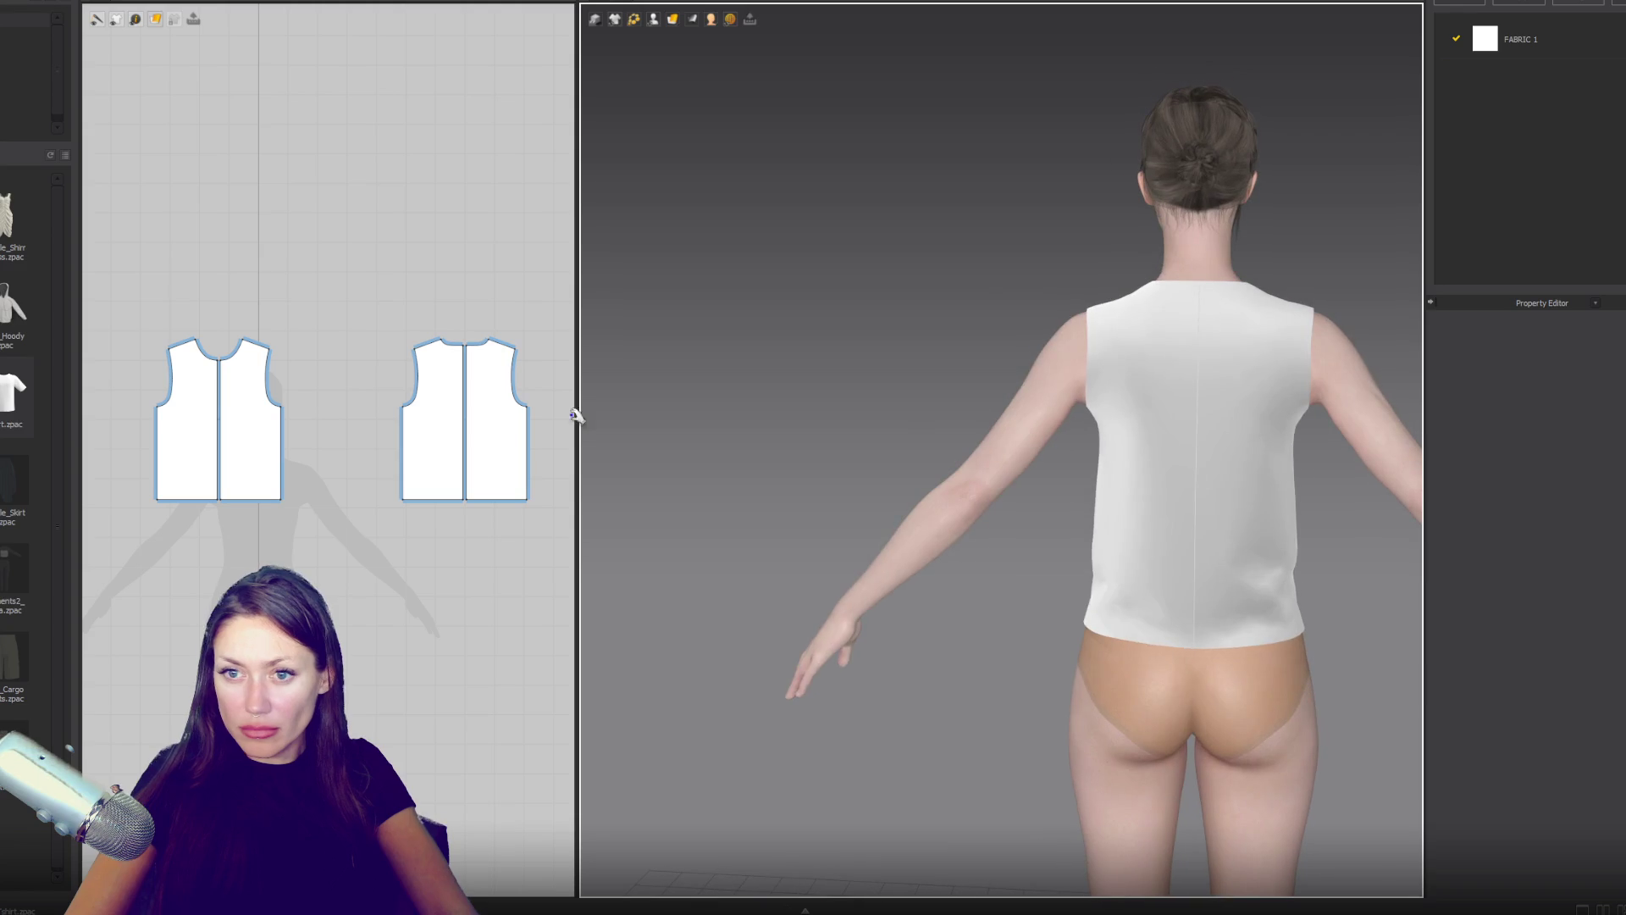
click(434, 392)
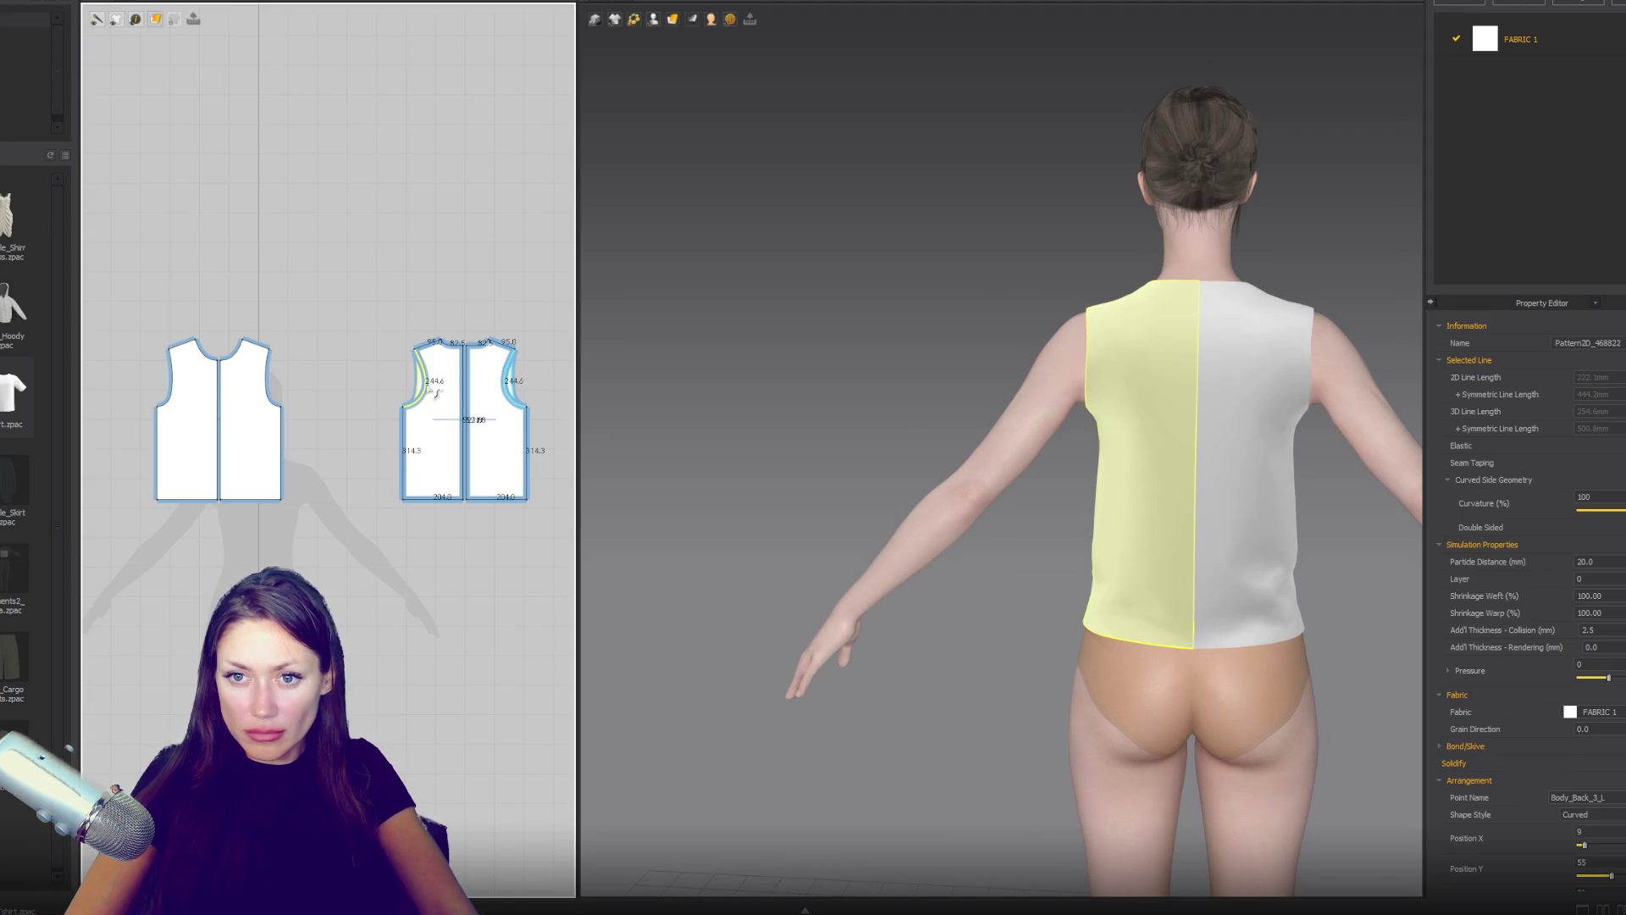
mouse_move(777, 389)
right_down()
mouse_move(961, 436)
mouse_move(1186, 432)
mouse_move(1068, 434)
right_up()
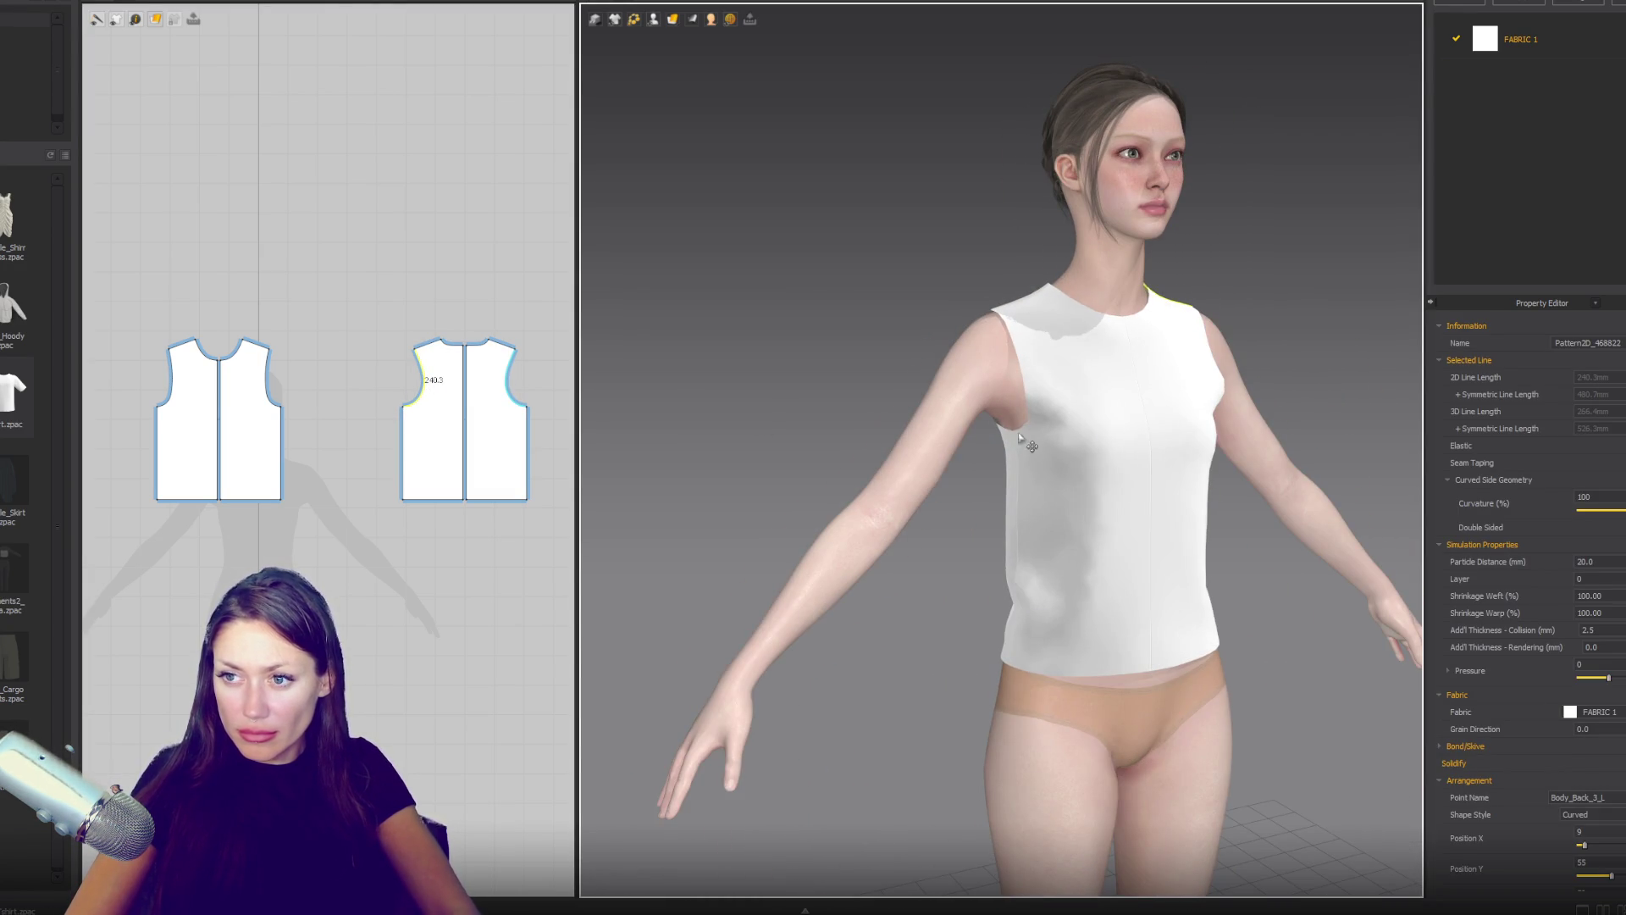
scroll(317, 373, up, 3)
click(232, 381)
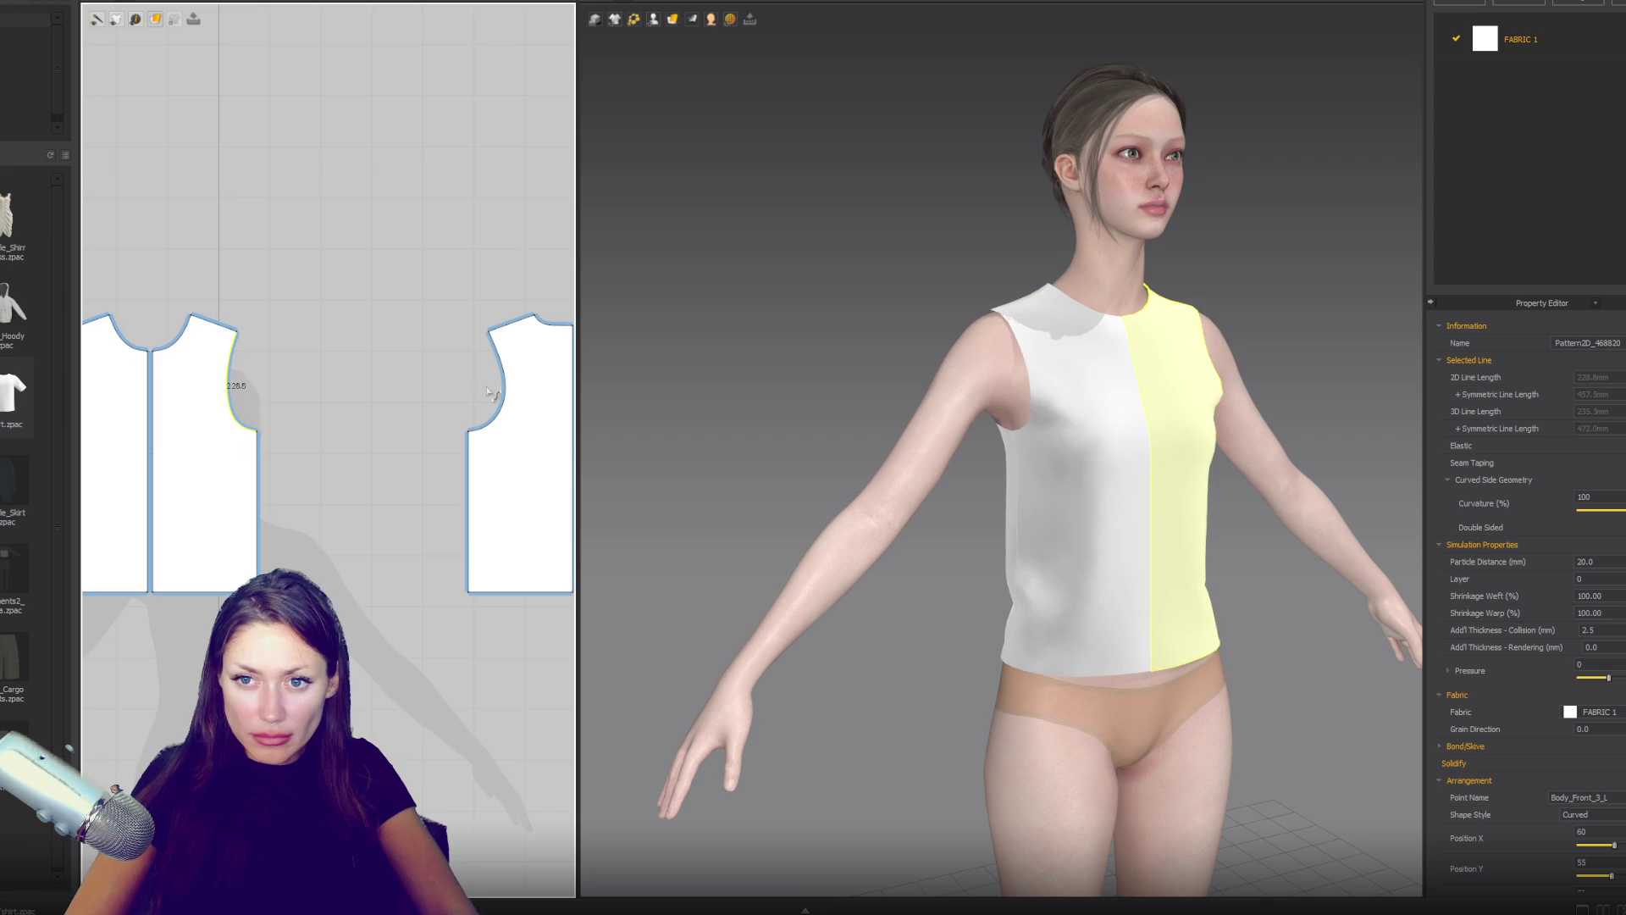
click(501, 391)
mouse_move(864, 407)
right_down()
mouse_move(902, 420)
mouse_move(813, 410)
mouse_move(766, 432)
mouse_move(813, 410)
mouse_move(669, 406)
mouse_move(1053, 403)
right_up()
scroll(828, 426, up, 2)
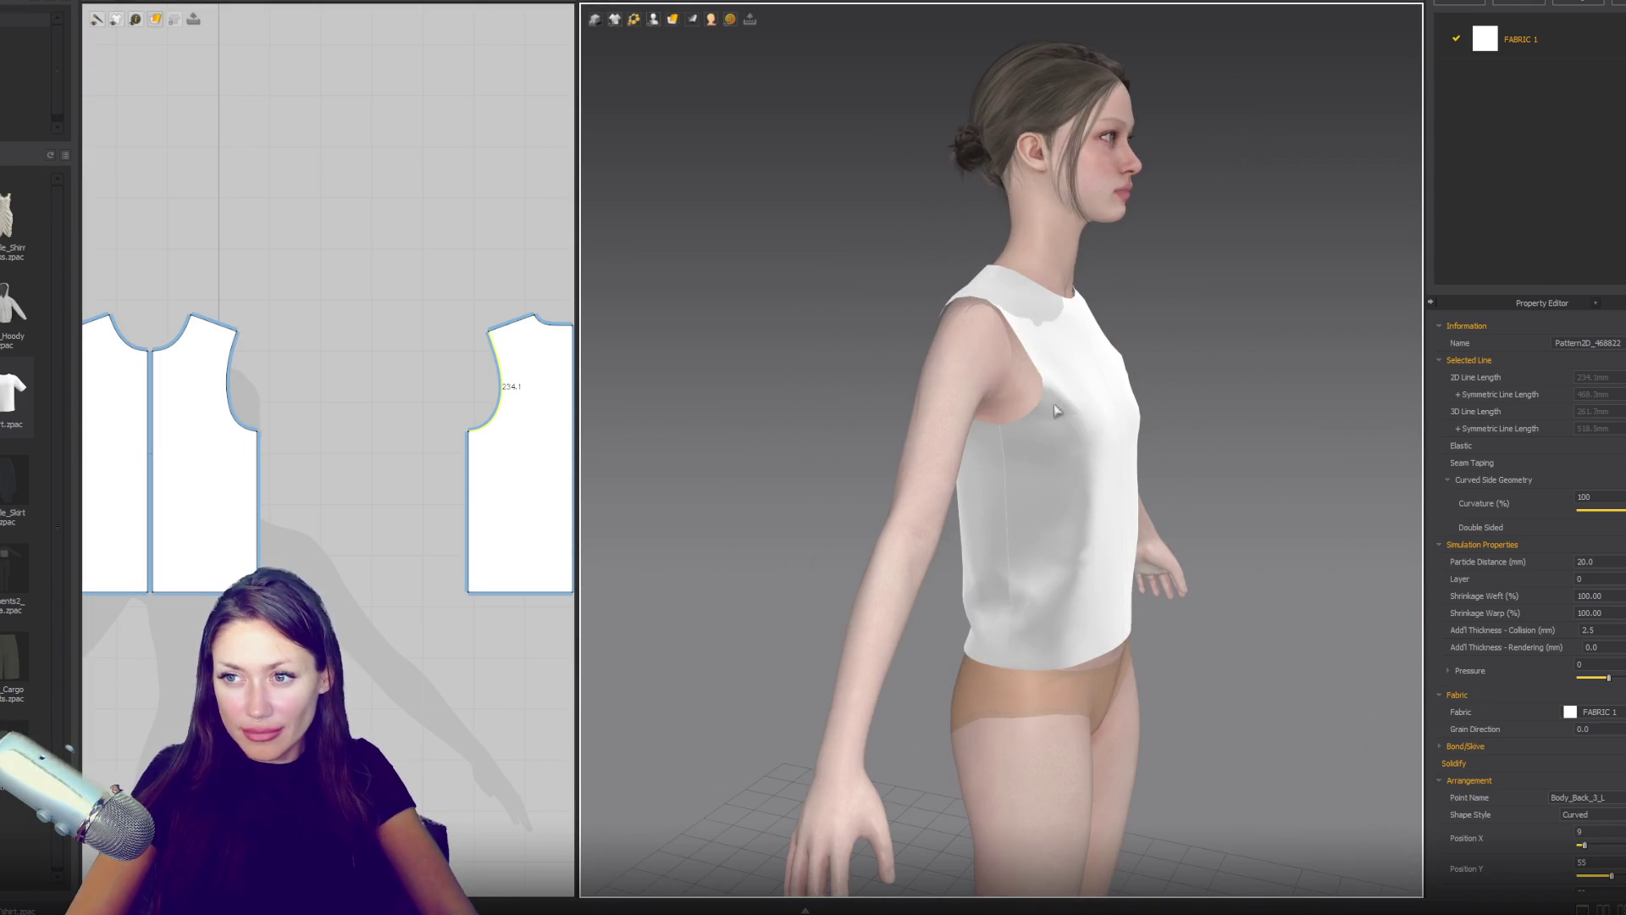
drag(509, 398, 513, 398)
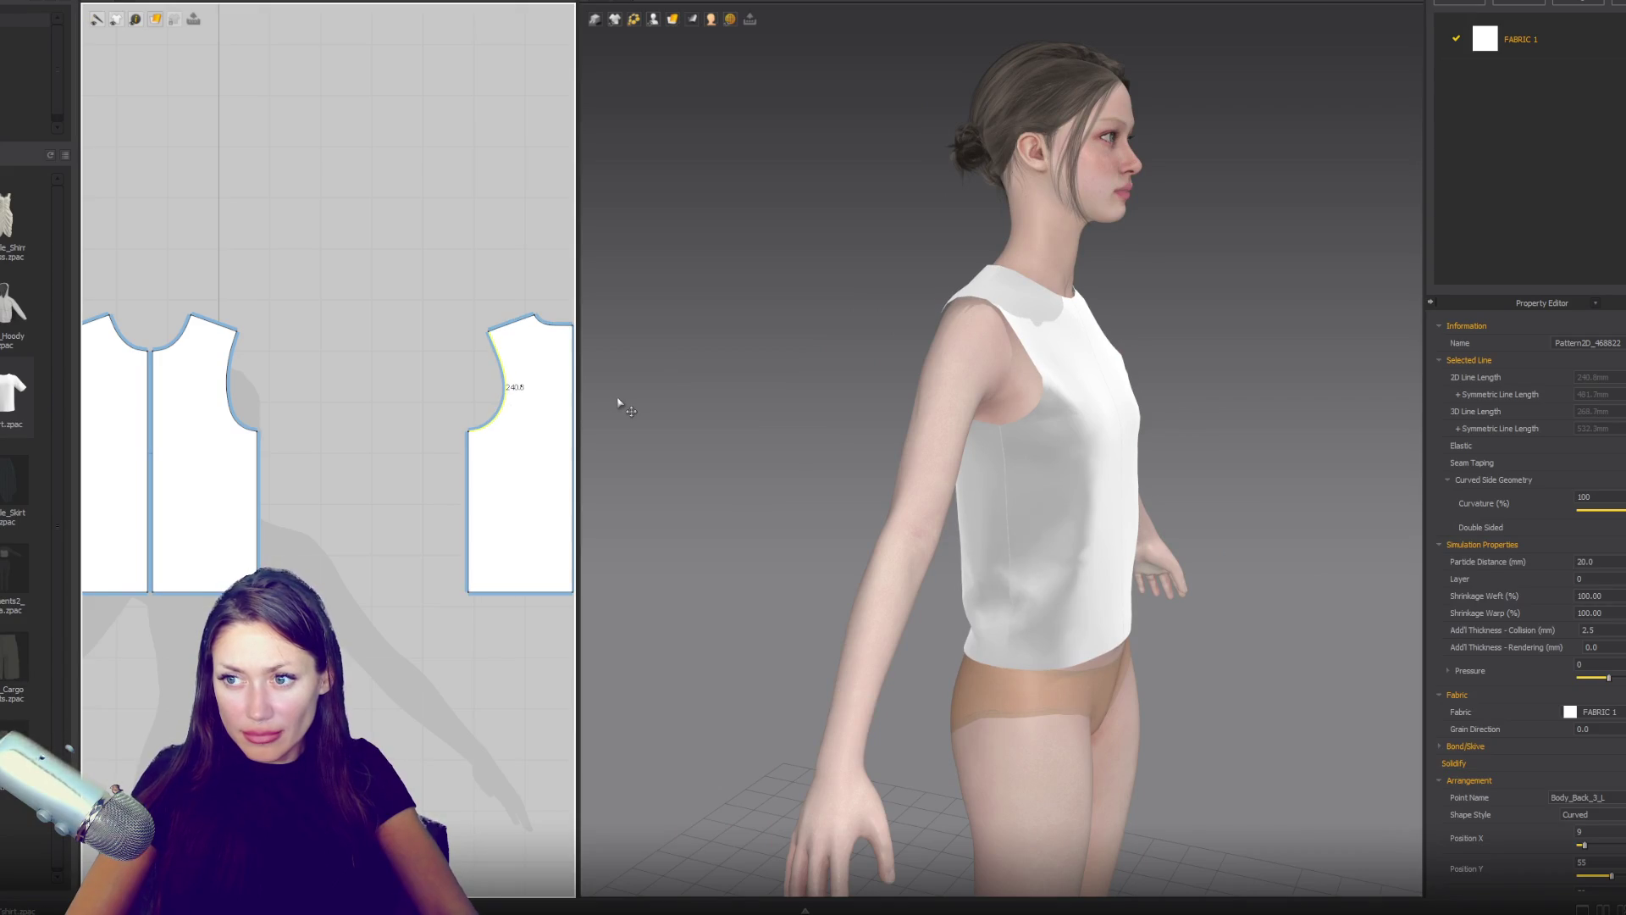
- Select the front and back side seams and bring up the front centre line's options
click(471, 518)
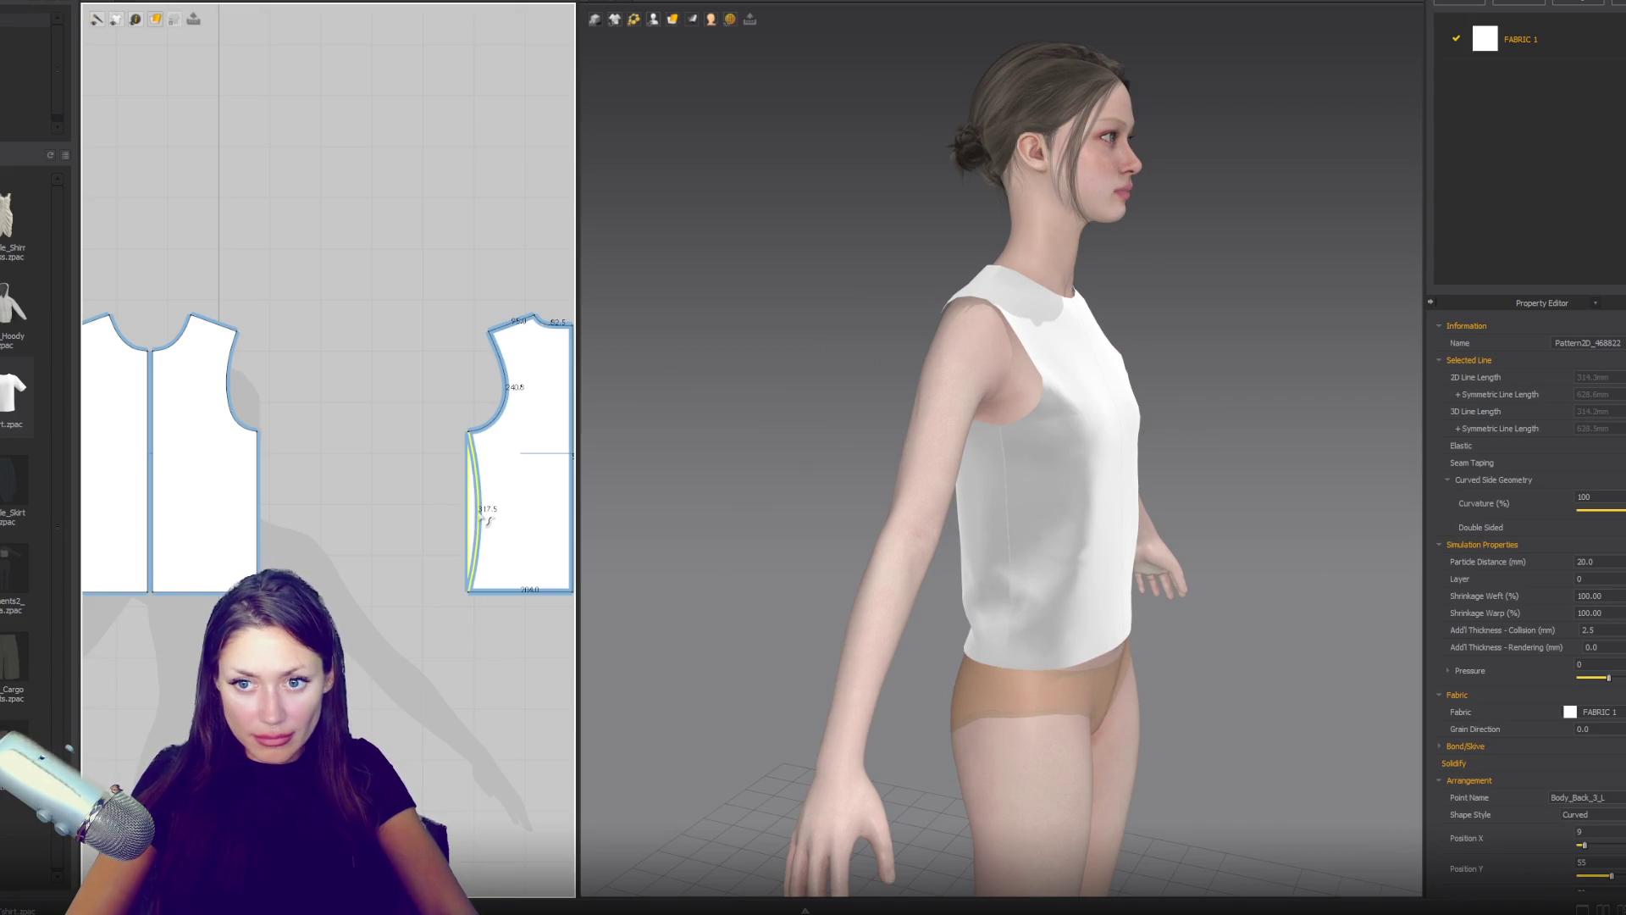
click(249, 521)
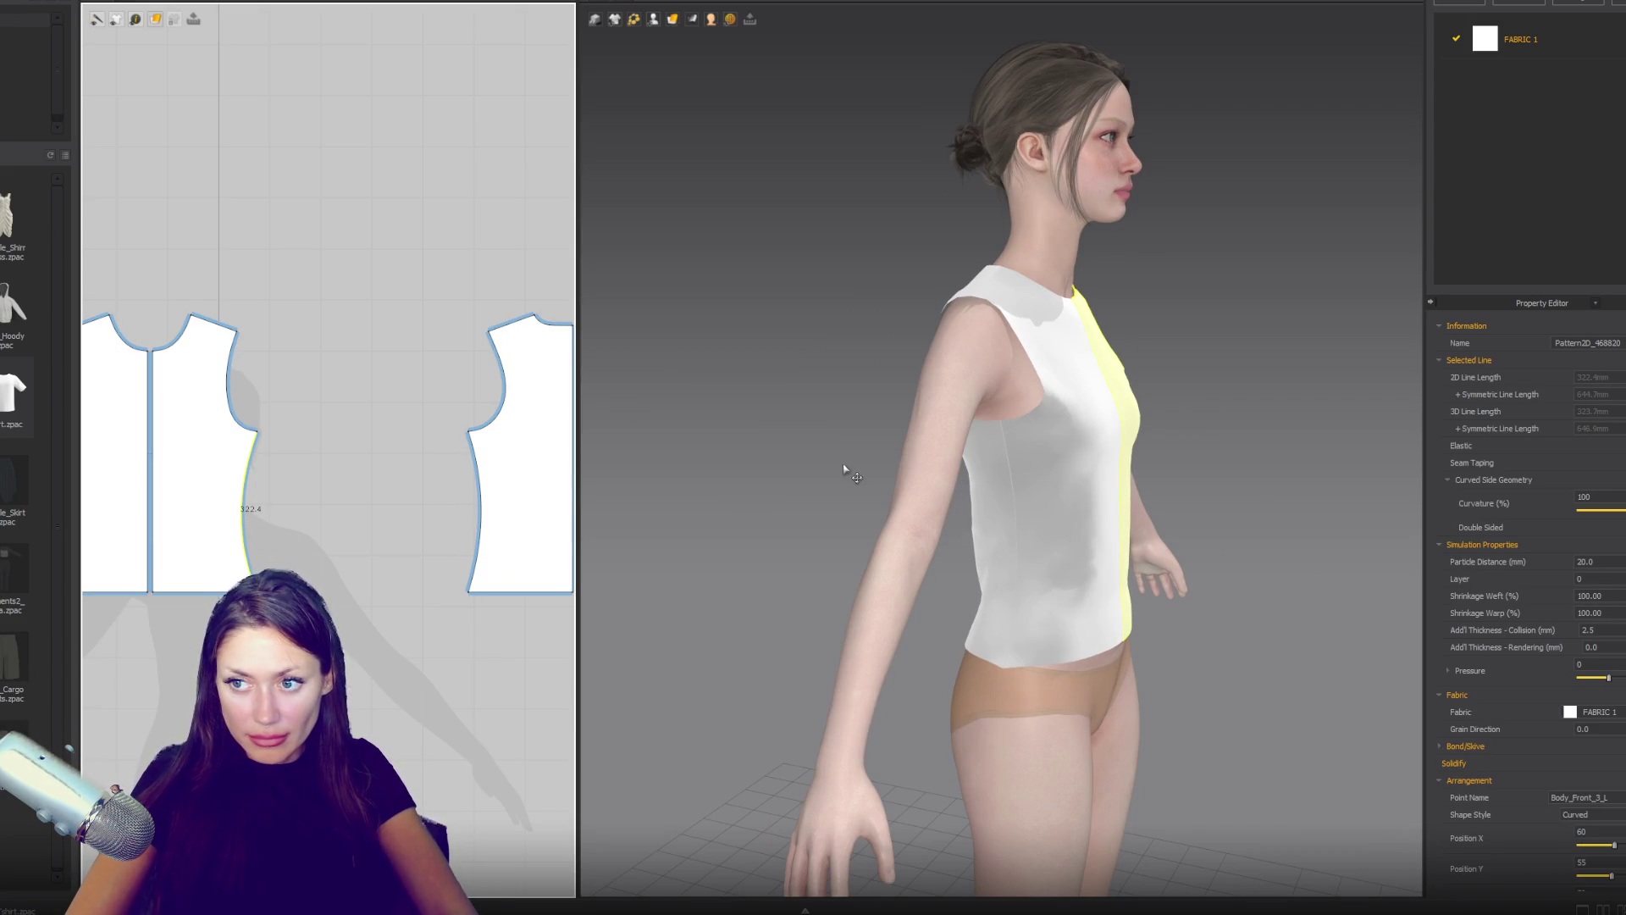
right_click(161, 499)
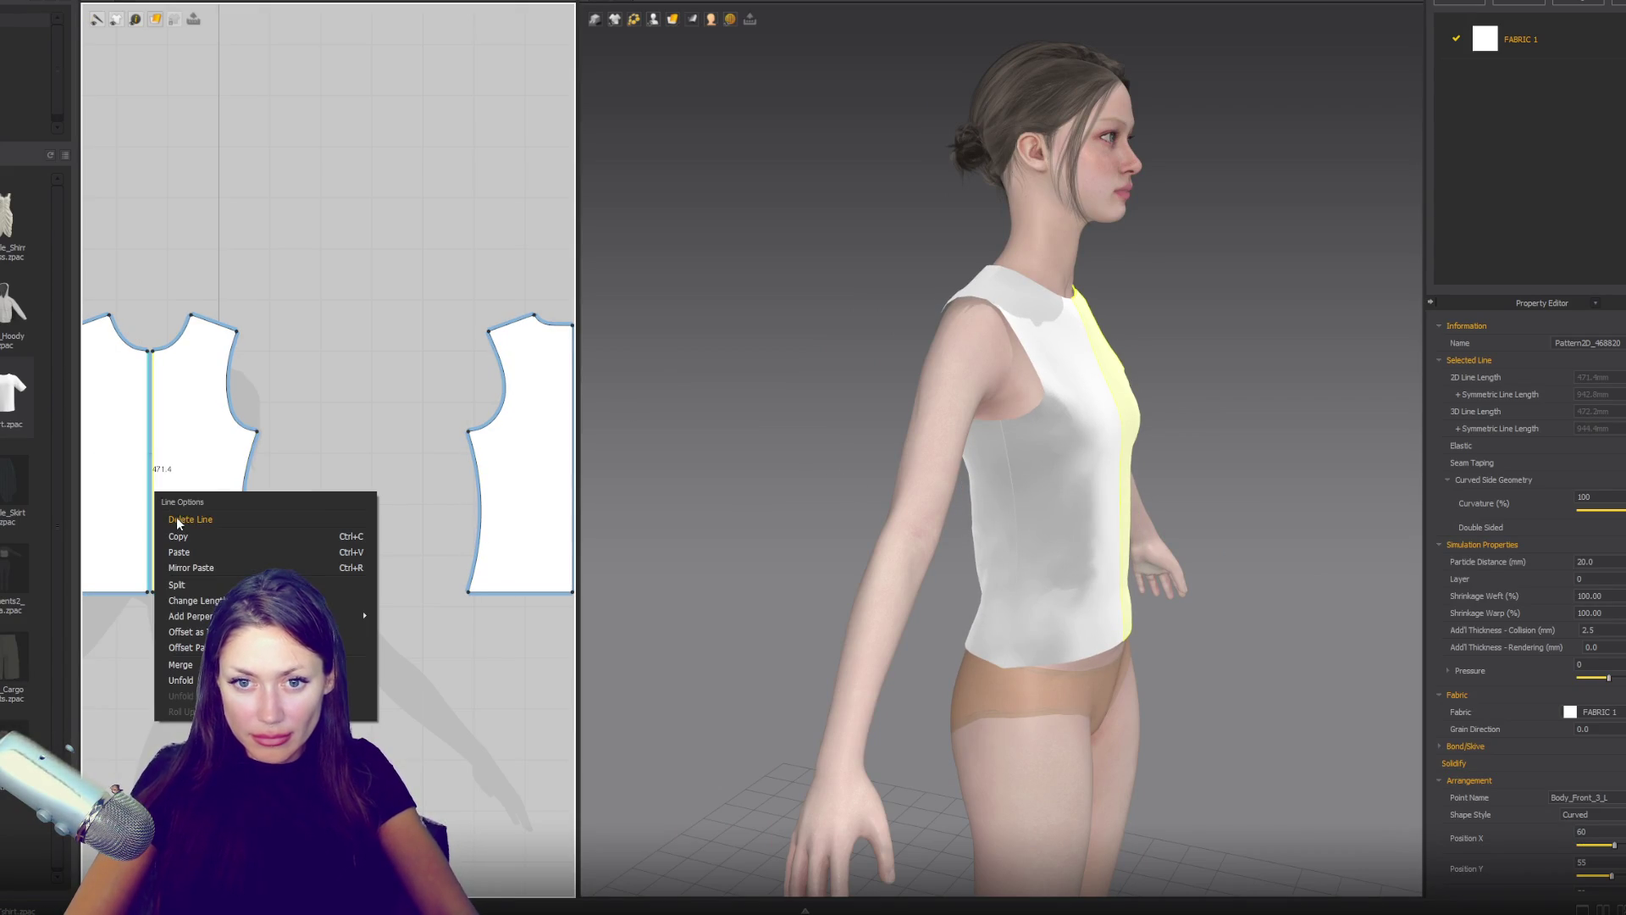
- Unfold the front half and merge the back halves into full symmetric panels
click(288, 644)
right_click(342, 467)
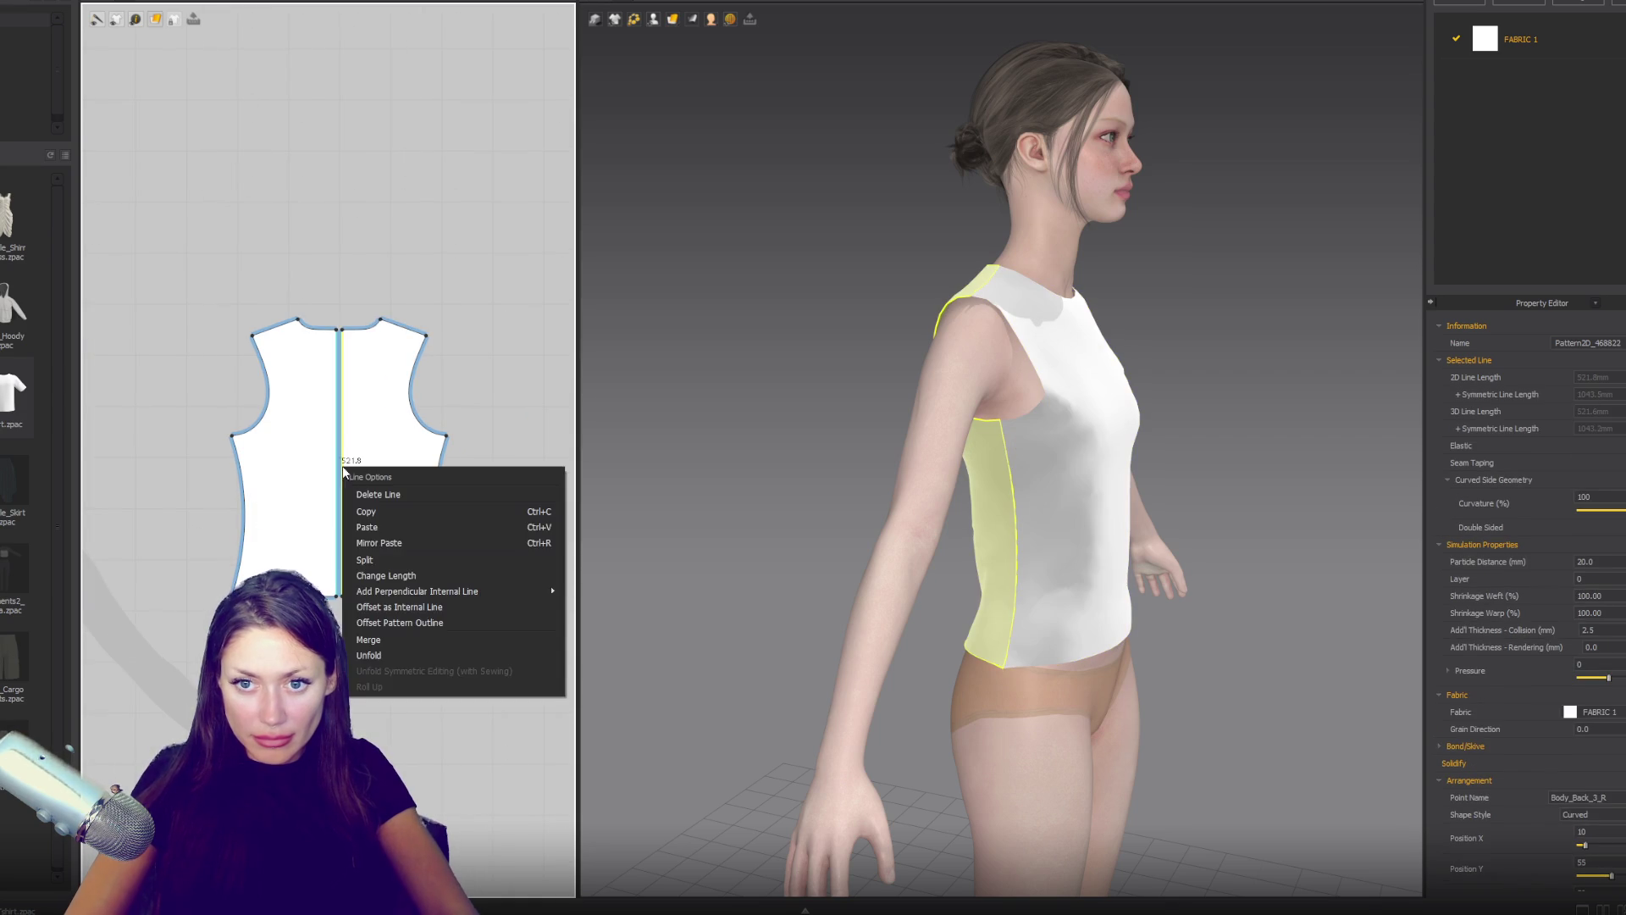
click(395, 638)
key(2)
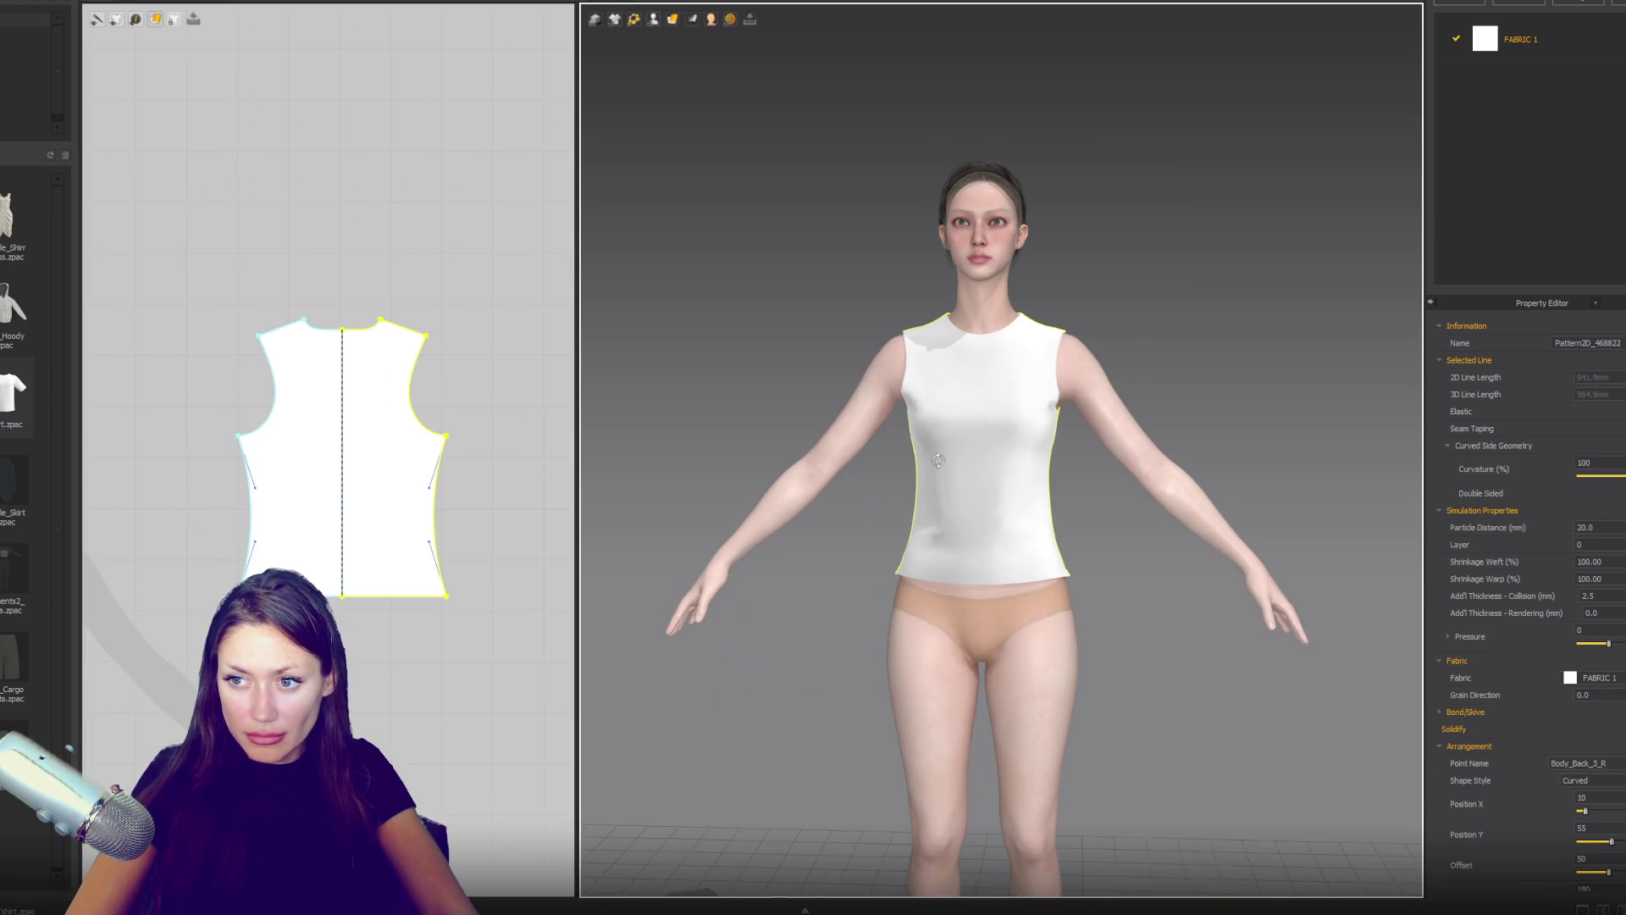
- Curve the side seam inward at the waist and tug the hem to check the drape
click(435, 512)
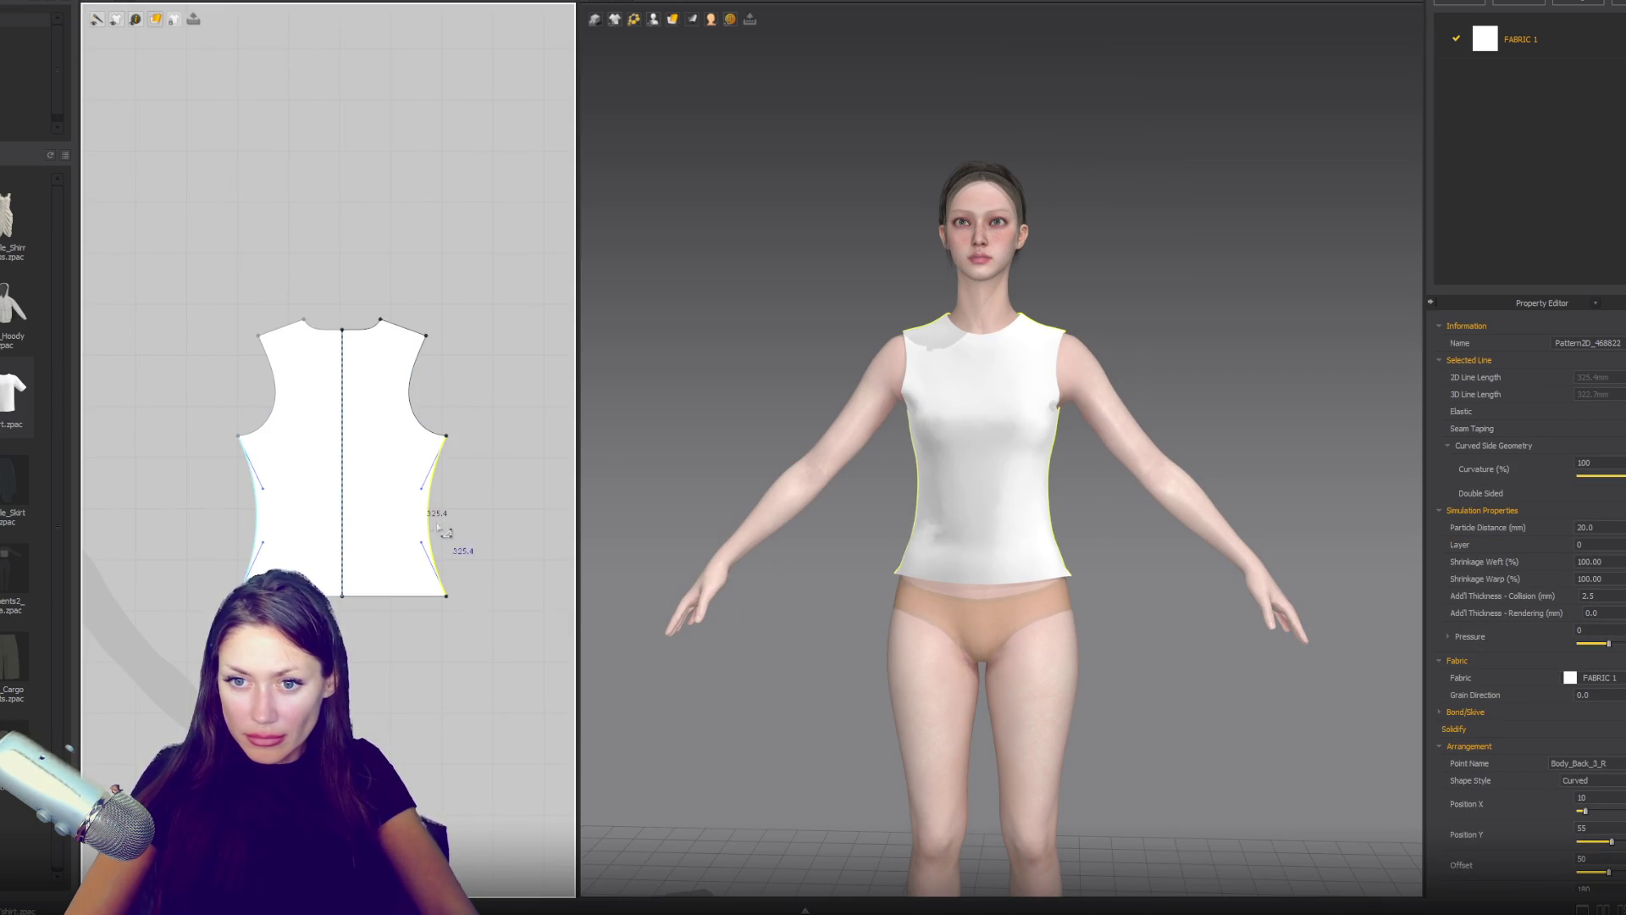
click(453, 557)
mouse_move(442, 549)
mouse_down()
mouse_move(444, 470)
mouse_move(436, 513)
mouse_up()
mouse_move(940, 472)
right_down()
mouse_move(951, 462)
mouse_move(889, 461)
mouse_move(1144, 536)
mouse_move(951, 552)
right_up()
click(932, 465)
mouse_move(951, 552)
mouse_down()
mouse_move(951, 581)
mouse_move(856, 697)
mouse_move(964, 596)
mouse_up()
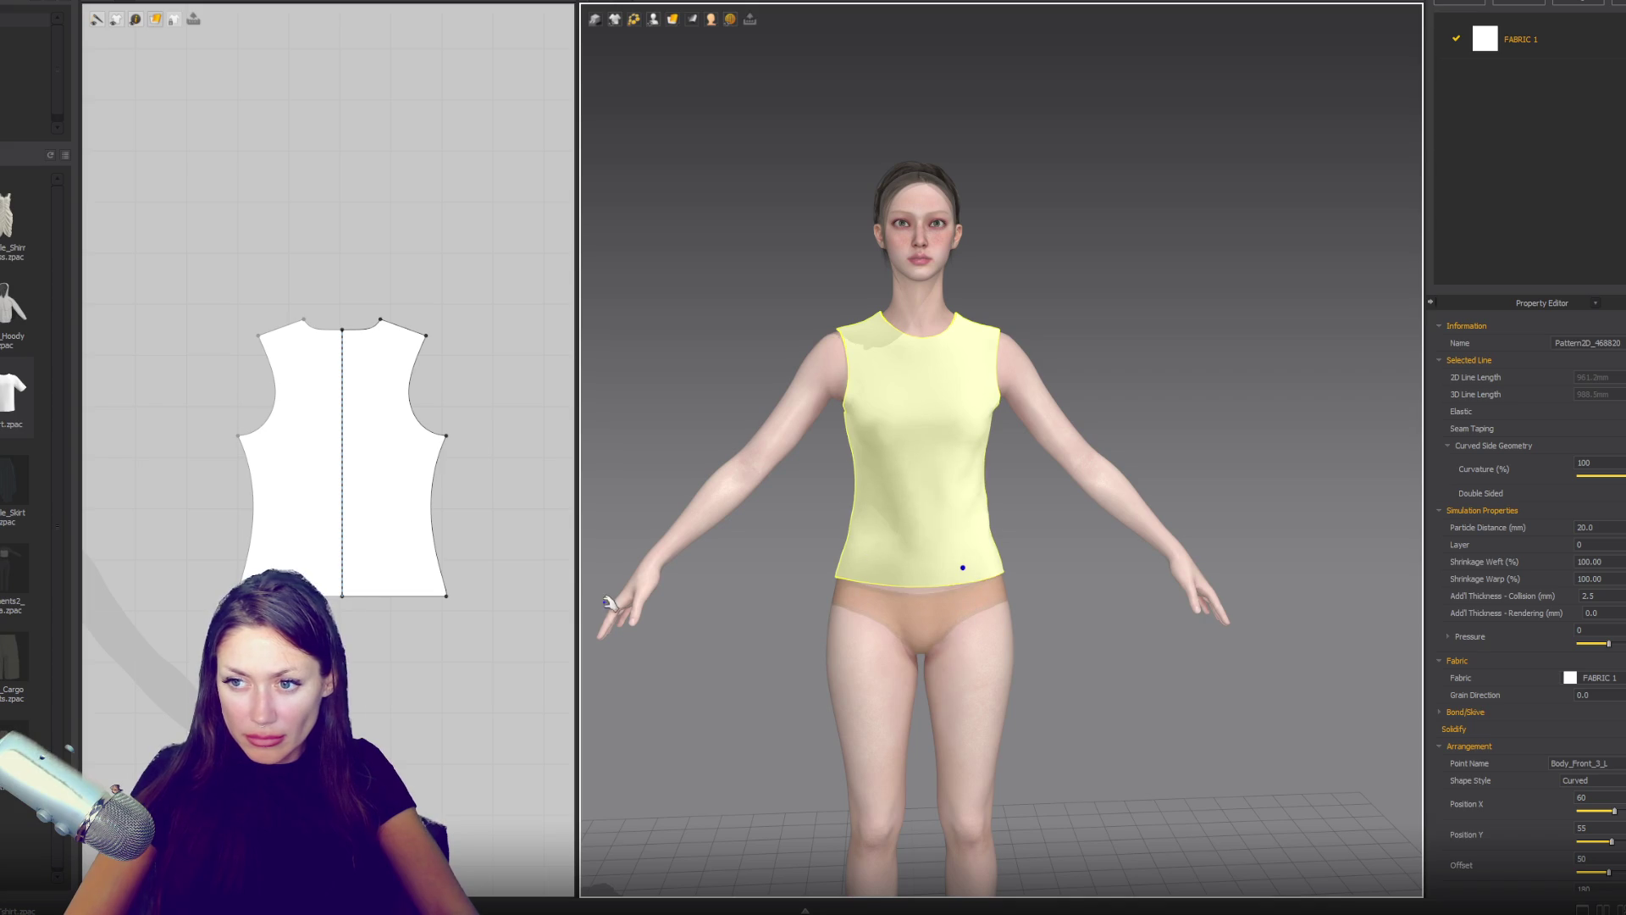
- Drag the back and front hem lines down to lengthen the top
drag(368, 597, 394, 609)
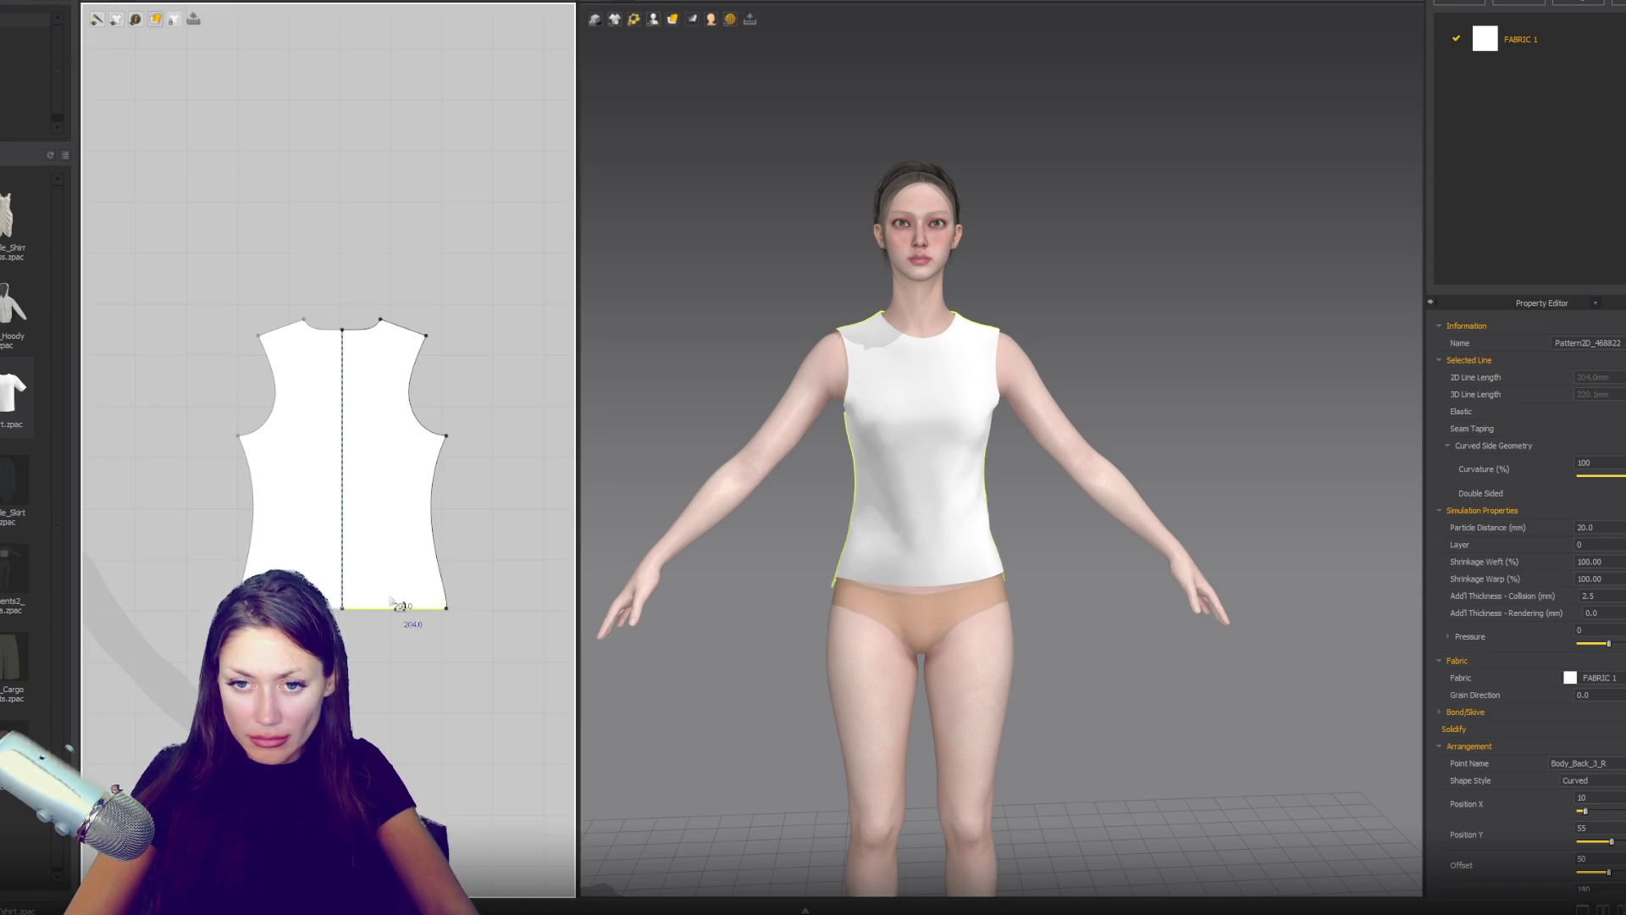
right_drag(402, 605, 657, 574)
click(220, 572)
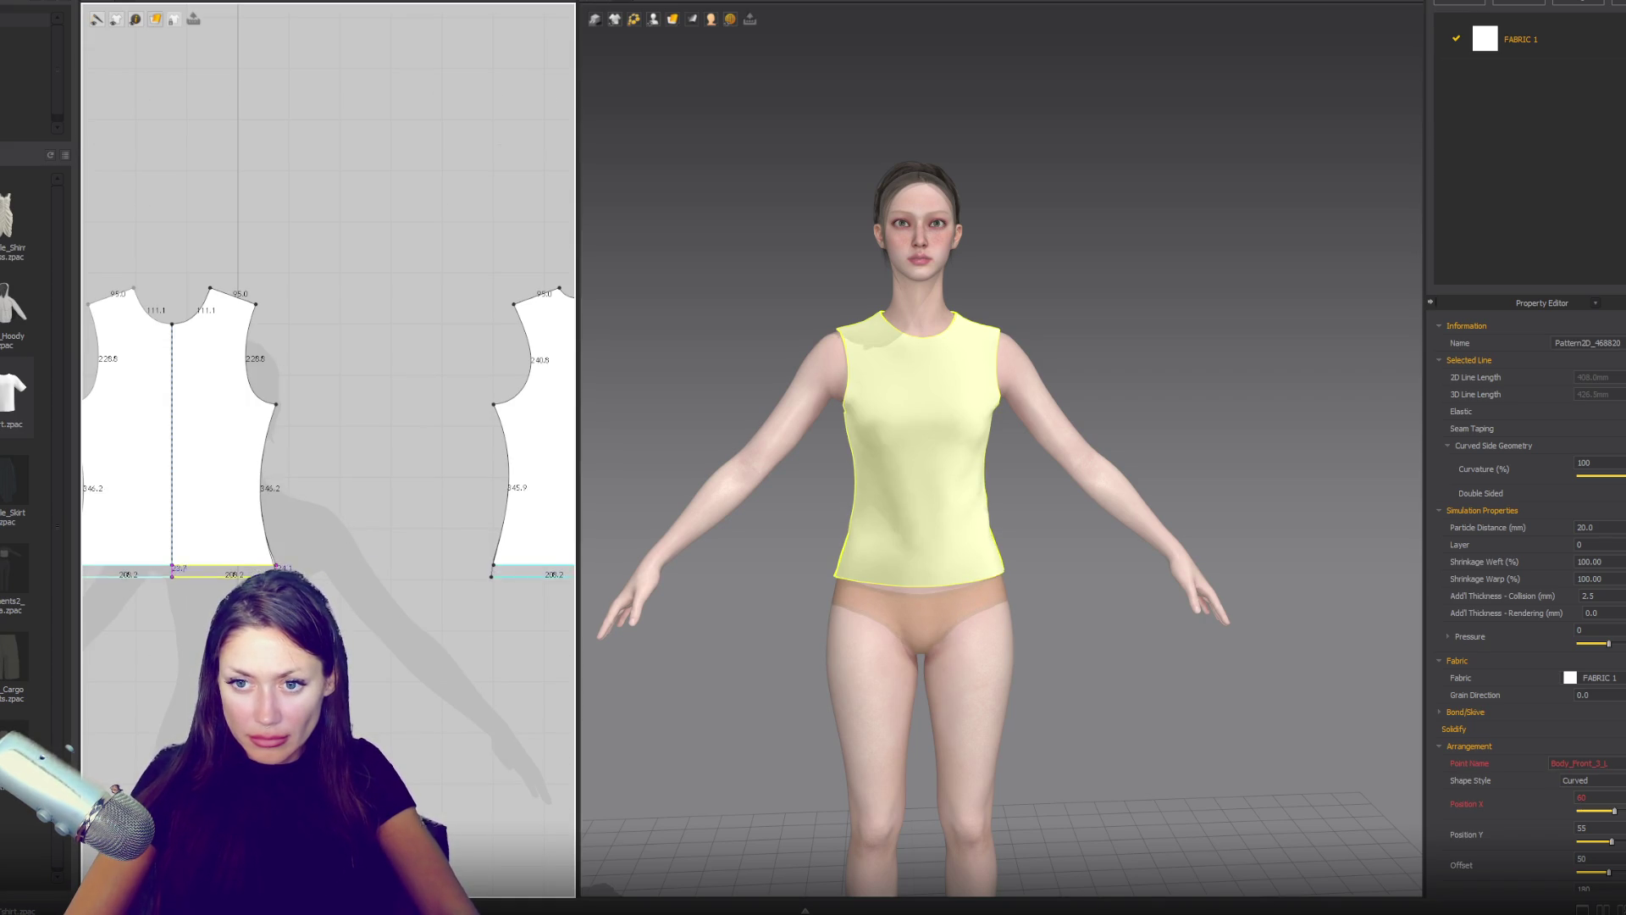
drag(220, 573, 220, 585)
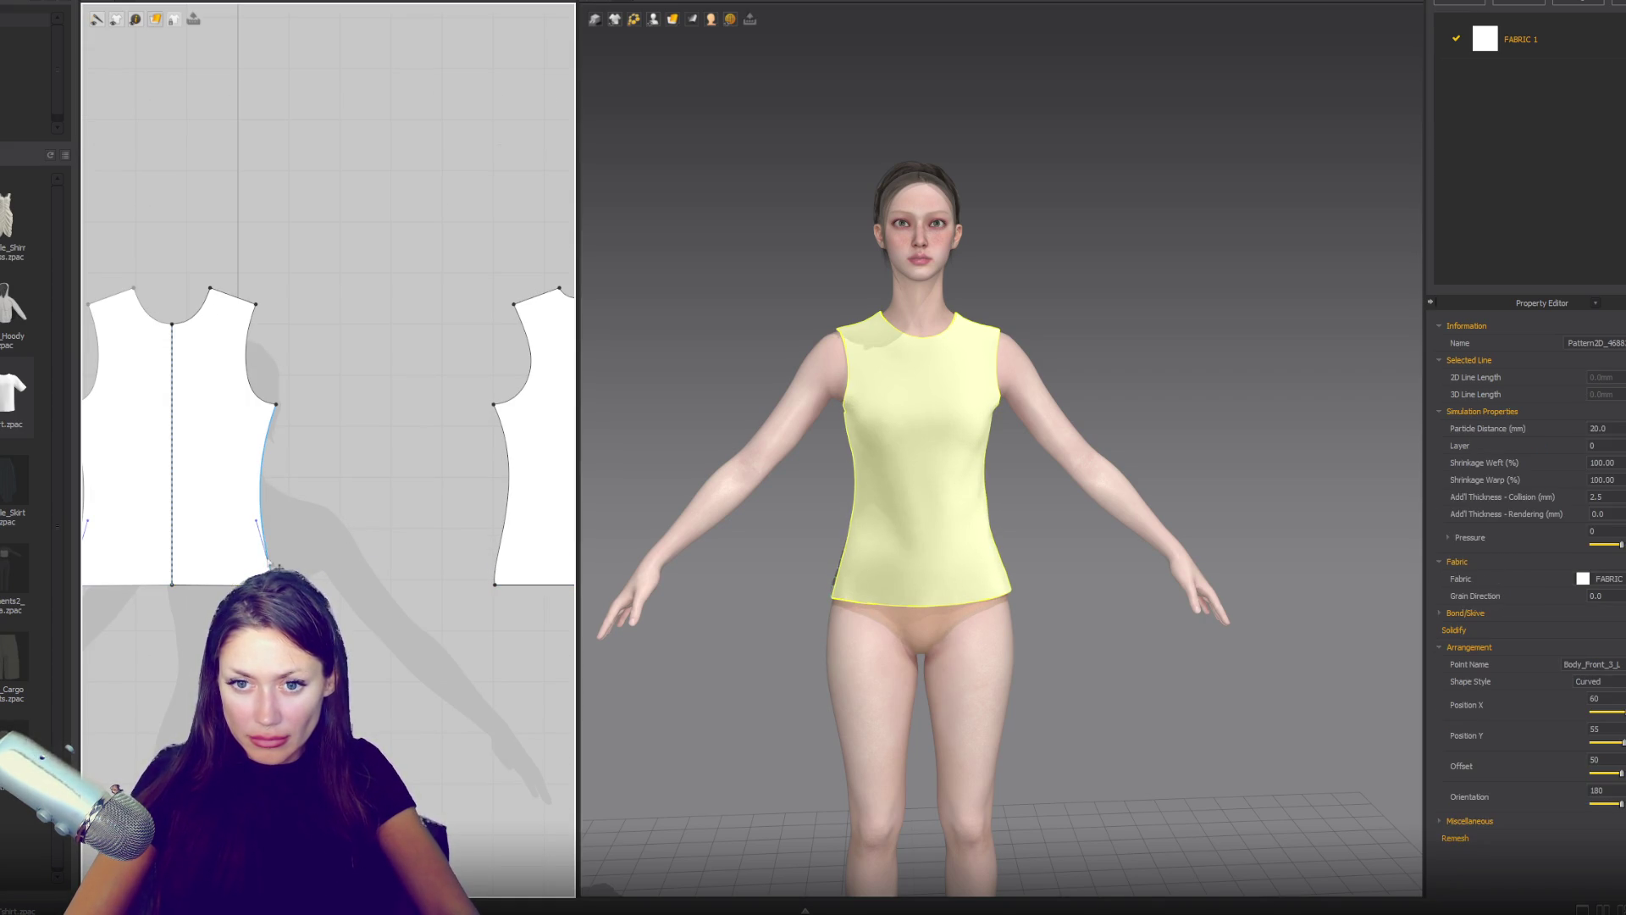
mouse_move(257, 526)
mouse_down()
mouse_move(279, 547)
mouse_move(247, 509)
mouse_up()
click(257, 521)
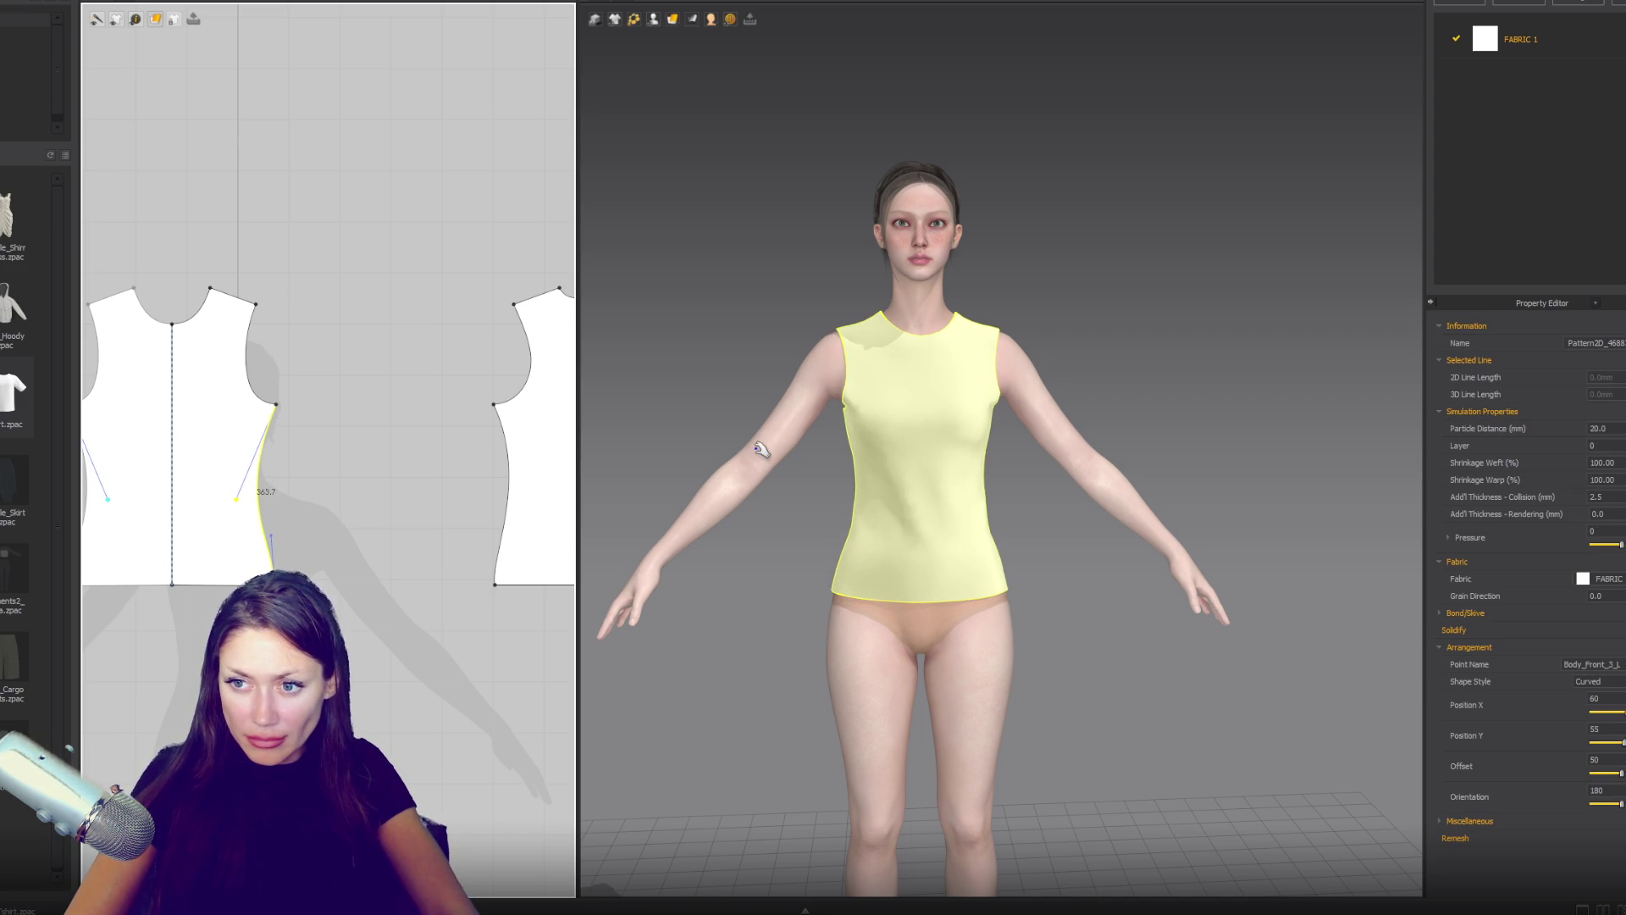
- Tug the shirt's sides and left shoulder to settle the cloth
mouse_move(860, 472)
mouse_down()
mouse_move(726, 498)
mouse_move(842, 556)
mouse_move(853, 537)
mouse_move(781, 454)
mouse_move(886, 424)
mouse_move(1051, 453)
mouse_move(958, 435)
mouse_up()
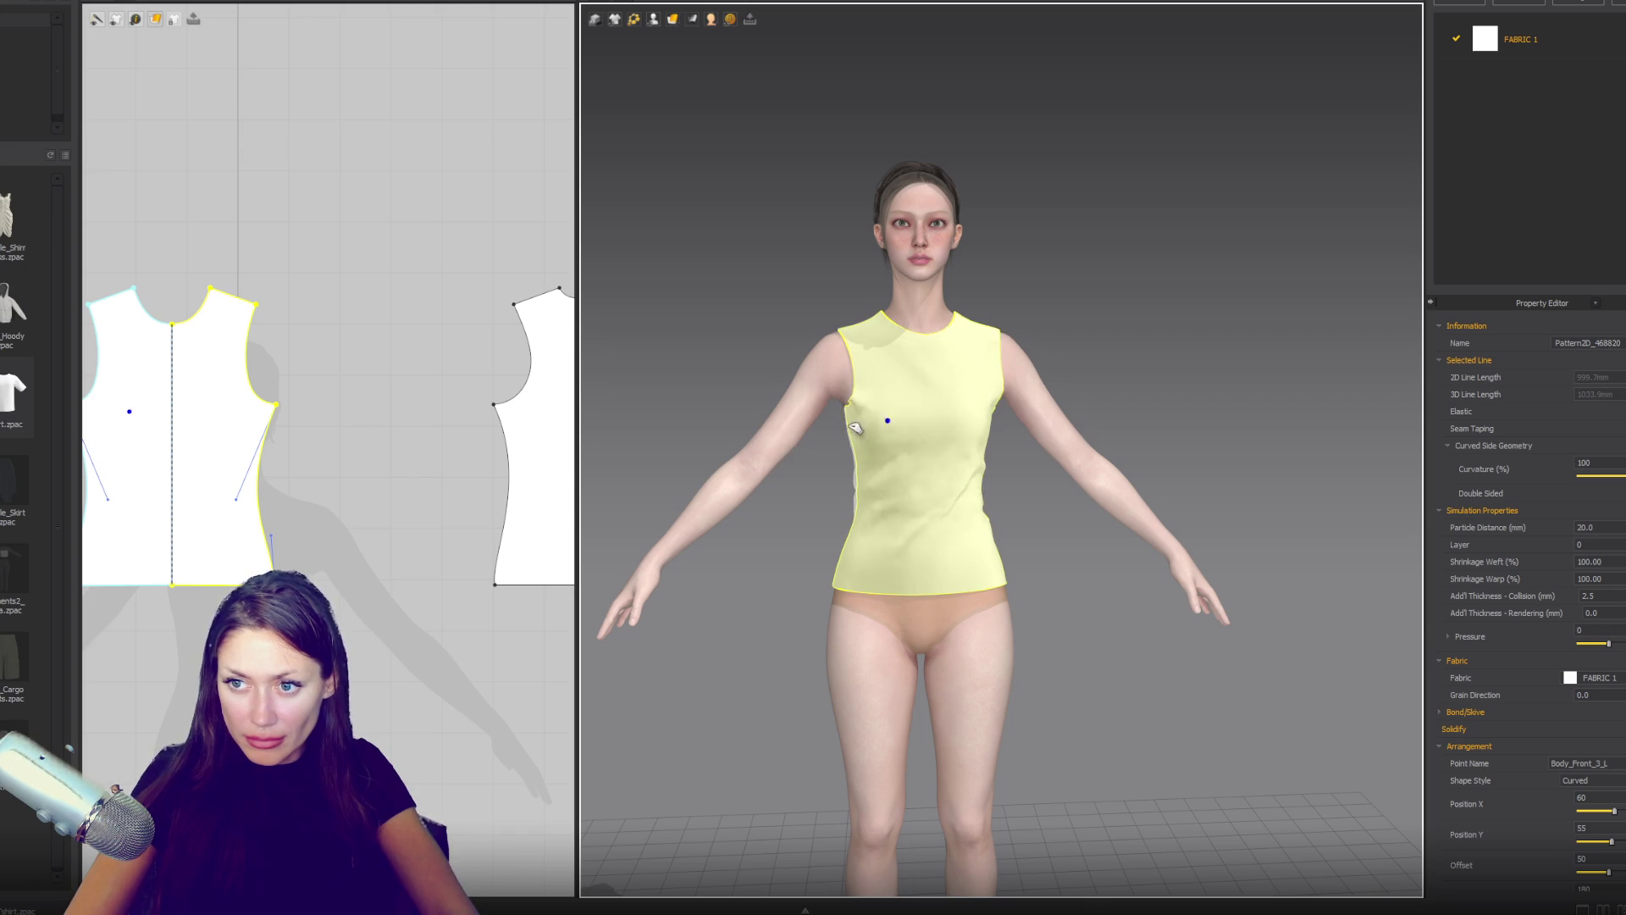
click(996, 318)
click(996, 318)
mouse_move(843, 332)
mouse_down()
mouse_move(835, 283)
mouse_move(851, 339)
mouse_up()
mouse_move(1031, 610)
right_down()
mouse_move(1093, 644)
mouse_move(1185, 548)
right_up()
click(1028, 563)
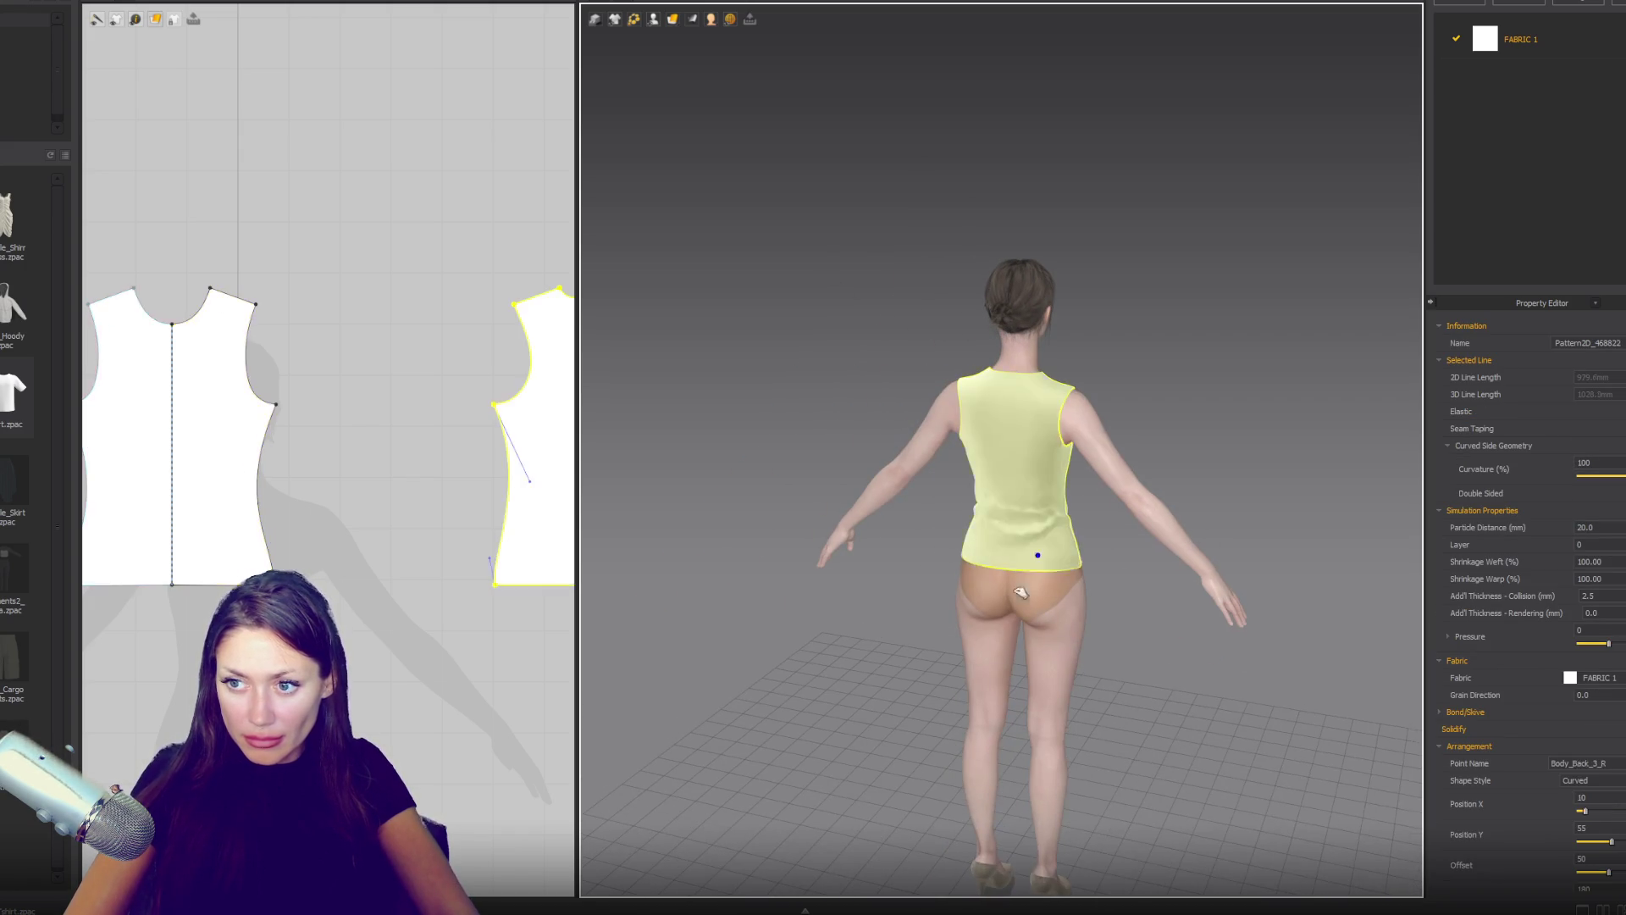
- Check the fit from front and back views, selecting the front and back panels
key(2)
click(983, 555)
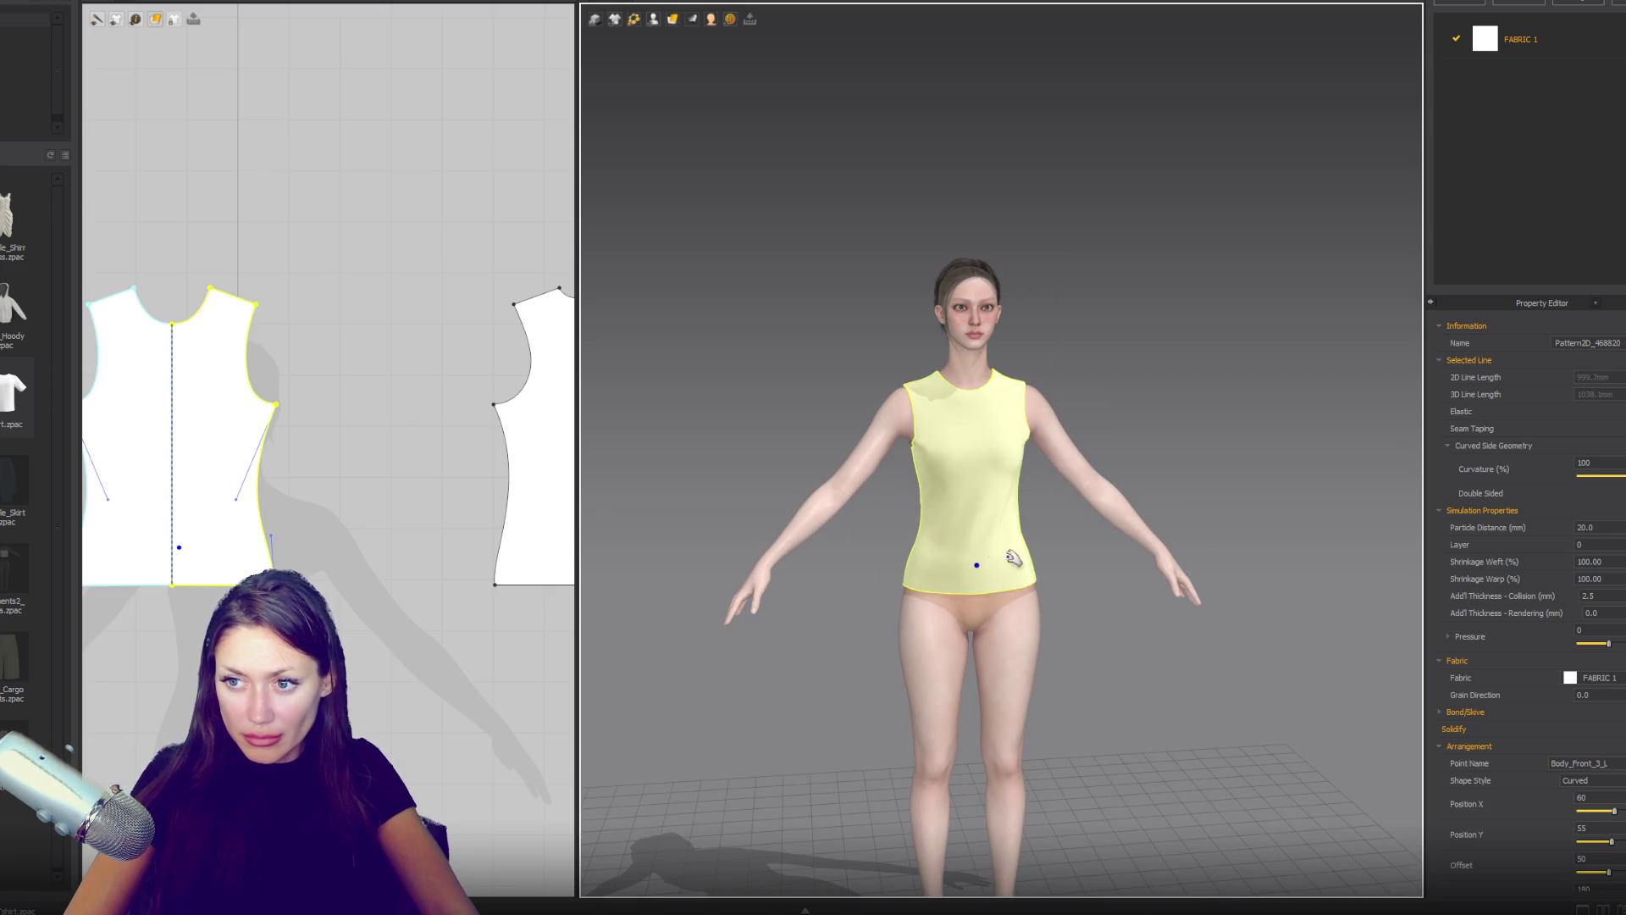
scroll(922, 586, up, 3)
click(892, 531)
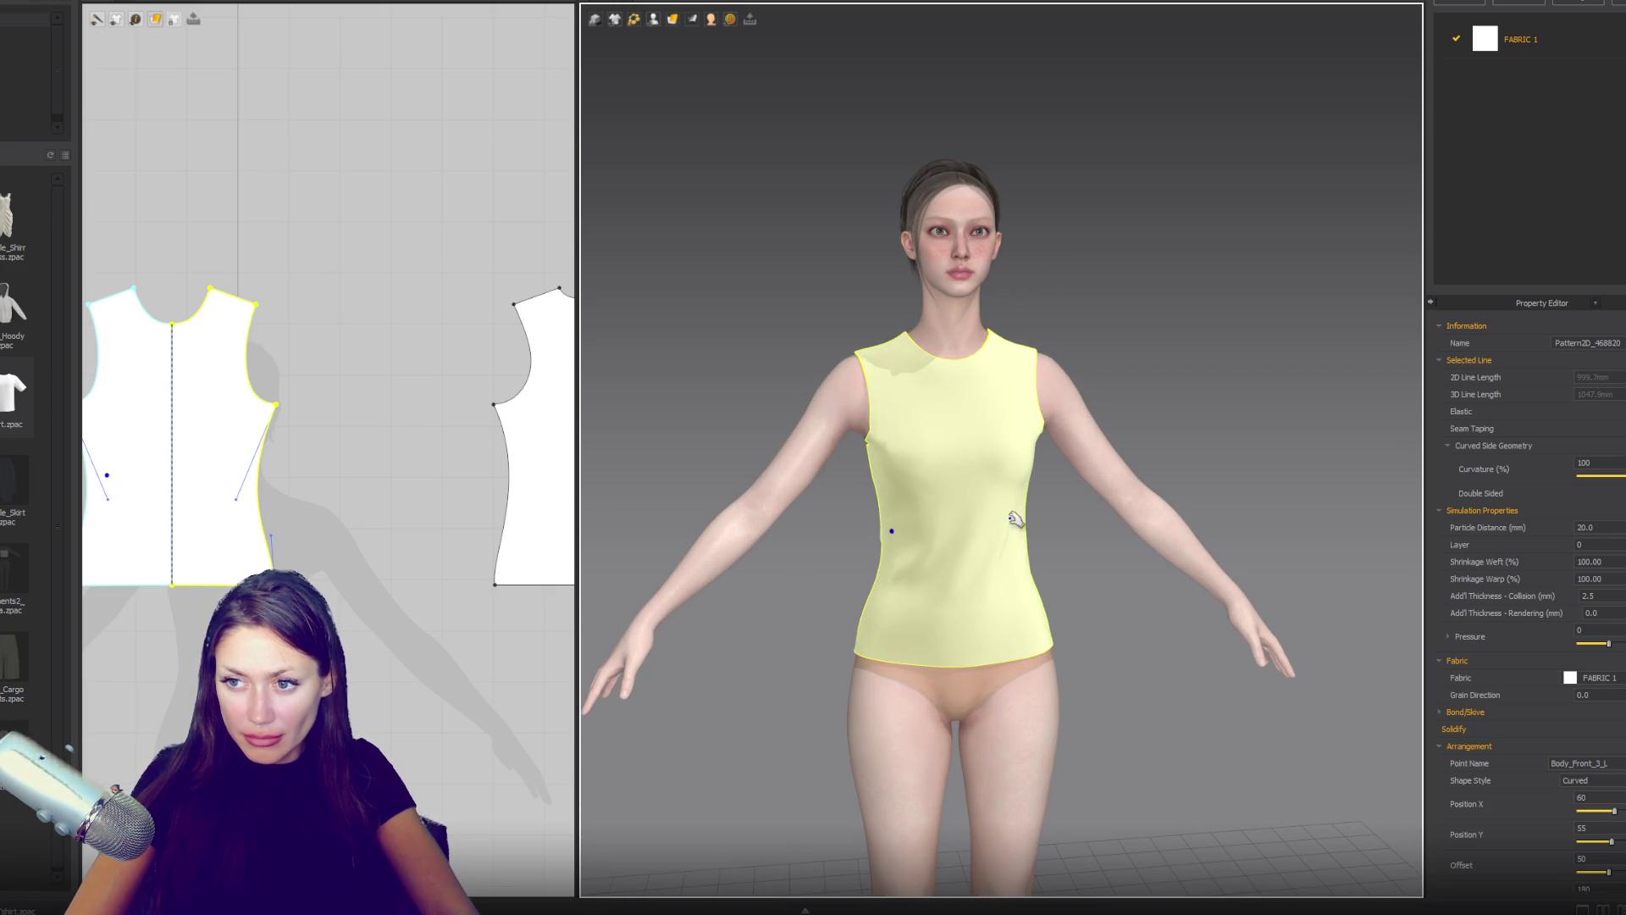
key(8)
click(1020, 531)
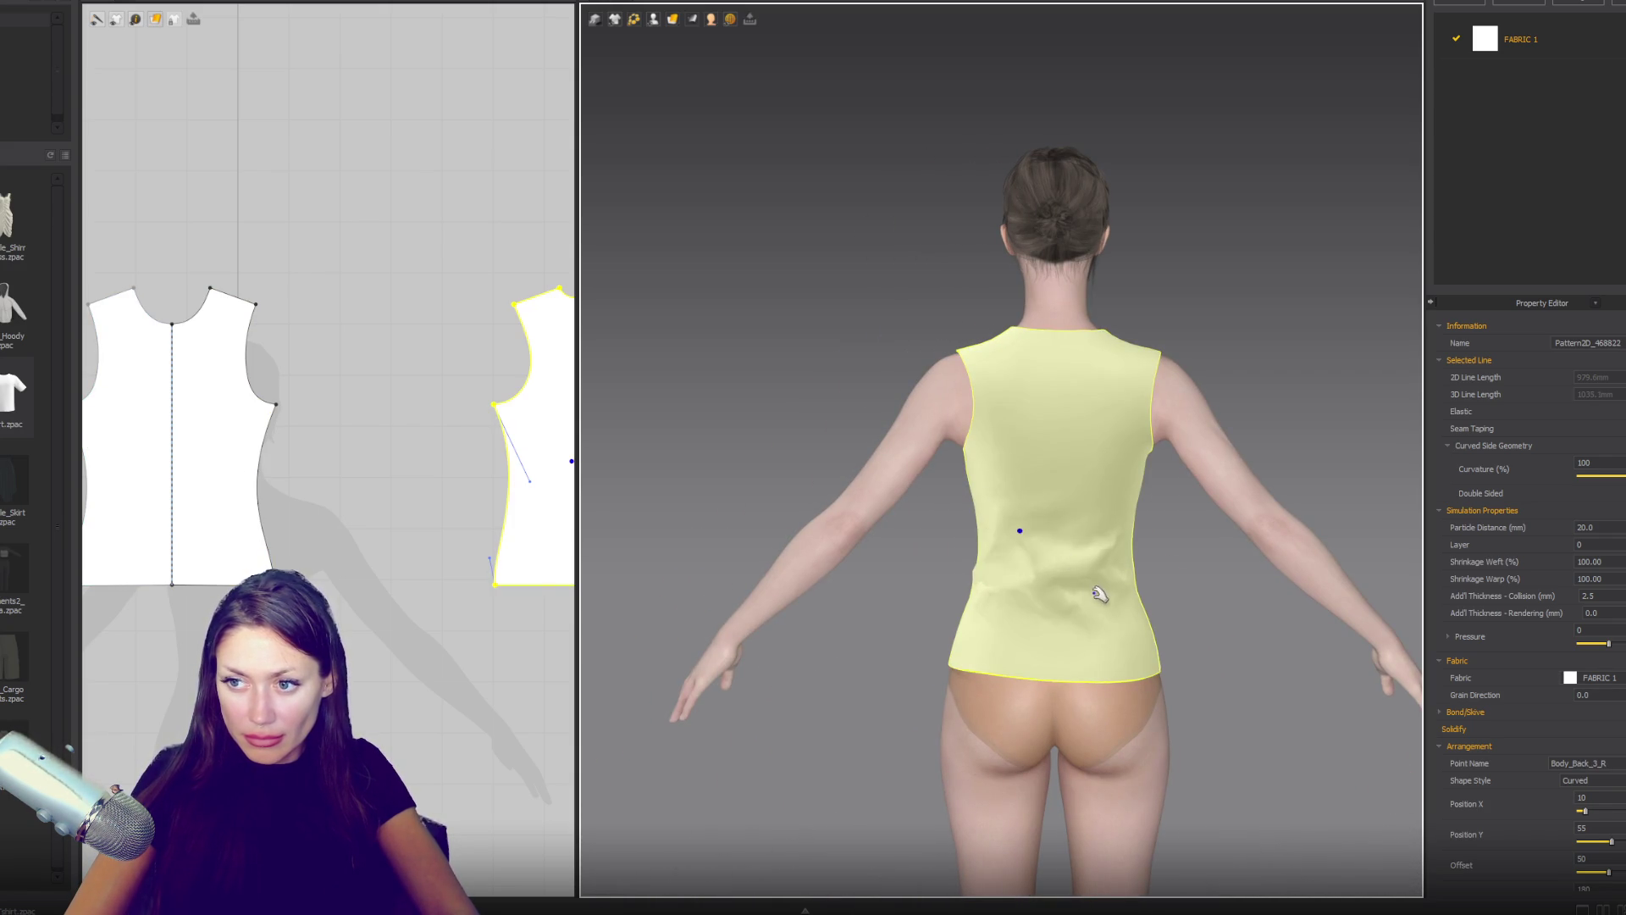
right_drag(1077, 664, 893, 575)
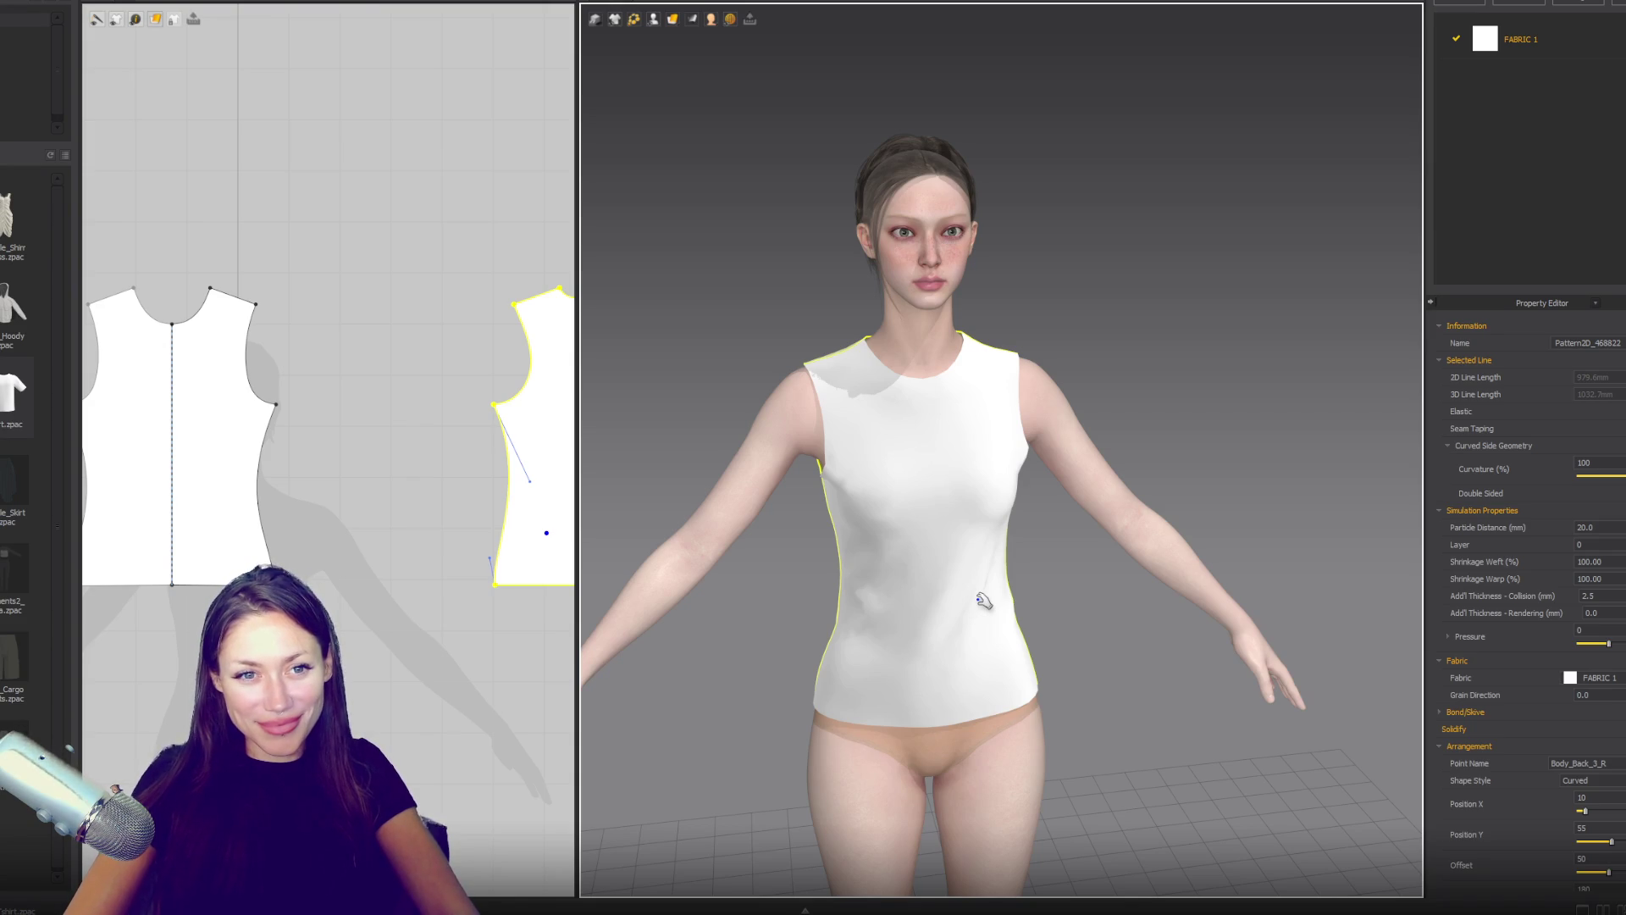
right_drag(1027, 662, 1017, 543)
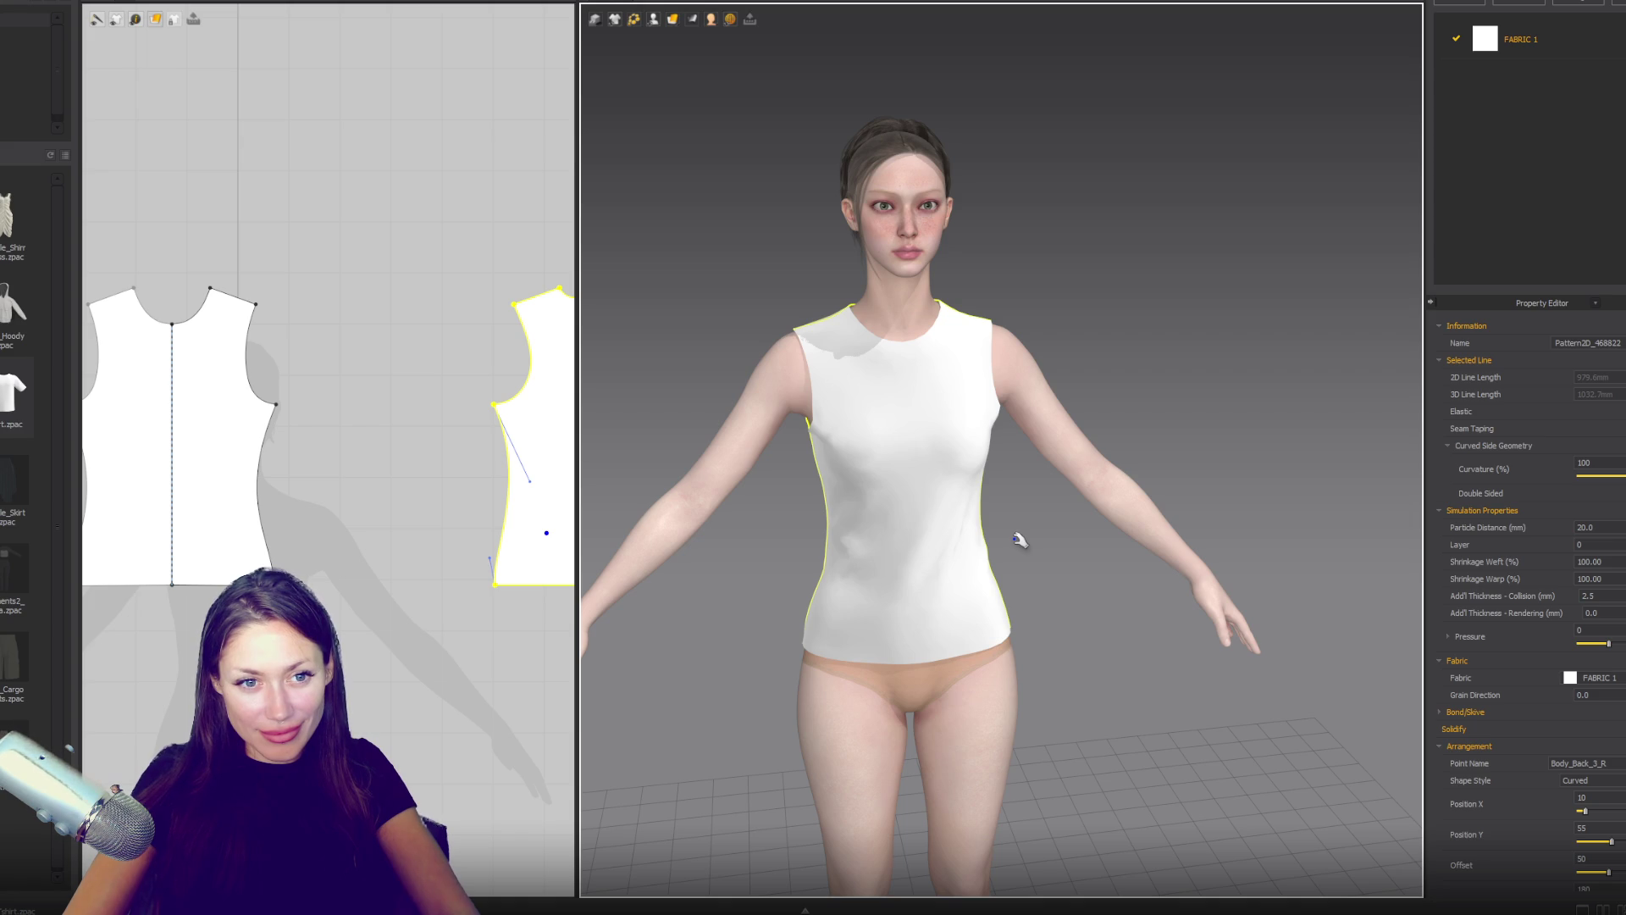
key(2)
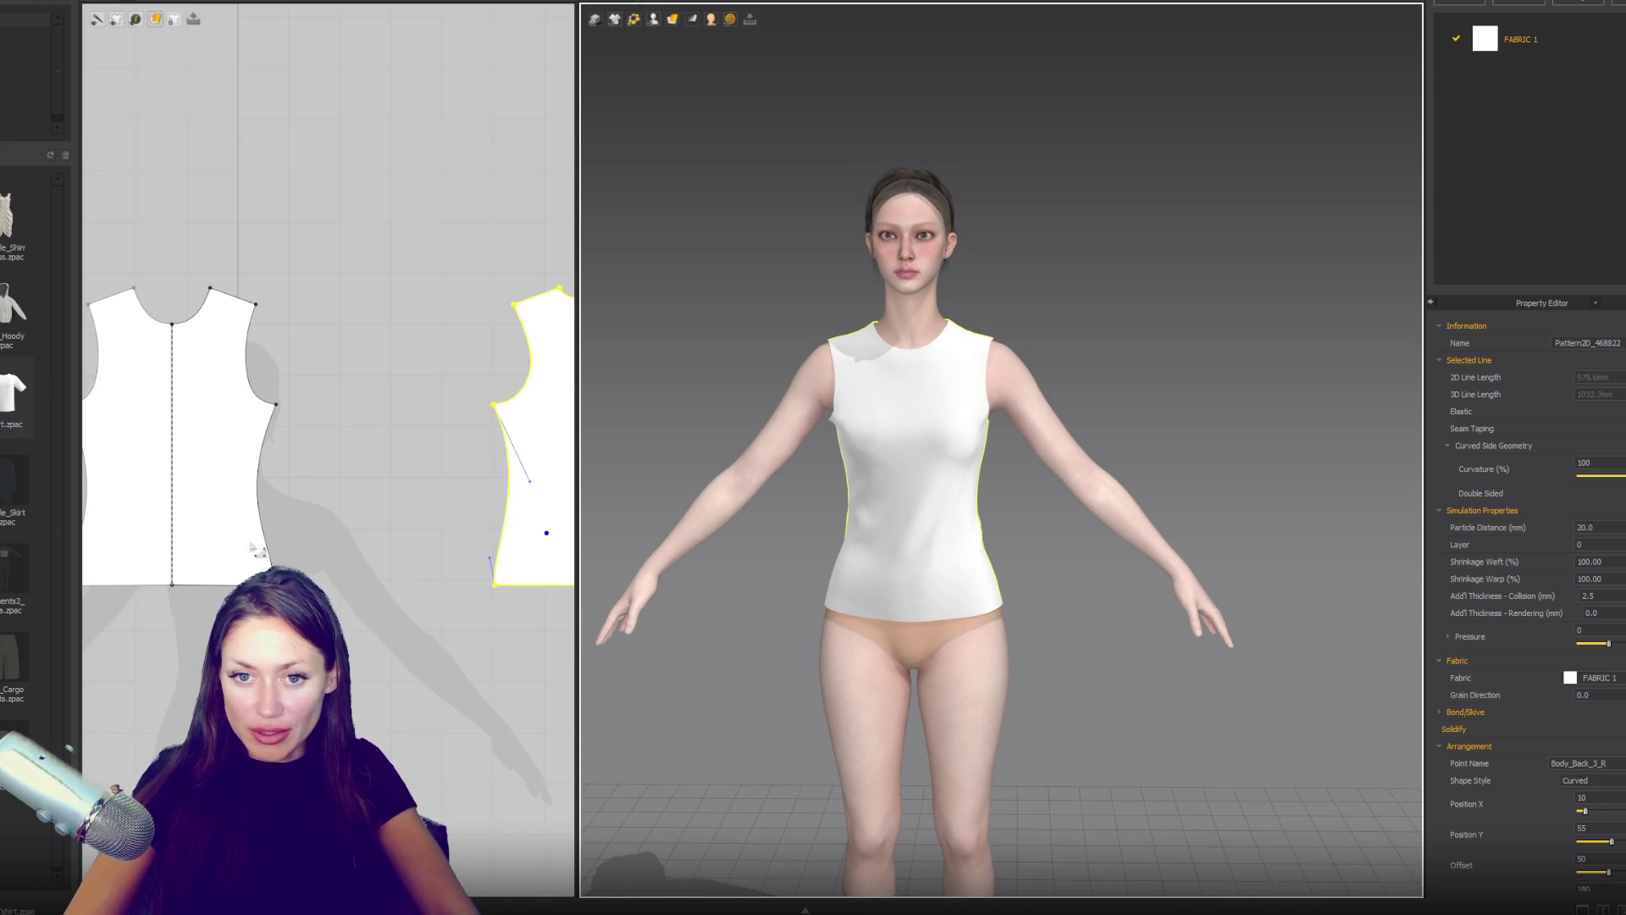
click(221, 586)
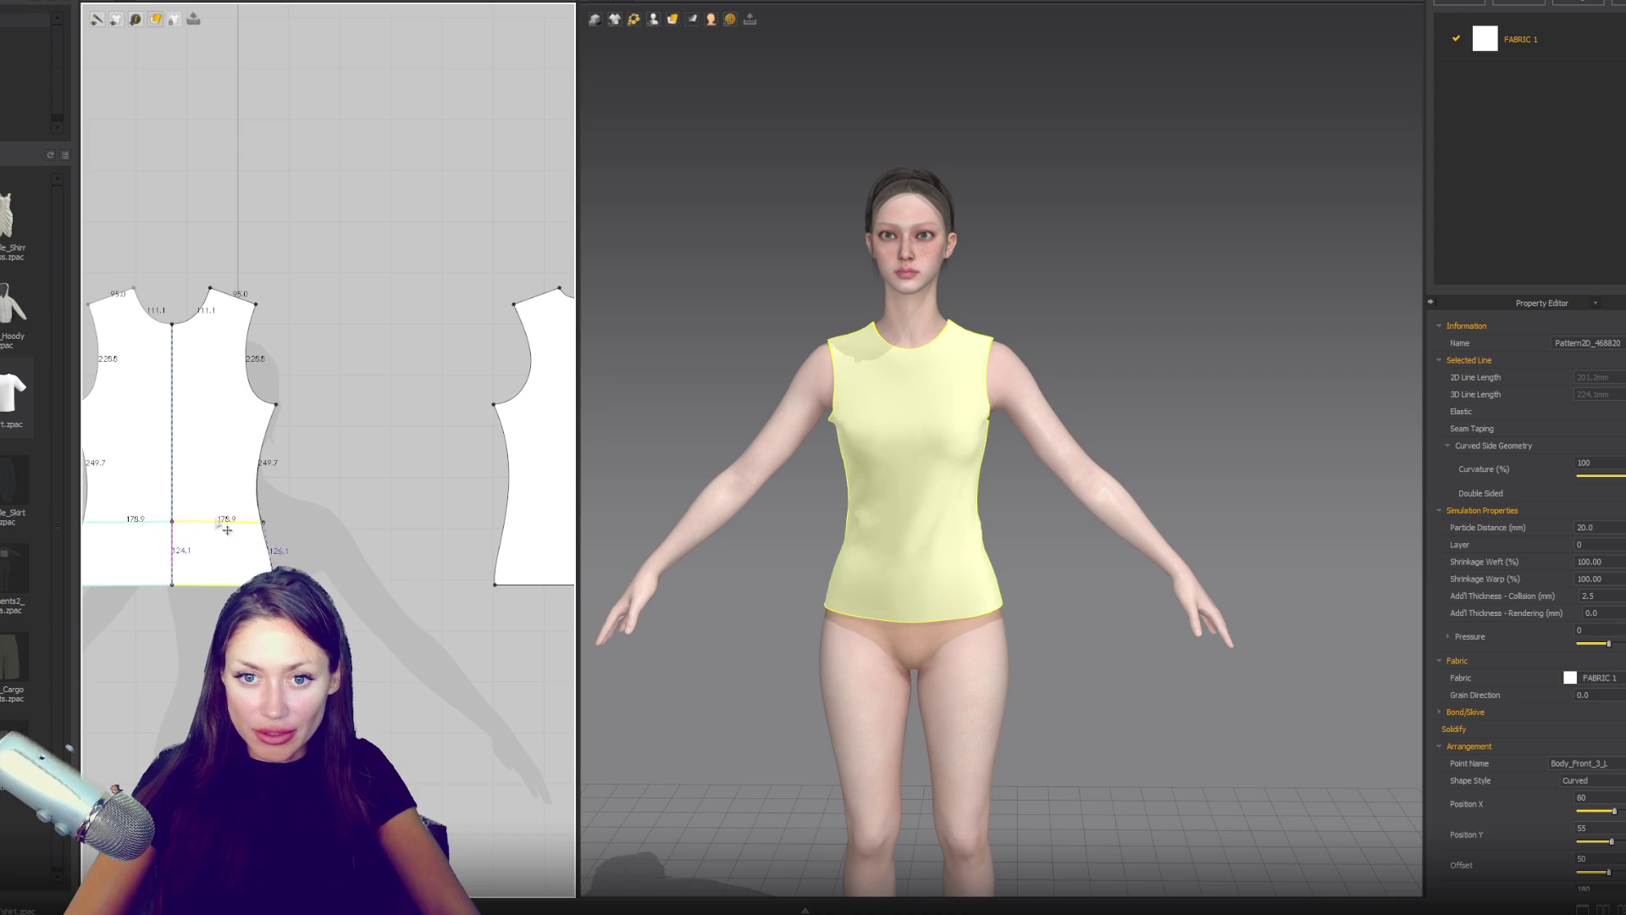
- Rejoin the front's right half and raise the bottom lines to shorten the panels
click(720, 468)
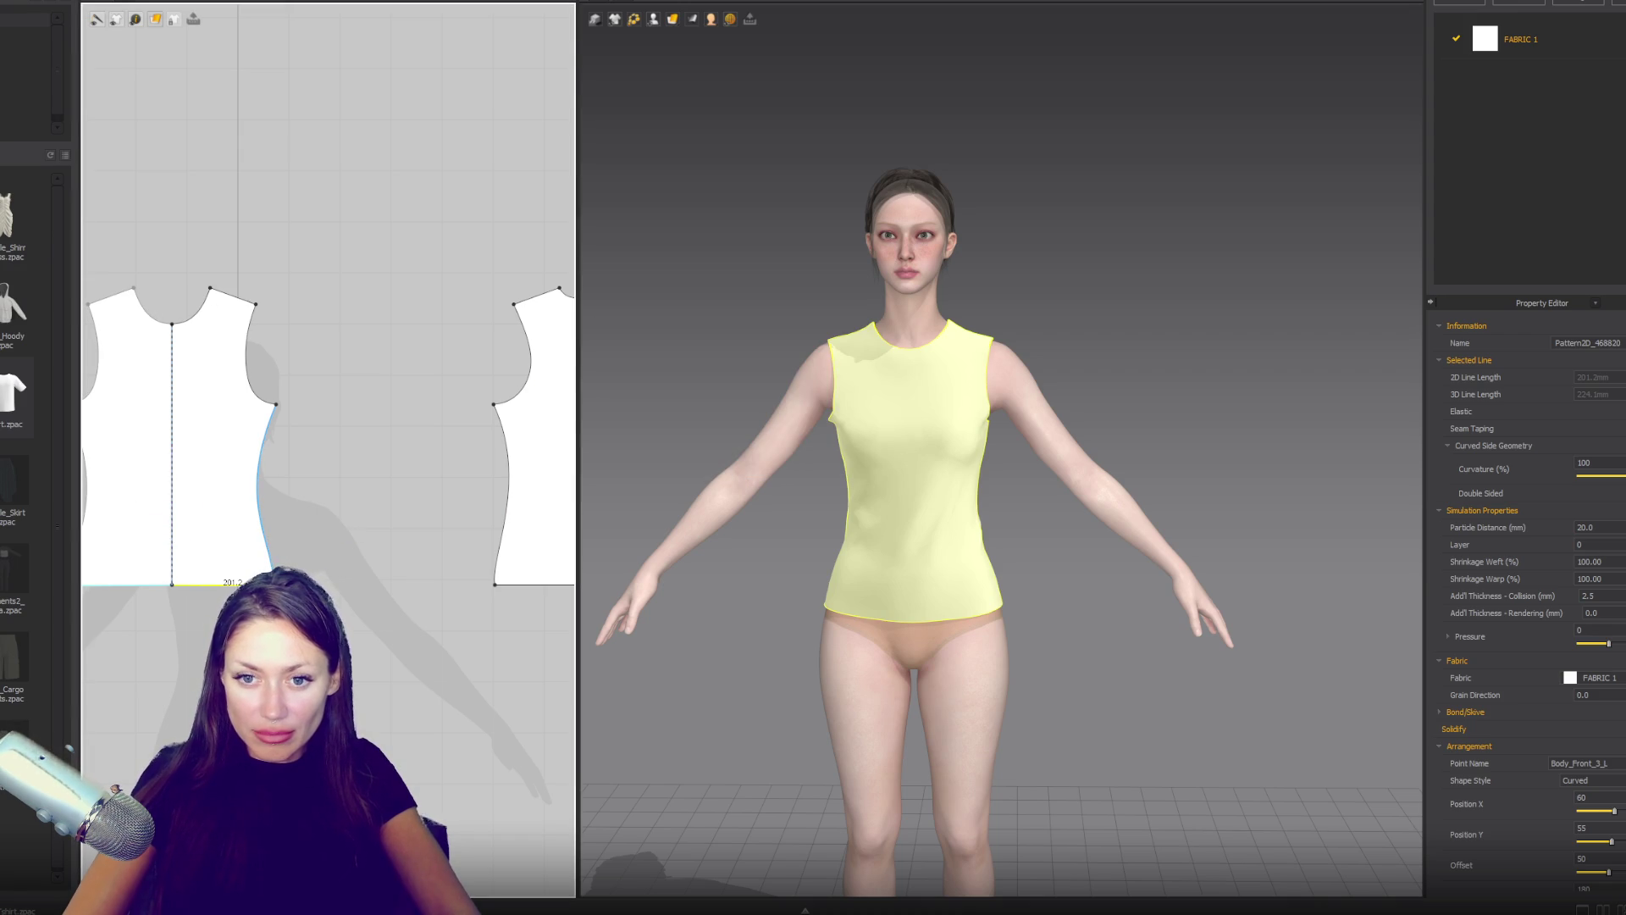
mouse_move(273, 585)
mouse_down()
mouse_move(335, 593)
mouse_move(322, 584)
mouse_up()
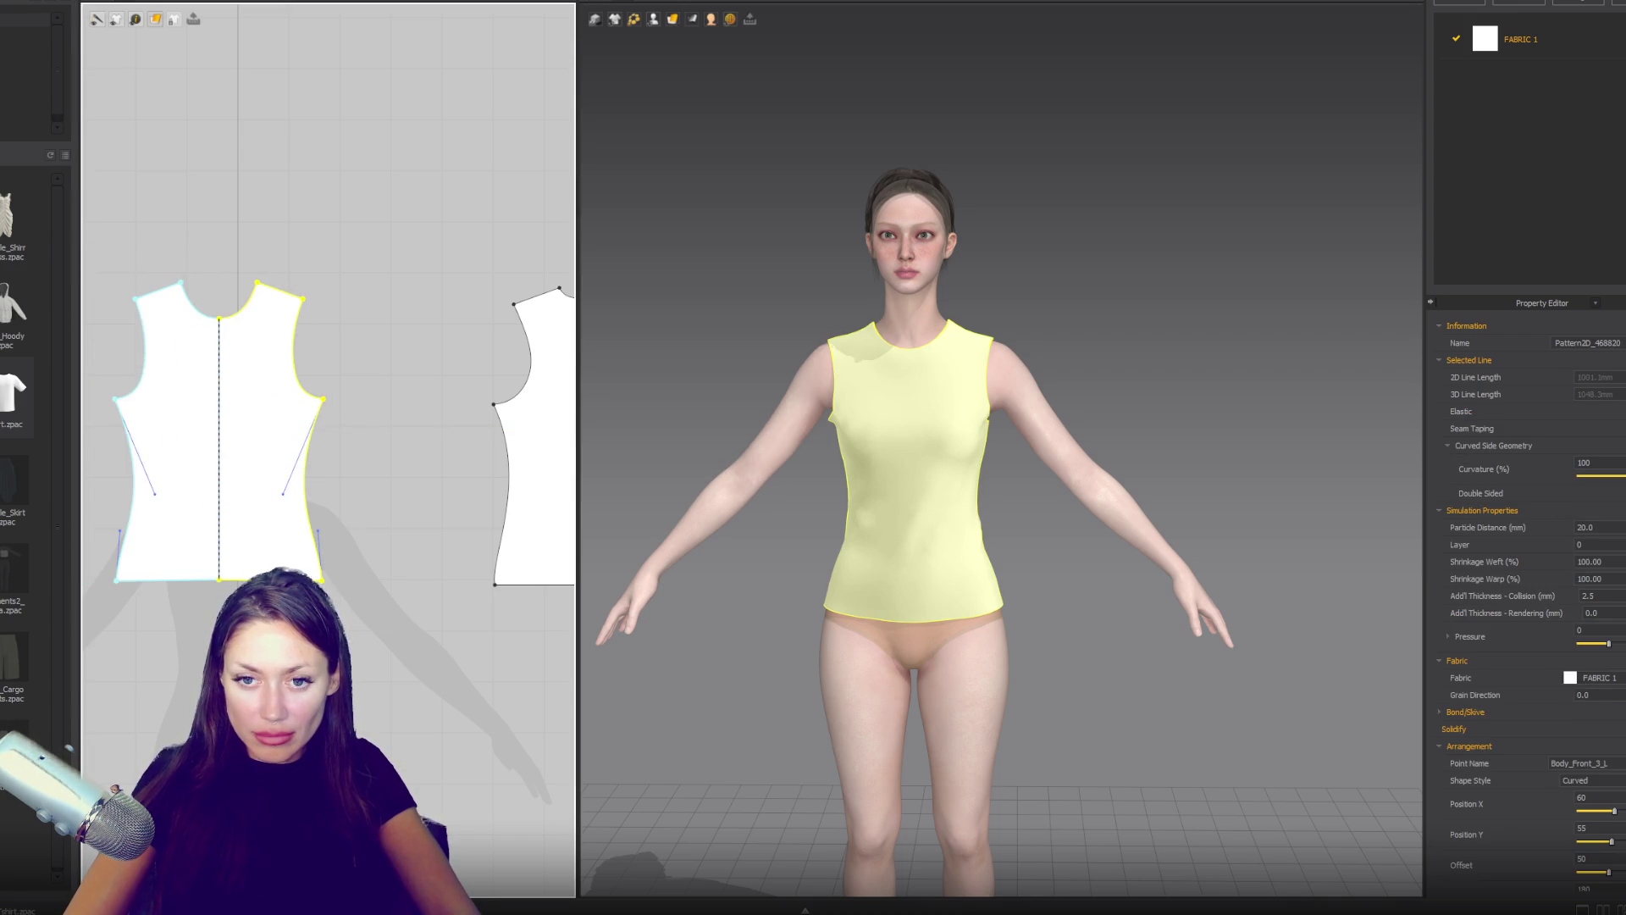
click(320, 572)
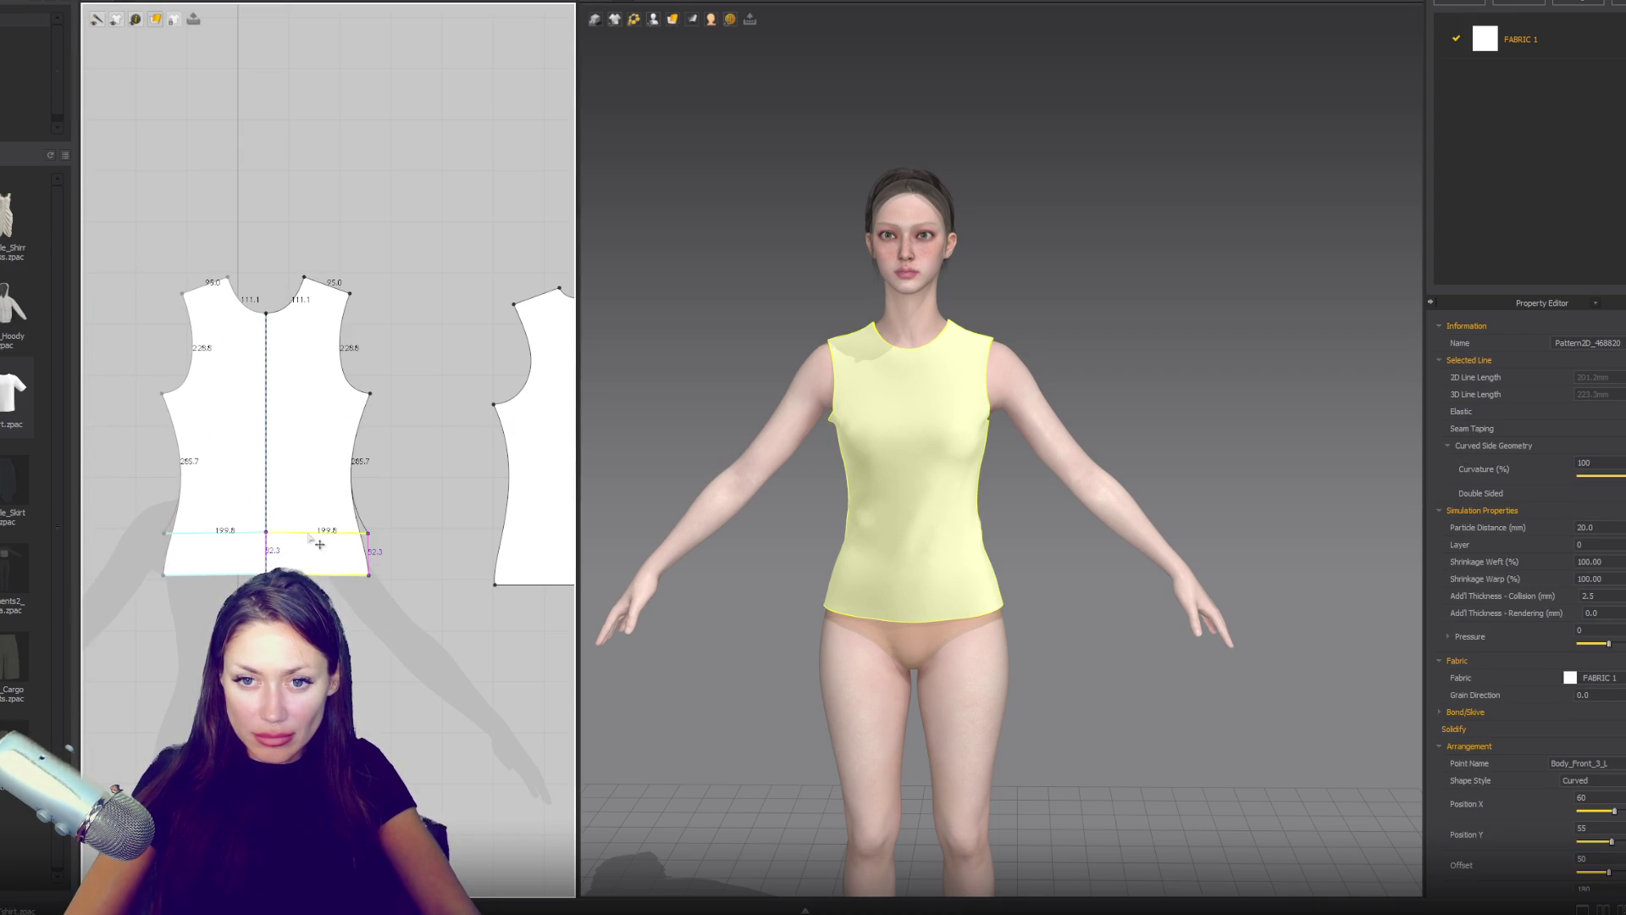
click(534, 547)
drag(539, 552, 514, 543)
click(763, 457)
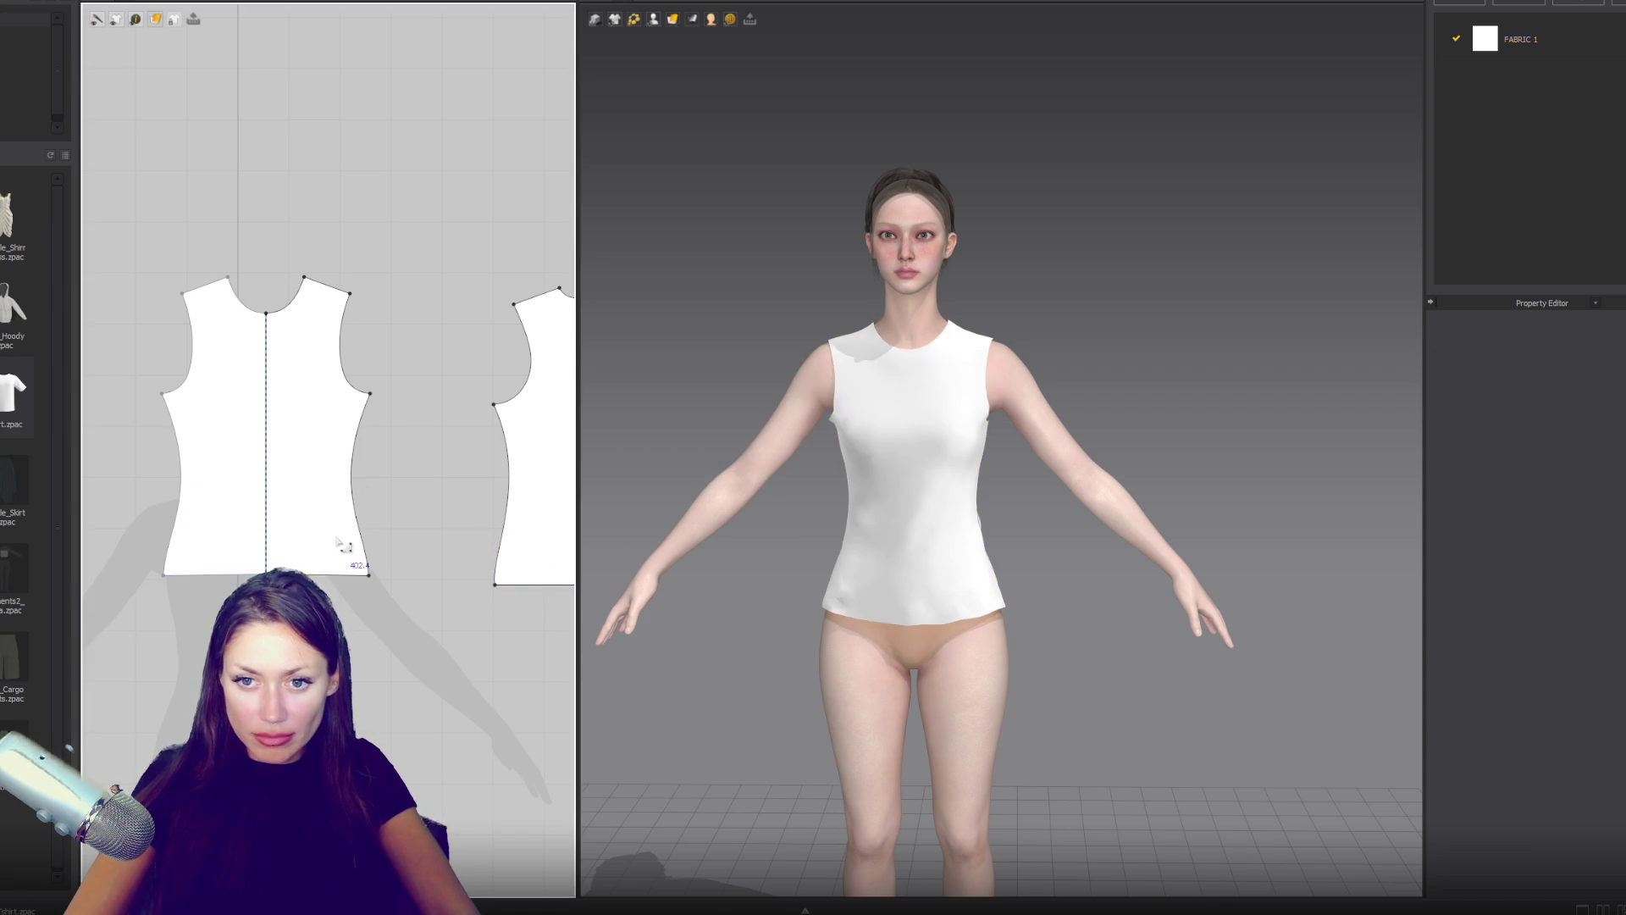
drag(343, 541, 343, 527)
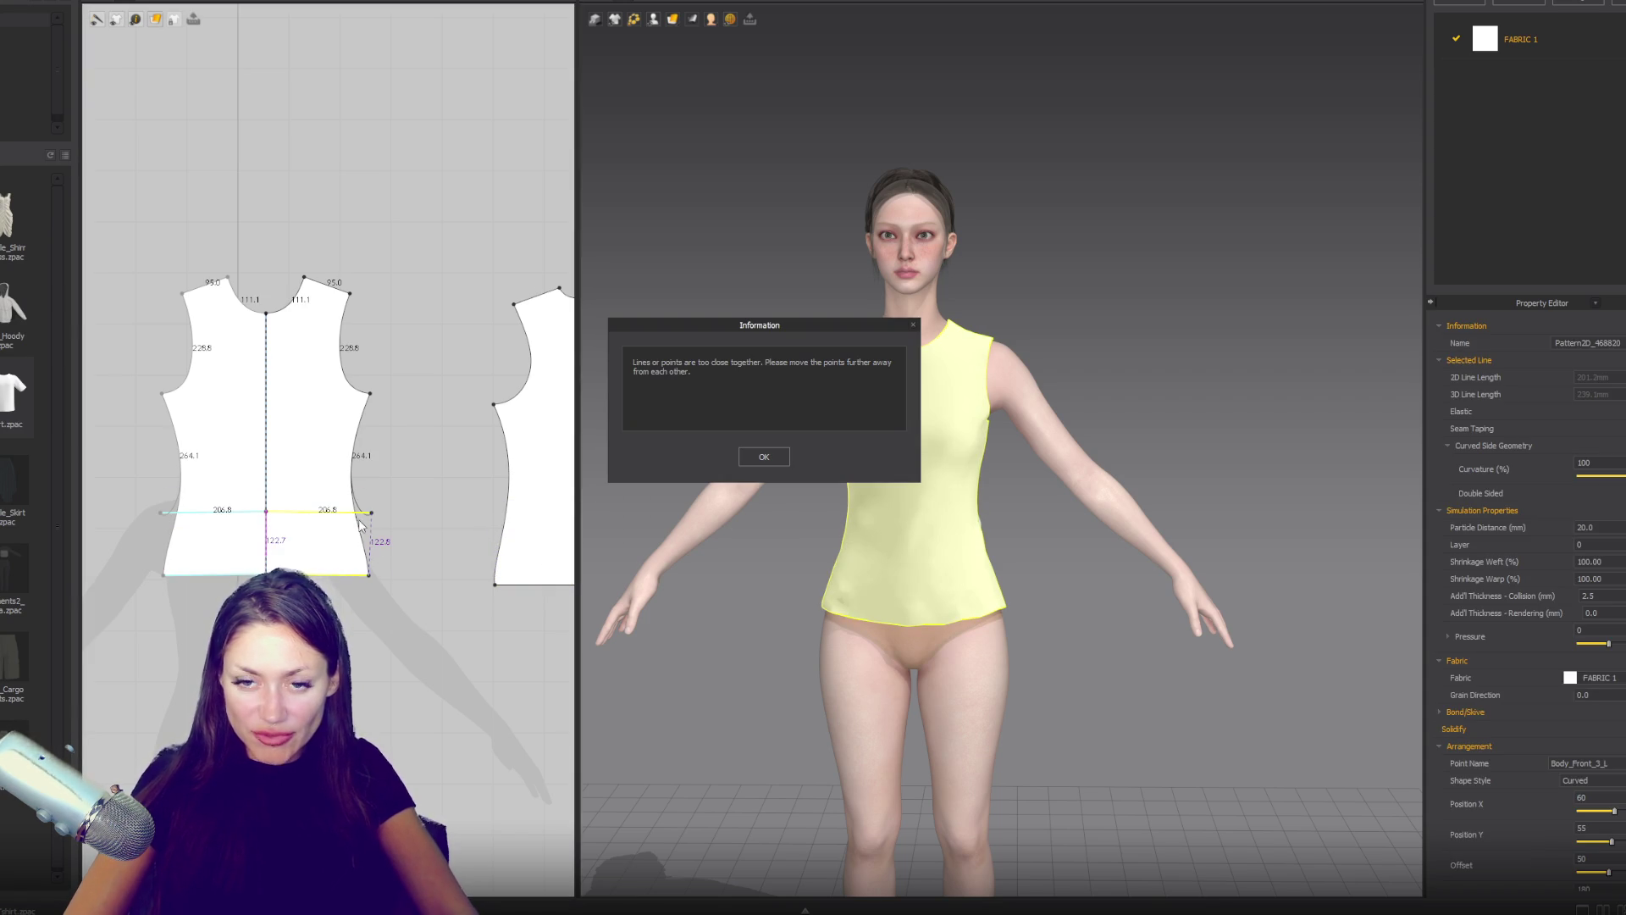
click(767, 457)
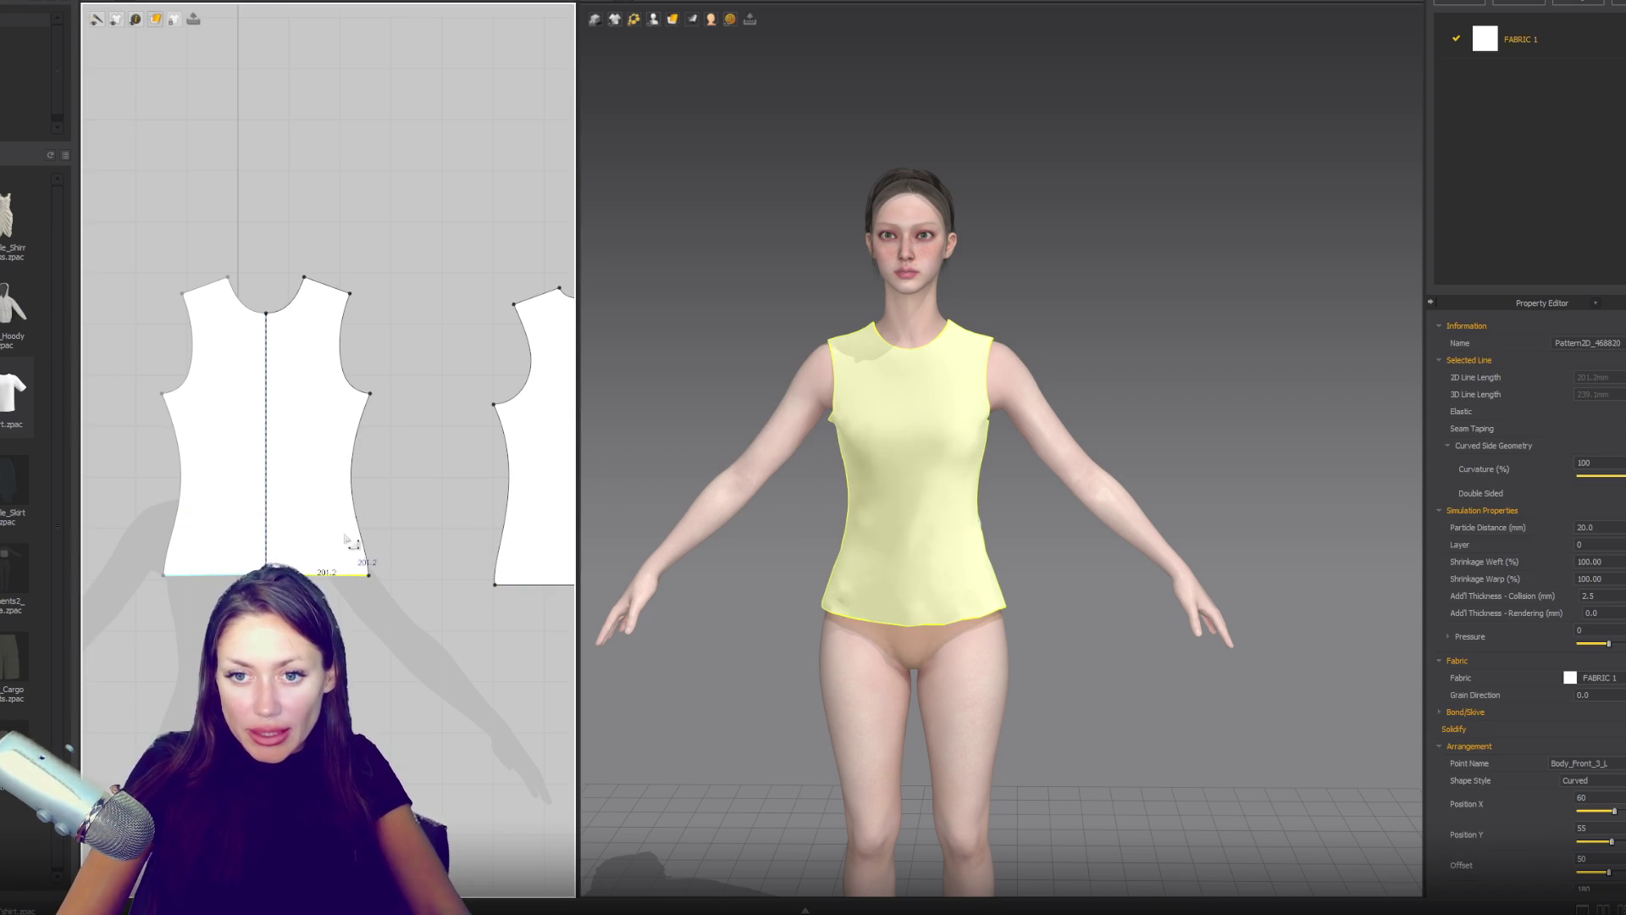
click(369, 572)
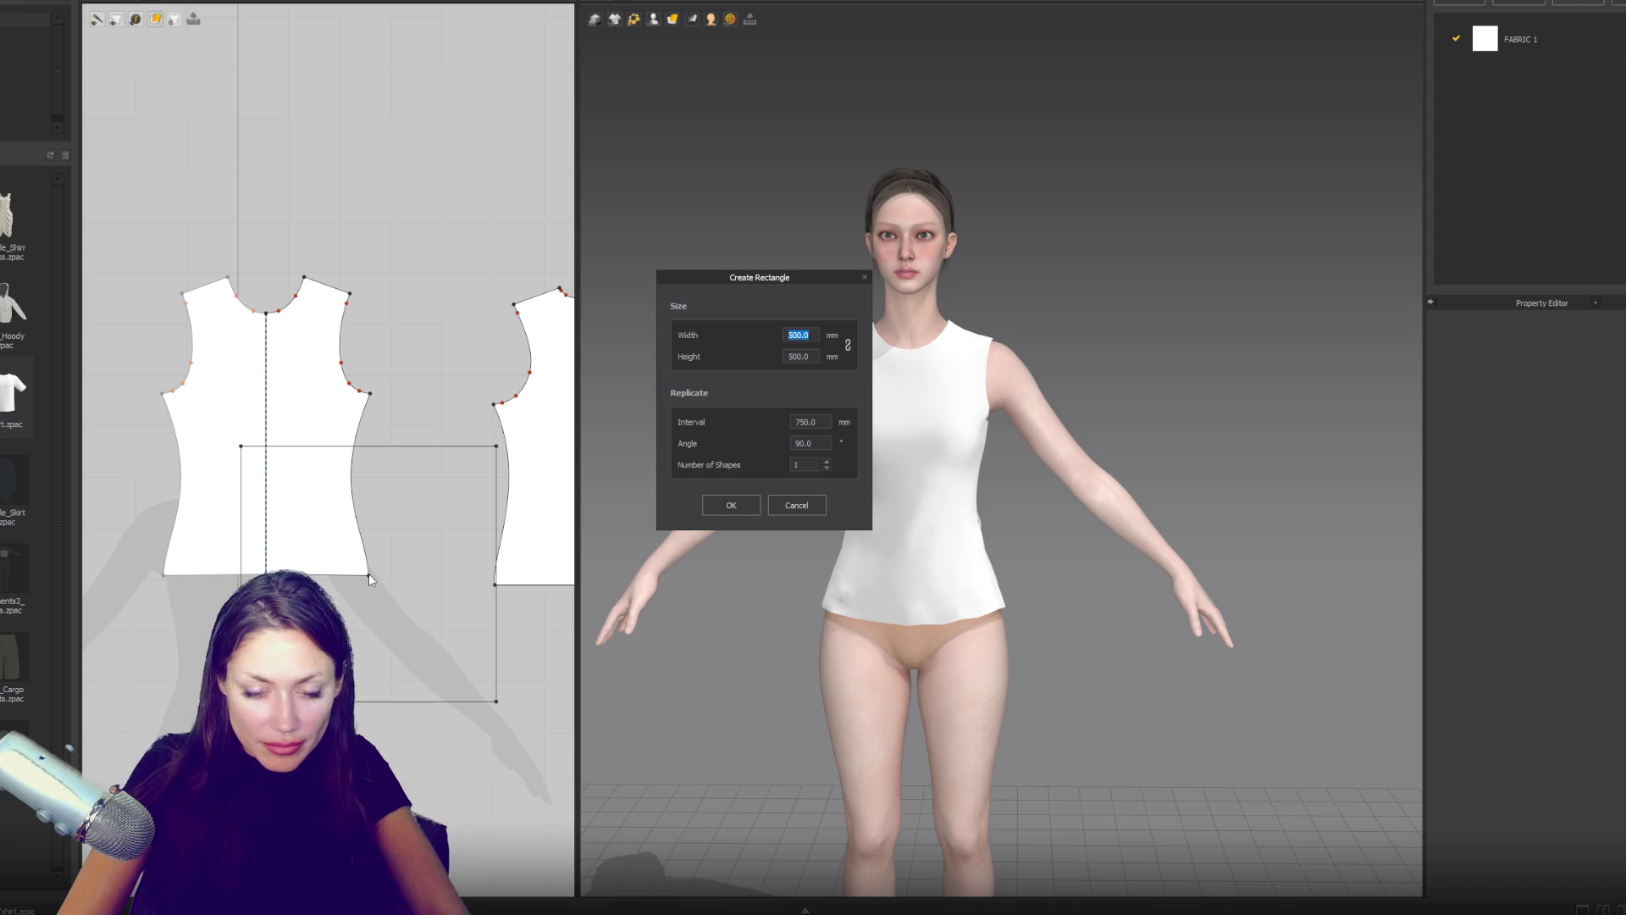
key(Escape)
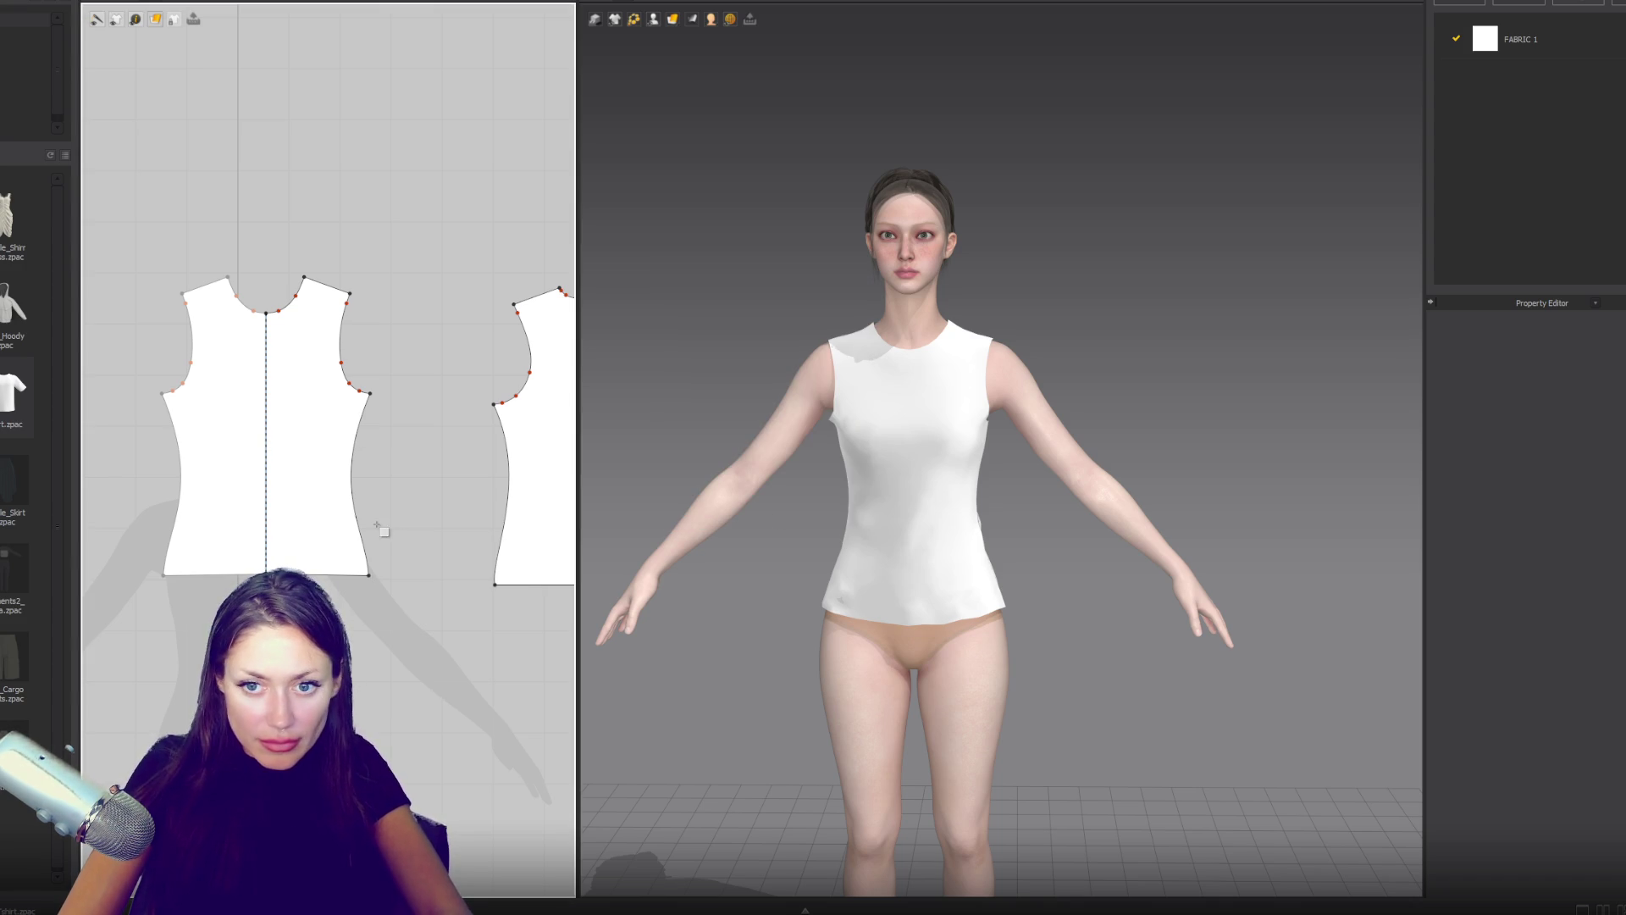
- Straighten the curved side seams, raise both hems to crop the top, and slant the seams inward
click(354, 498)
key(Delete)
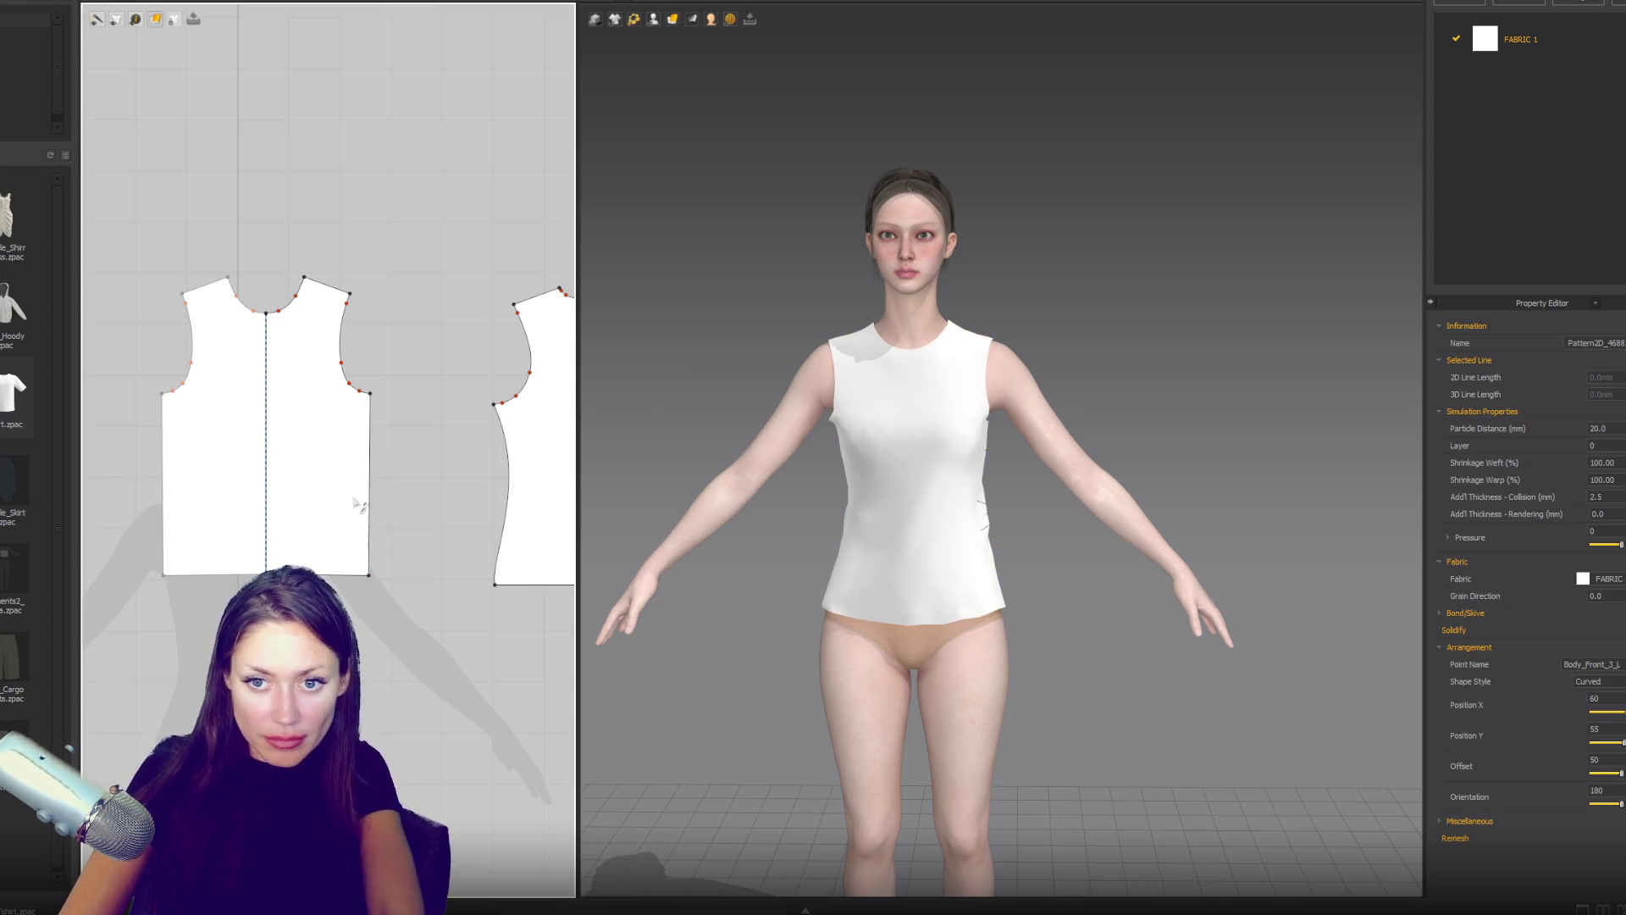
click(515, 505)
key(Delete)
click(339, 509)
click(494, 581)
click(494, 581)
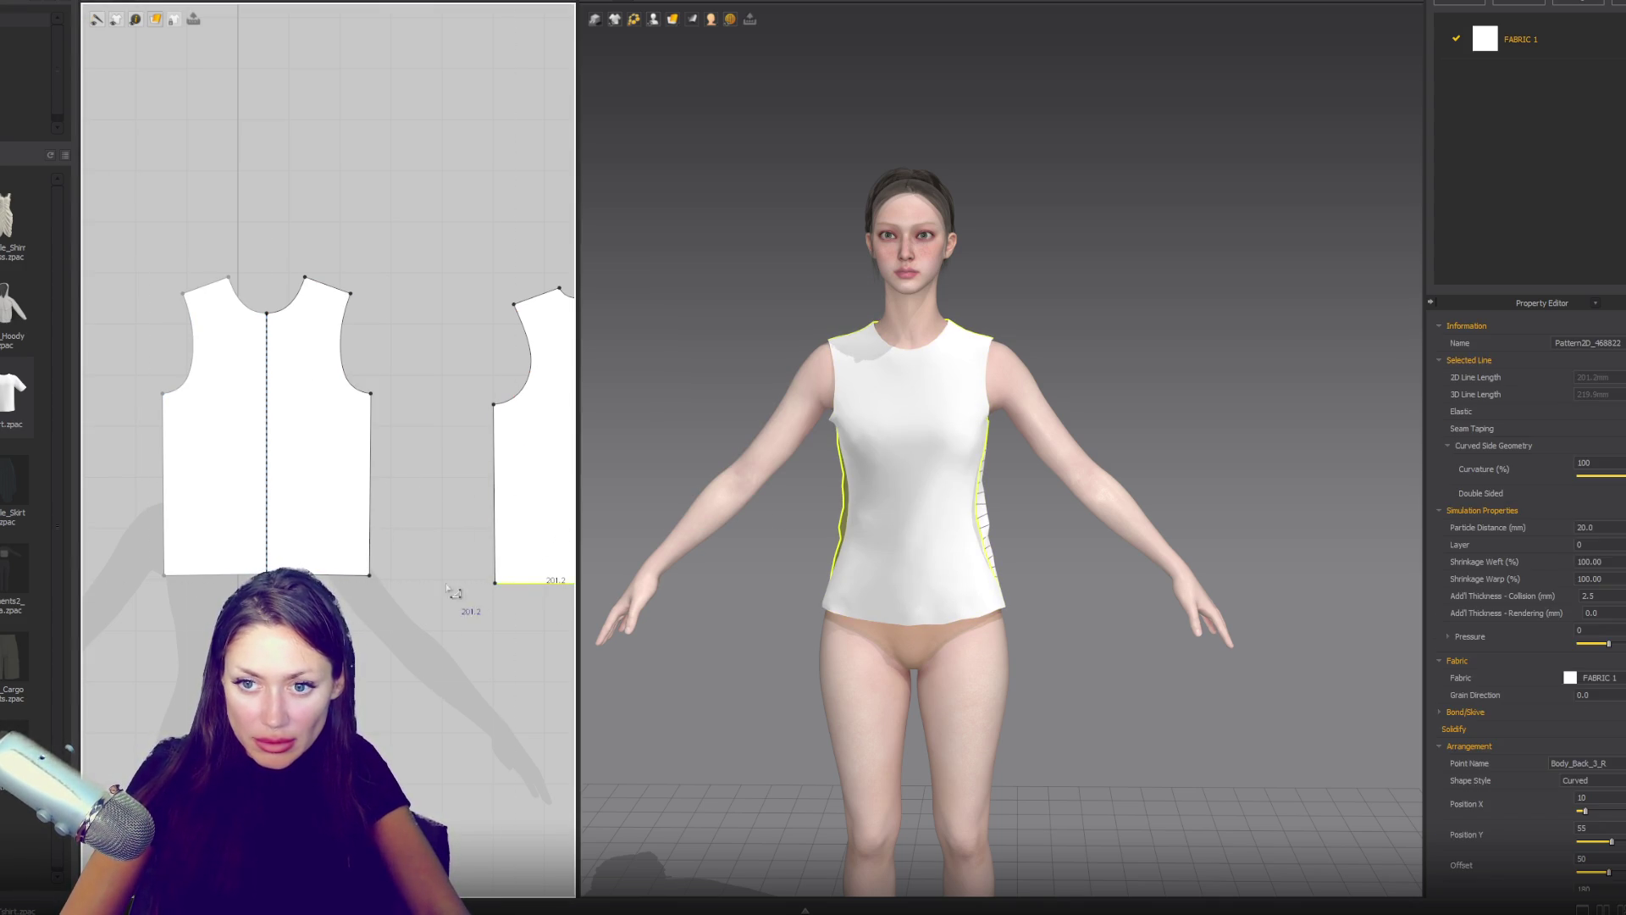
click(318, 558)
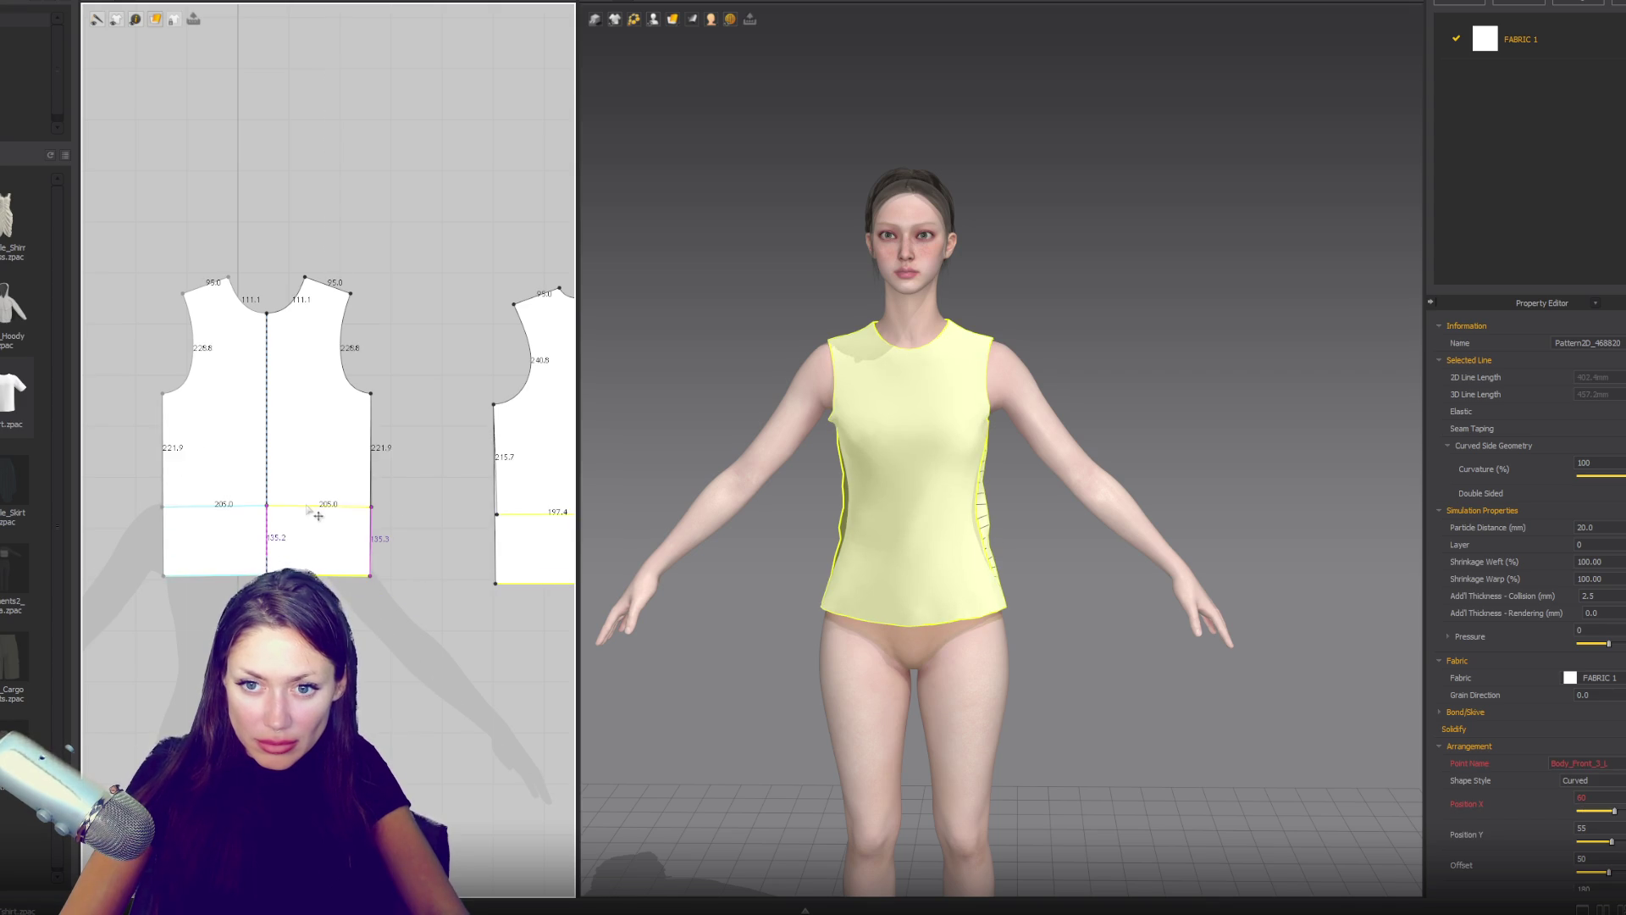
mouse_move(318, 558)
mouse_down()
mouse_move(307, 502)
mouse_move(366, 508)
mouse_move(344, 502)
mouse_up()
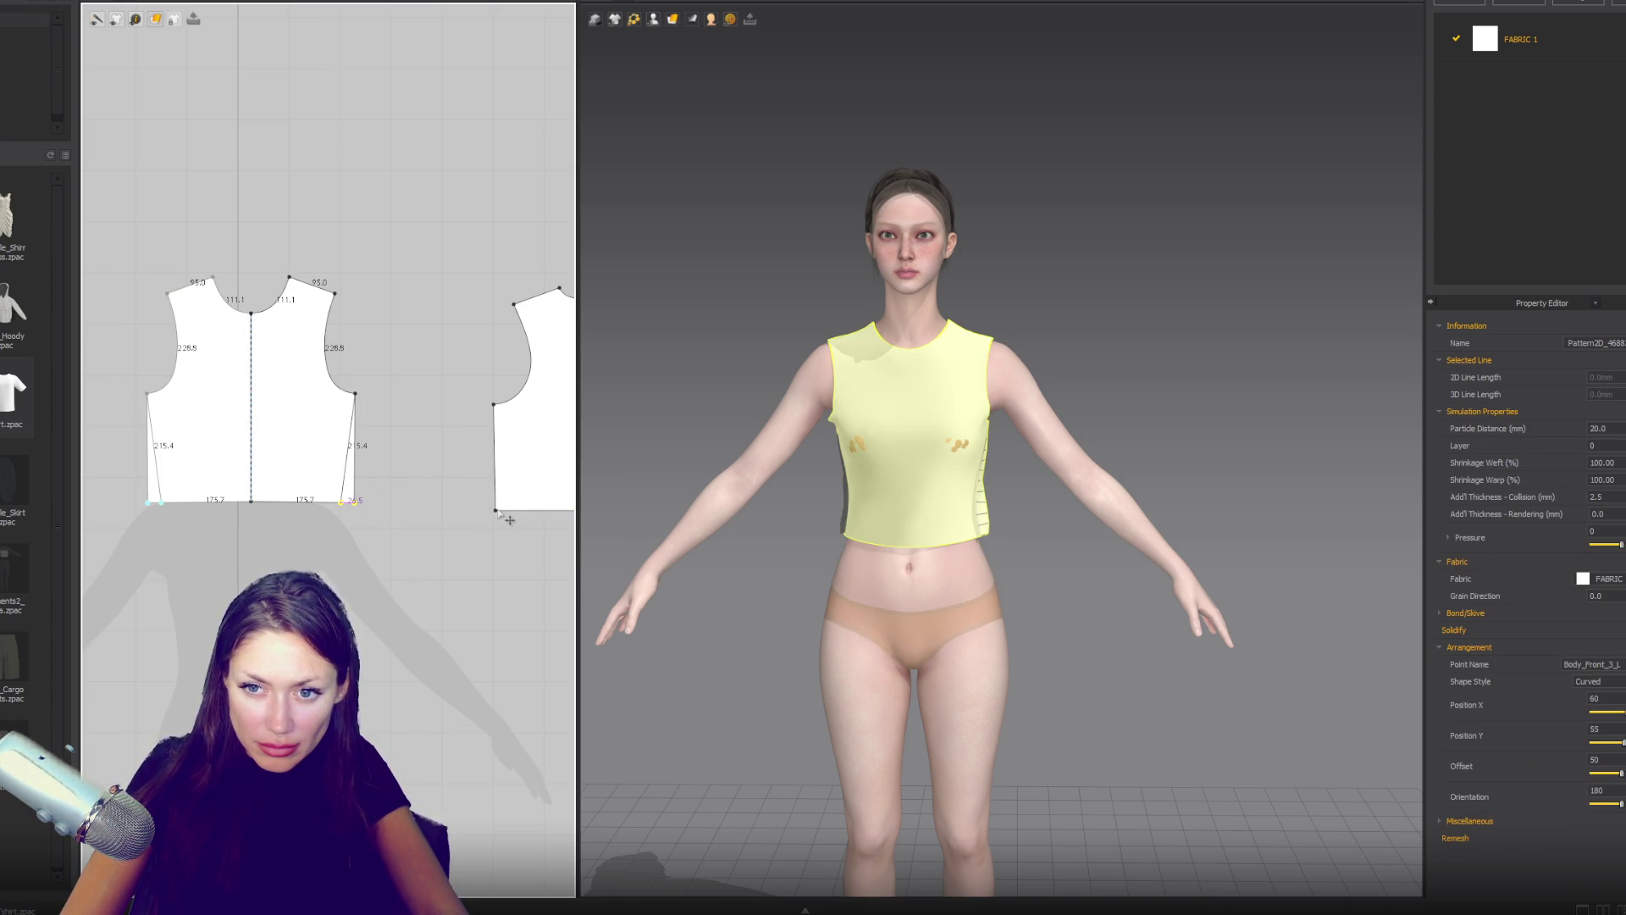
drag(496, 512, 514, 510)
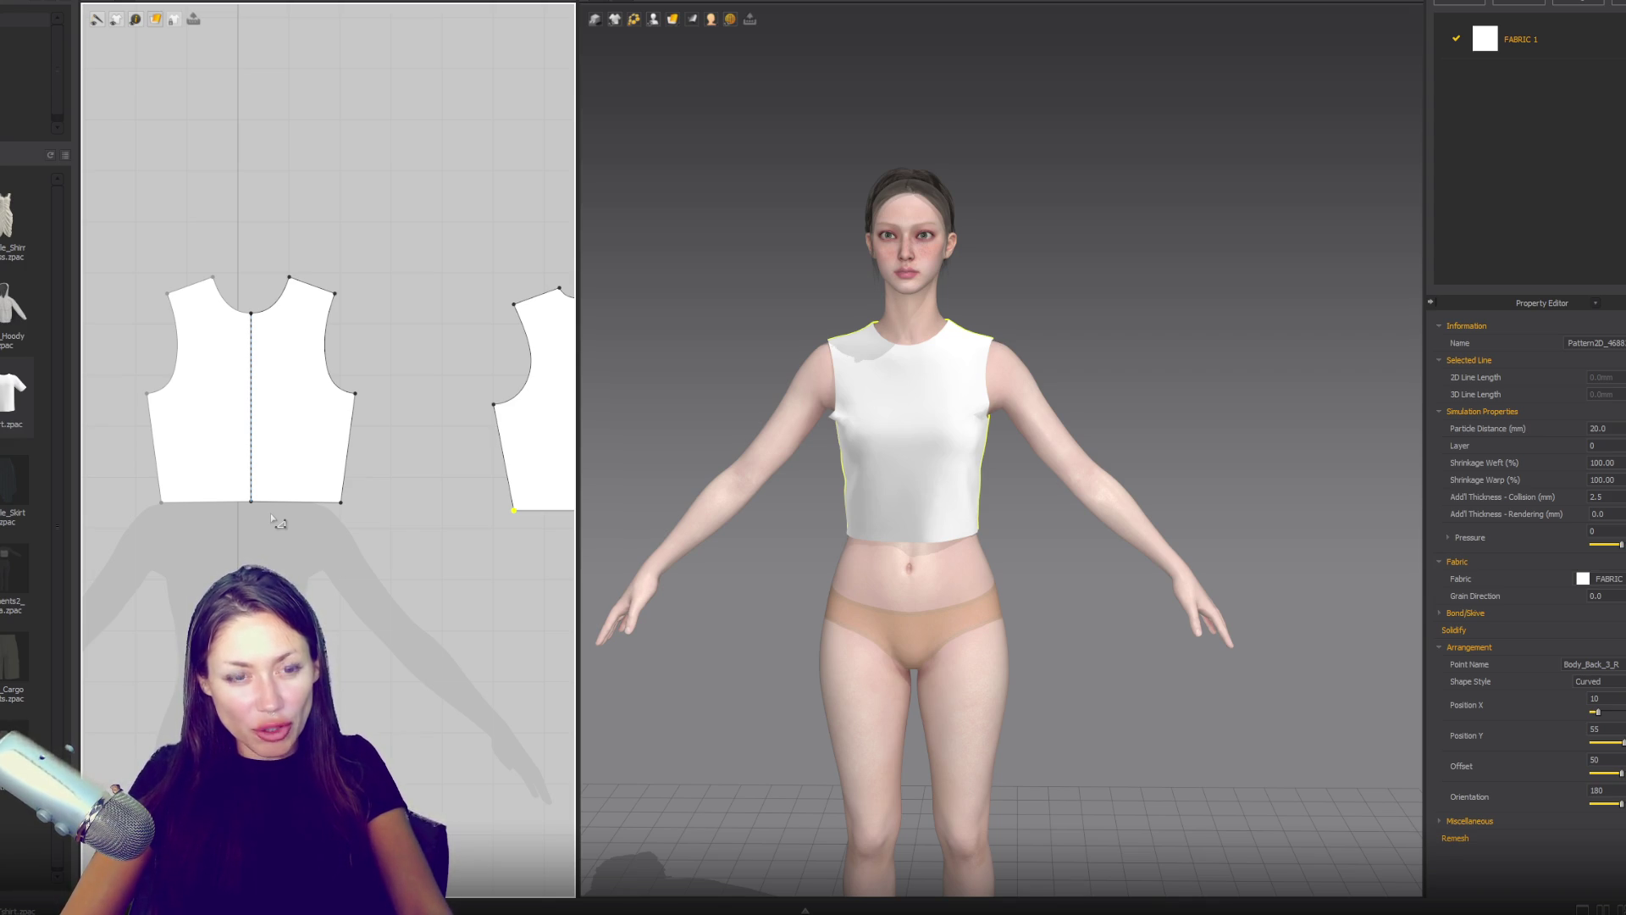
- In side profile, bow the front panel's armhole curve outward to deepen it
mouse_move(644, 449)
right_down()
mouse_move(969, 443)
mouse_move(674, 454)
mouse_move(621, 482)
right_up()
scroll(530, 476, up, 3)
key(6)
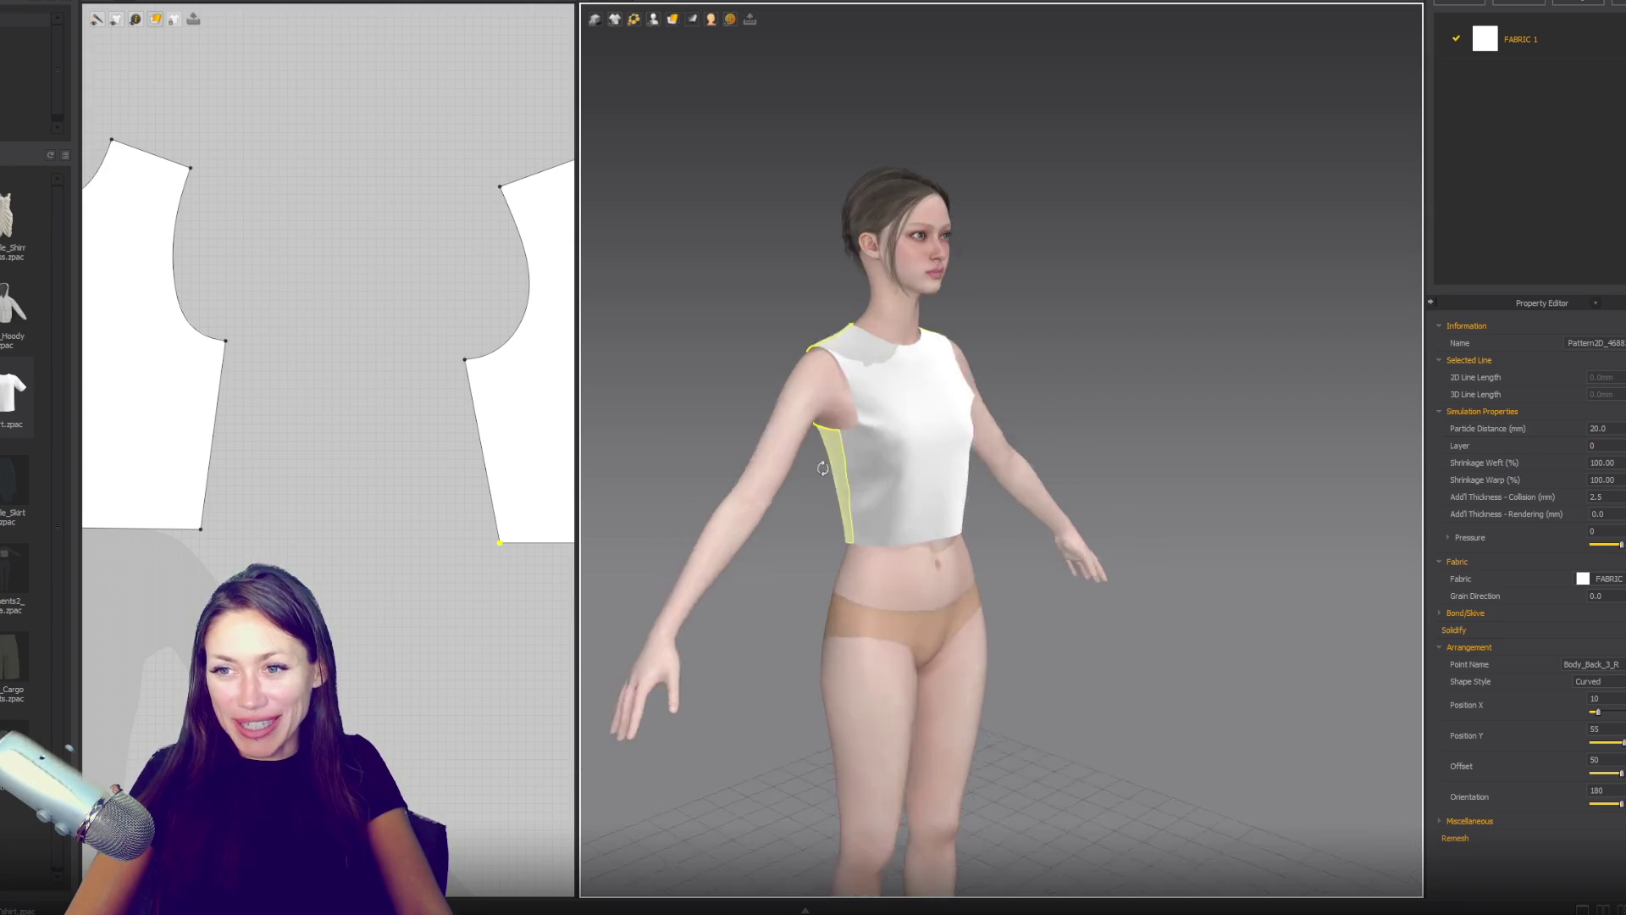
click(182, 272)
drag(196, 278, 186, 281)
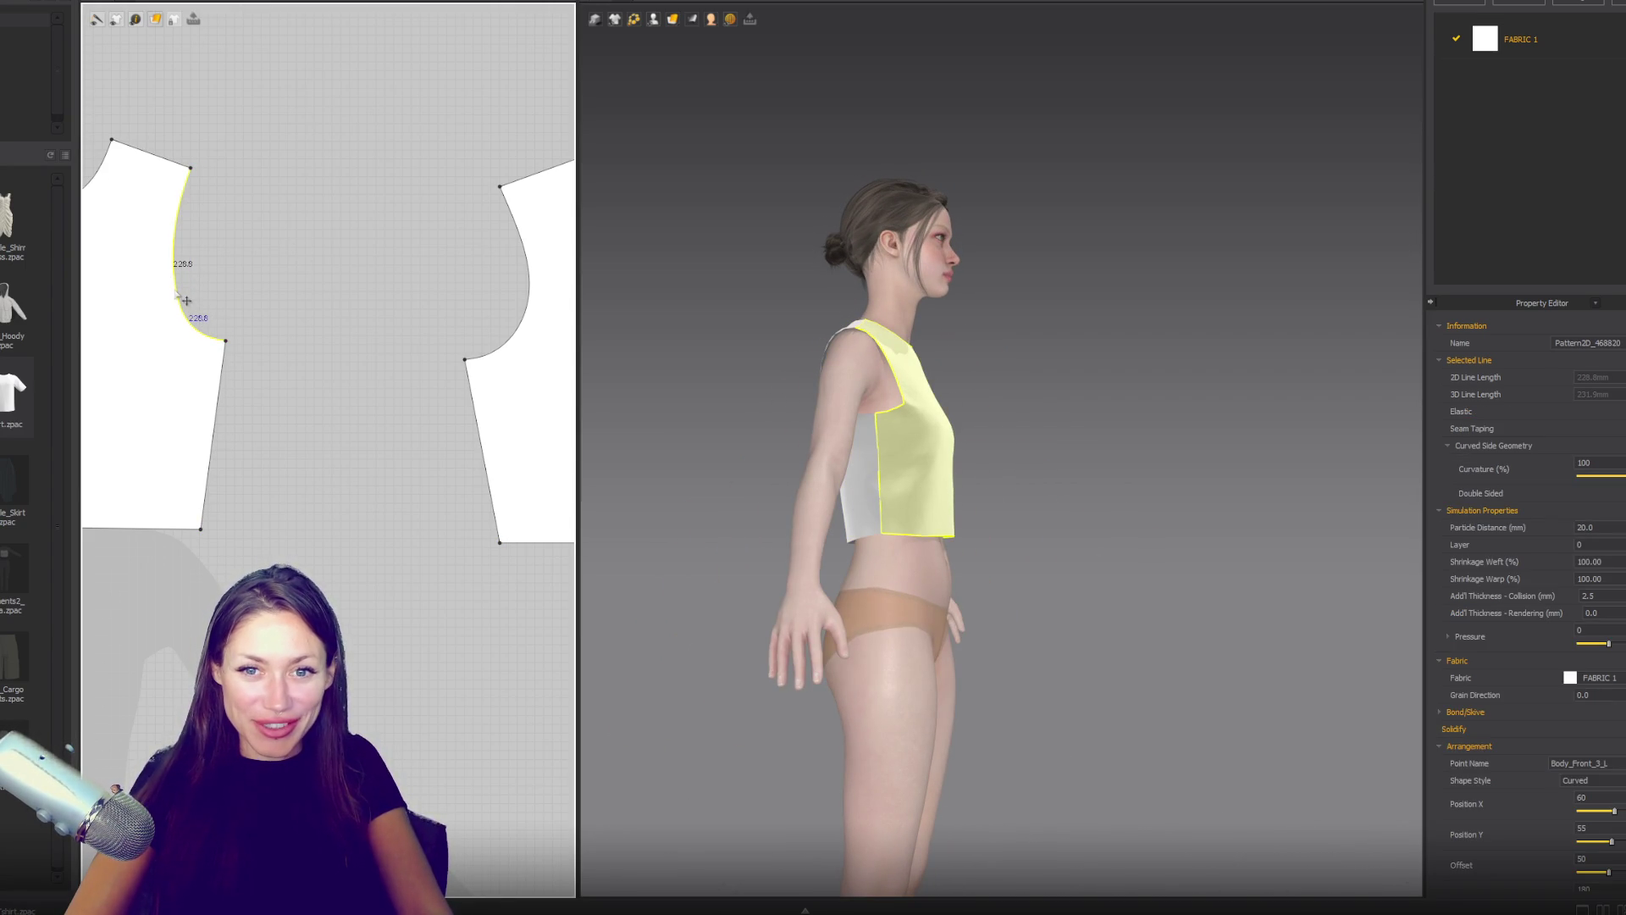
mouse_move(188, 316)
mouse_down()
mouse_move(201, 307)
mouse_move(179, 279)
mouse_up()
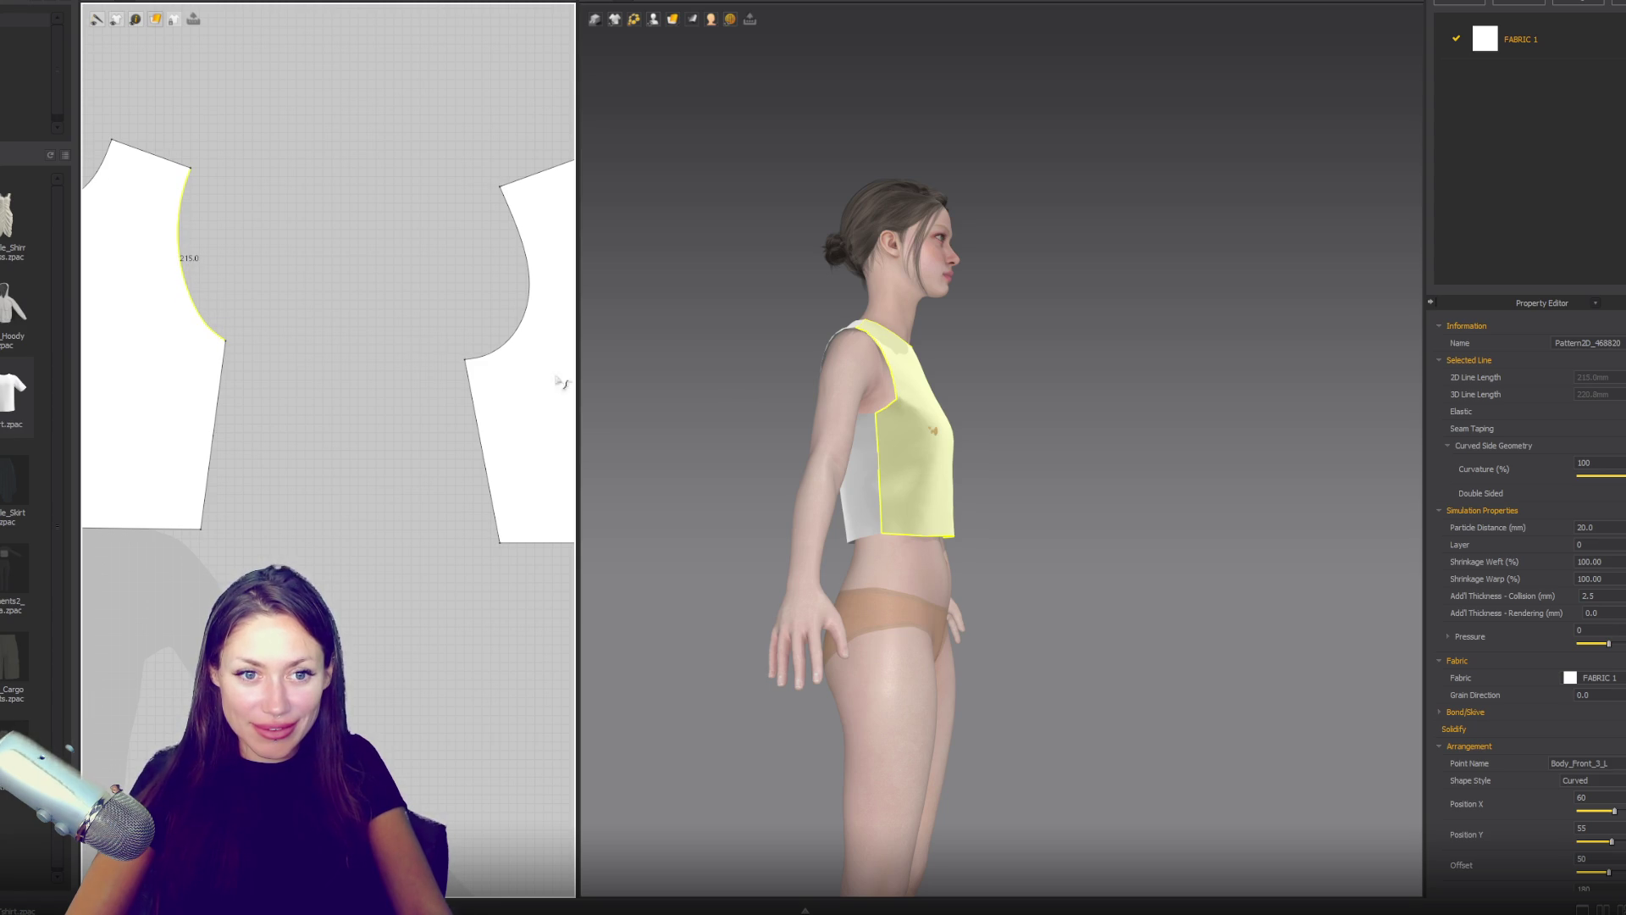
- Move the armhole's end point left to refine the curve, checking from several angles
mouse_move(1230, 373)
right_down()
mouse_move(740, 389)
mouse_move(1154, 389)
mouse_move(1000, 390)
right_up()
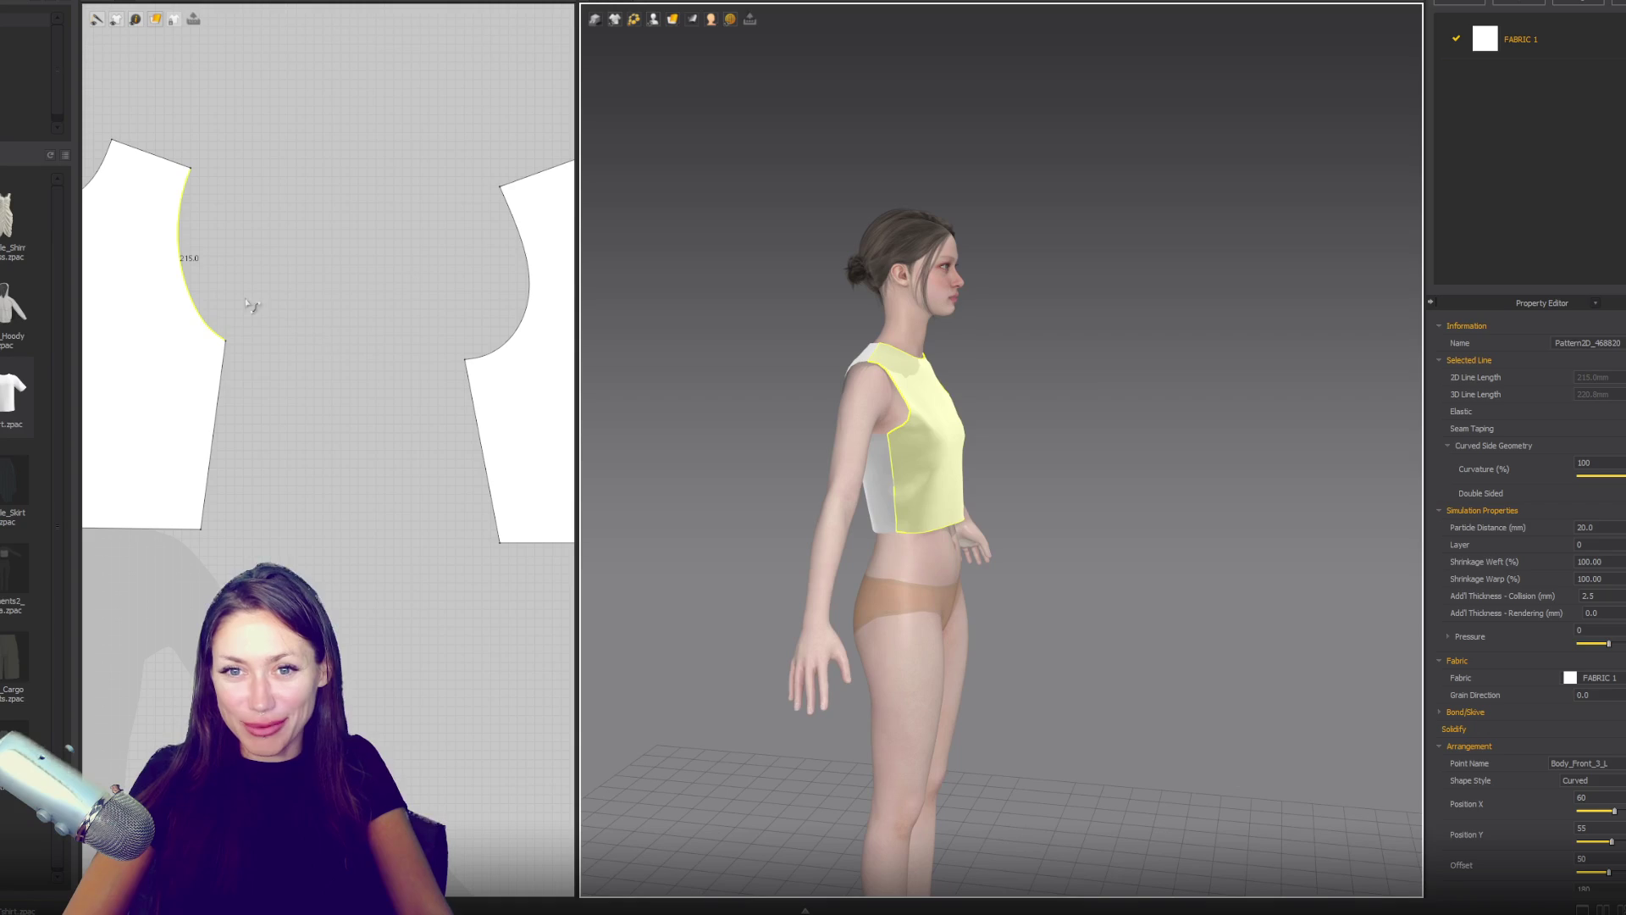
right_drag(197, 294, 411, 352)
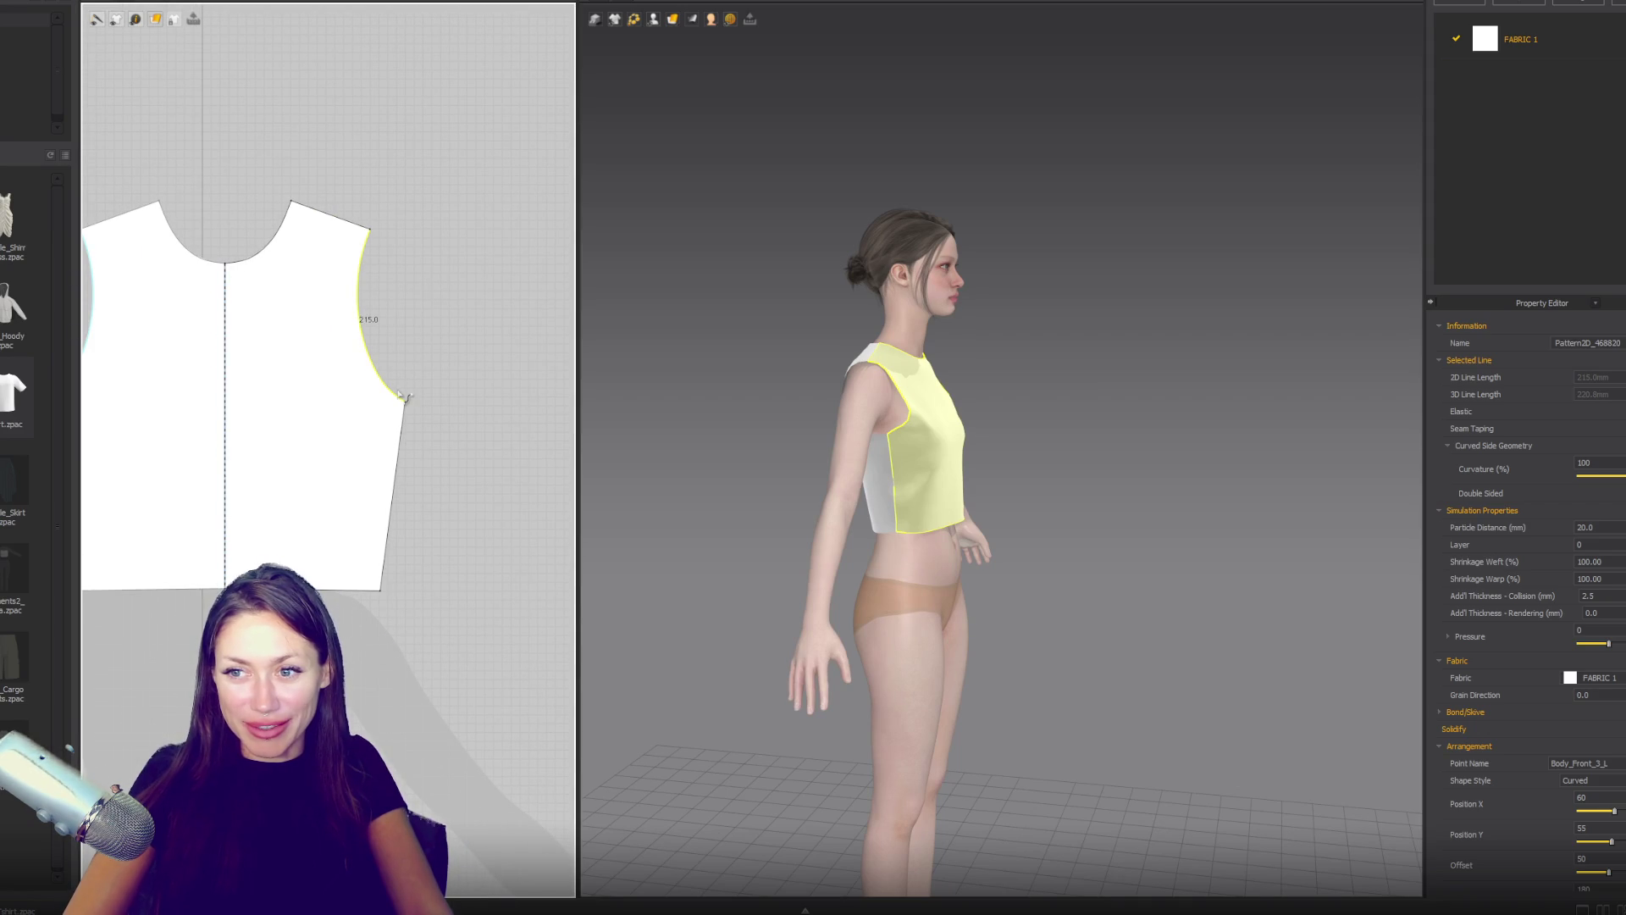
drag(404, 402, 393, 402)
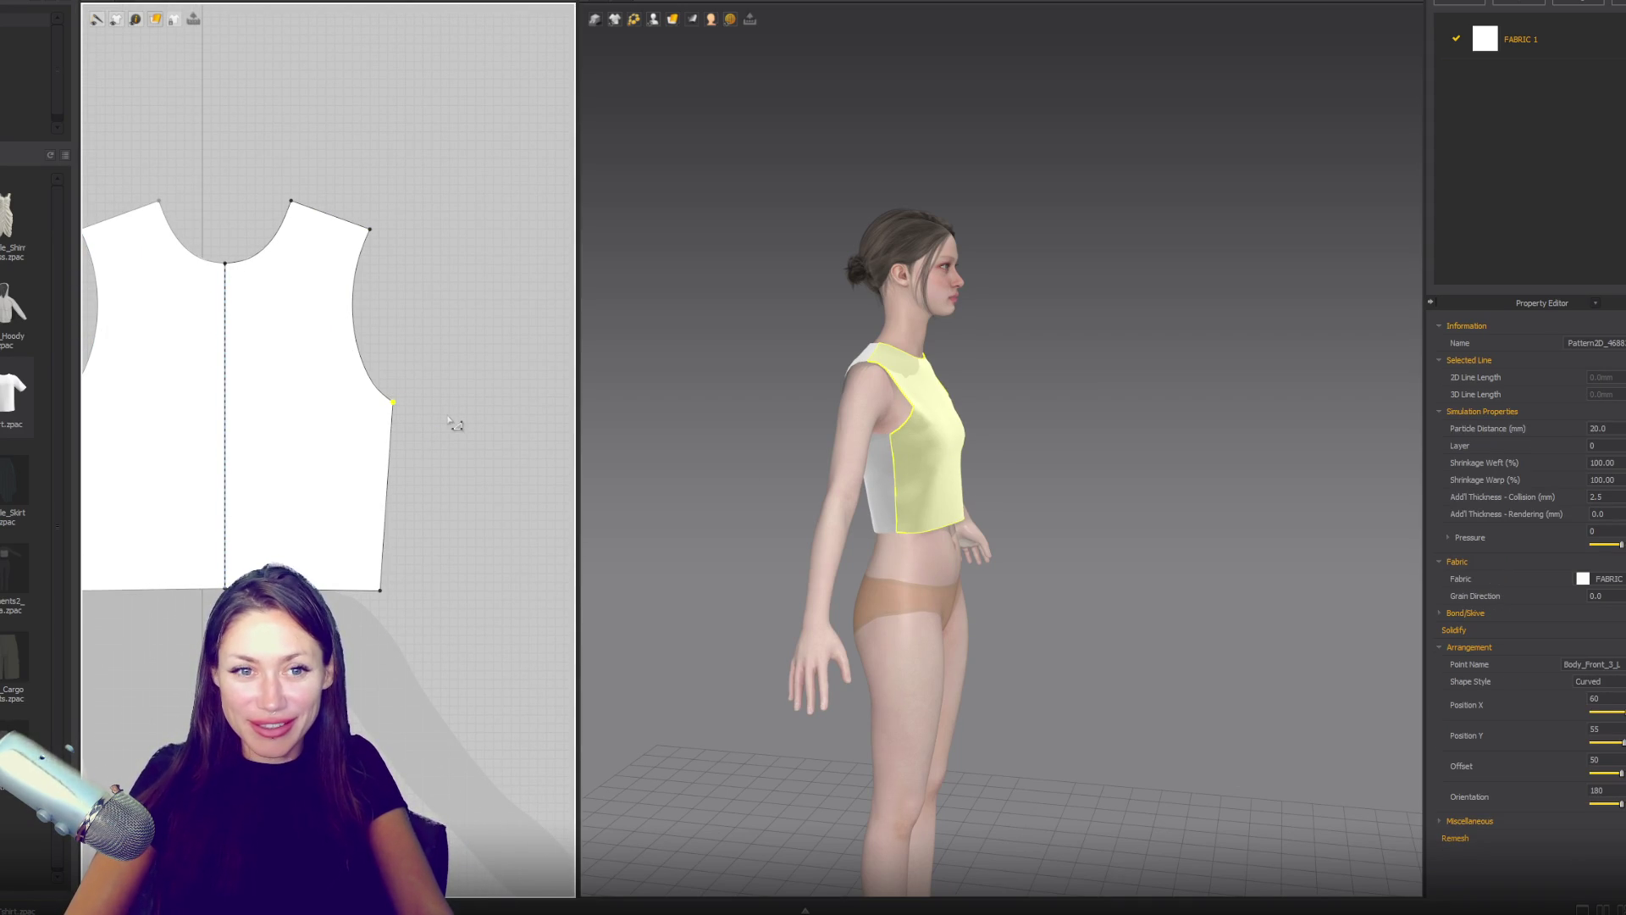
mouse_move(991, 441)
right_down()
mouse_move(977, 385)
mouse_move(849, 399)
right_up()
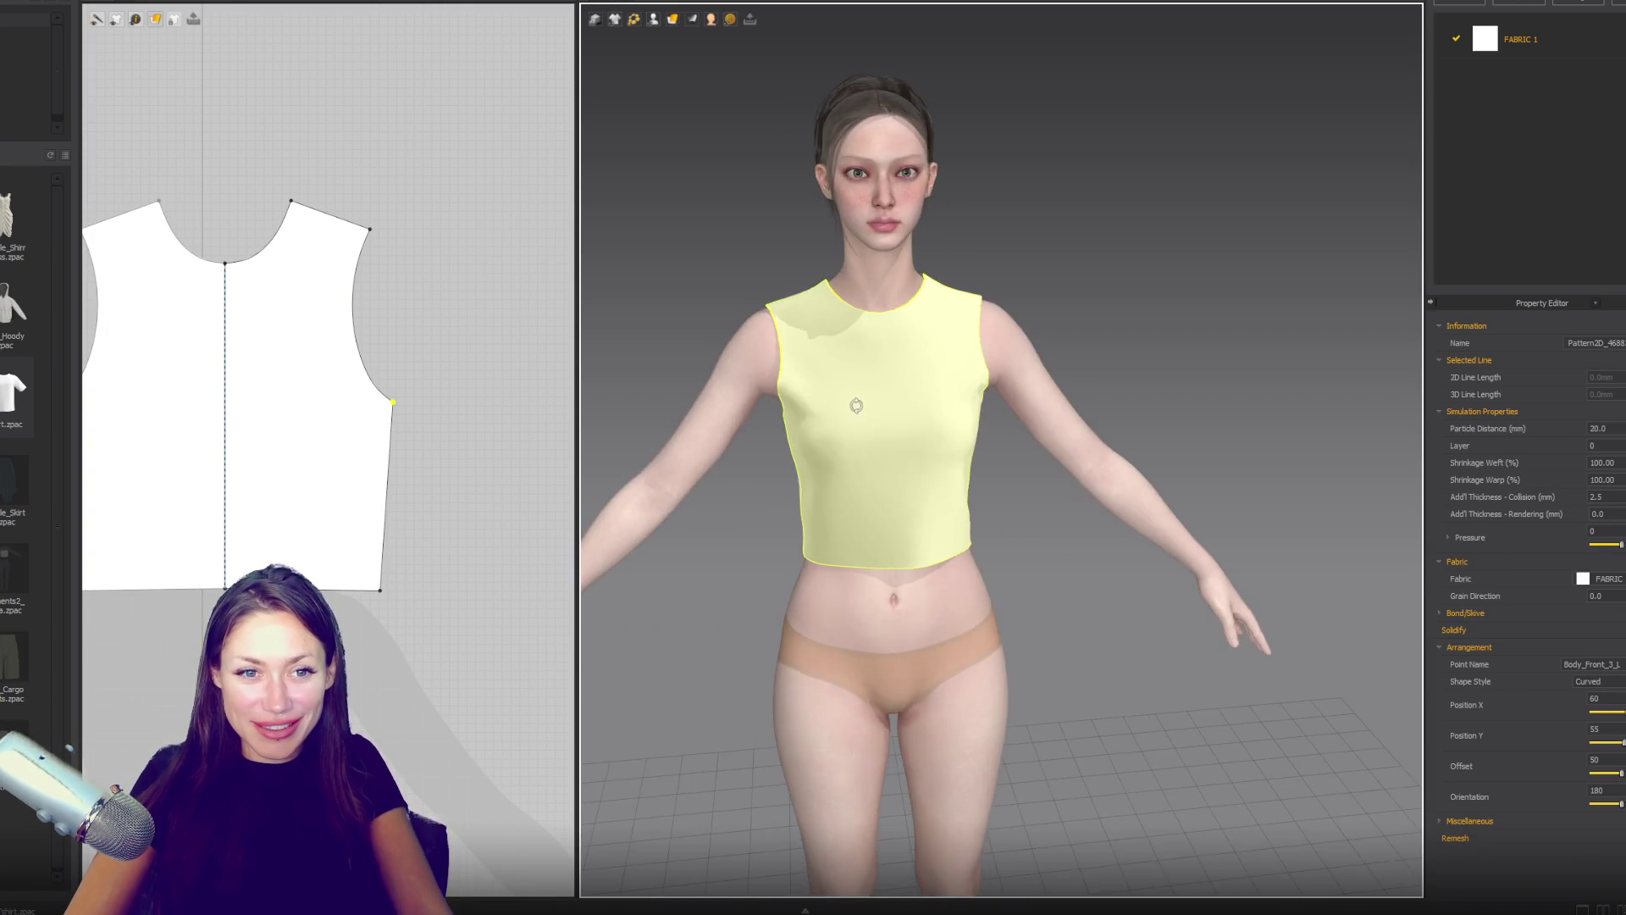
scroll(1049, 432, up, 3)
mouse_move(1048, 432)
right_down()
mouse_move(814, 483)
mouse_move(1042, 439)
mouse_move(650, 425)
mouse_move(1027, 436)
mouse_move(1004, 433)
right_up()
- Select the front armhole line and its shoulder end point to check the length
click(368, 344)
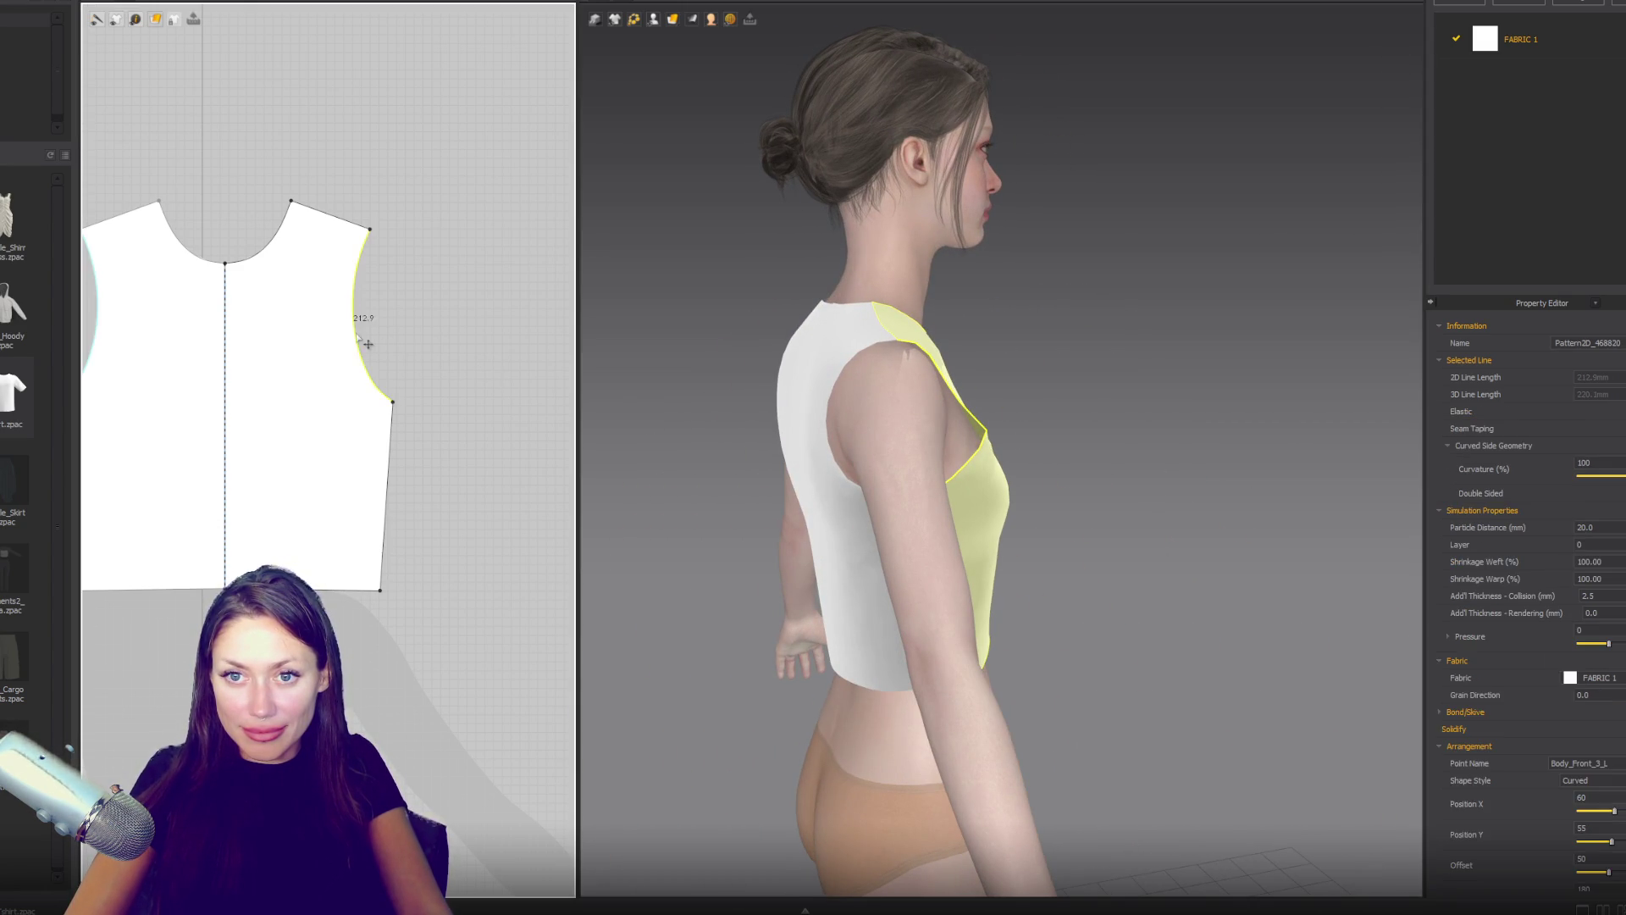
click(370, 229)
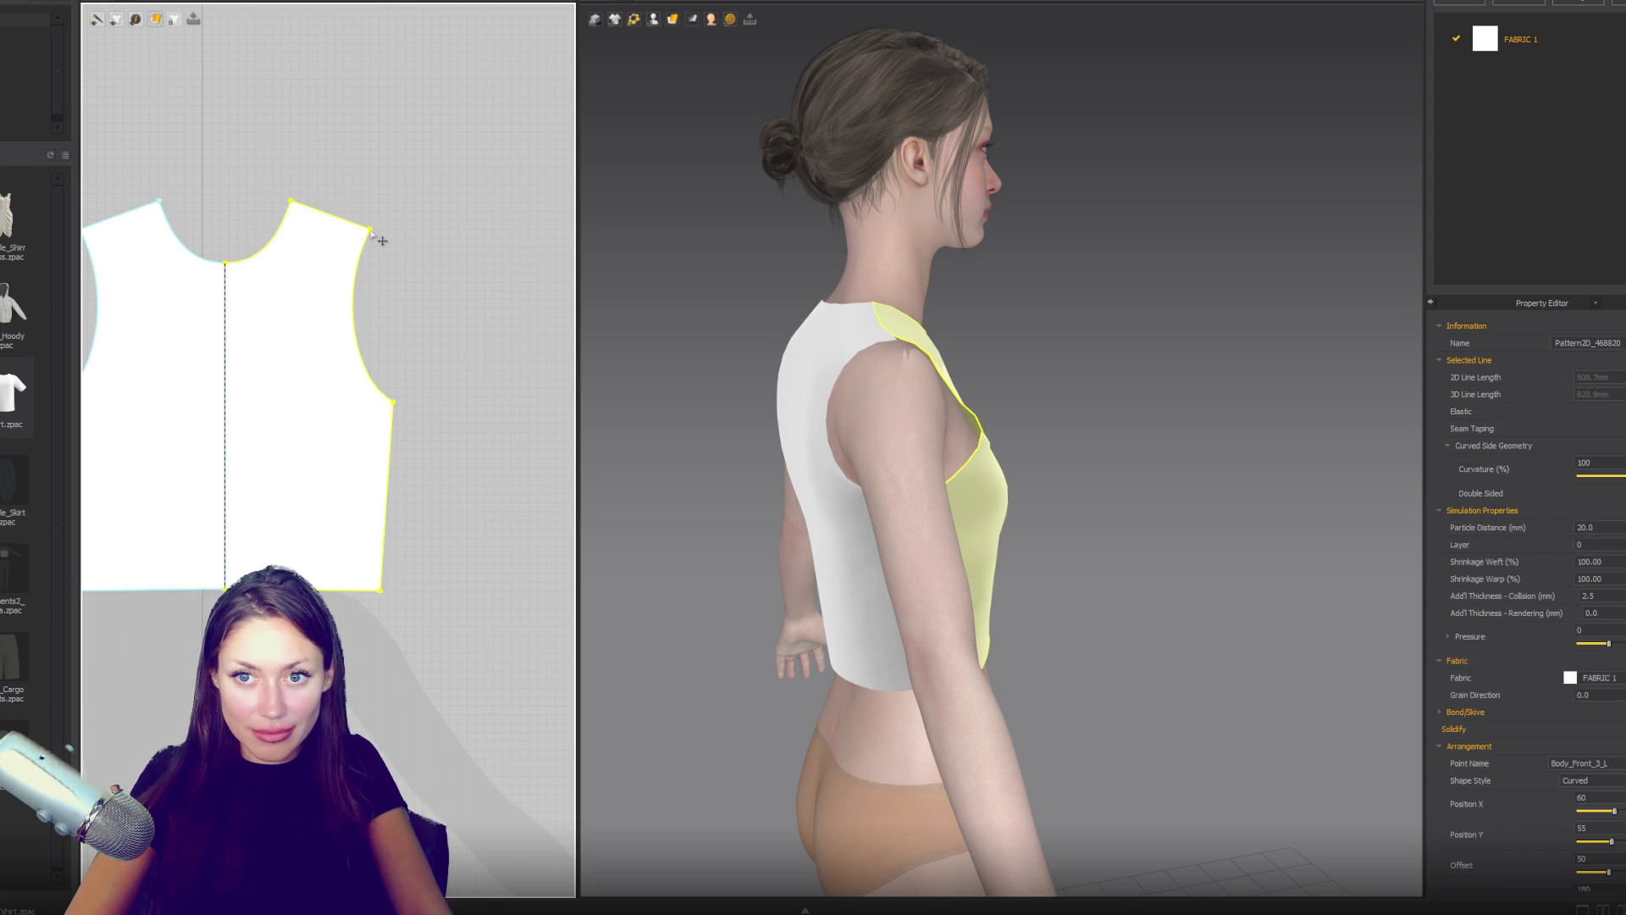
key(2)
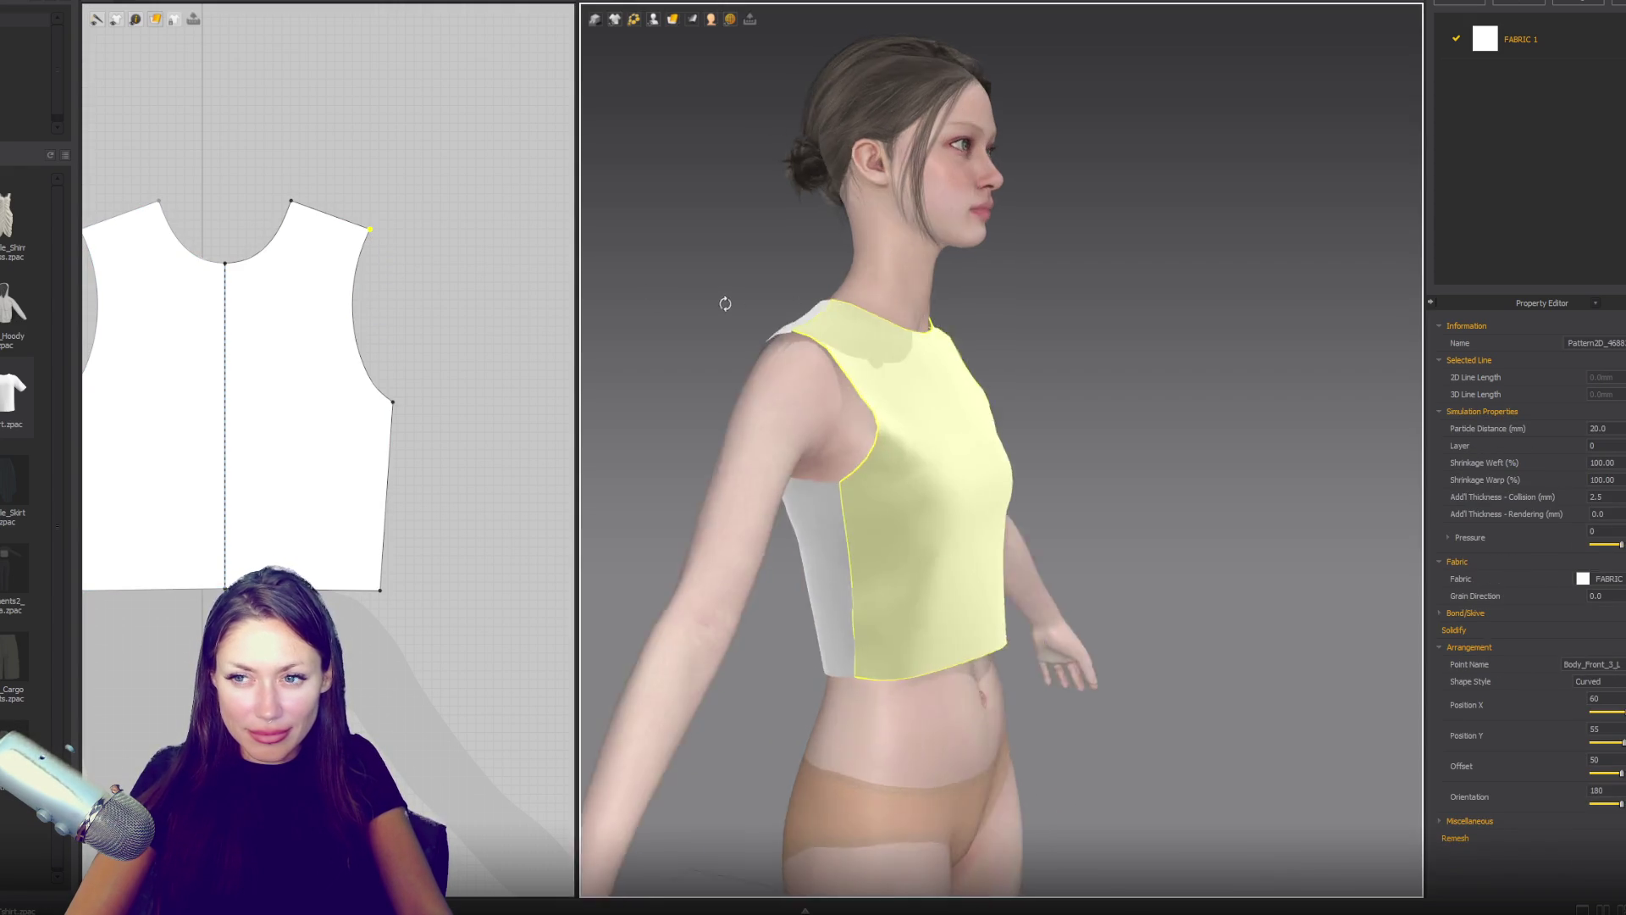
scroll(593, 311, up, 3)
scroll(858, 350, down, 3)
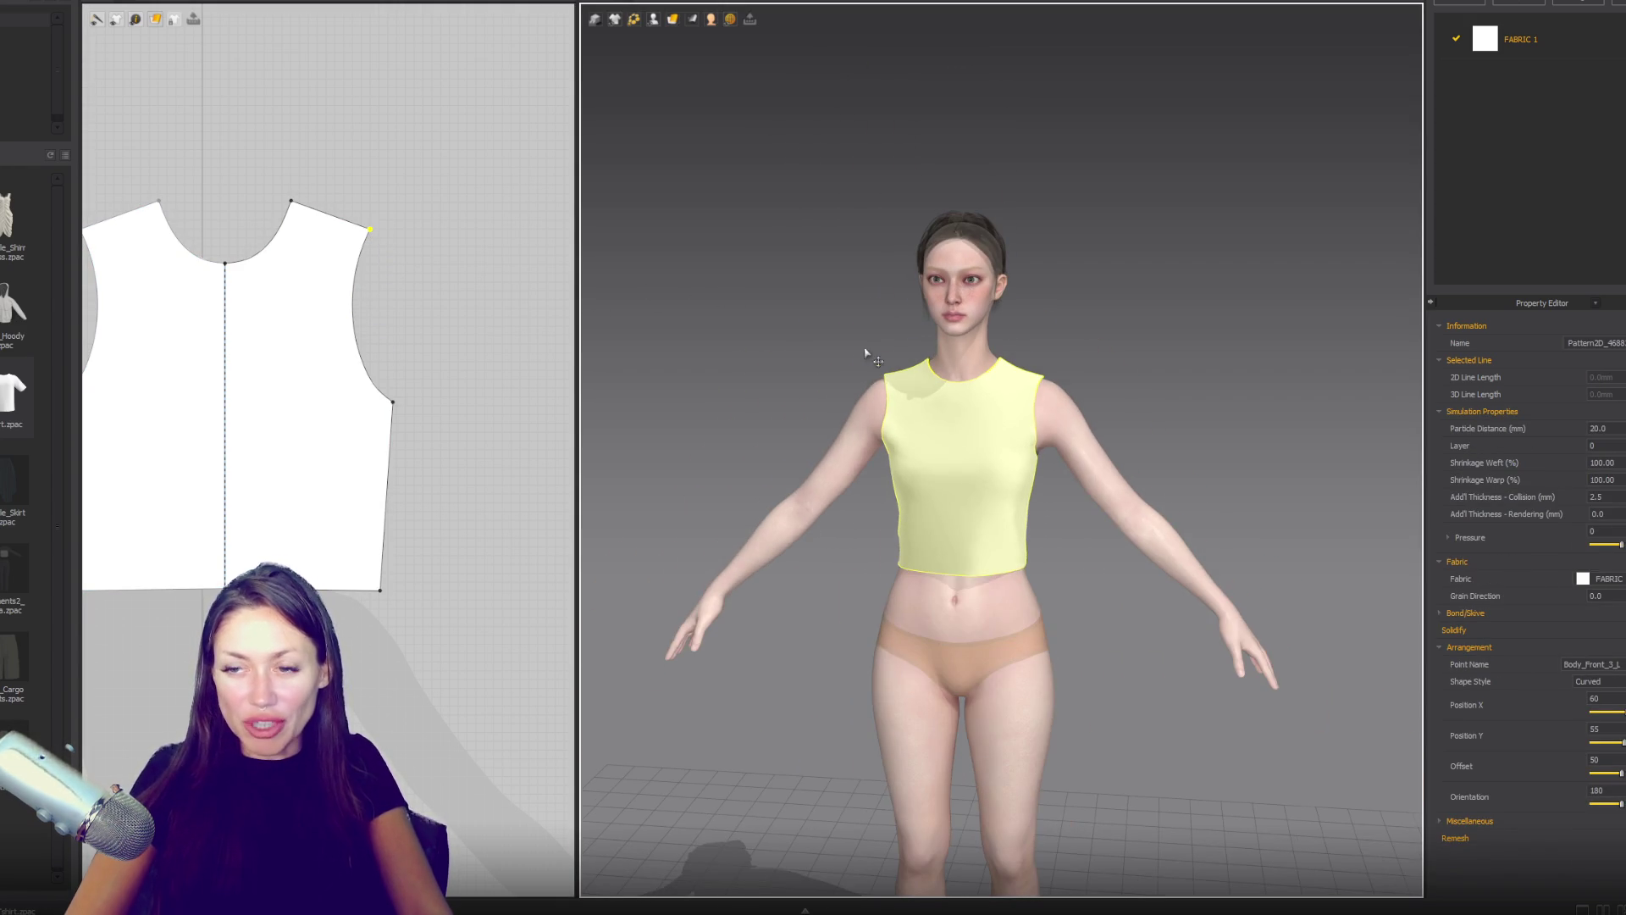
scroll(354, 482, down, 5)
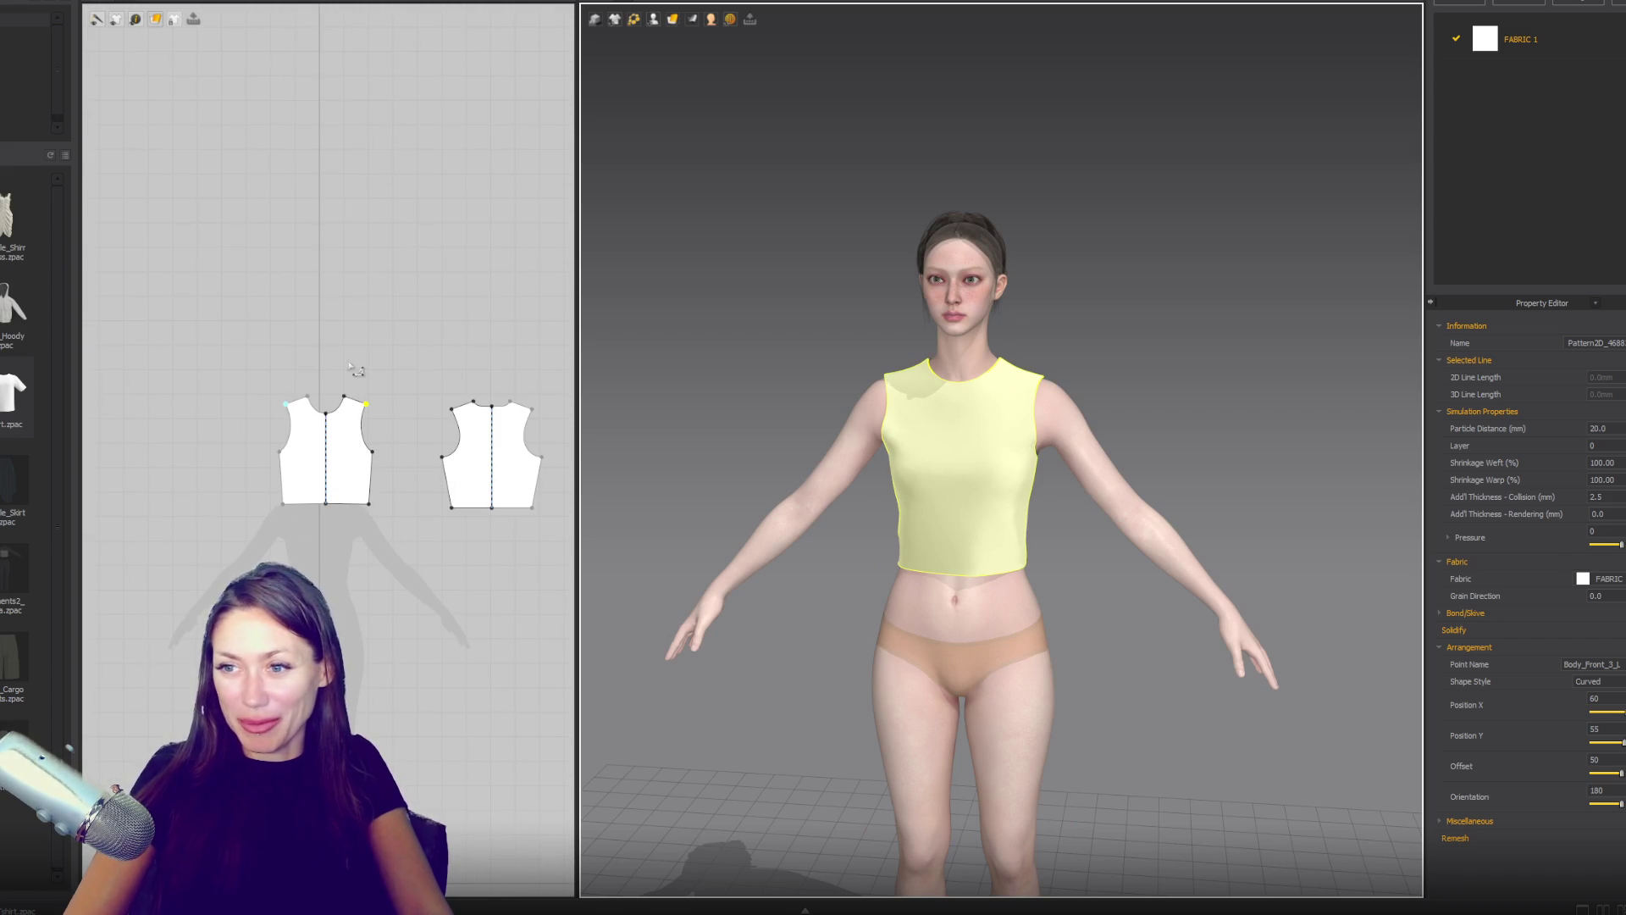
- Draw a thin rectangle pattern above the bodice
click(740, 305)
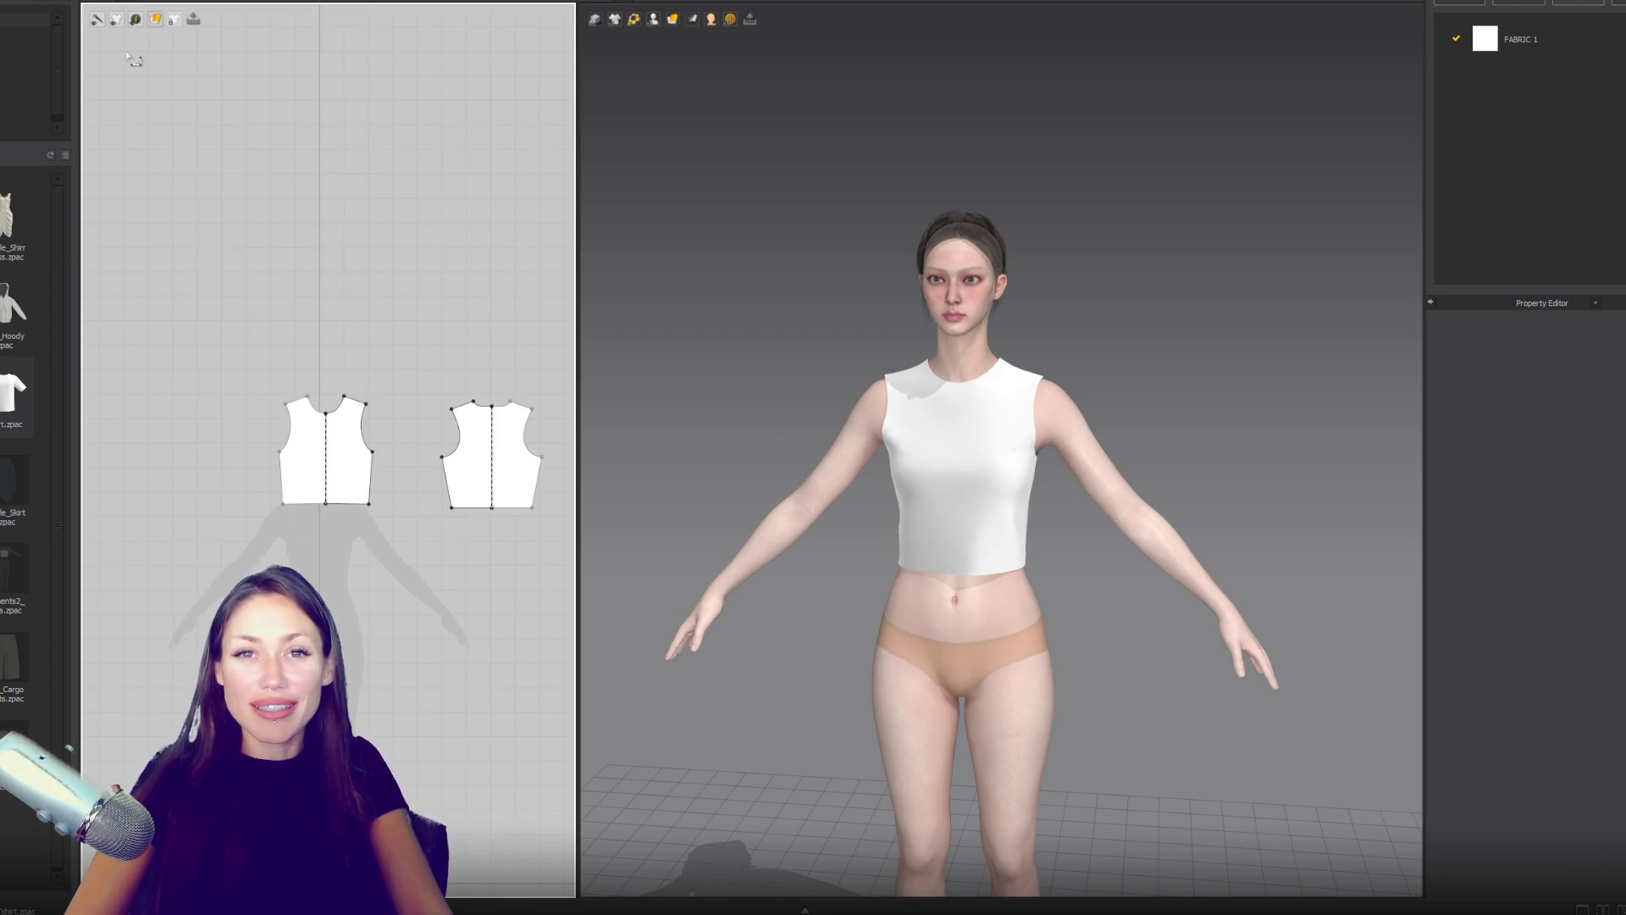
key(v)
drag(280, 347, 306, 352)
scroll(305, 350, up, 4)
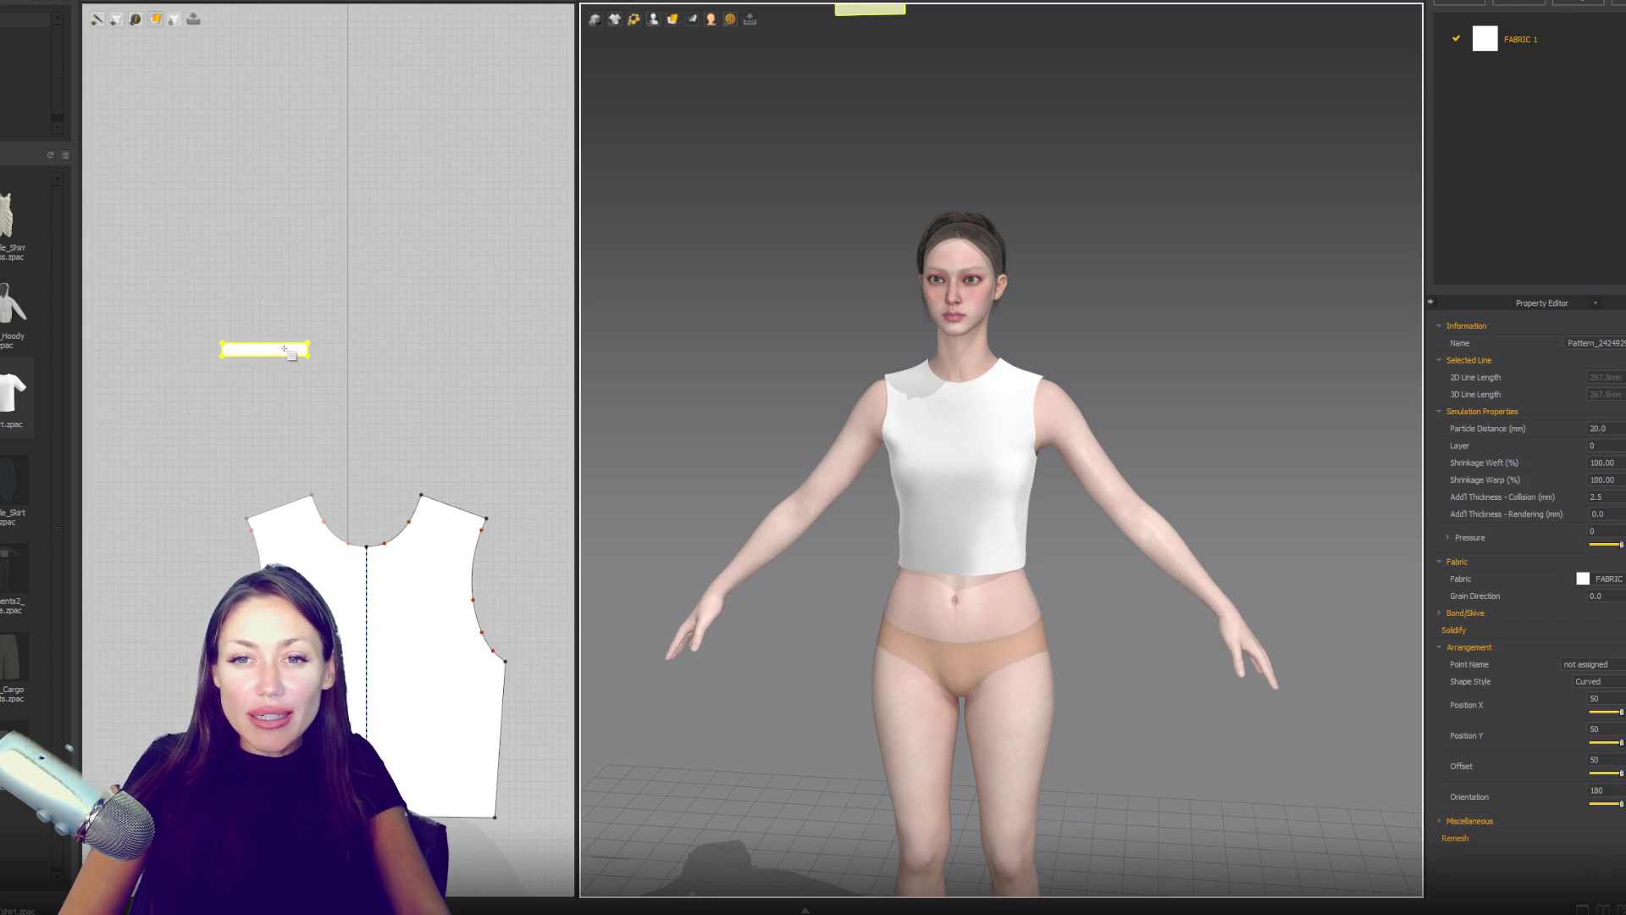
- Make a mirrored copy of the rectangle to its right and merge the two into one strip
key(a)
drag(296, 348, 374, 352)
scroll(373, 353, up, 5)
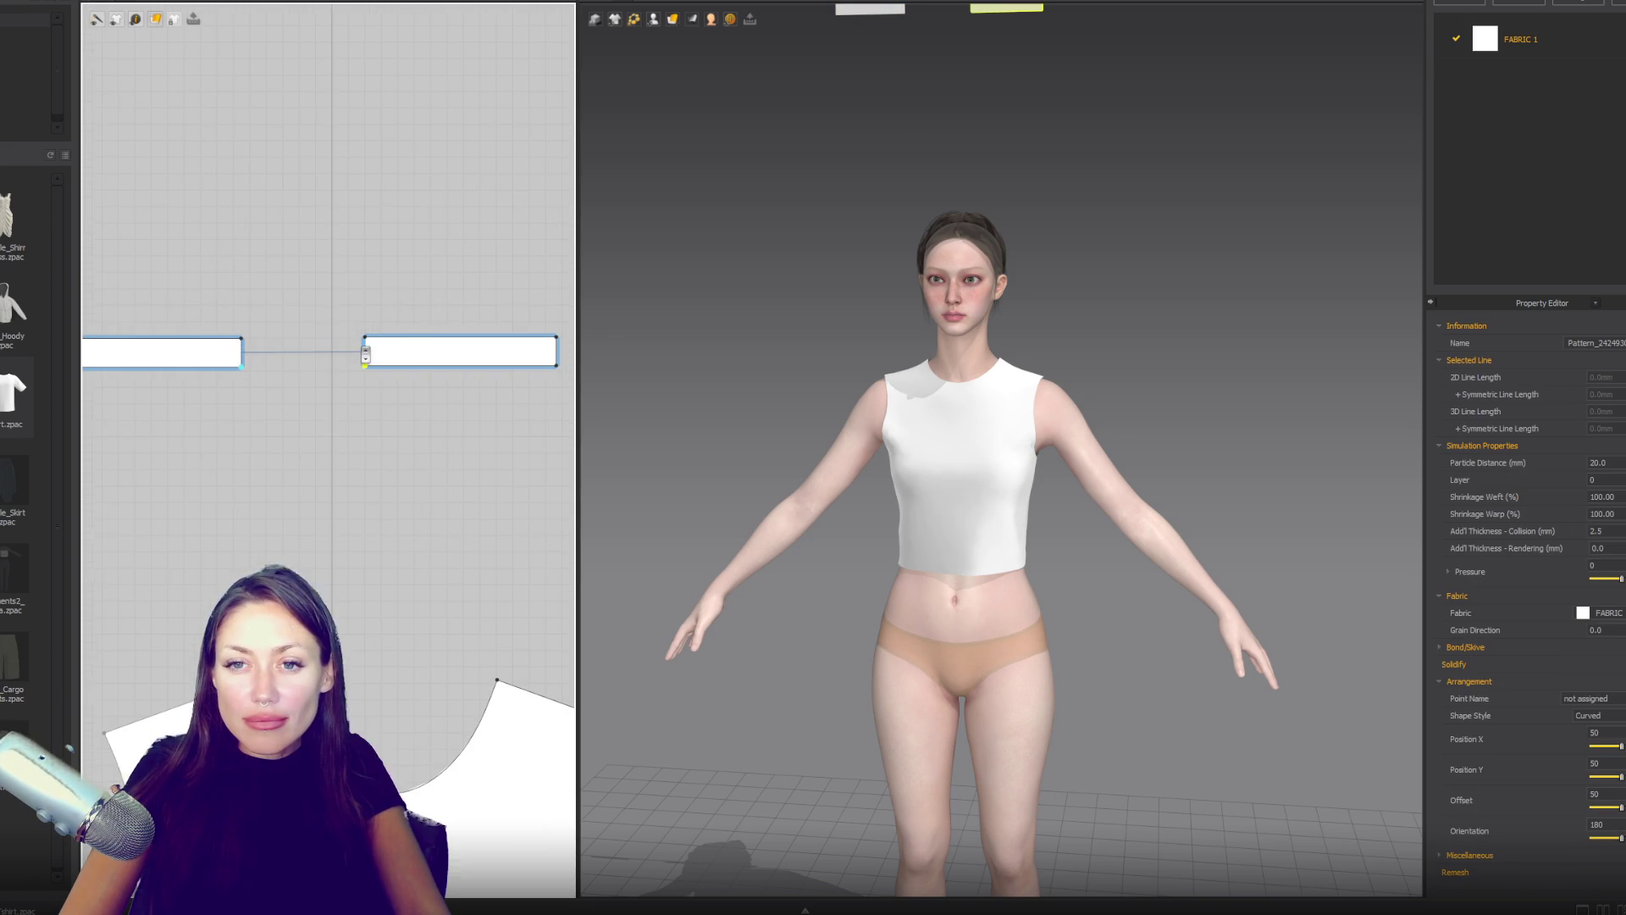
right_click(373, 349)
click(432, 524)
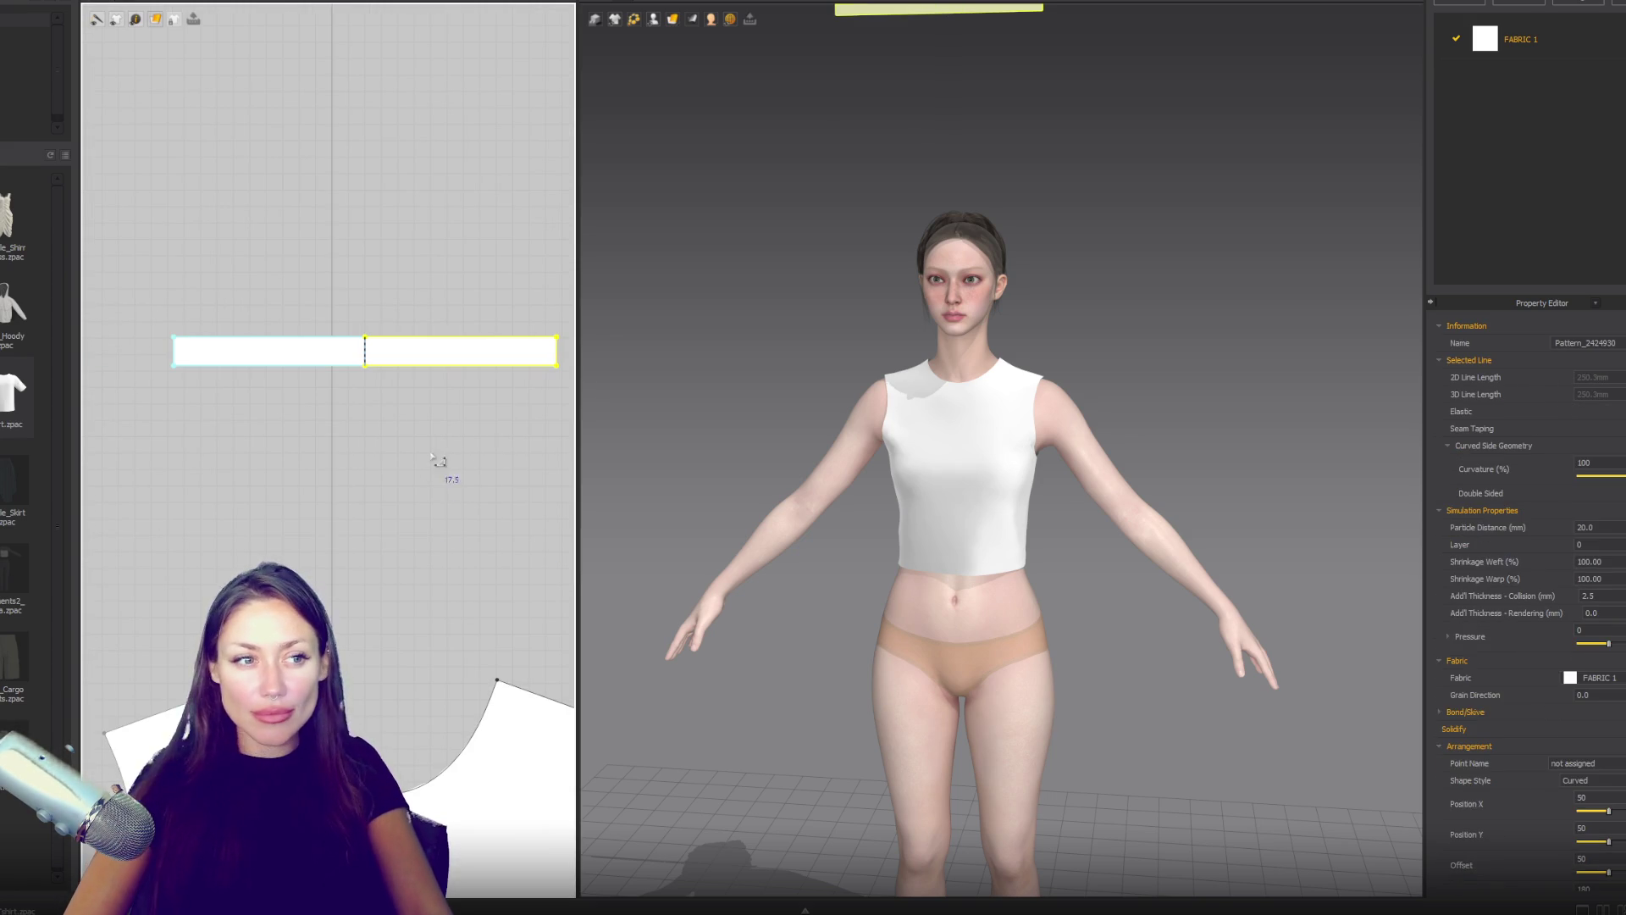
click(390, 310)
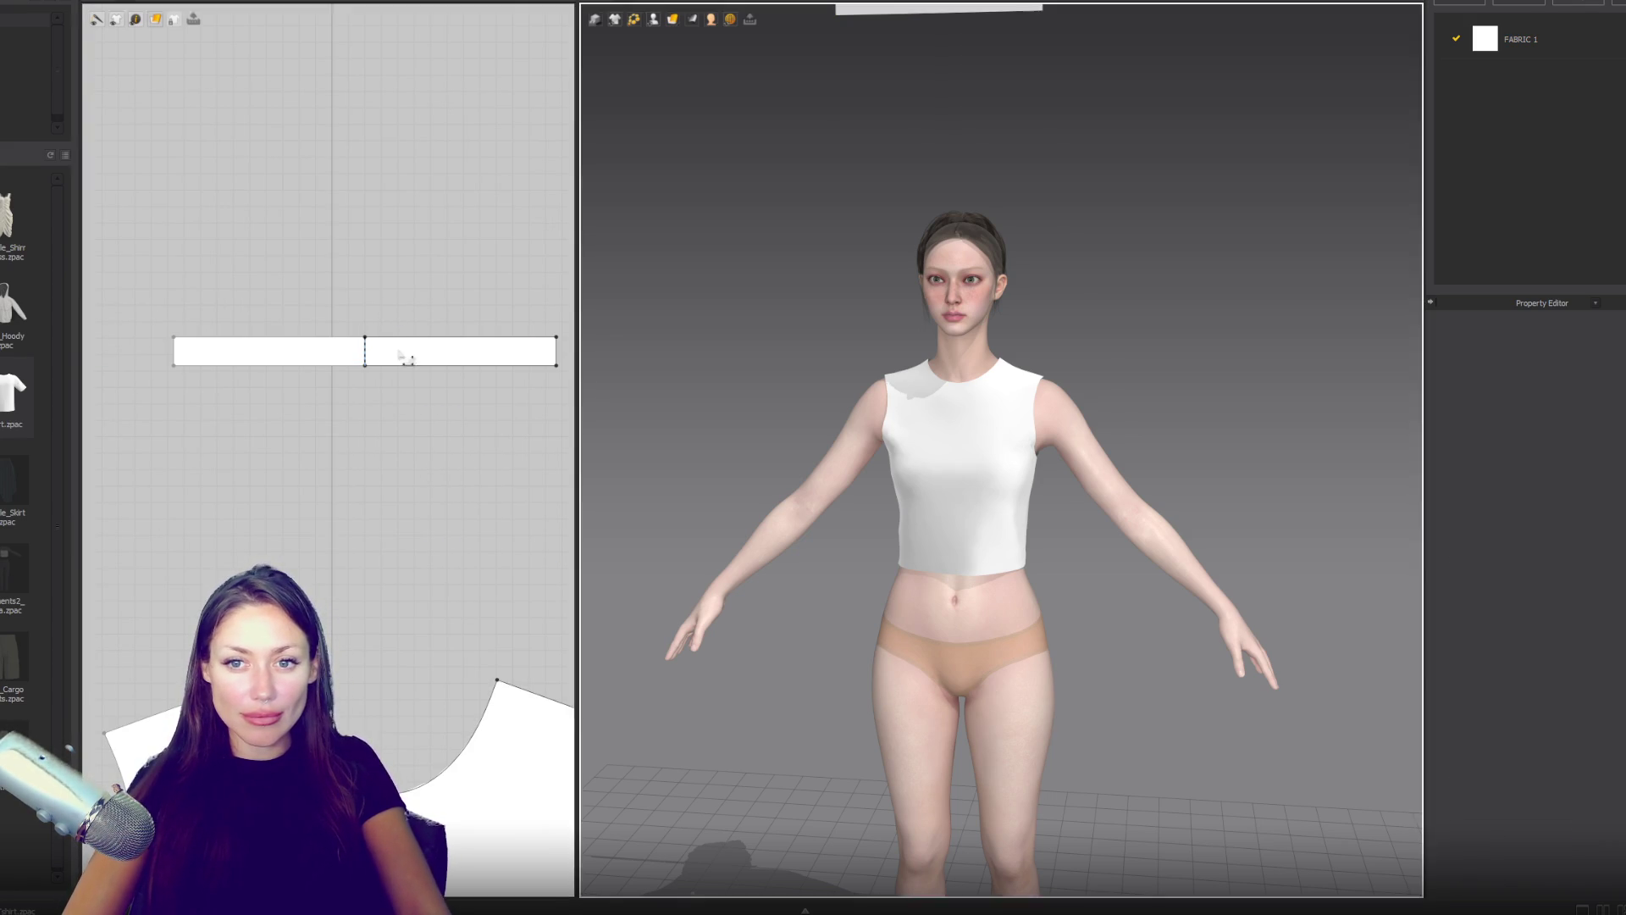
click(440, 360)
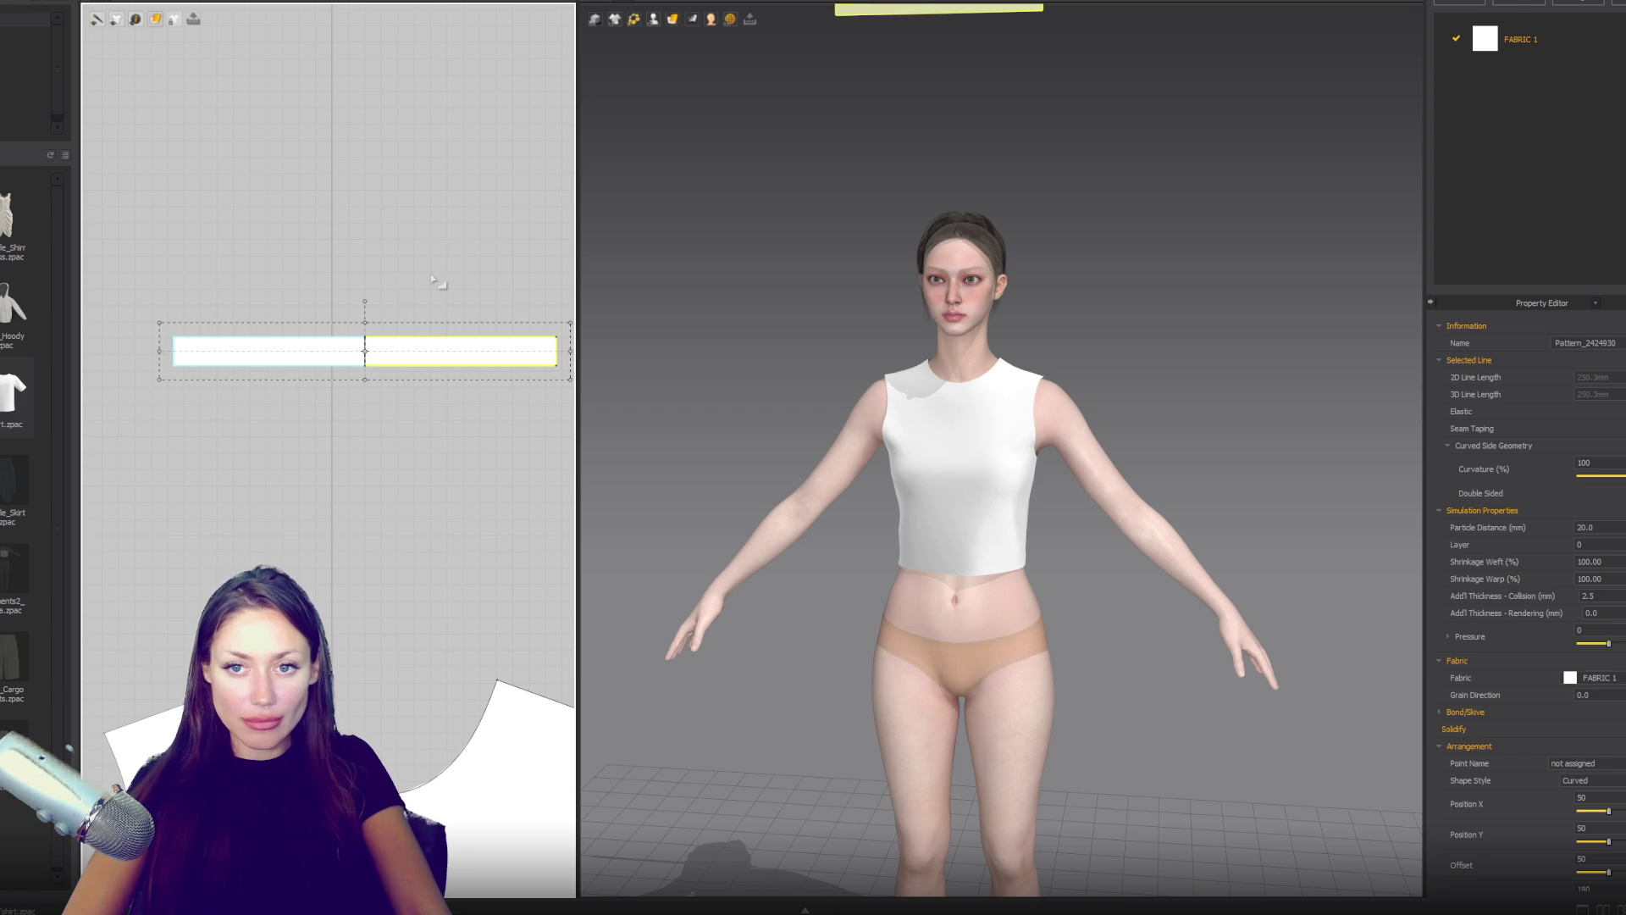
- Duplicate the collar strip above the original and show the avatar's arrangement points
key(ctrl+c)
key(ctrl+v)
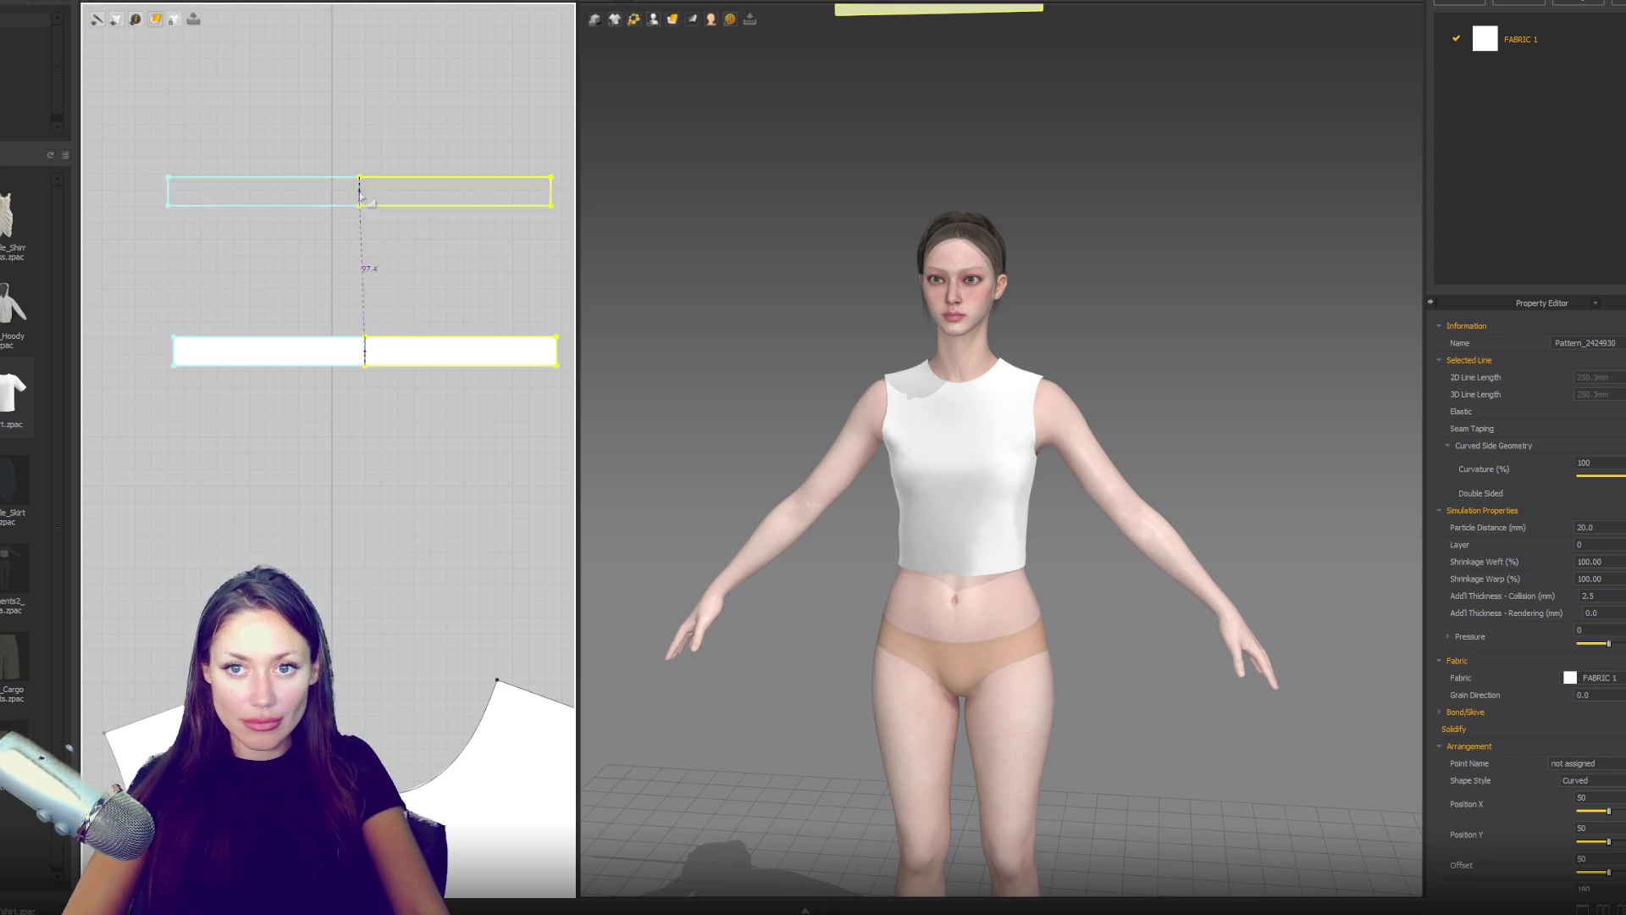
click(365, 188)
click(692, 19)
click(677, 53)
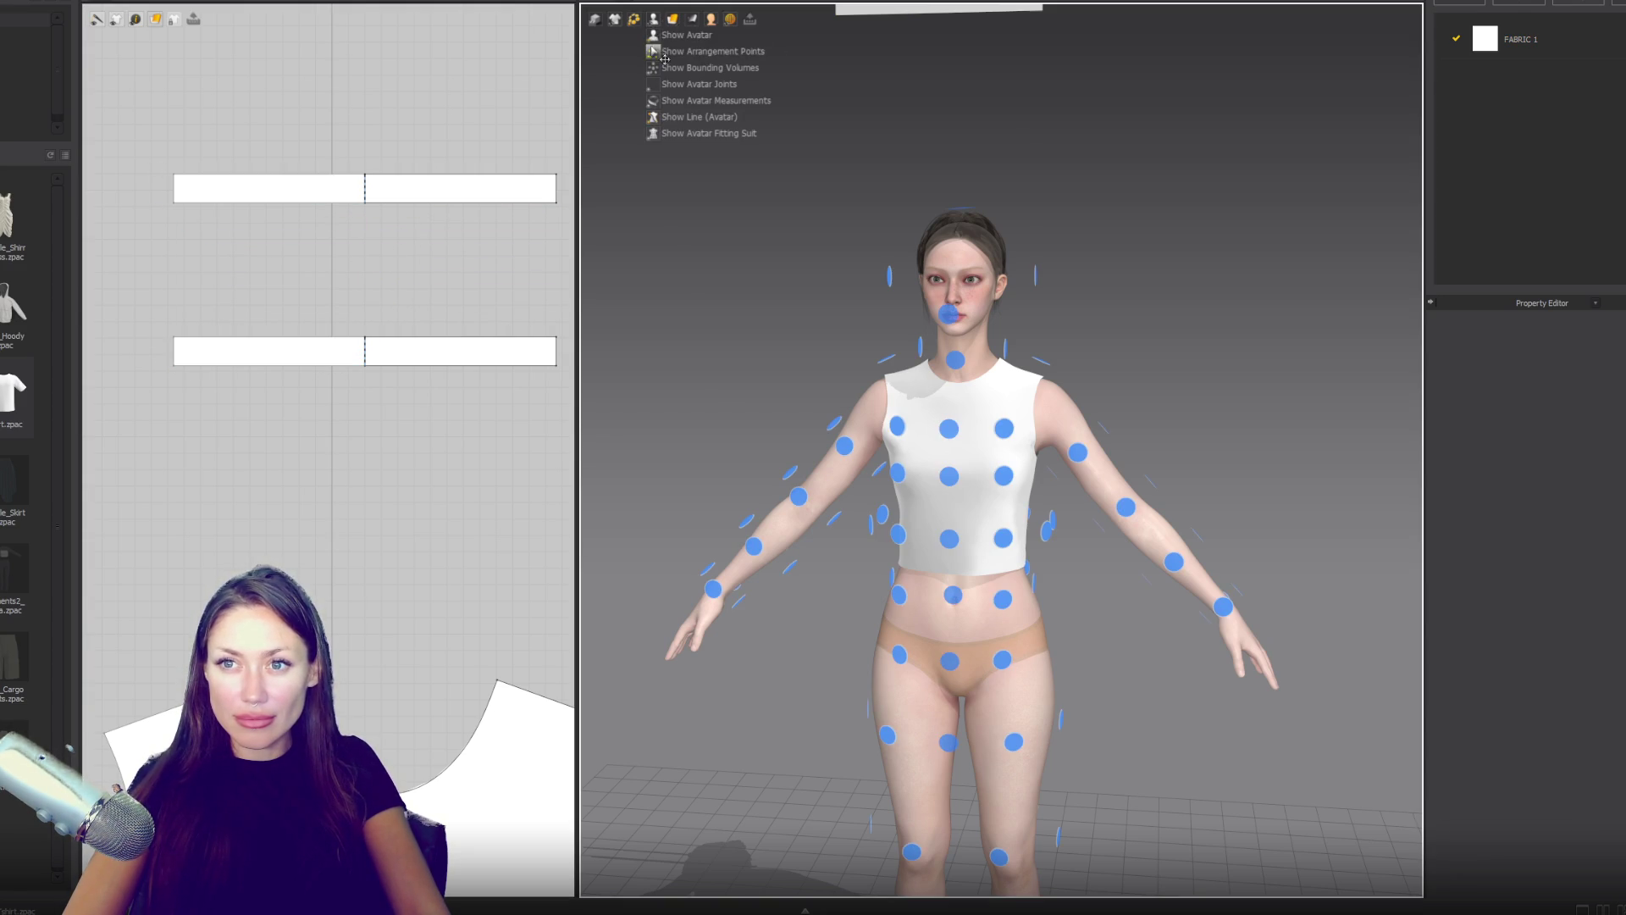
- Place the upper strip on the Neck_Back arrangement point and add a second fabric
click(465, 346)
right_drag(944, 348, 791, 352)
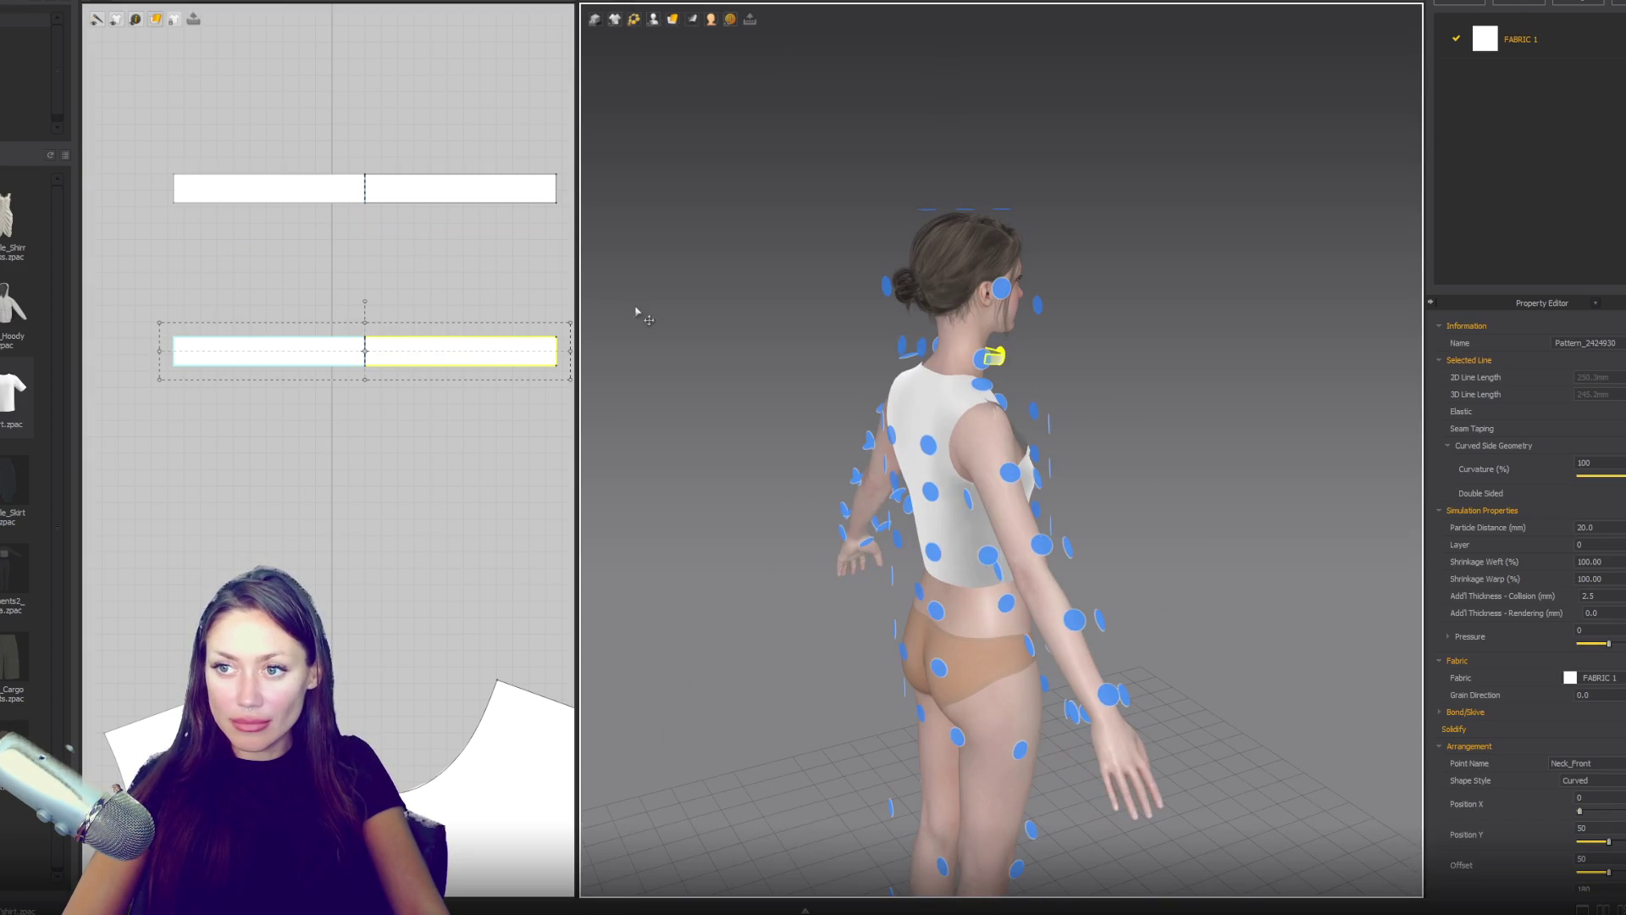
click(436, 189)
click(939, 360)
key(2)
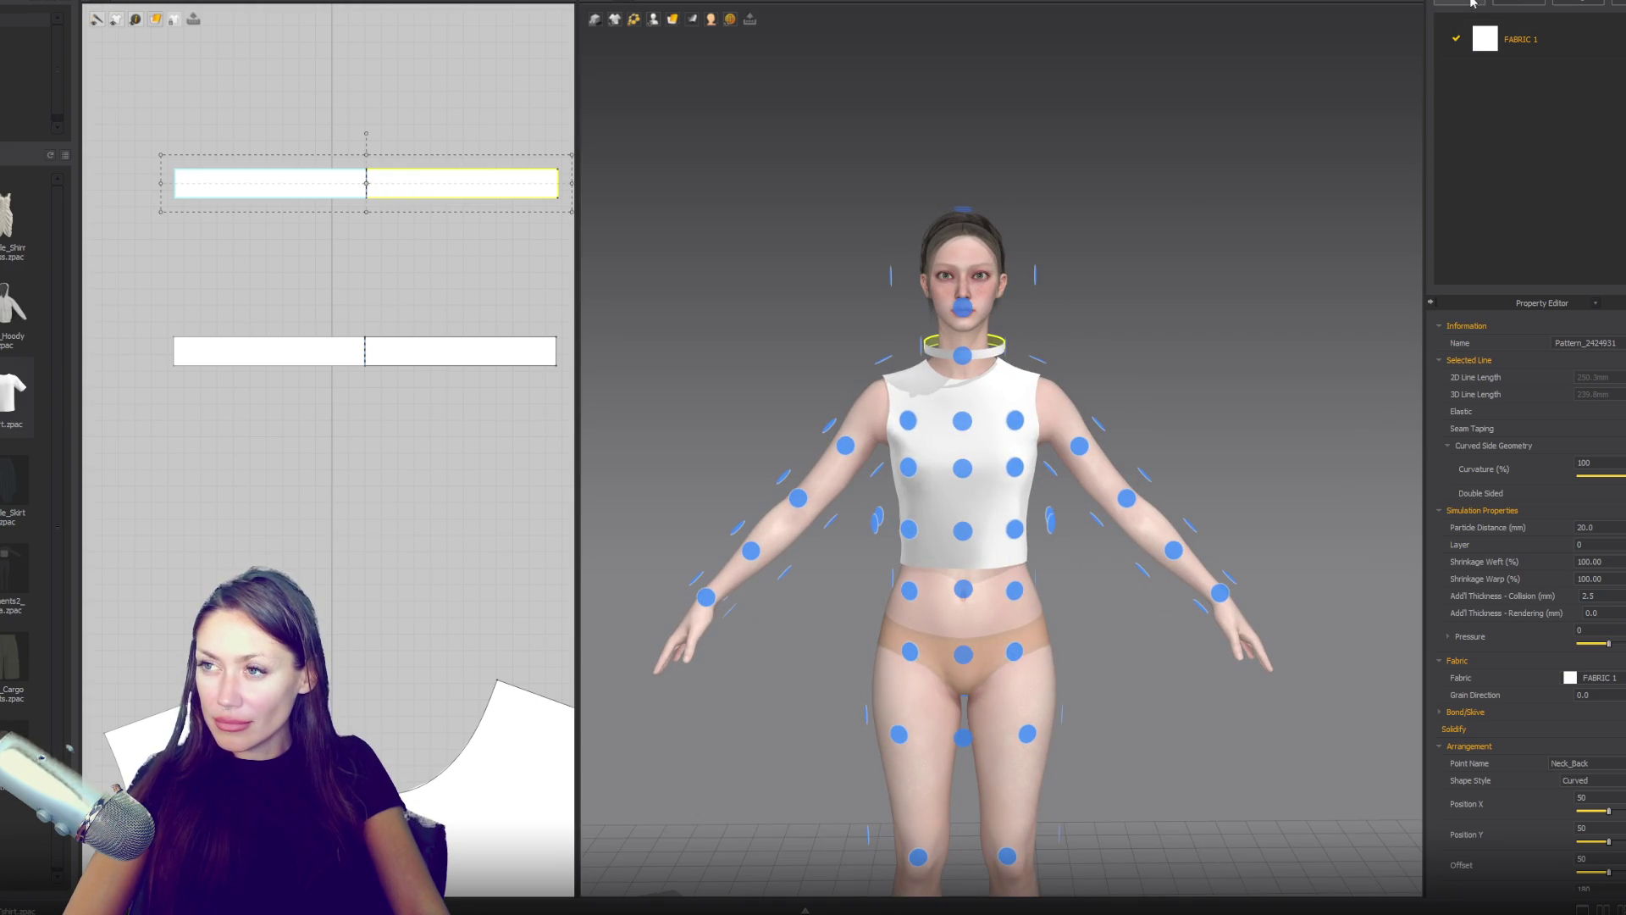
click(1472, 3)
double_click(1535, 80)
text(Coll)
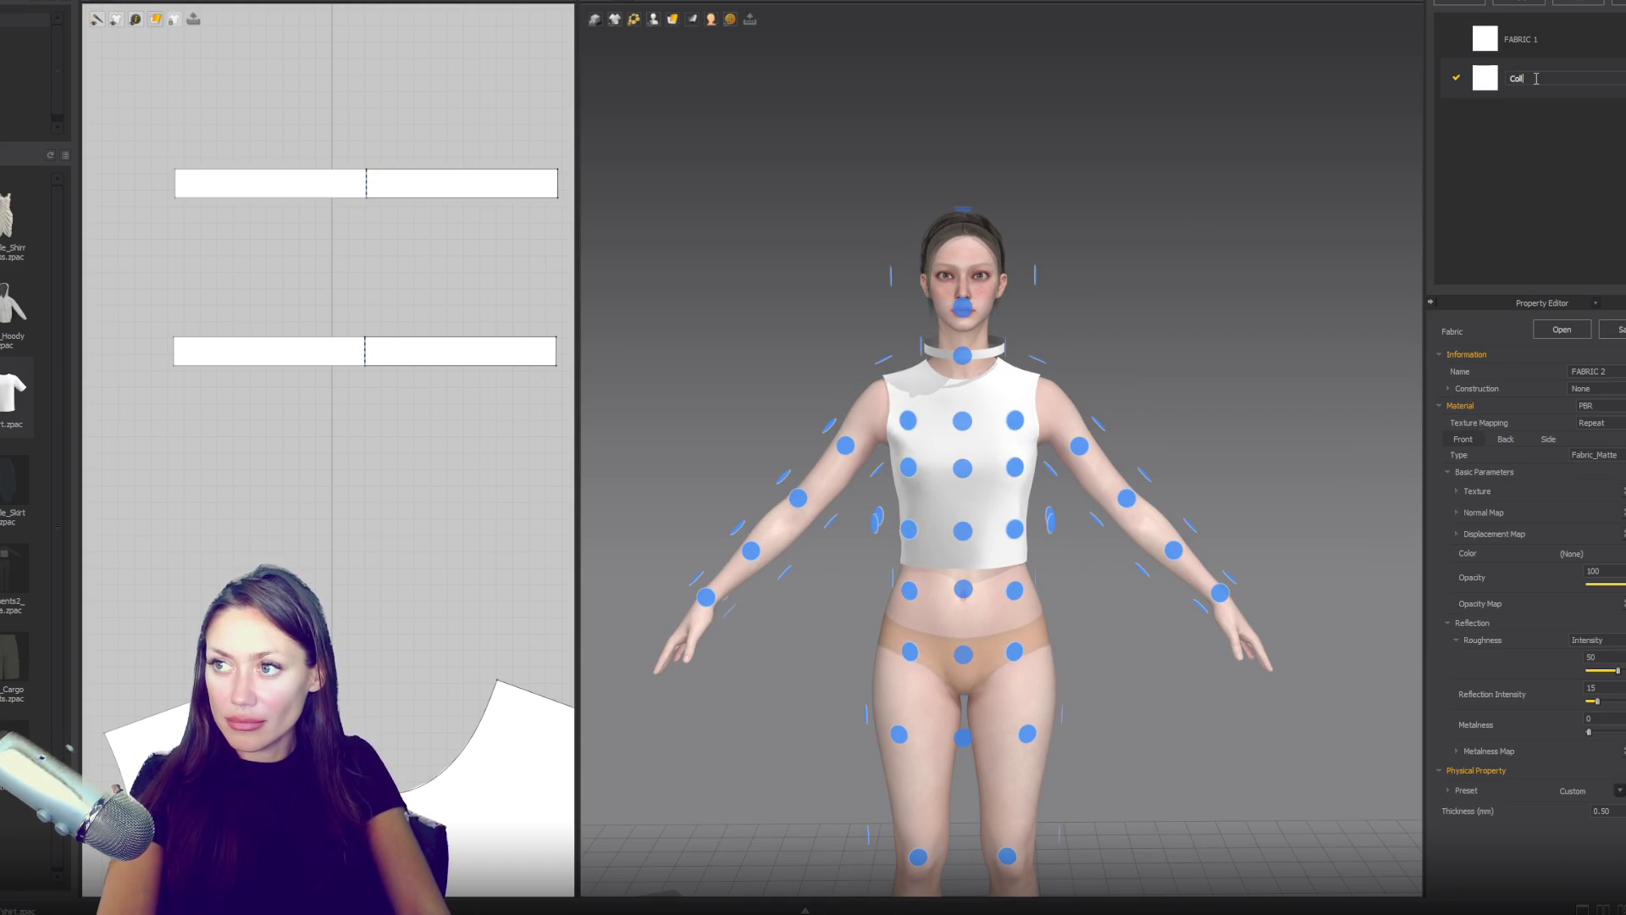
- Rename FABRIC 2 to 'Collar' and apply the Trim_Fusible_Rigid physical property preset
text(ar)
key(Return)
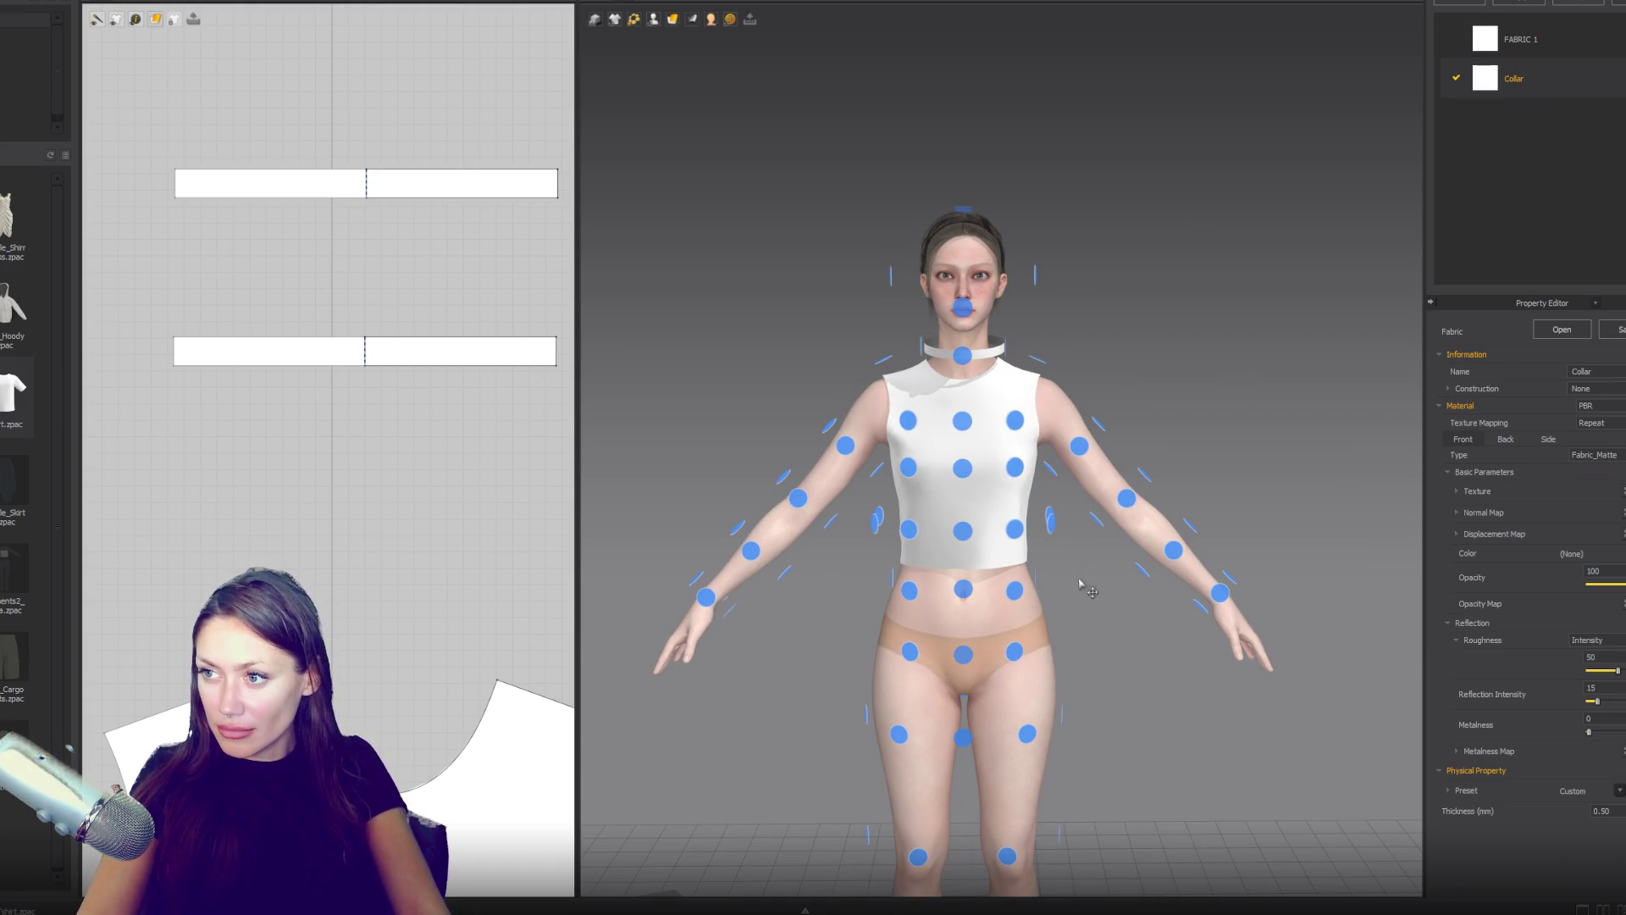
click(1620, 790)
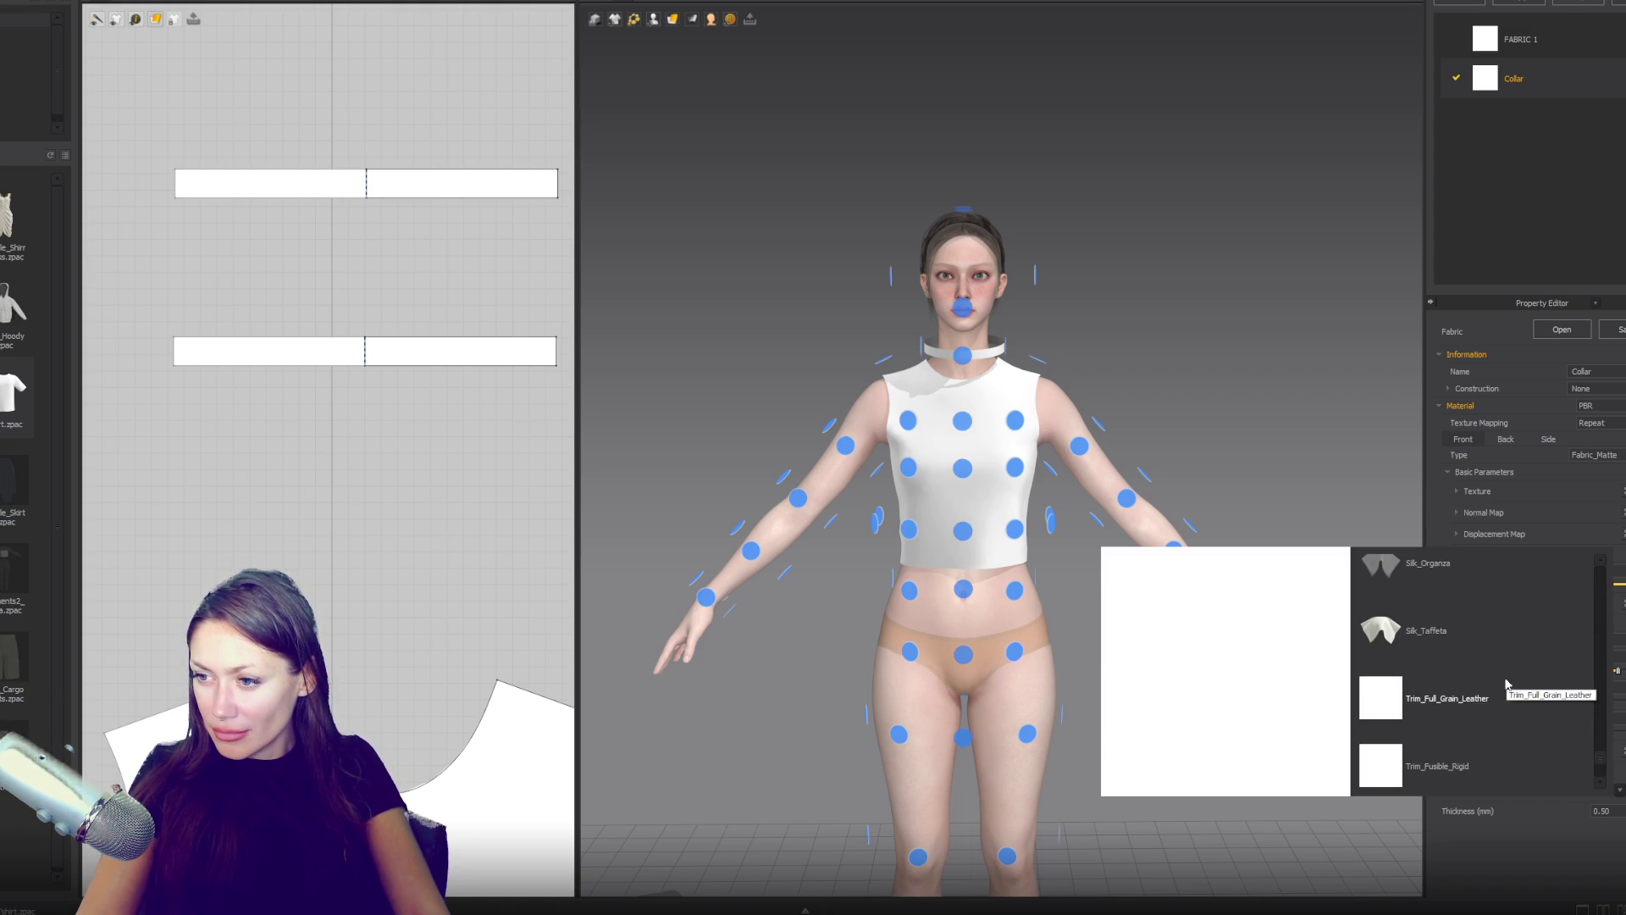
click(1493, 767)
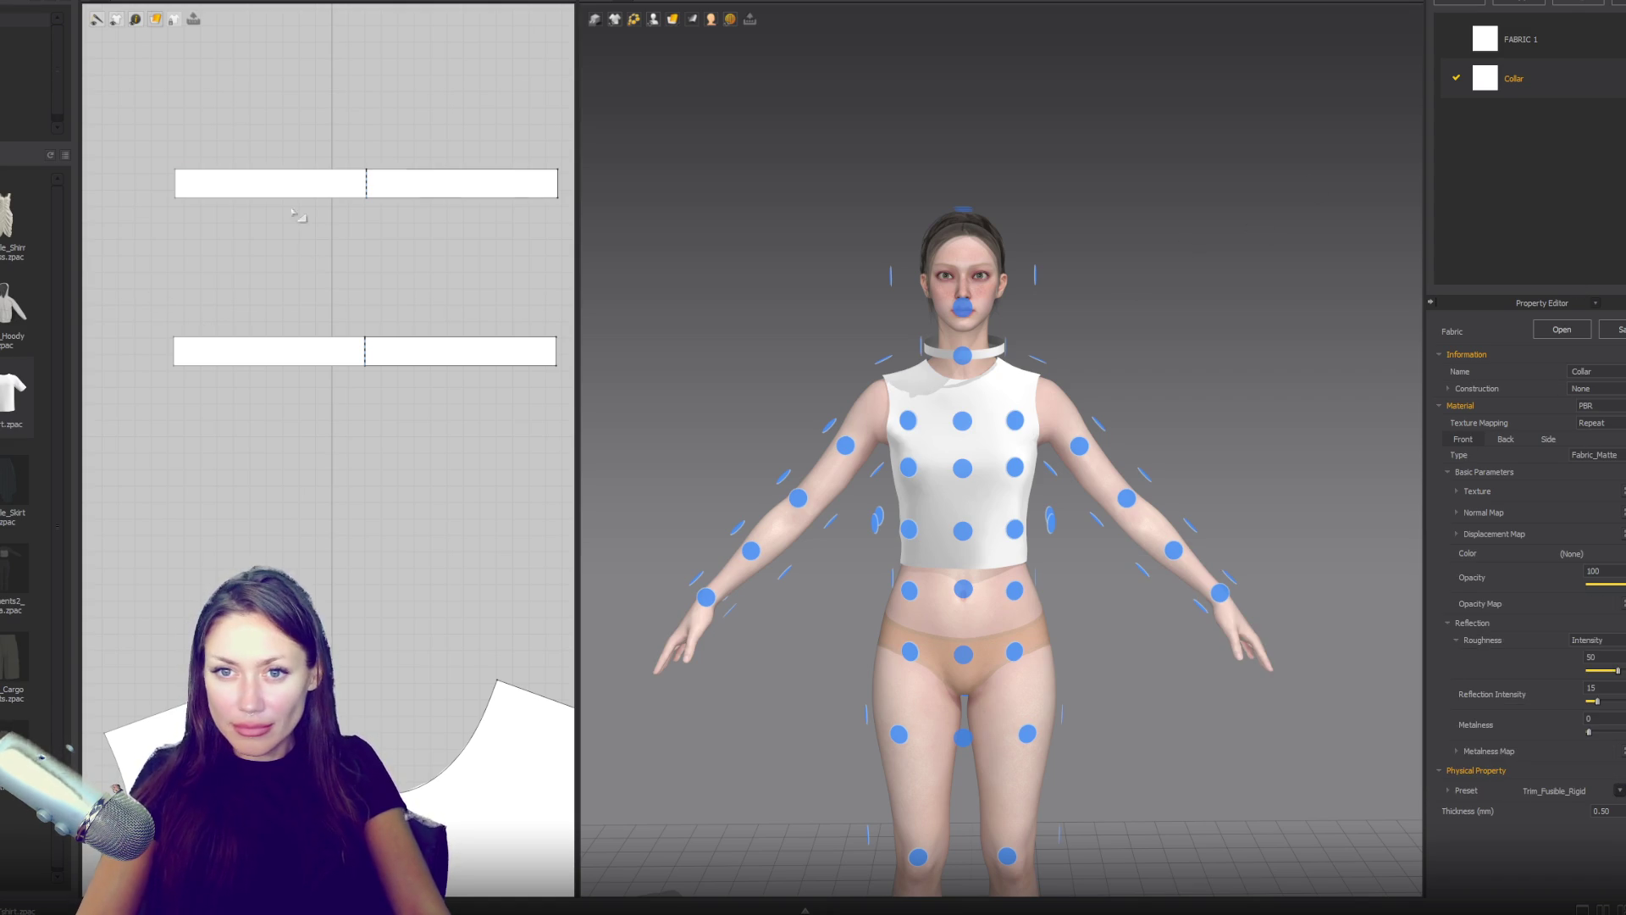
click(305, 338)
- Make the collar strips taller and narrower, and centre the bodice on the centre line
drag(365, 381, 366, 418)
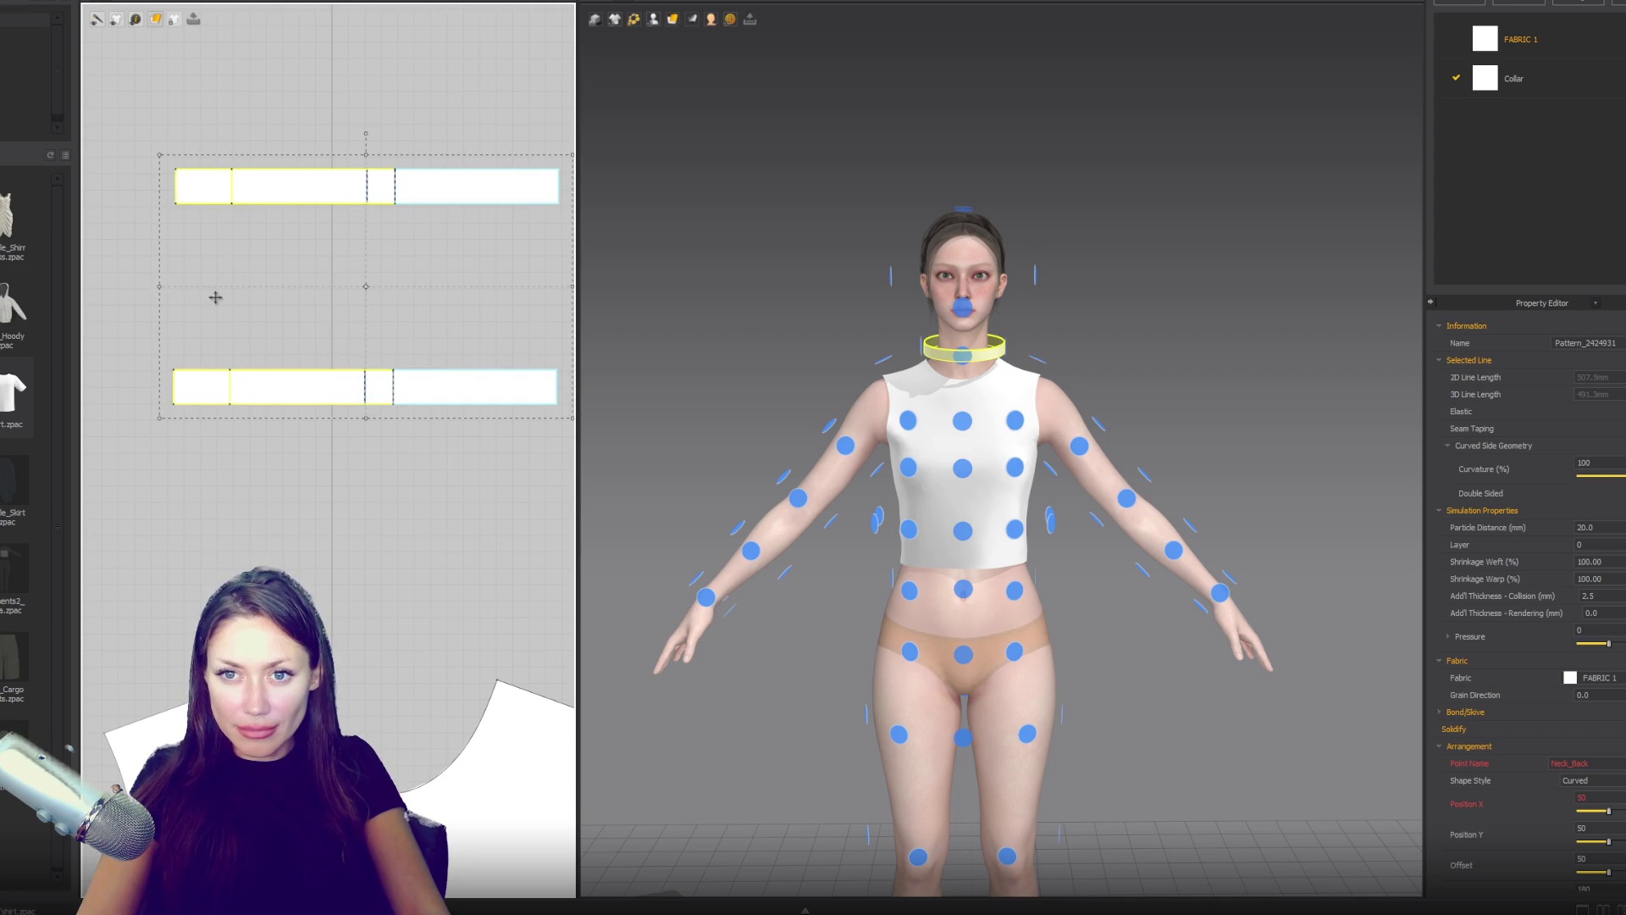
drag(210, 297, 220, 300)
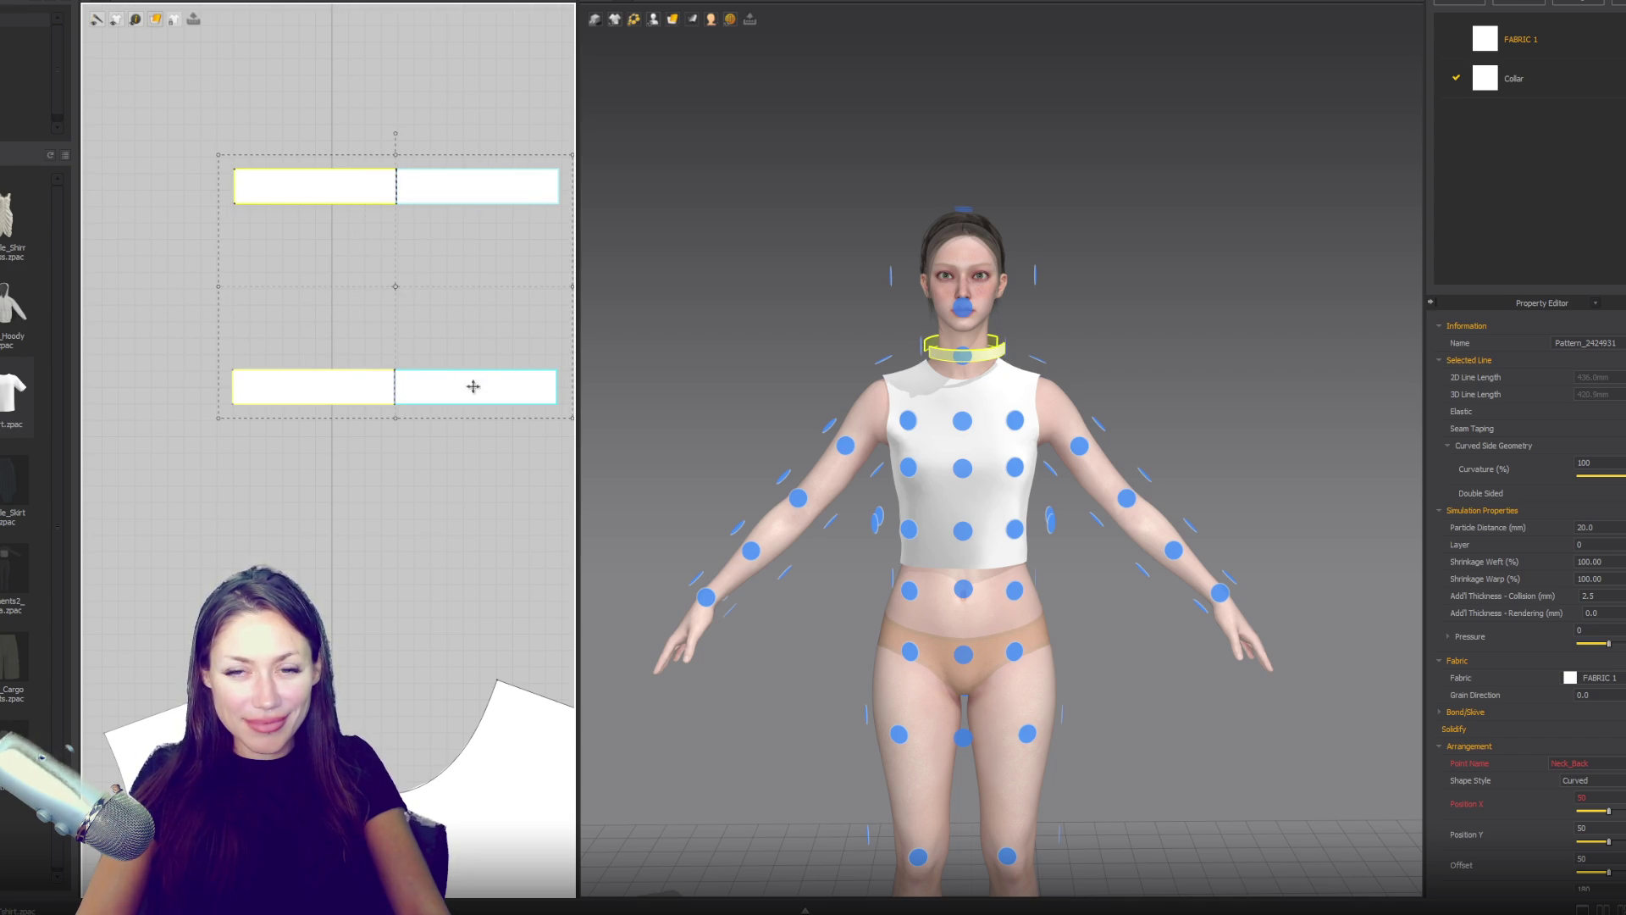
scroll(417, 508, down, 5)
mouse_move(416, 633)
mouse_down()
mouse_move(414, 577)
mouse_move(410, 598)
mouse_up()
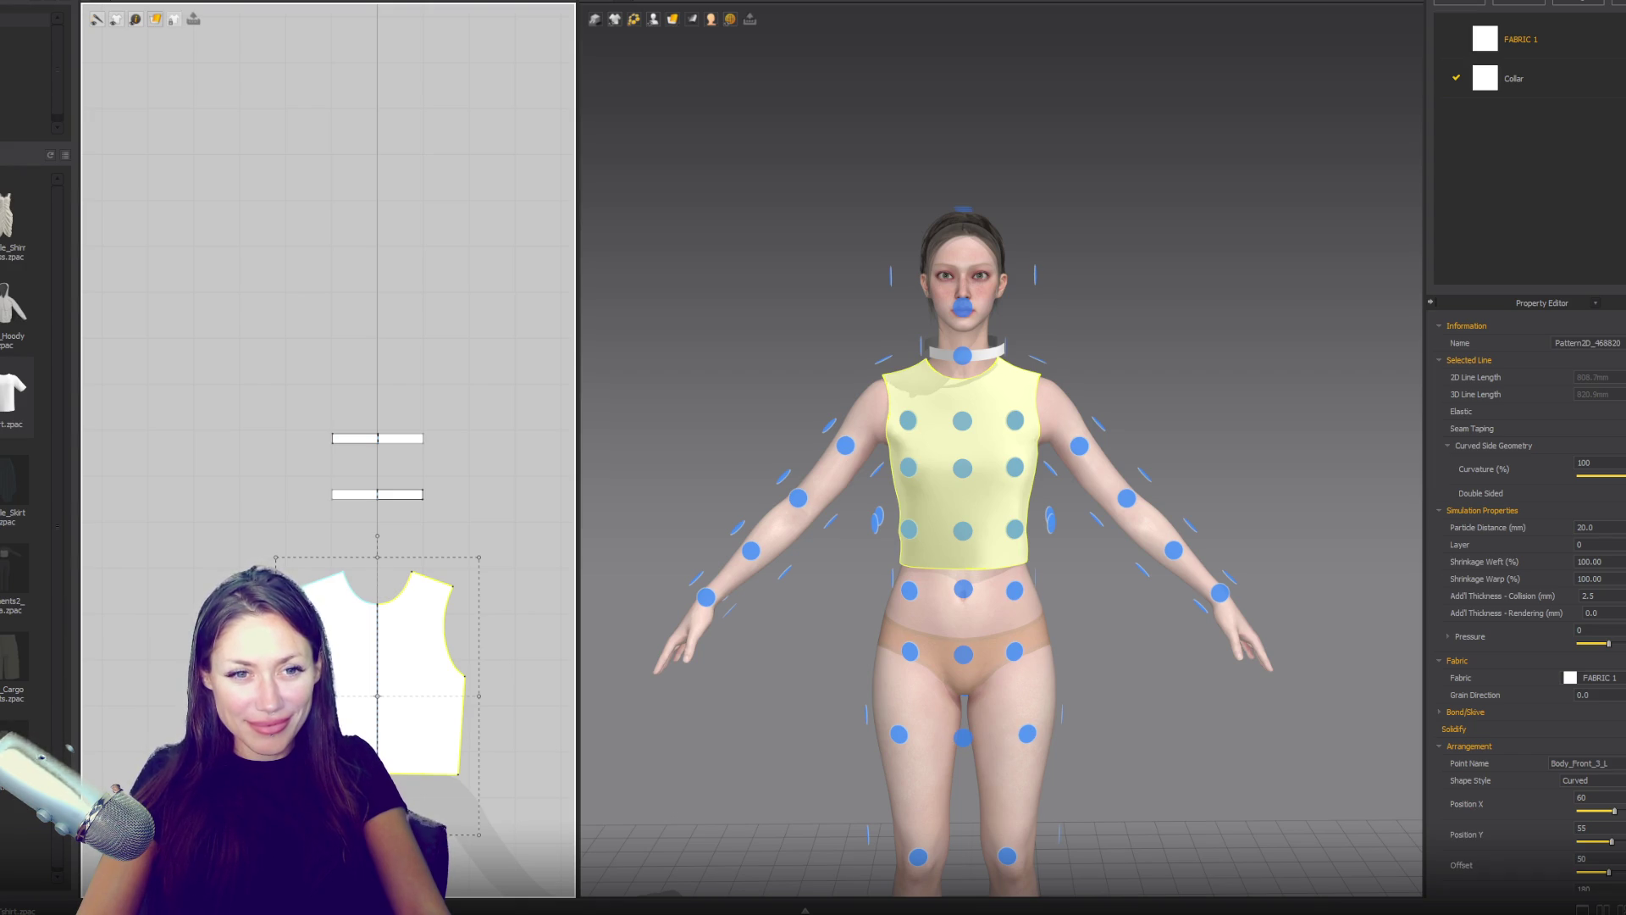
click(1136, 229)
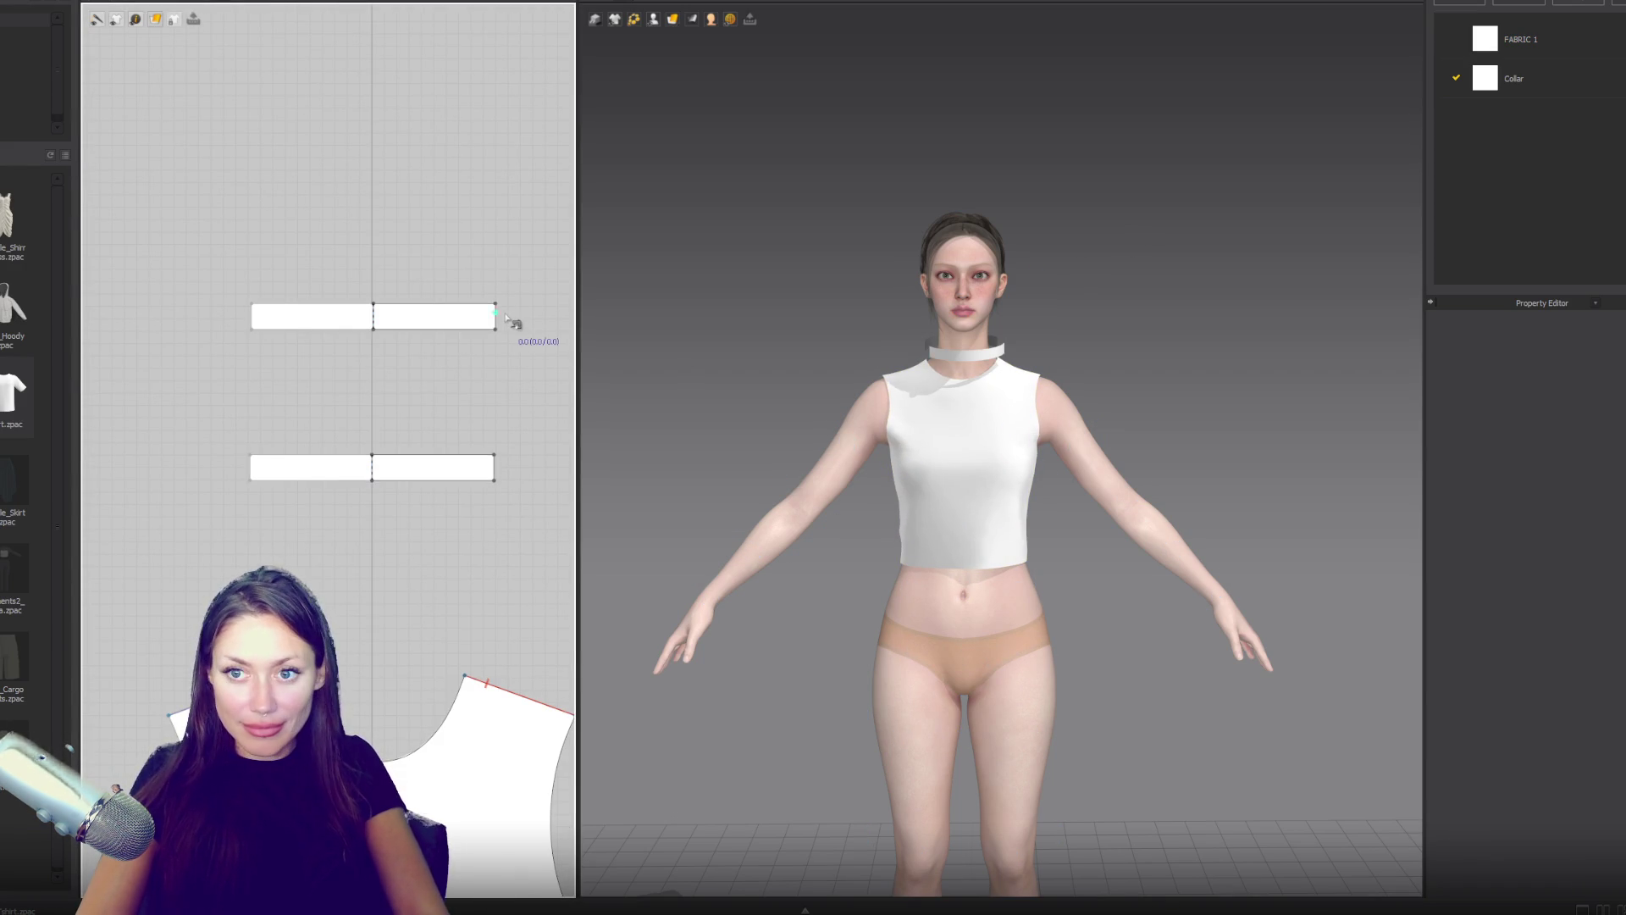
- Sew the top collar strip's end to the bottom strip's opposite end
click(498, 326)
click(253, 468)
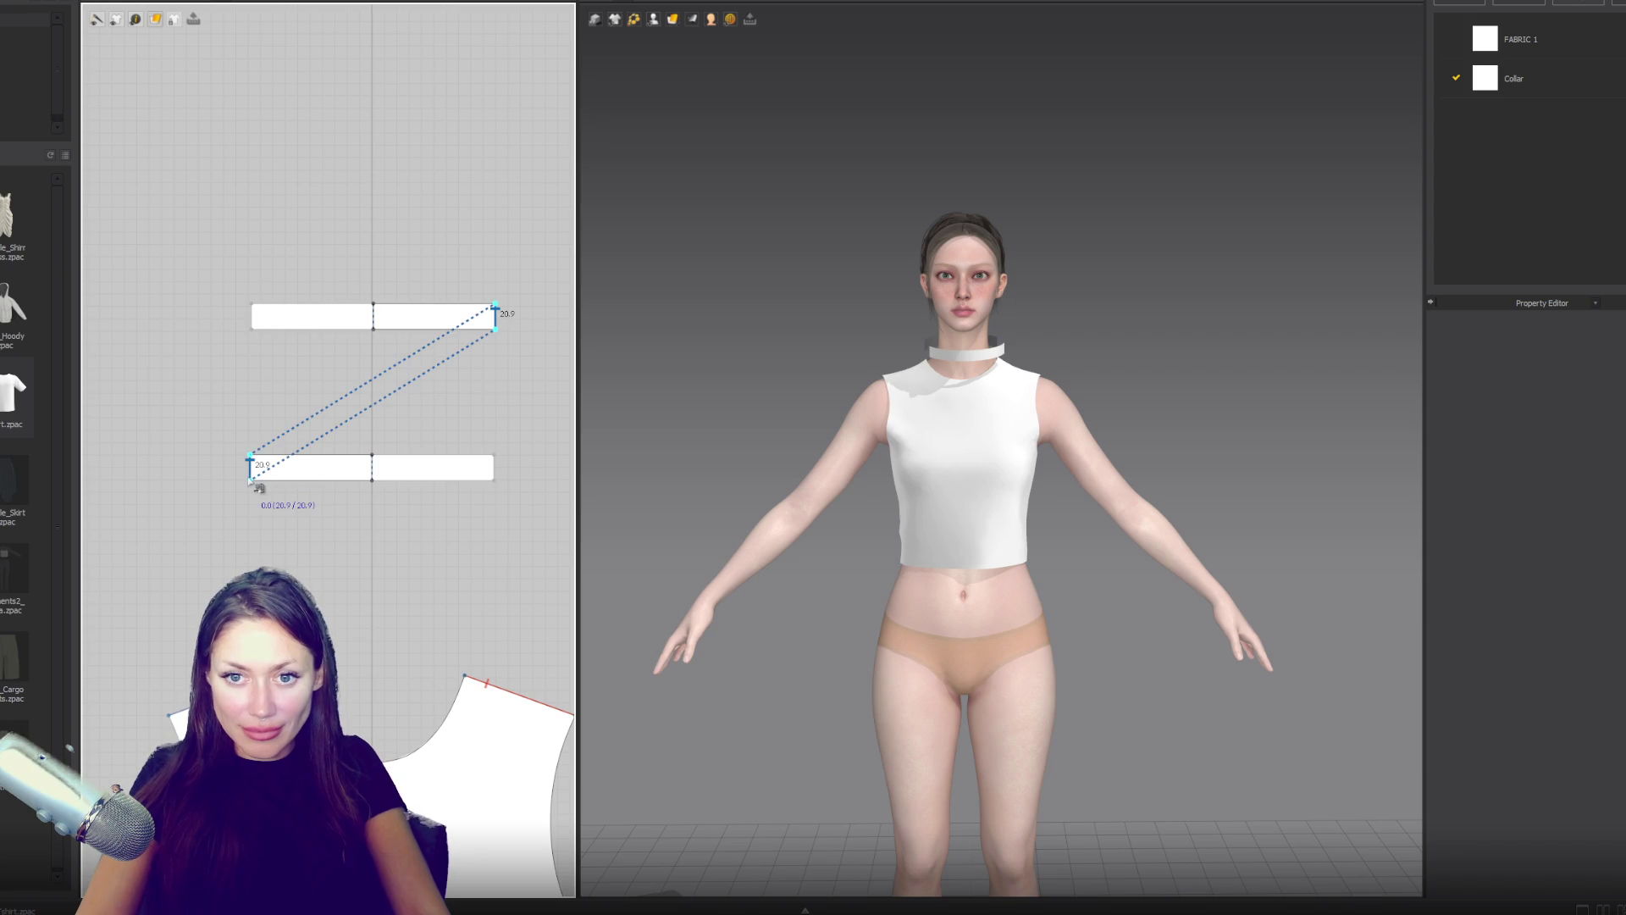
key(a)
- Scale both collar strips longer together until they fit around the neck
click(446, 475)
shift+click(440, 307)
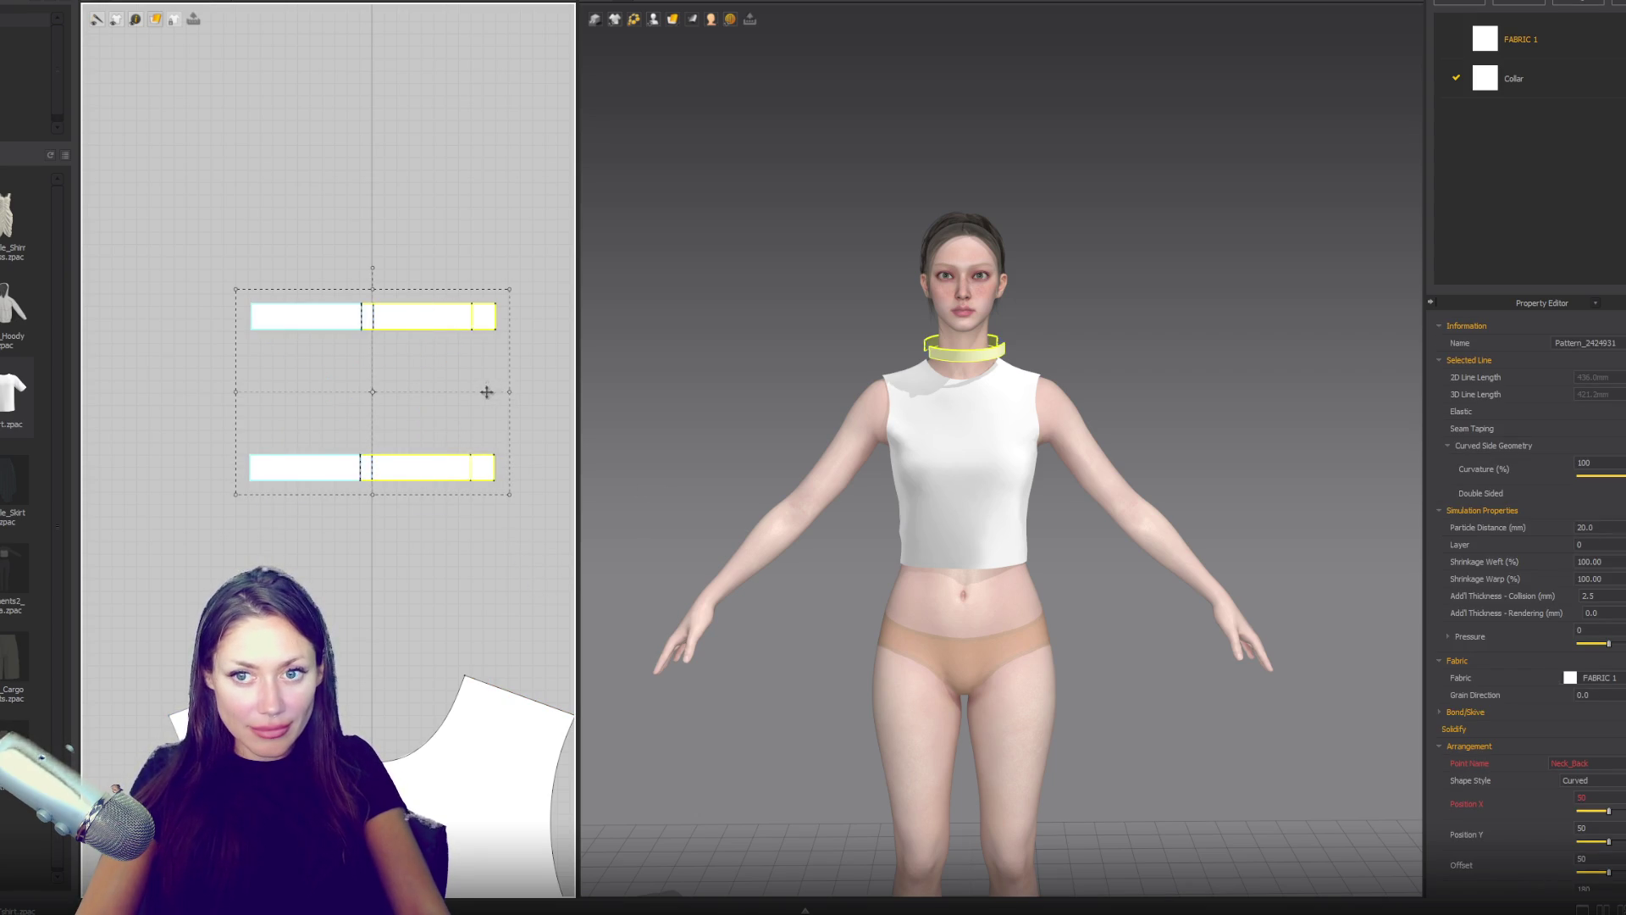
mouse_move(509, 391)
mouse_down()
mouse_move(366, 316)
mouse_move(430, 329)
mouse_up()
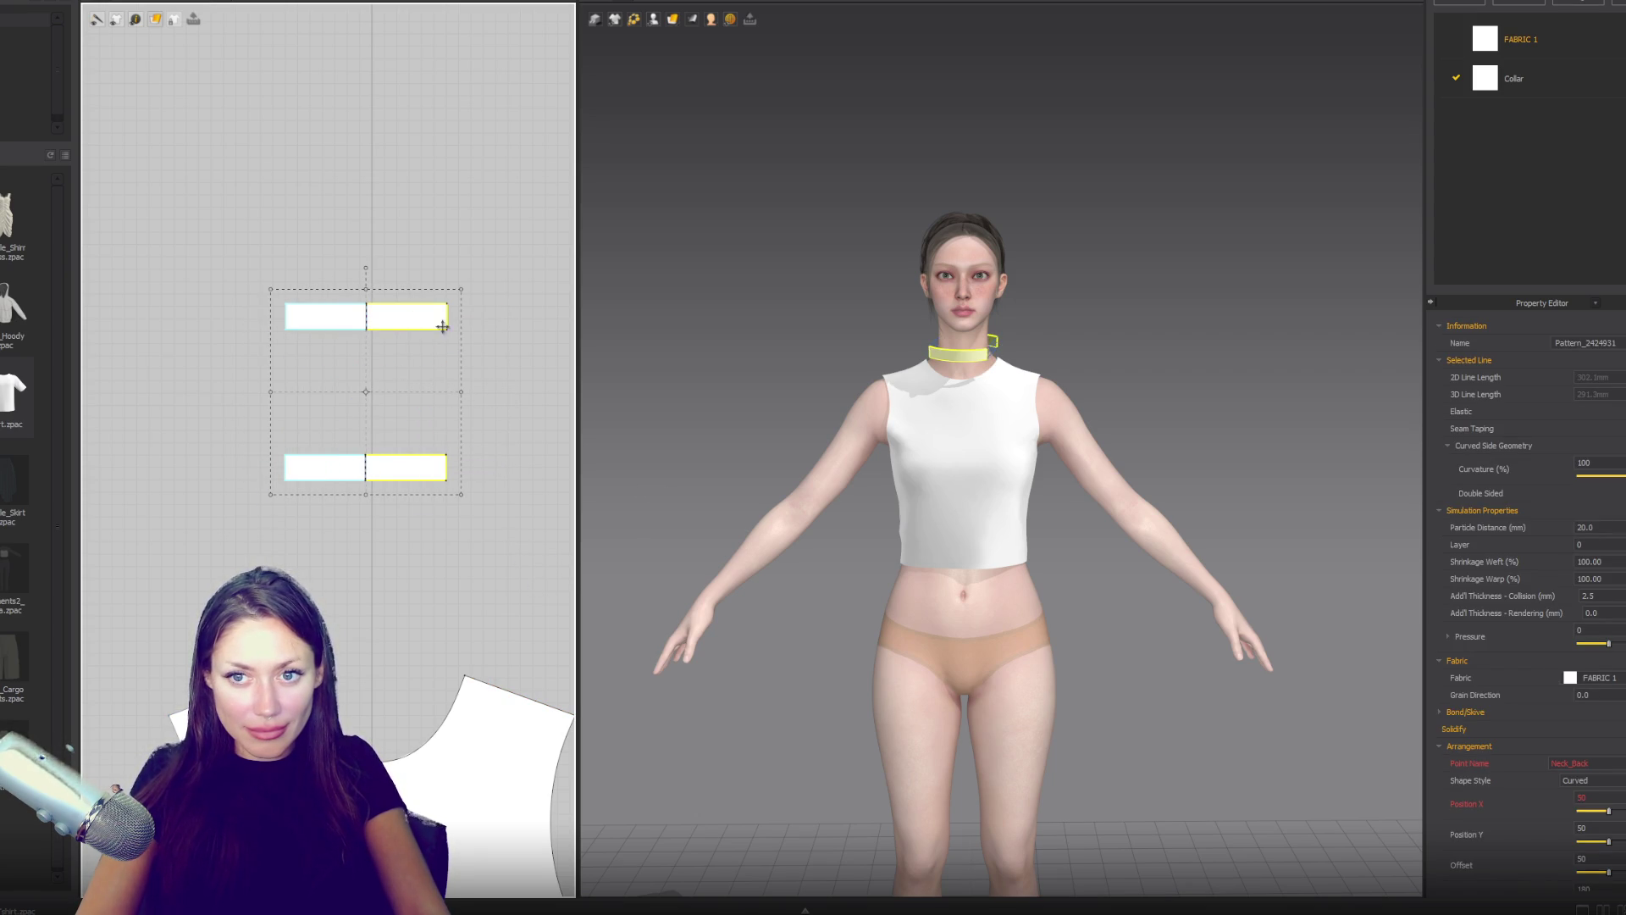
drag(472, 390, 492, 391)
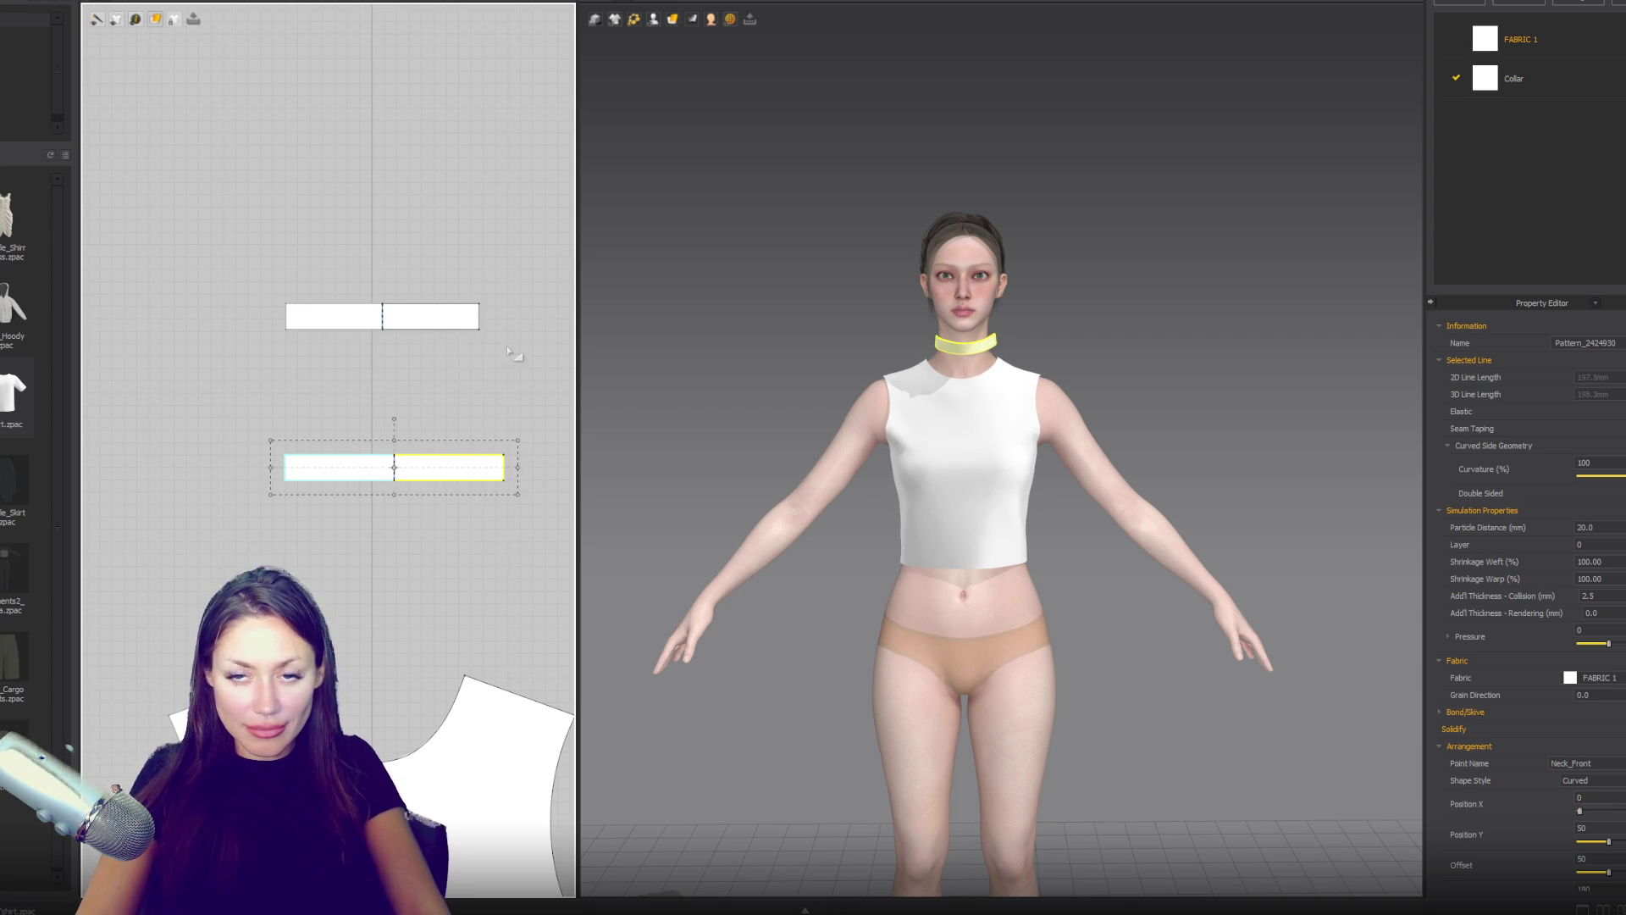
shift+click(468, 315)
drag(491, 391, 506, 391)
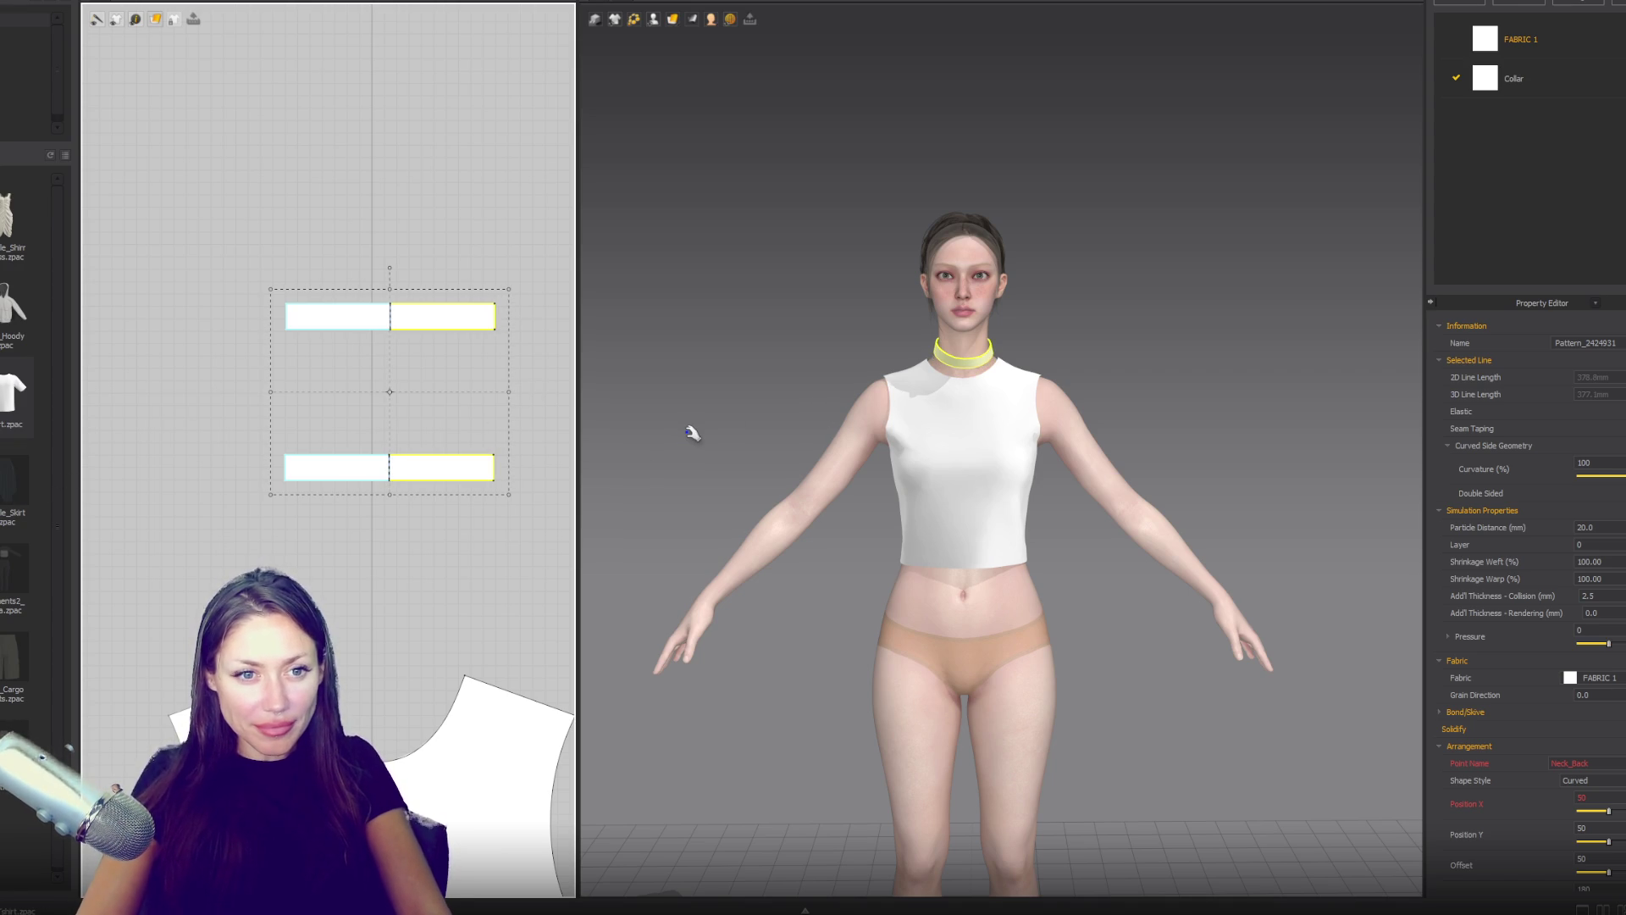
click(1016, 225)
scroll(1012, 237, up, 3)
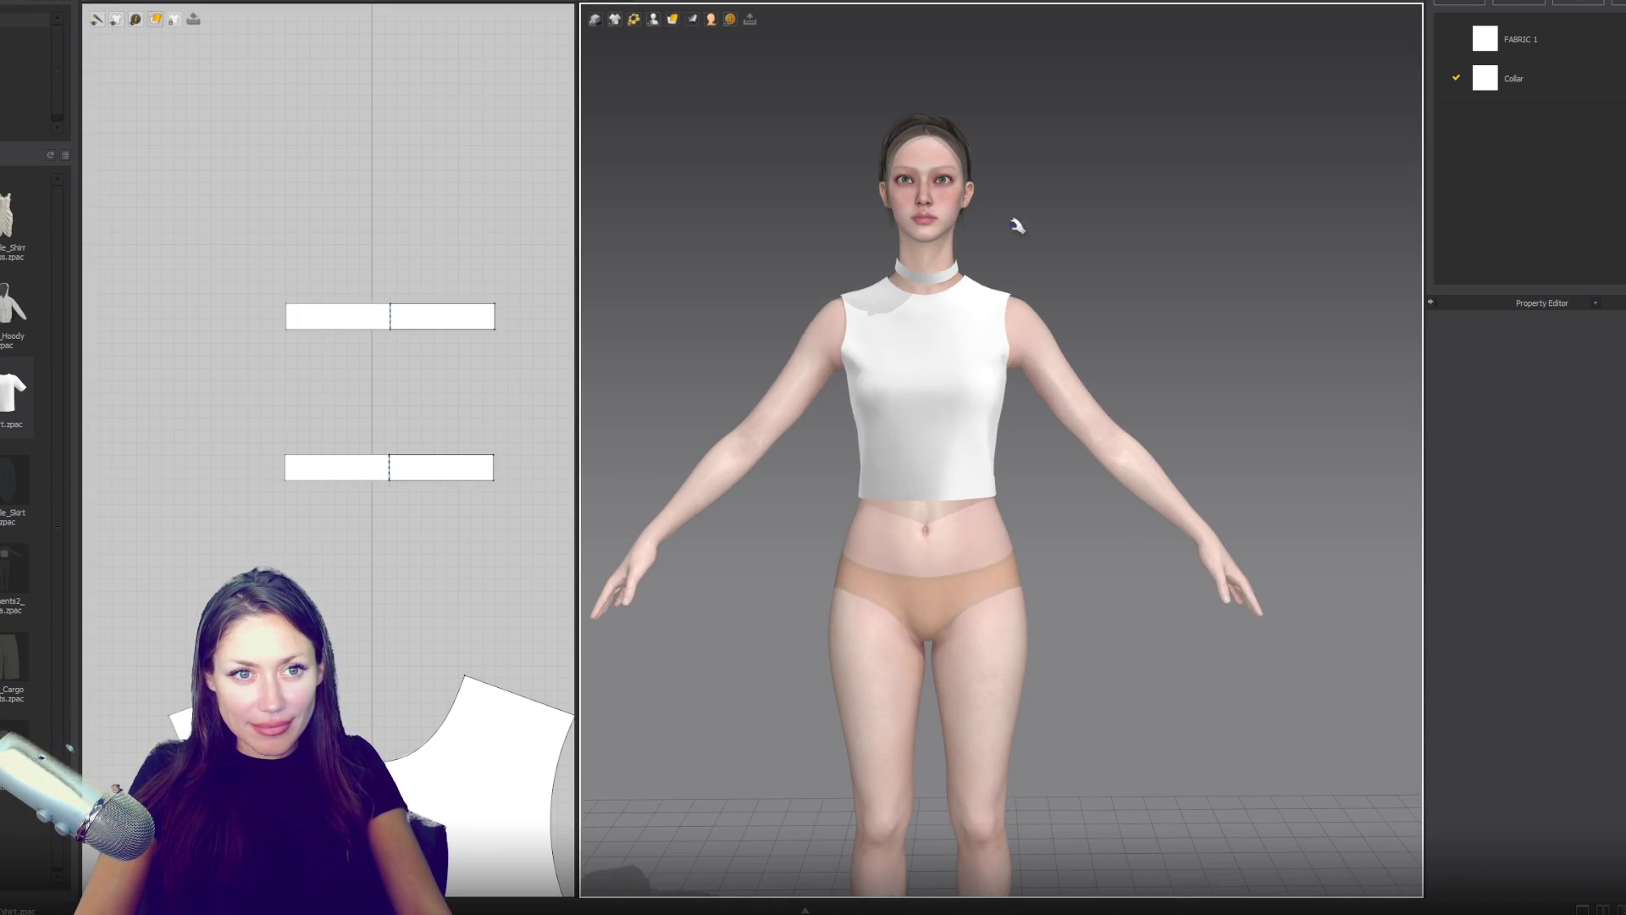
- Pull the collar snug around the back of the avatar's neck
mouse_move(1114, 242)
right_down()
mouse_move(1263, 262)
mouse_move(1245, 237)
mouse_move(1242, 250)
right_up()
click(917, 306)
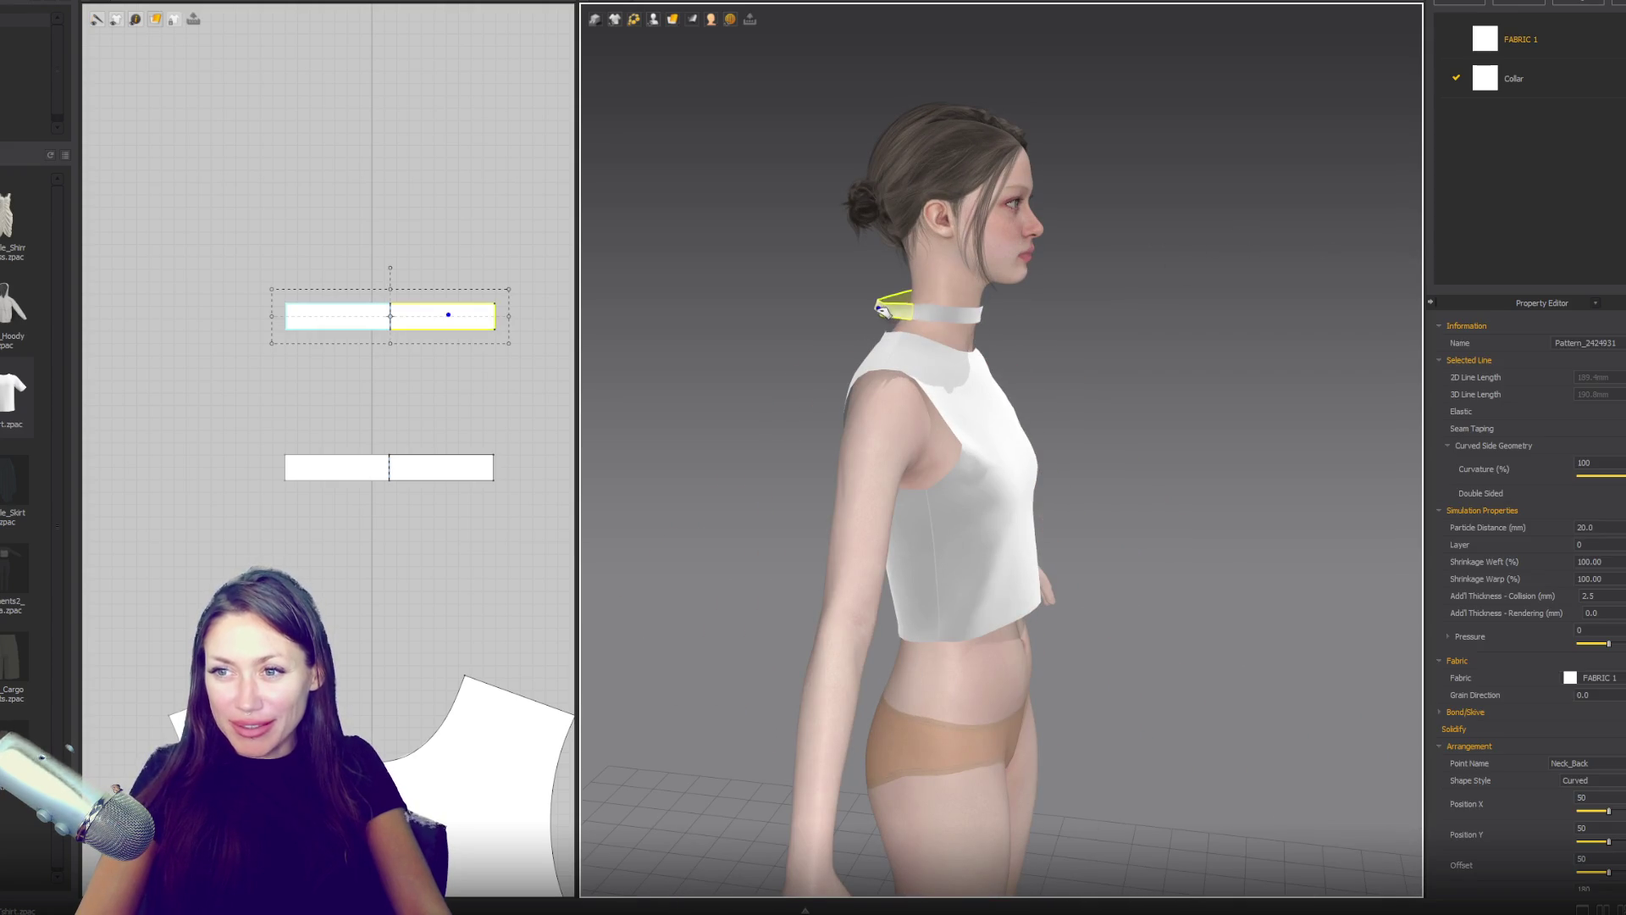
drag(912, 305, 864, 329)
mouse_move(1112, 318)
right_down()
mouse_move(839, 302)
mouse_move(915, 307)
right_up()
mouse_move(915, 307)
mouse_down()
mouse_move(930, 332)
mouse_move(921, 309)
mouse_move(917, 343)
mouse_up()
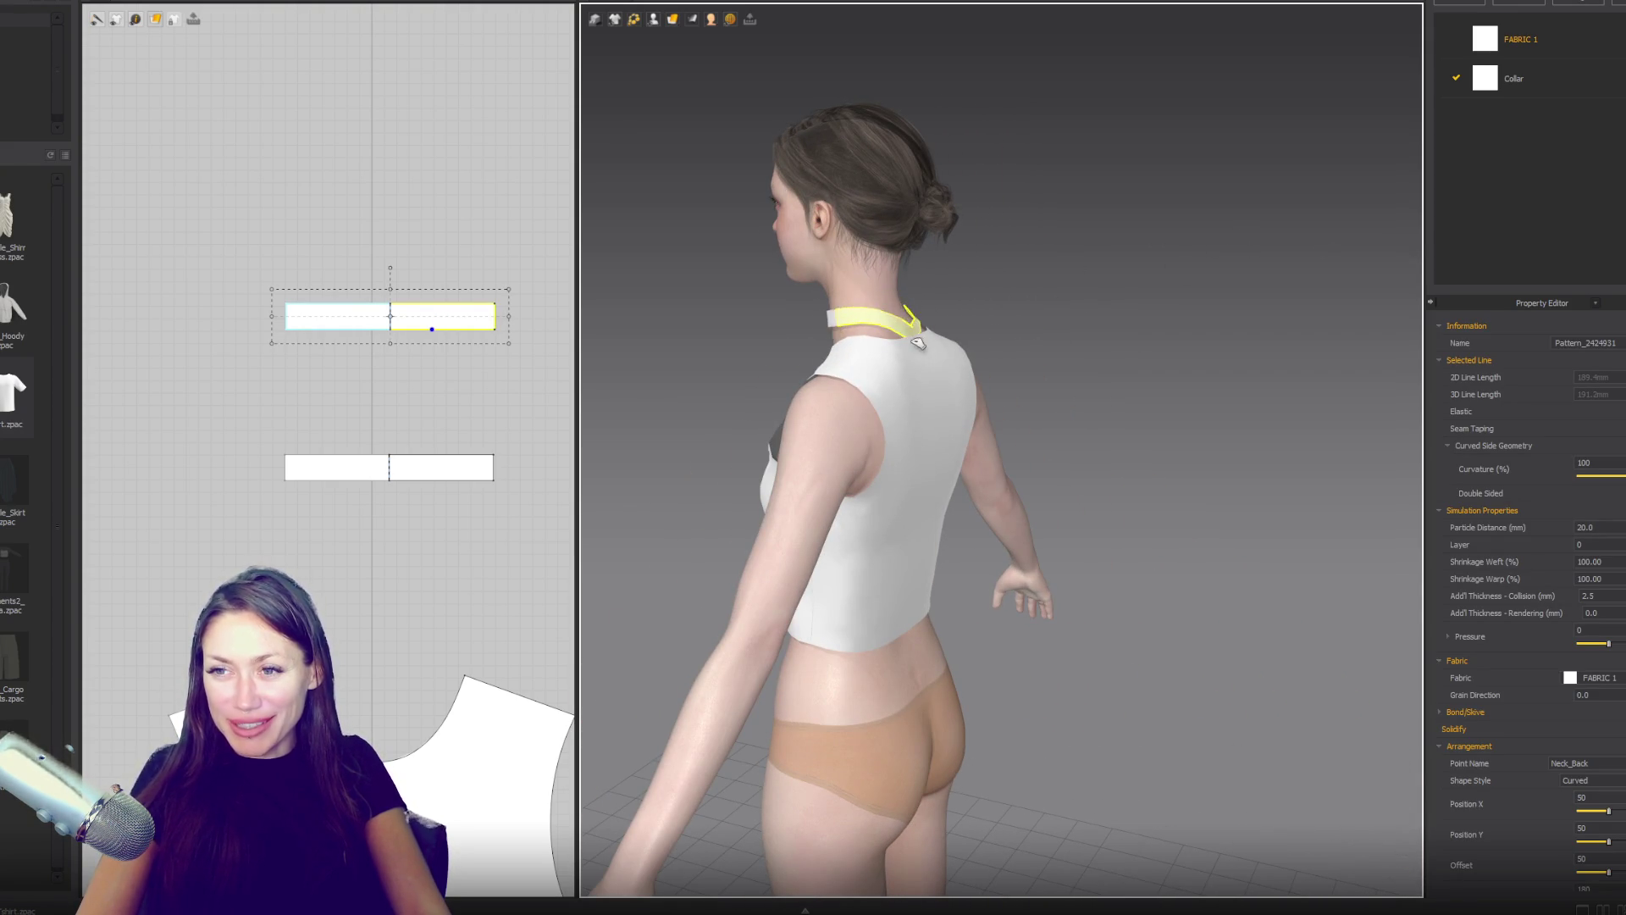
key(2)
right_drag(1017, 267, 1043, 249)
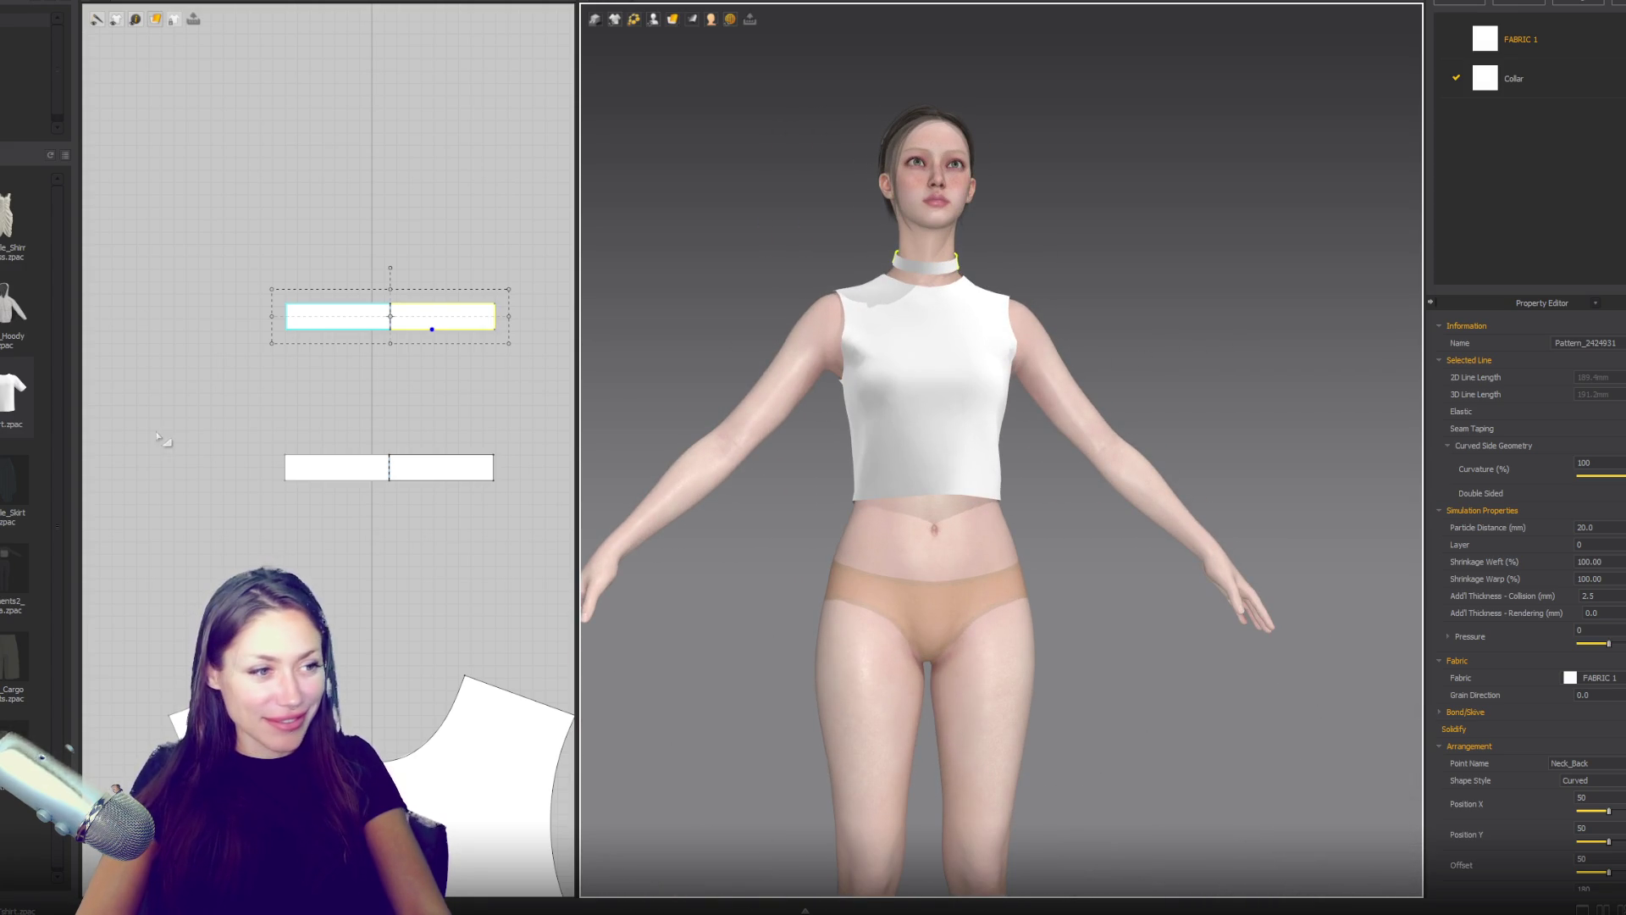
scroll(338, 353, down, 3)
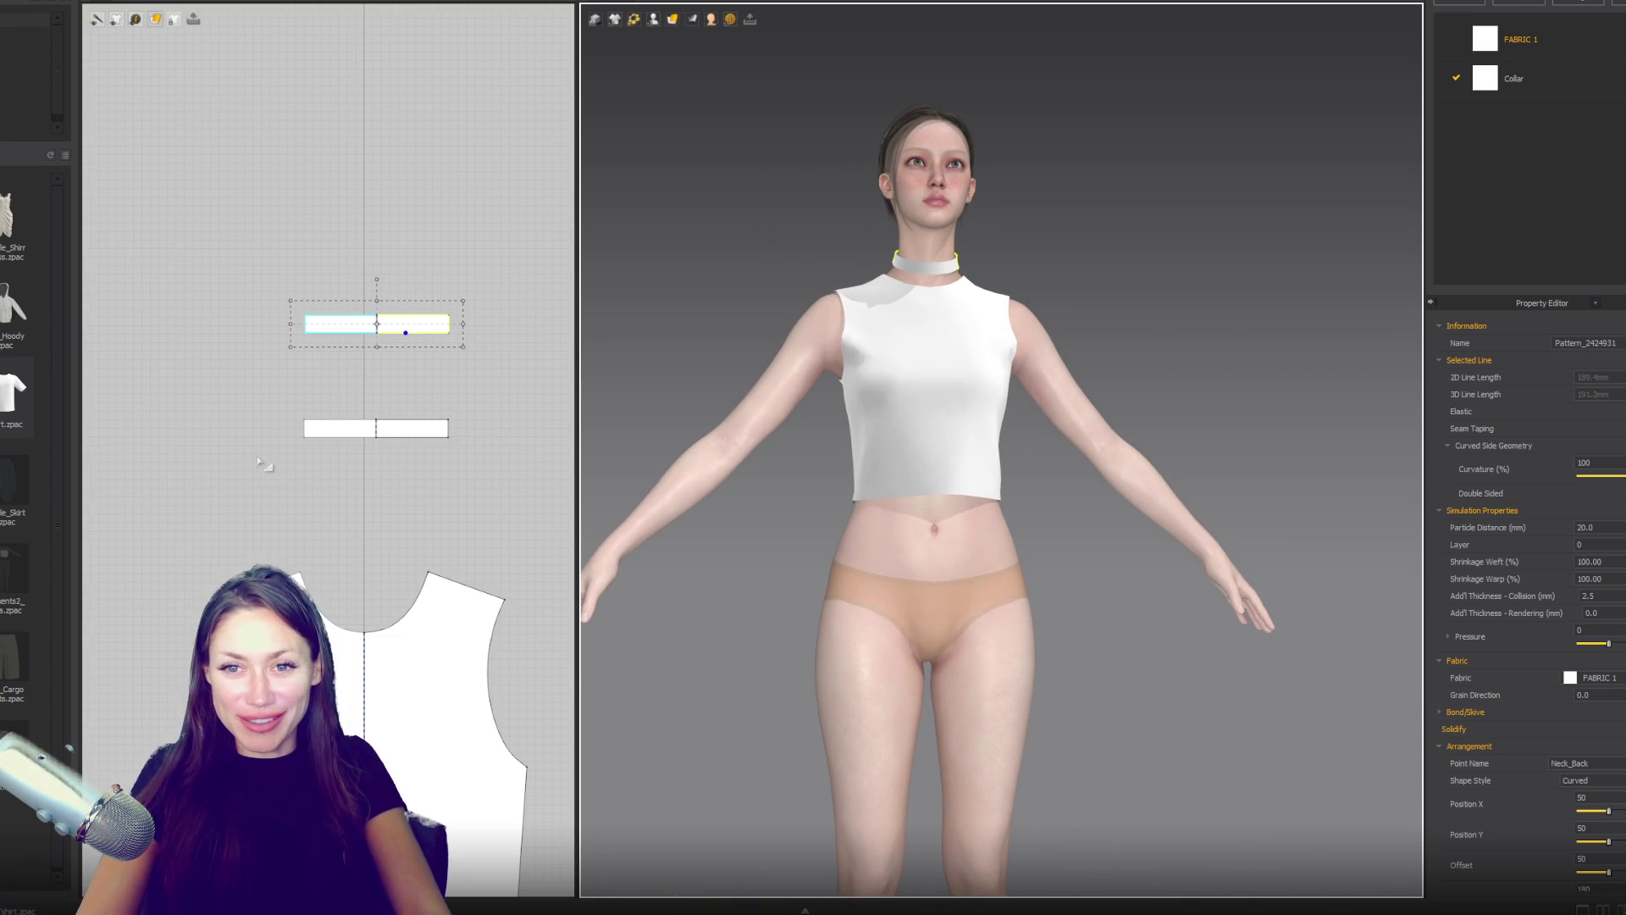
- Move both collar strips higher up together in the pattern window
drag(346, 427, 352, 363)
drag(349, 361, 348, 361)
drag(293, 263, 440, 428)
scroll(354, 328, down, 3)
mouse_move(366, 339)
mouse_down()
mouse_move(366, 152)
mouse_move(381, 153)
mouse_move(366, 152)
mouse_up()
scroll(363, 178, up, 3)
click(329, 385)
scroll(331, 385, up, 3)
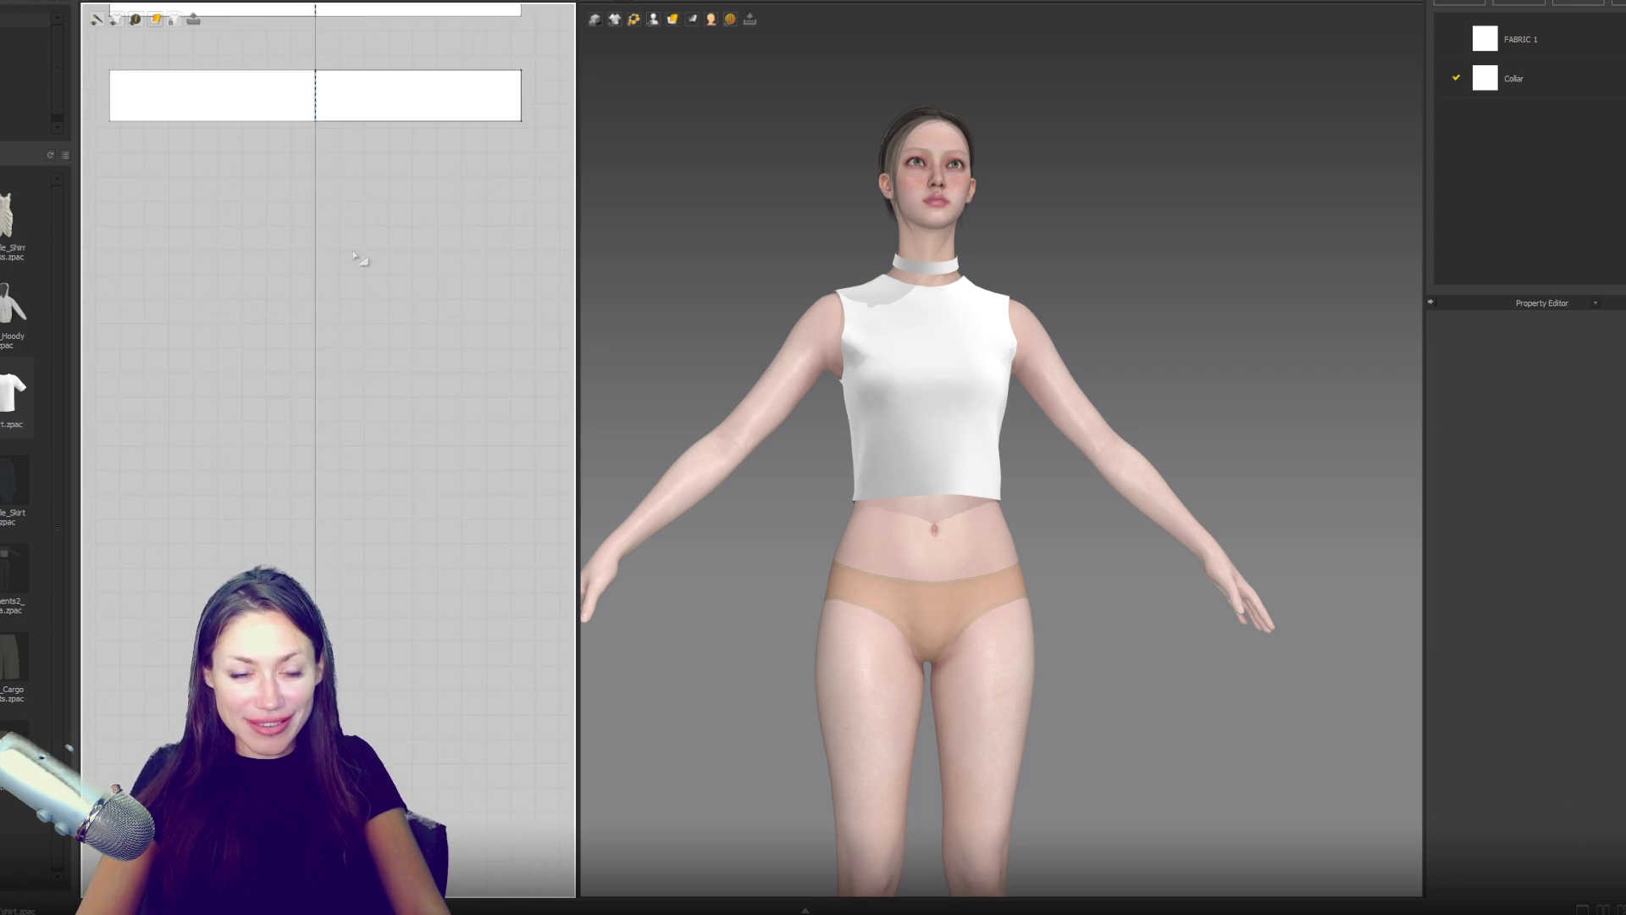
scroll(362, 355, down, 2)
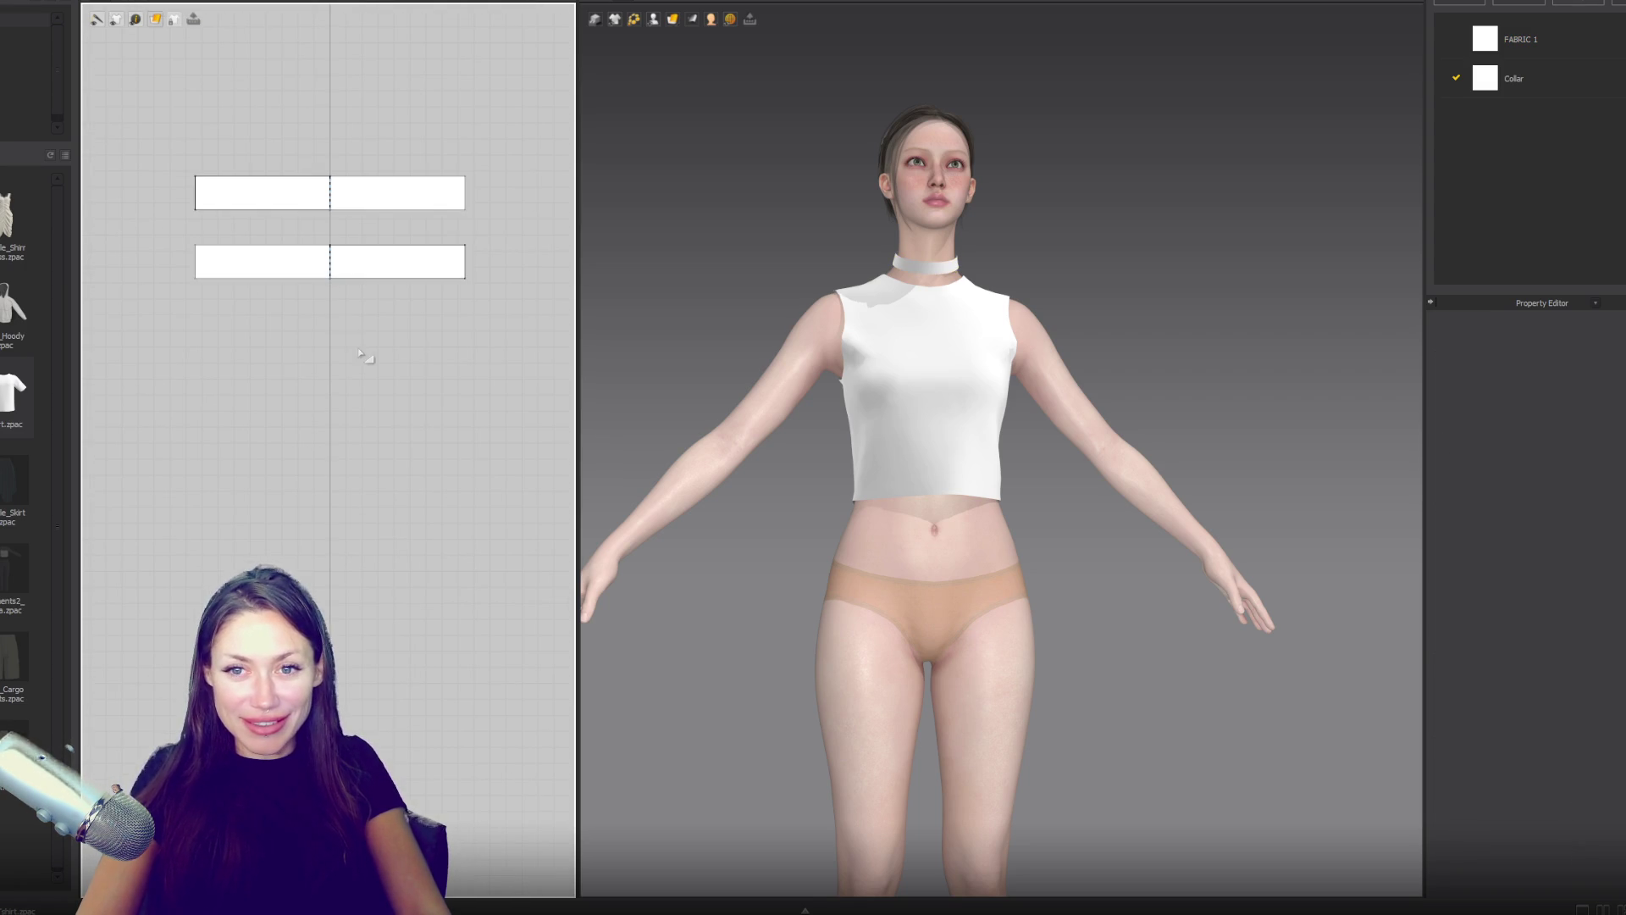
- Cancel Auto Fitting and draw a tall rectangle for a tie strip
click(184, 1)
click(796, 457)
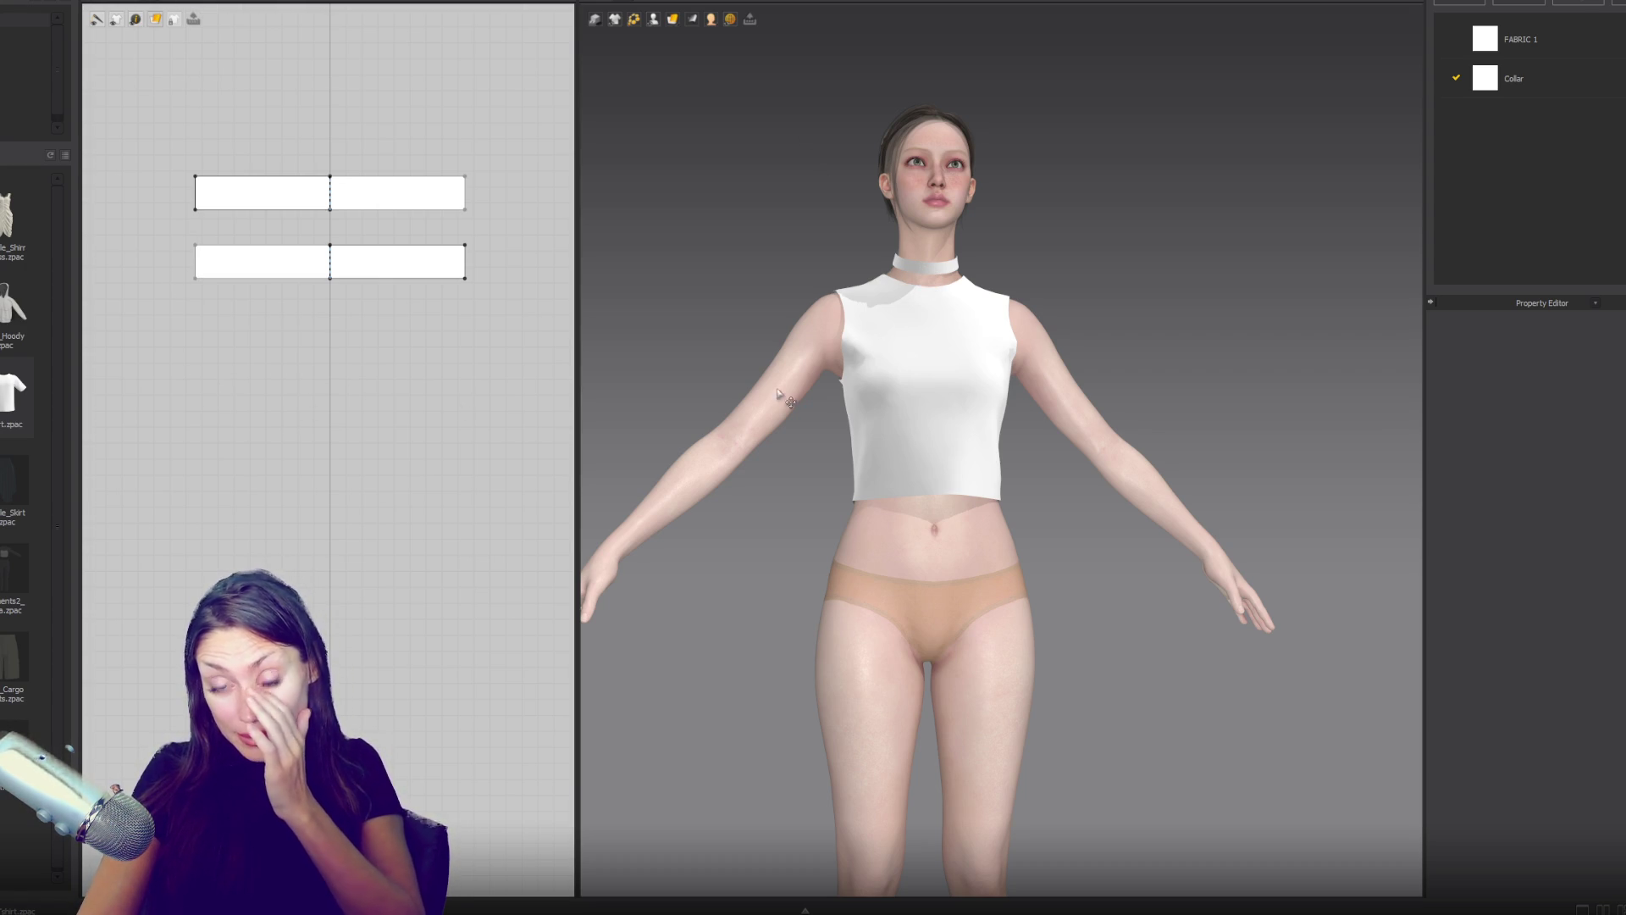
drag(211, 343, 269, 618)
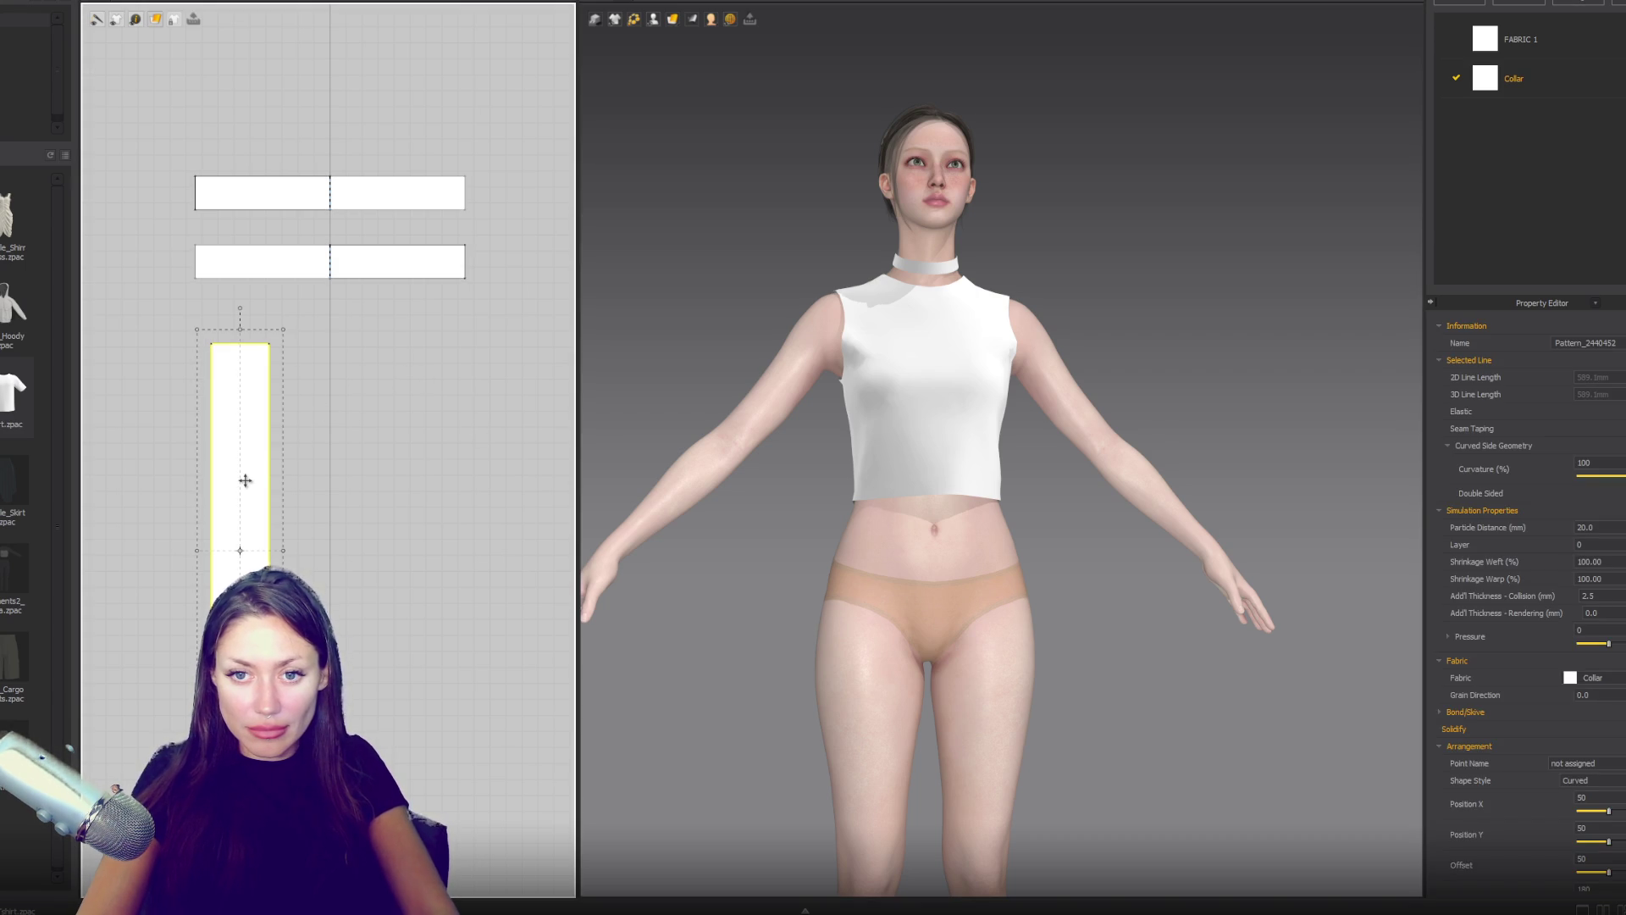
- Add a mirrored copy of the tie strip and sew its top edge to the lower collar strip
click(419, 549)
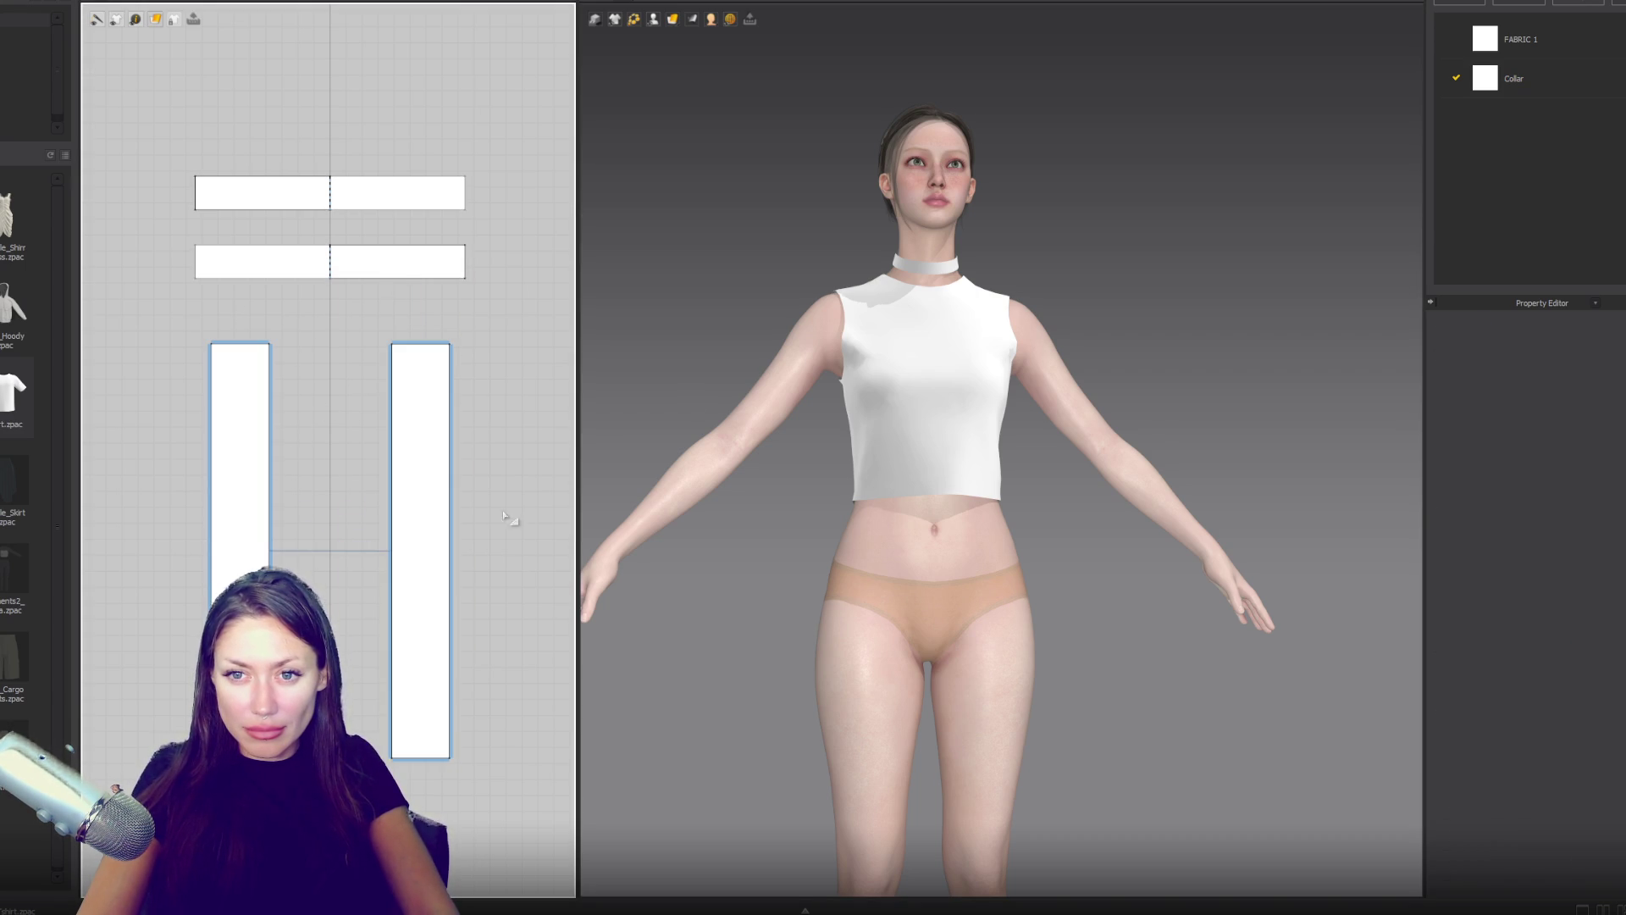
key(n)
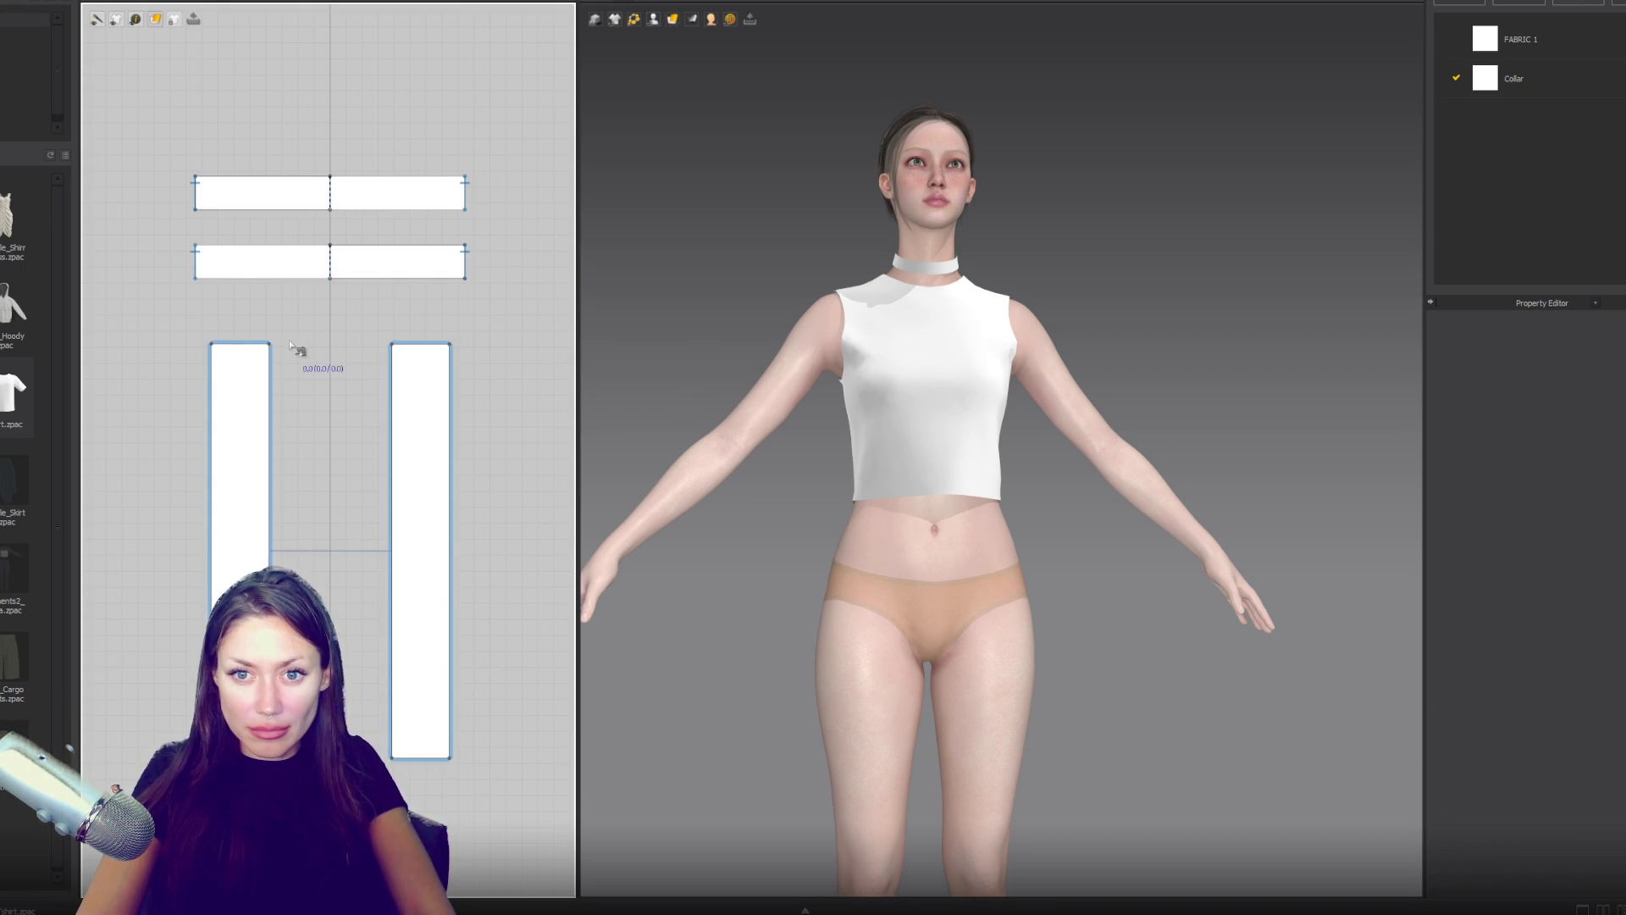
click(330, 278)
click(273, 278)
key(a)
- Place the tie strip on the right front chest point and simulate to drape the strips
click(635, 21)
click(663, 58)
click(875, 320)
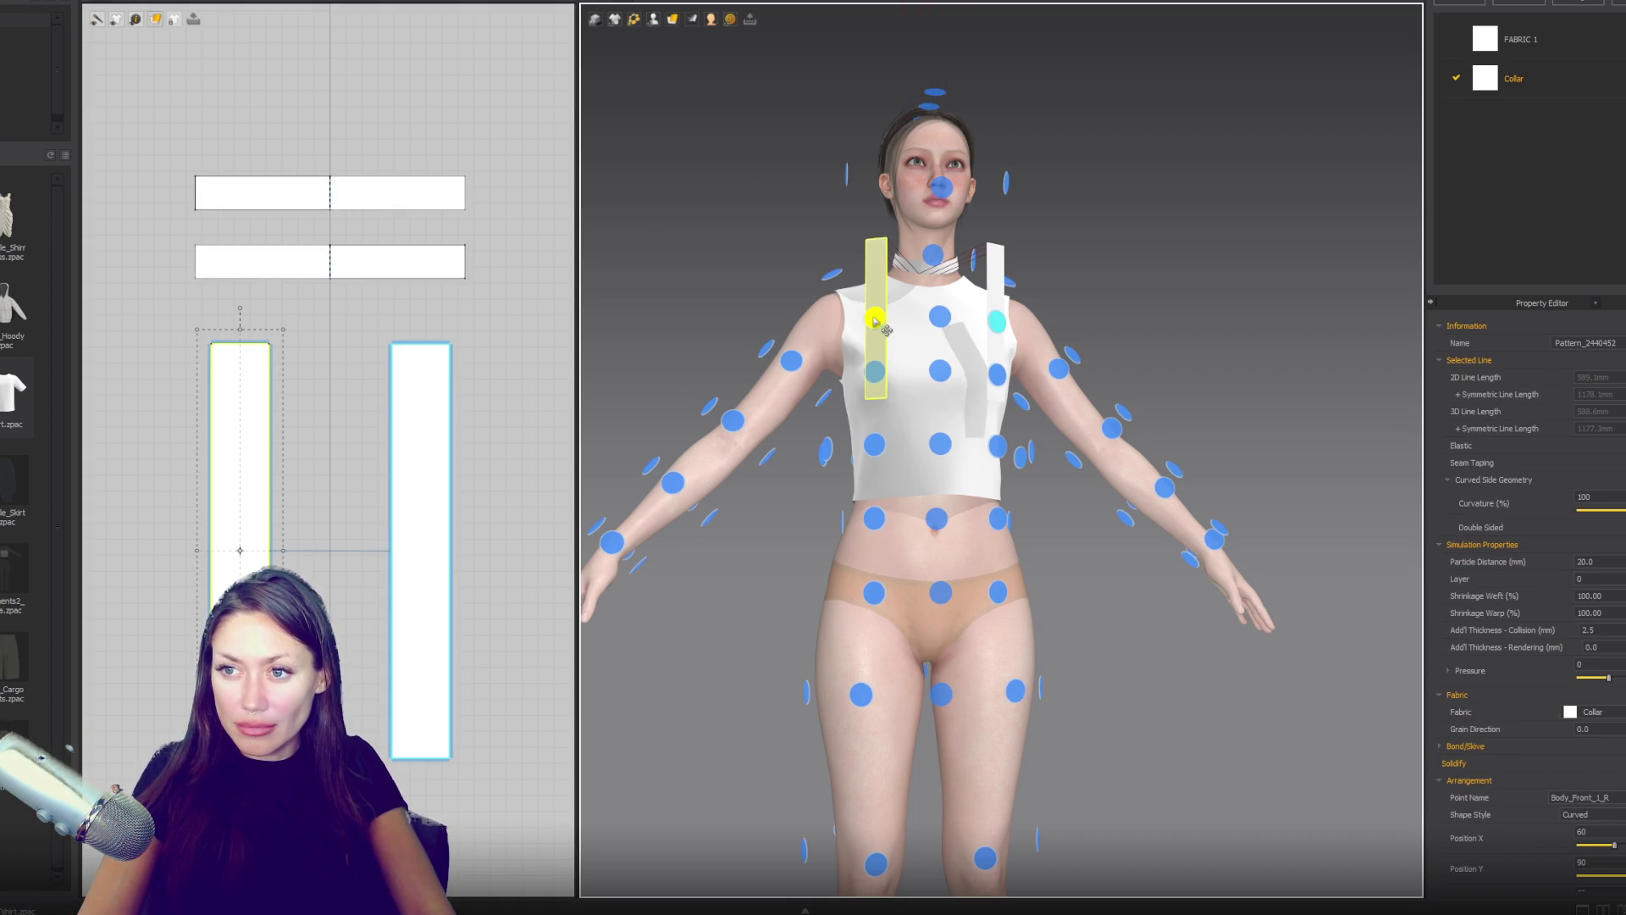
key(space)
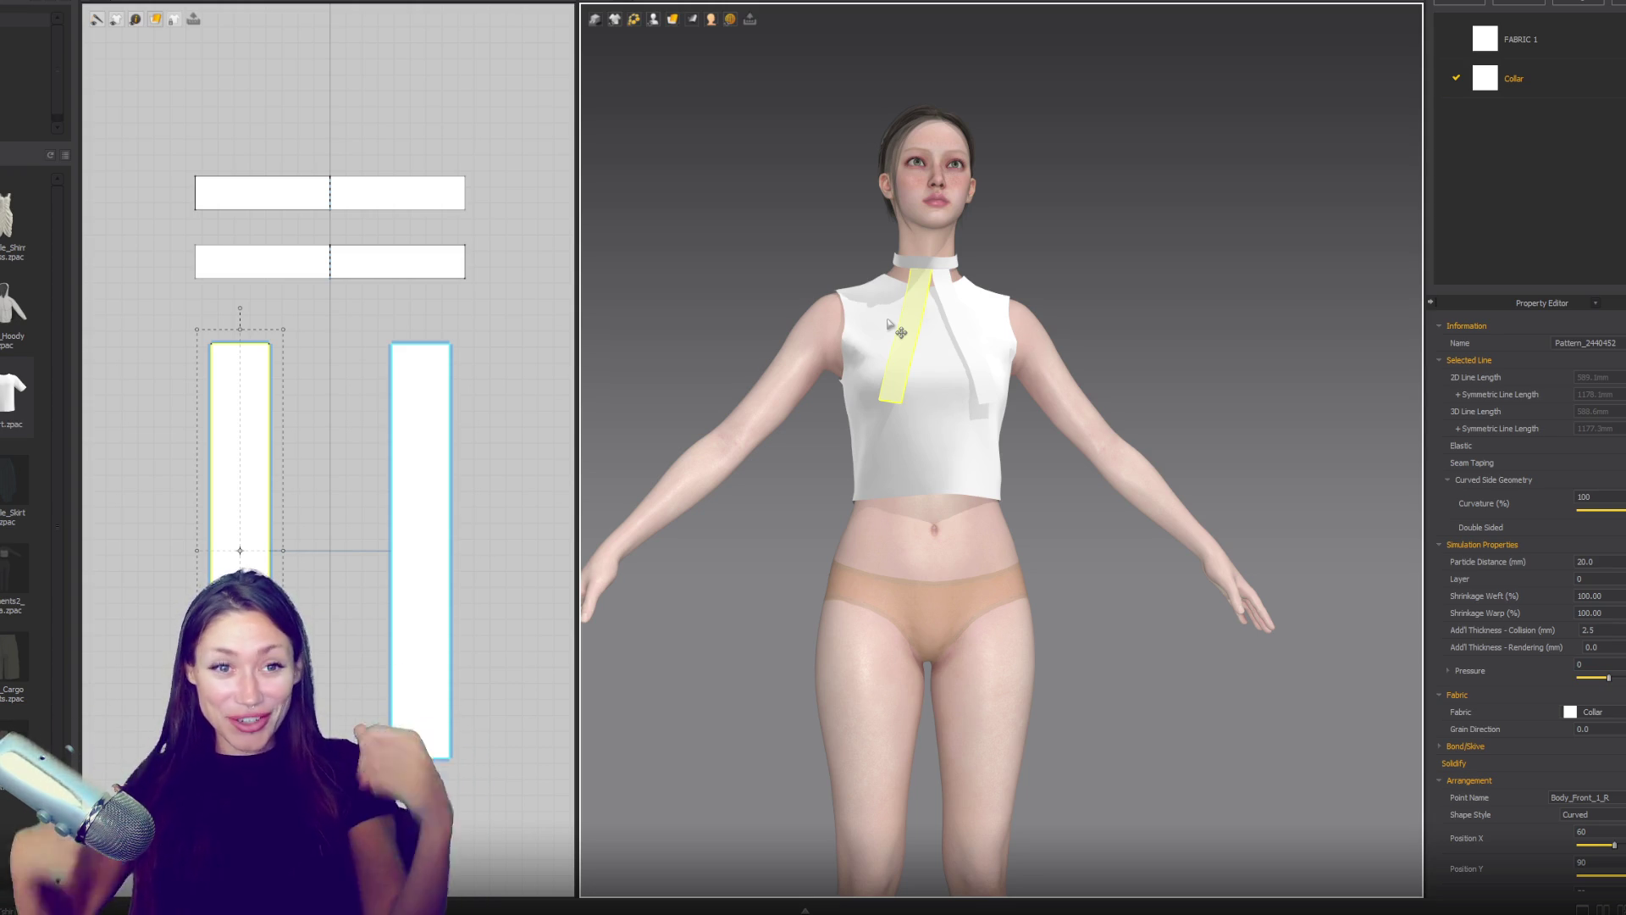
mouse_move(1082, 410)
right_down()
mouse_move(1252, 393)
mouse_move(987, 414)
right_up()
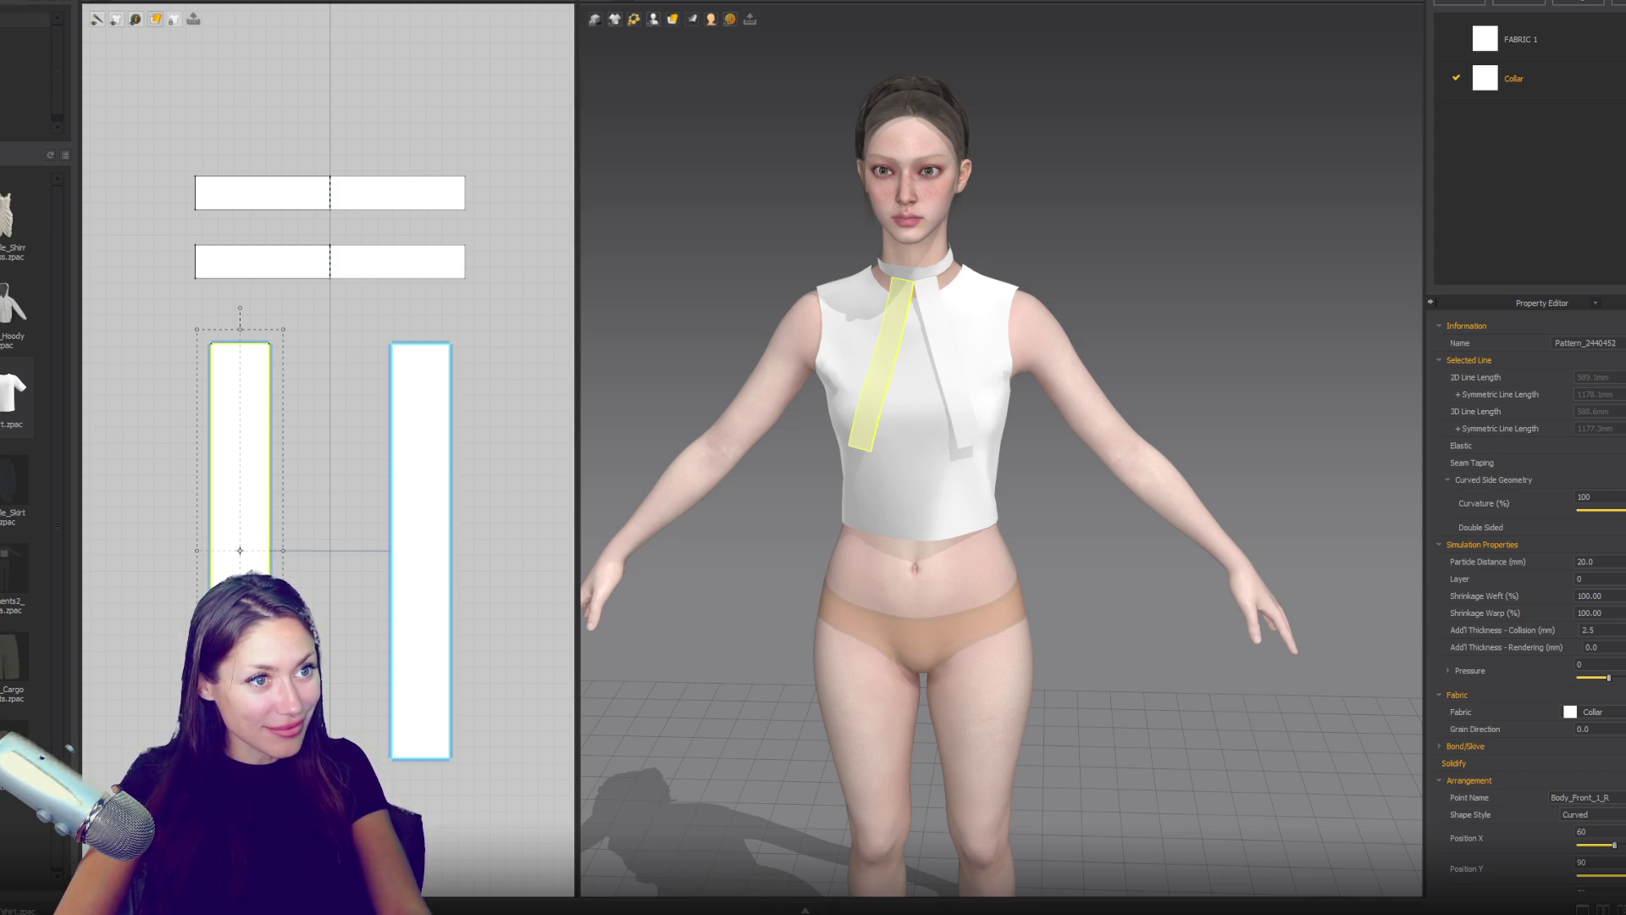
key(alt+Tab)
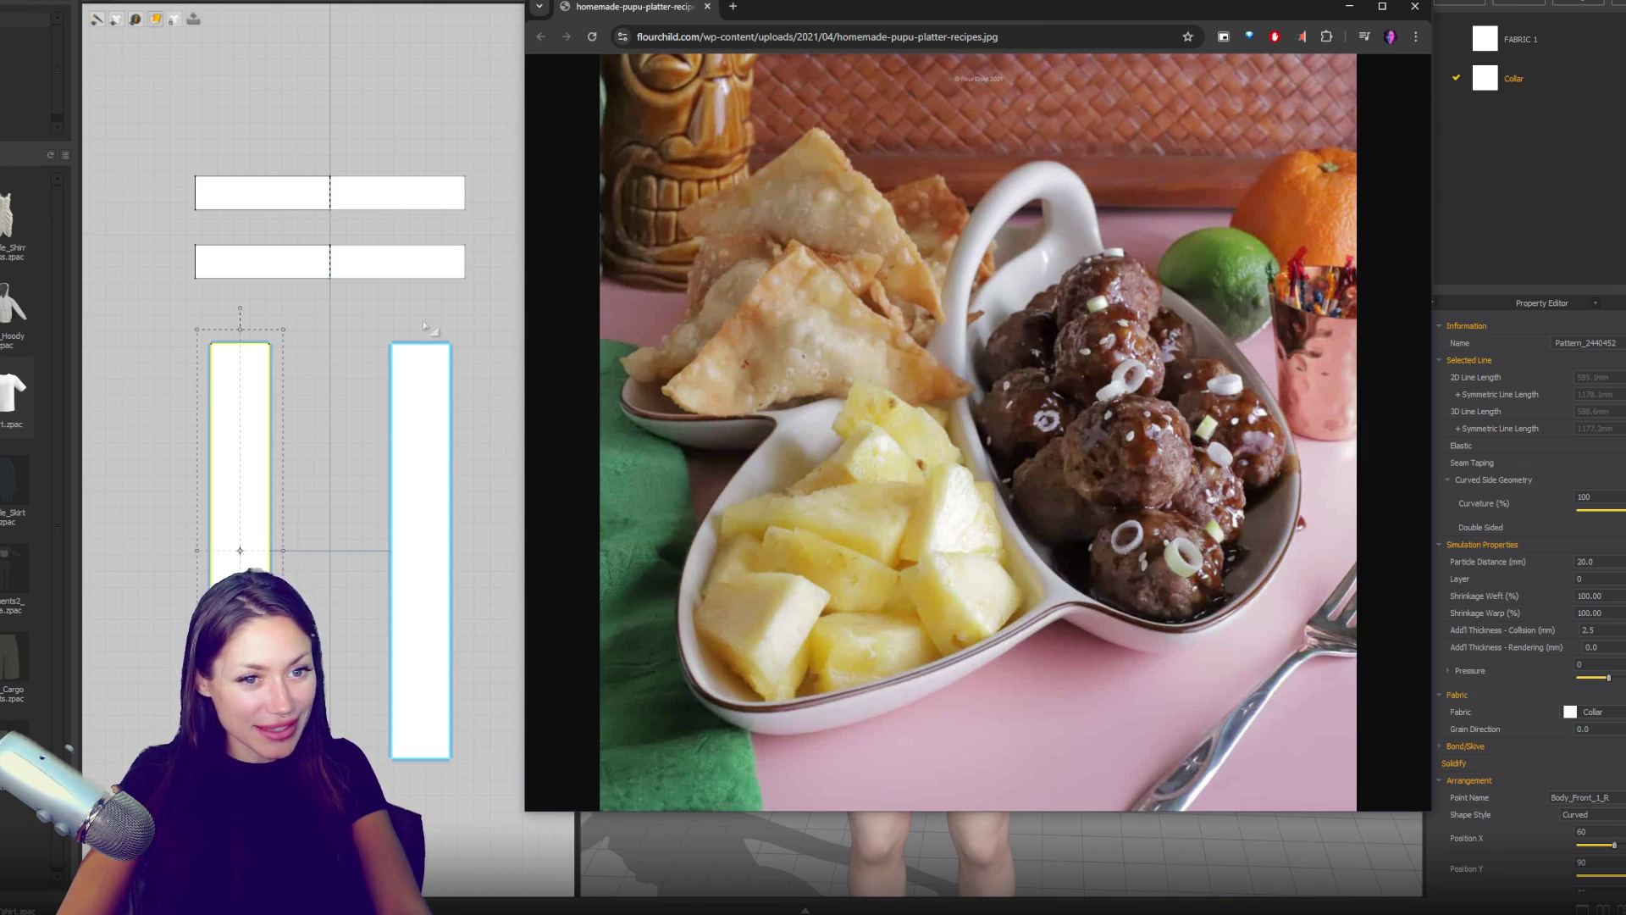
- Close the Chrome photo window and deselect the collar pattern
click(1415, 7)
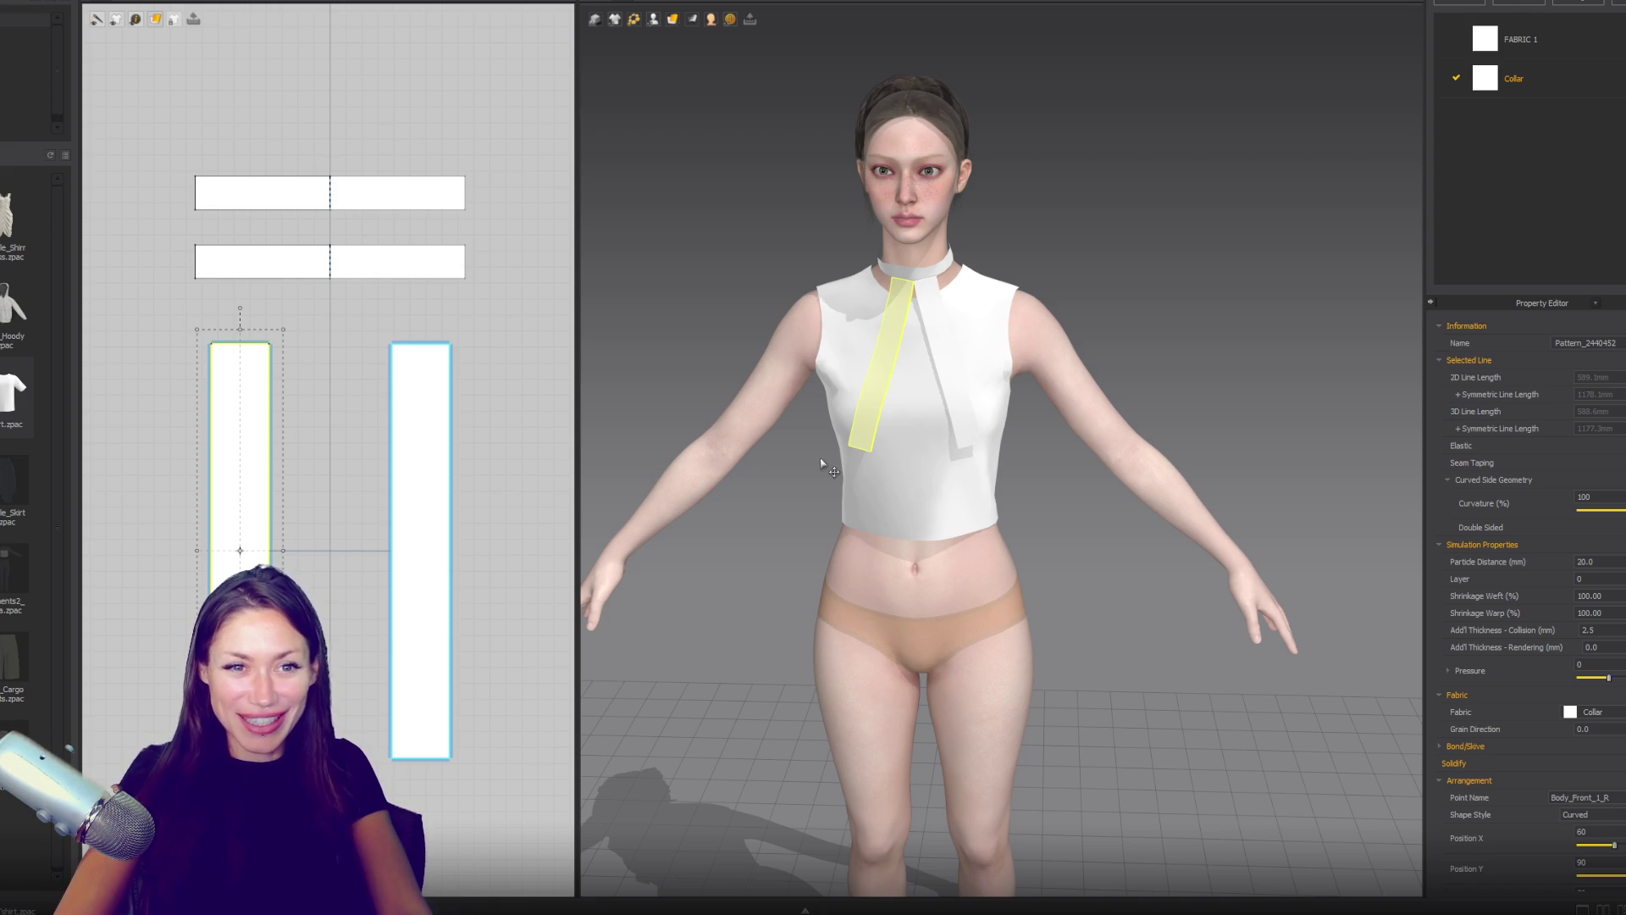
click(1042, 283)
- Place a copy of the tie strip to the left of the original
mouse_move(1042, 283)
right_down()
mouse_move(1161, 374)
mouse_move(848, 415)
mouse_move(729, 407)
right_up()
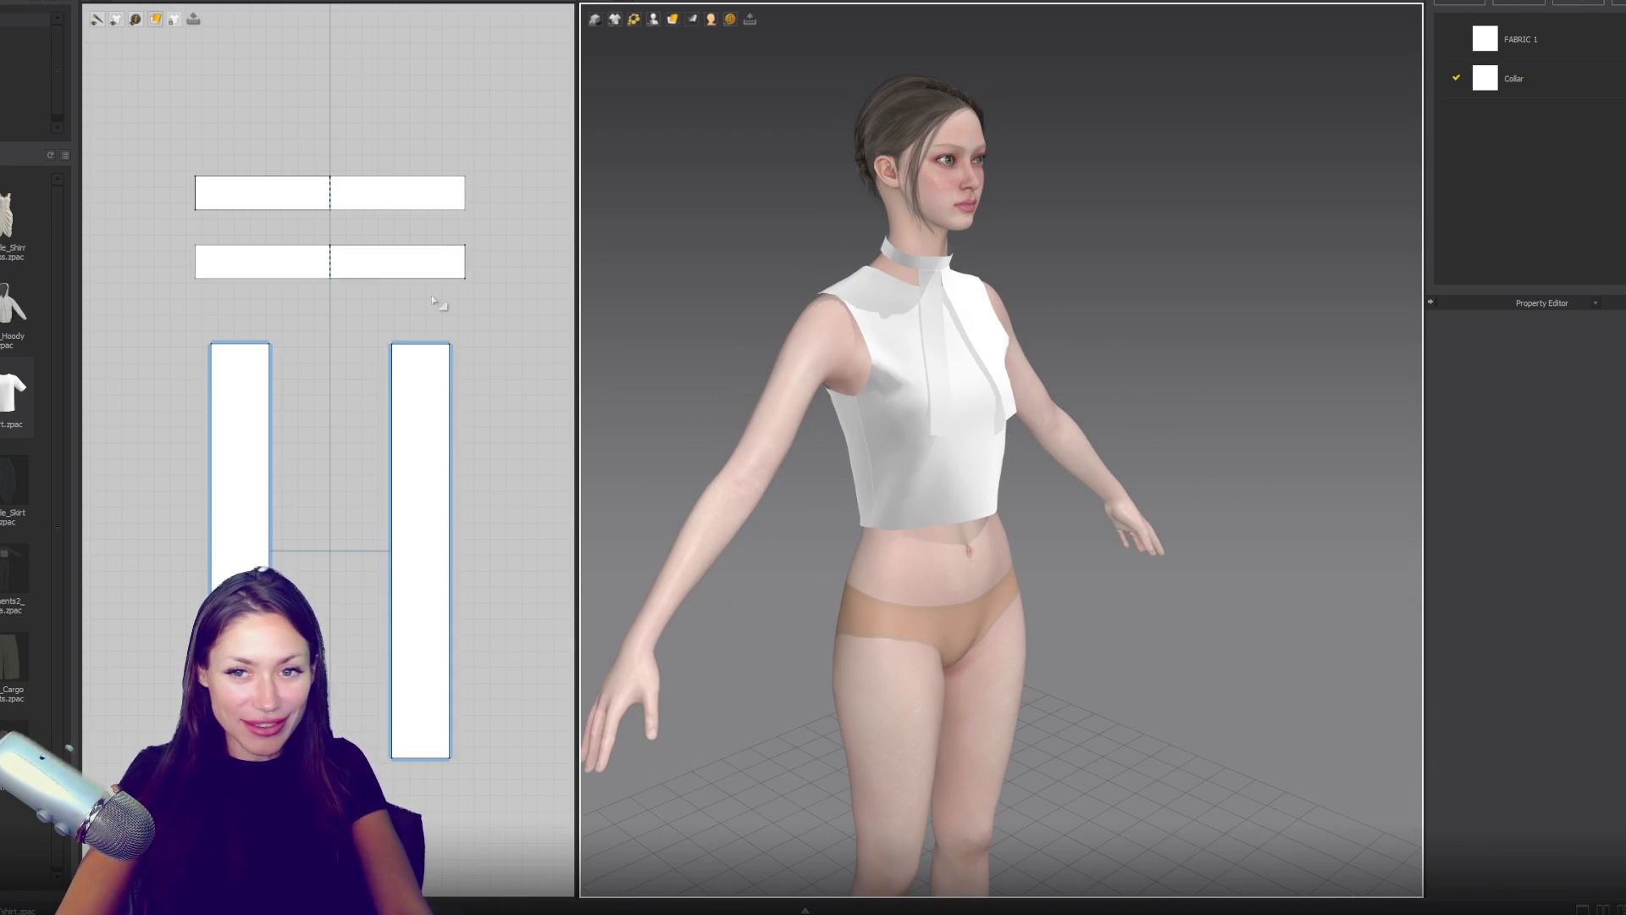
click(239, 396)
scroll(240, 395, down, 3)
right_drag(254, 398, 355, 409)
mouse_move(378, 483)
mouse_down()
mouse_move(288, 426)
mouse_move(316, 485)
mouse_up()
scroll(343, 551, up, 3)
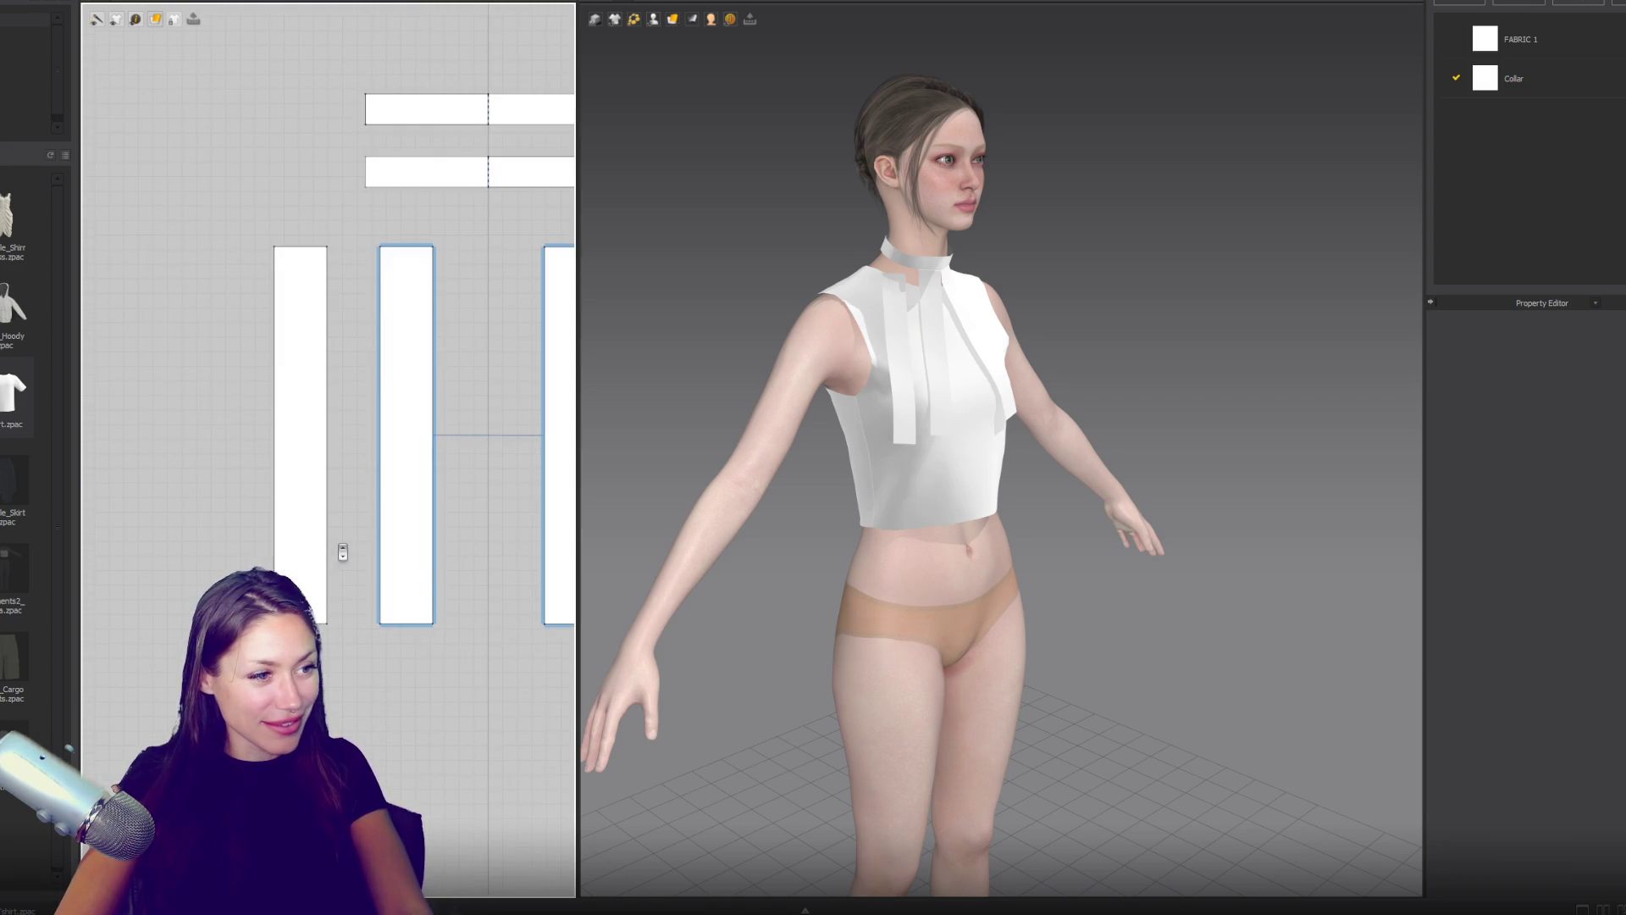
right_drag(343, 552, 309, 679)
- Paste another strip copy at the right and enlarge it into a wide front panel
scroll(309, 383, down, 3)
click(295, 383)
key(ctrl+c)
key(ctrl+v)
click(431, 424)
click(435, 431)
mouse_move(457, 479)
mouse_down()
mouse_move(531, 592)
mouse_move(494, 501)
mouse_move(508, 461)
mouse_up()
scroll(1110, 465, up, 5)
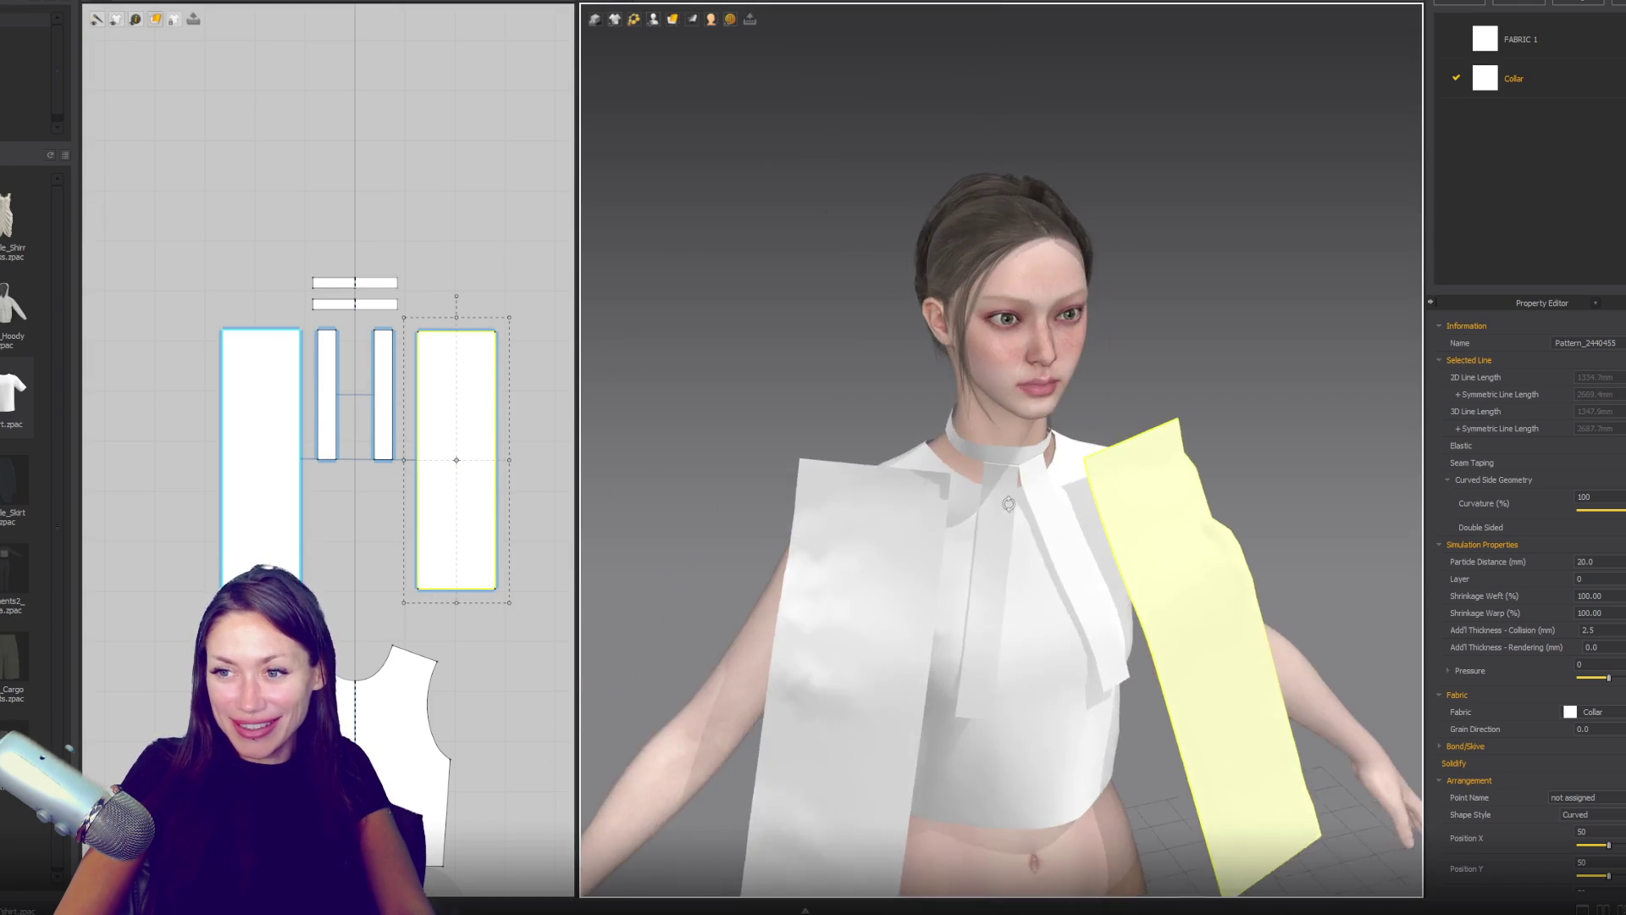
- Cut the panel's top corner diagonally and round the cut into a curved neckline
right_drag(1110, 465, 974, 474)
scroll(417, 310, up, 4)
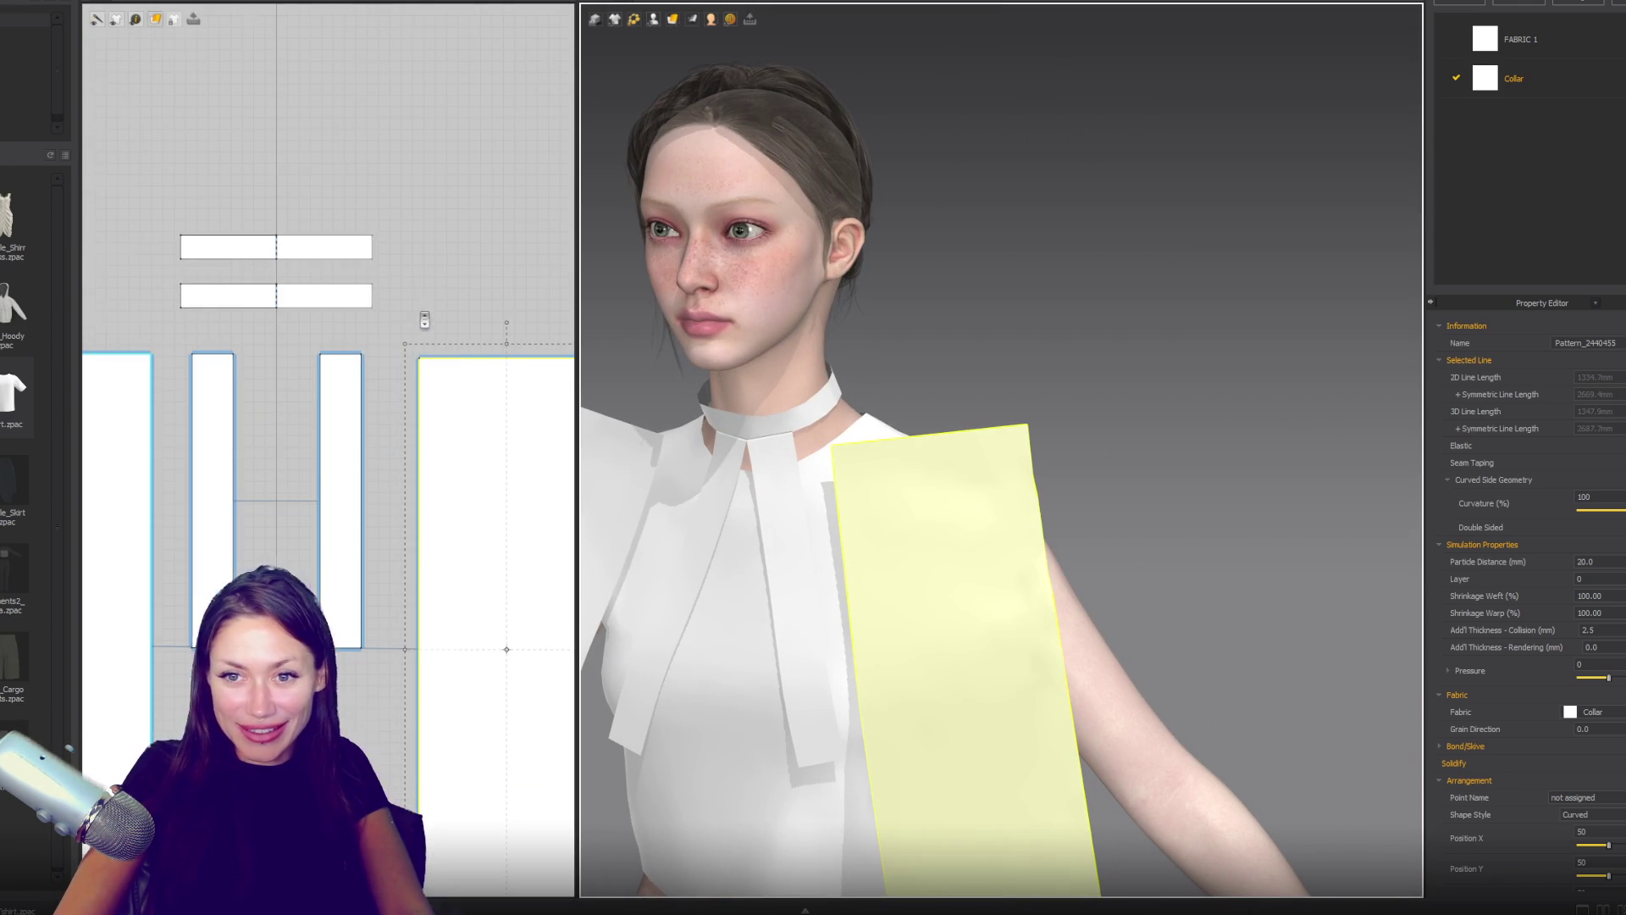
key(x)
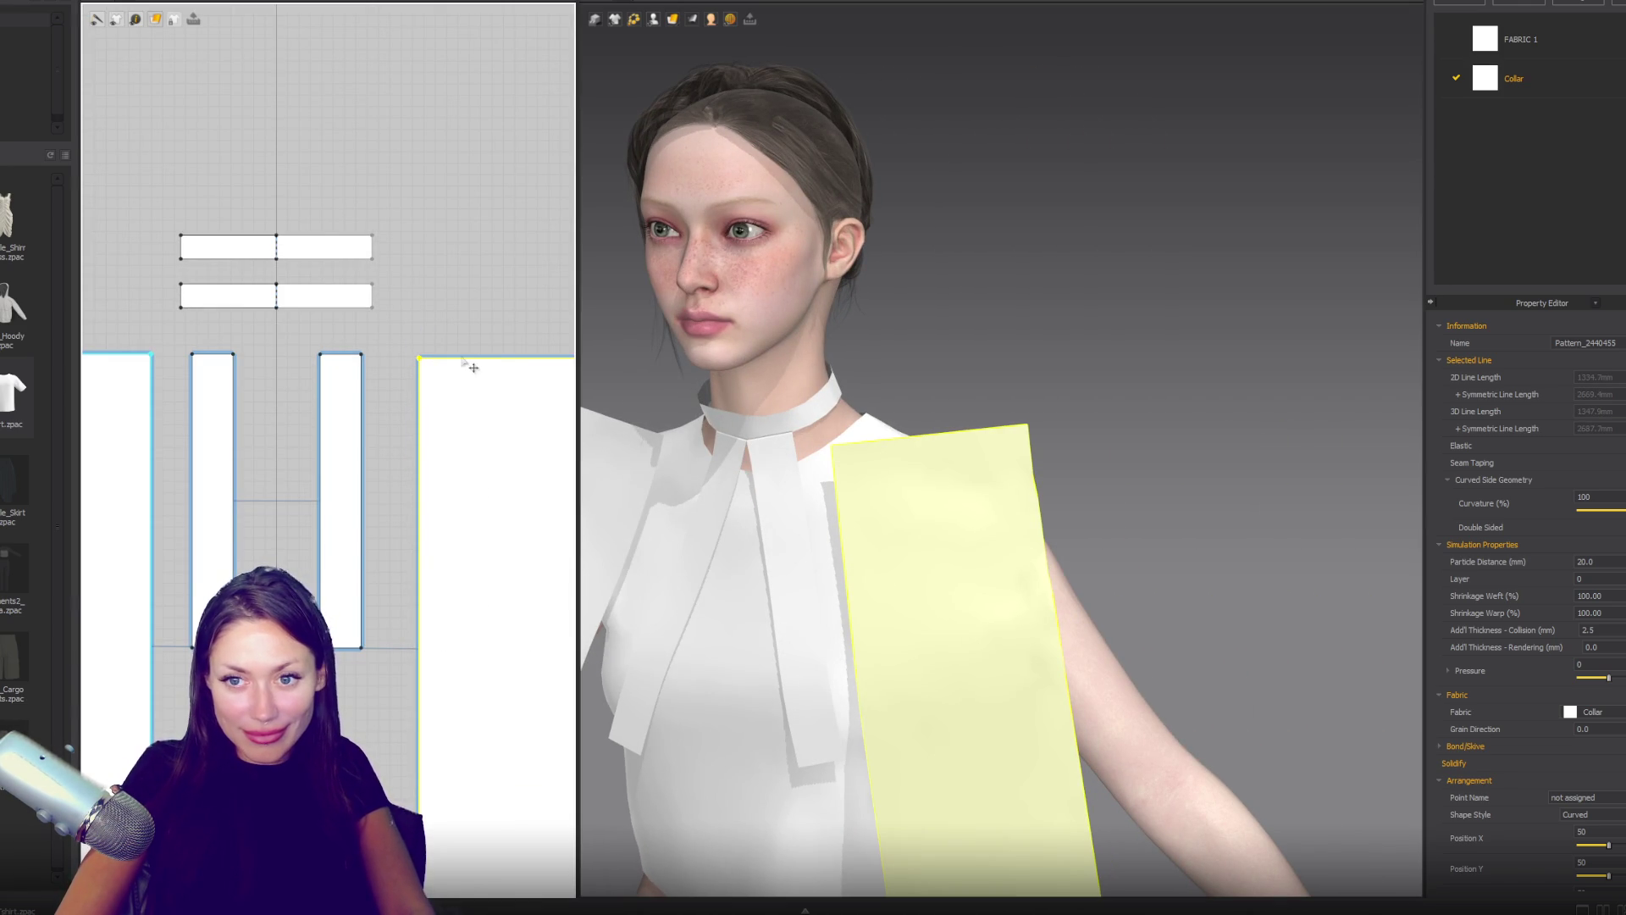
click(480, 364)
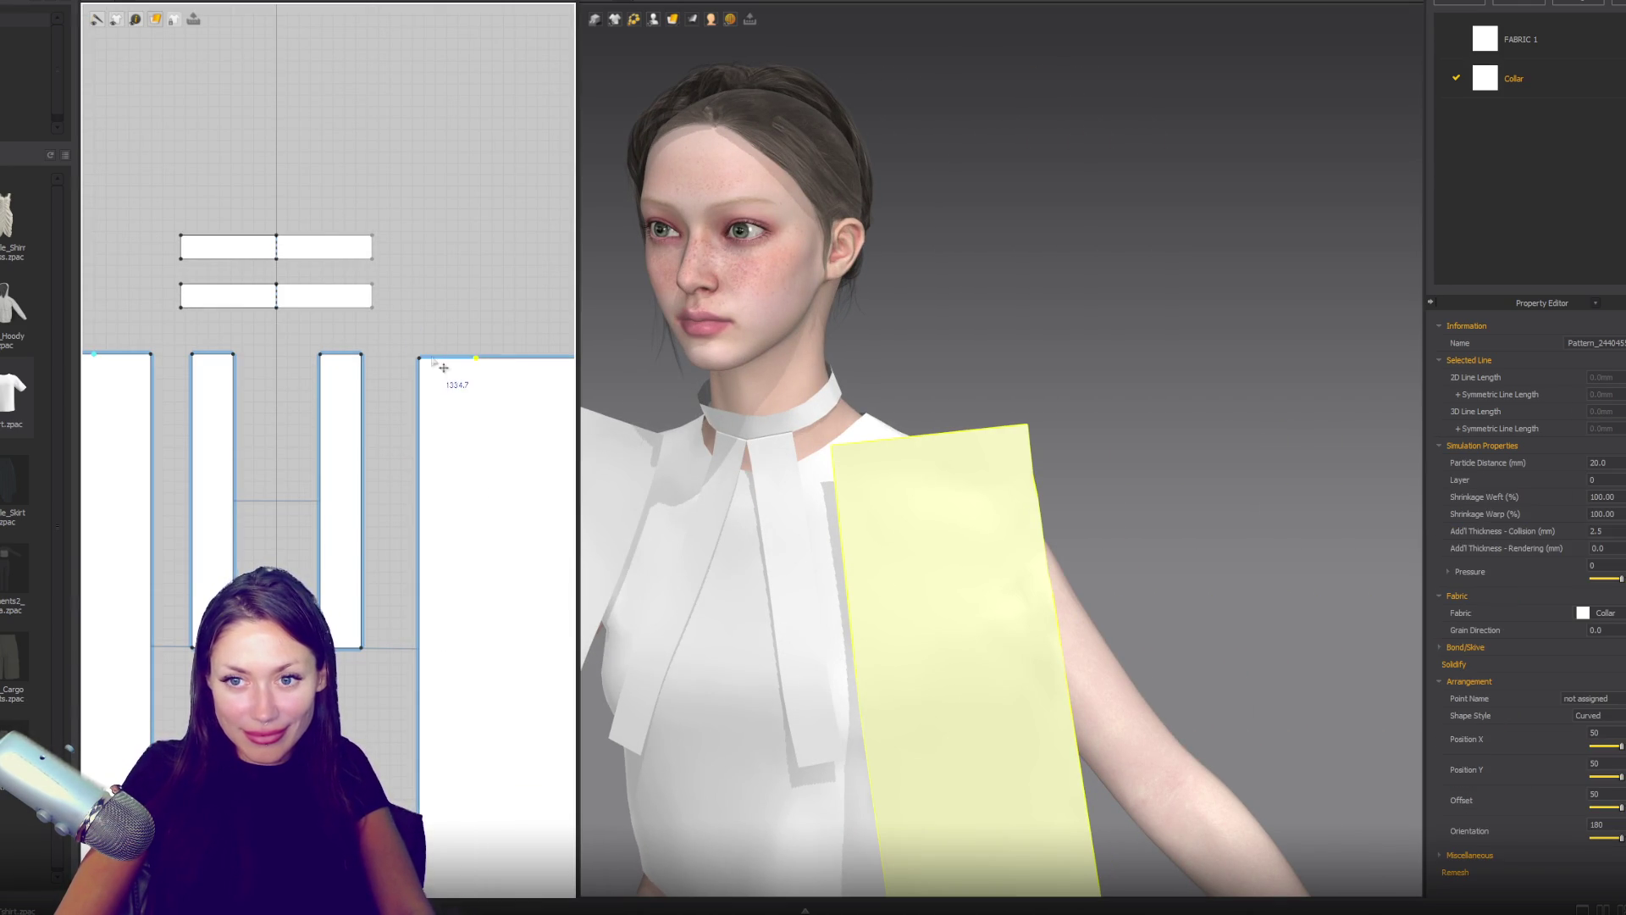
click(420, 421)
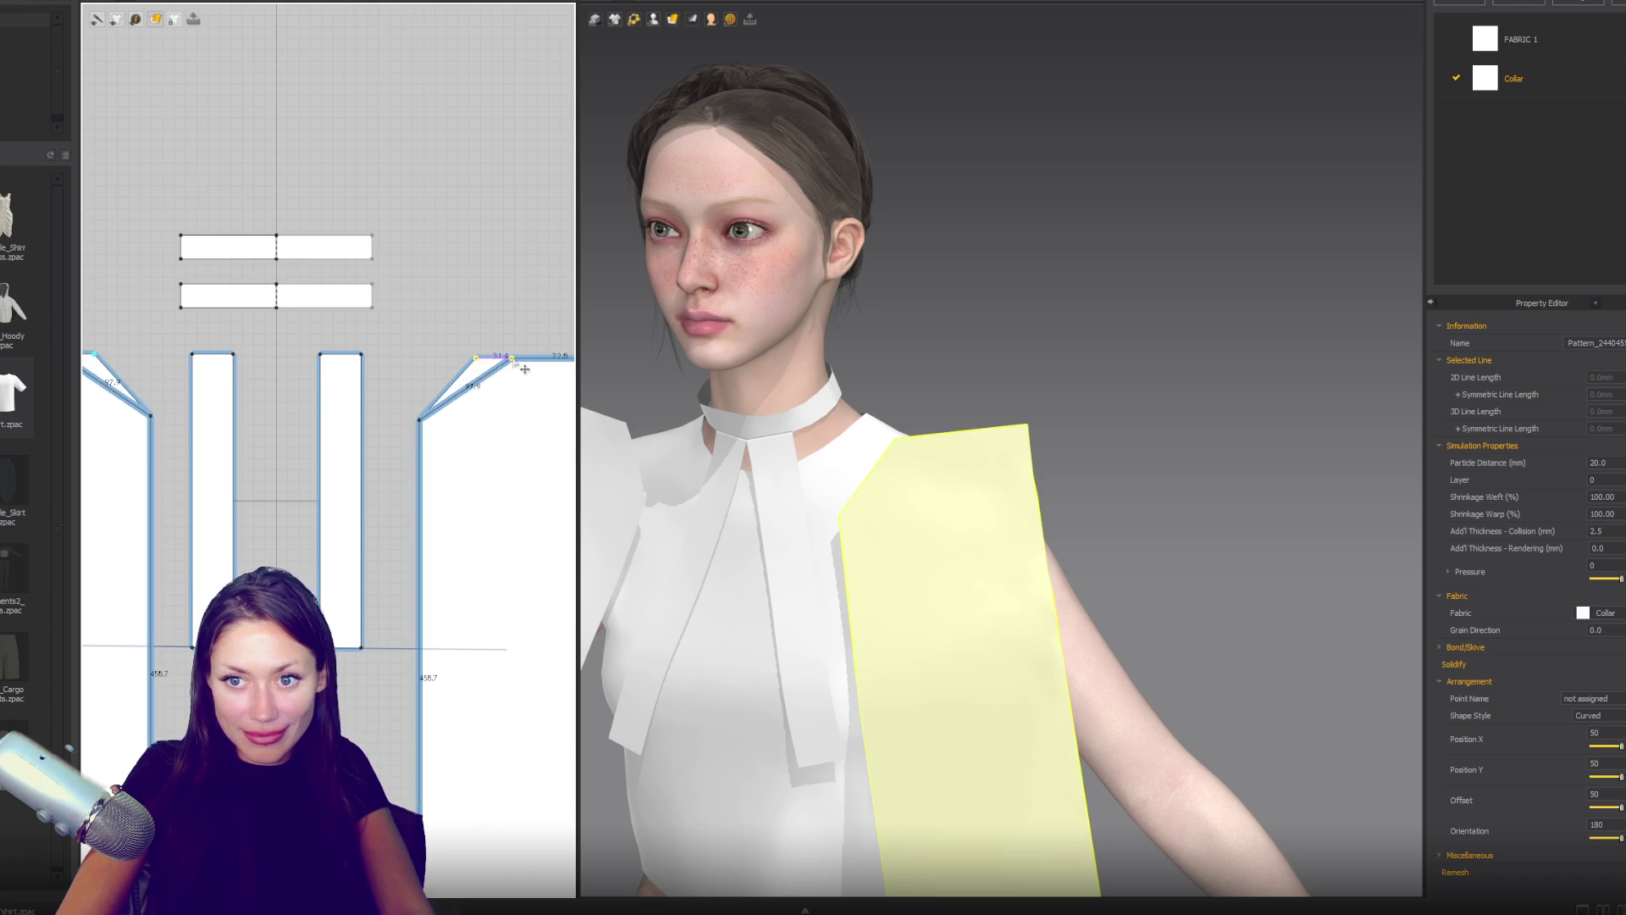
drag(461, 395, 471, 394)
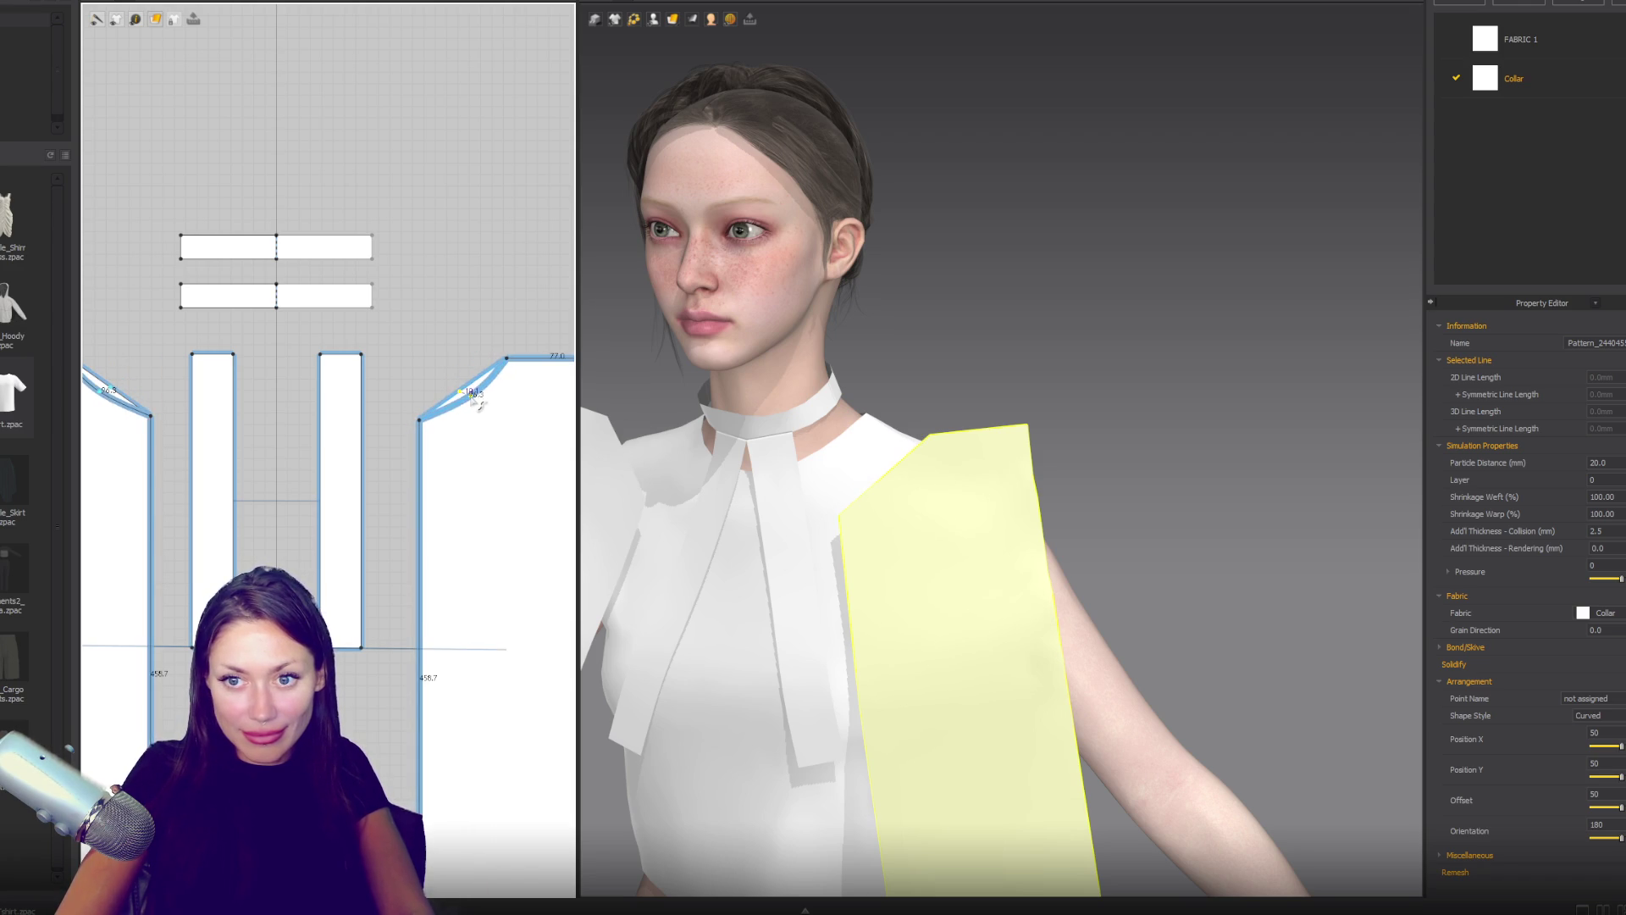
- Sew the neckline curve to the collar strip's lower edge
key(n)
click(509, 366)
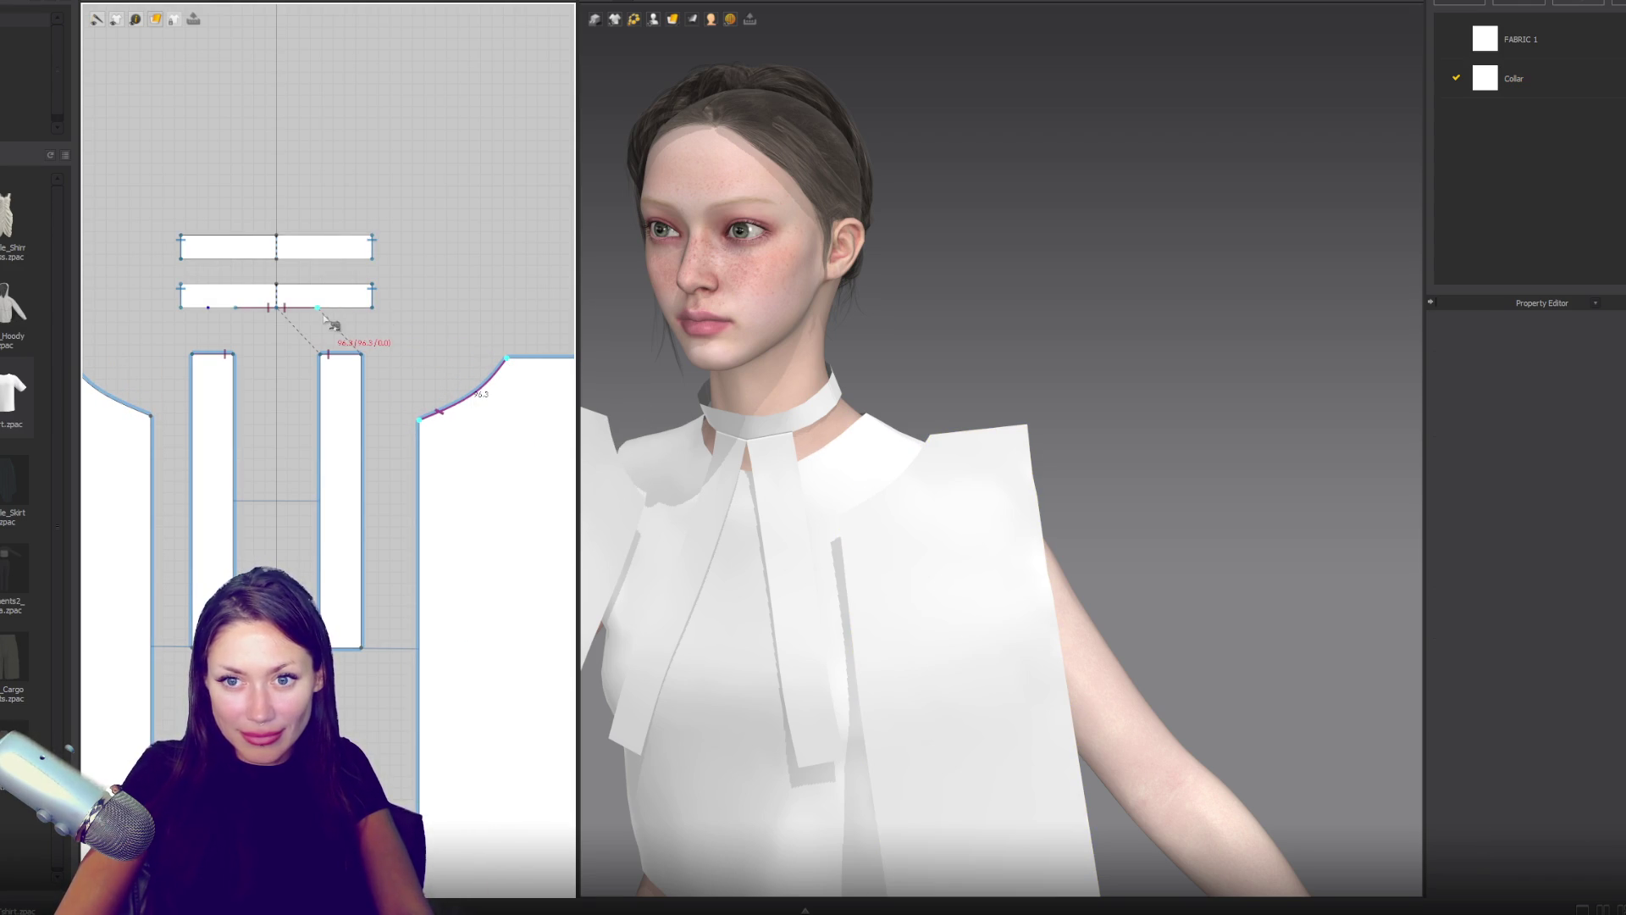
click(377, 313)
- Shrink the right front panel and slant its top shoulder edge downward
scroll(486, 463, down, 3)
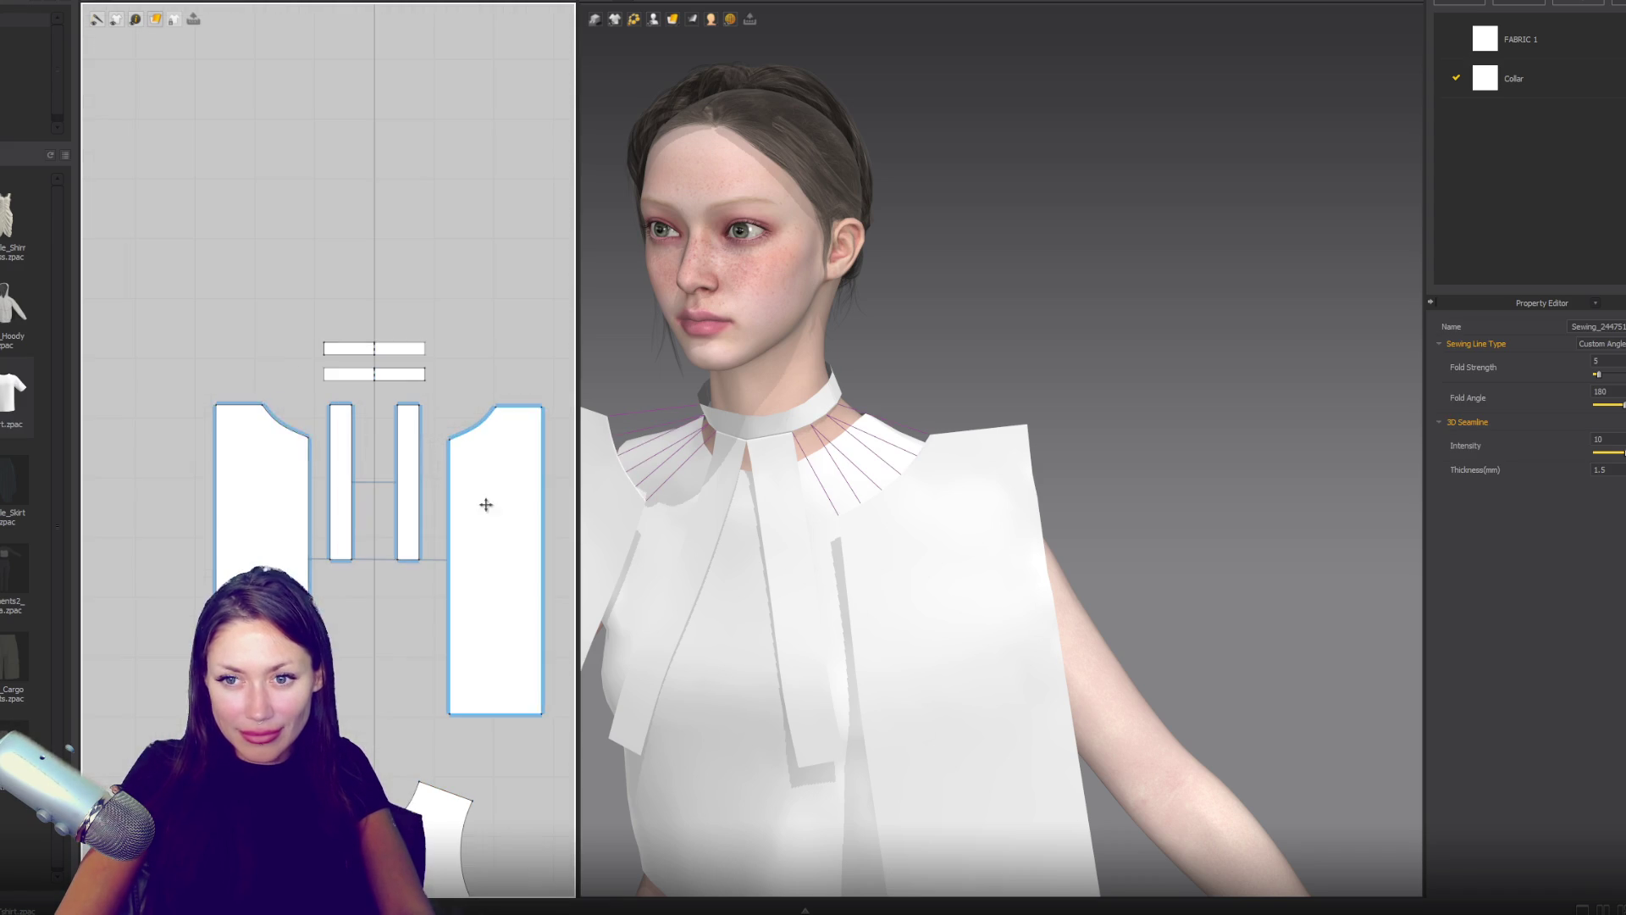
click(483, 488)
drag(556, 729, 518, 602)
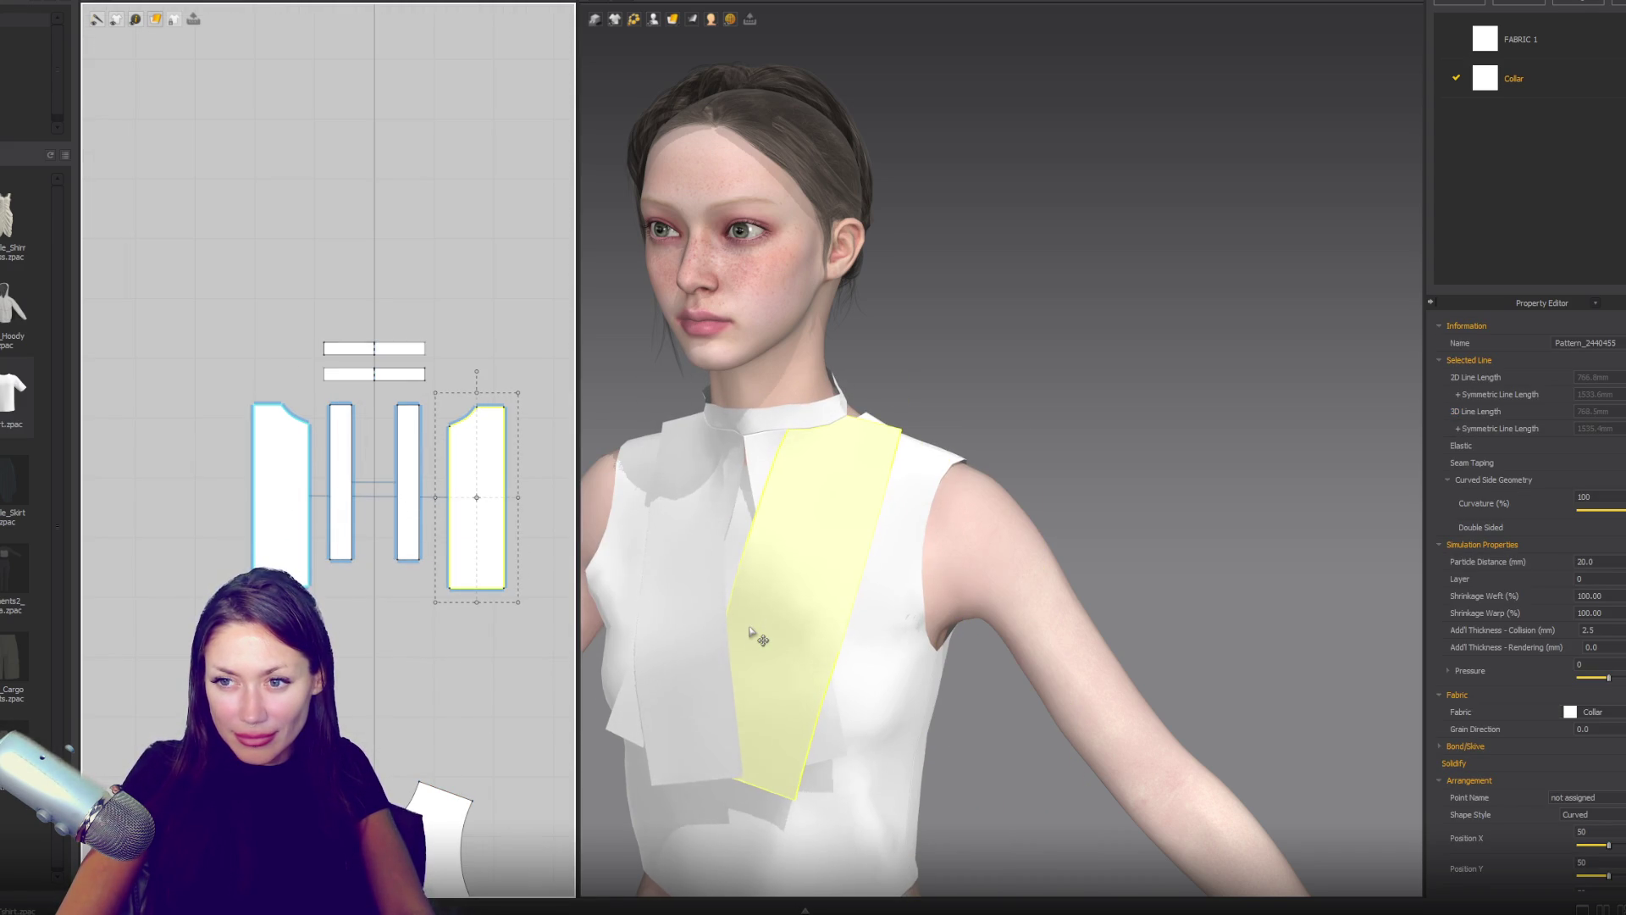
scroll(506, 420, up, 3)
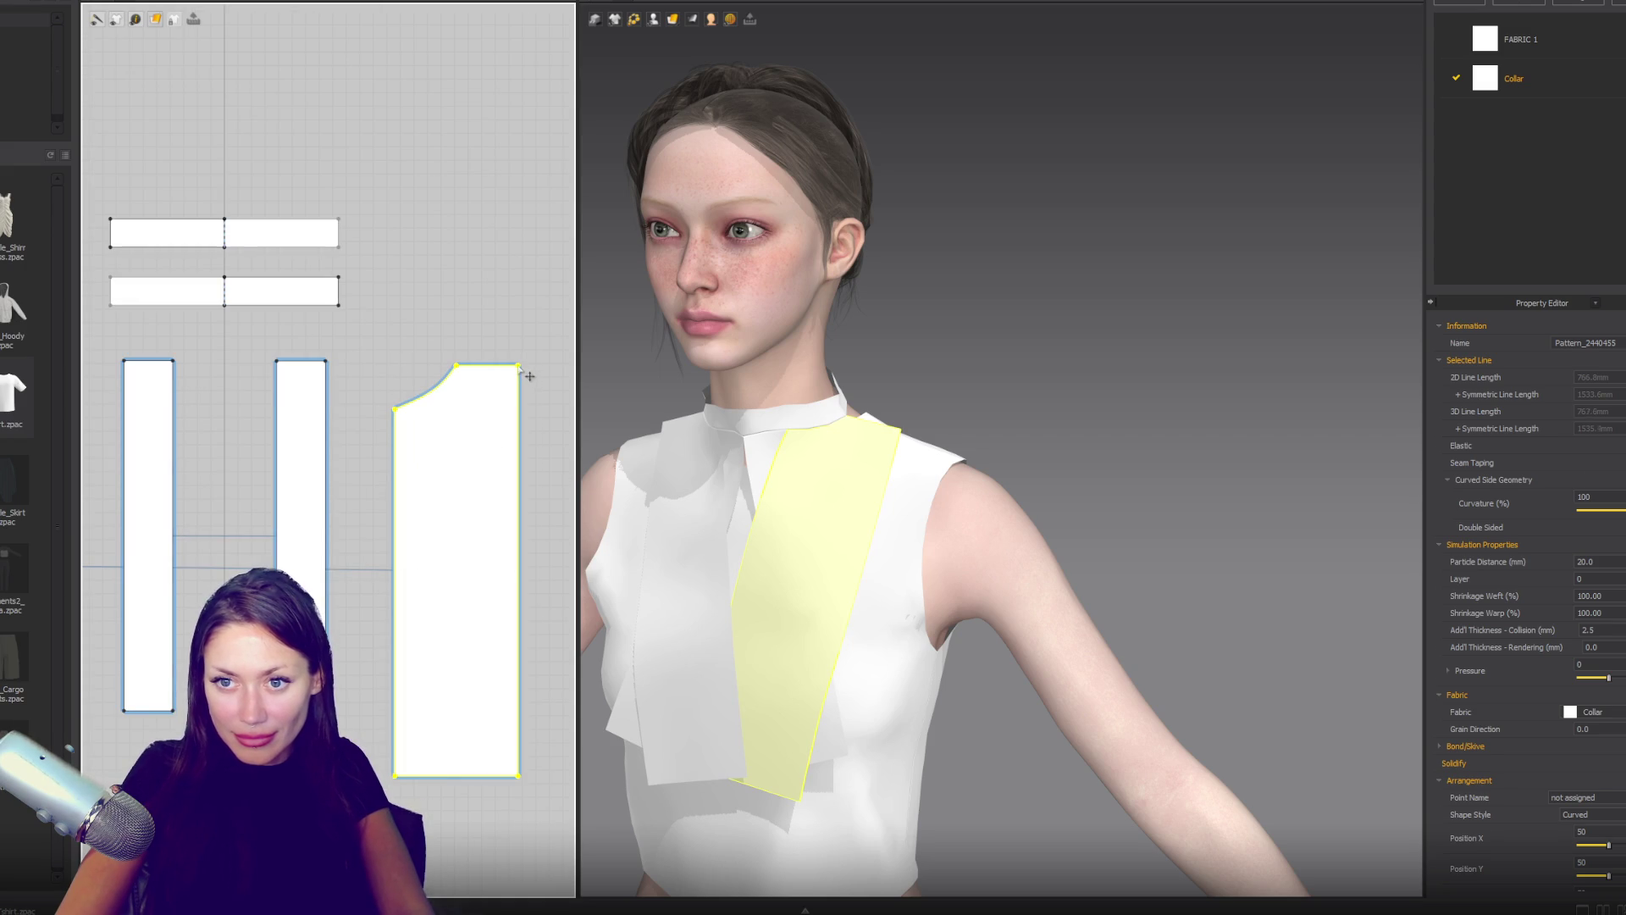
mouse_move(519, 368)
mouse_down()
mouse_move(516, 434)
mouse_move(520, 411)
mouse_up()
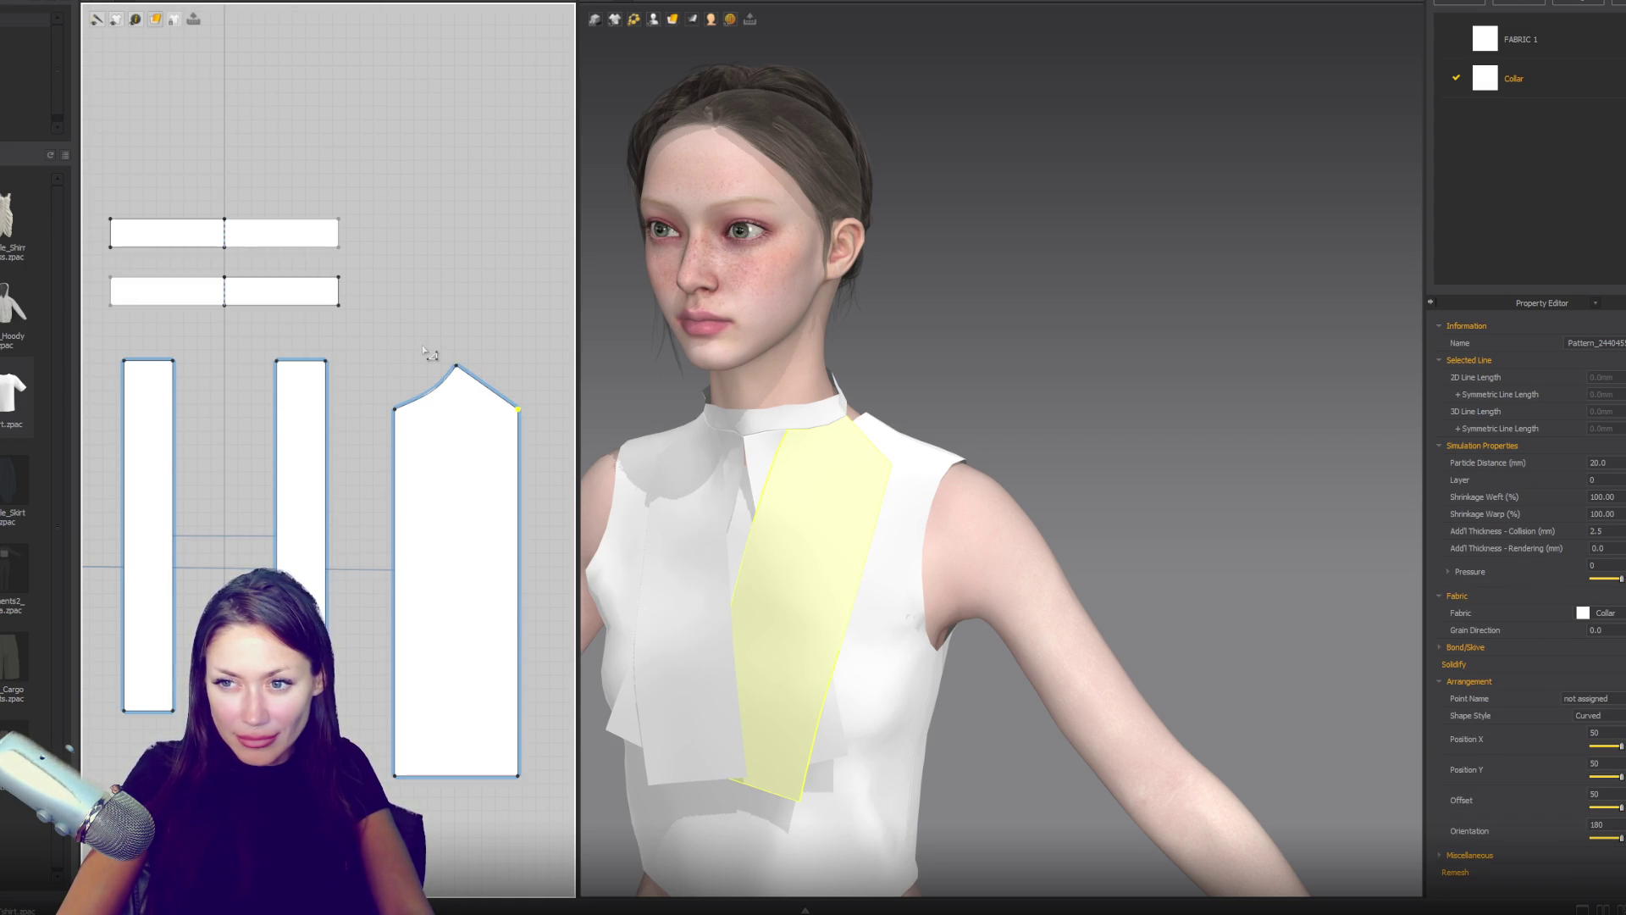
- Copy and paste both front panels
click(435, 389)
scroll(435, 389, down, 2)
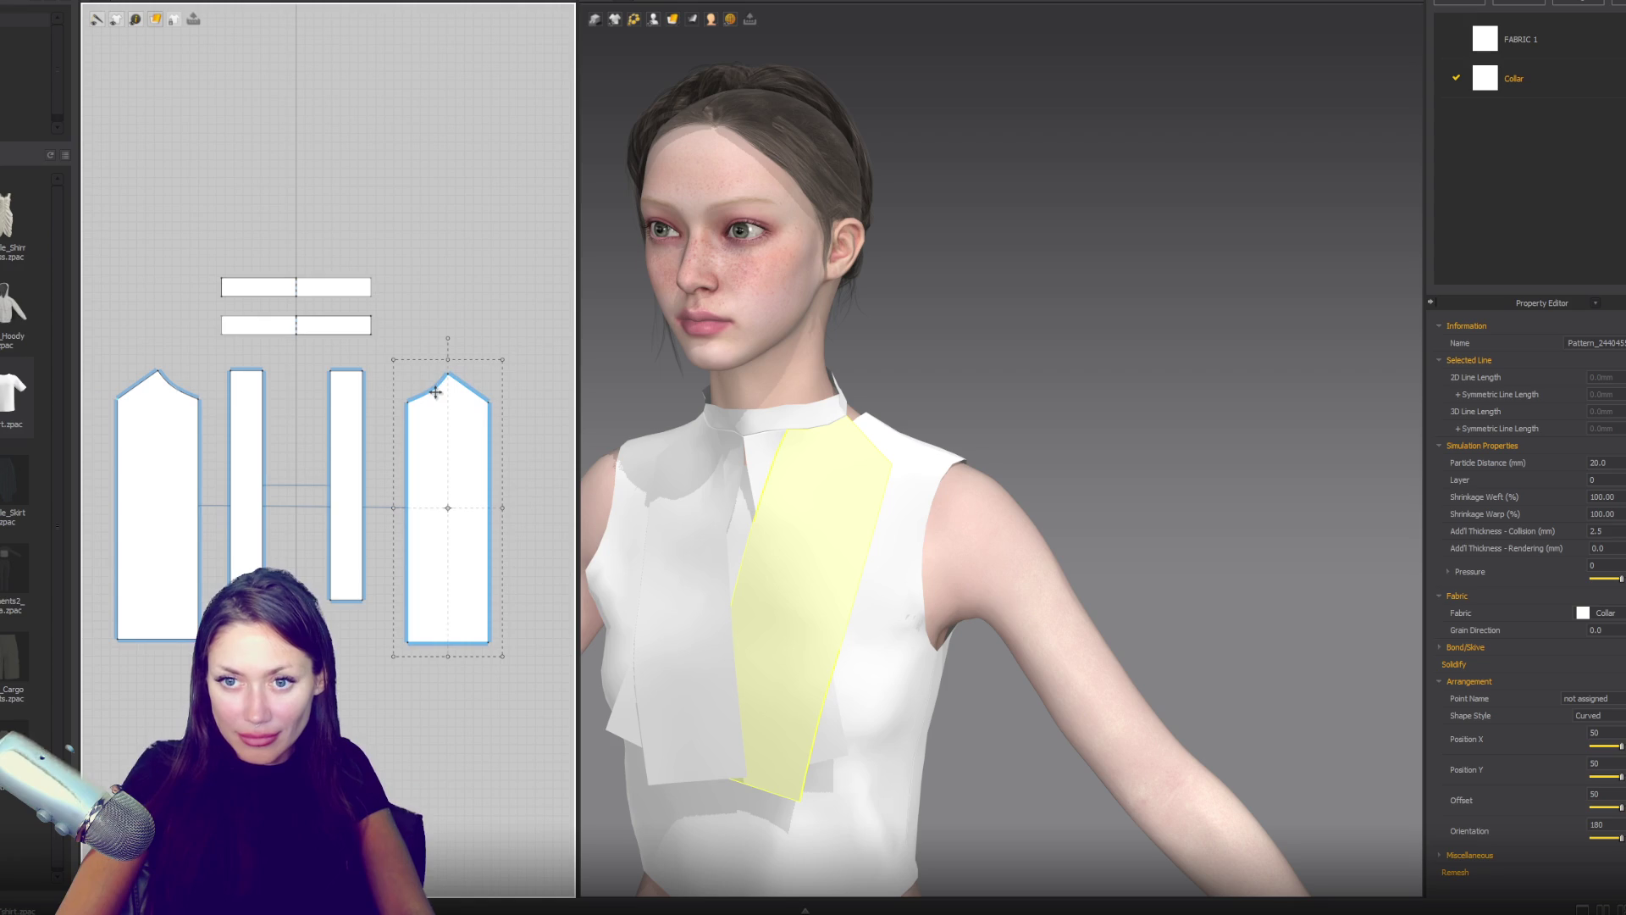
double_click(459, 440)
shift+click(186, 495)
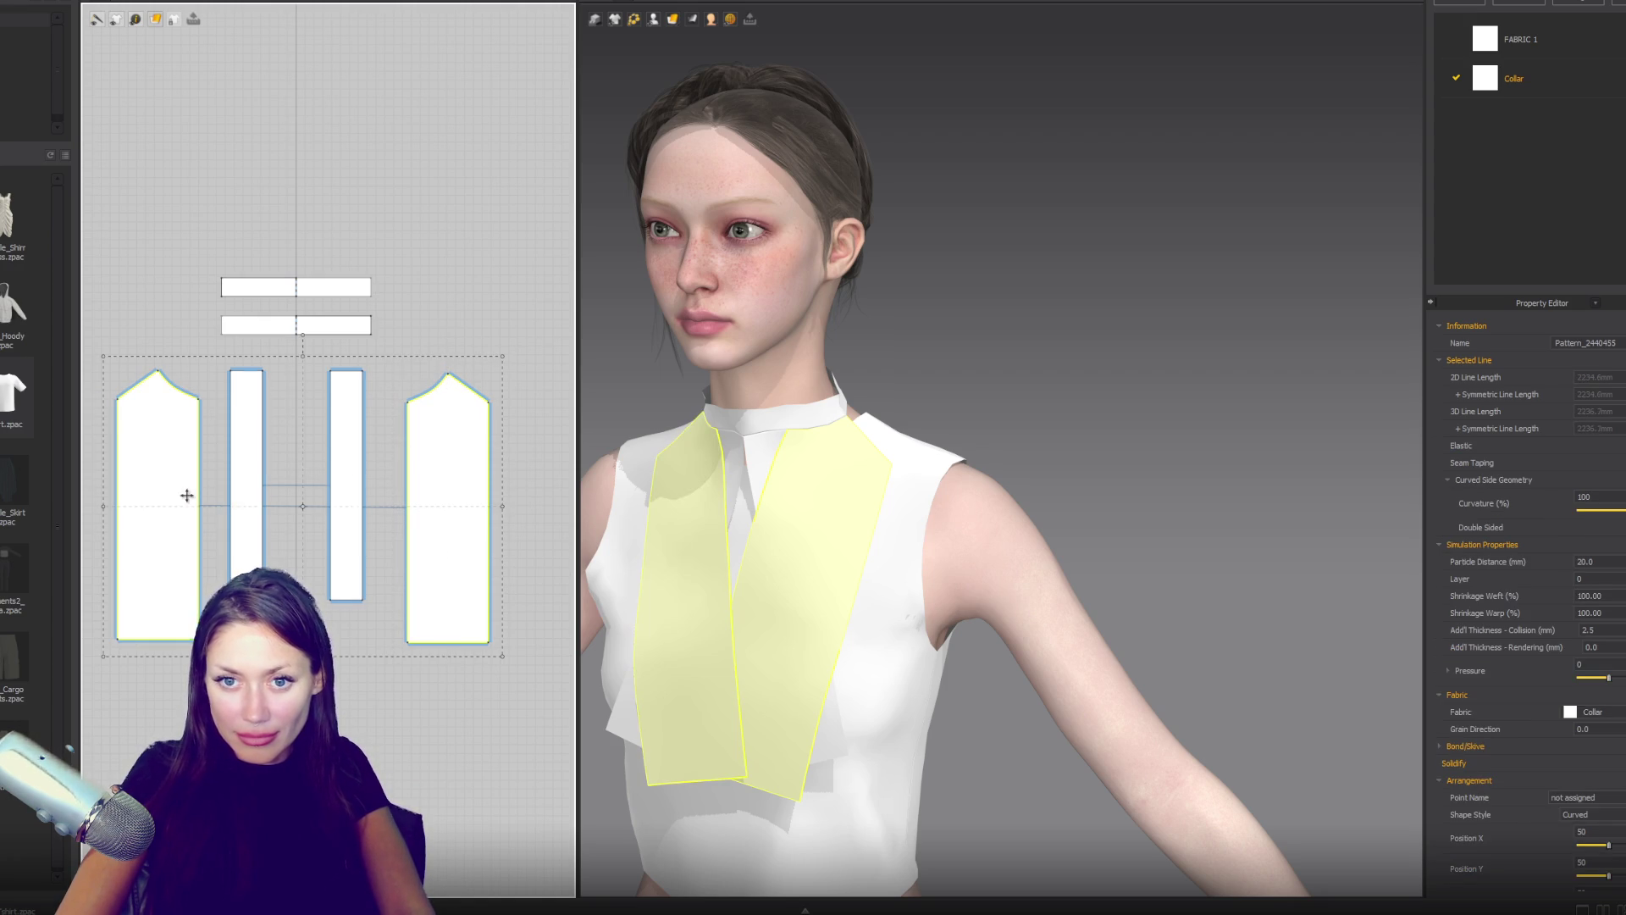
key(ctrl+c)
key(ctrl+v)
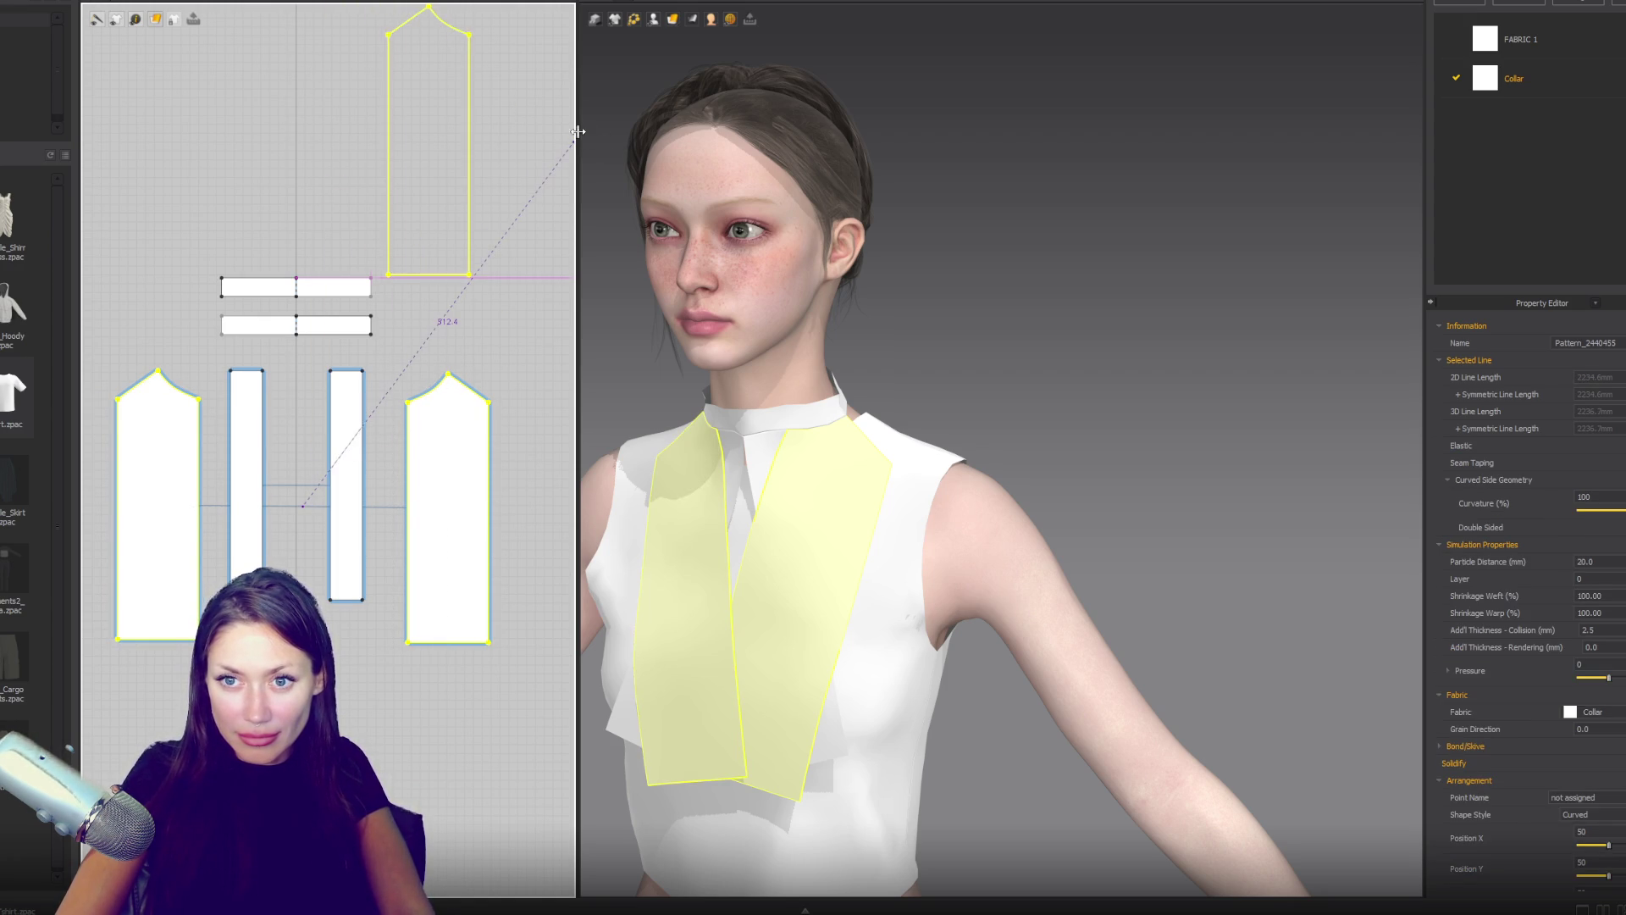
- Place the pasted panel copies above the originals and select the upper right copy
click(296, 139)
scroll(435, 211, down, 2)
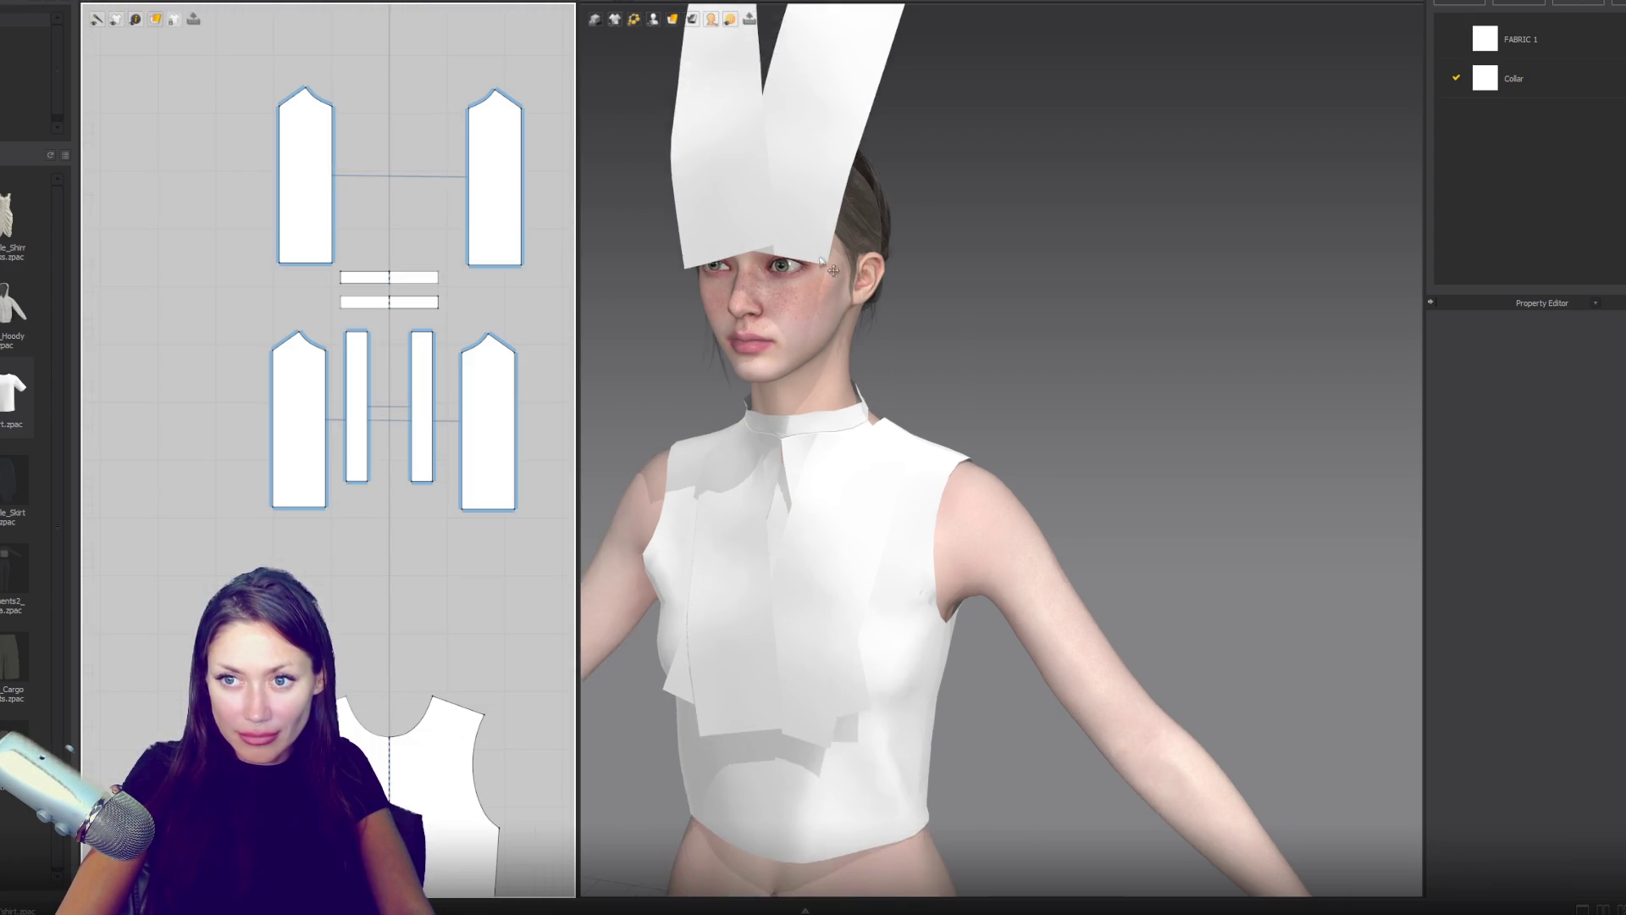
right_drag(847, 254, 691, 236)
click(487, 197)
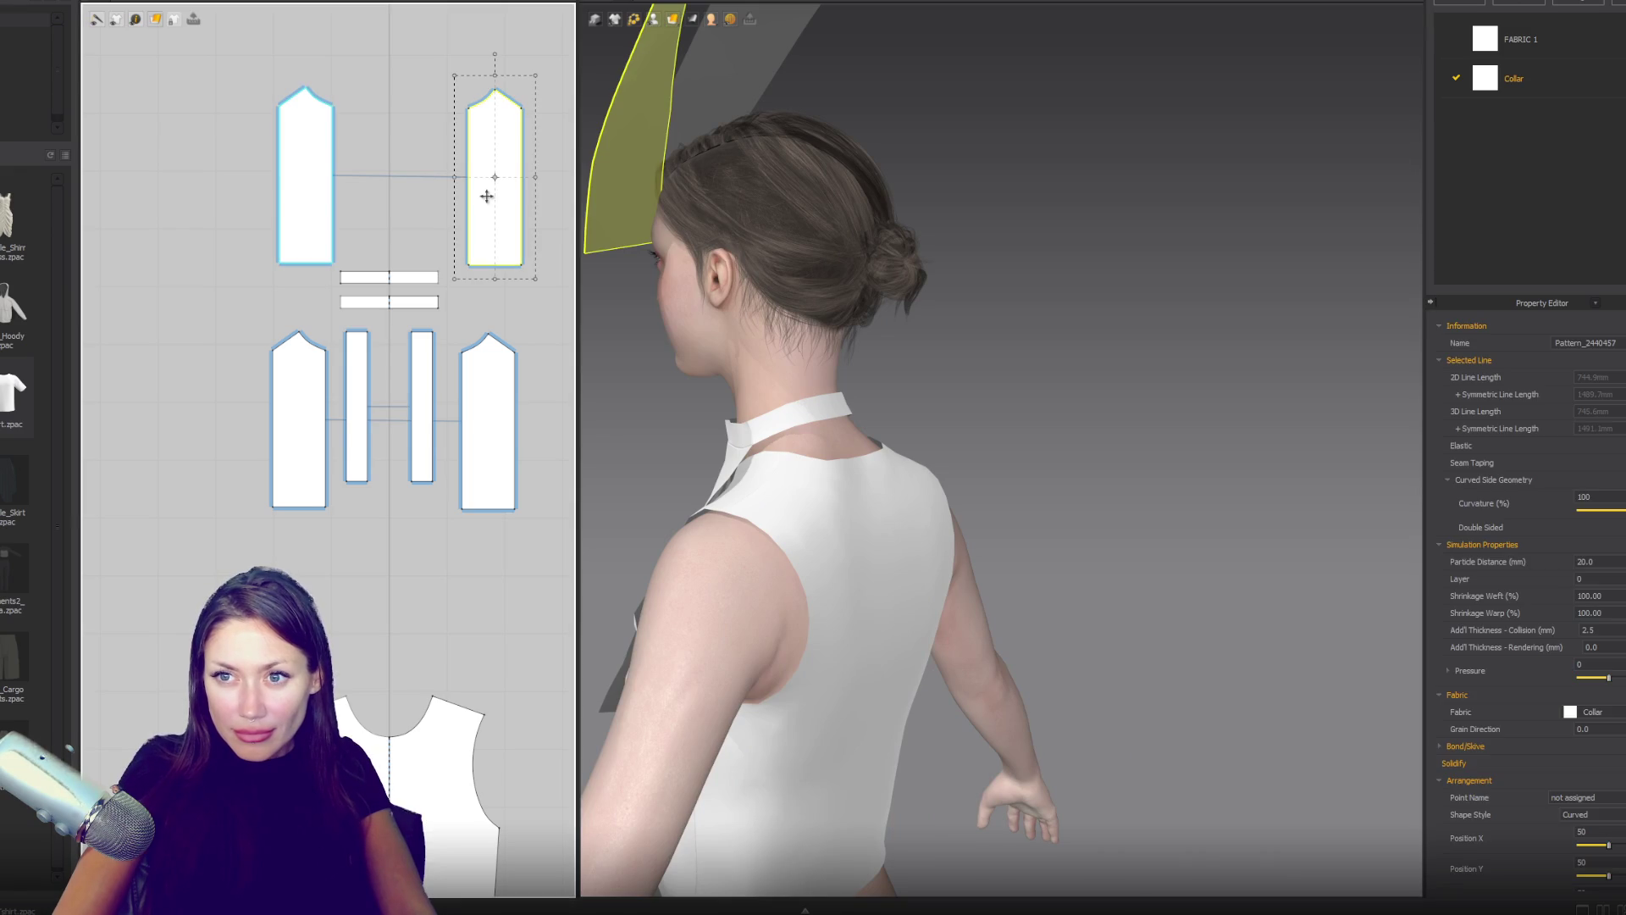
scroll(725, 153, down, 1)
click(504, 383)
click(516, 210)
- Position the copied panel on the avatar's right upper back arrangement point
click(730, 19)
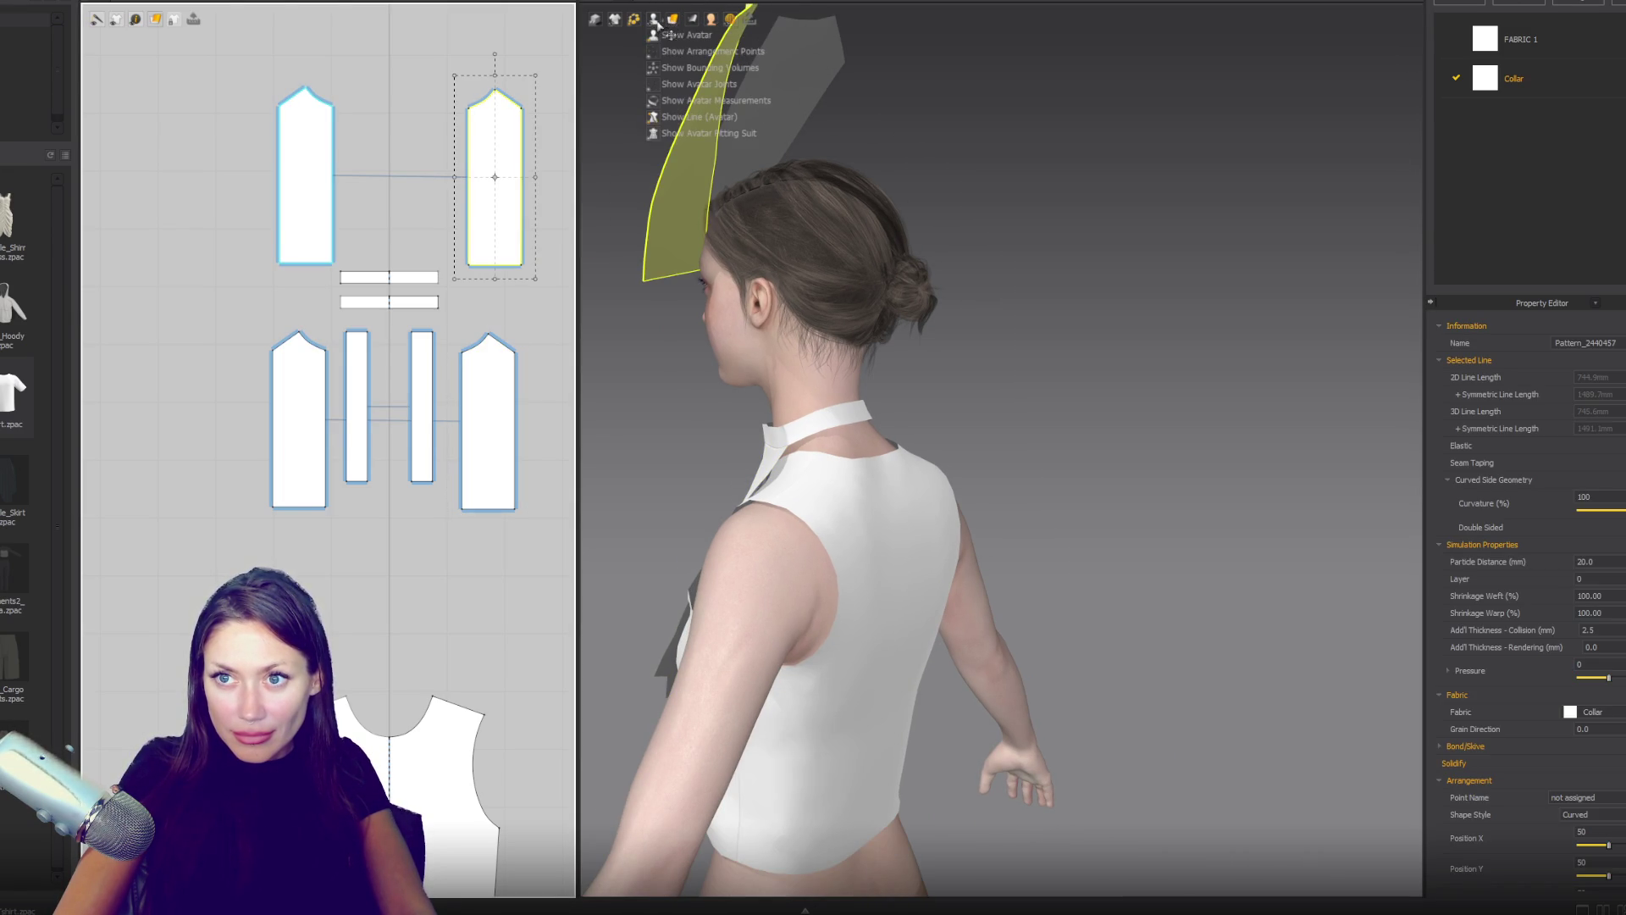
click(678, 55)
click(868, 588)
mouse_move(873, 589)
right_down()
mouse_move(771, 570)
mouse_move(858, 553)
mouse_move(939, 575)
mouse_move(1186, 570)
mouse_move(957, 511)
right_up()
click(928, 559)
click(957, 511)
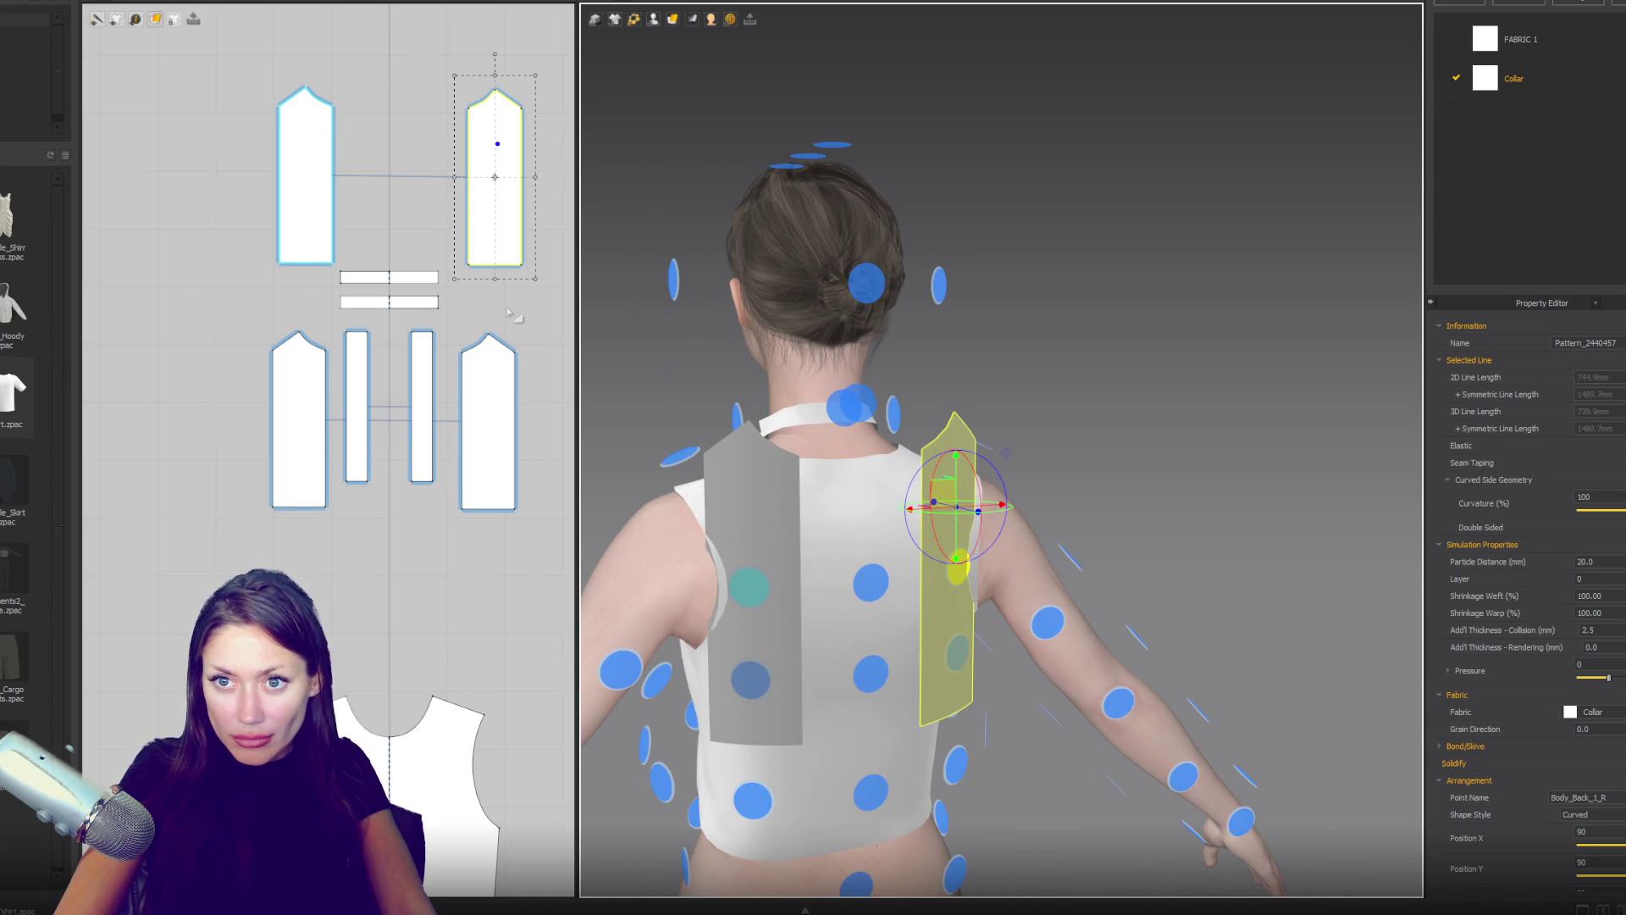
scroll(511, 297, up, 2)
click(498, 288)
- Sew the back panels' shoulder edges to the collar and simulate to drape the back
right_drag(472, 239, 475, 441)
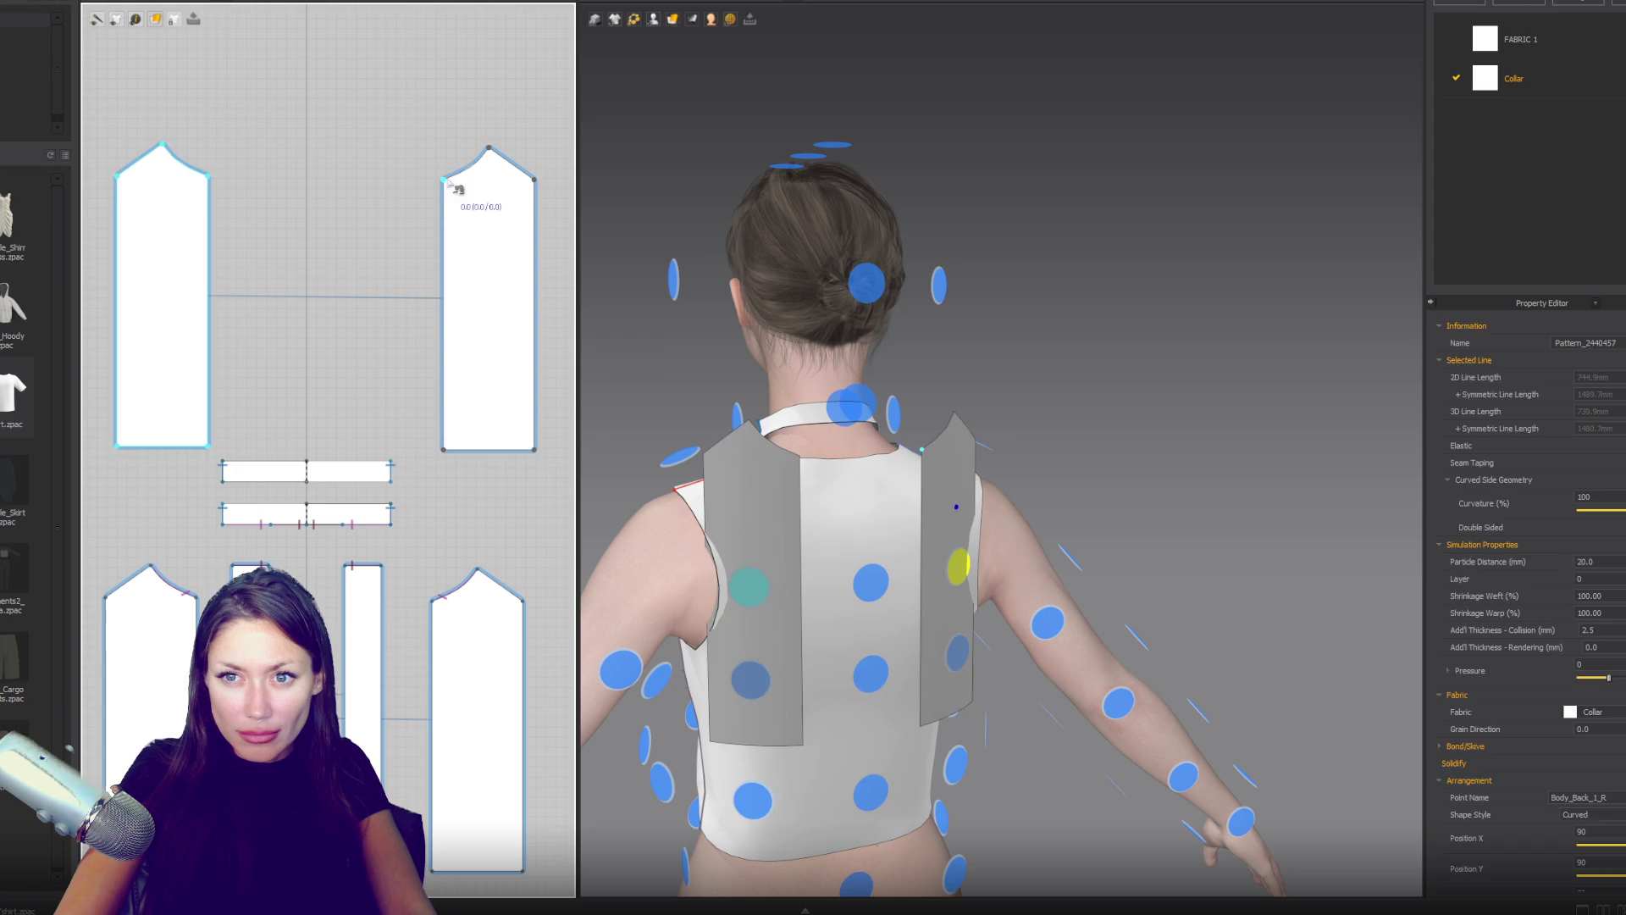
click(489, 148)
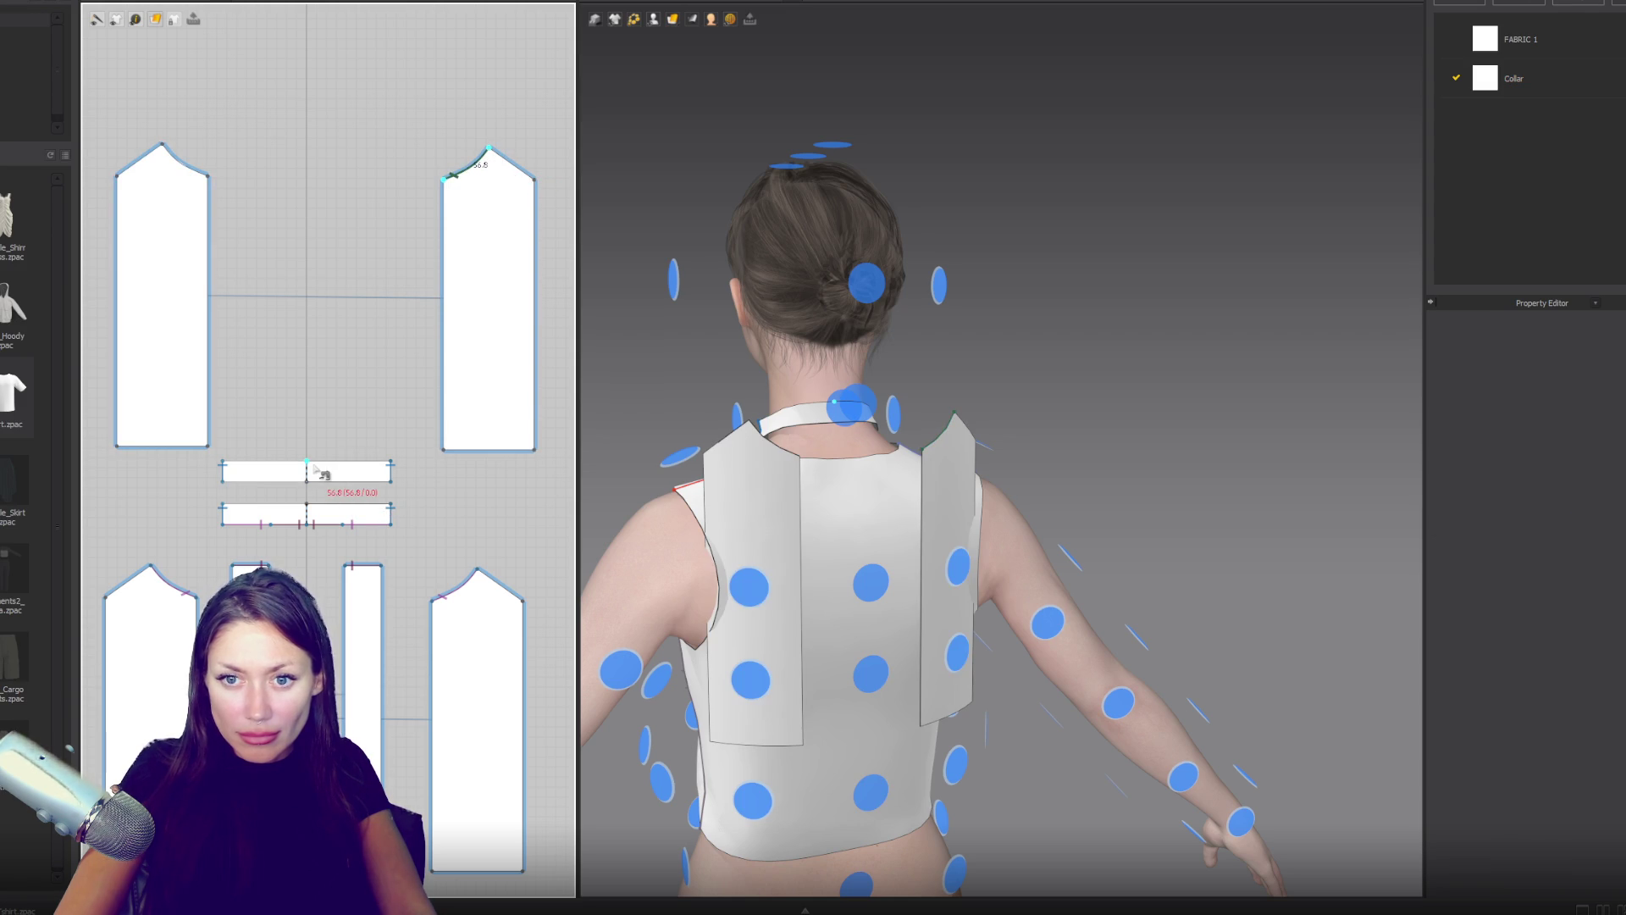
click(309, 463)
click(344, 461)
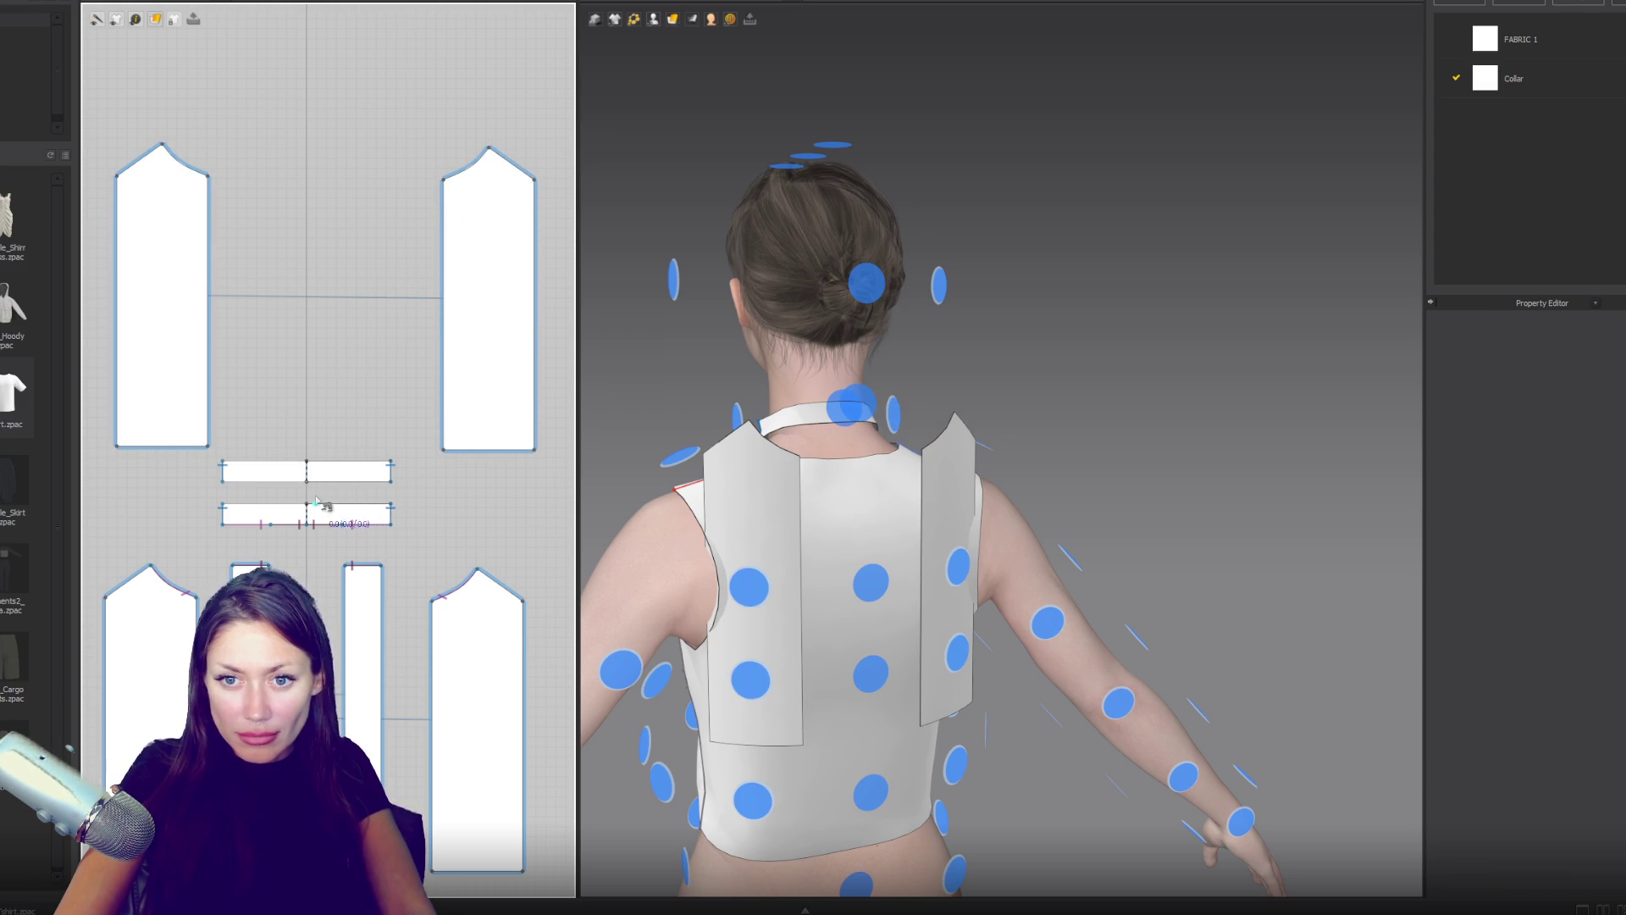
click(392, 481)
click(448, 178)
click(500, 159)
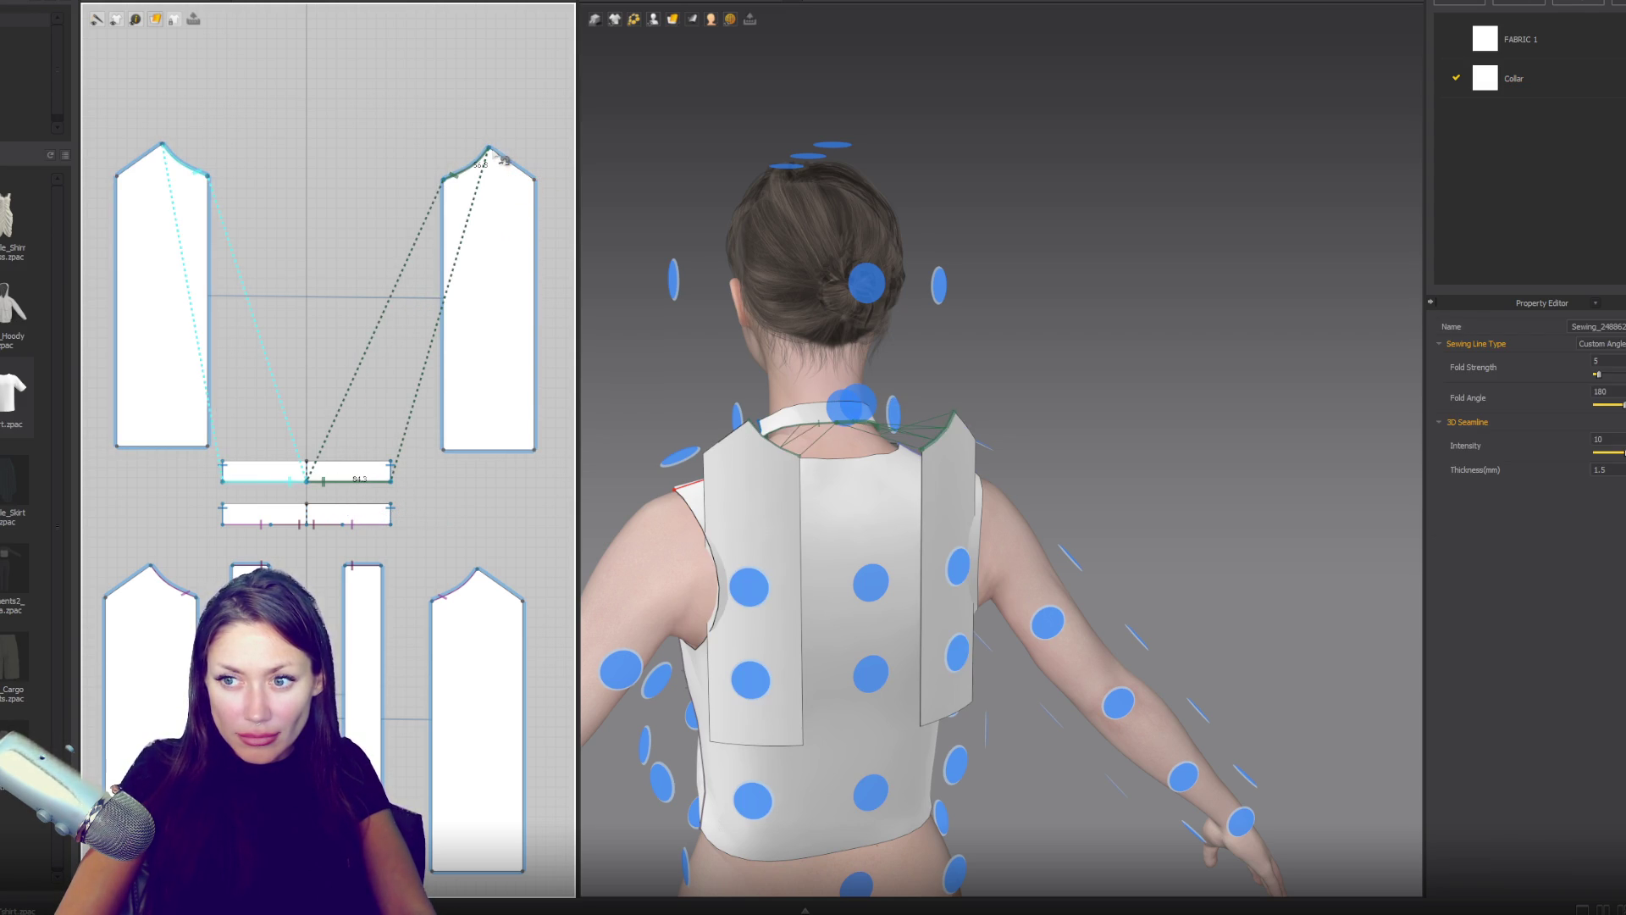
scroll(864, 382, up, 5)
key(space)
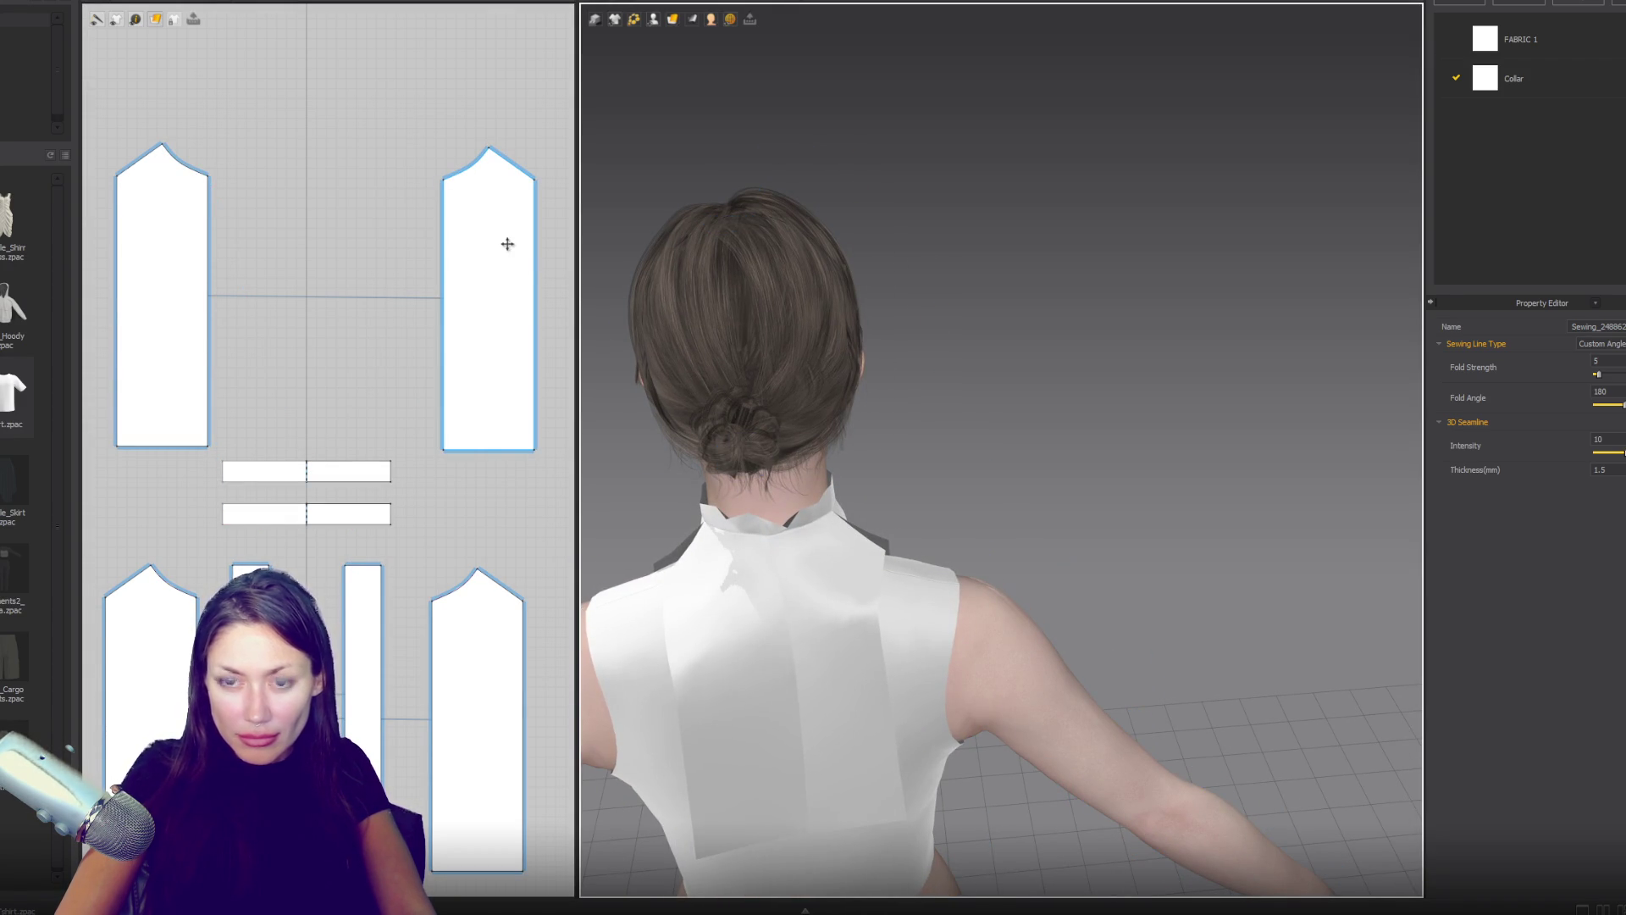
- Sew the upper back pieces' shoulder segments to the lower pieces and re-simulate
scroll(828, 344, down, 3)
mouse_move(828, 345)
right_down()
mouse_move(984, 338)
mouse_move(864, 337)
right_up()
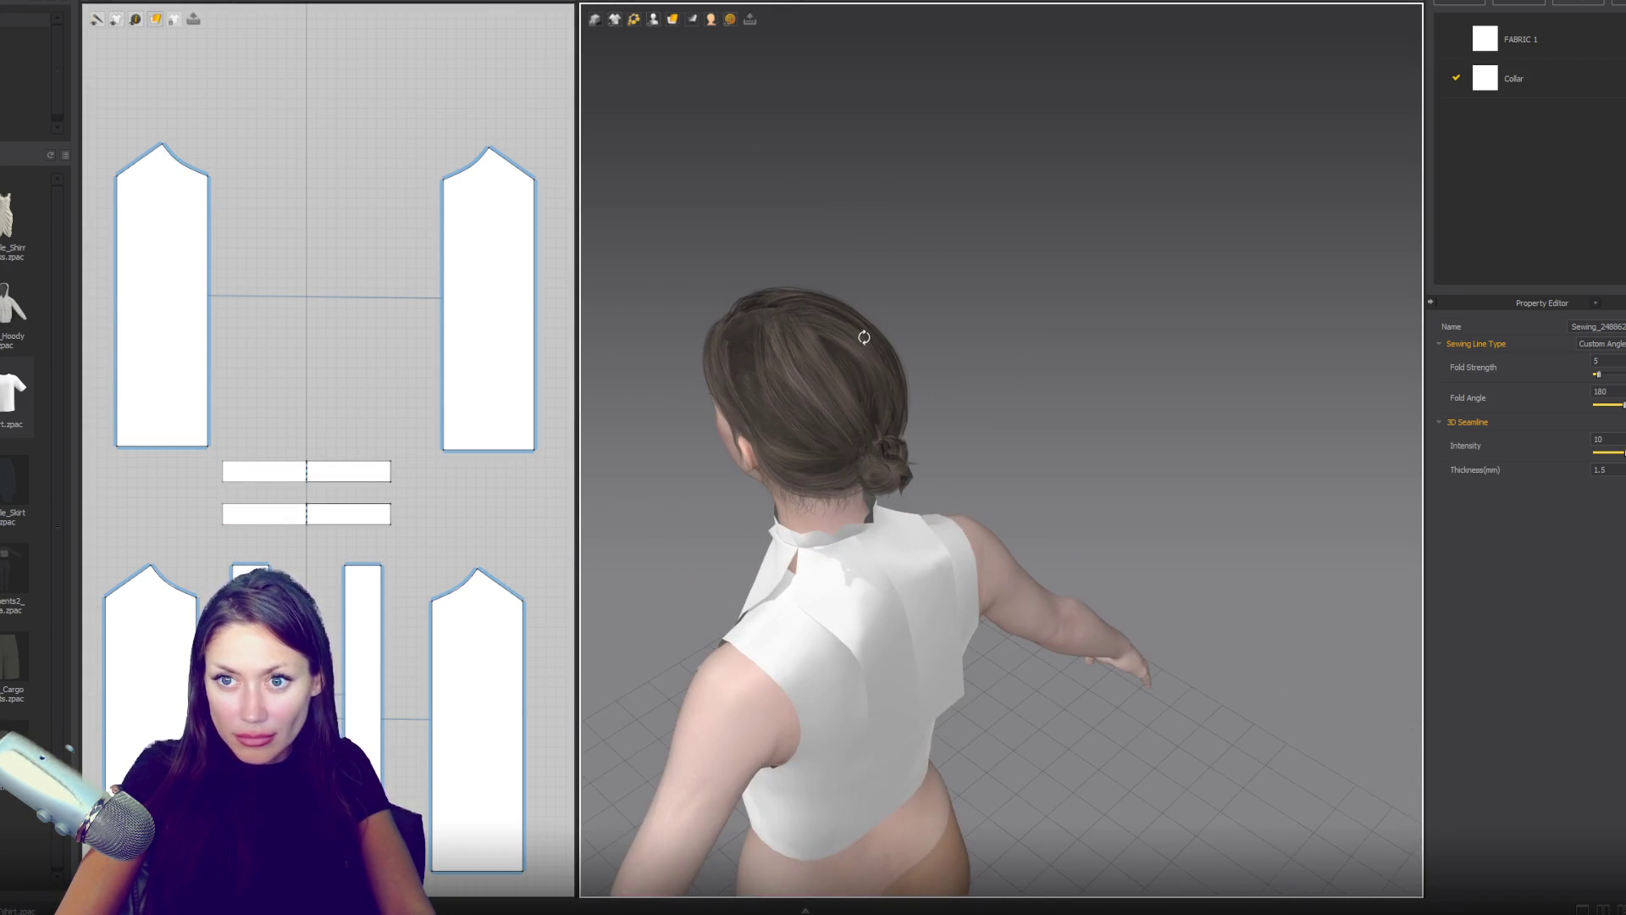
click(506, 155)
click(507, 156)
click(523, 608)
click(508, 162)
click(157, 572)
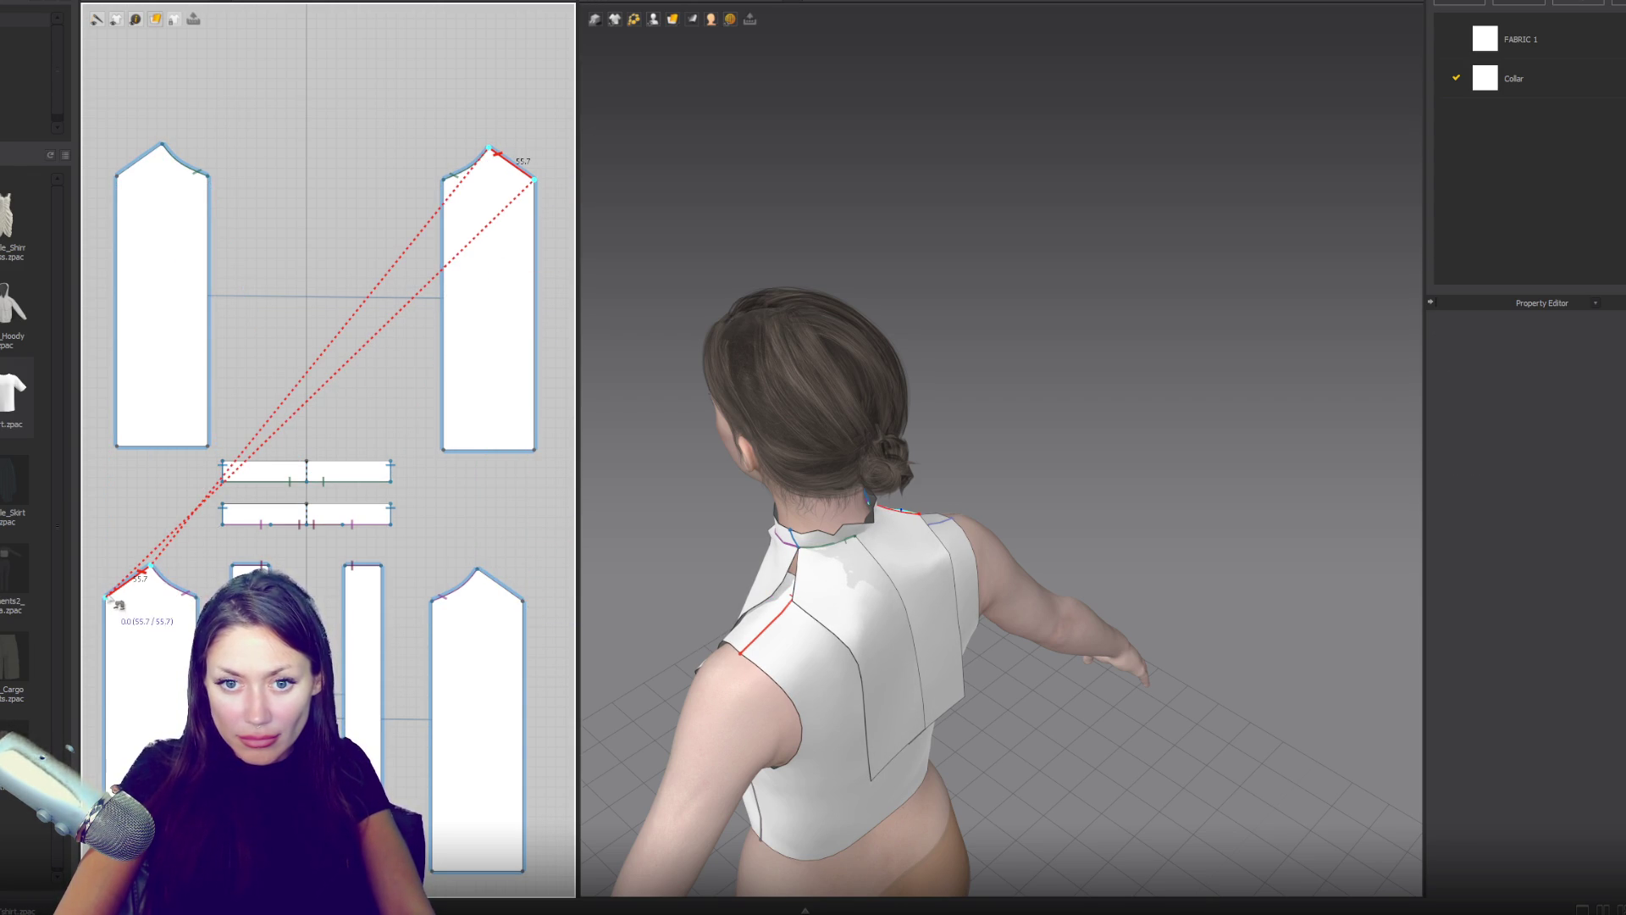
click(108, 600)
key(space)
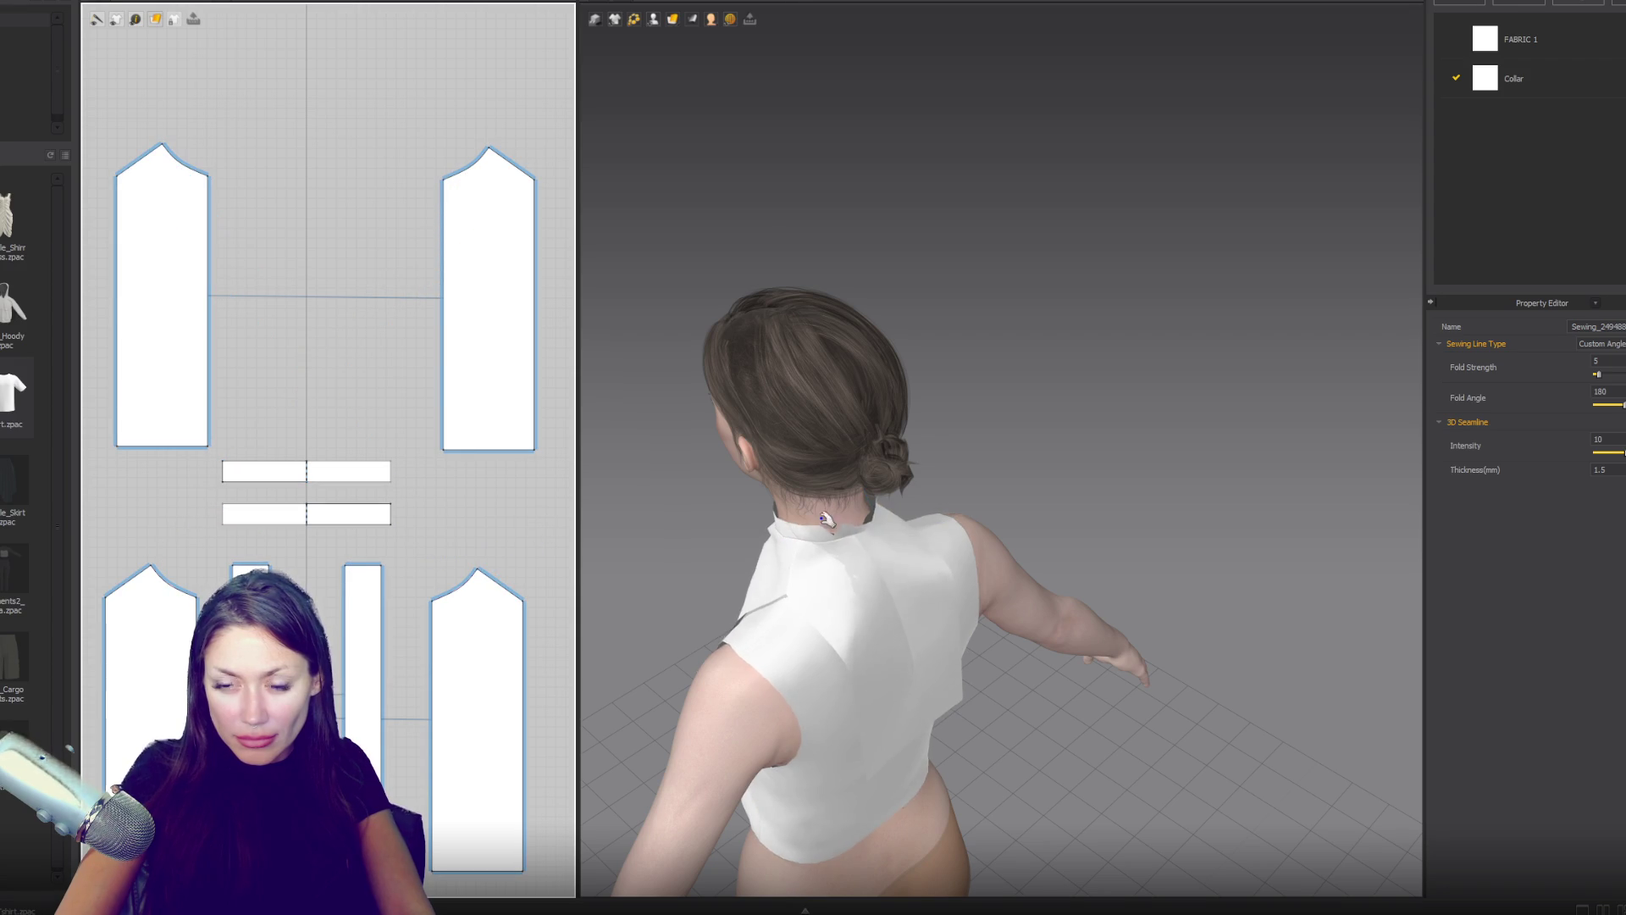
- Check the front and back views and select the collar and neck band in 3D
key(2)
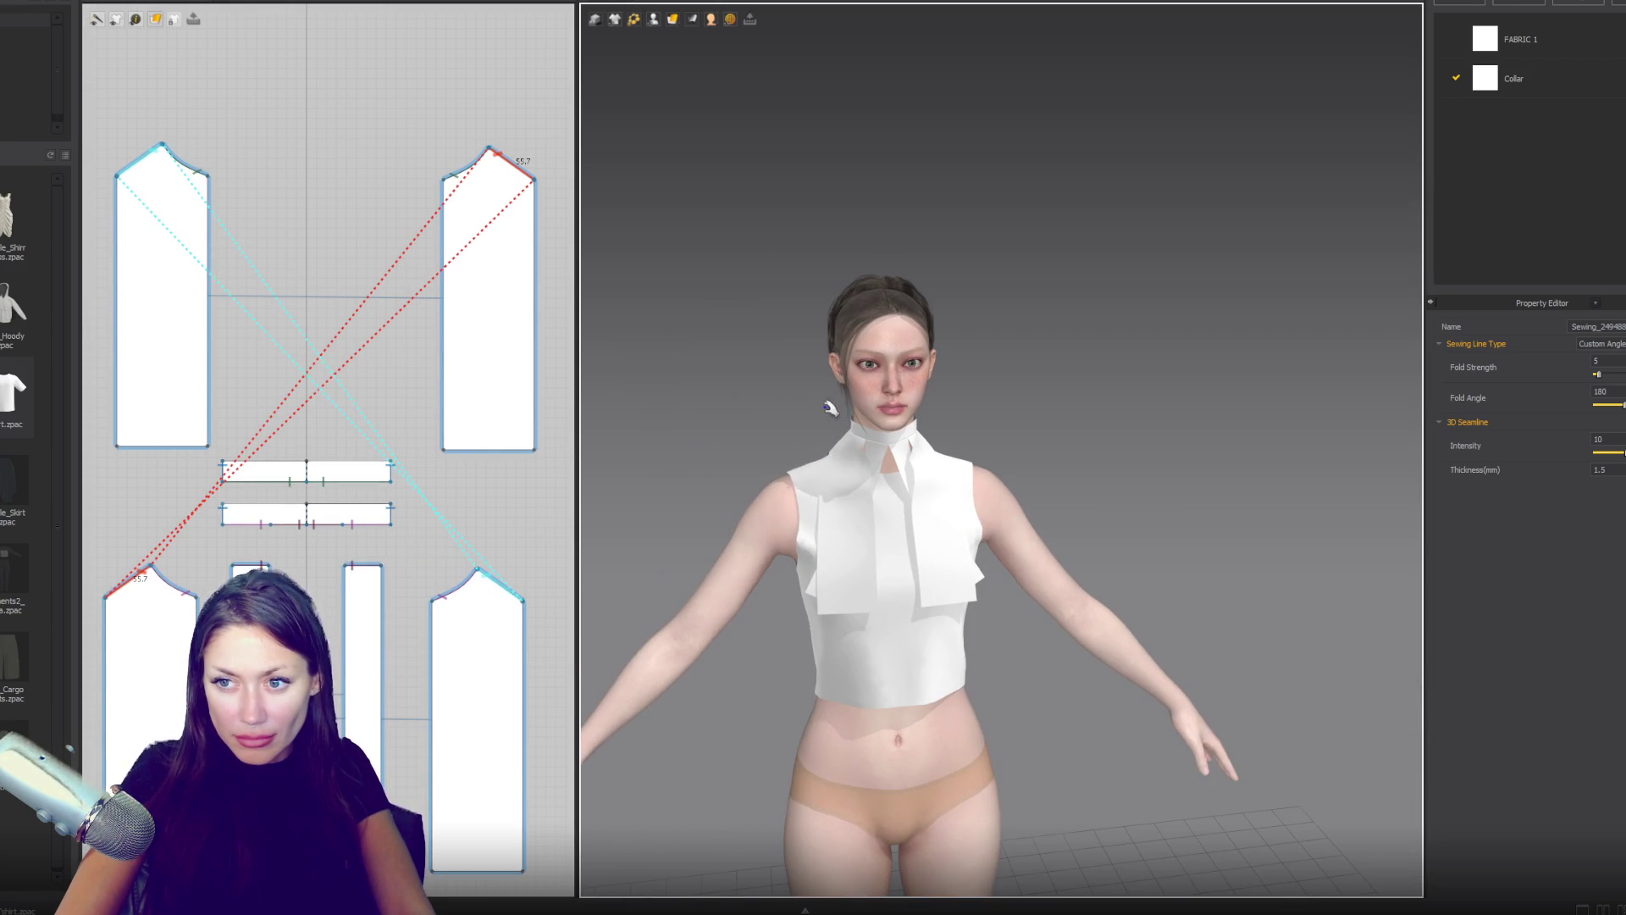
key(8)
key(2)
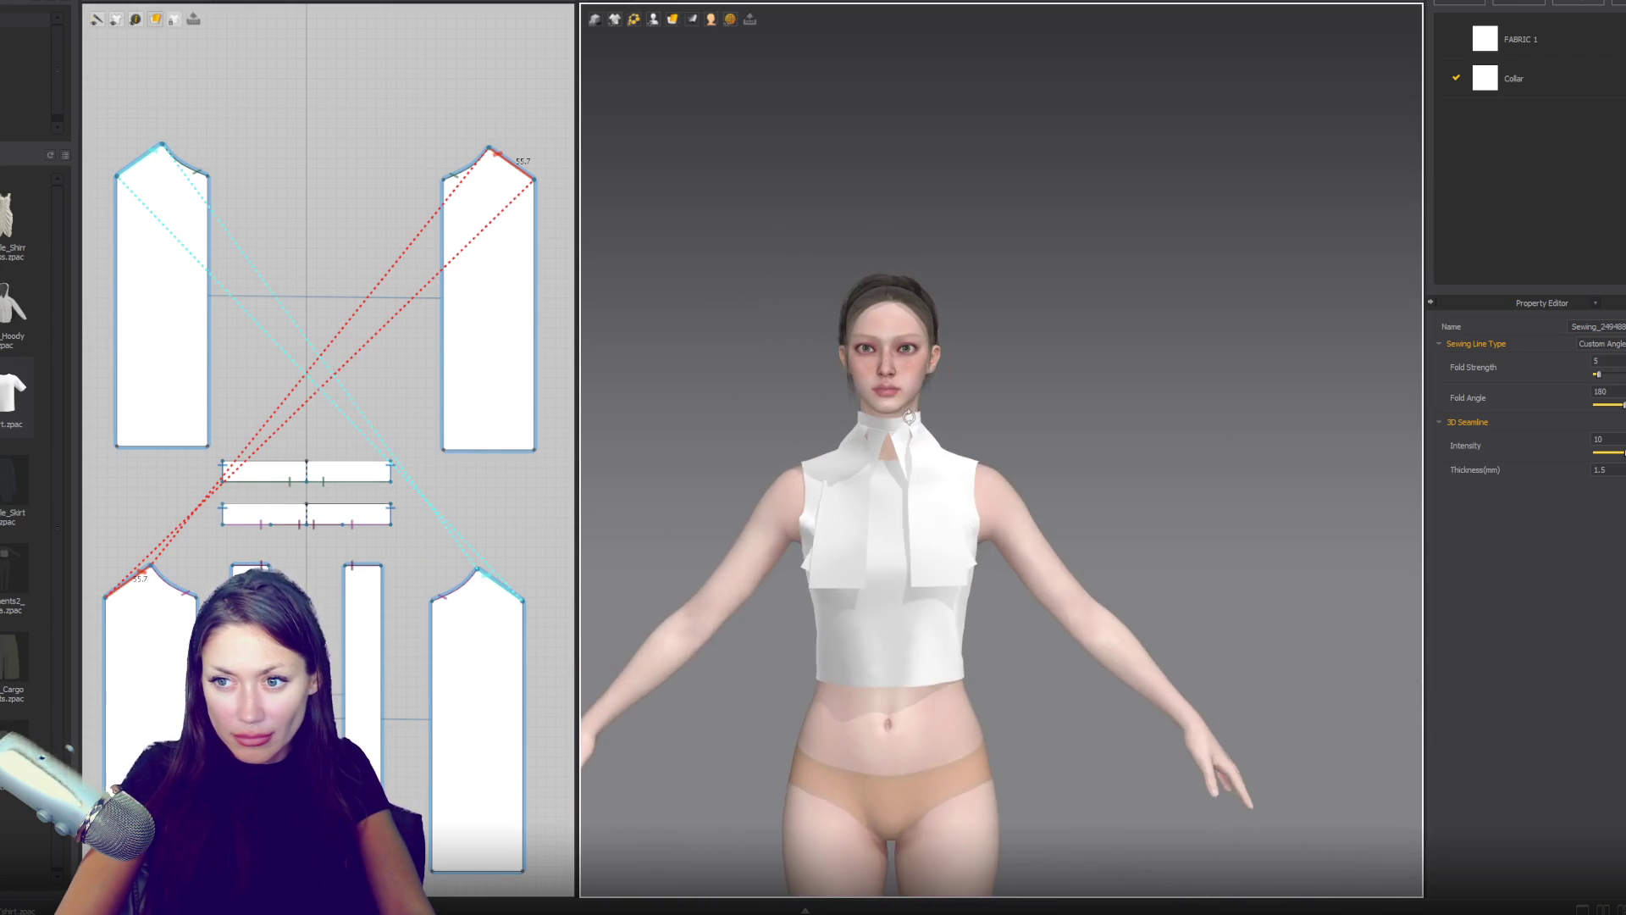
click(922, 426)
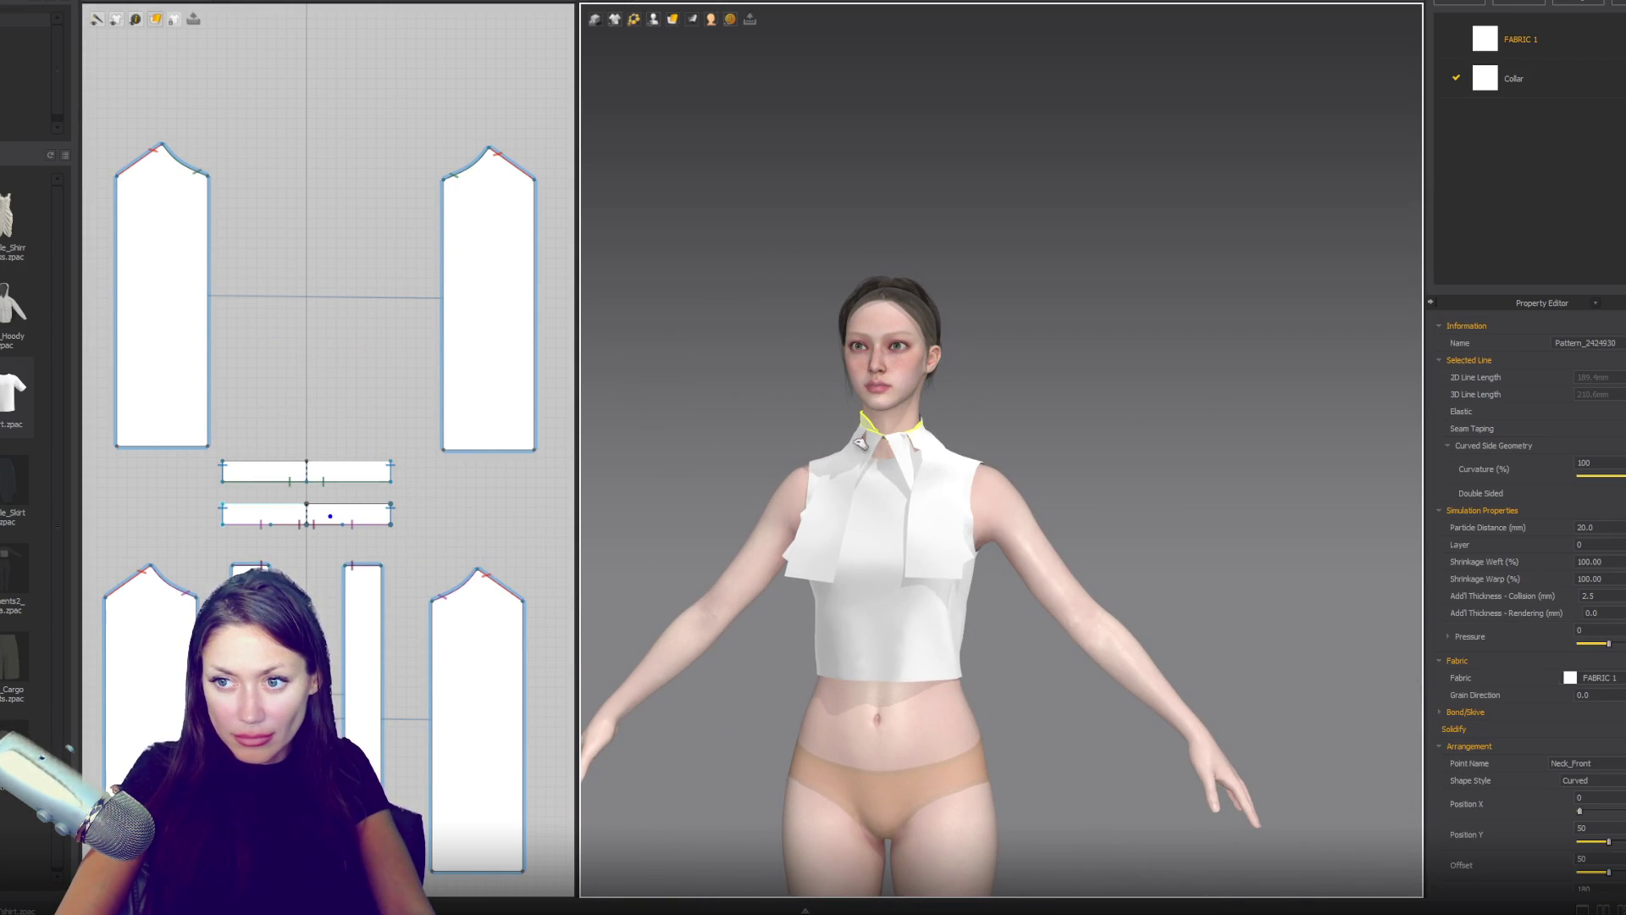
click(963, 407)
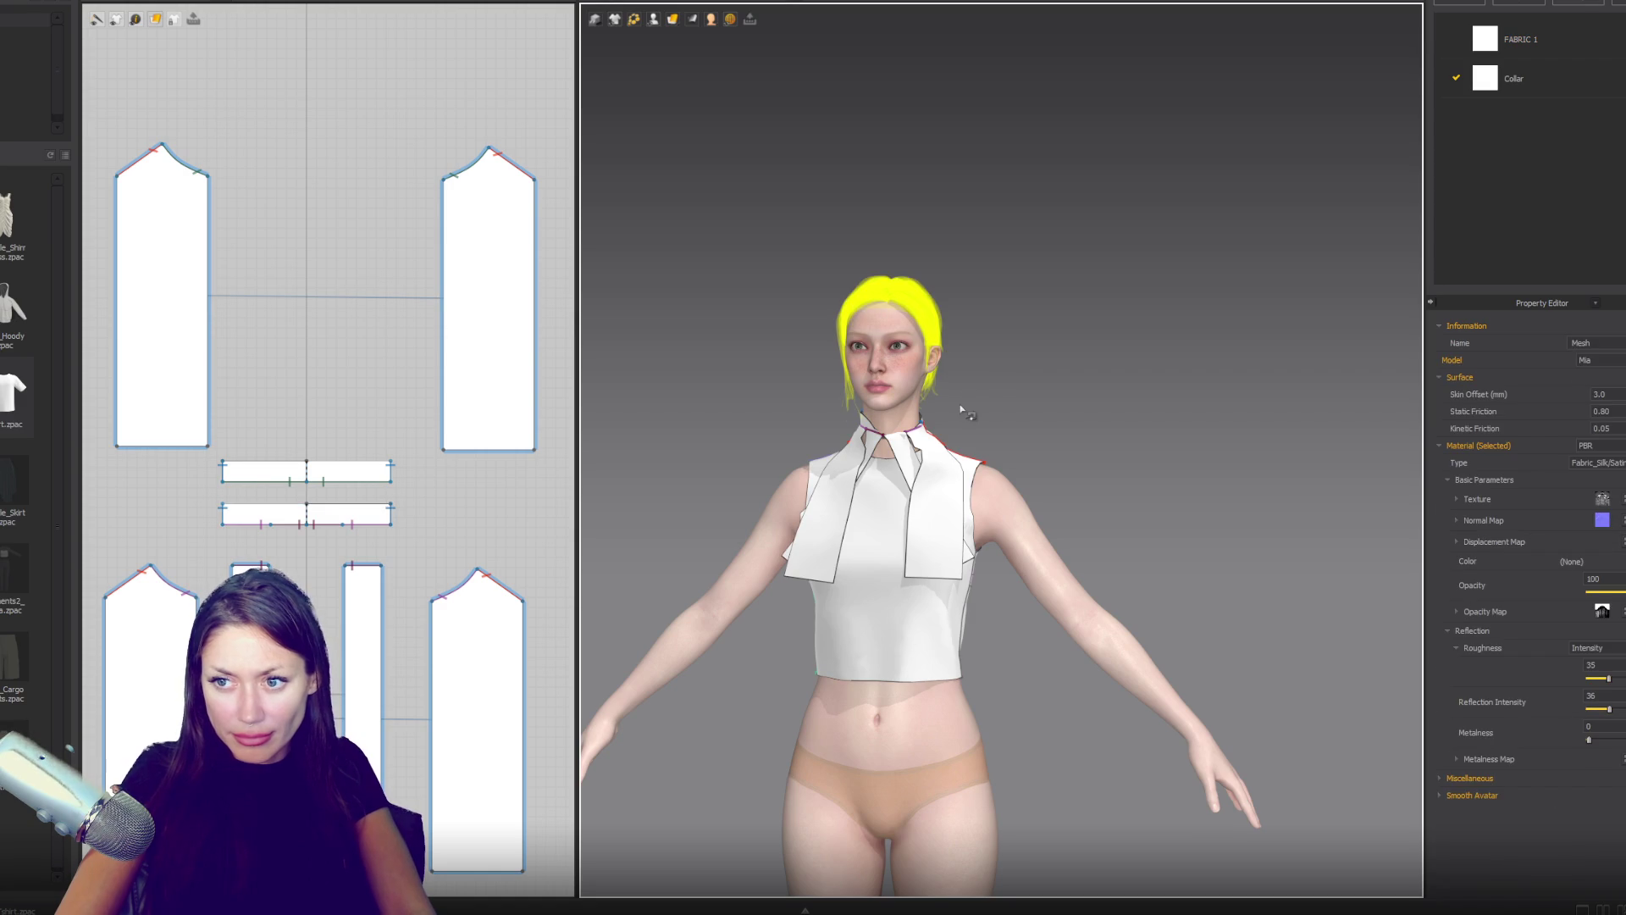
click(990, 415)
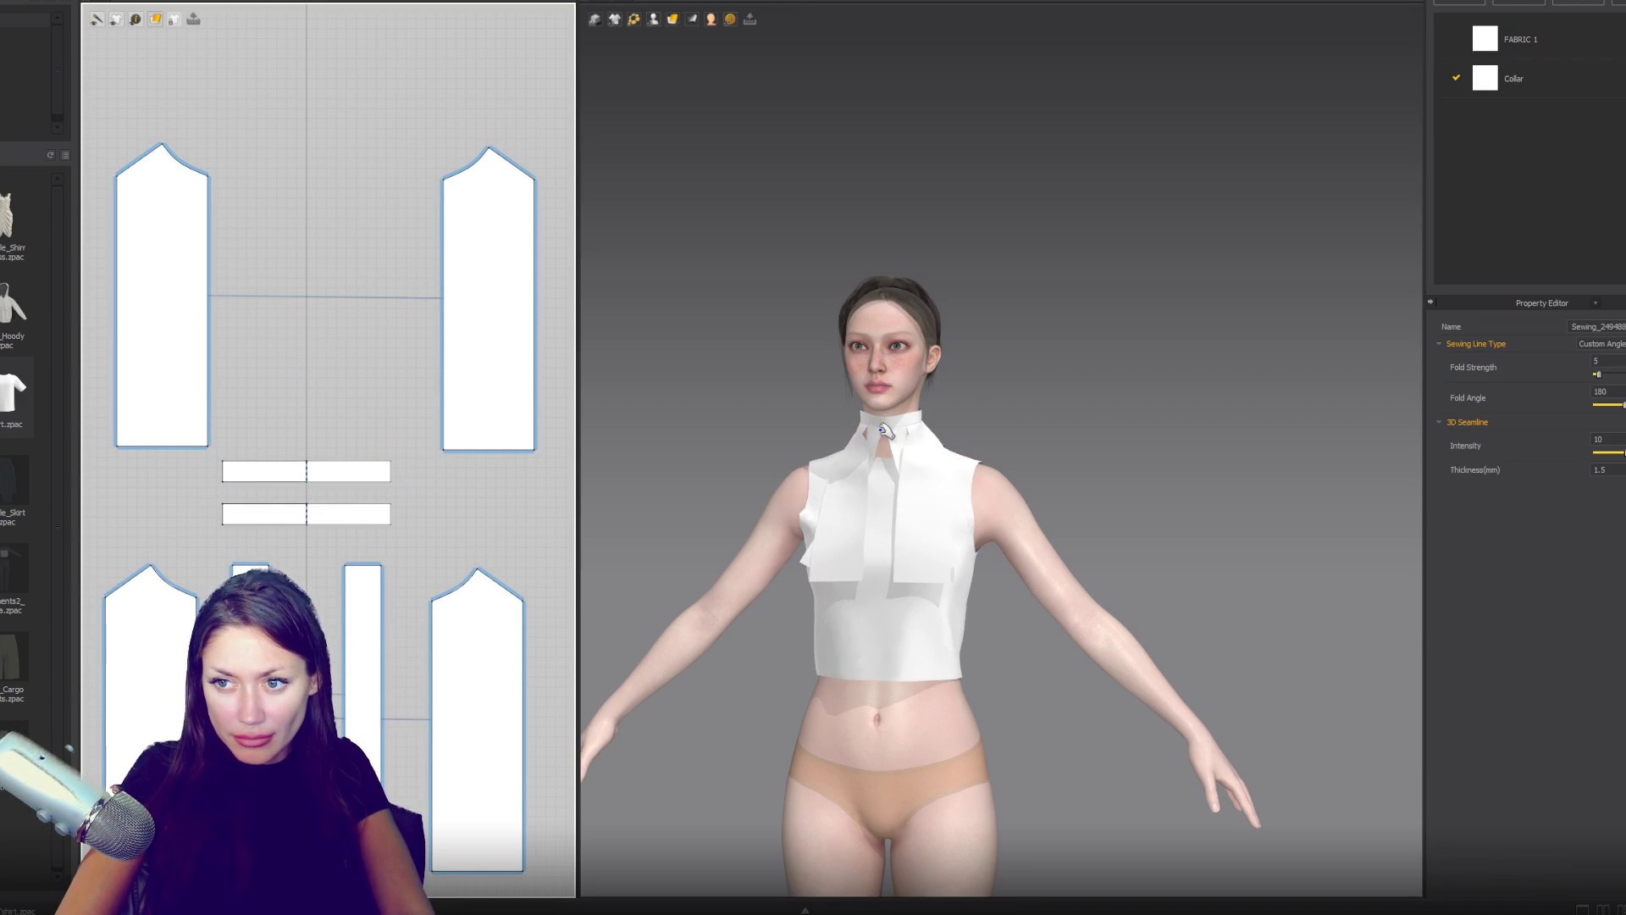
click(892, 450)
click(866, 455)
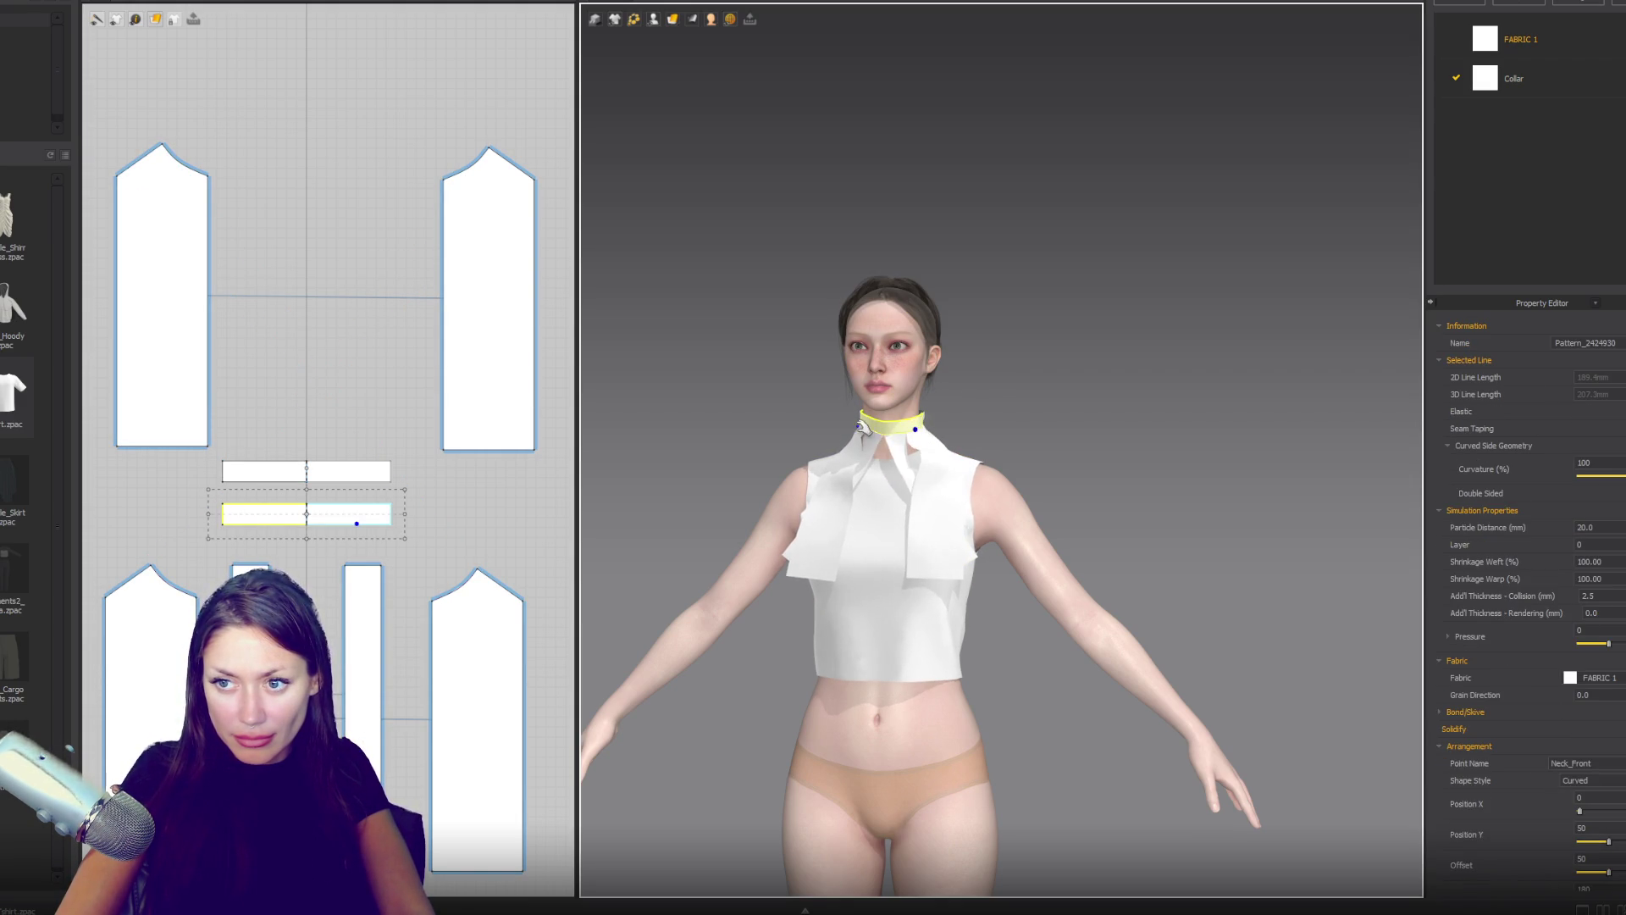
- Select the back panels and sew their inner edges together
mouse_move(1135, 427)
right_down()
mouse_move(914, 436)
mouse_move(942, 459)
right_up()
click(944, 462)
click(945, 468)
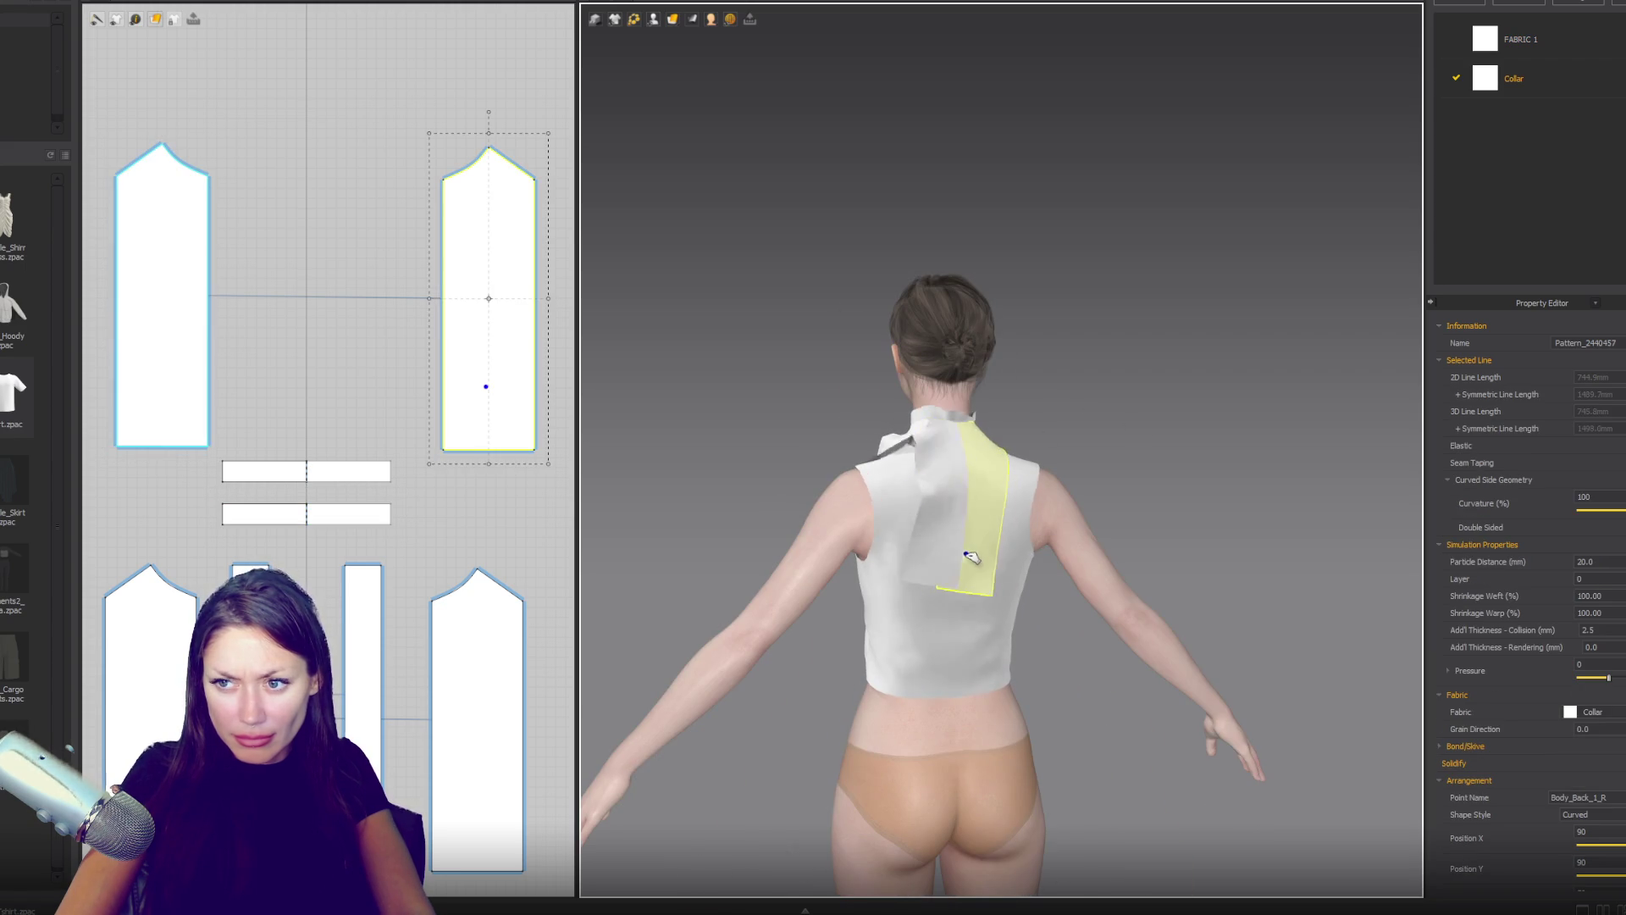
click(946, 471)
click(947, 406)
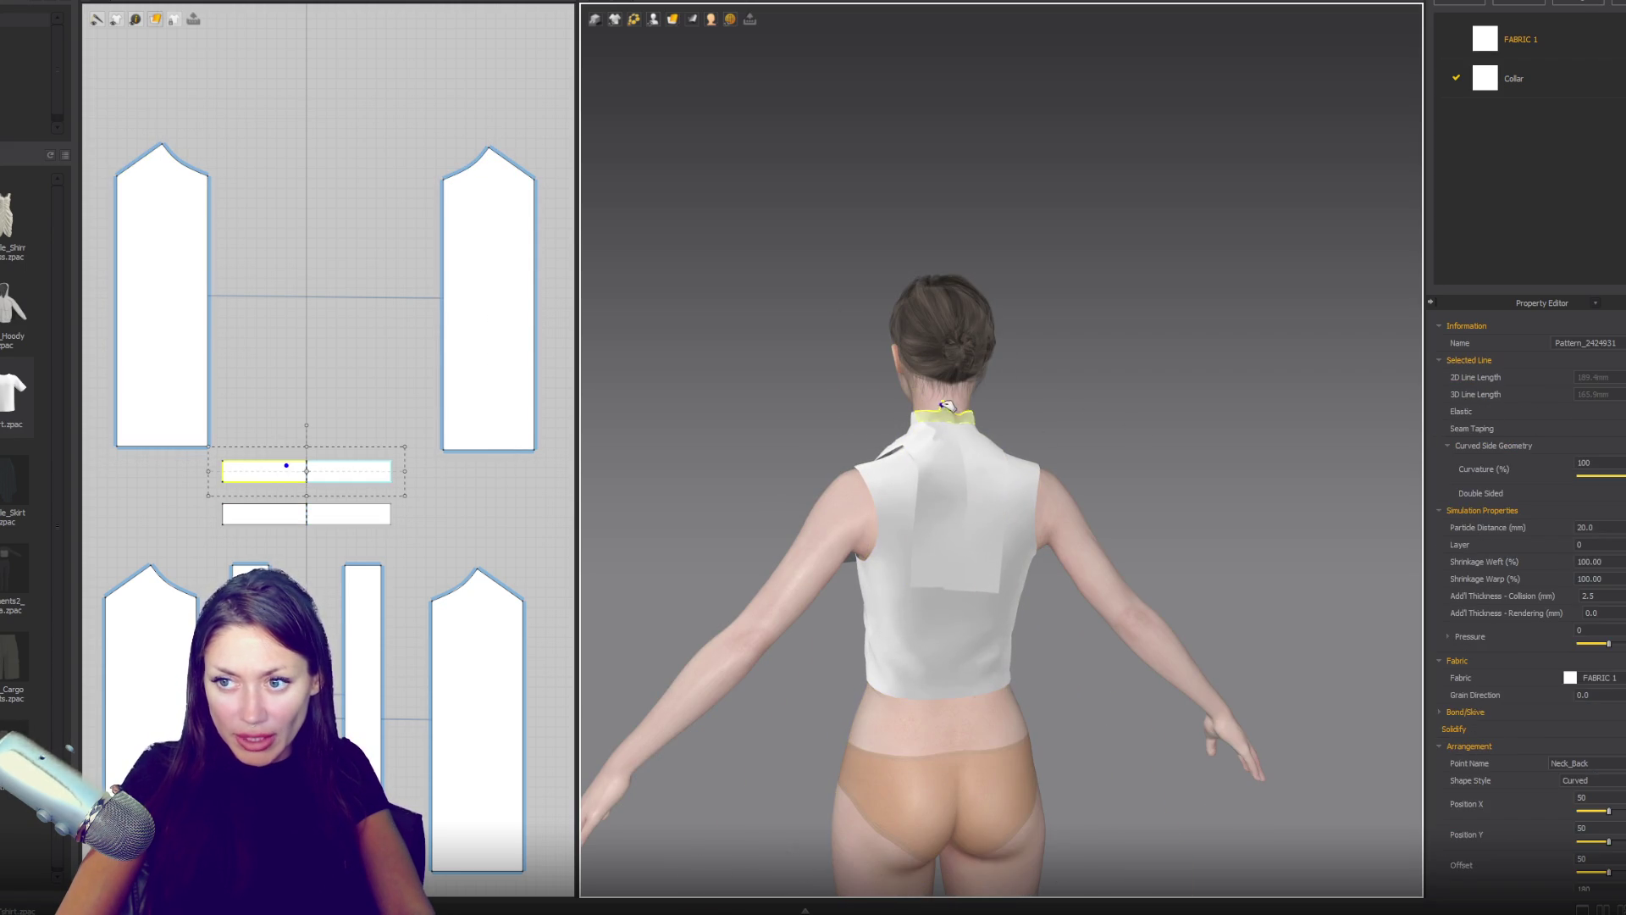
click(947, 496)
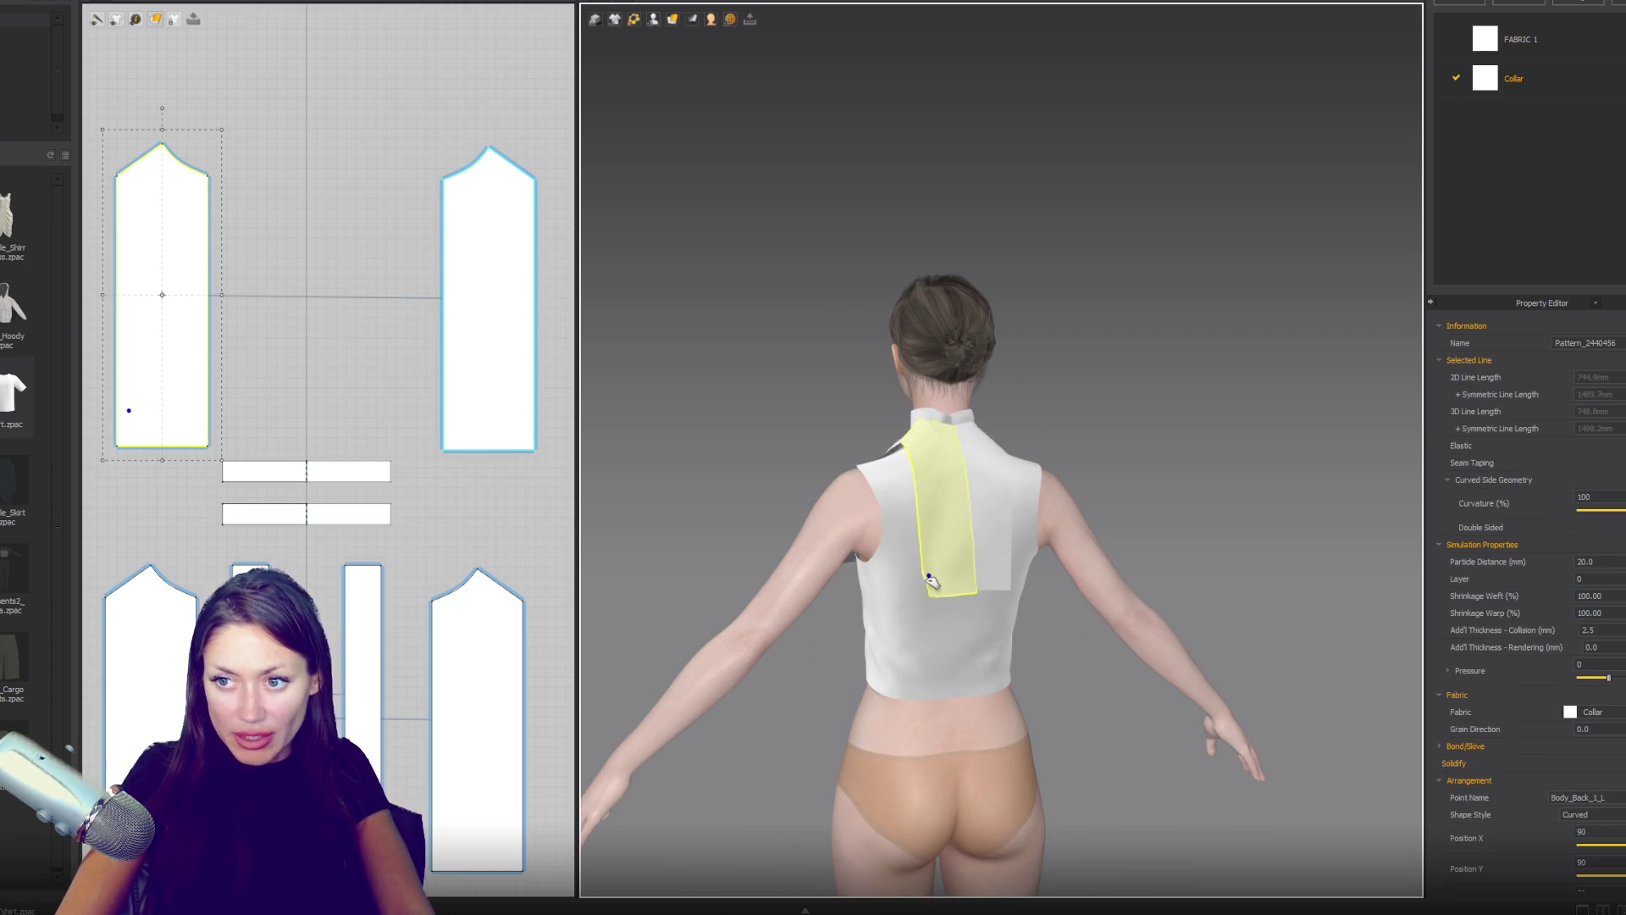
key(n)
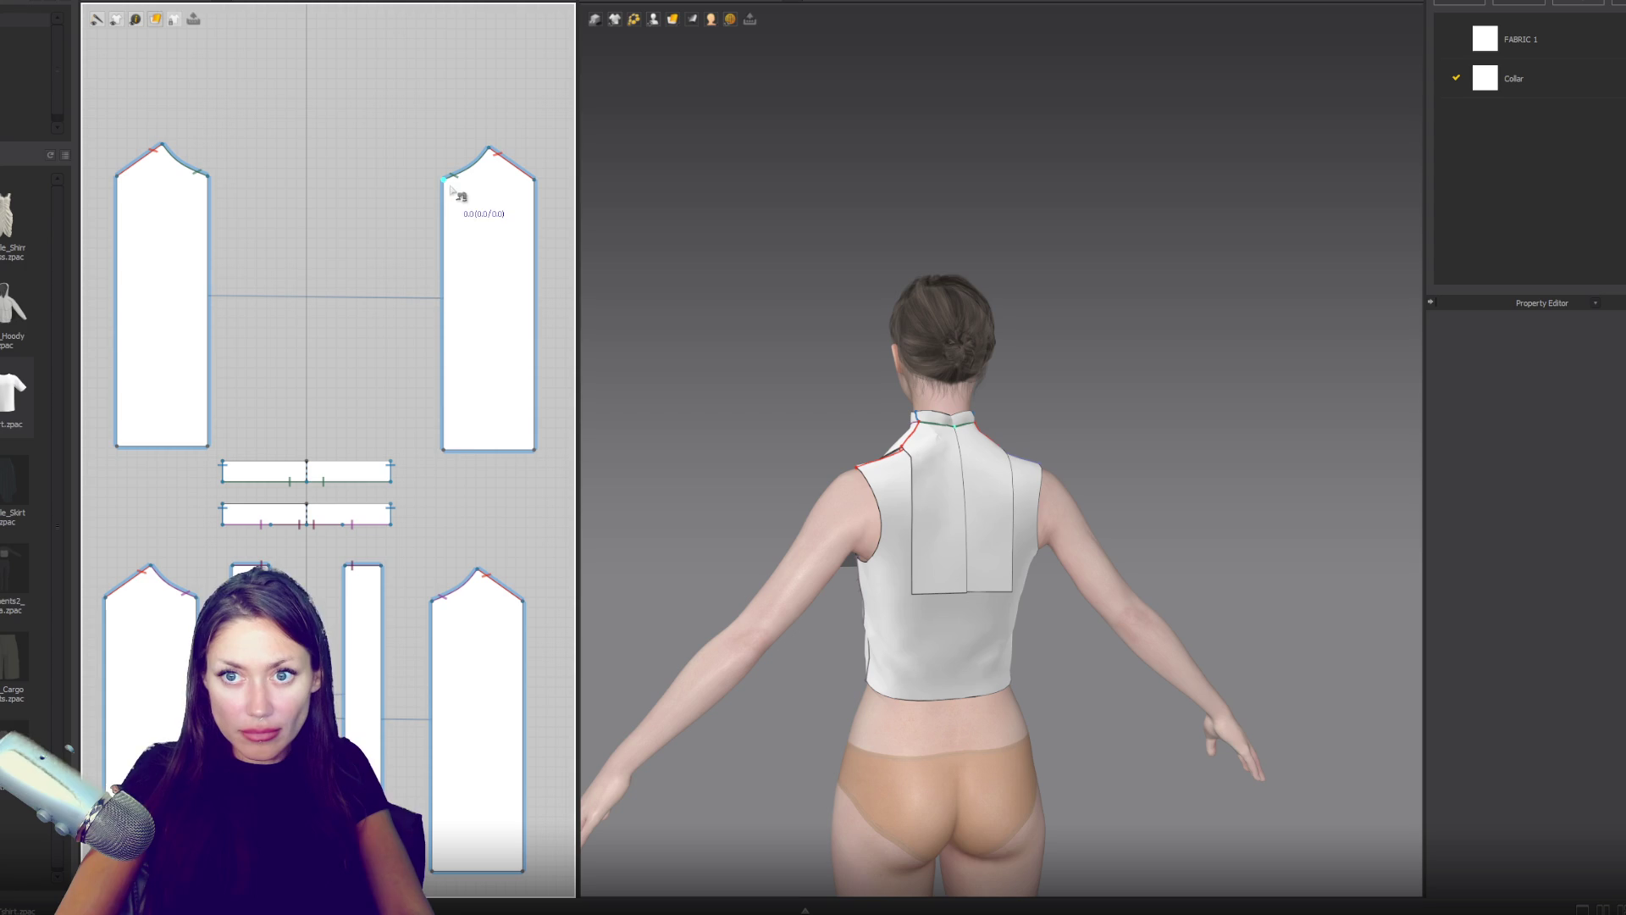
click(209, 398)
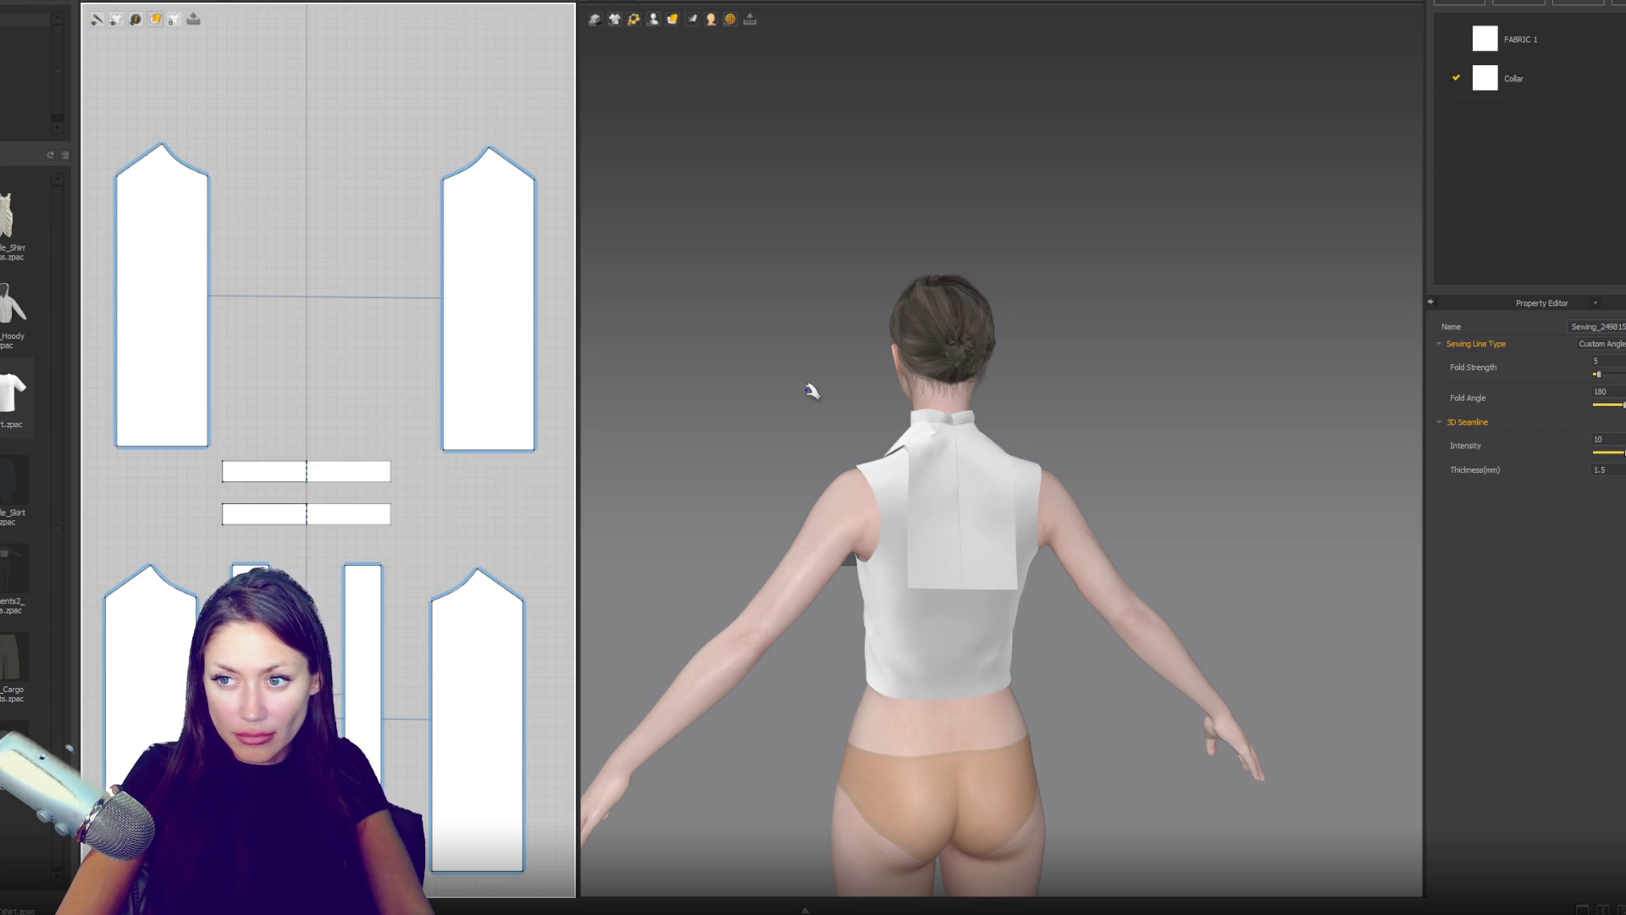
right_drag(796, 399, 1045, 399)
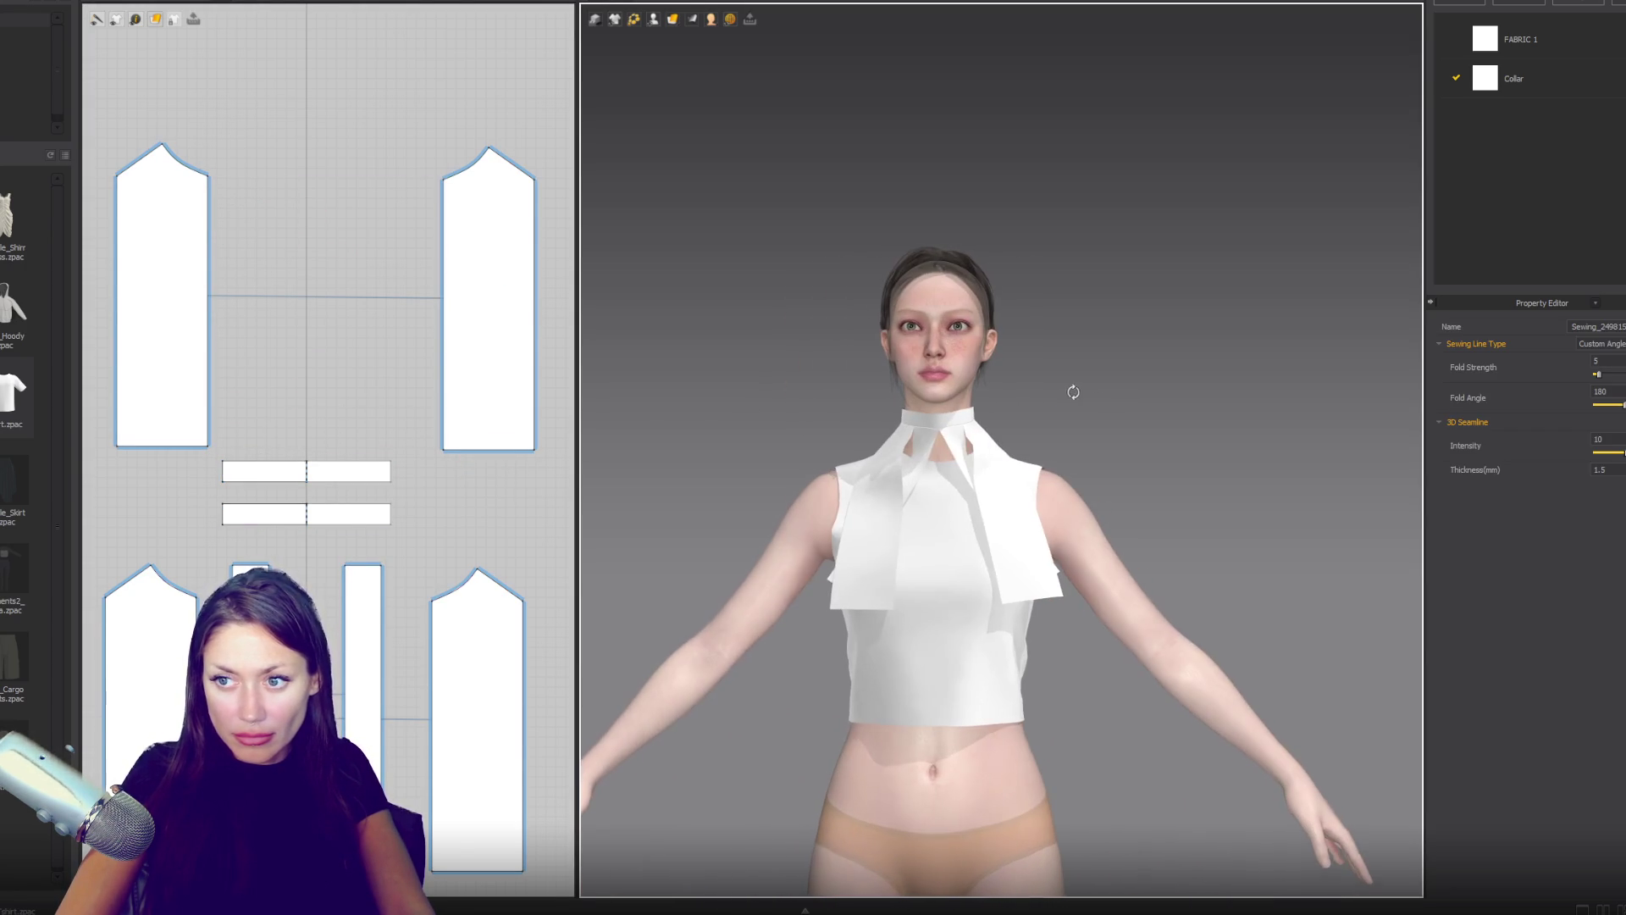
- Select the back pattern pieces and drag their inner edge toward the centre line
click(1032, 578)
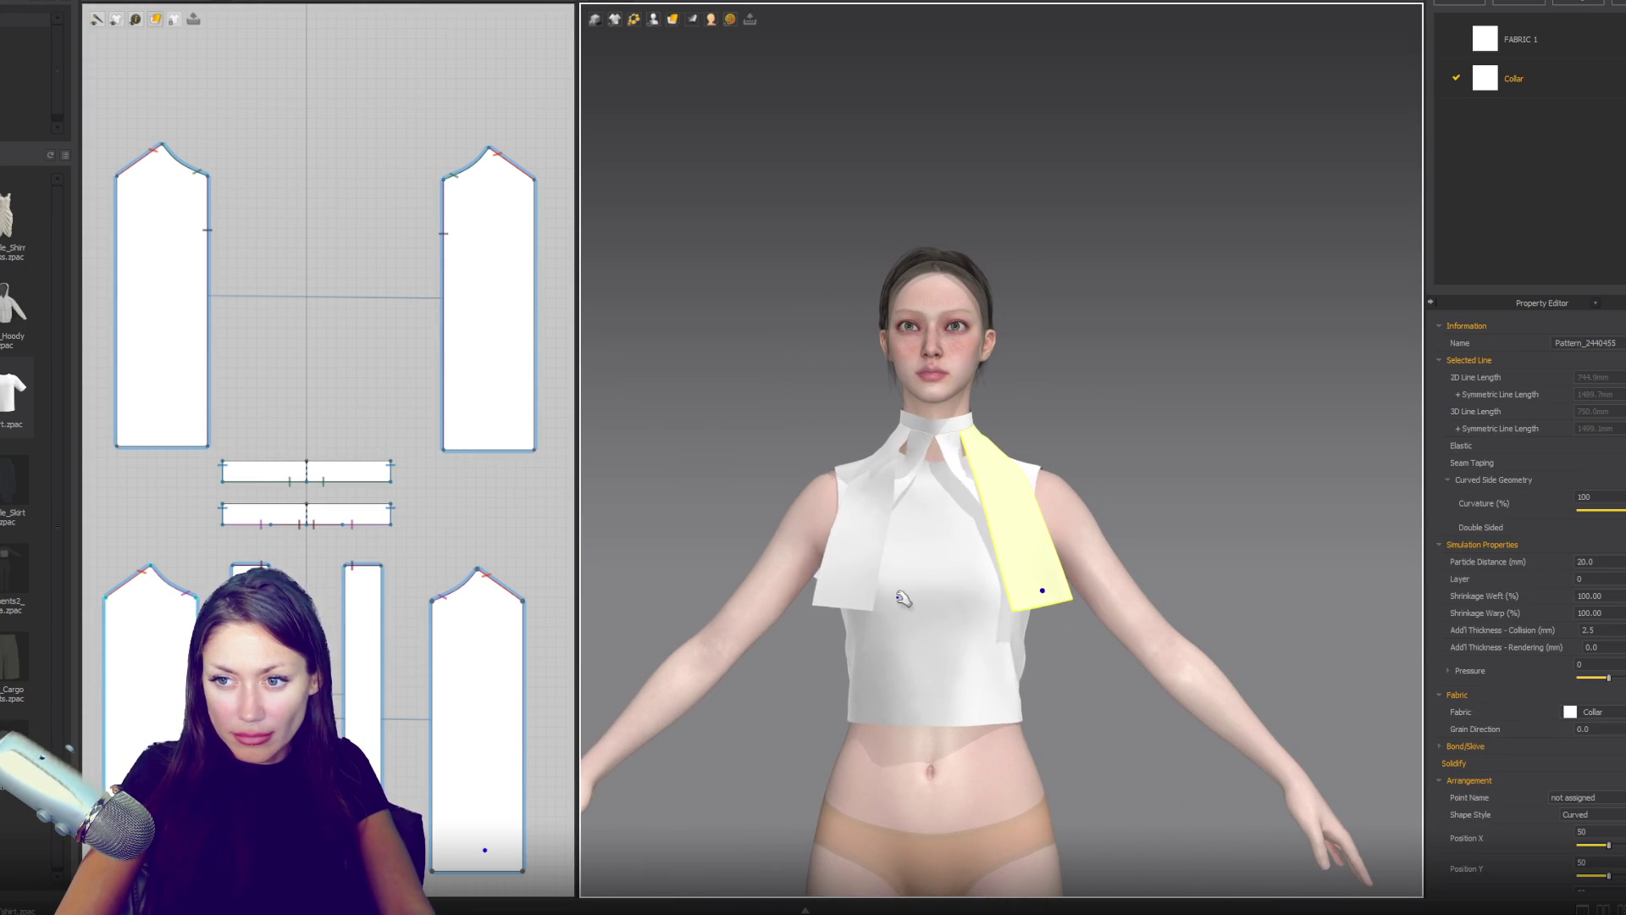
click(1054, 543)
right_drag(1055, 542, 1159, 503)
click(1159, 504)
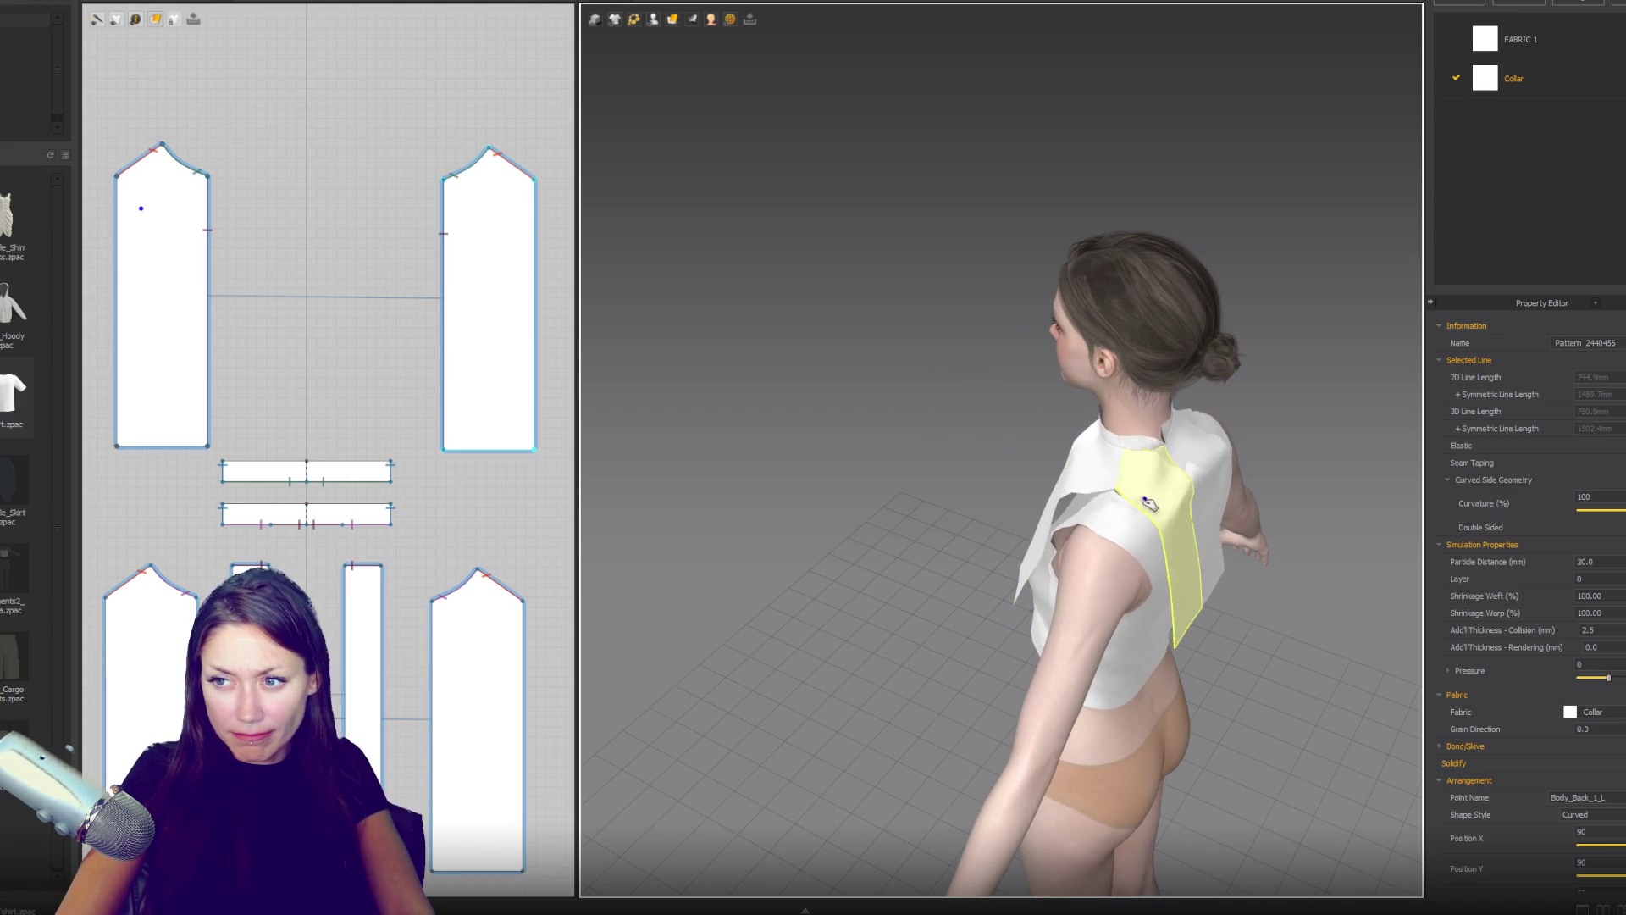
click(542, 364)
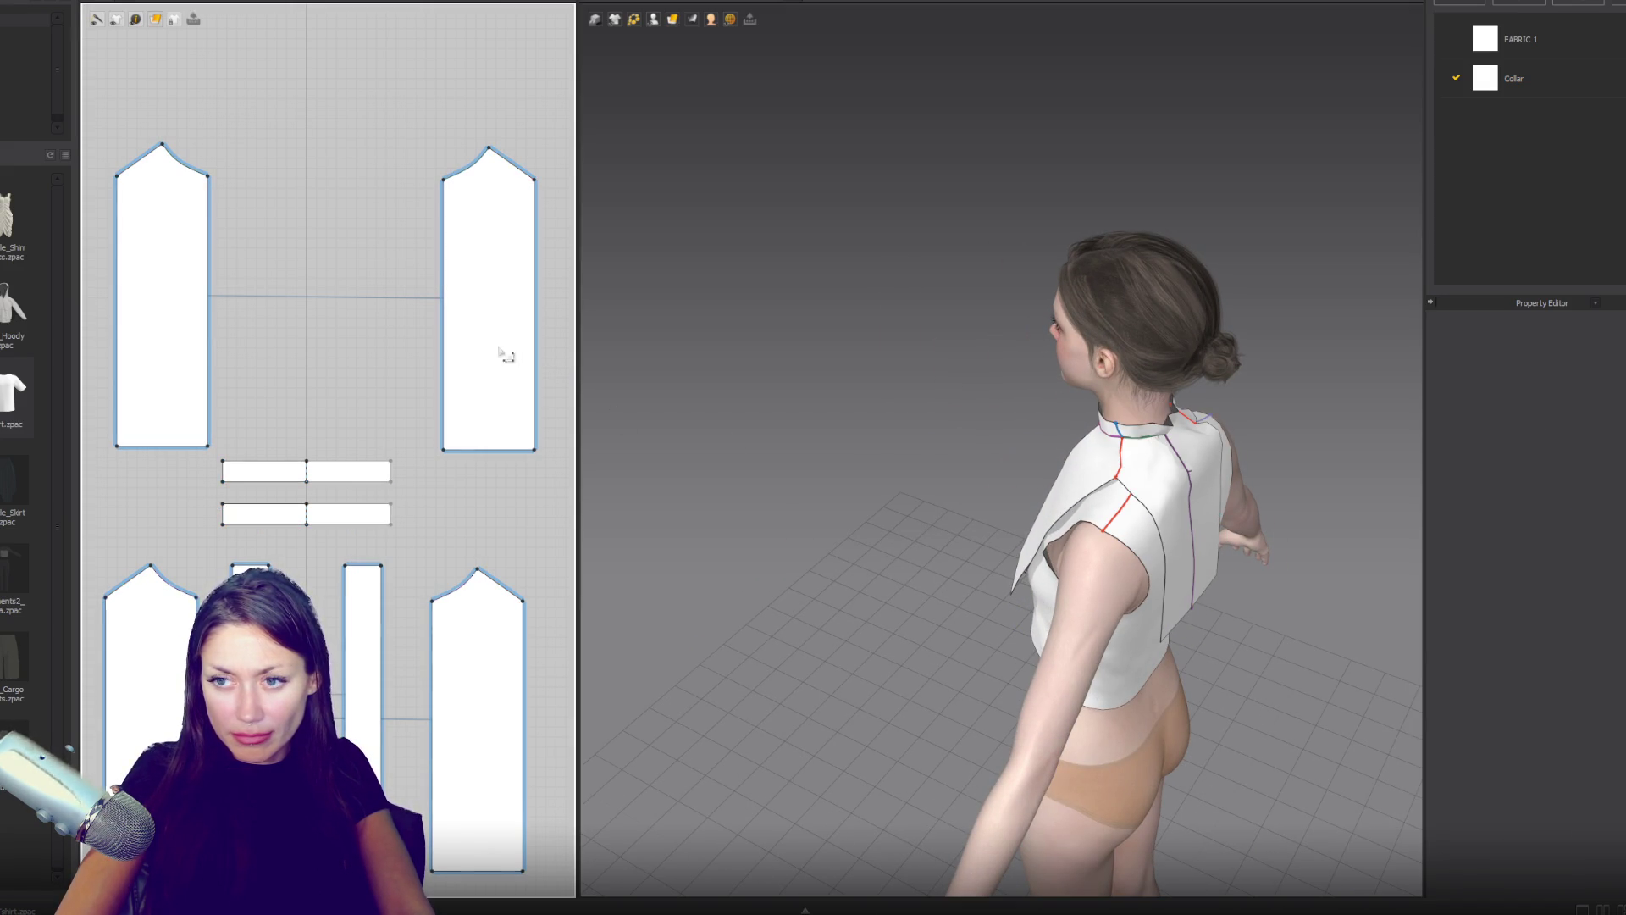
drag(449, 352, 421, 363)
- Orbit to the back to check the widened panels and reselect the left back panel
right_drag(679, 385, 915, 337)
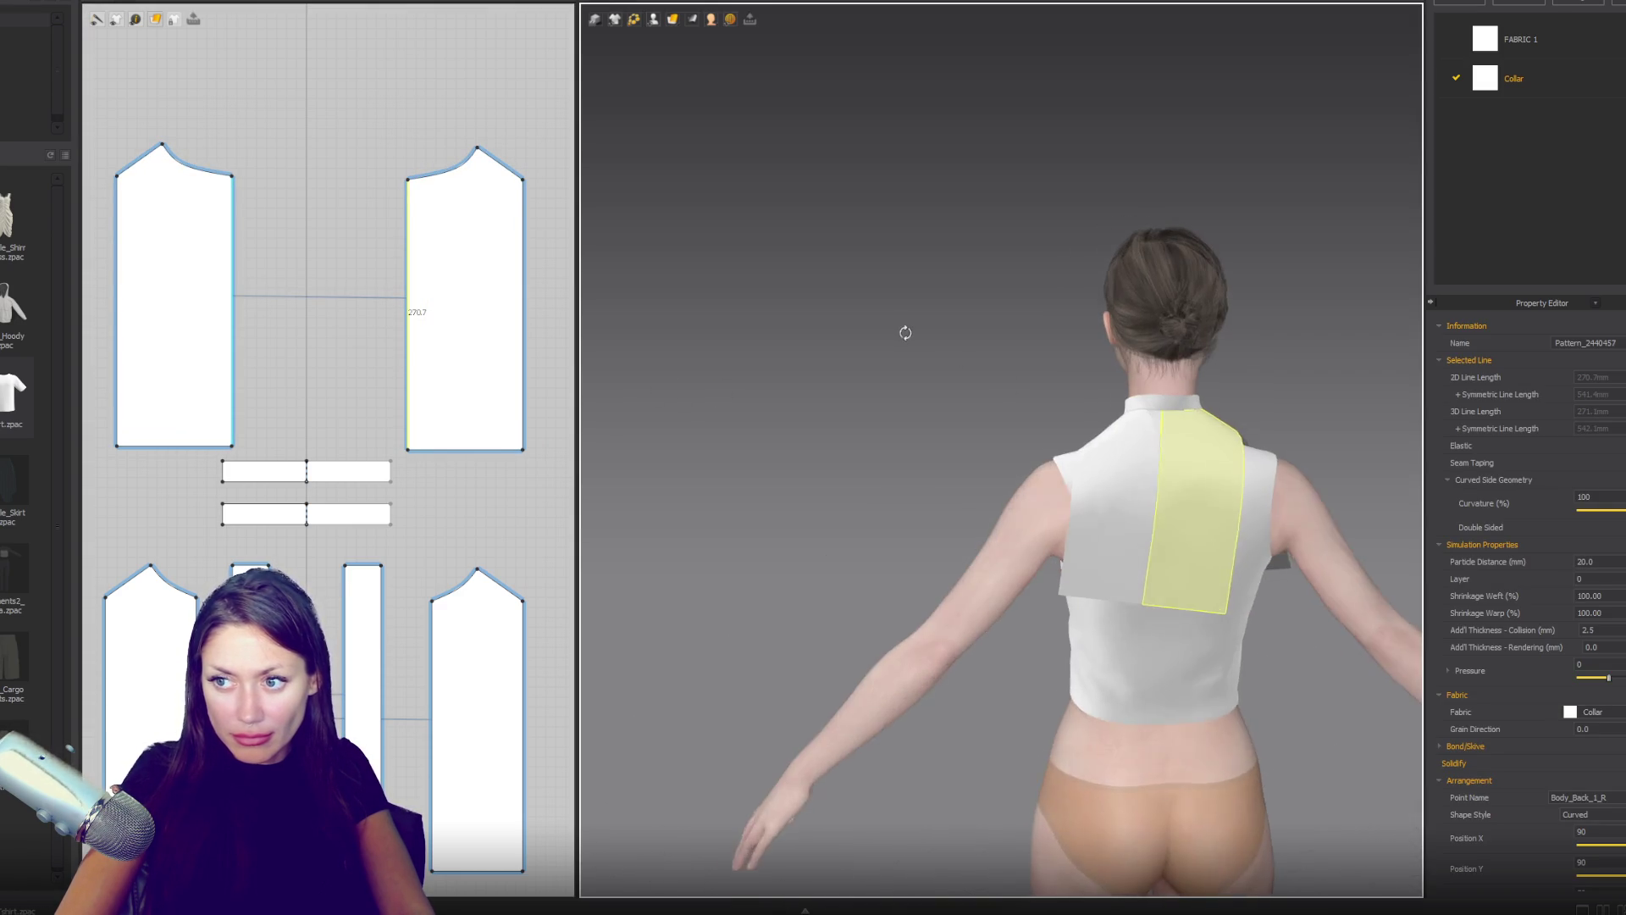
click(1131, 592)
click(1205, 613)
click(1149, 601)
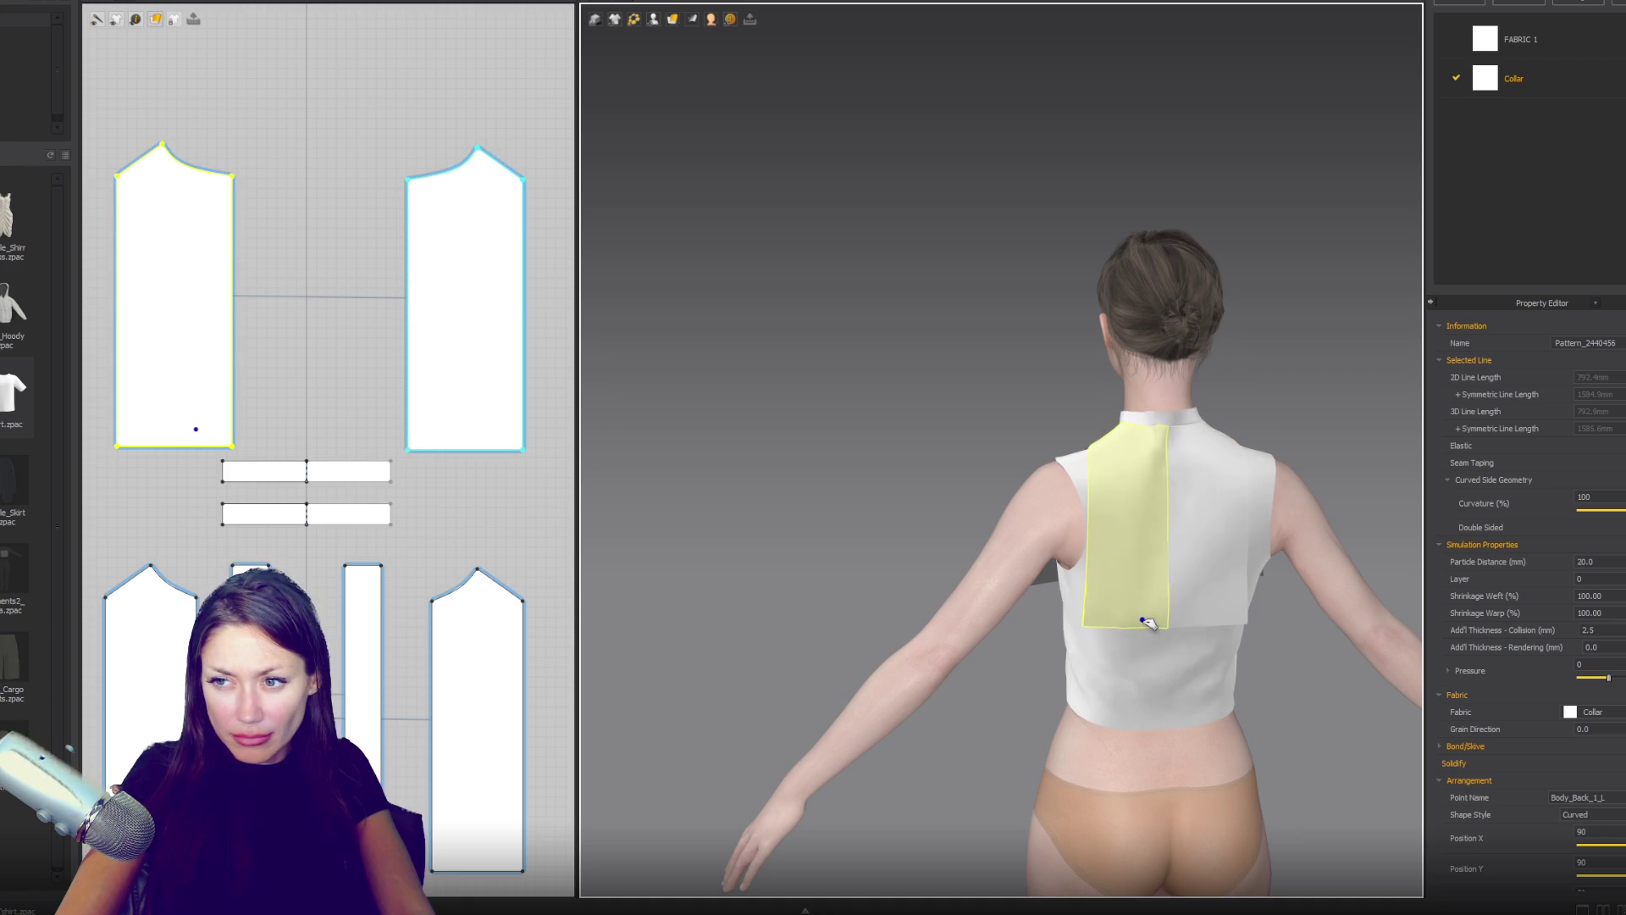
click(523, 180)
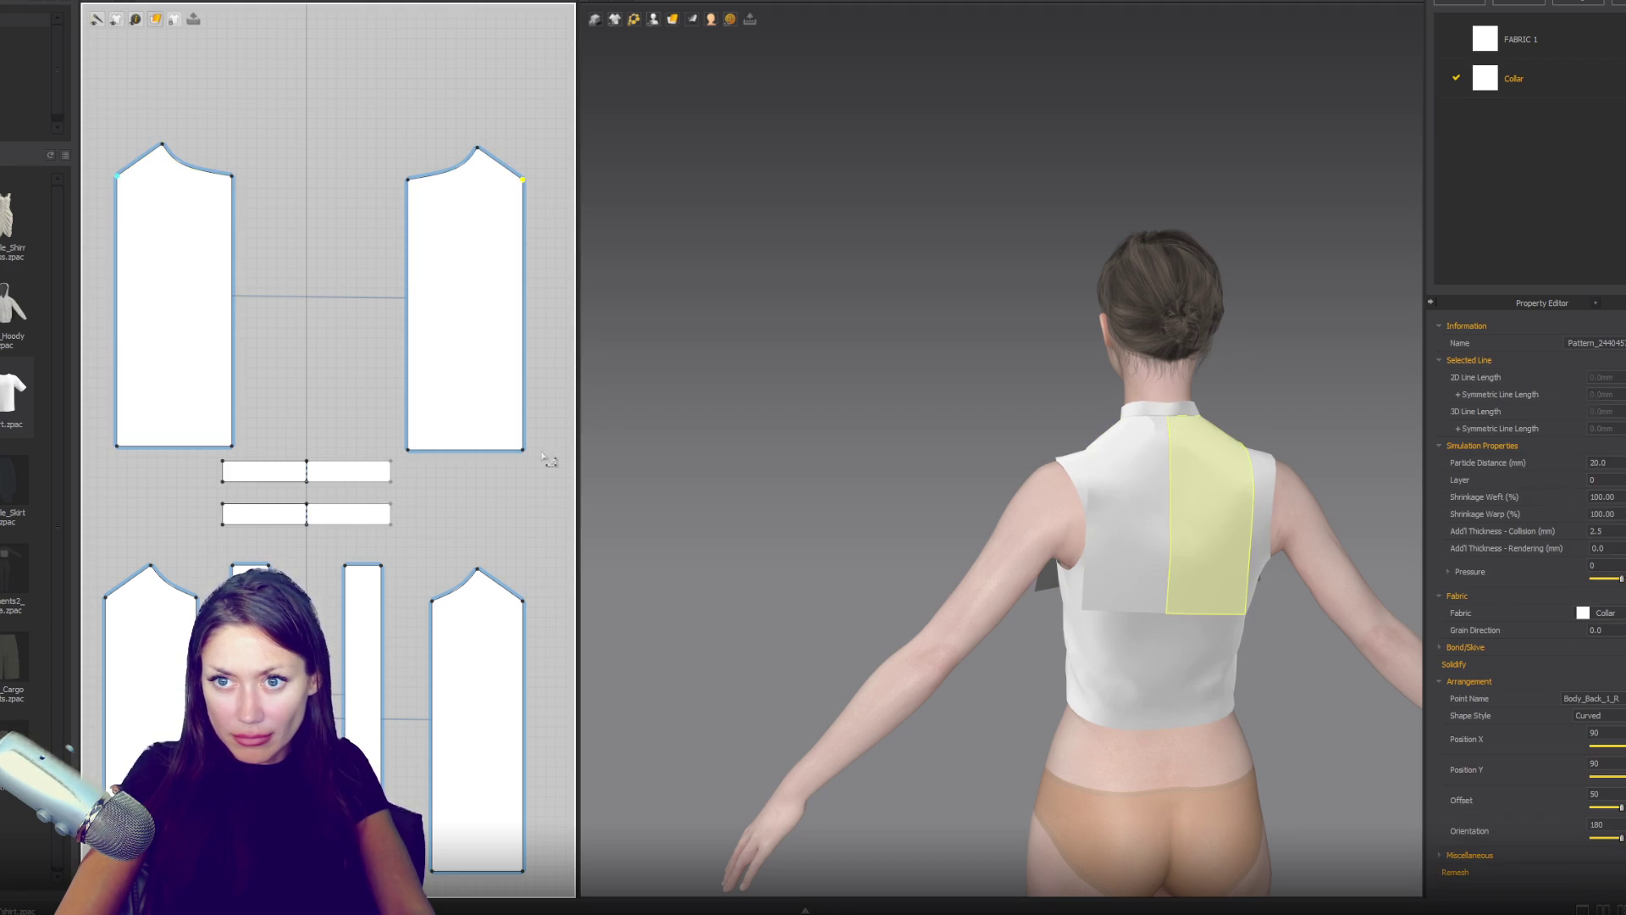
click(531, 187)
key(ctrl+a)
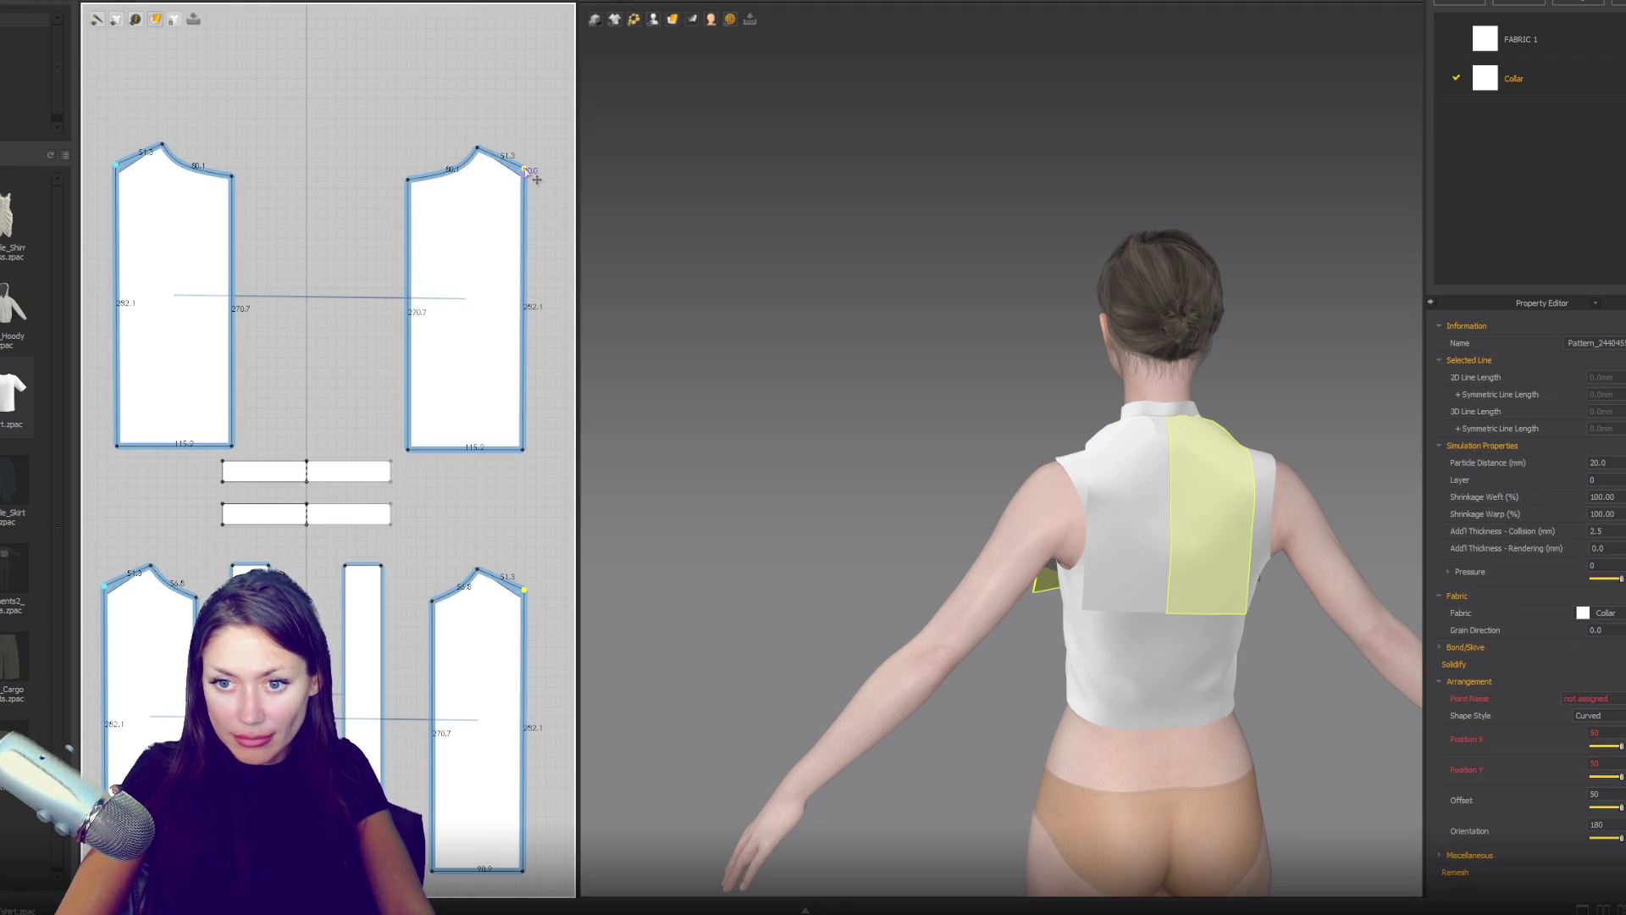
key(Escape)
click(1168, 591)
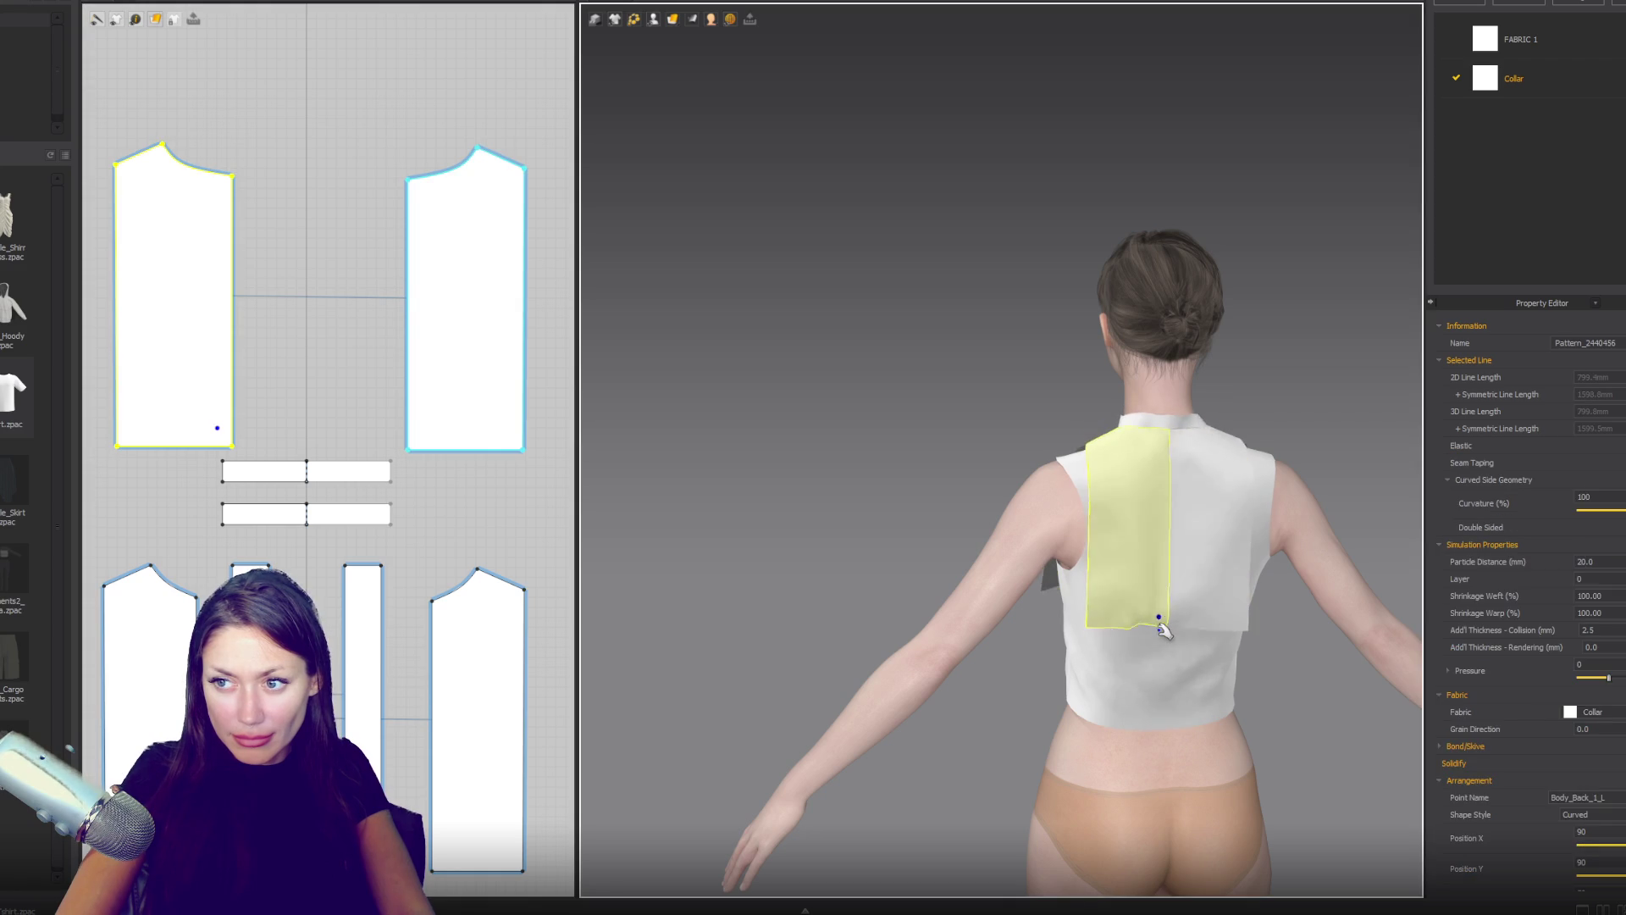
- Widen the front and back panels by moving their top outer corners outward
key(2)
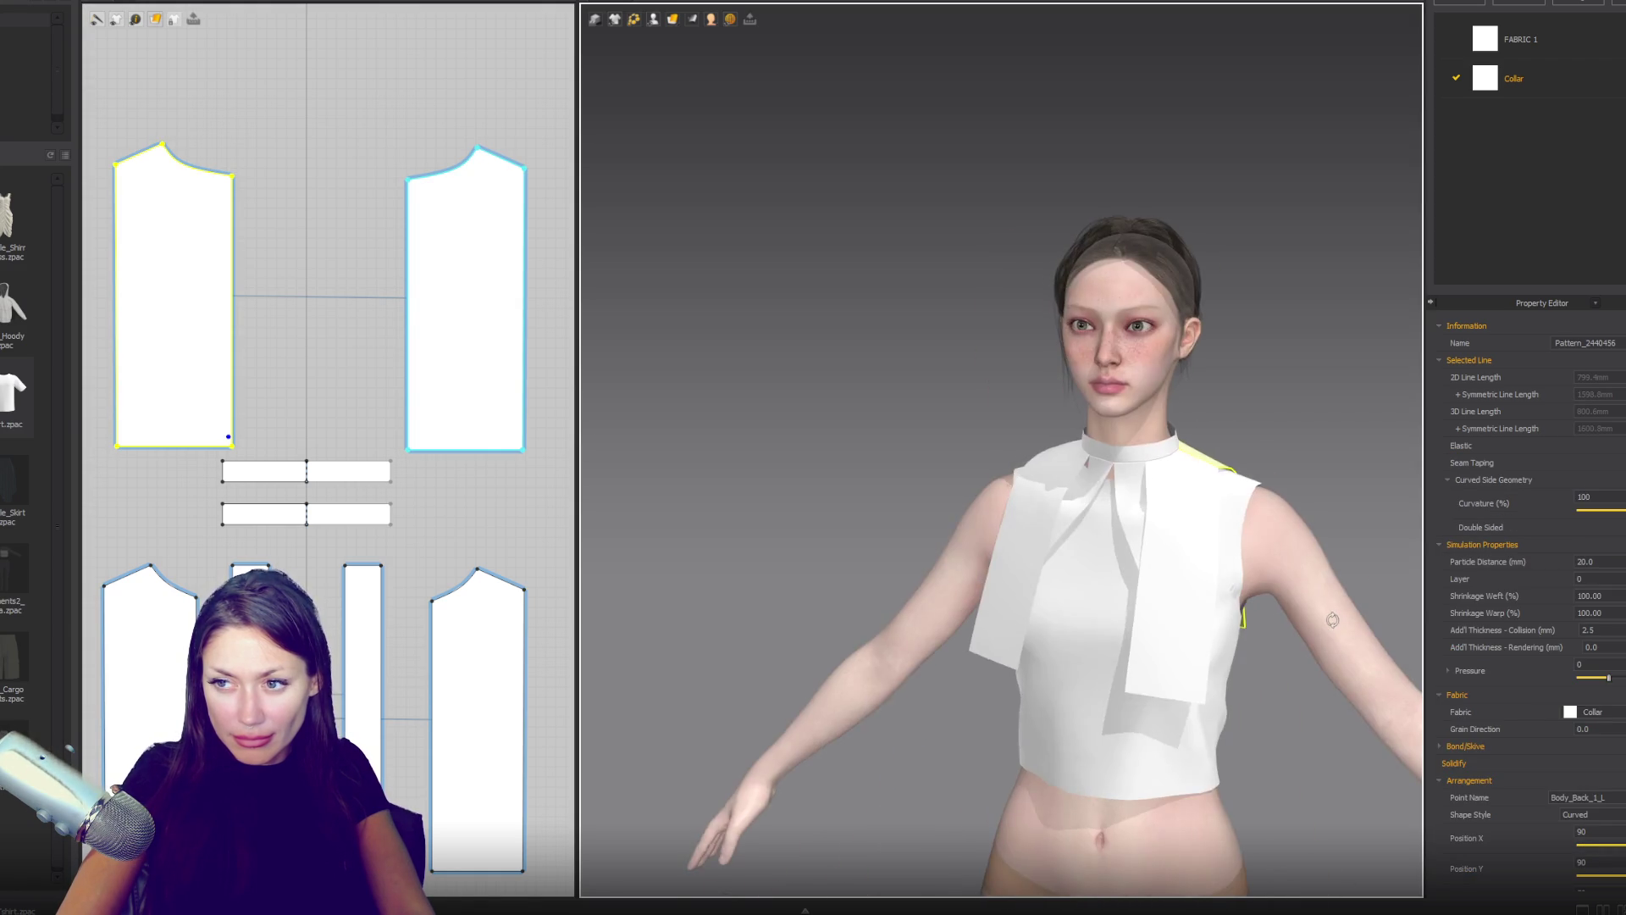
click(1063, 646)
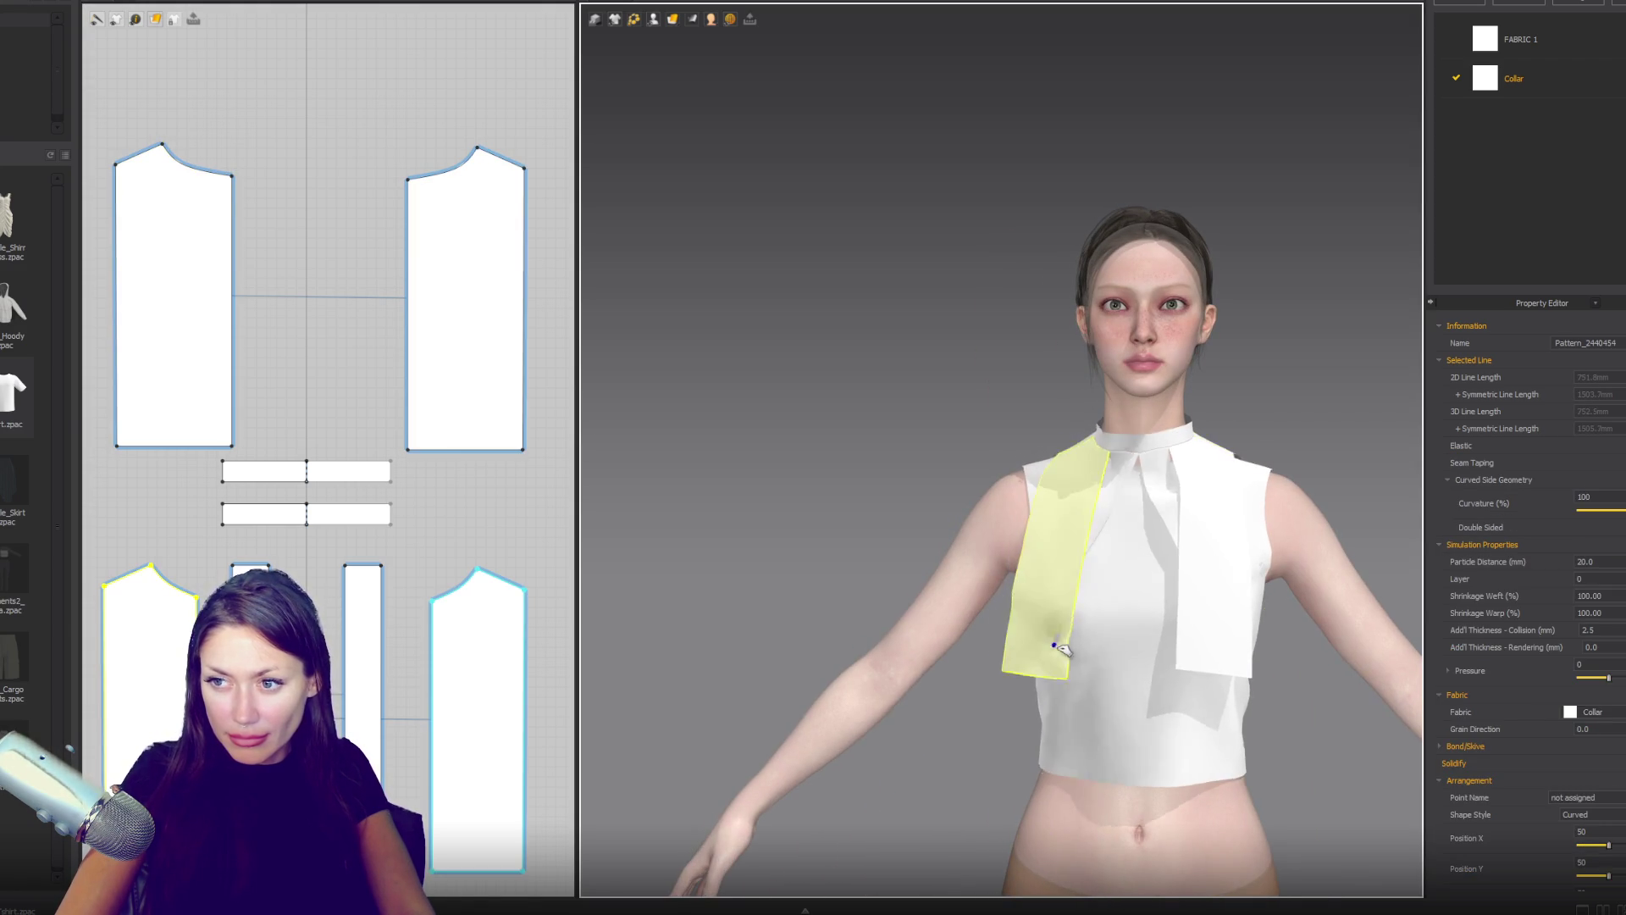
click(1220, 447)
click(526, 170)
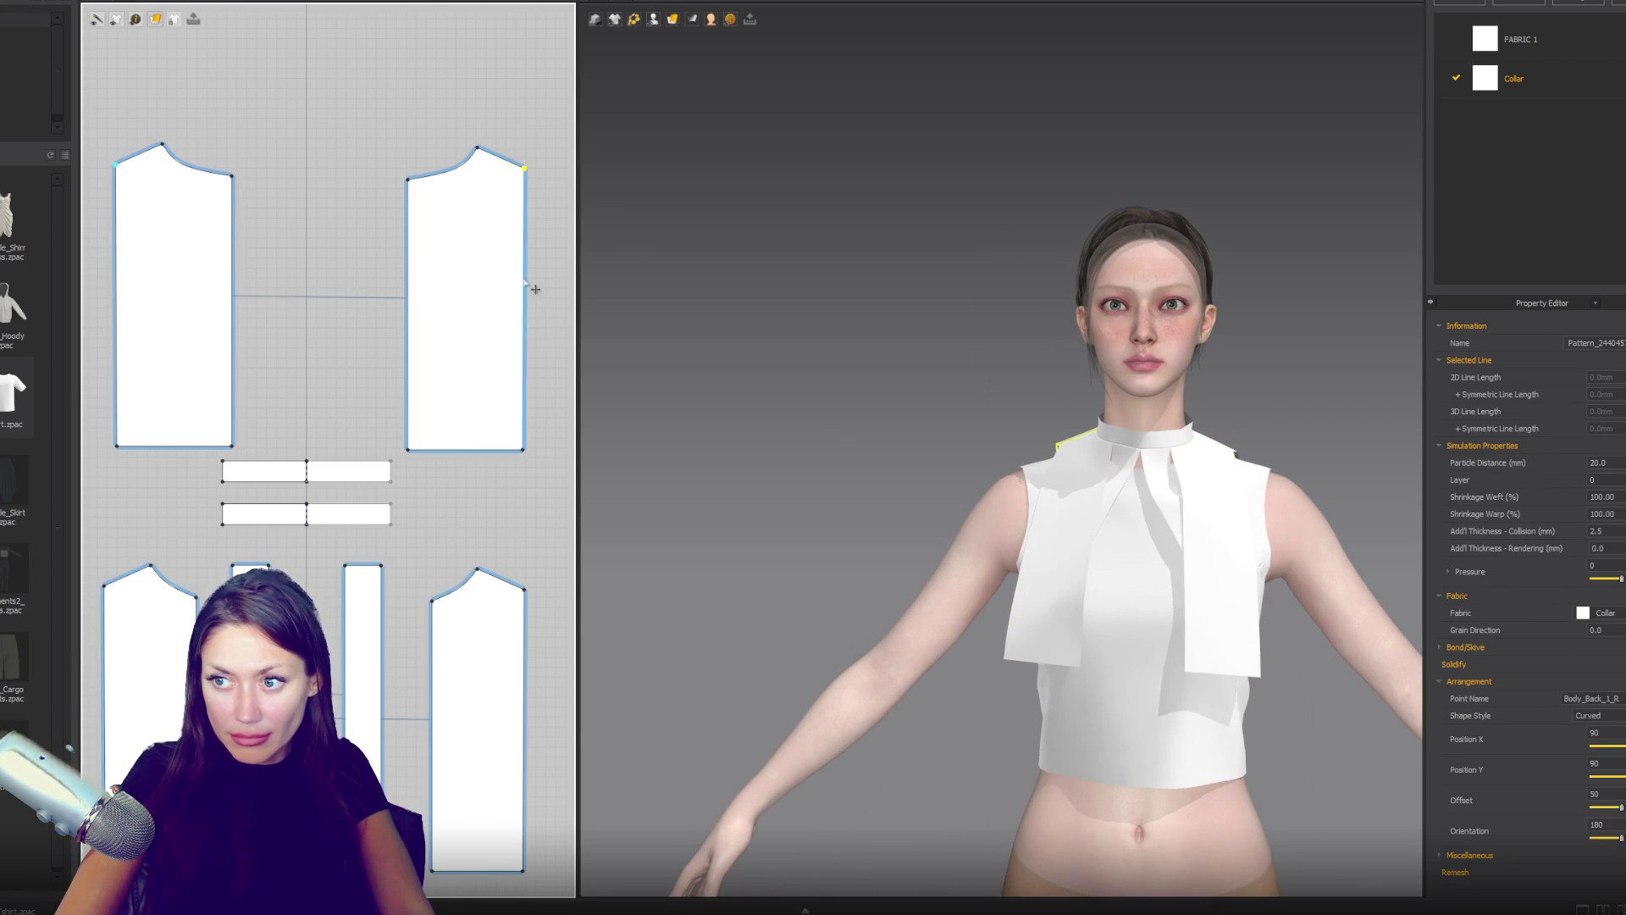
mouse_move(1059, 466)
right_down()
mouse_move(836, 443)
mouse_move(1066, 471)
right_up()
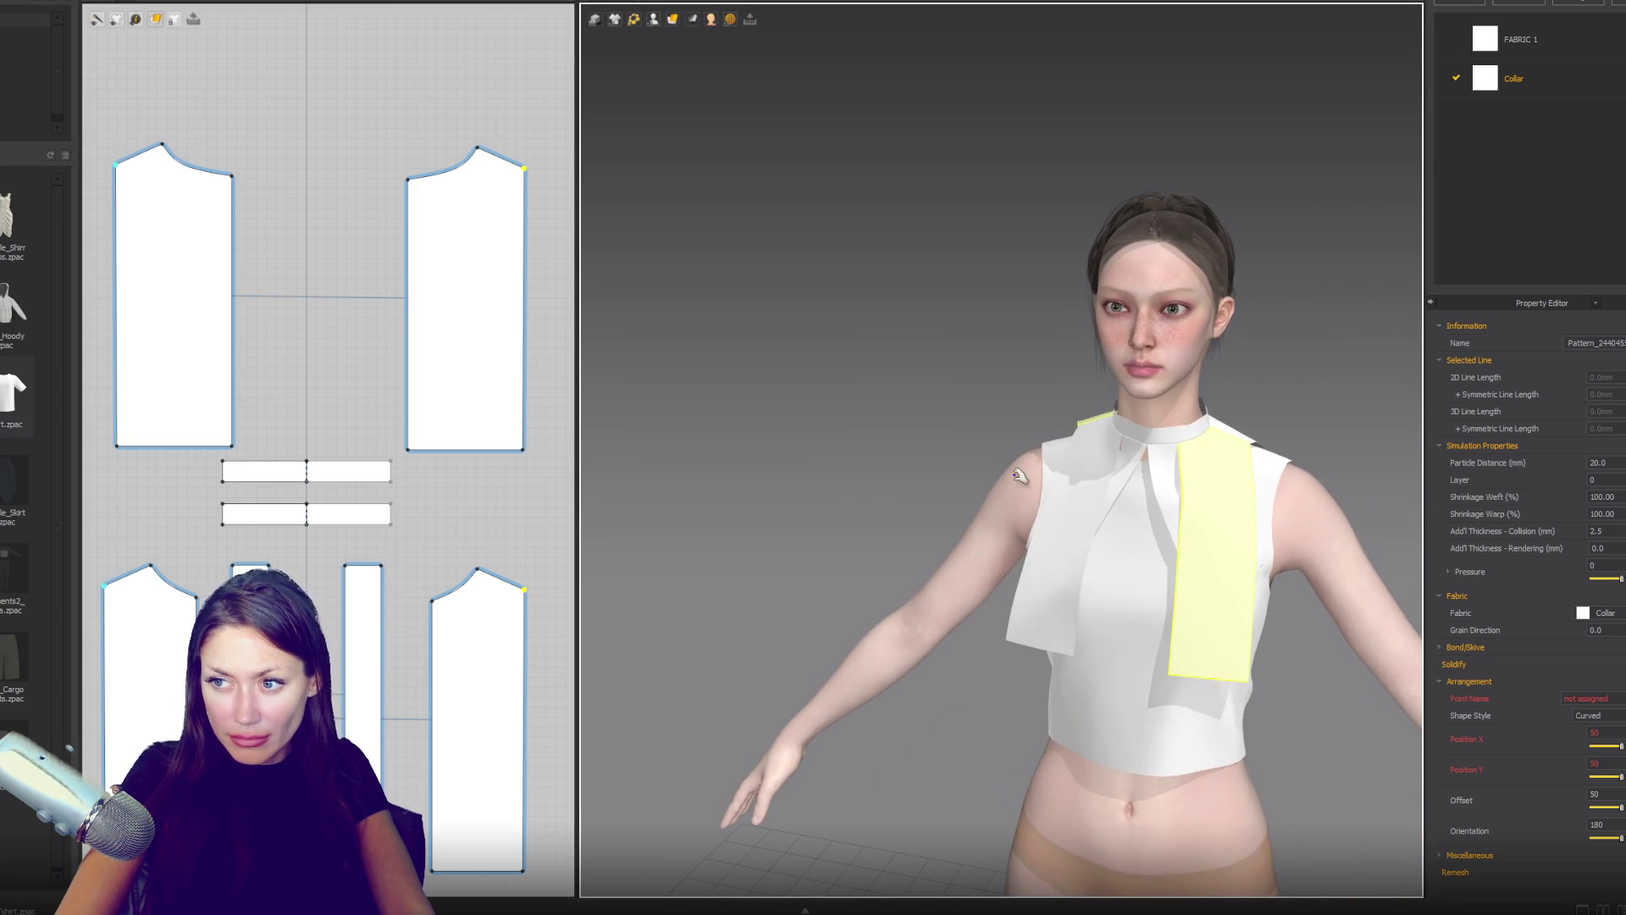
drag(536, 600, 546, 598)
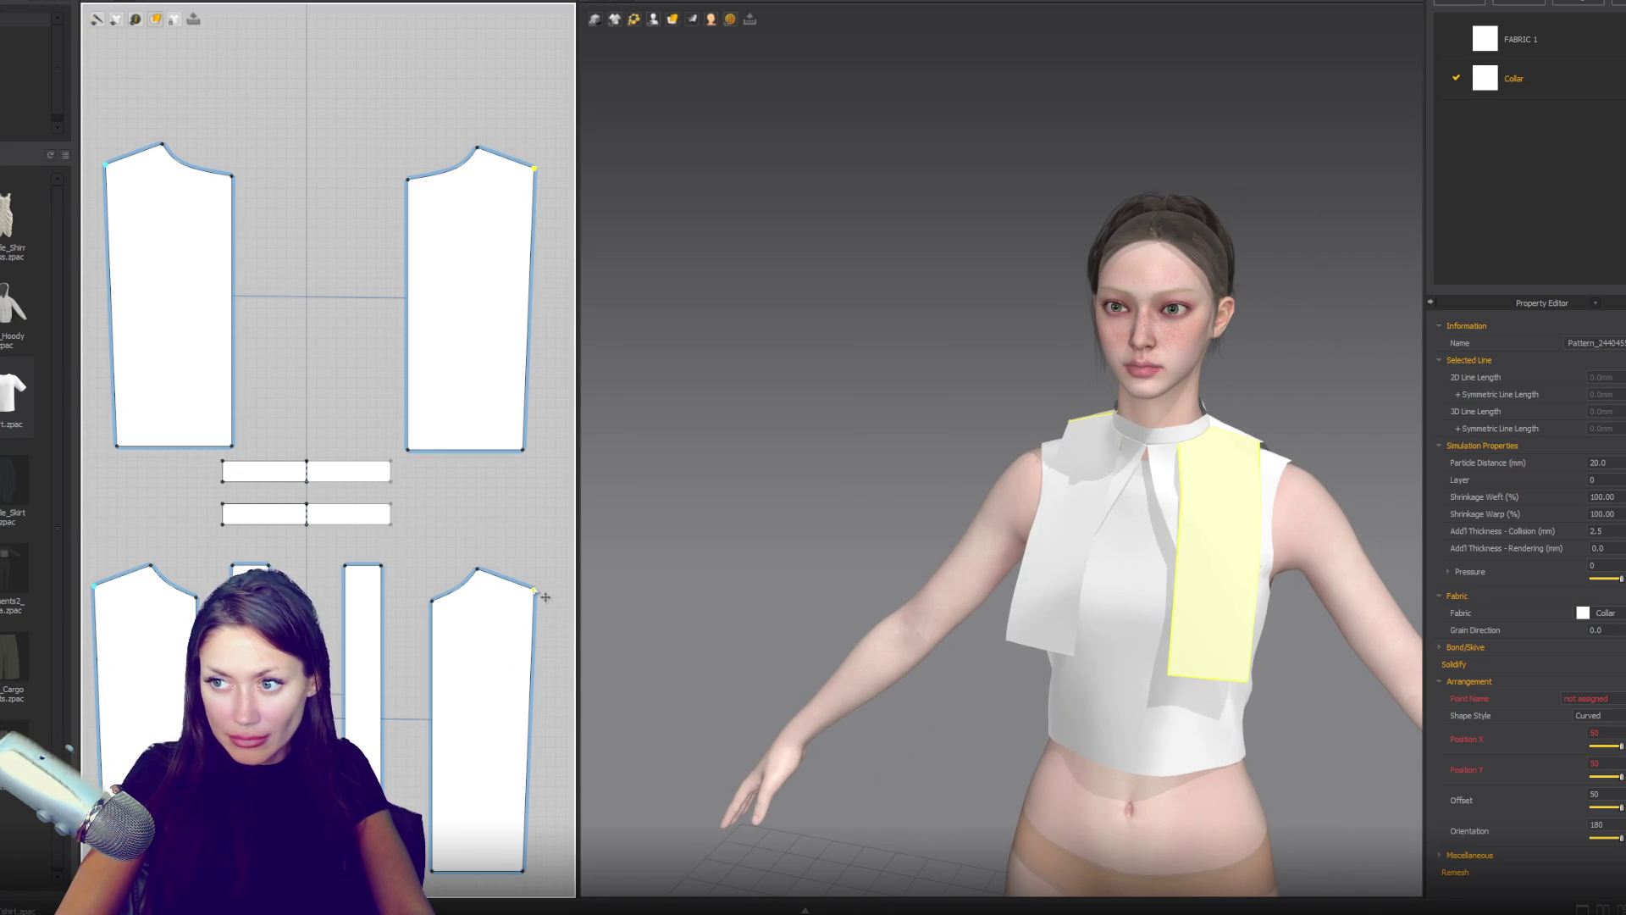
click(546, 597)
click(535, 590)
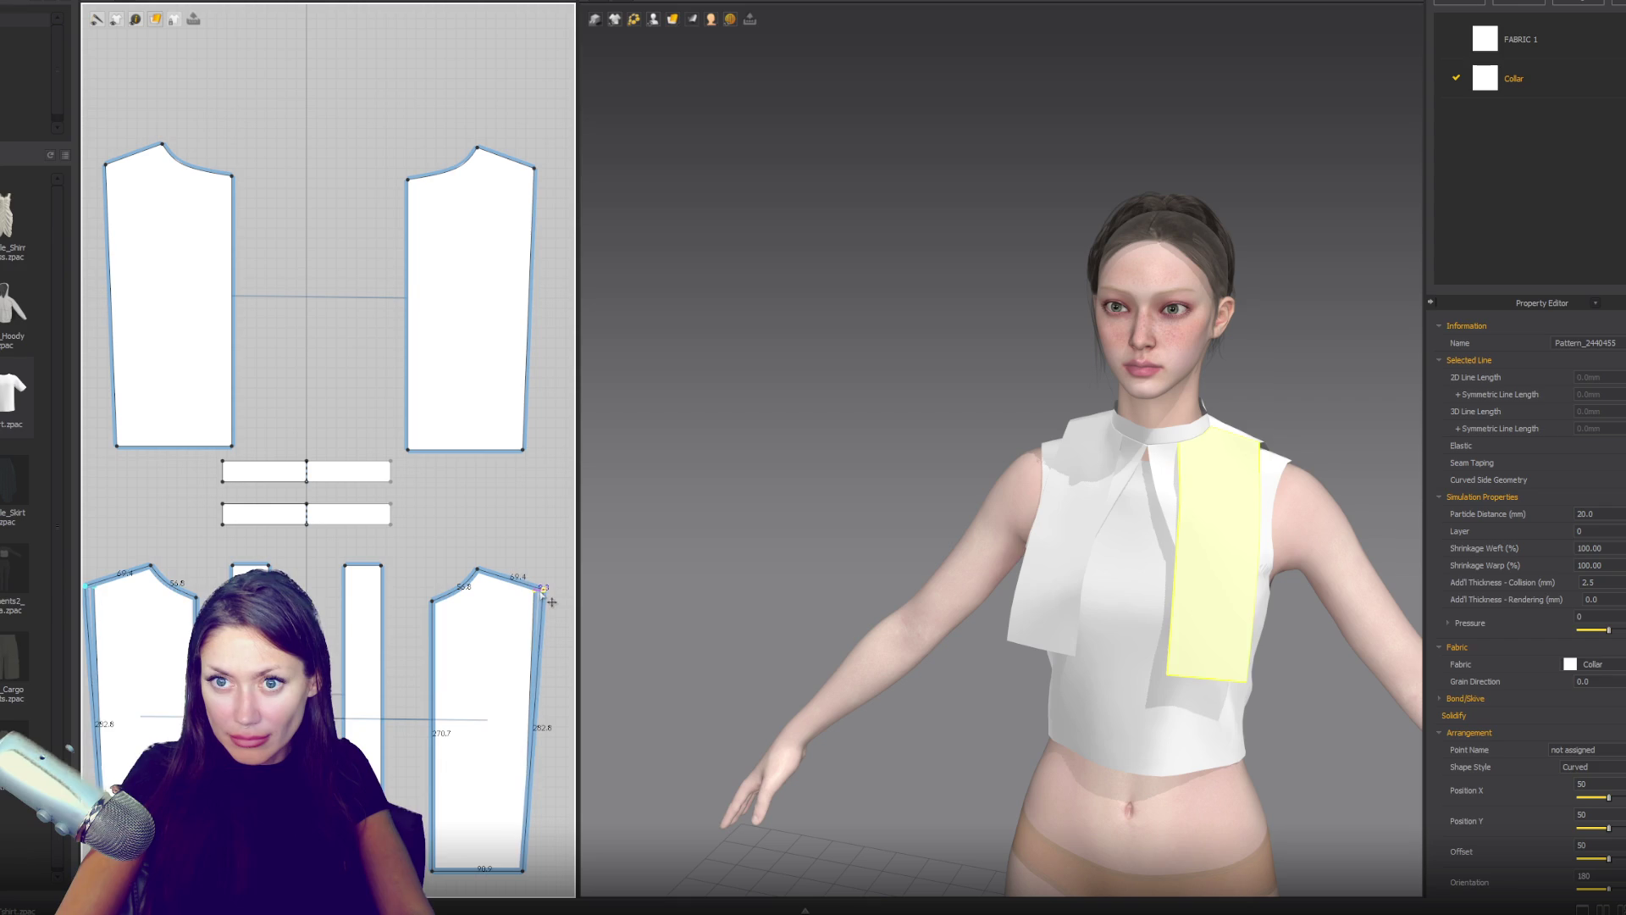
drag(537, 593, 548, 598)
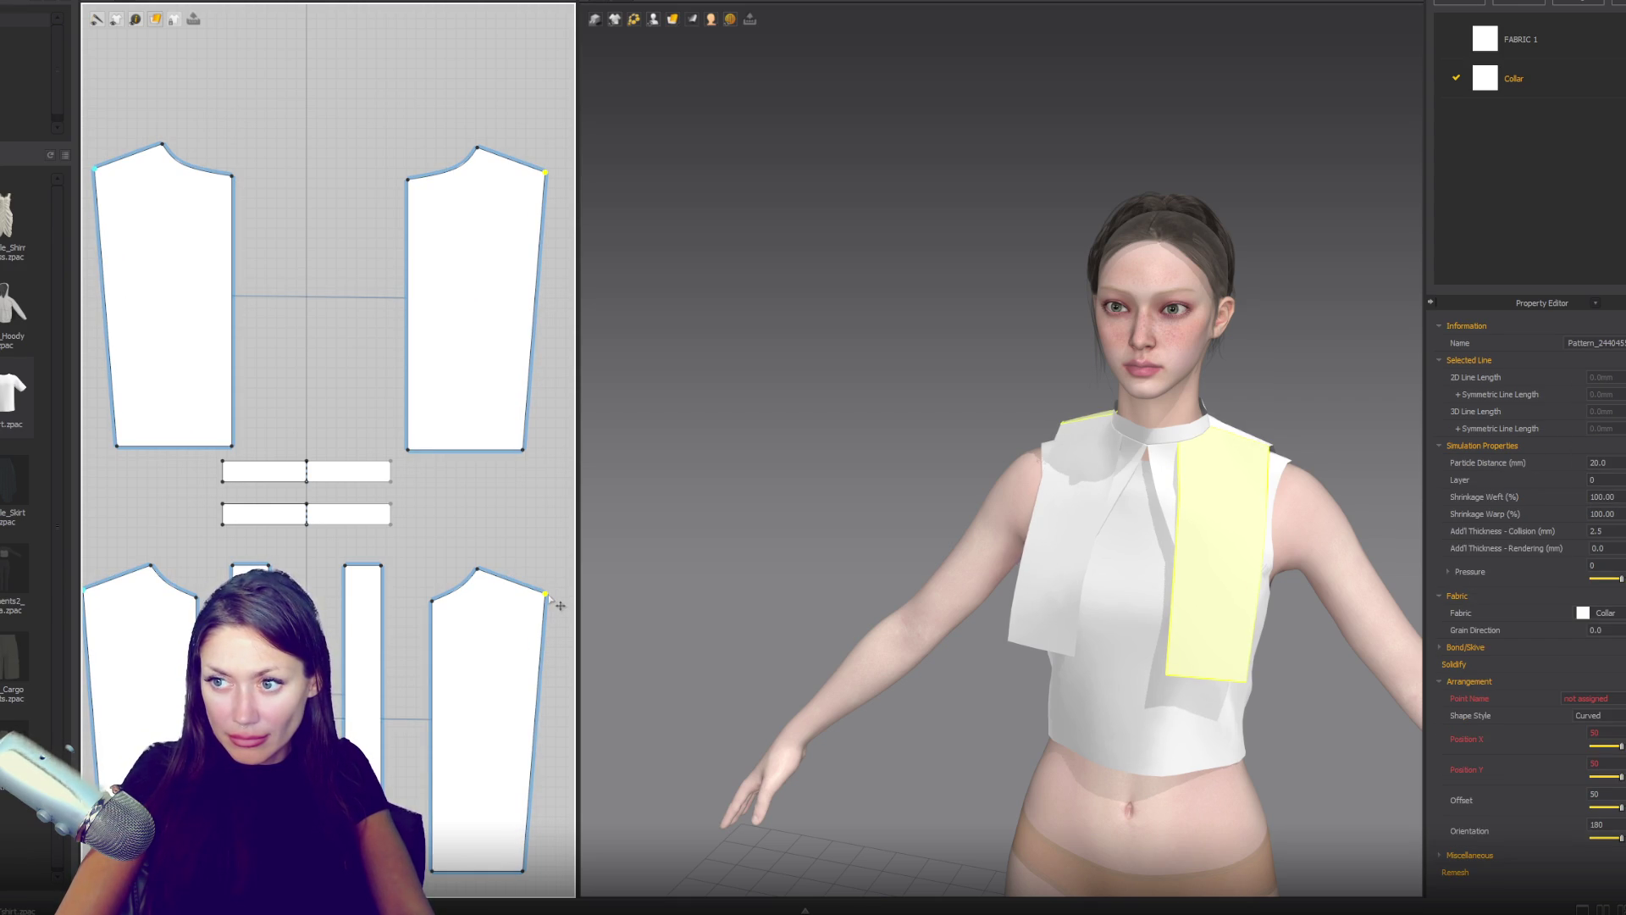
- Widen the panels further by pulling their outer bottom corners outward
key(8)
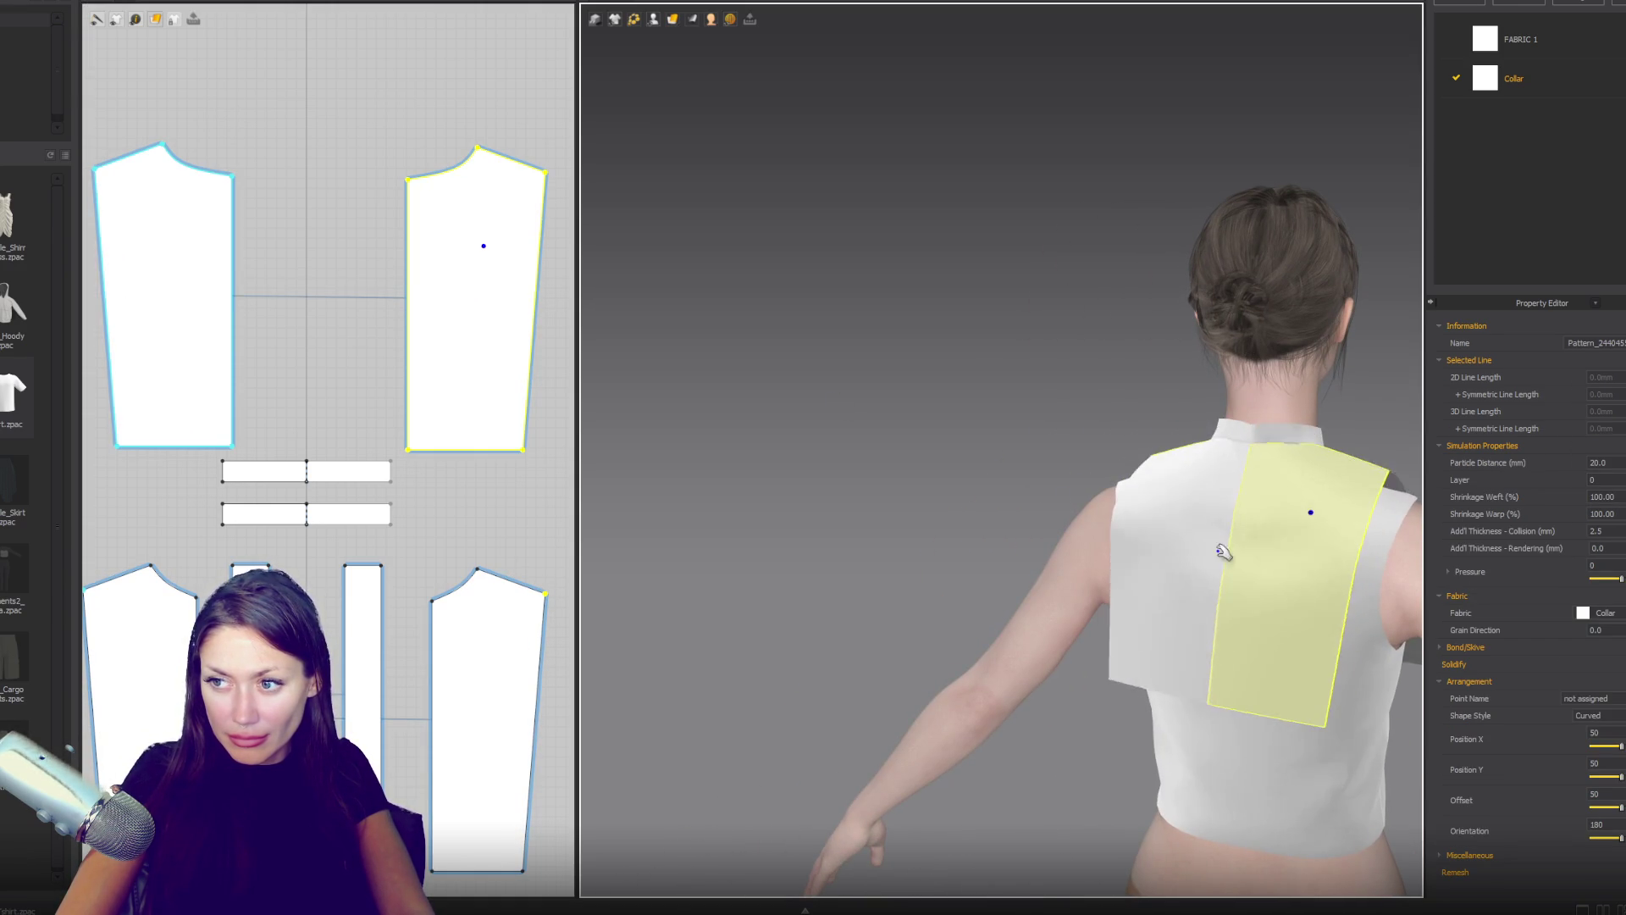
click(1212, 624)
key(2)
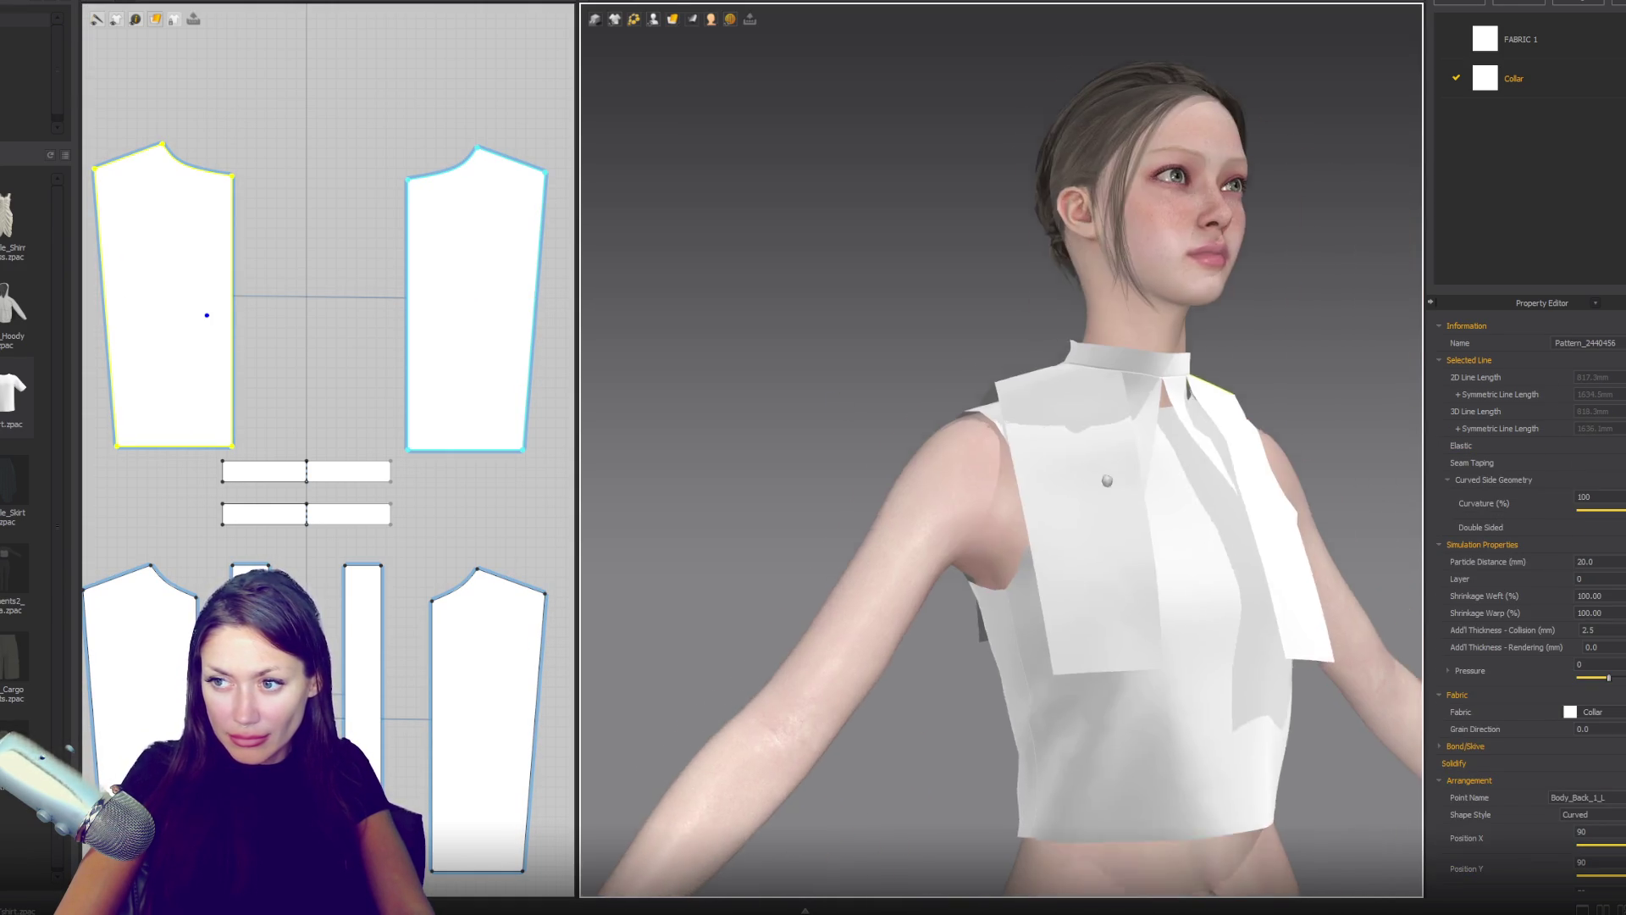
scroll(997, 504, down, 5)
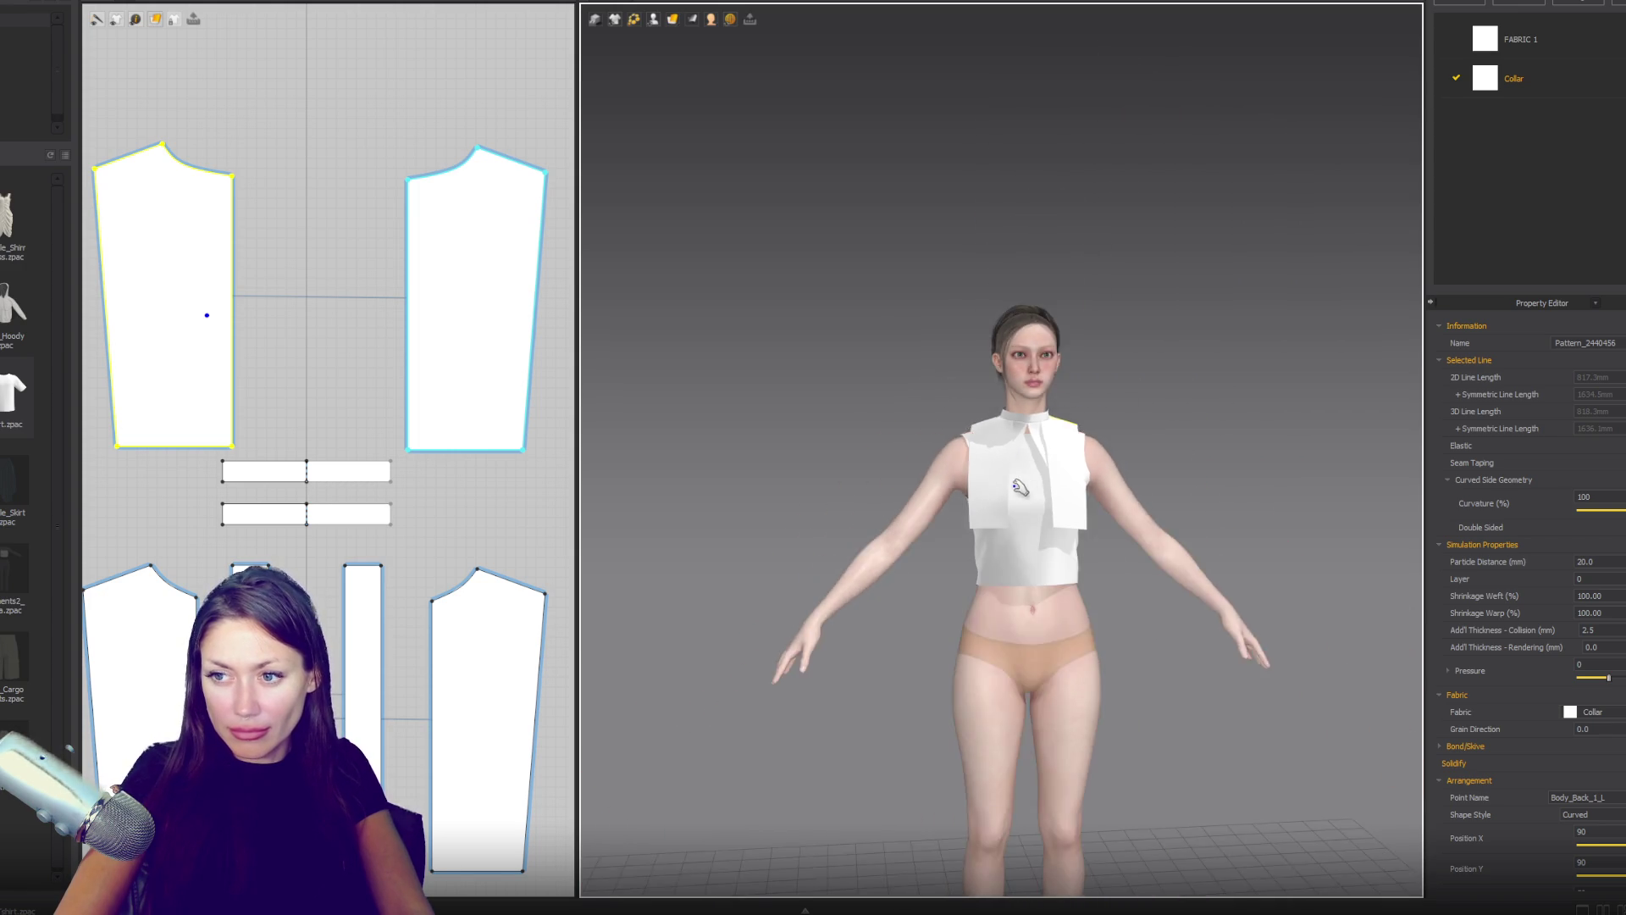
scroll(1053, 479, up, 1)
scroll(486, 462, down, 2)
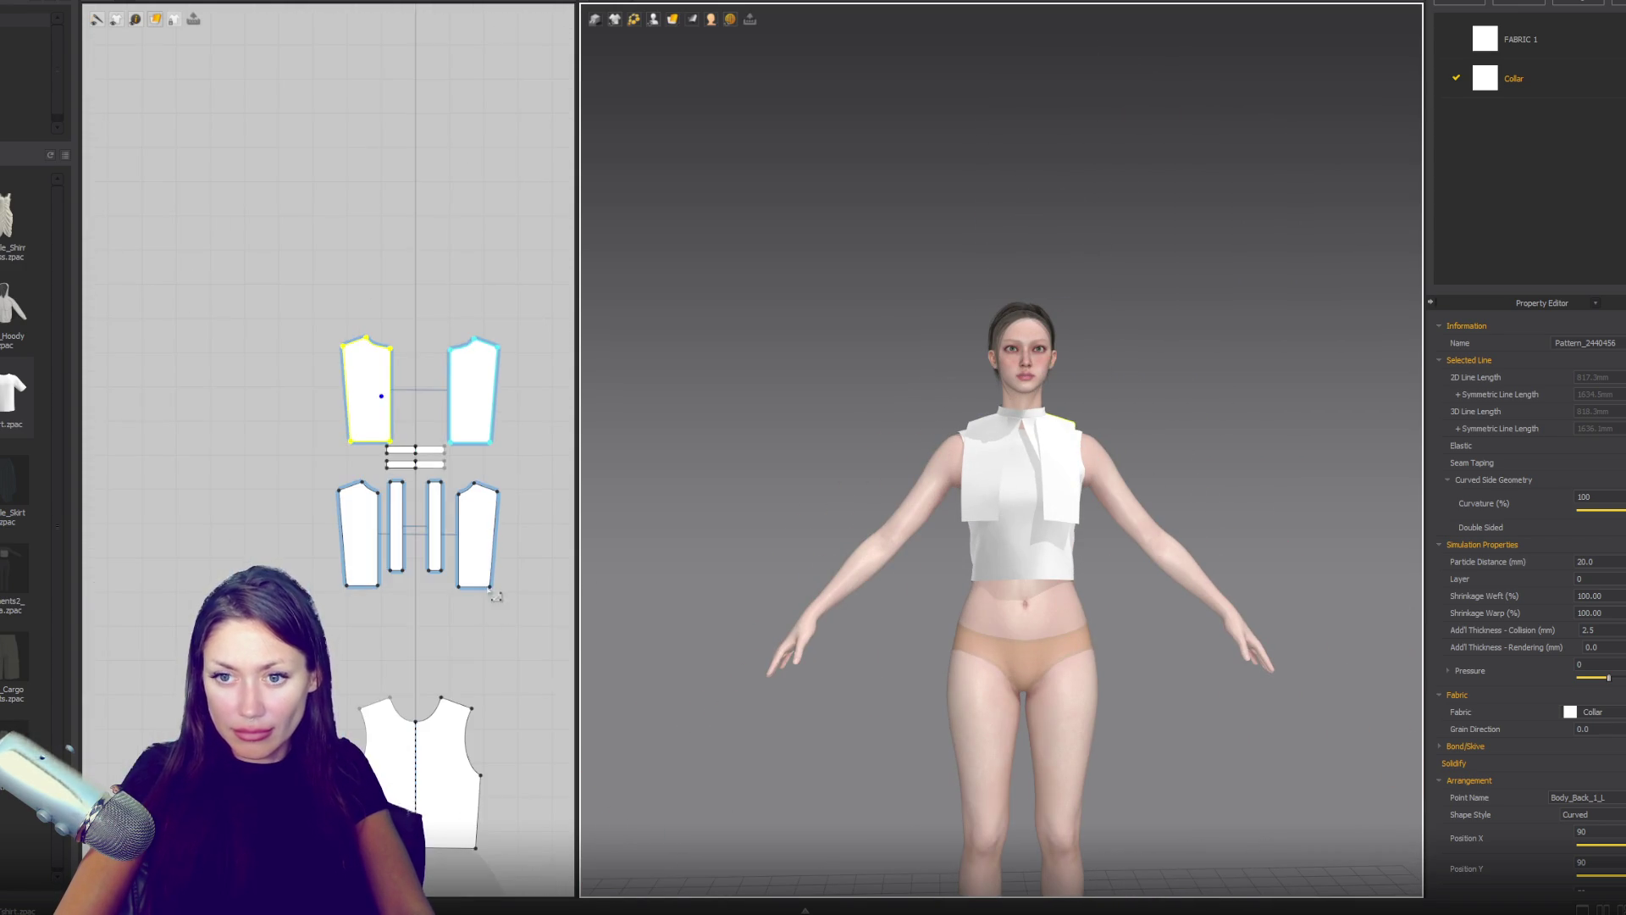
scroll(494, 608, up, 1)
click(492, 587)
scroll(499, 341, up, 1)
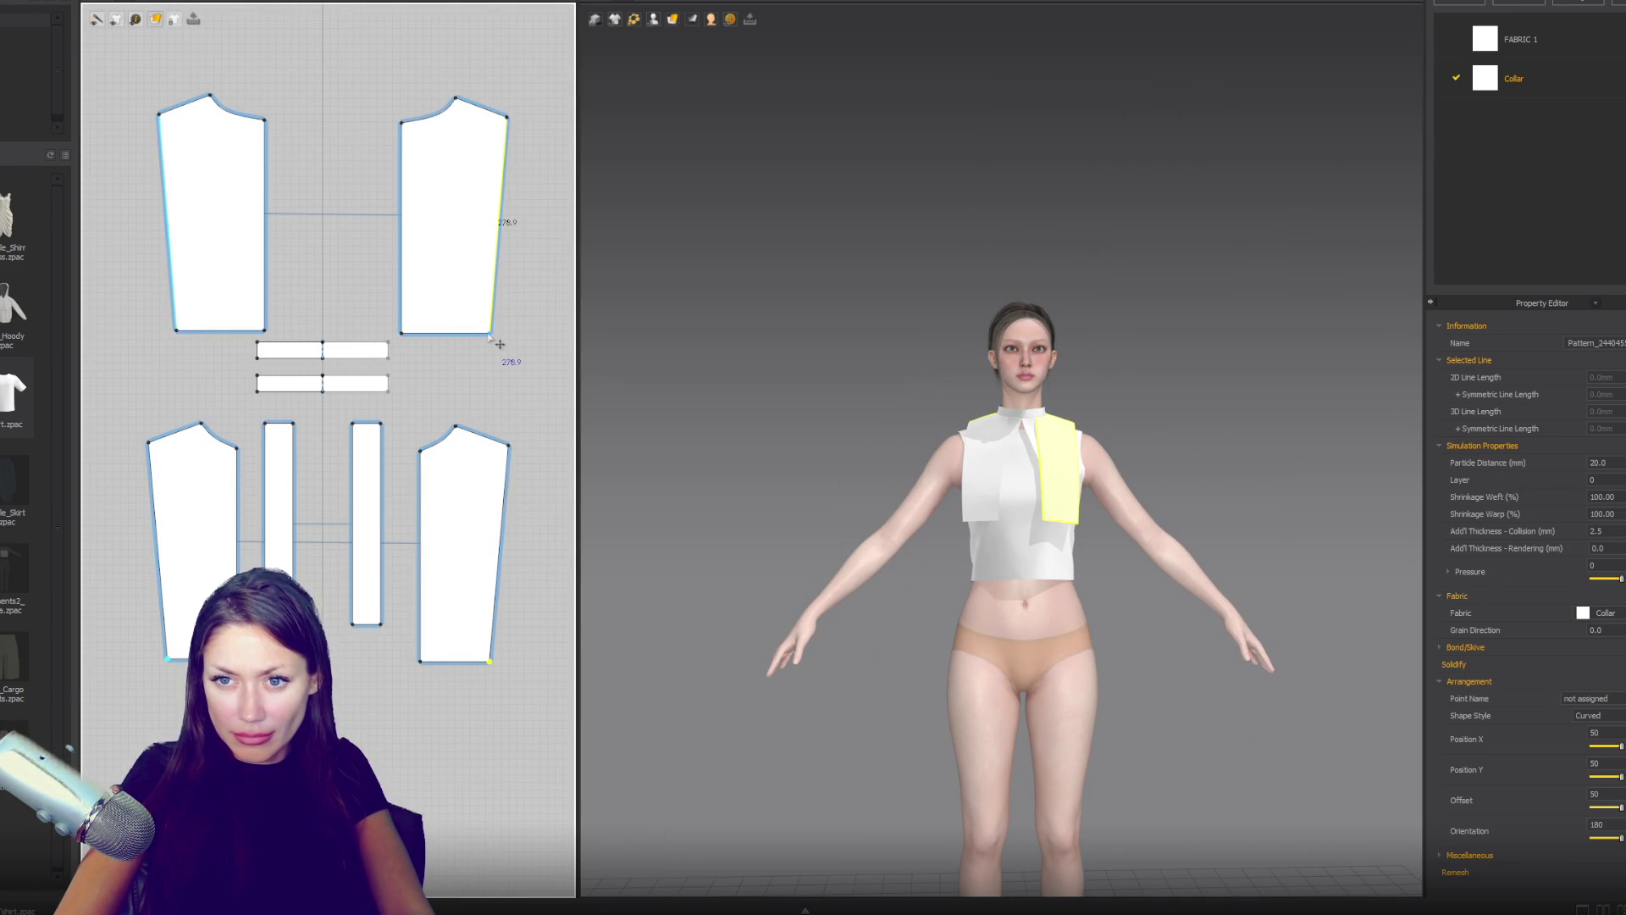
drag(492, 665, 508, 666)
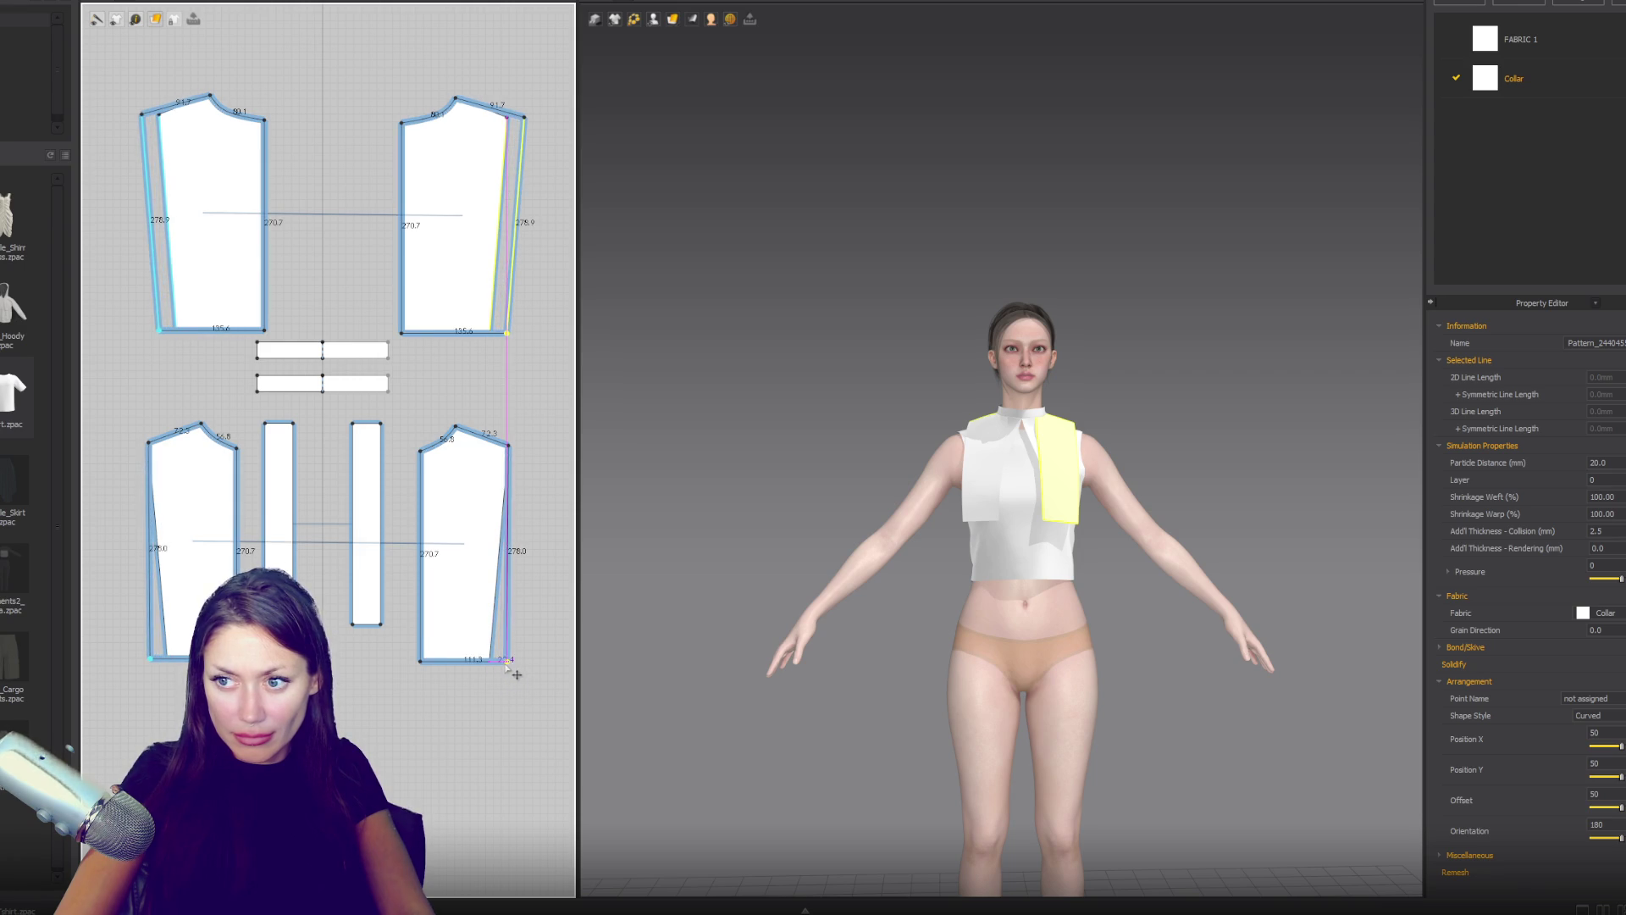
mouse_move(974, 605)
right_down()
mouse_move(1154, 604)
mouse_move(935, 636)
mouse_move(1021, 534)
right_up()
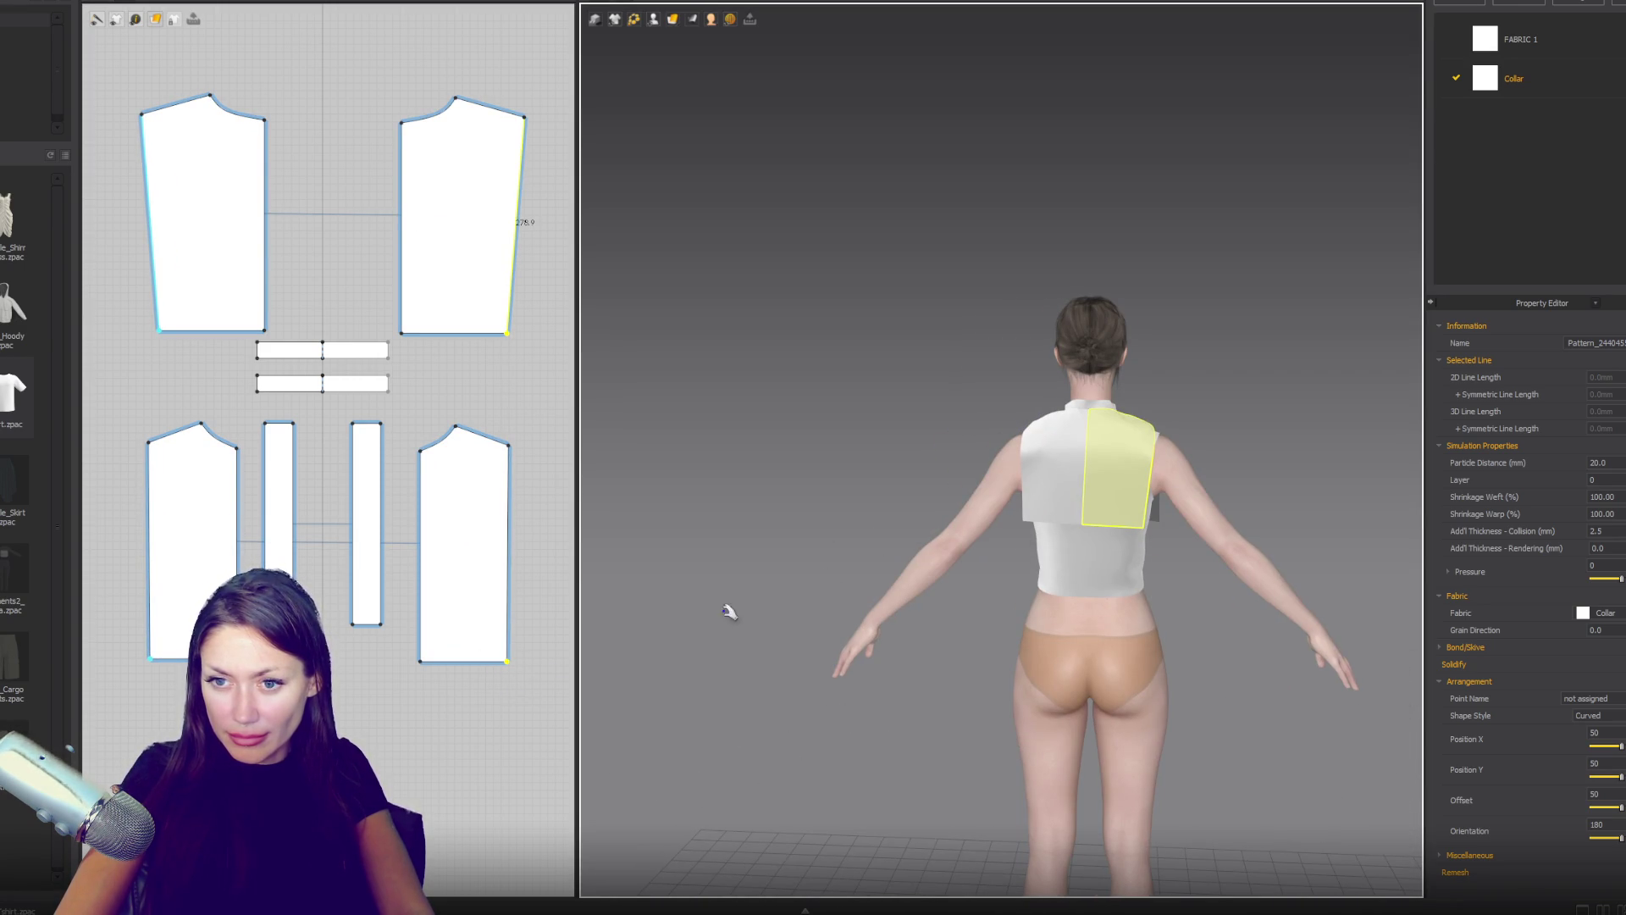
- Lengthen the panels by lowering their hems, checking from a three-quarter front view
drag(476, 335, 462, 435)
mouse_move(1083, 609)
right_down()
mouse_move(966, 573)
mouse_move(1307, 567)
right_up()
click(986, 581)
click(972, 564)
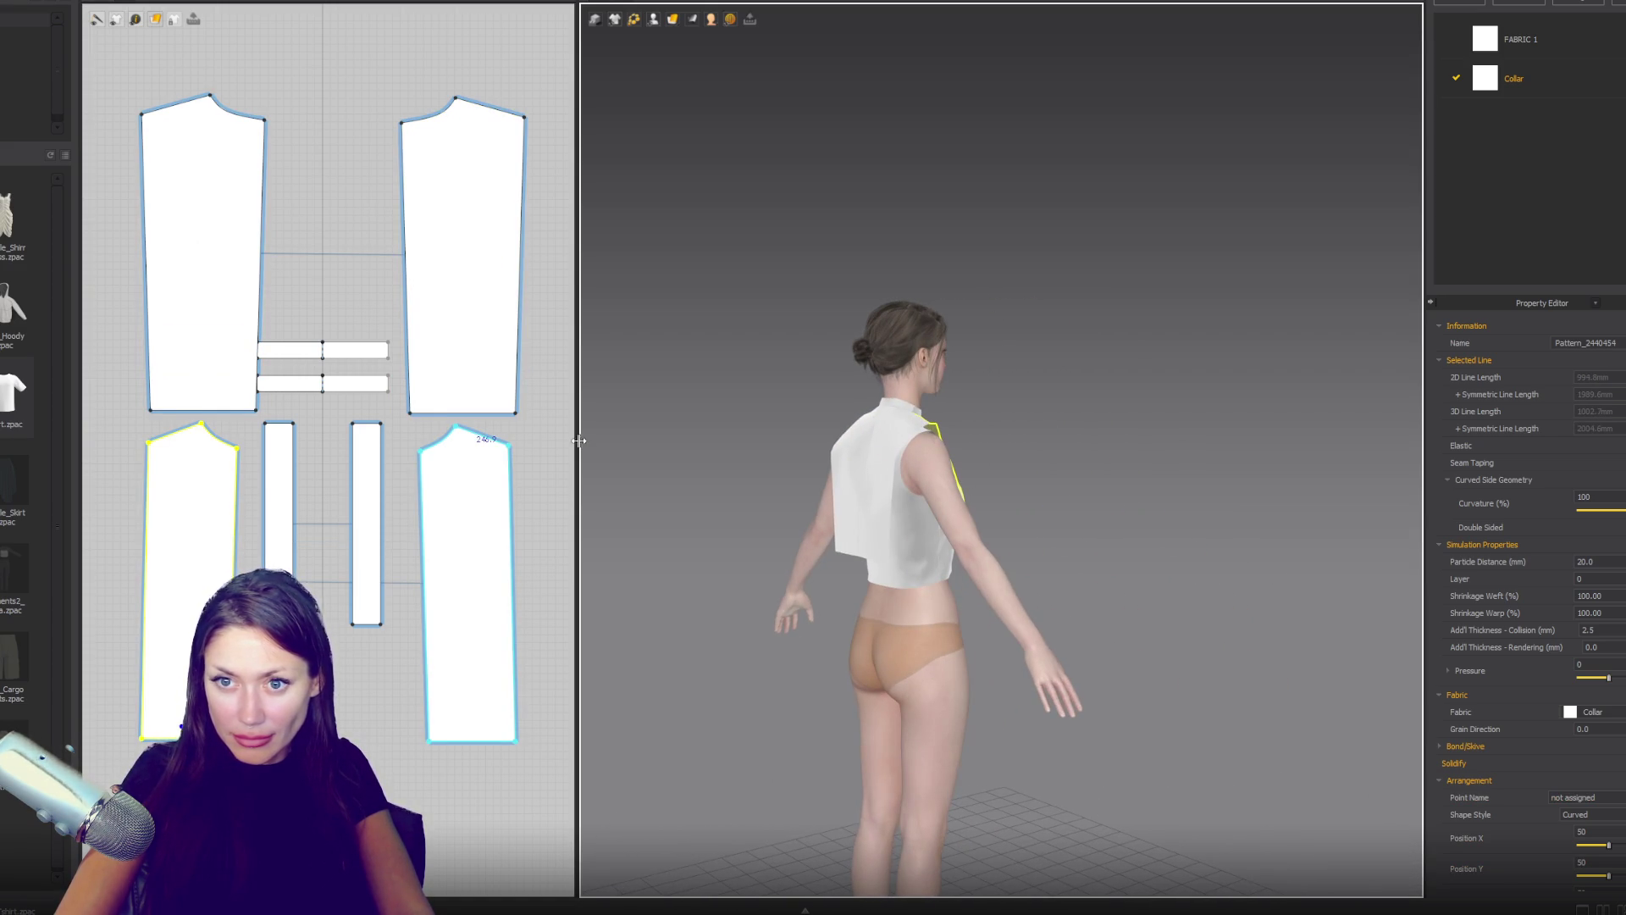
- Sew the right piece's side edge to the left piece's matching edges with Segment Sewing
key(b)
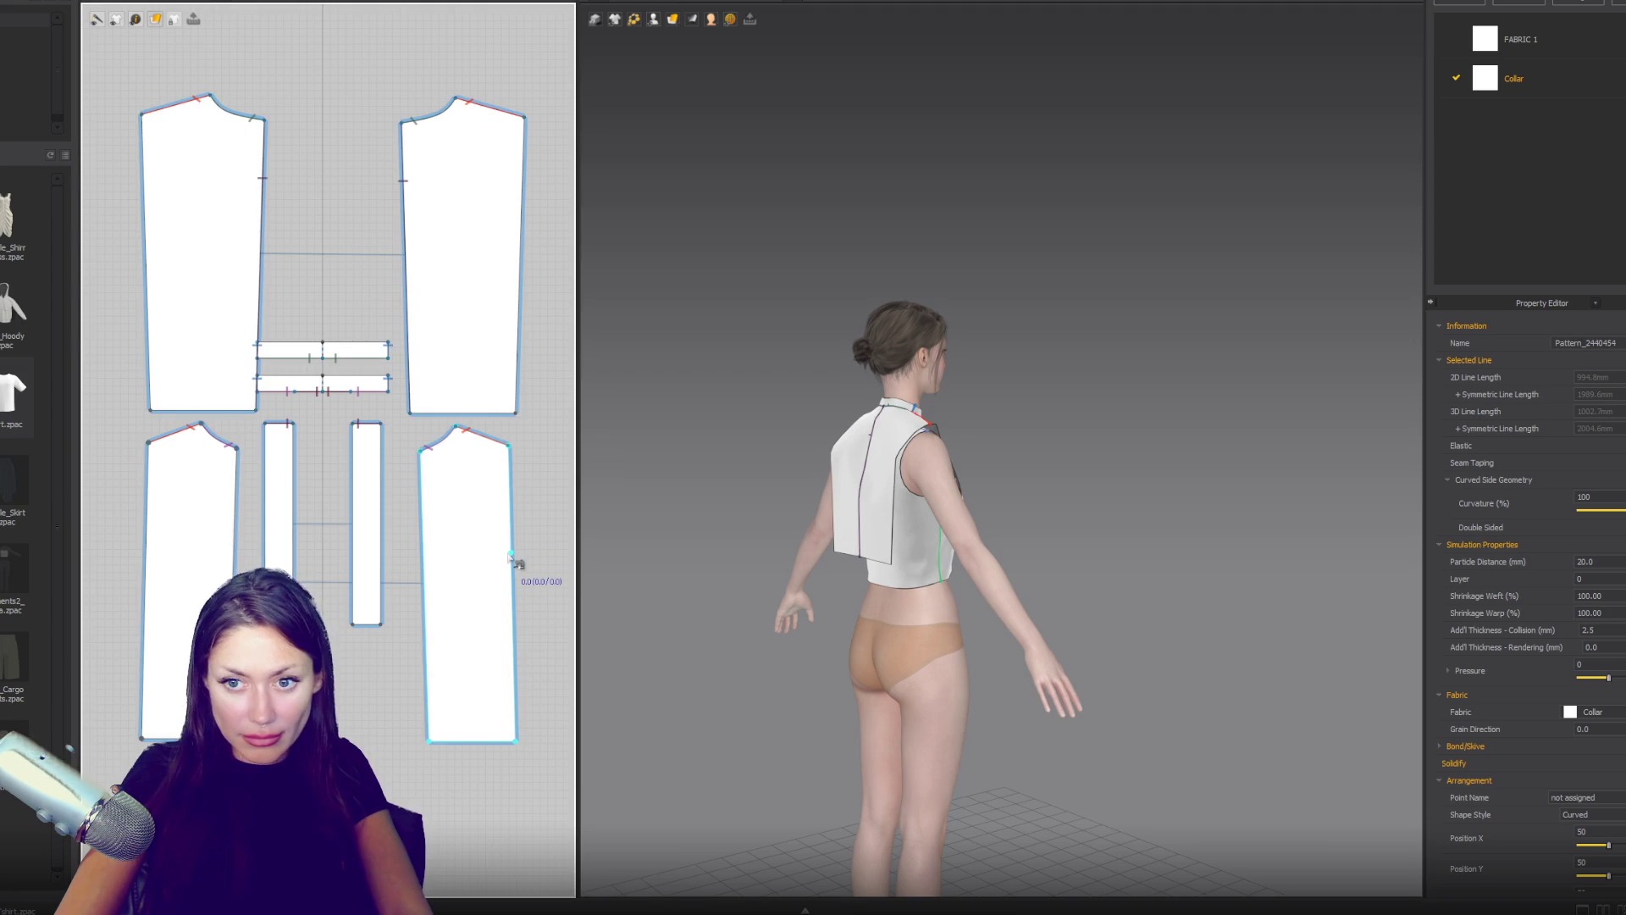
click(510, 554)
click(143, 213)
click(146, 246)
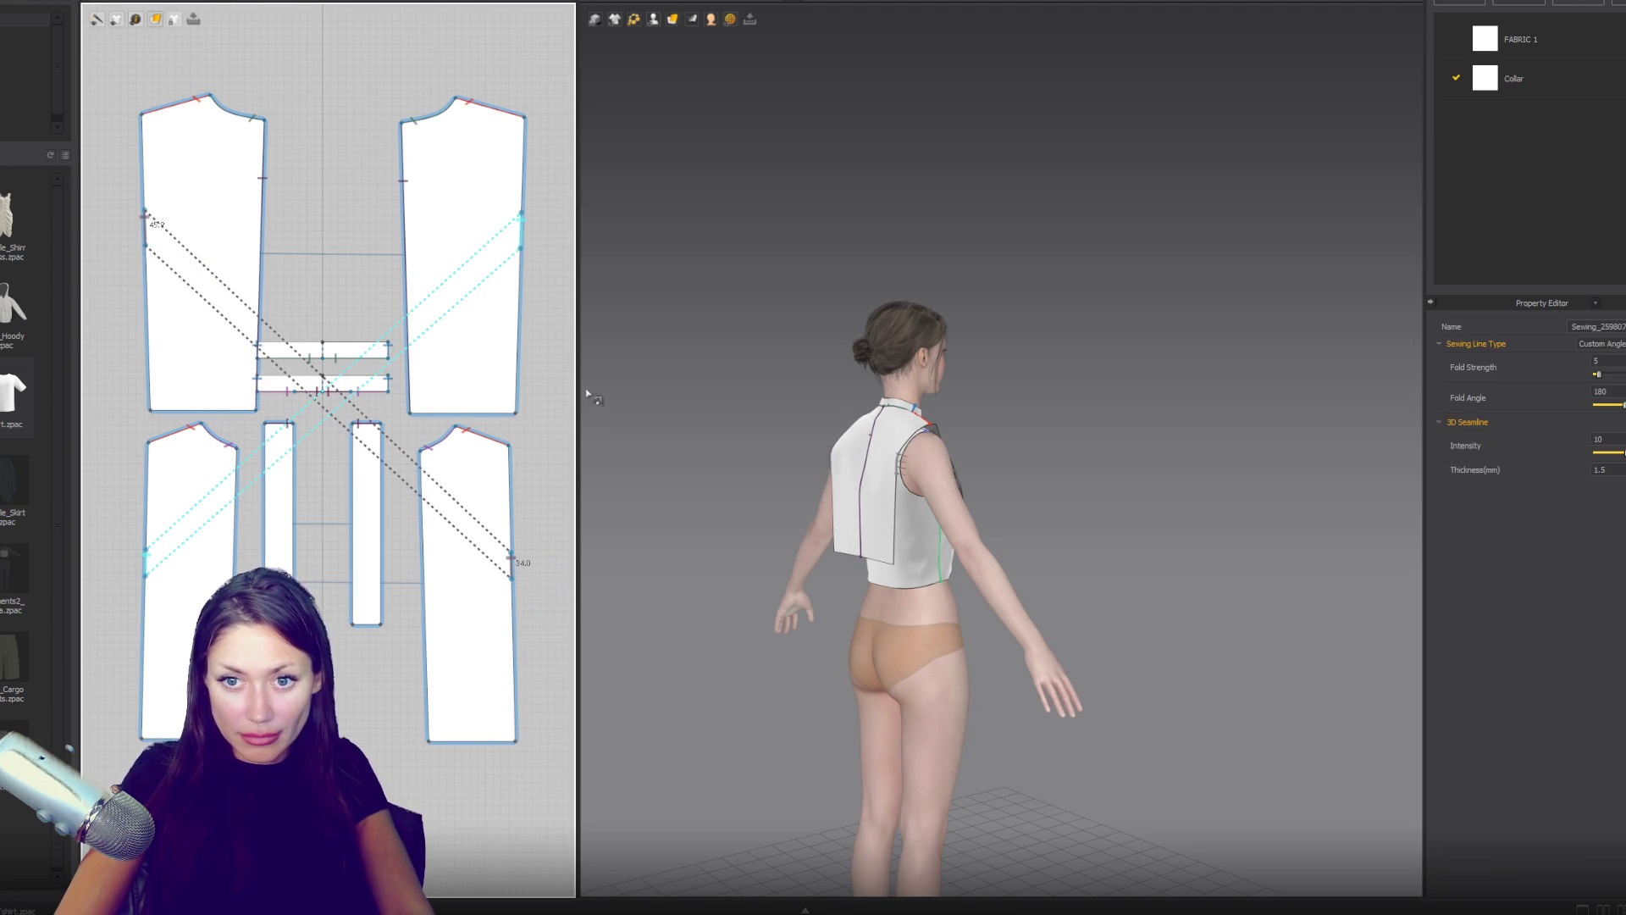
key(KP_4)
click(399, 476)
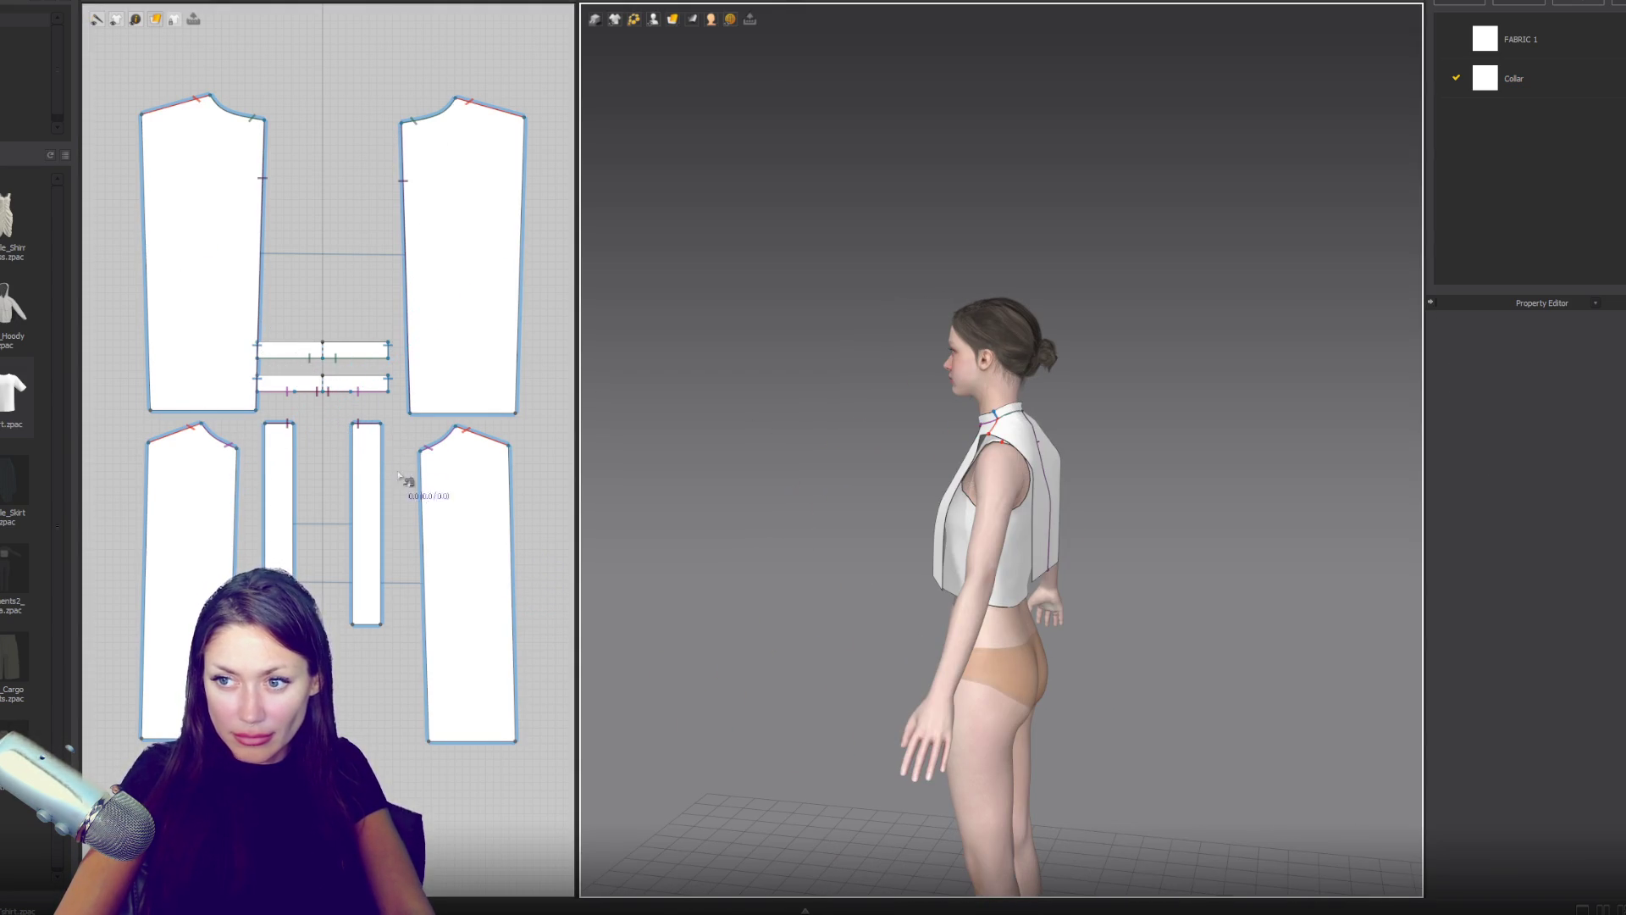
- Sew the lower-right panel's side to the lower-left panel and simulate the draped top
click(511, 571)
click(143, 277)
key(space)
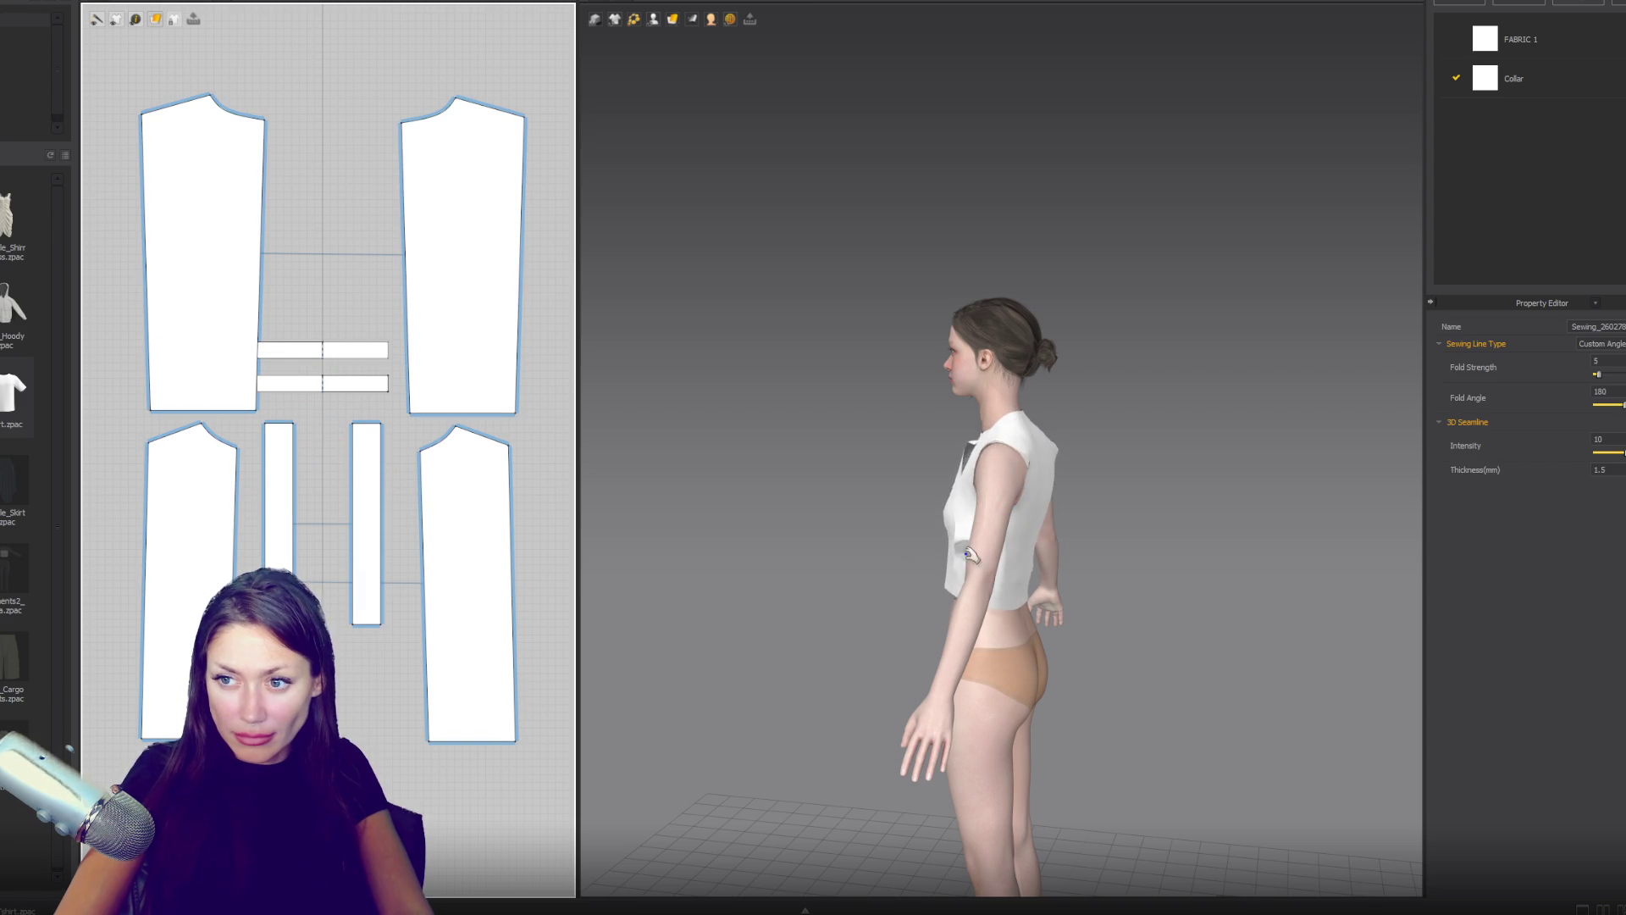
key(2)
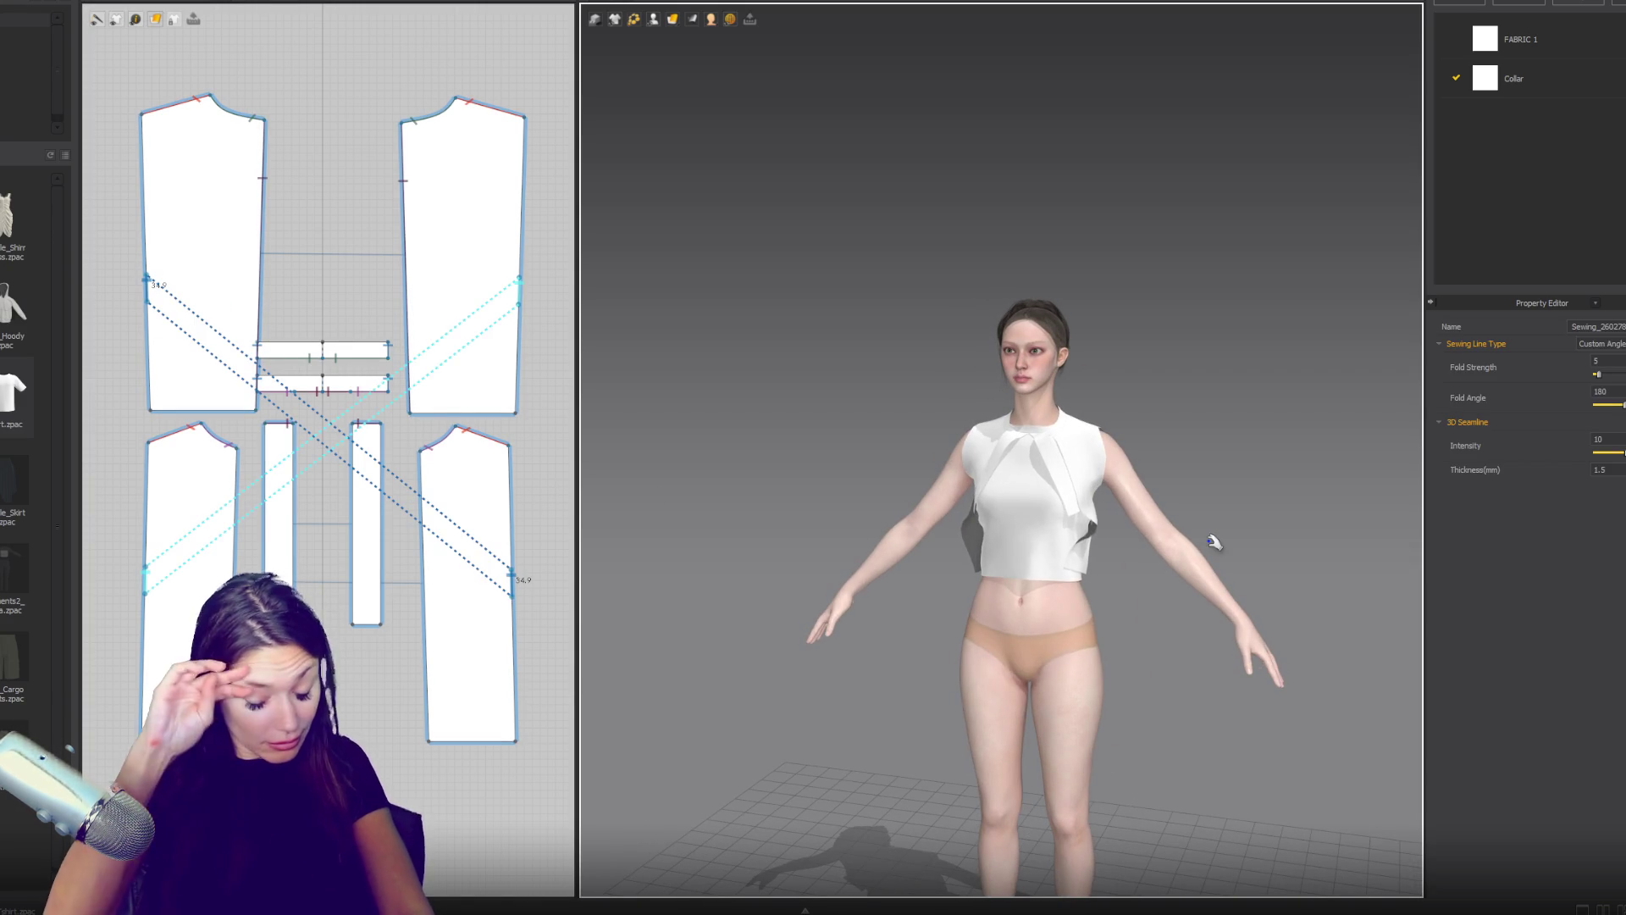
key(6)
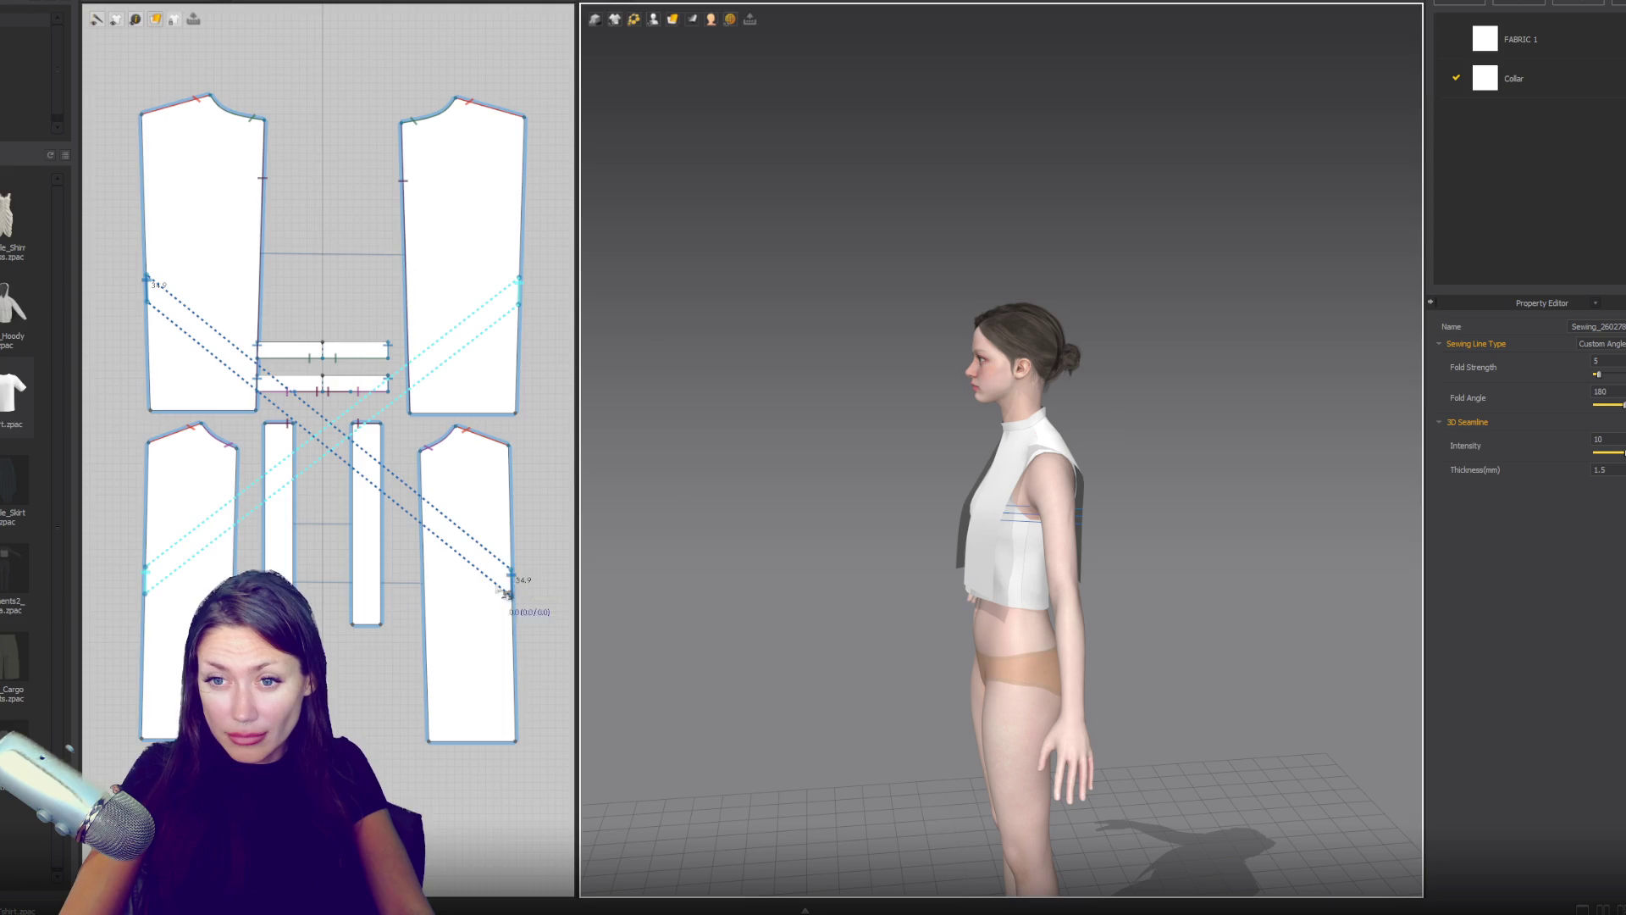
middle_drag(507, 593, 401, 523)
click(438, 539)
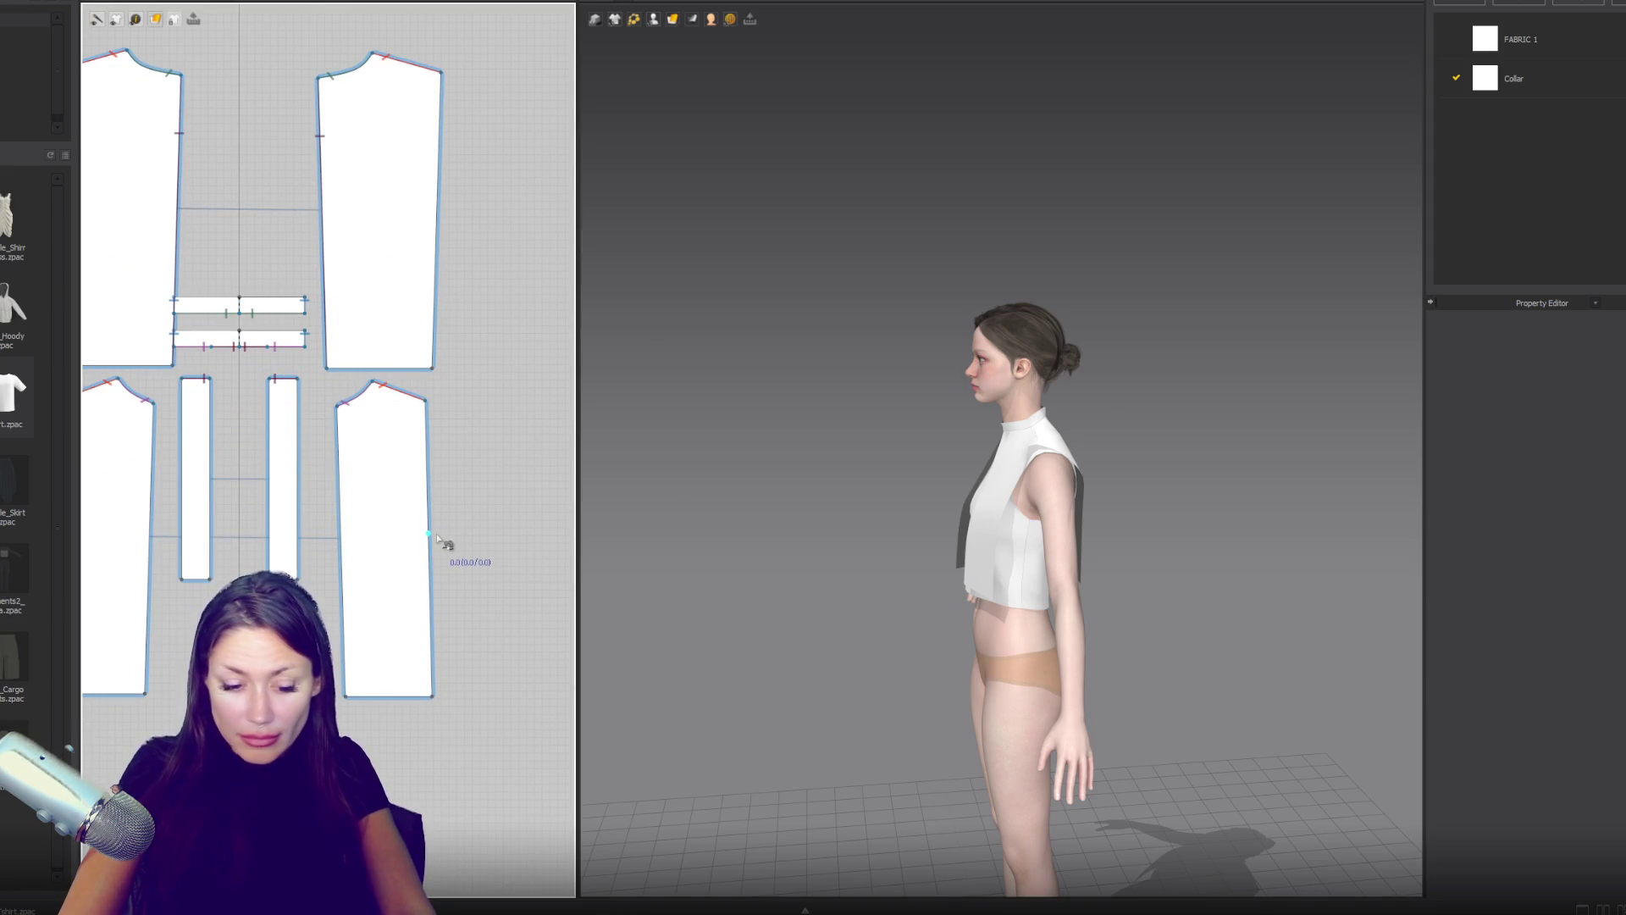
- Flare the upper-right panel's hem corner and push its side edge outward
key(z)
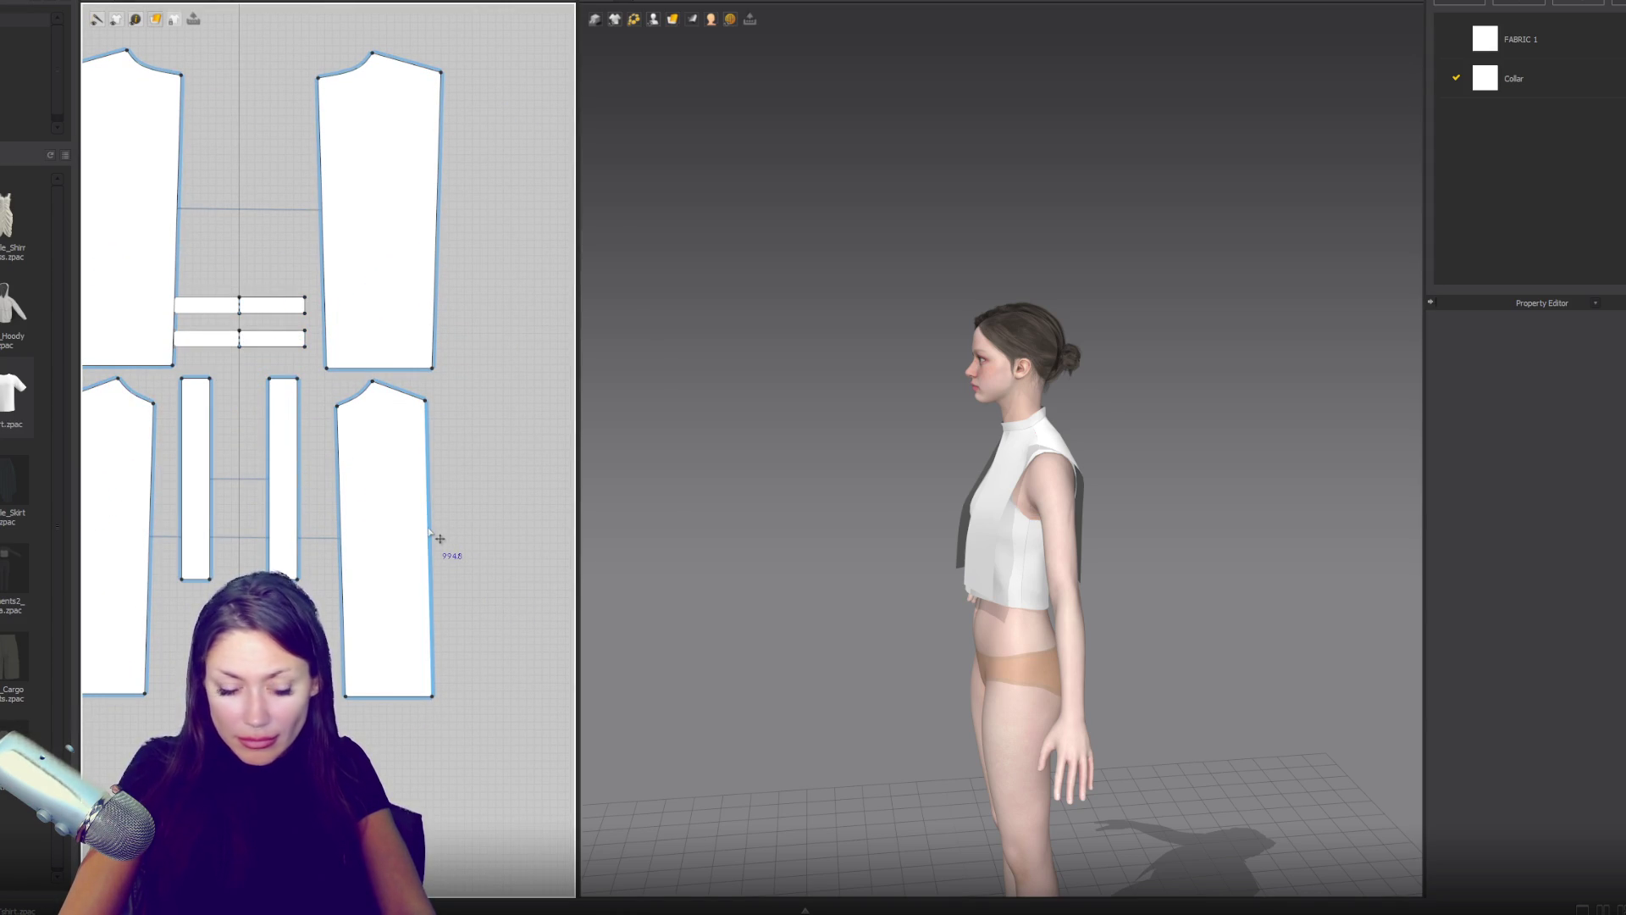
click(430, 520)
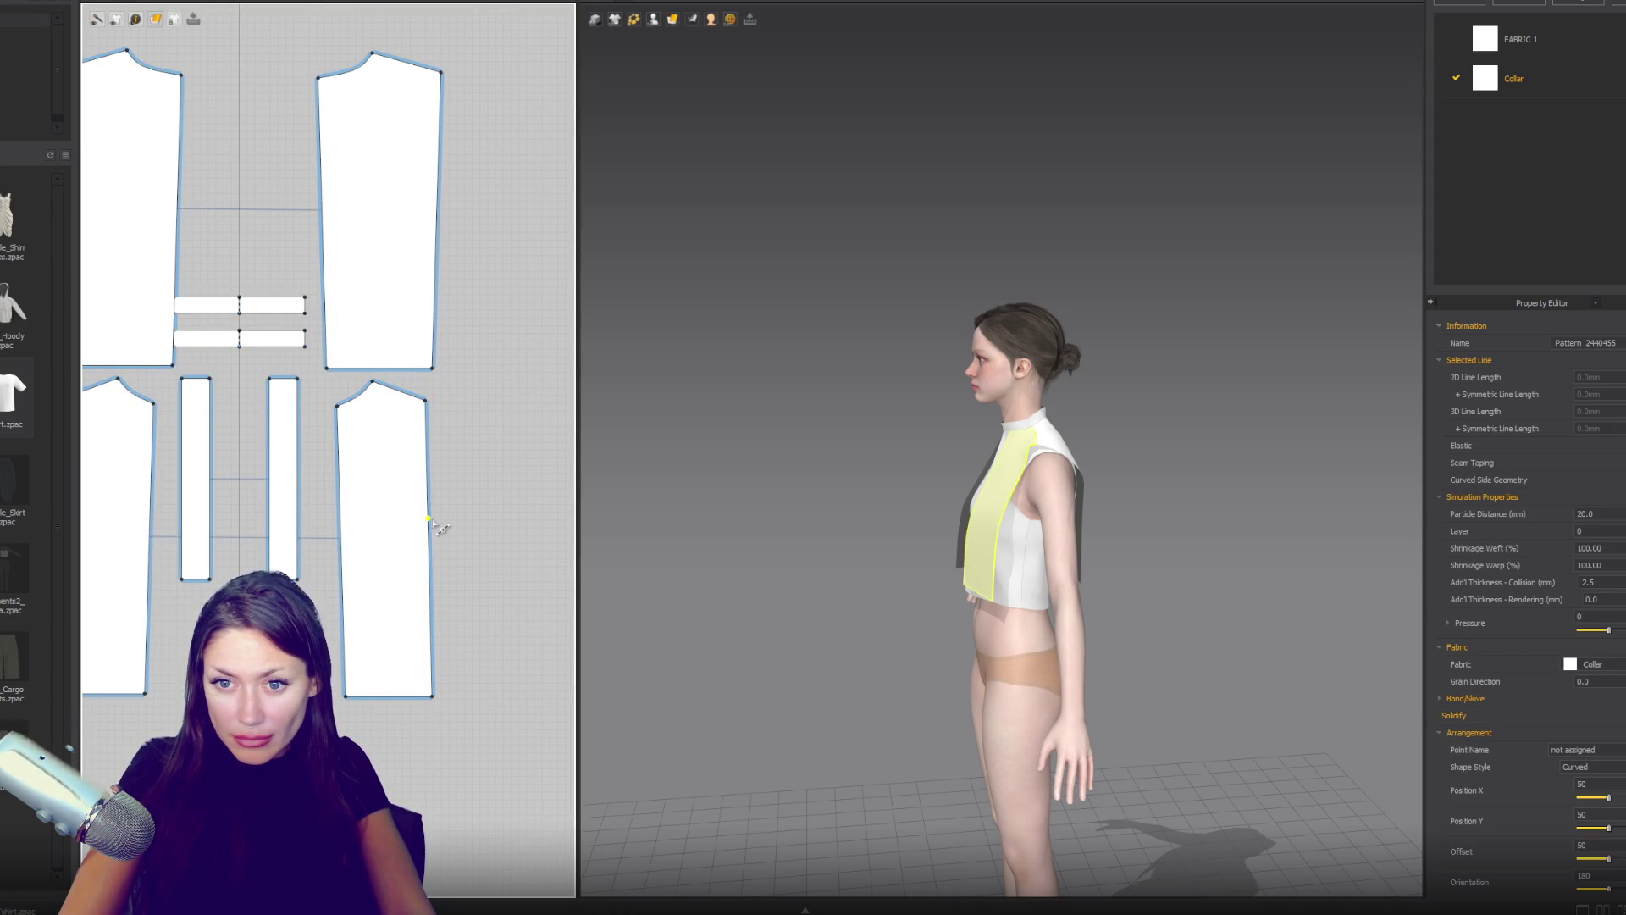
scroll(460, 466, down, 2)
click(201, 280)
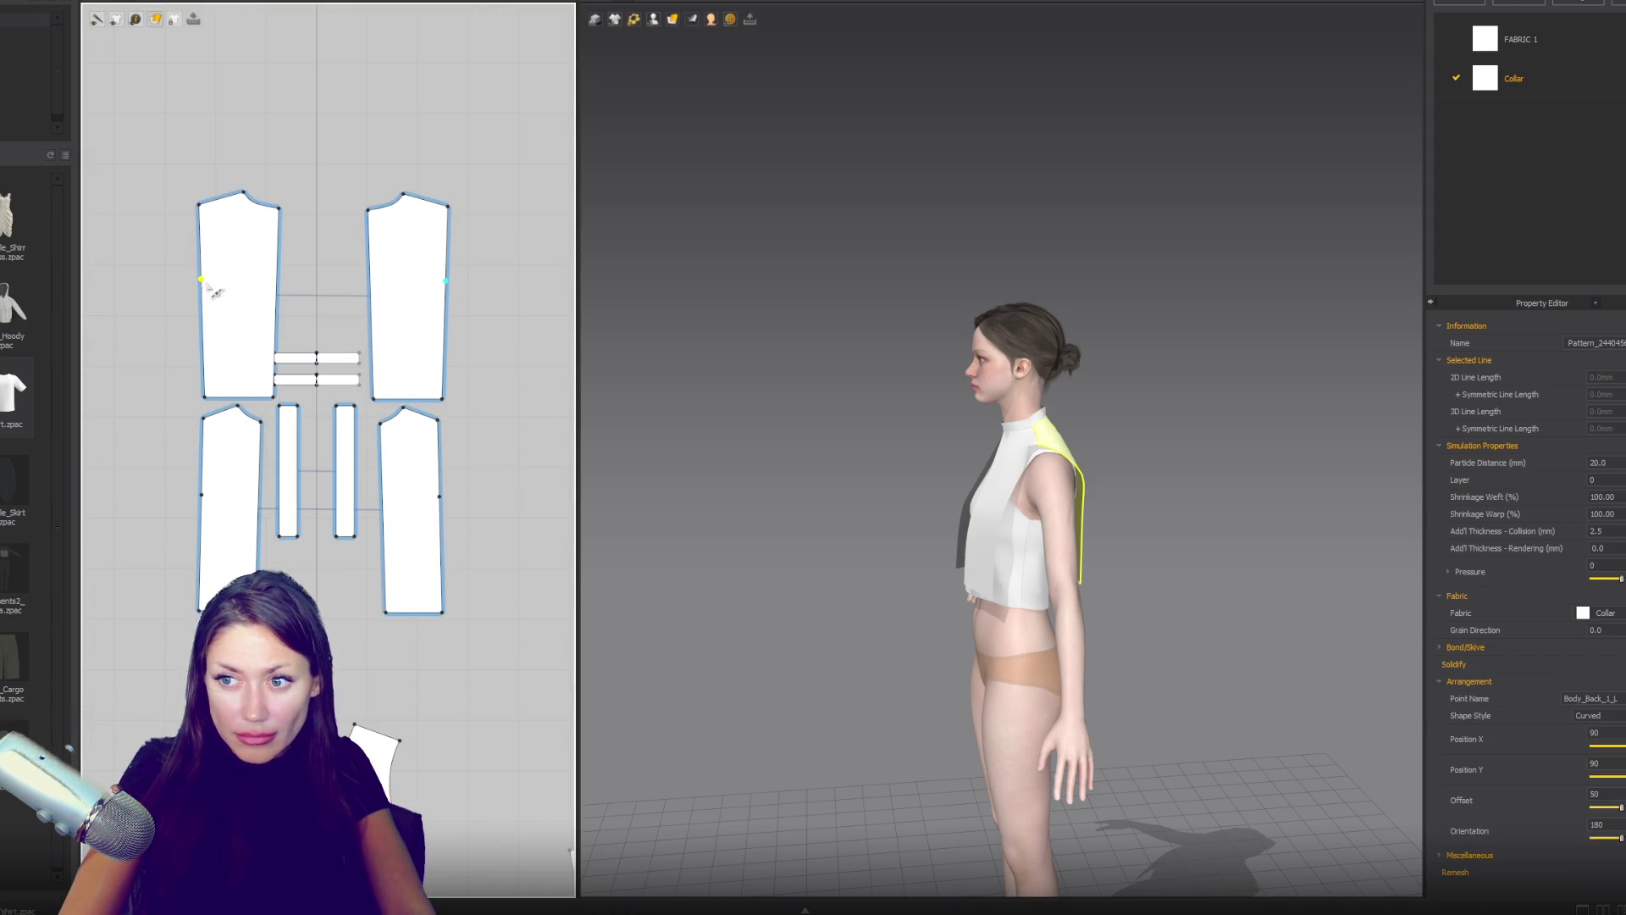
scroll(489, 541, up, 2)
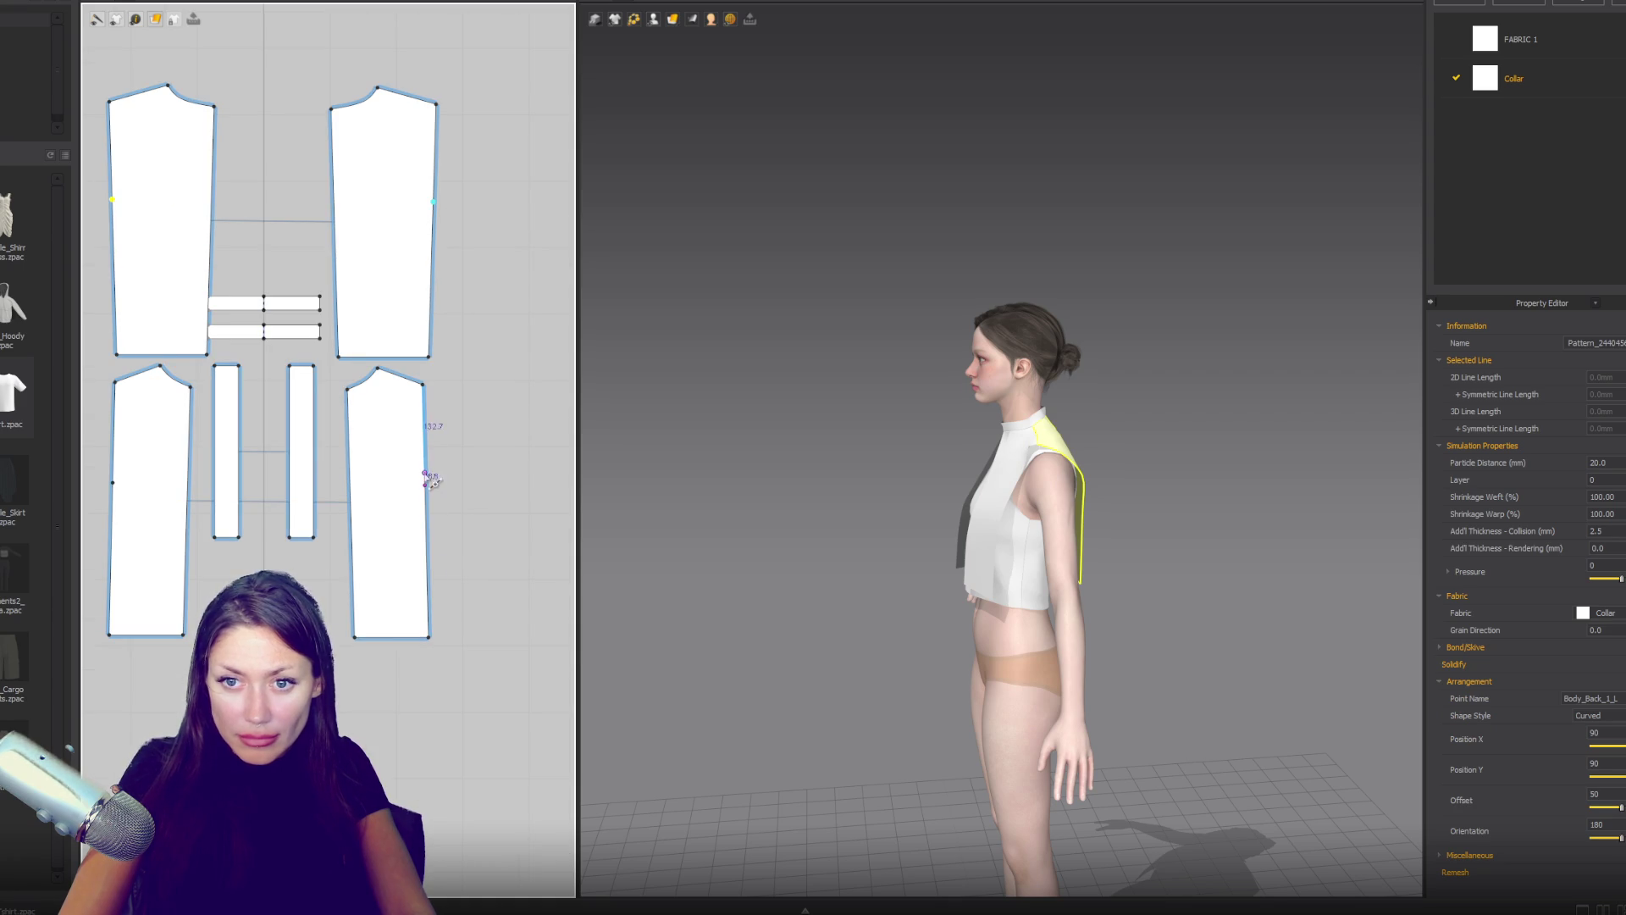
click(424, 451)
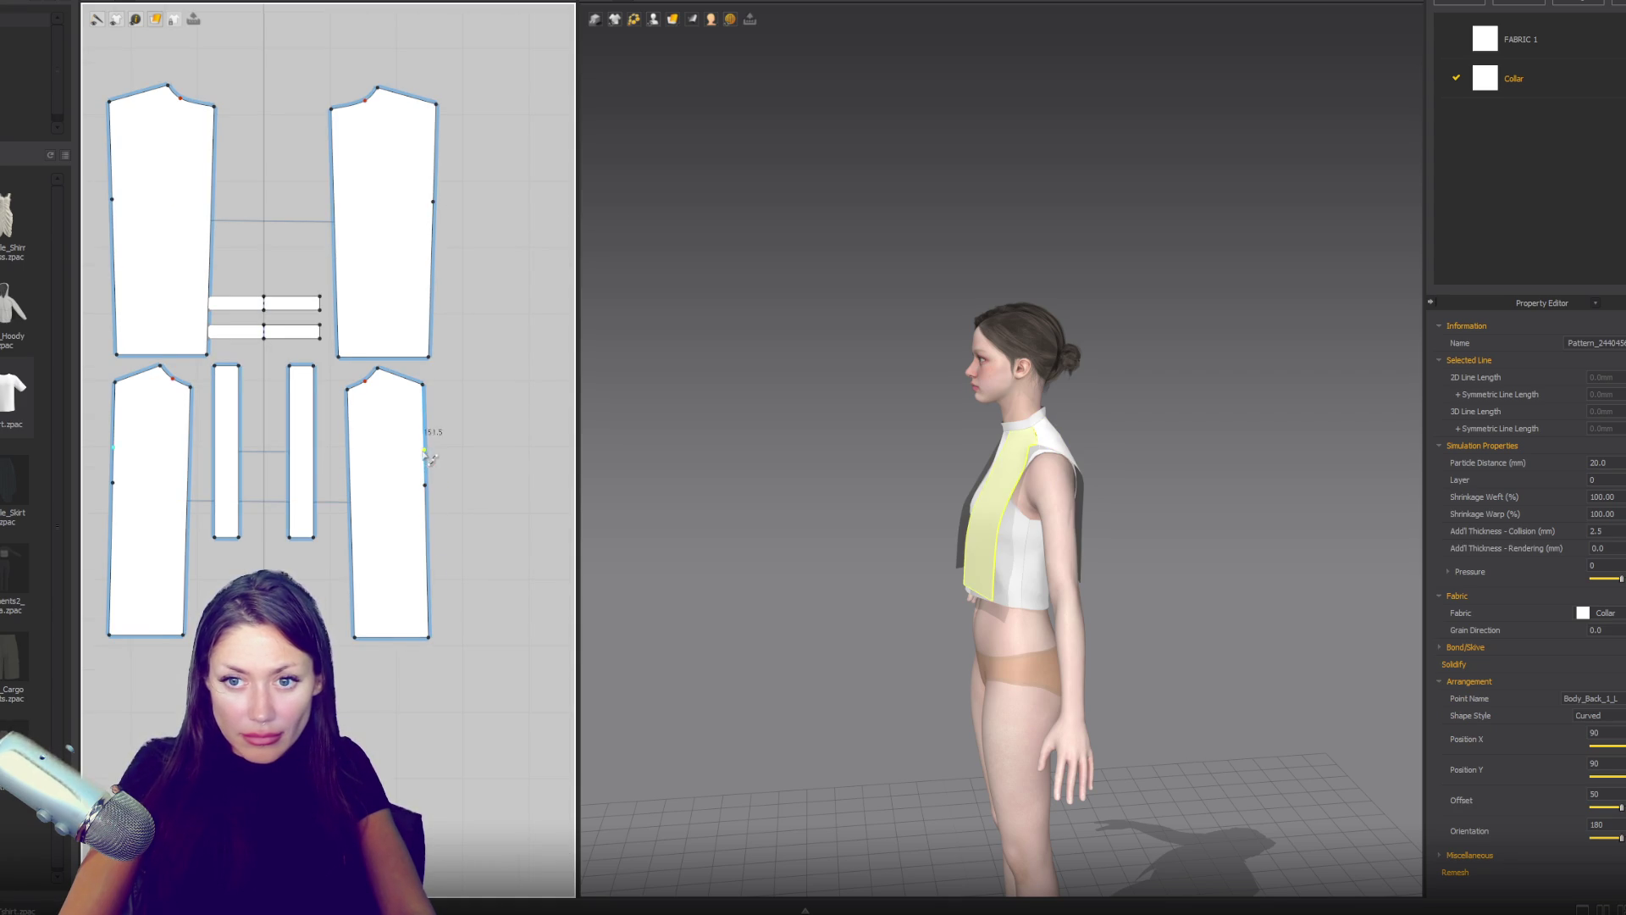
click(426, 152)
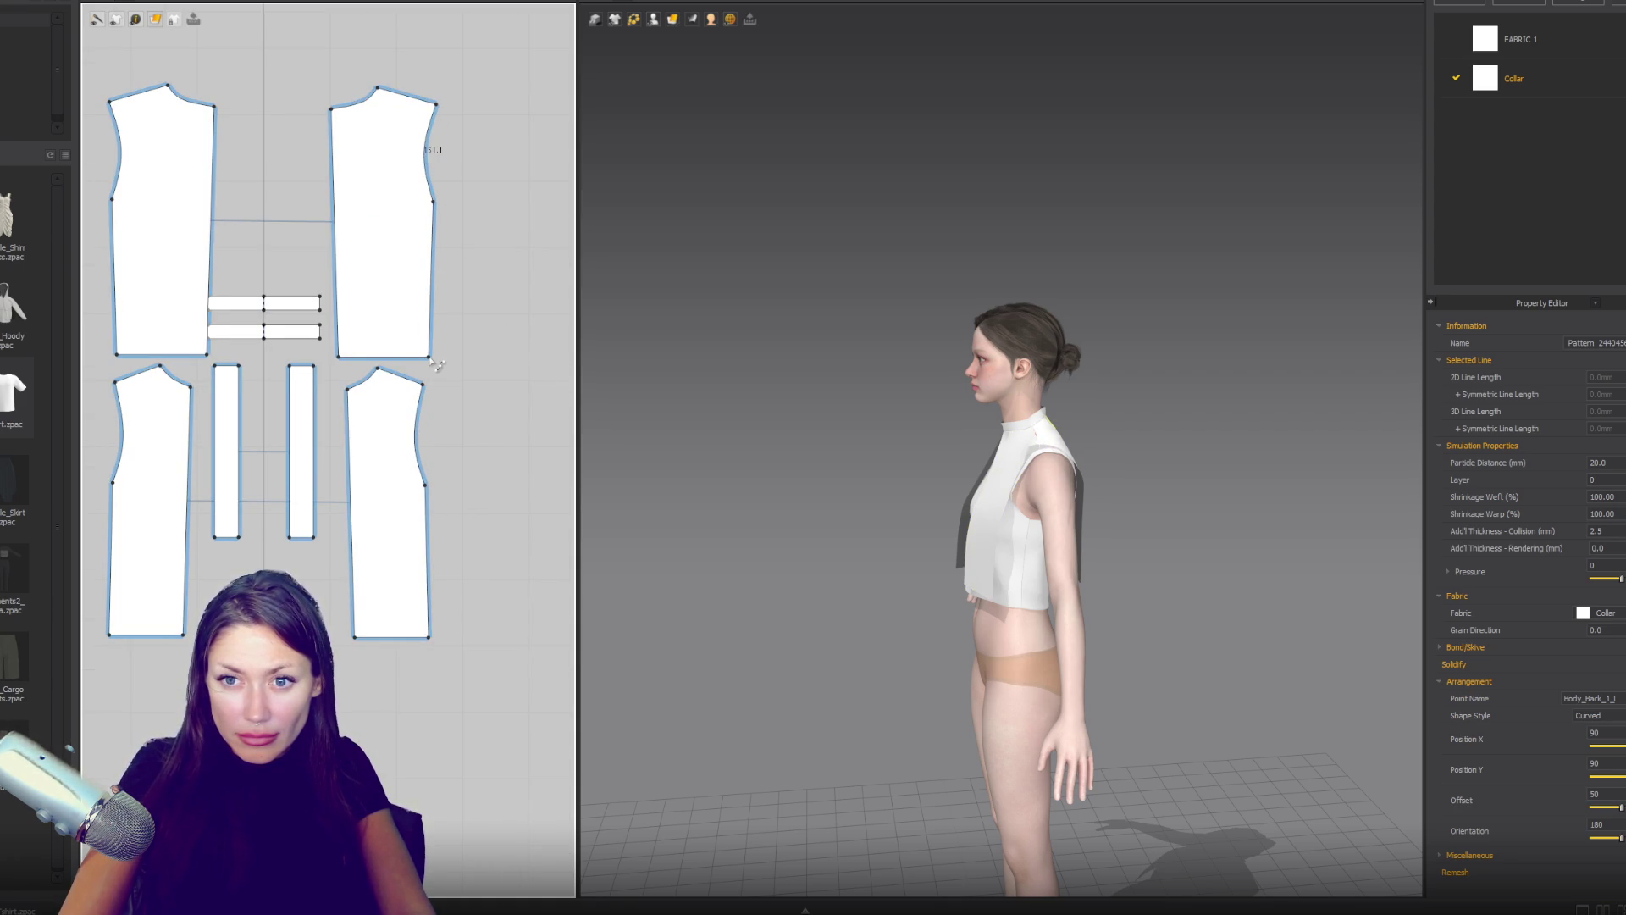
drag(430, 357, 462, 357)
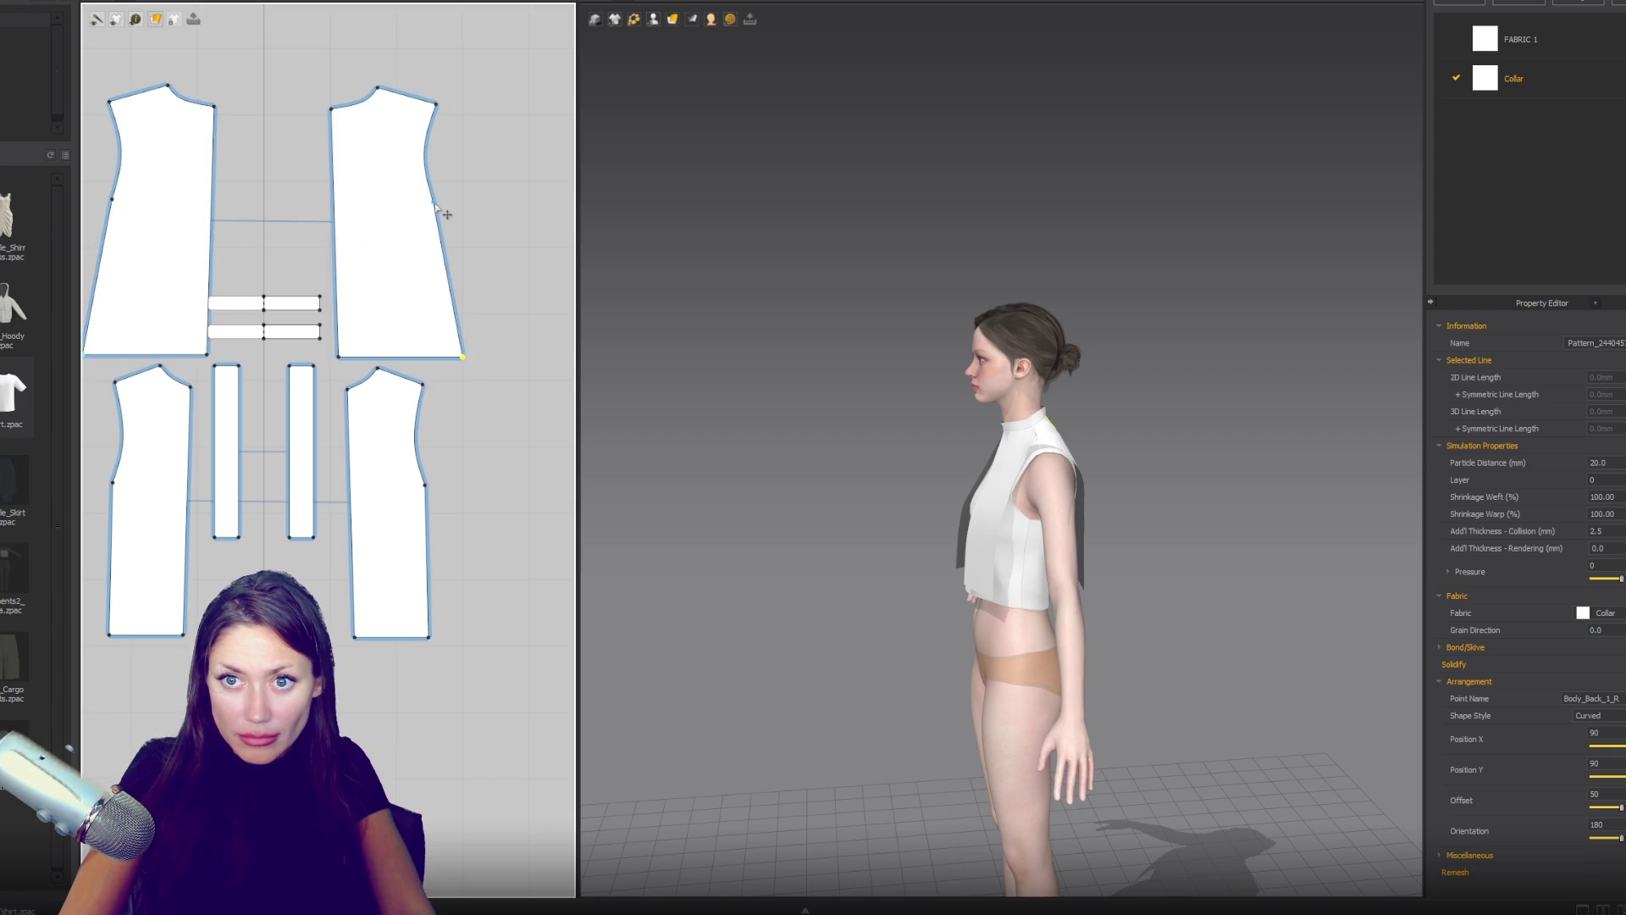
mouse_move(434, 204)
mouse_down()
mouse_move(463, 201)
mouse_move(442, 161)
mouse_move(462, 201)
mouse_up()
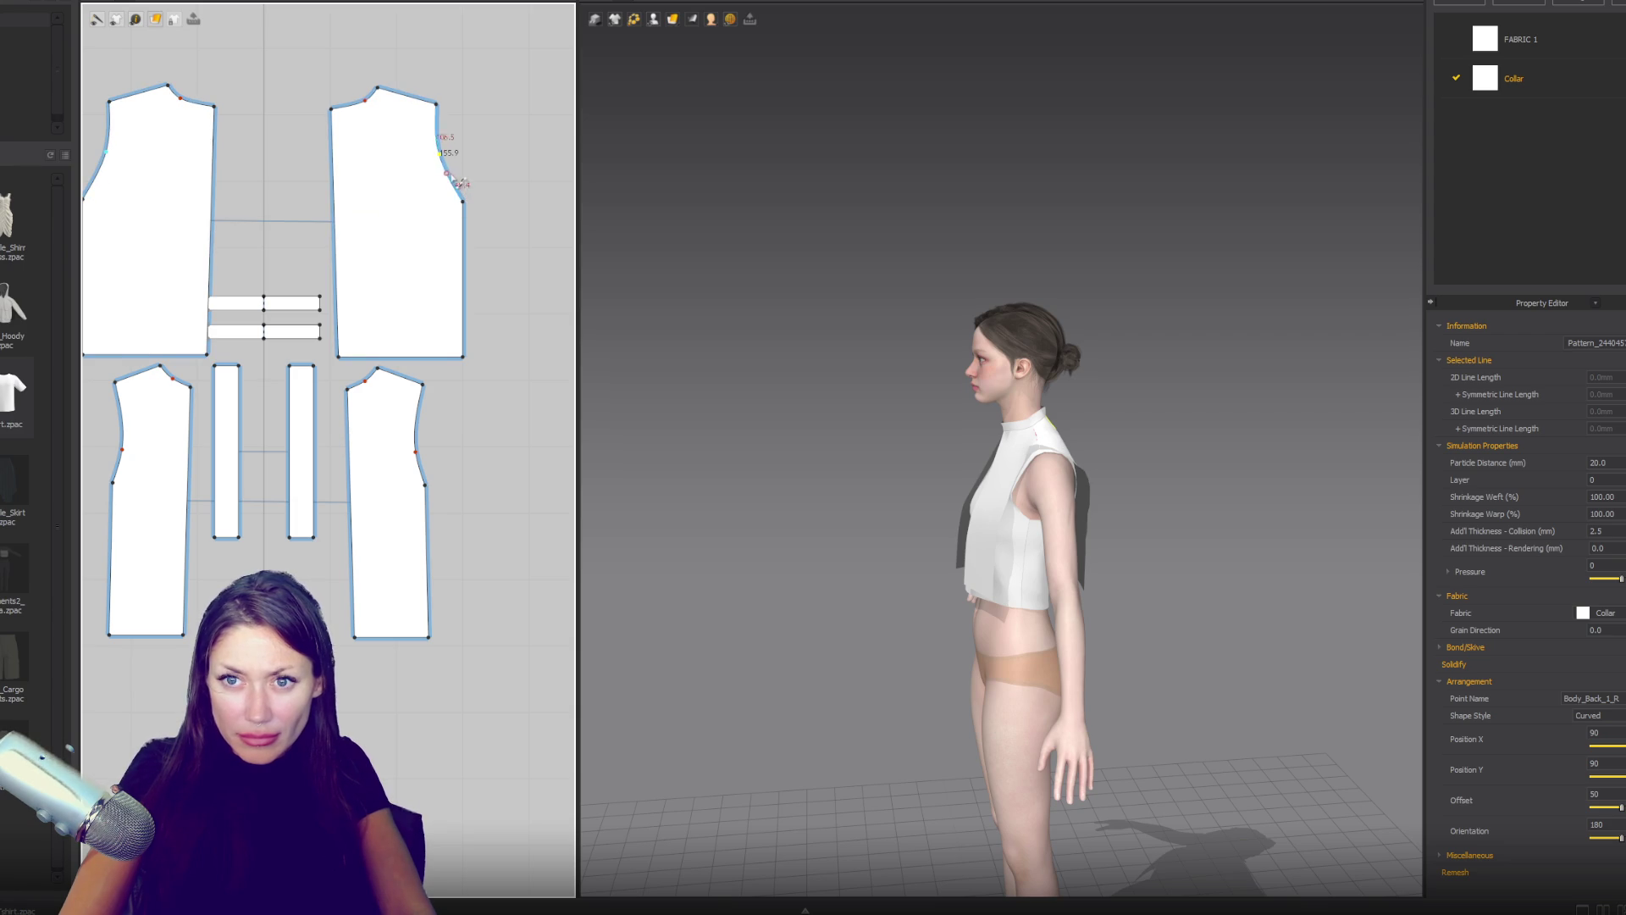
- Curve the armhole lines inward and widen the lower-right panel at its side and hem
click(454, 180)
drag(456, 186, 433, 166)
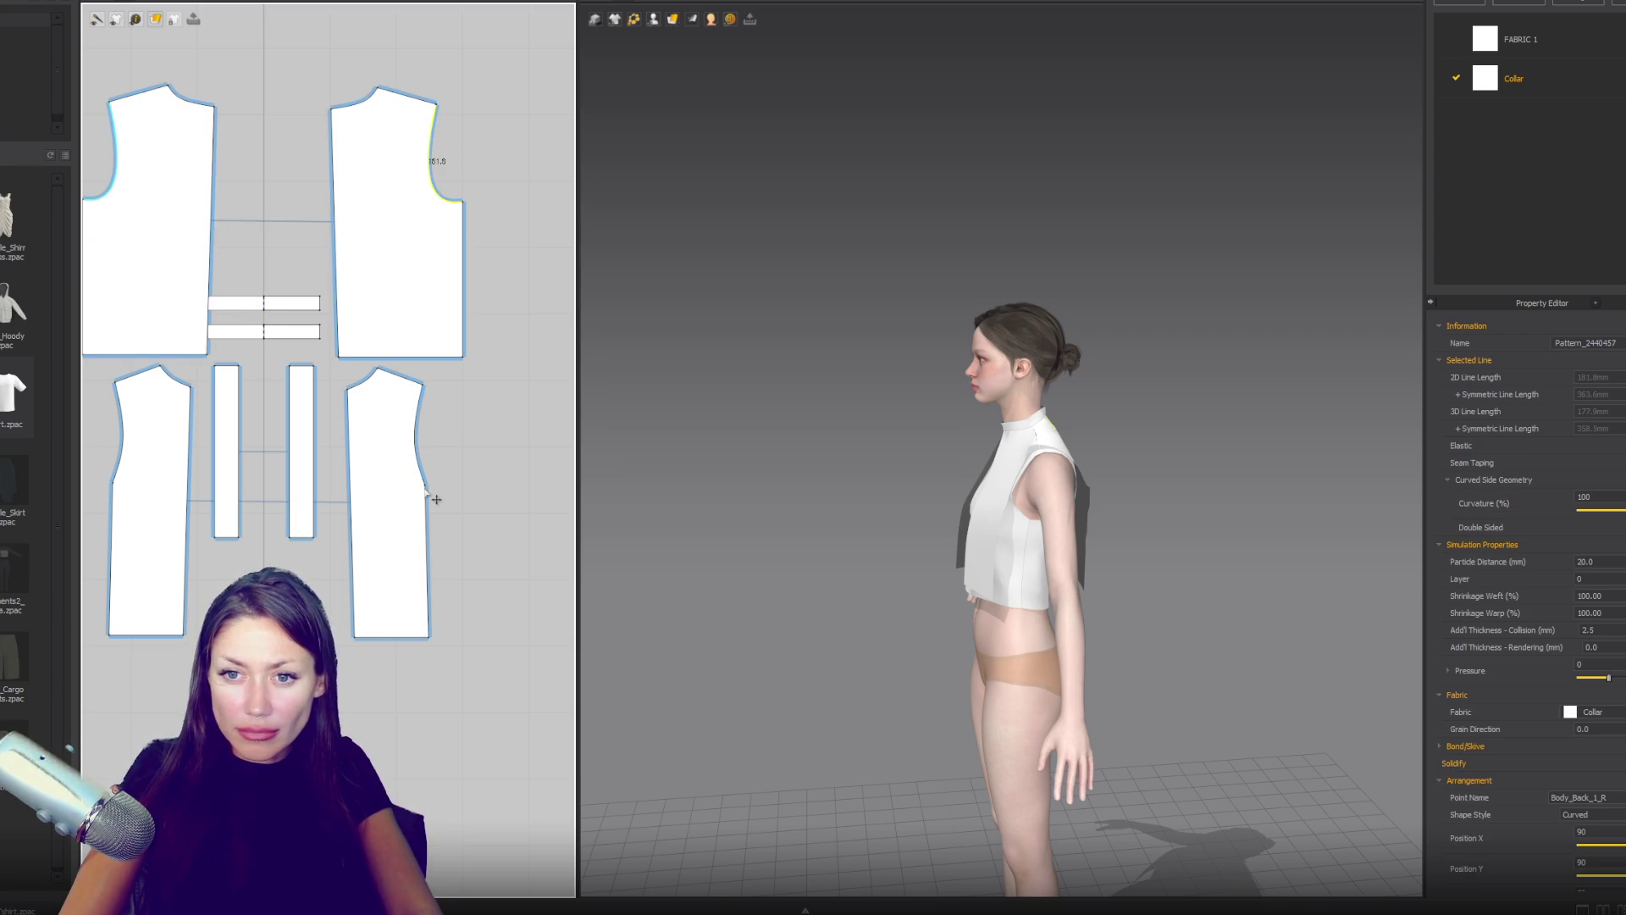
drag(426, 490, 462, 487)
drag(430, 637, 472, 647)
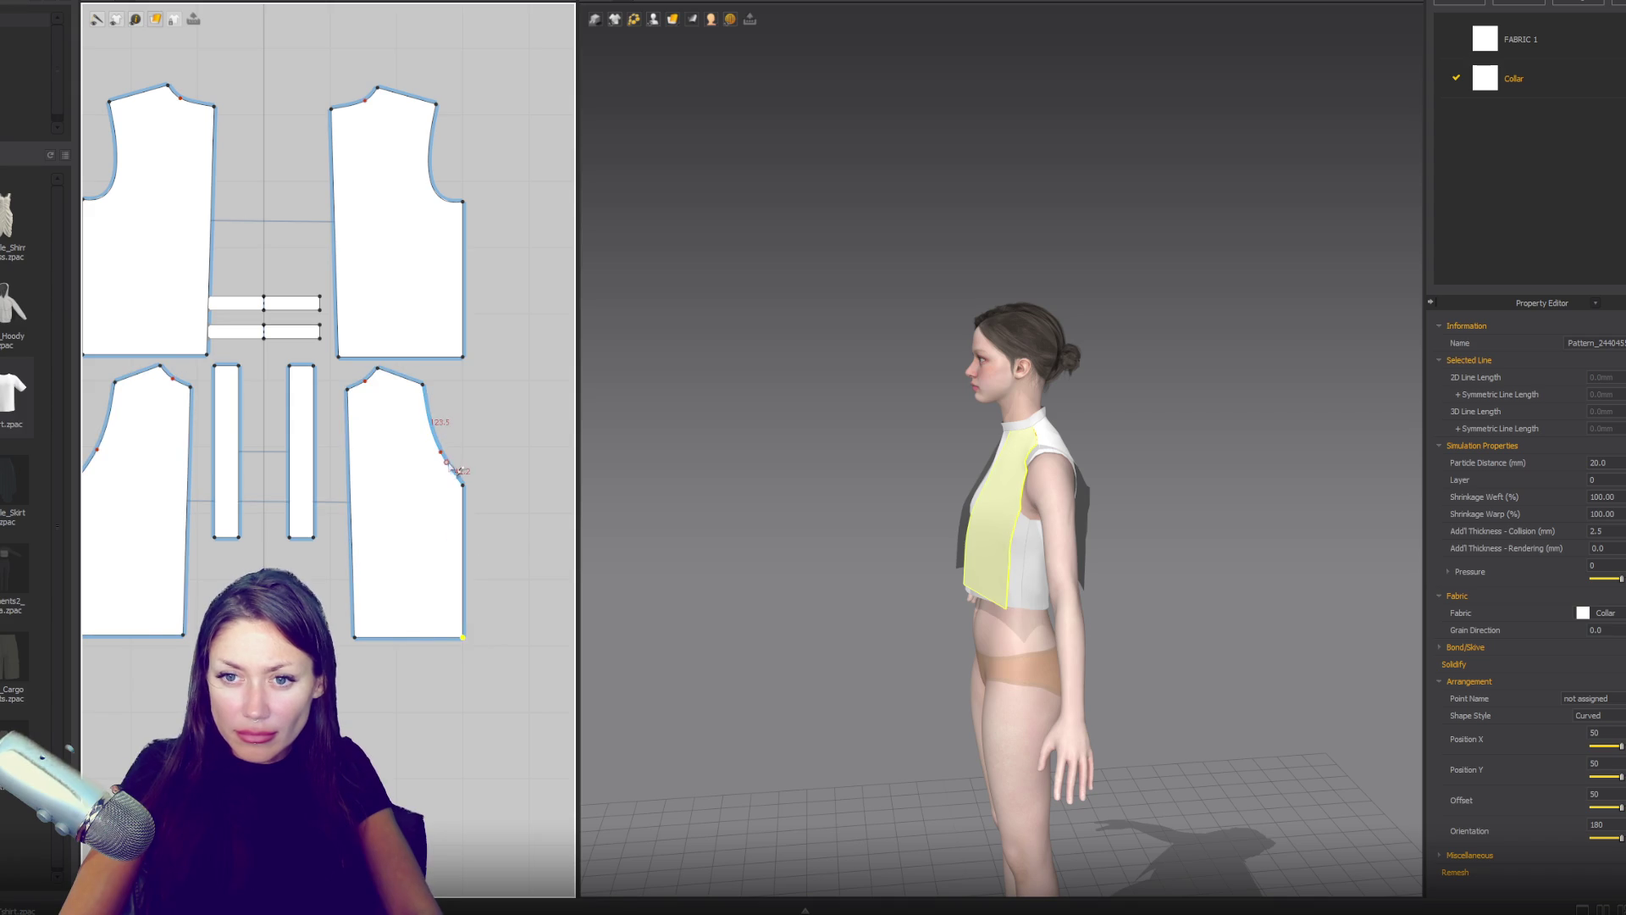
key(Delete)
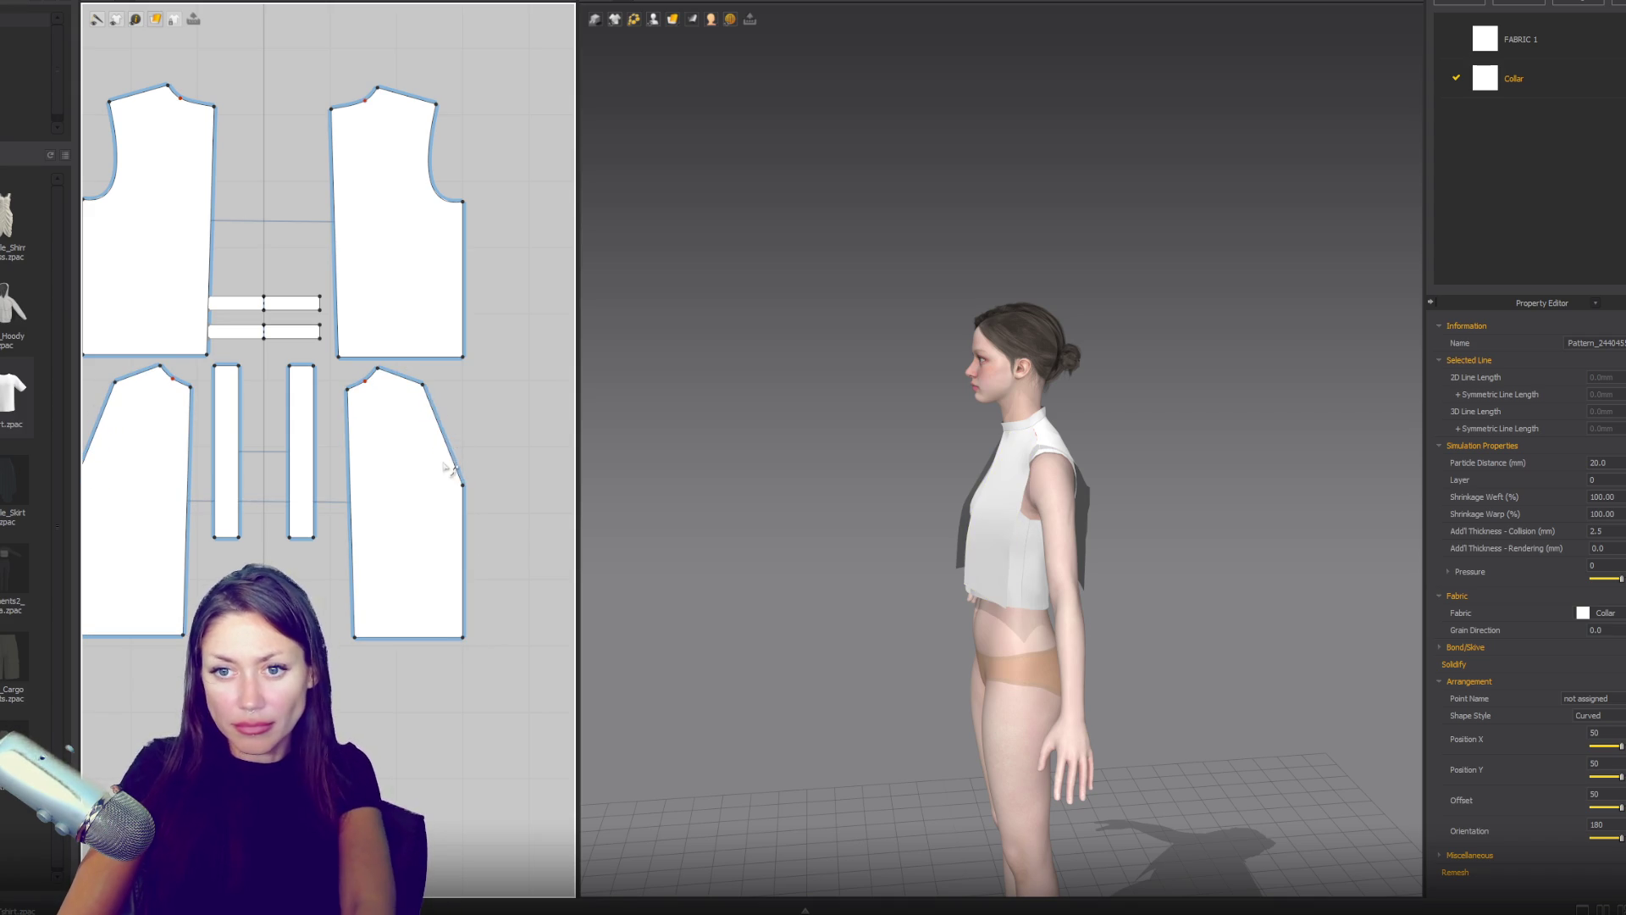
click(461, 478)
key(ctrl+z)
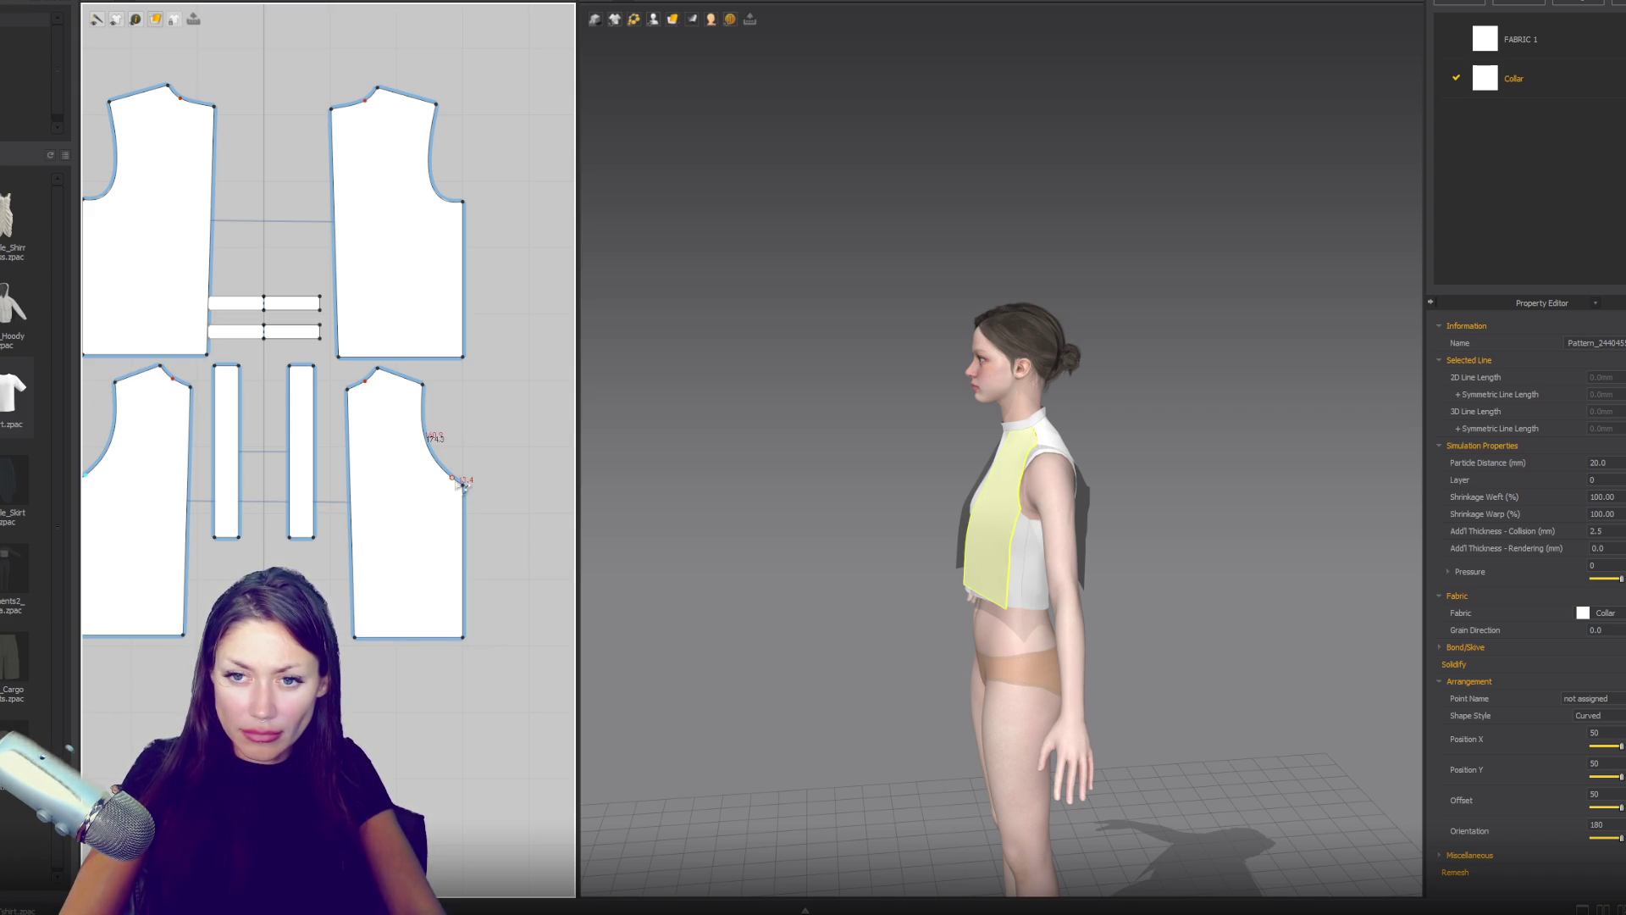
key(2)
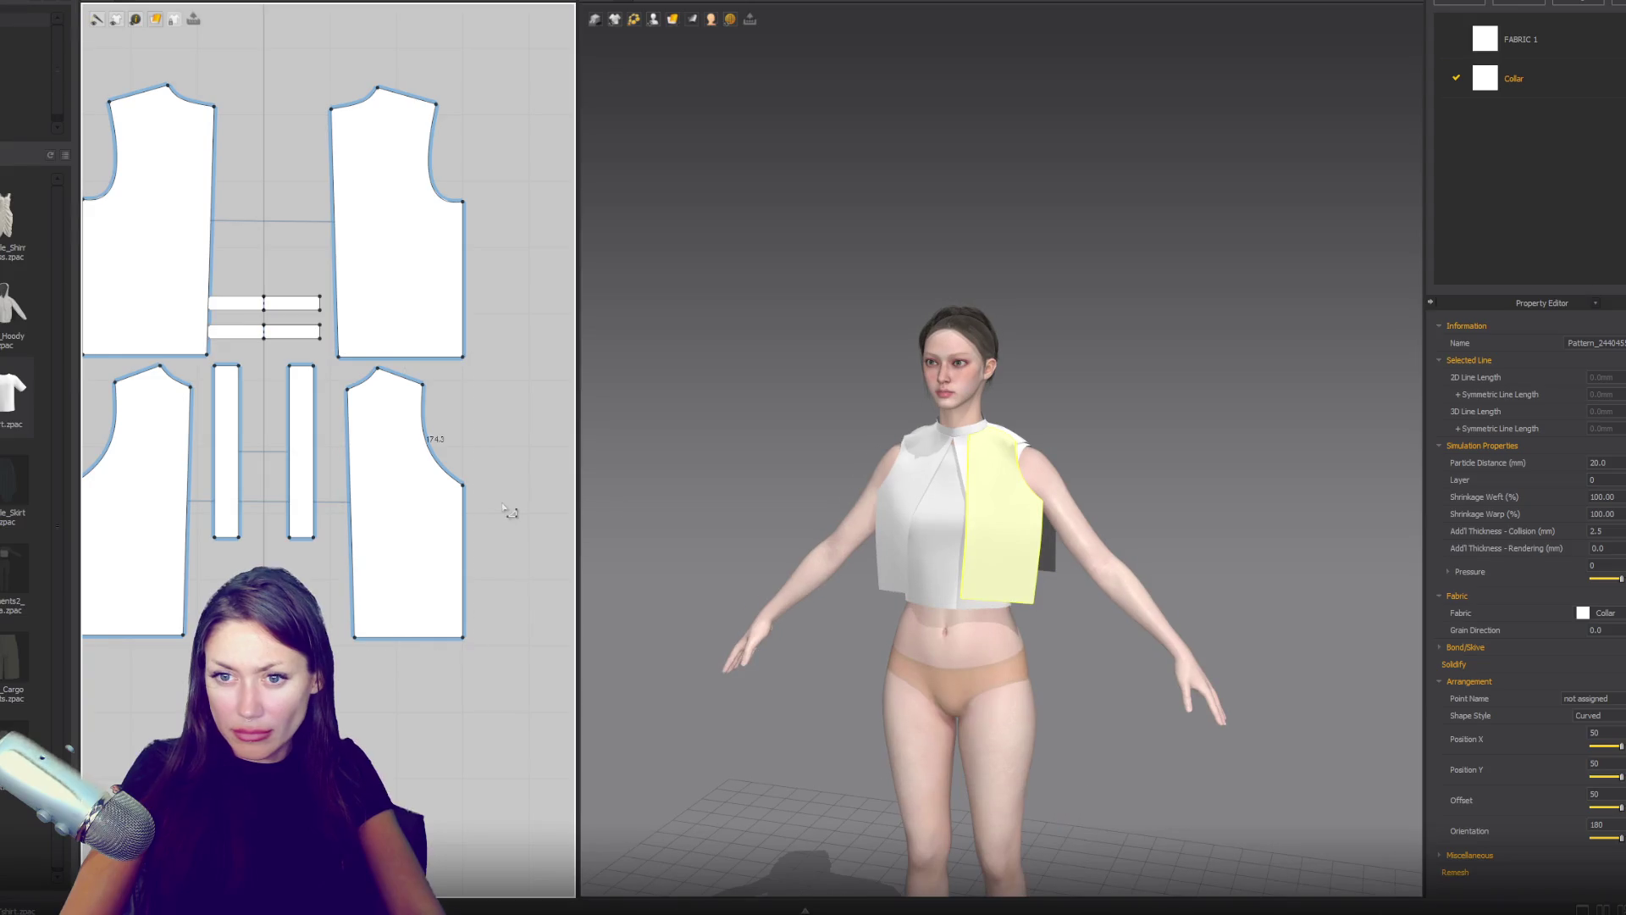
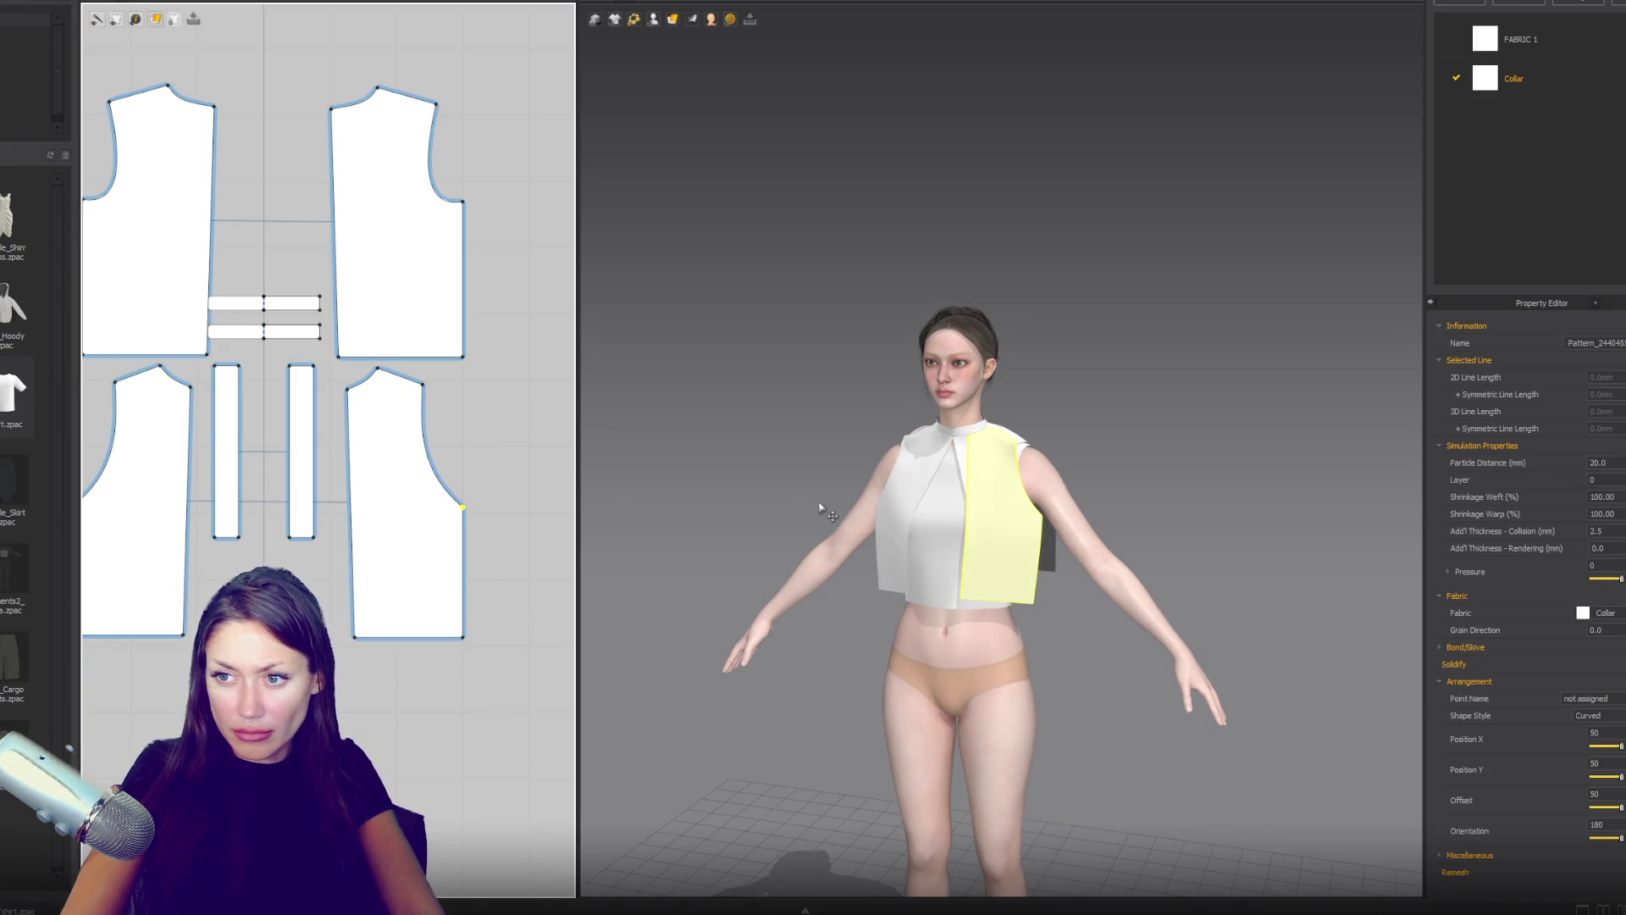
- Place the back pattern piece on the avatar's back arrangement point
click(433, 464)
mouse_move(982, 441)
right_down()
mouse_move(708, 491)
mouse_move(748, 508)
right_up()
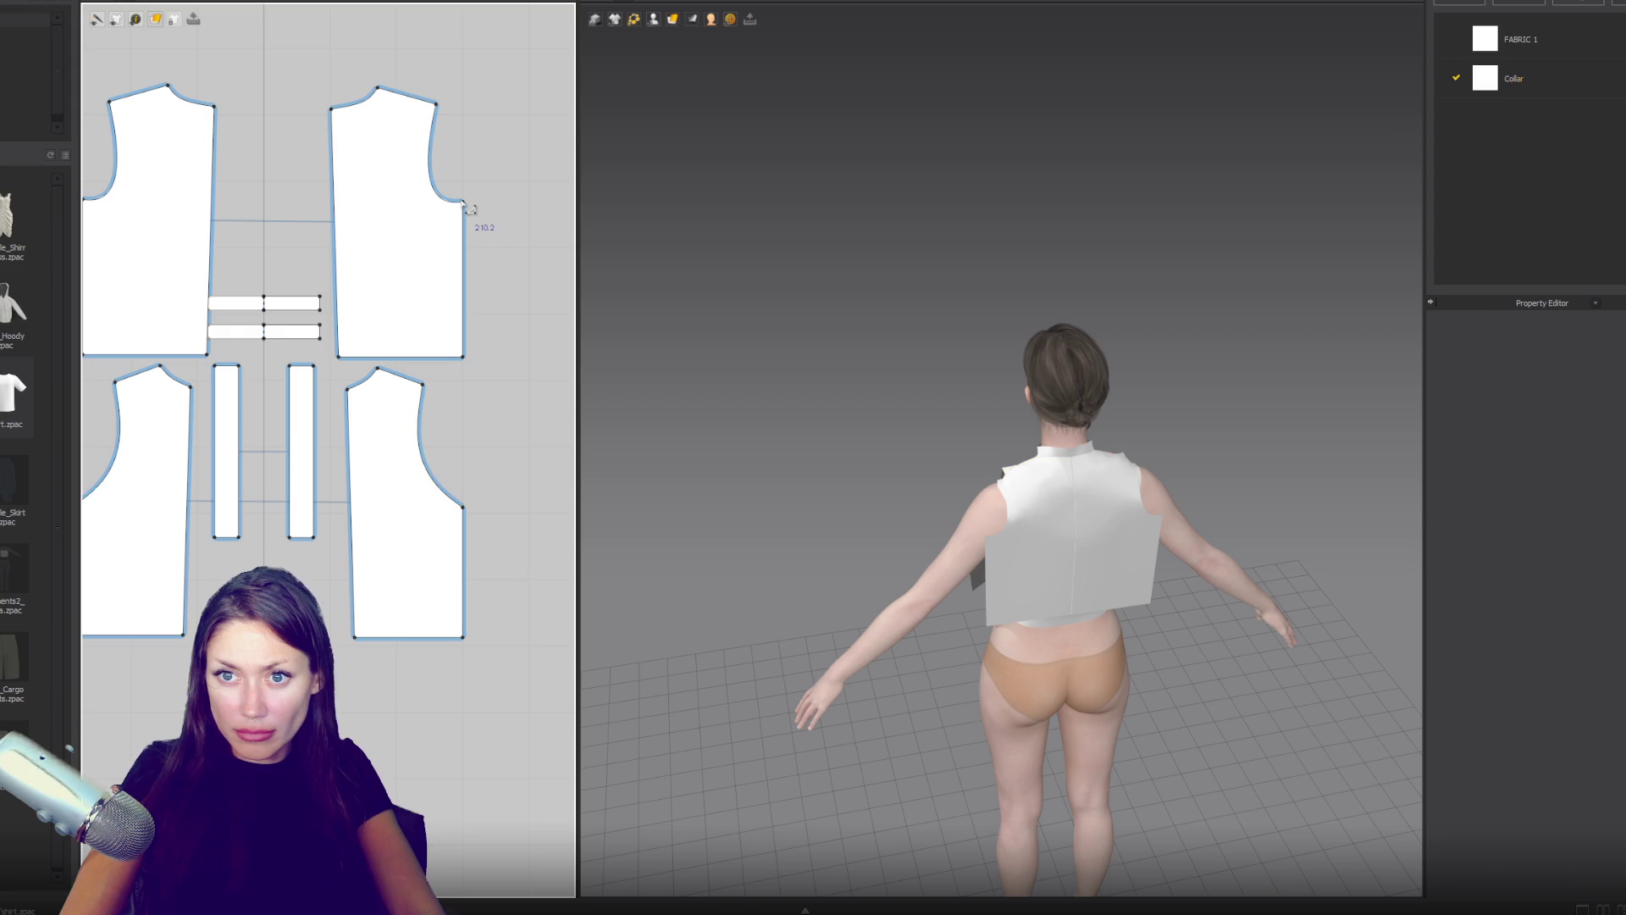
click(1141, 447)
scroll(1142, 447, up, 2)
mouse_move(1142, 447)
right_down()
mouse_move(997, 449)
mouse_move(1263, 472)
mouse_move(1368, 462)
right_up()
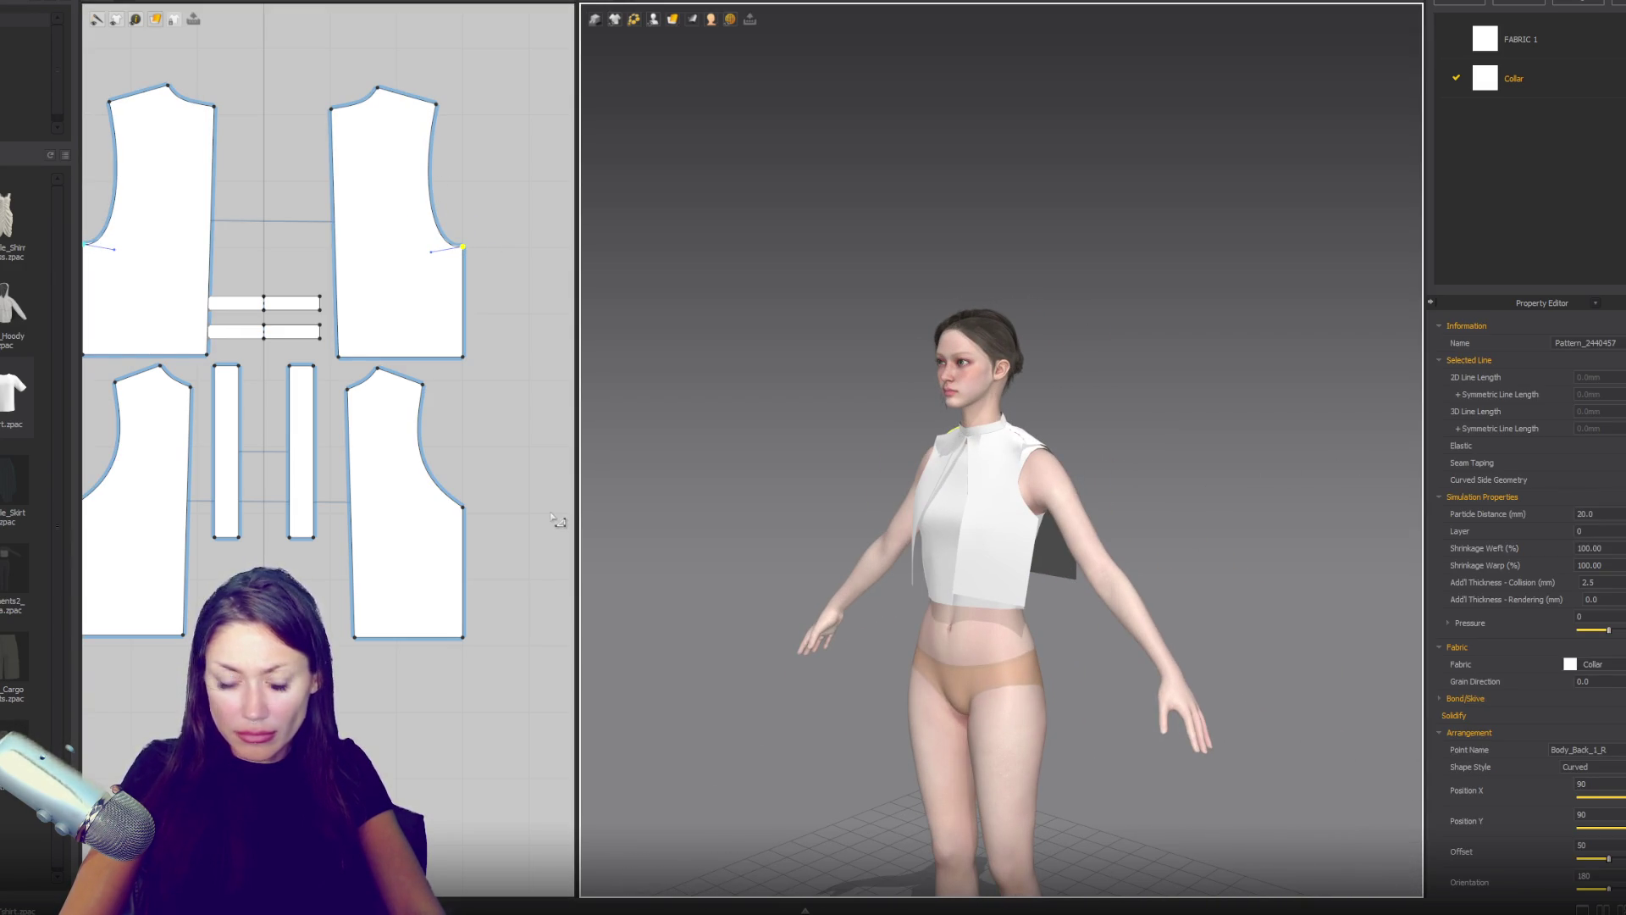
- Free-sew the back panel's side edge to the front panel's side edge, redoing the misplaced seam
key(m)
click(463, 507)
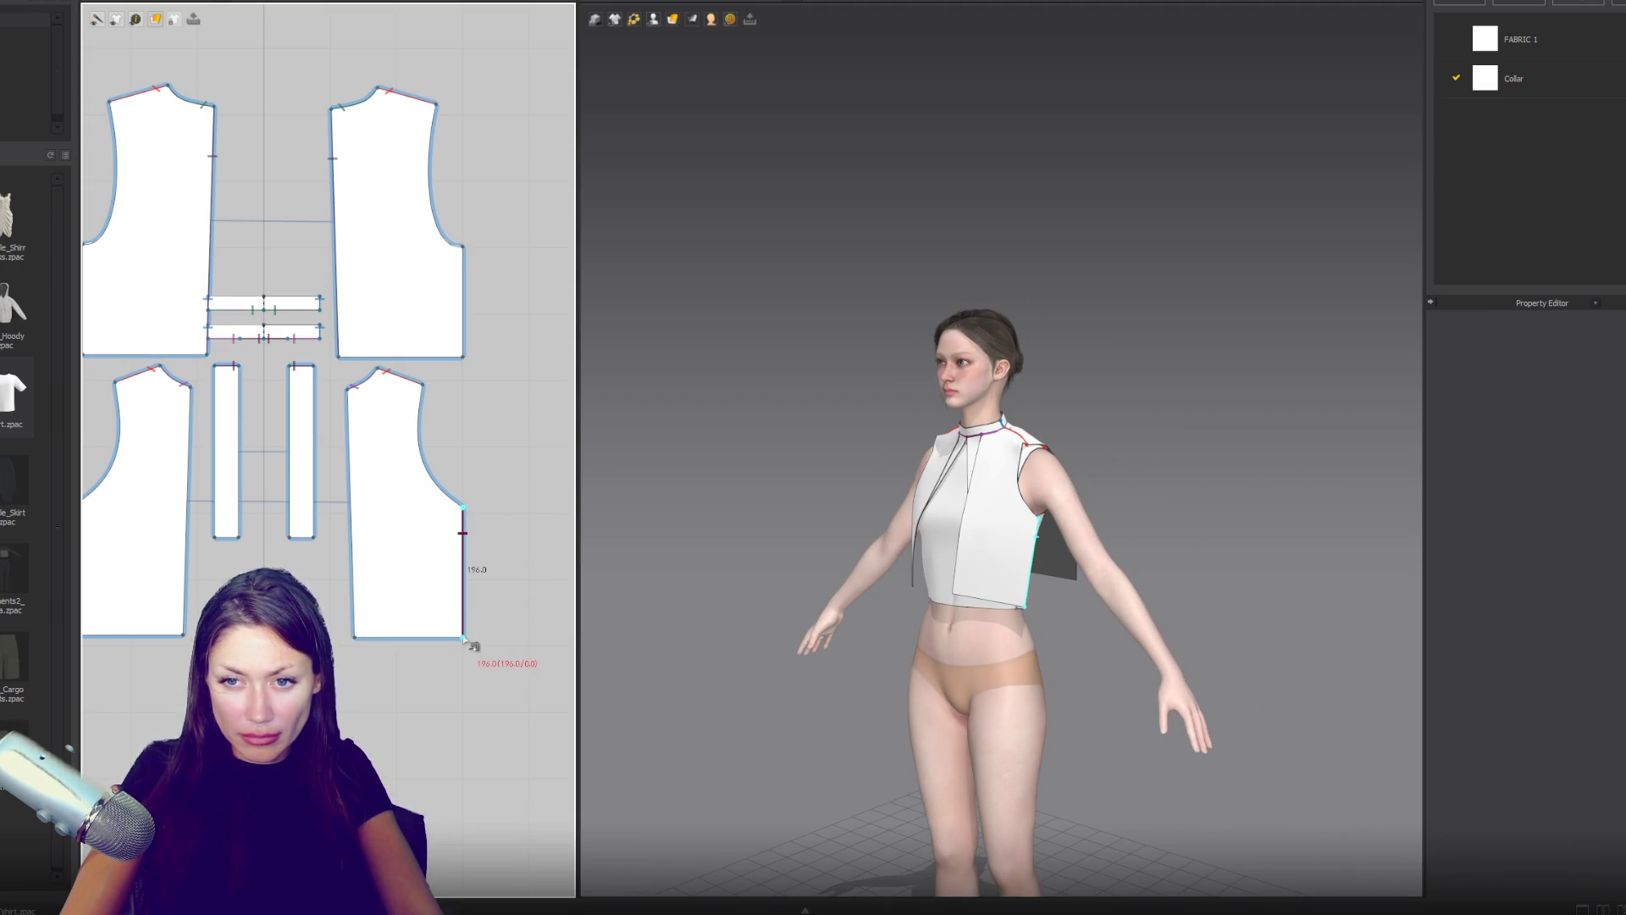
click(462, 247)
click(463, 357)
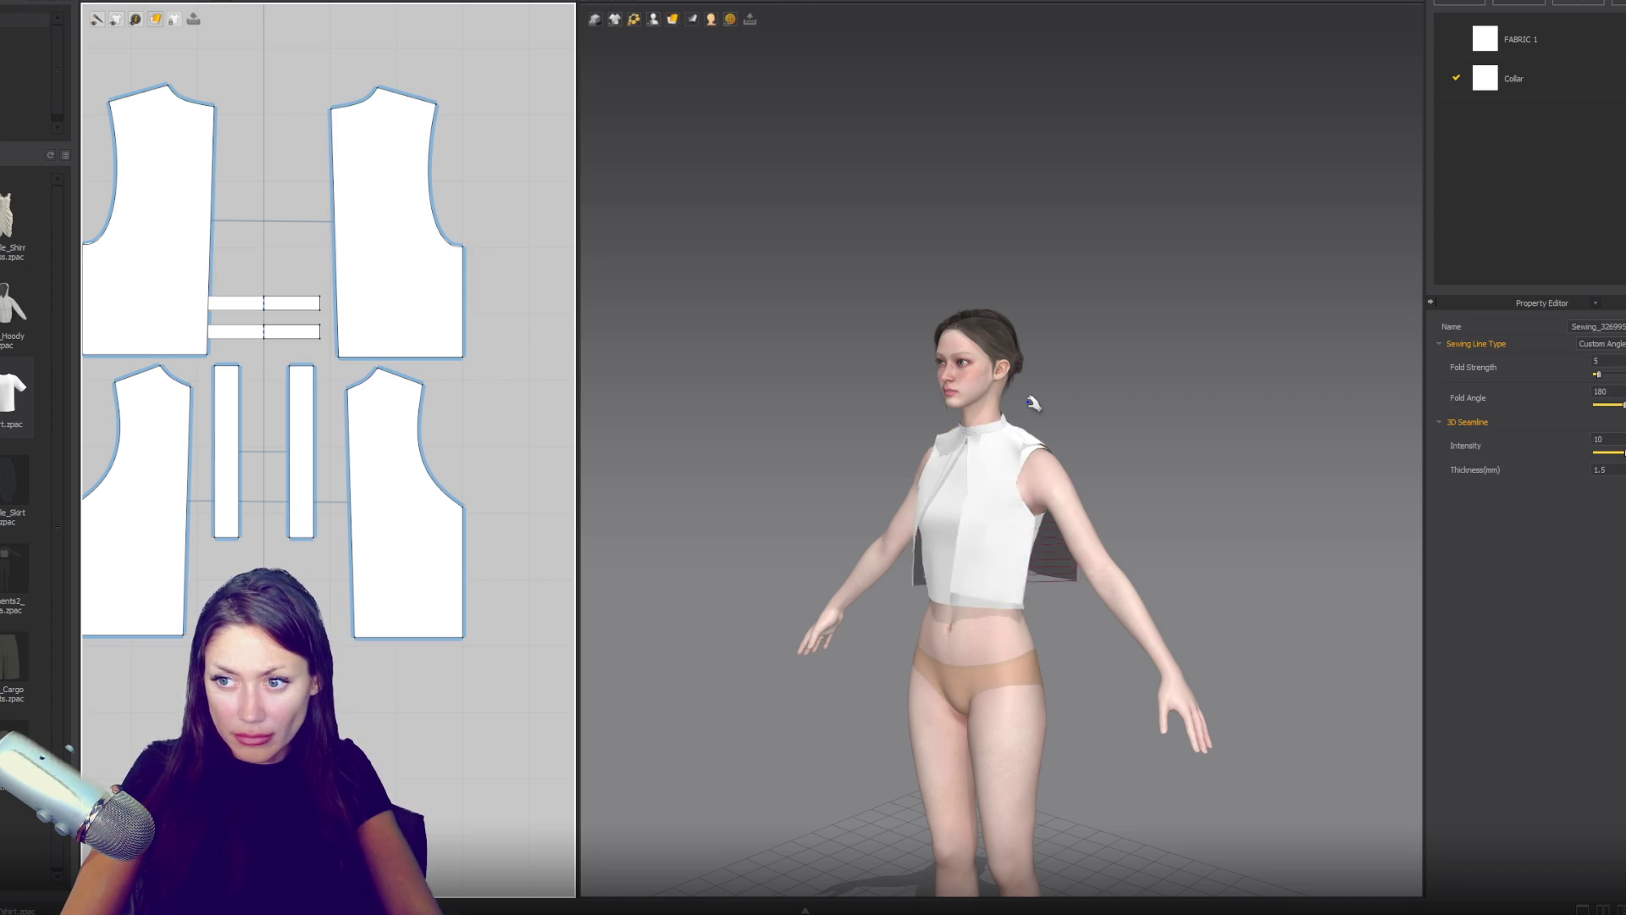
right_drag(1142, 420, 835, 392)
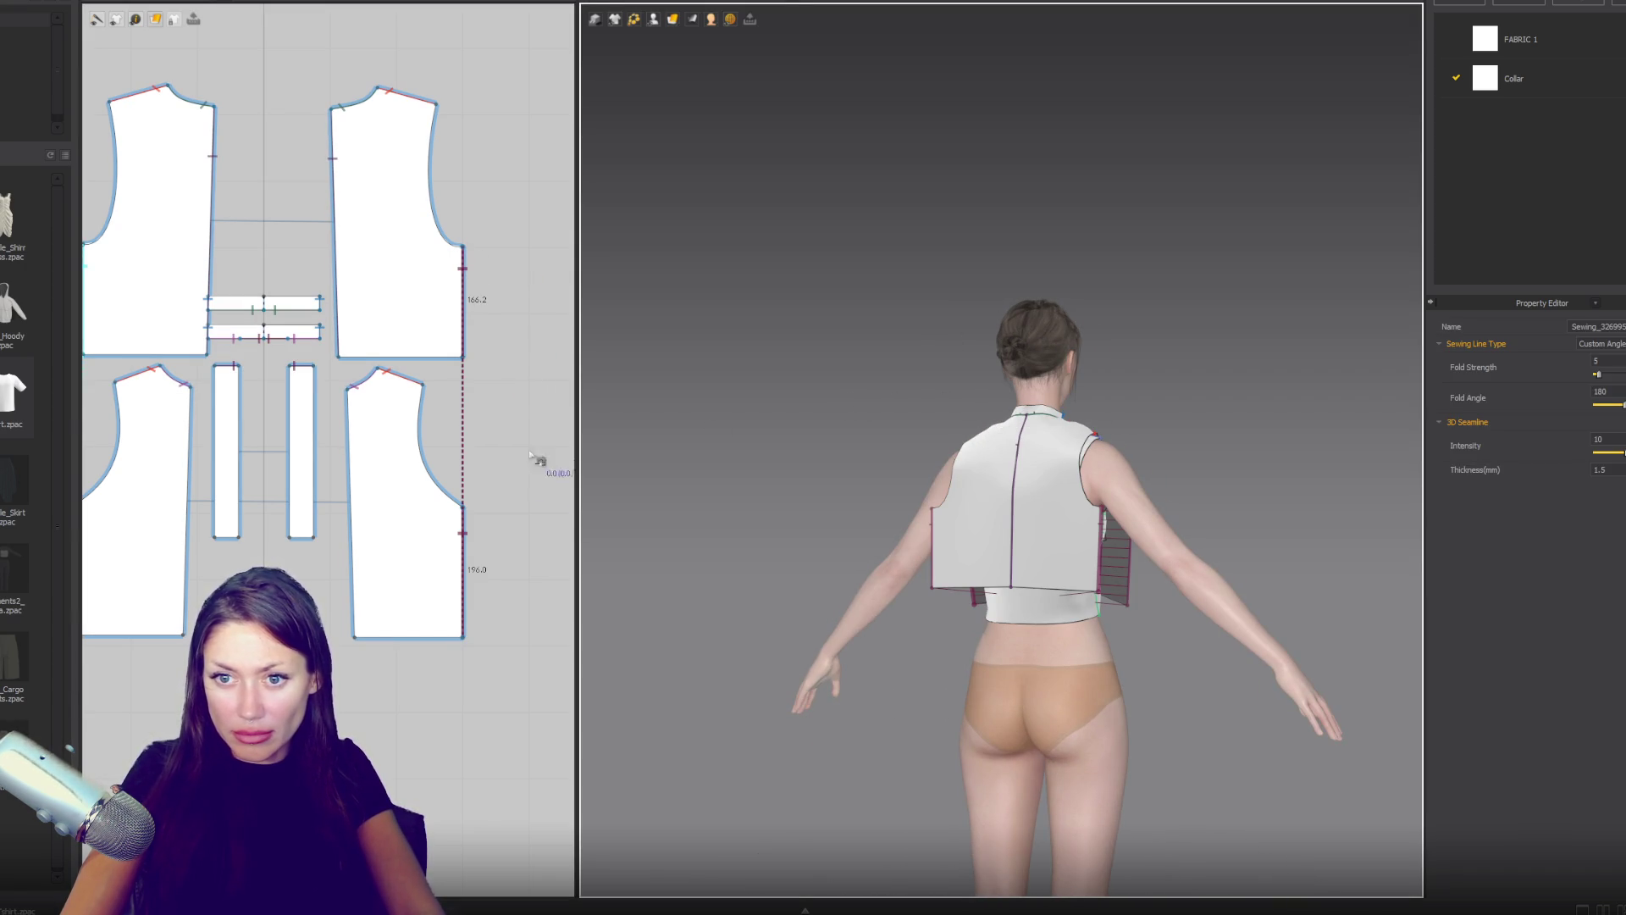
key(ctrl+z)
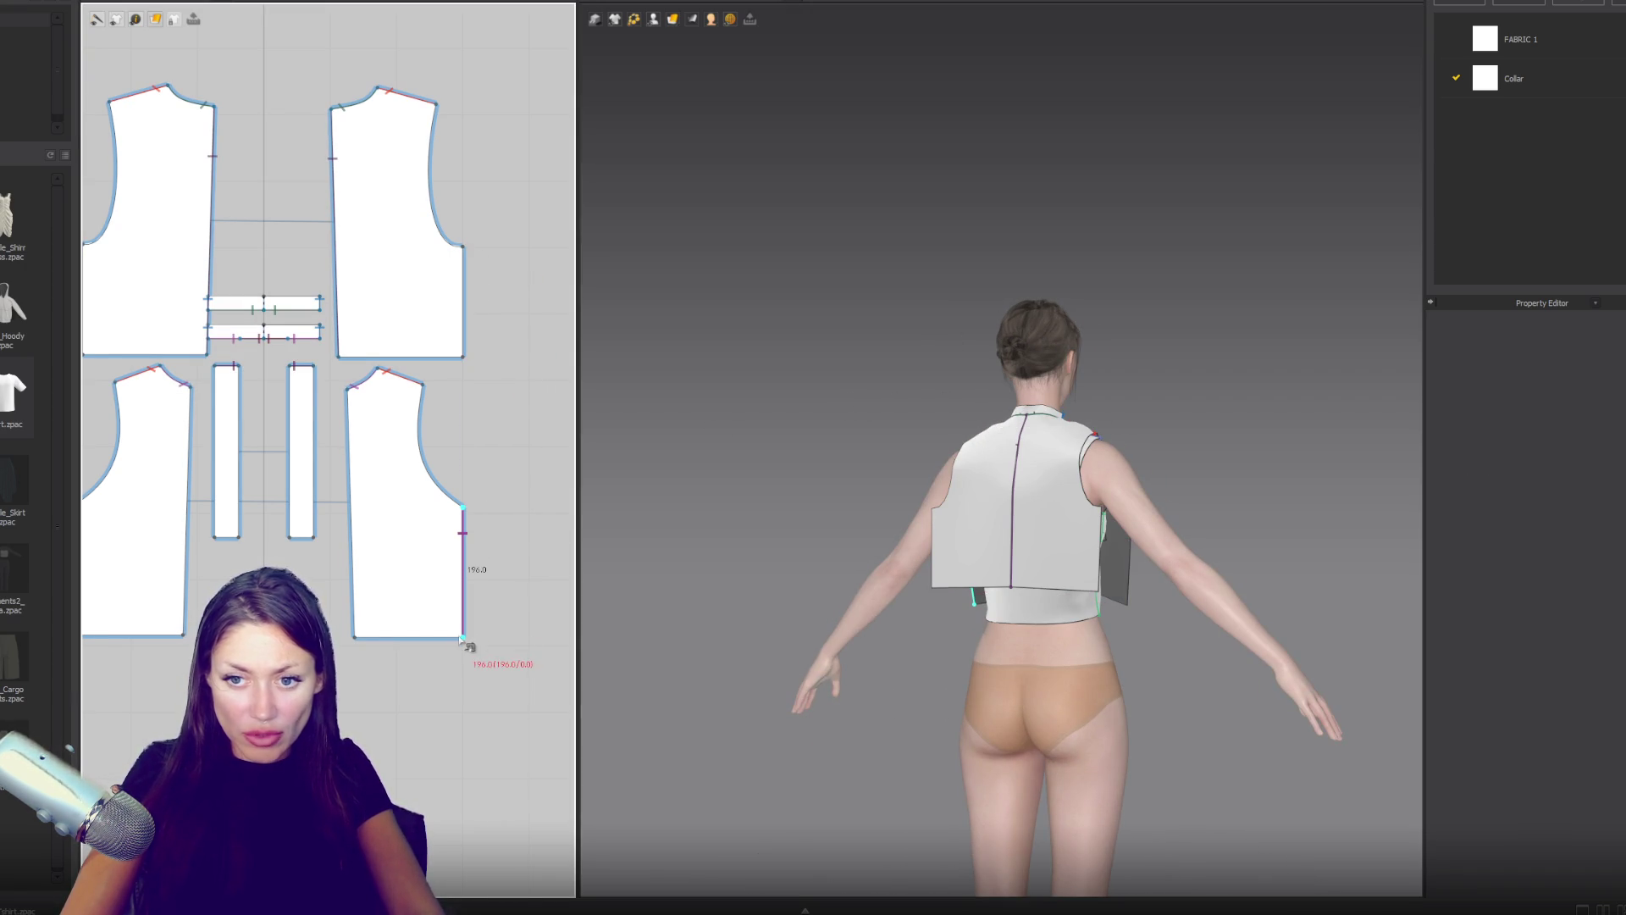
scroll(390, 511, down, 3)
click(190, 408)
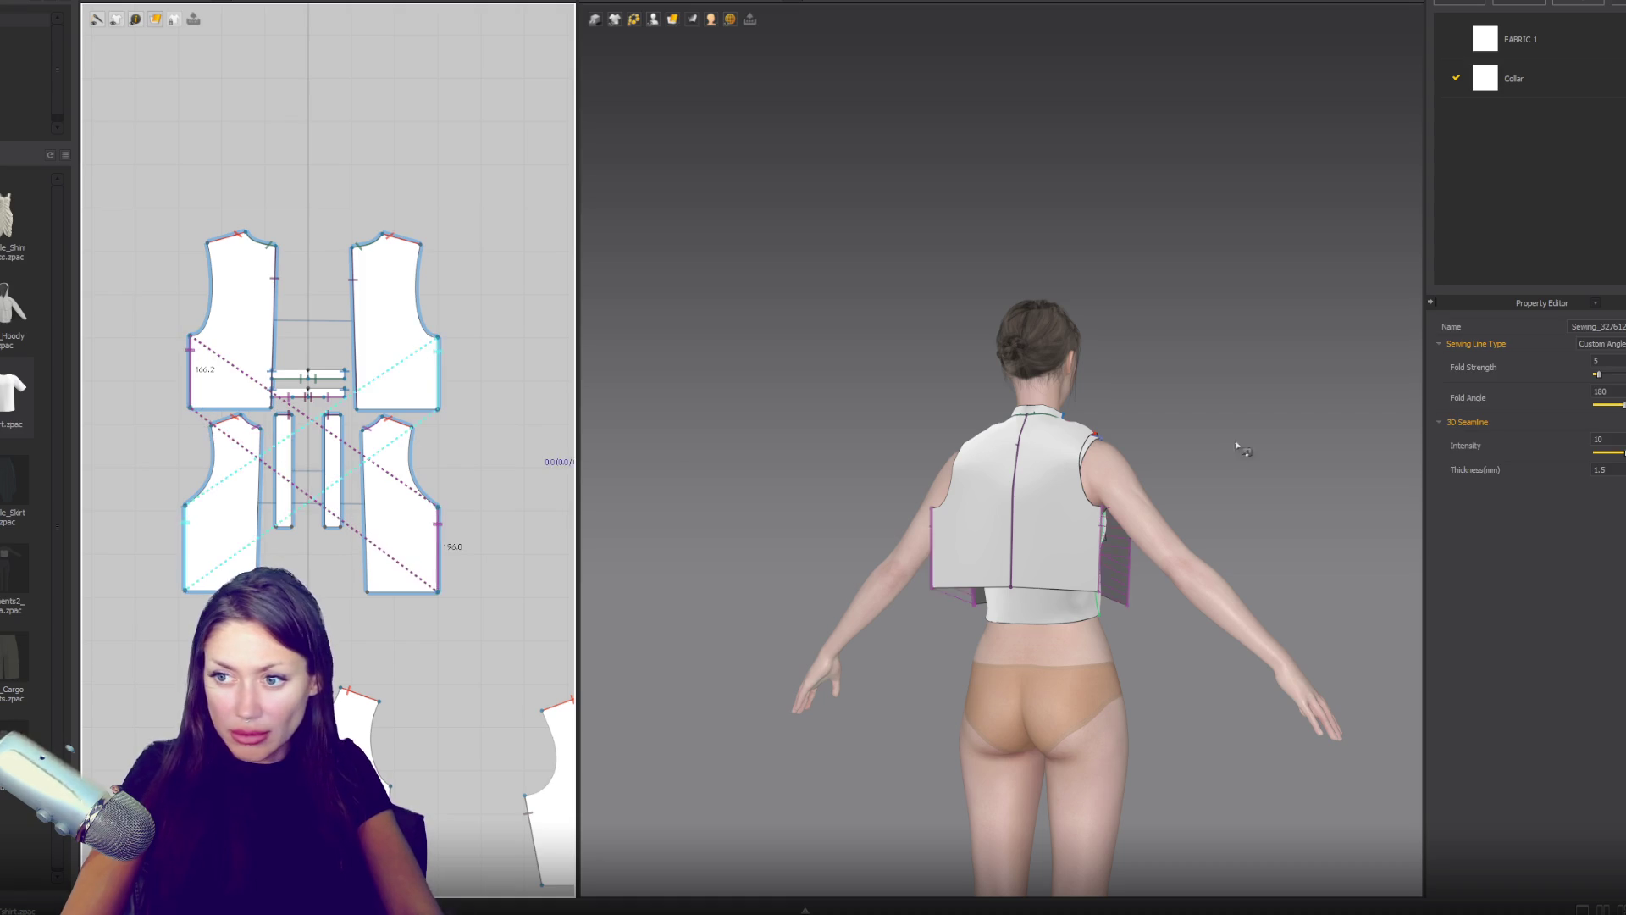
key(2)
click(1003, 576)
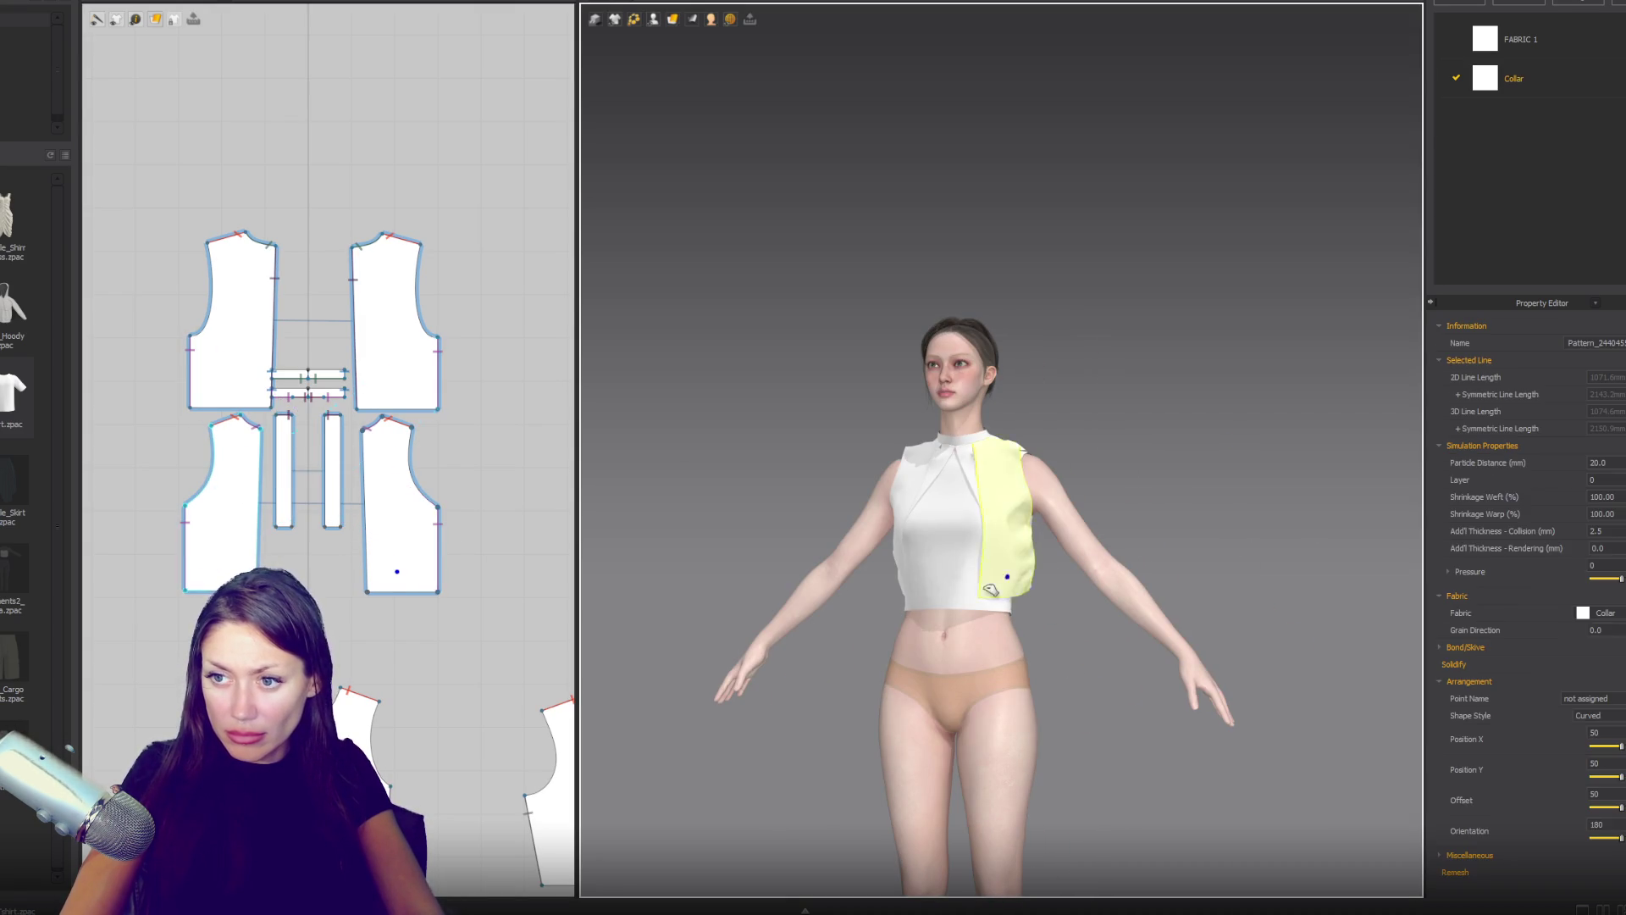
click(913, 599)
click(1011, 584)
right_drag(1010, 585, 1185, 613)
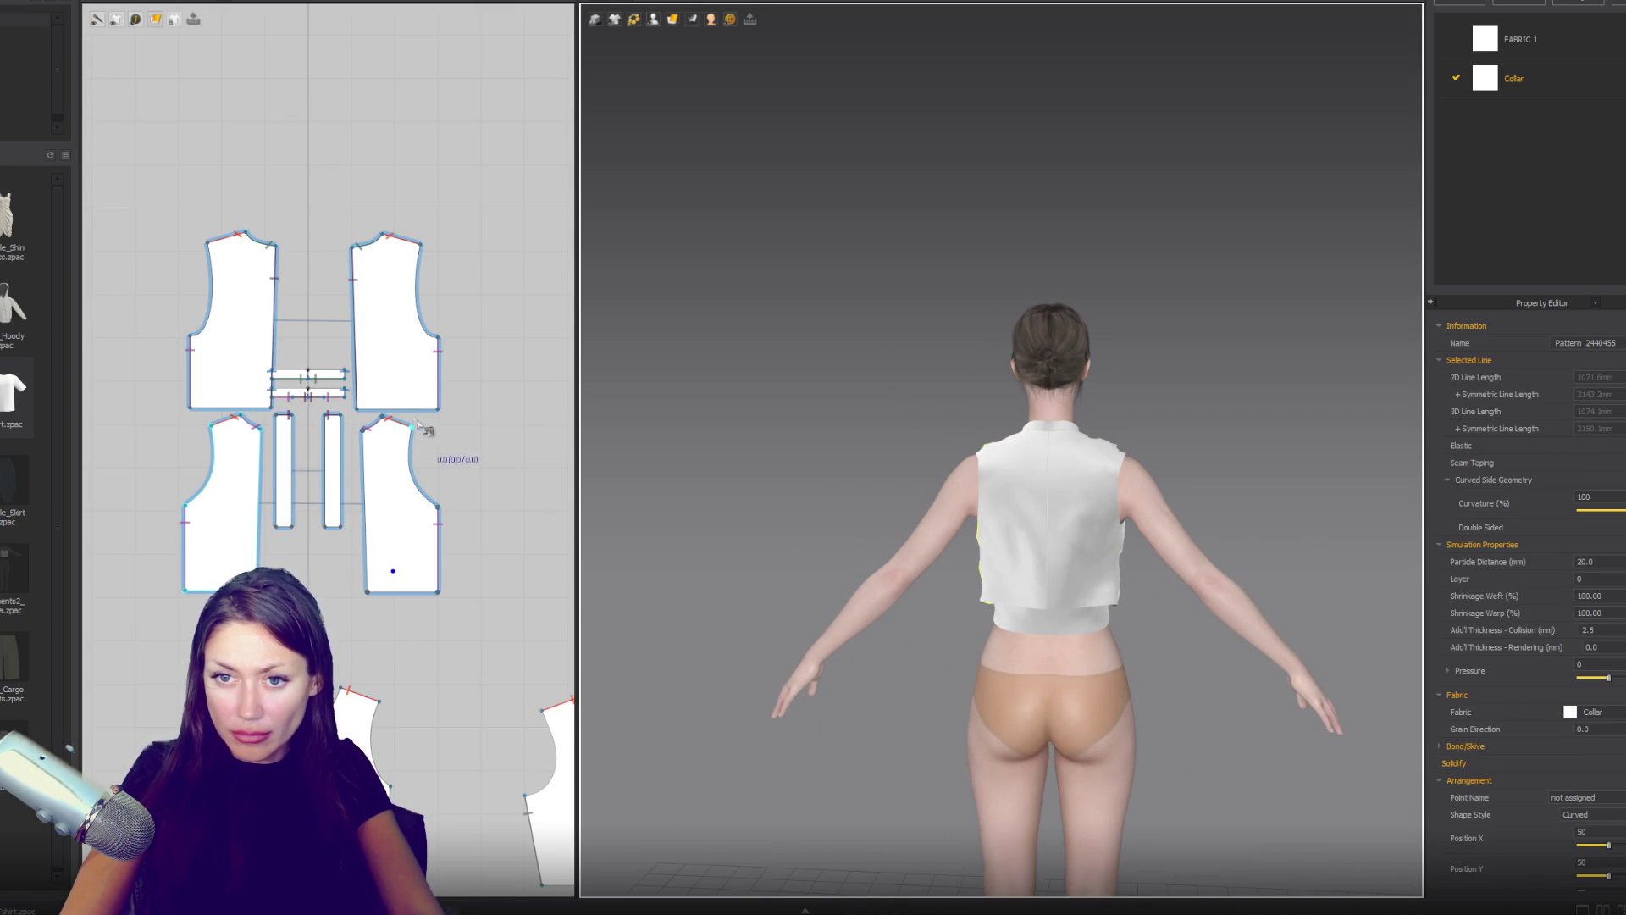
click(371, 415)
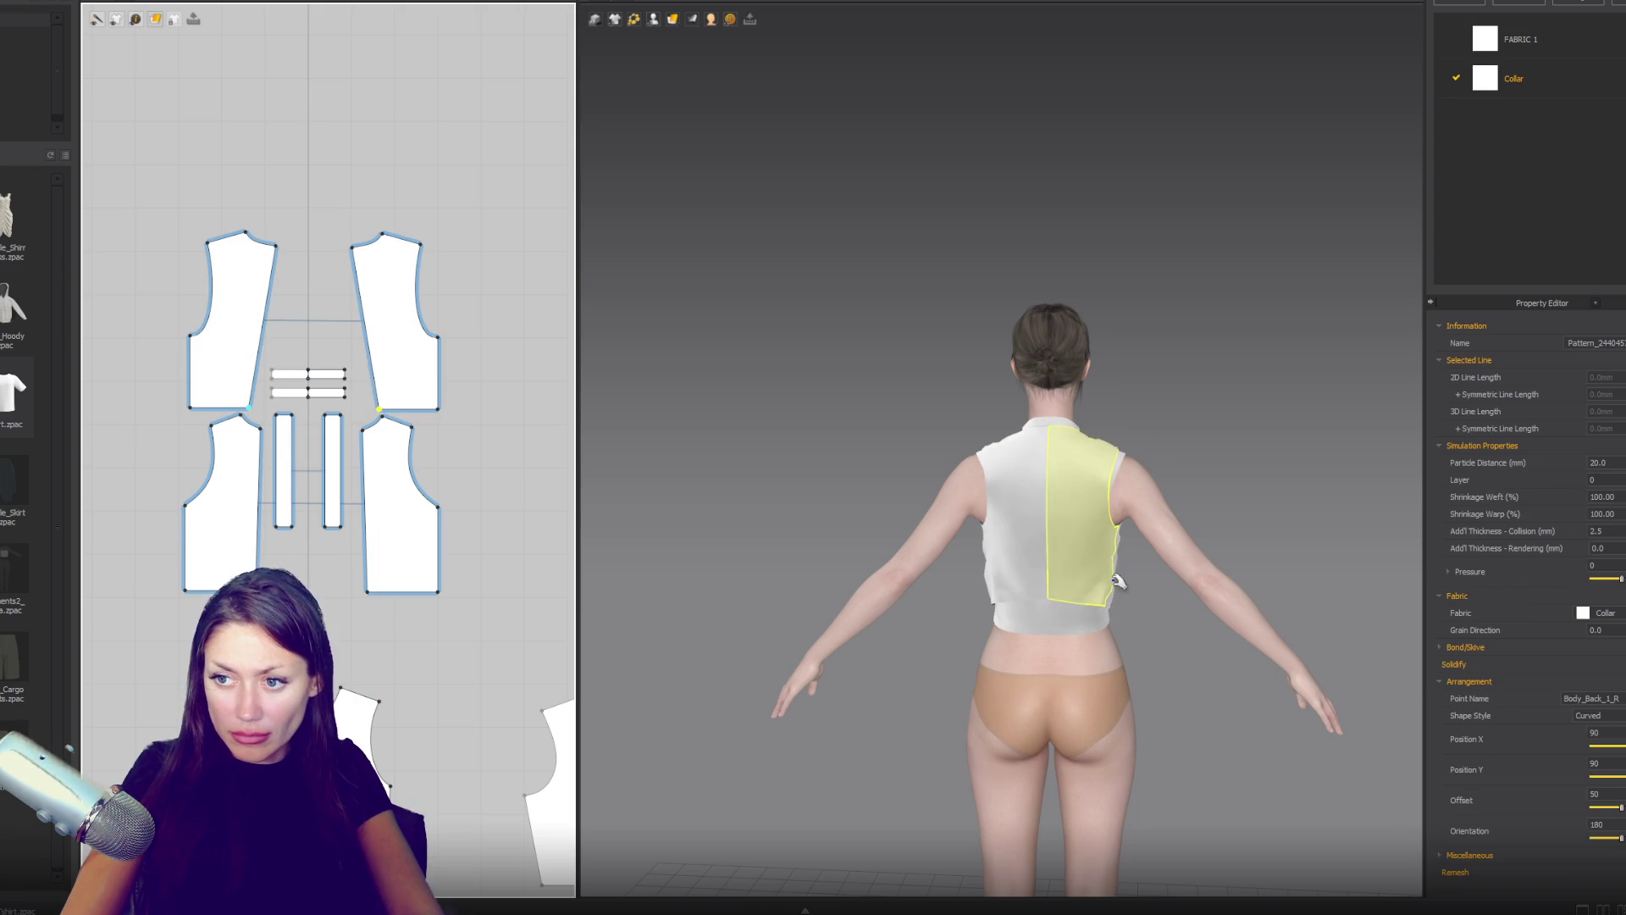
key(6)
click(995, 549)
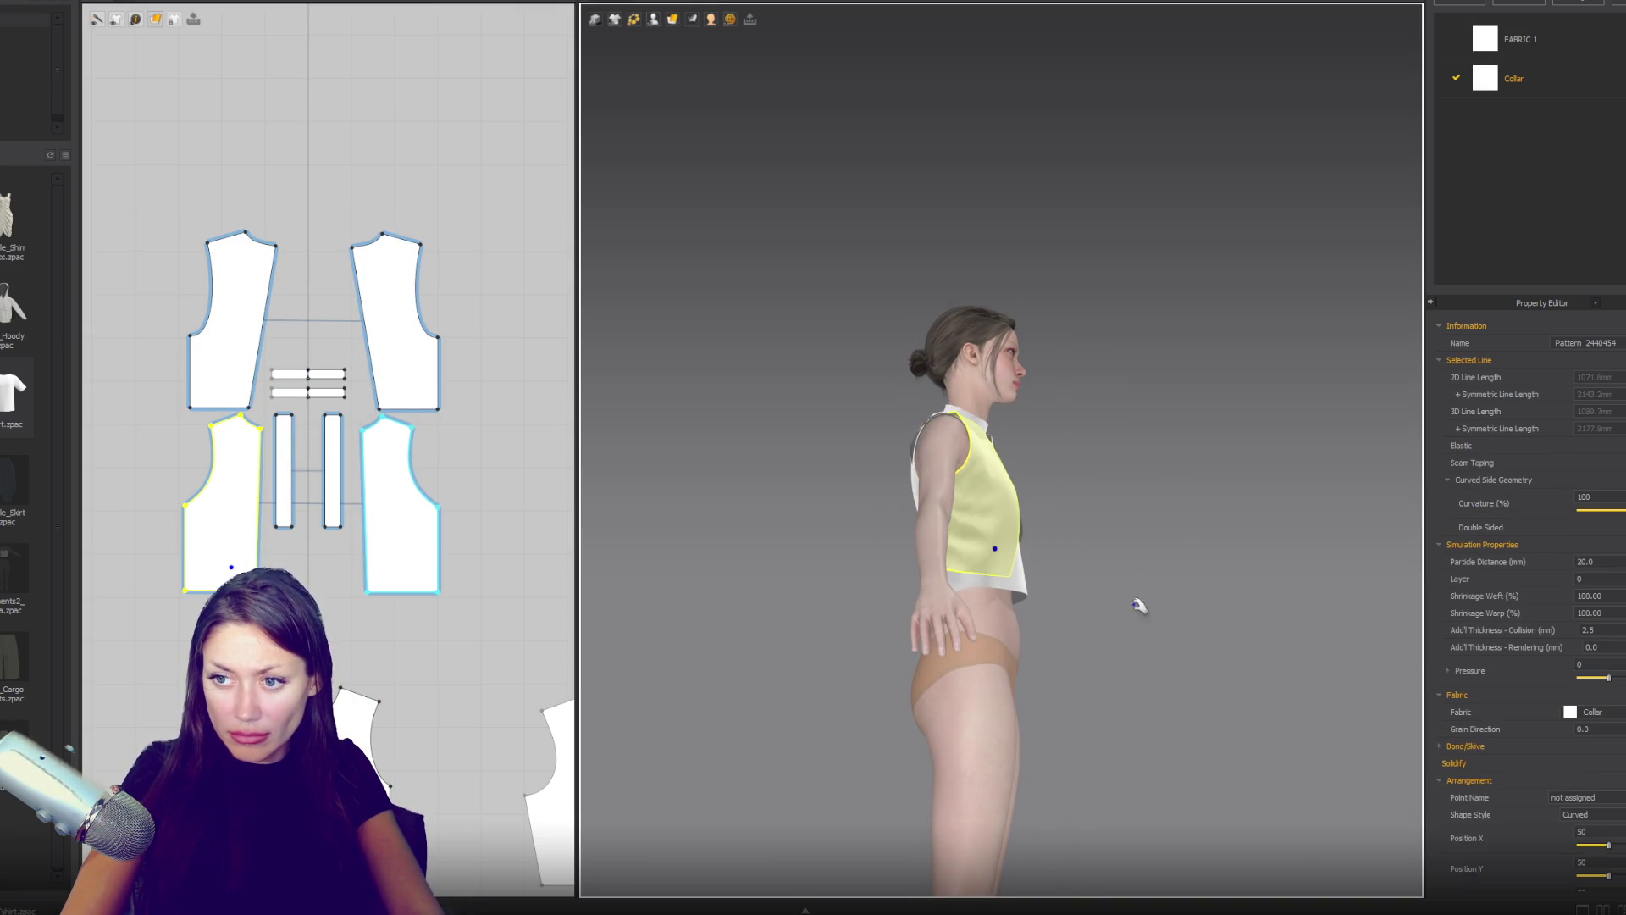
key(2)
click(374, 593)
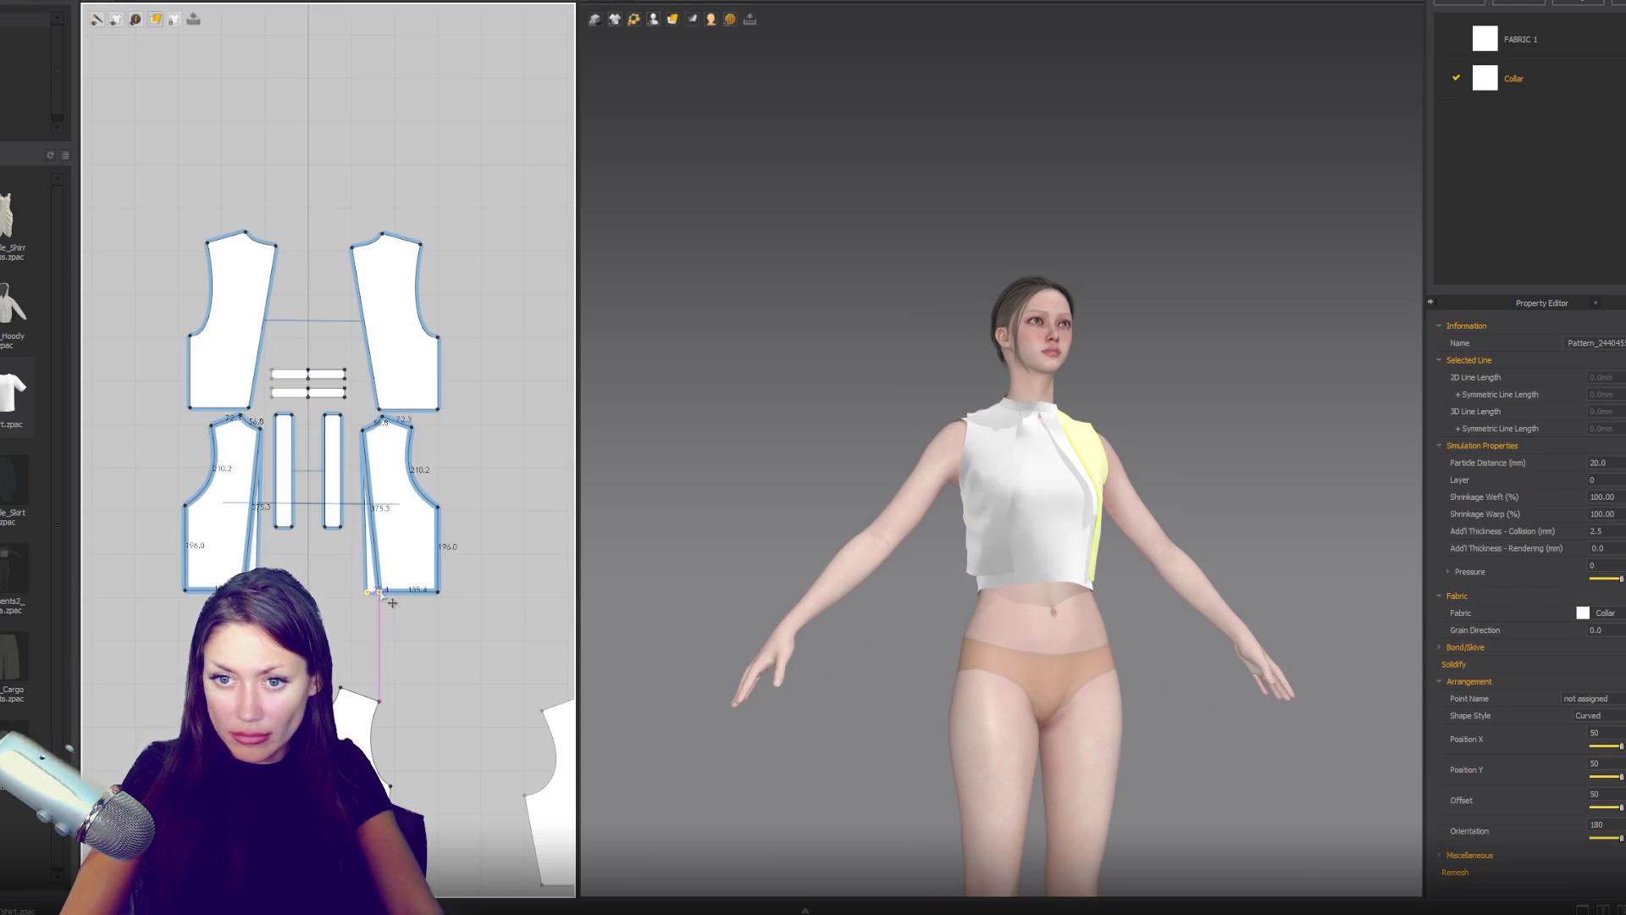
right_drag(1133, 598, 1372, 617)
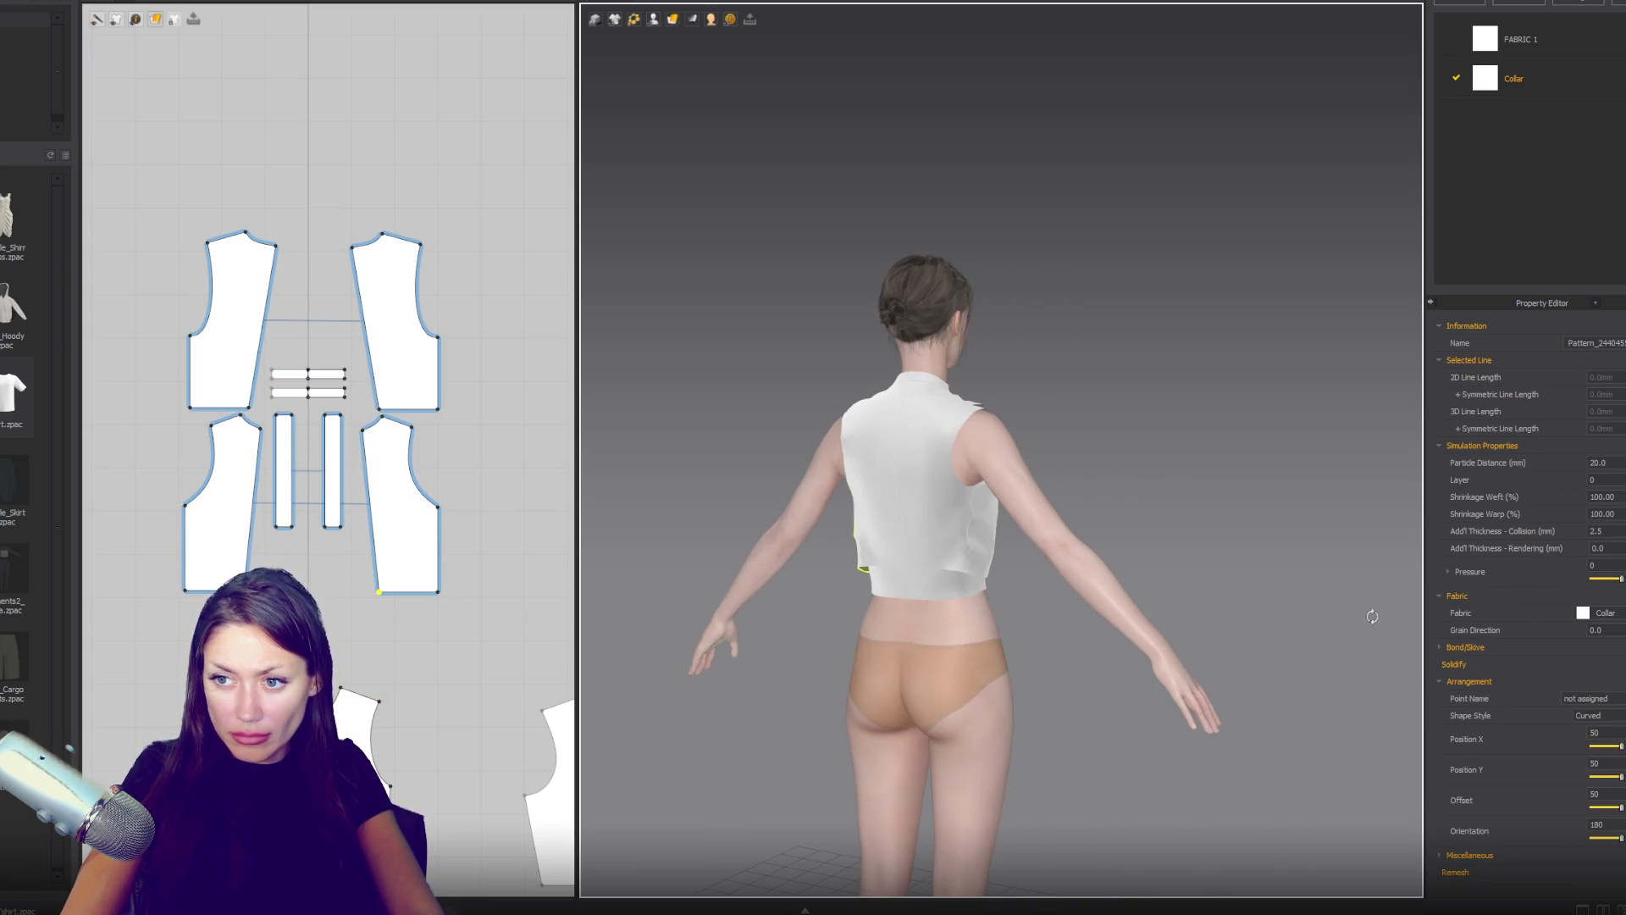
click(966, 566)
key(6)
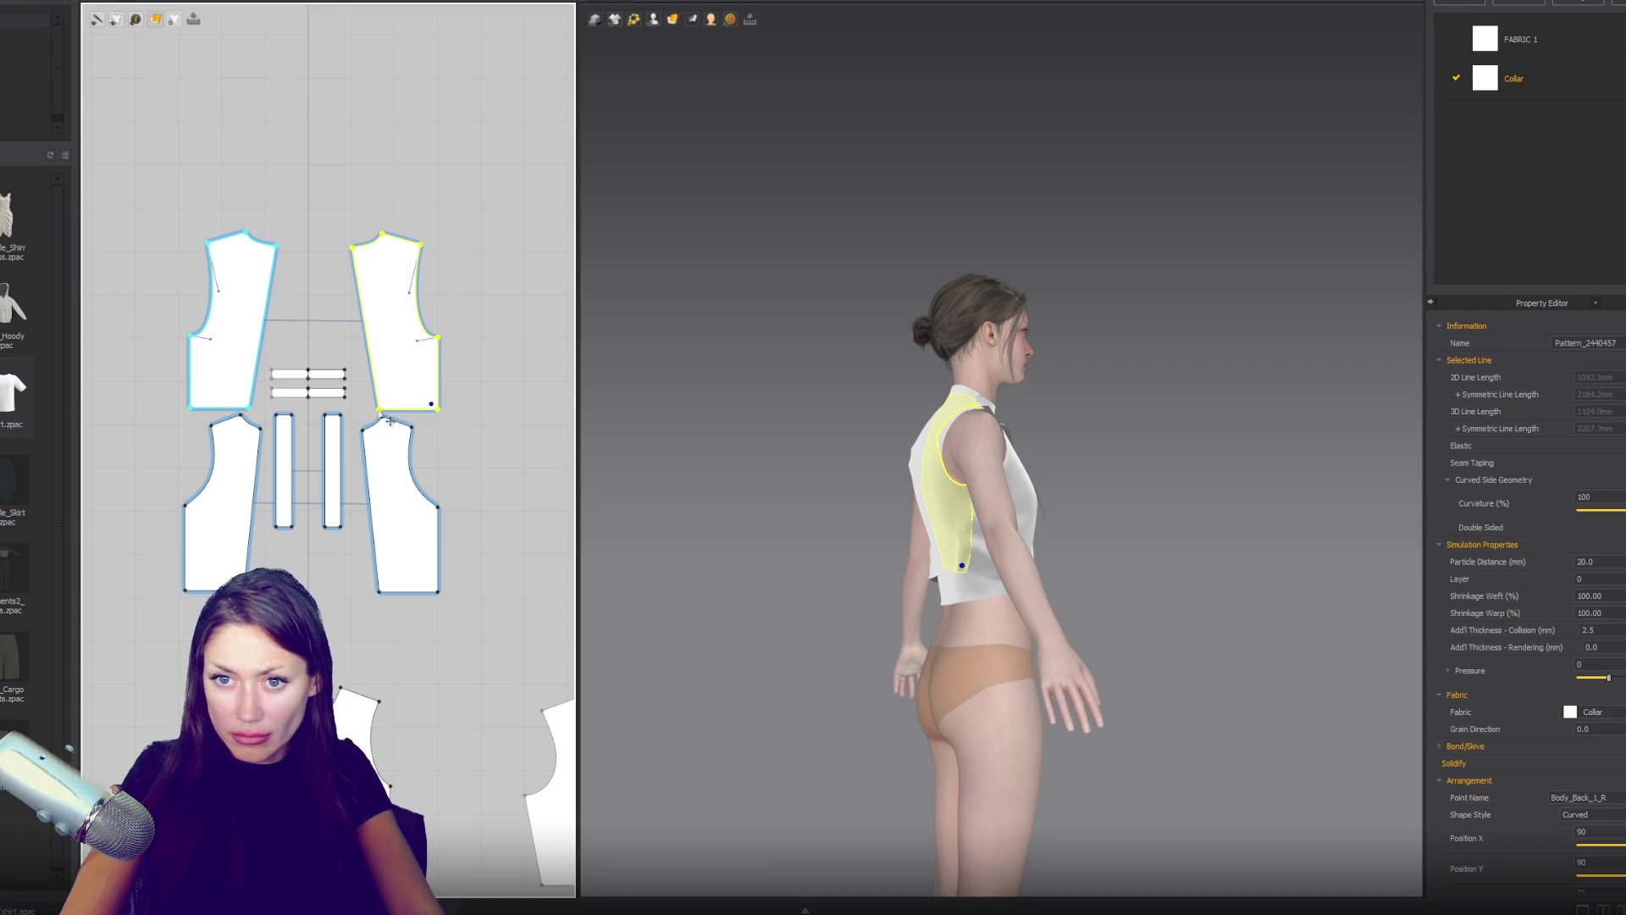
click(379, 411)
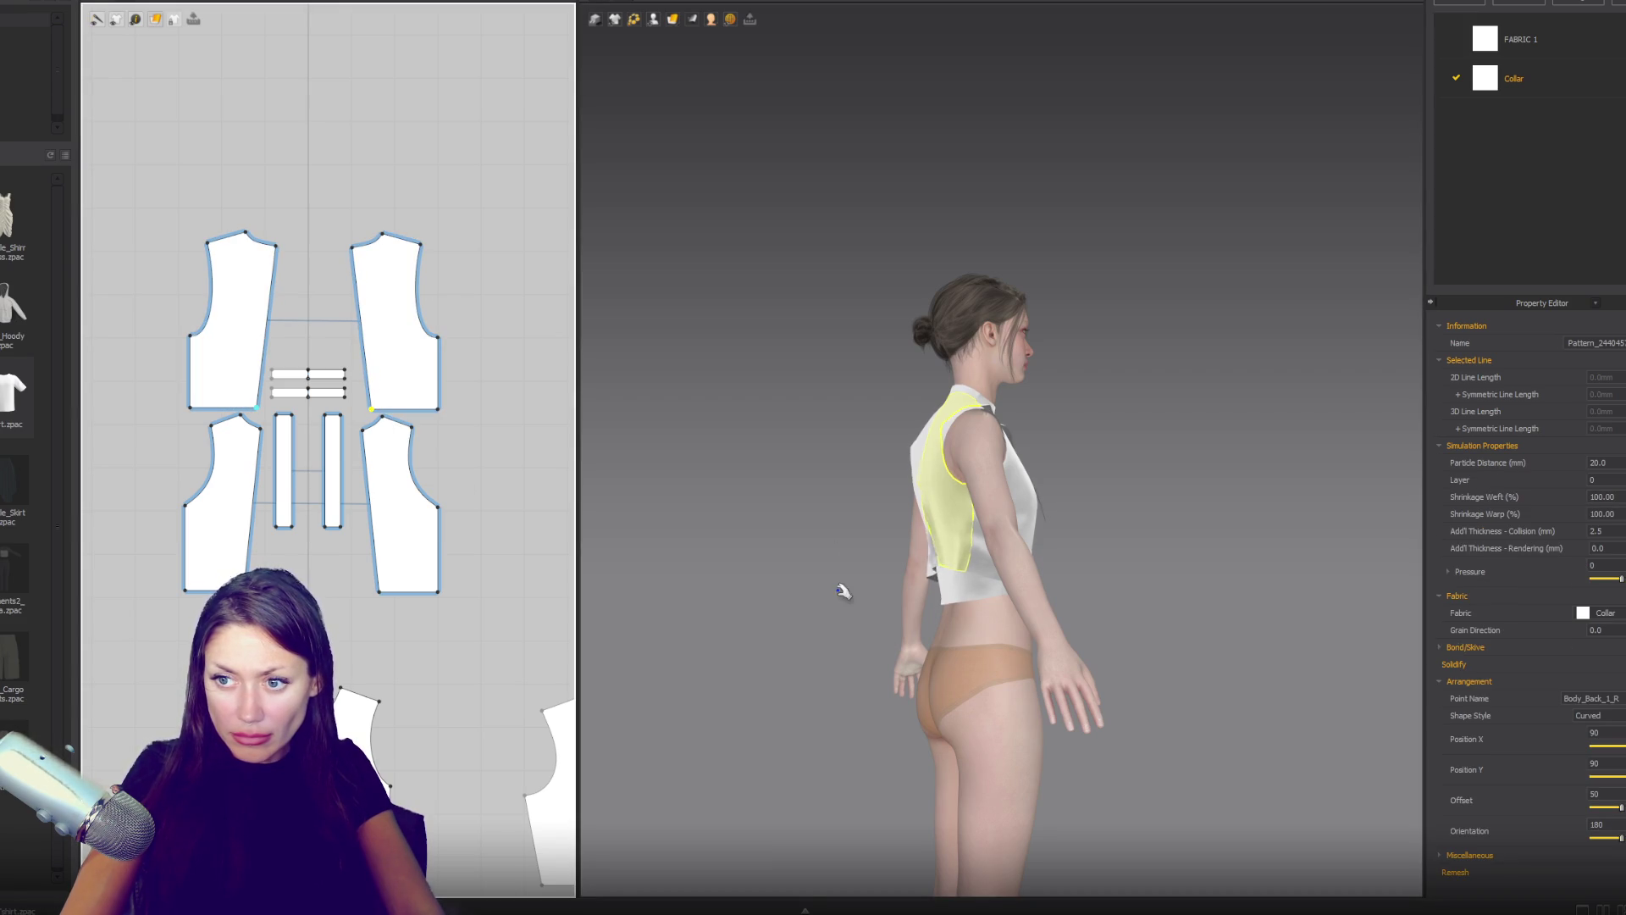
click(974, 636)
key(8)
click(869, 557)
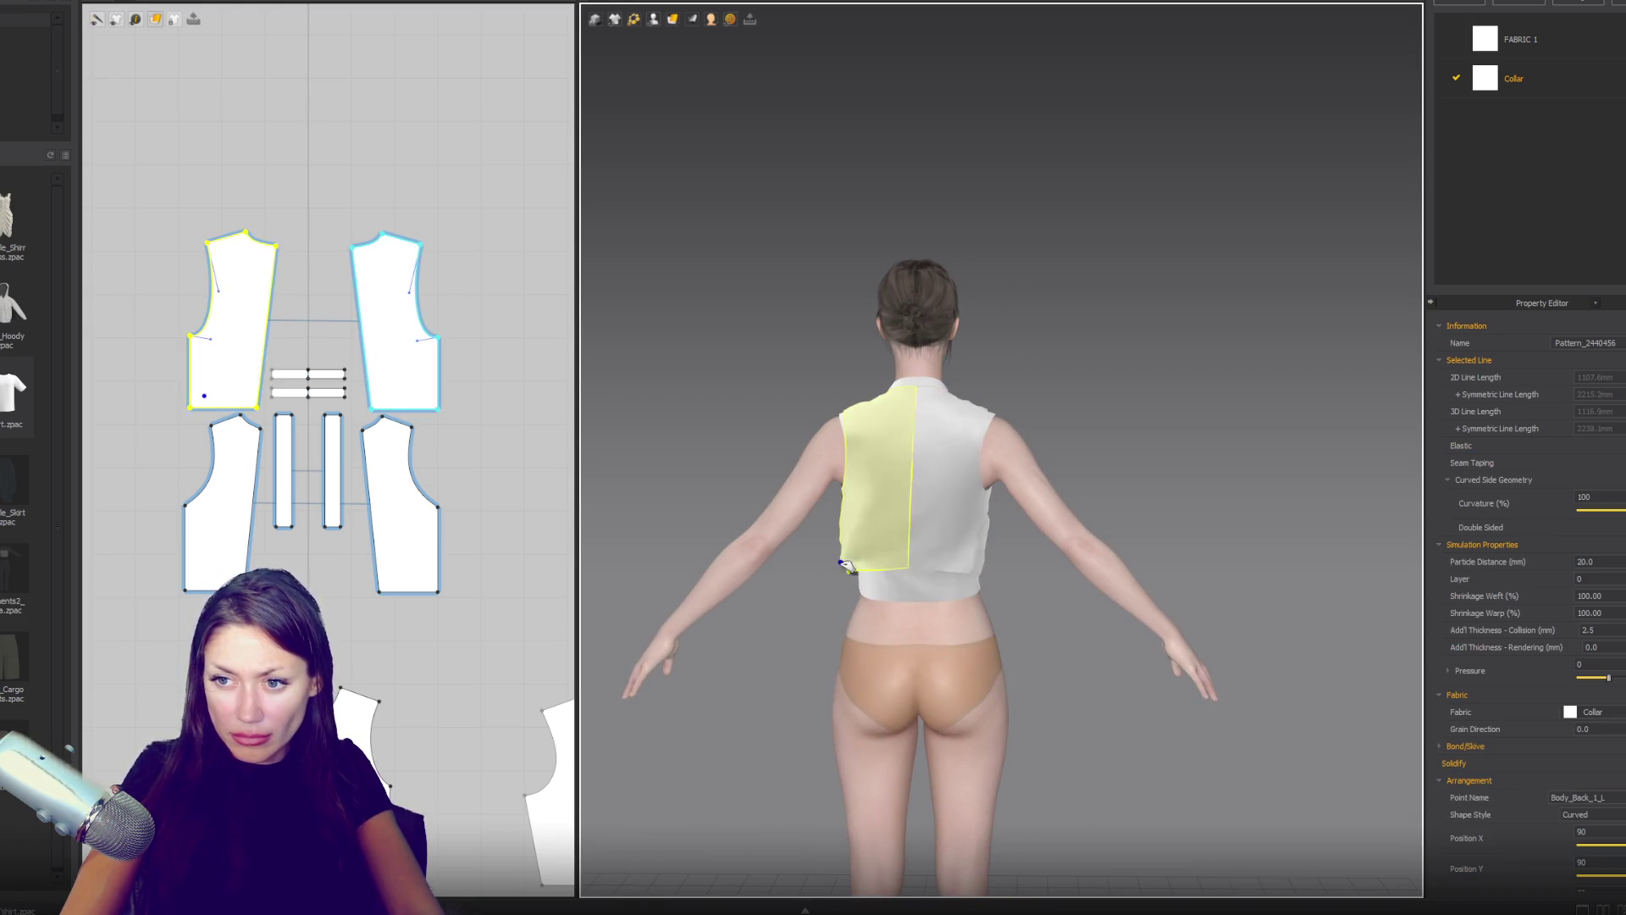
click(975, 551)
right_drag(1074, 543, 881, 524)
click(1052, 562)
mouse_move(1052, 561)
right_down()
mouse_move(1119, 551)
mouse_move(1340, 575)
right_up()
click(382, 415)
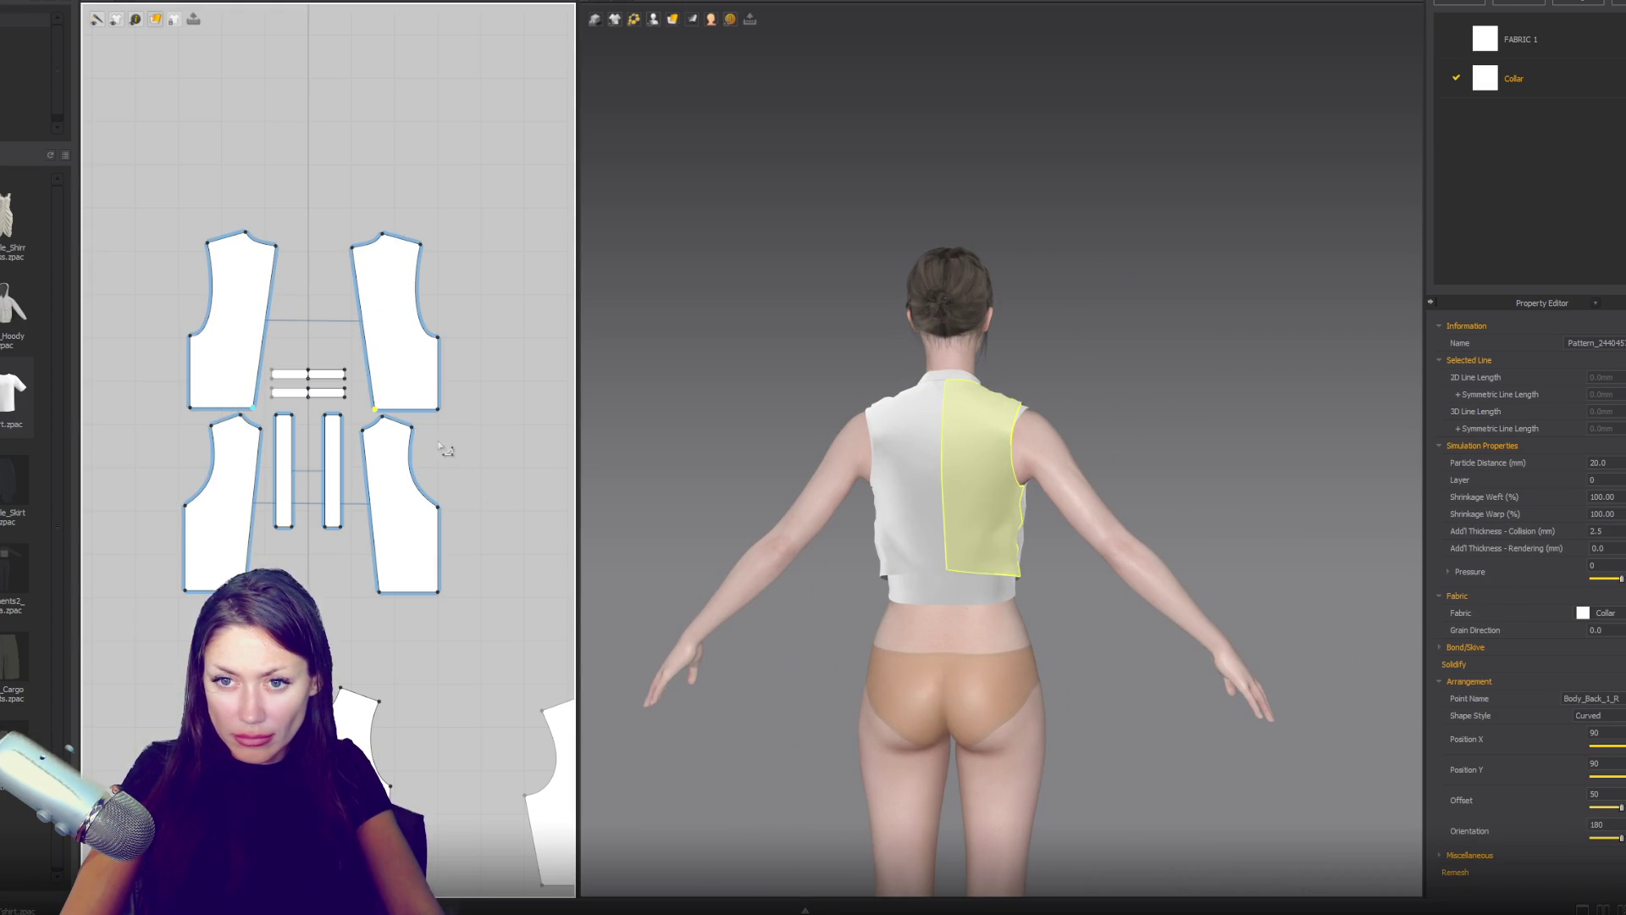
mouse_move(385, 360)
mouse_down()
mouse_move(491, 470)
mouse_move(506, 229)
mouse_up()
- Move both back pieces to the top of the 2D window and drag their hems down
drag(243, 346, 255, 151)
drag(535, 241, 394, 183)
click(287, 195)
click(262, 212)
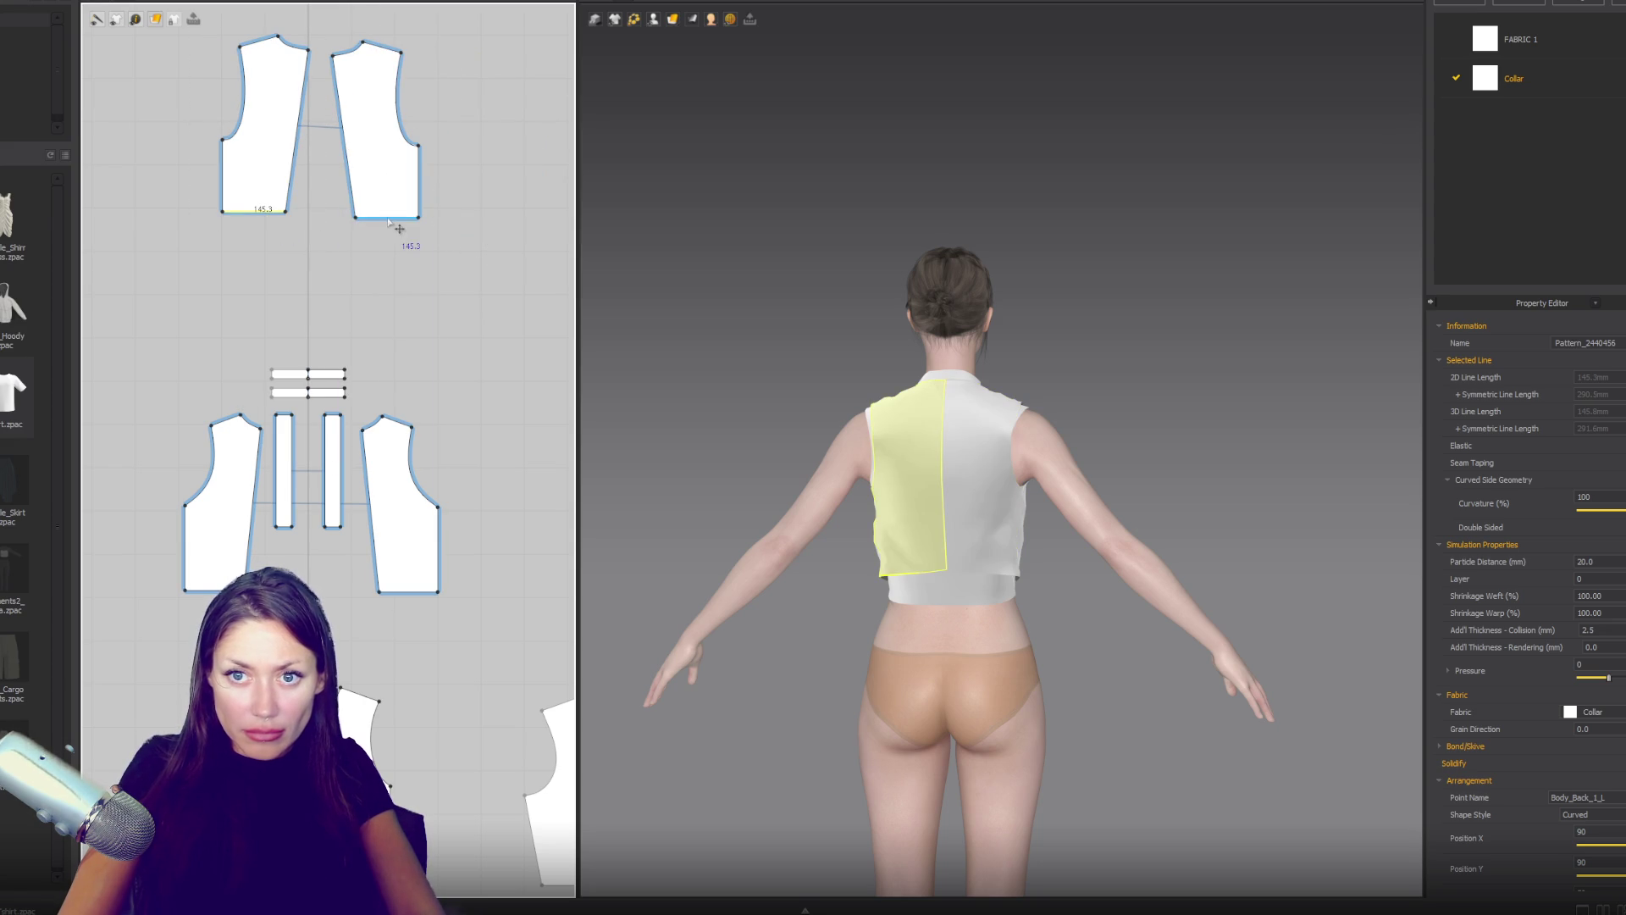
click(379, 219)
drag(271, 217, 265, 339)
- Drag the front side pieces' hems down so the panels hang long past the hips
click(421, 598)
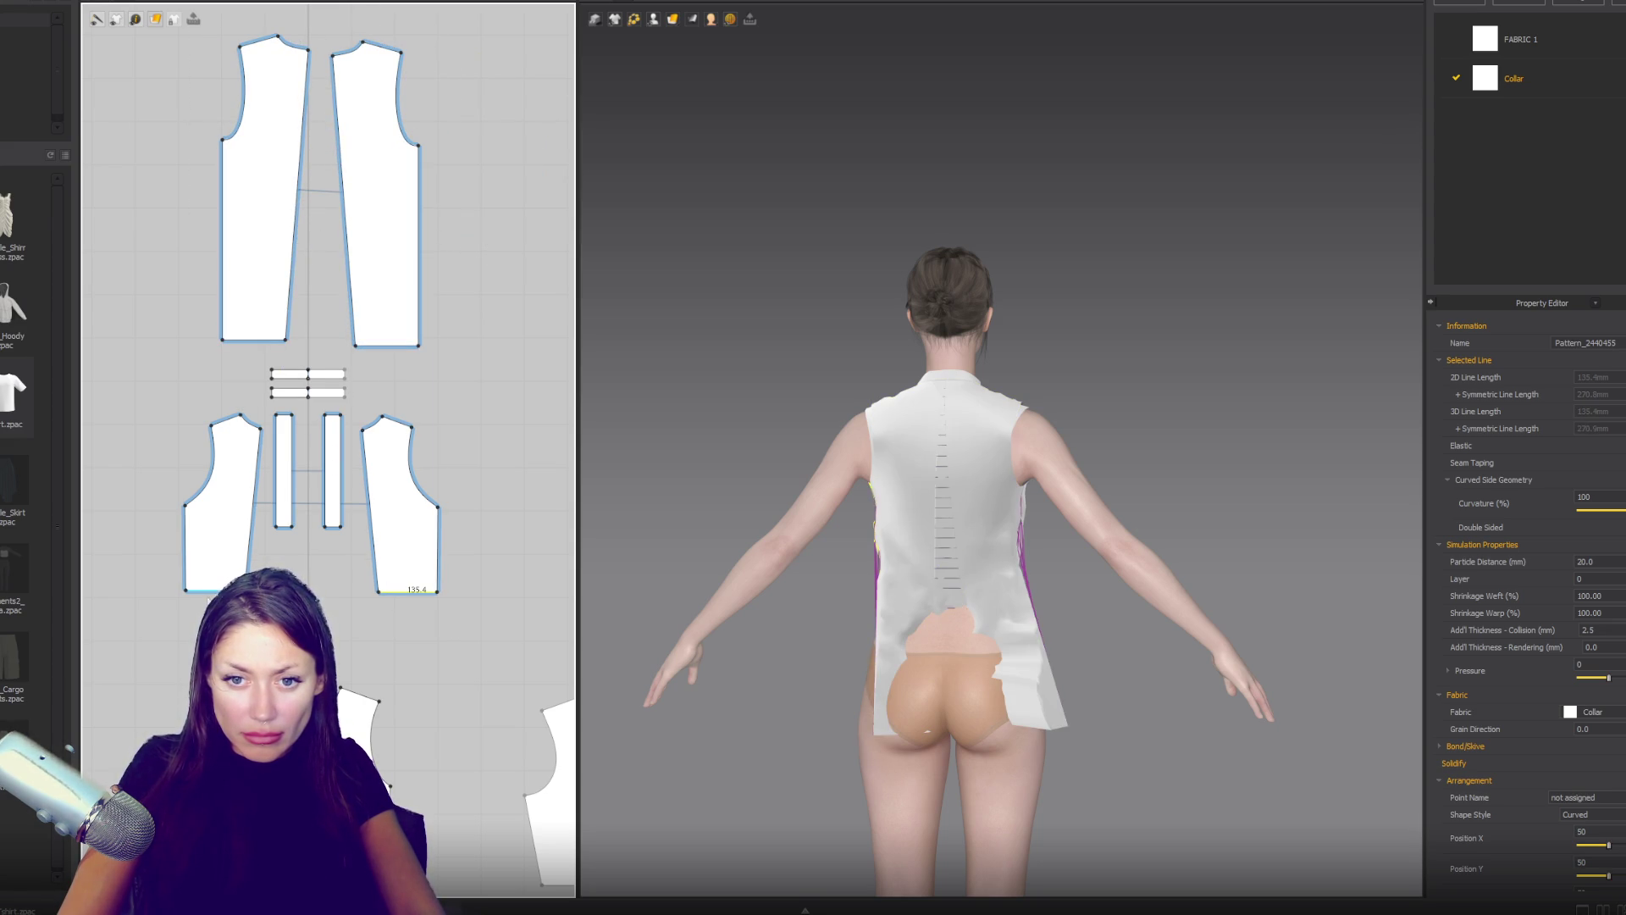
drag(209, 594, 209, 726)
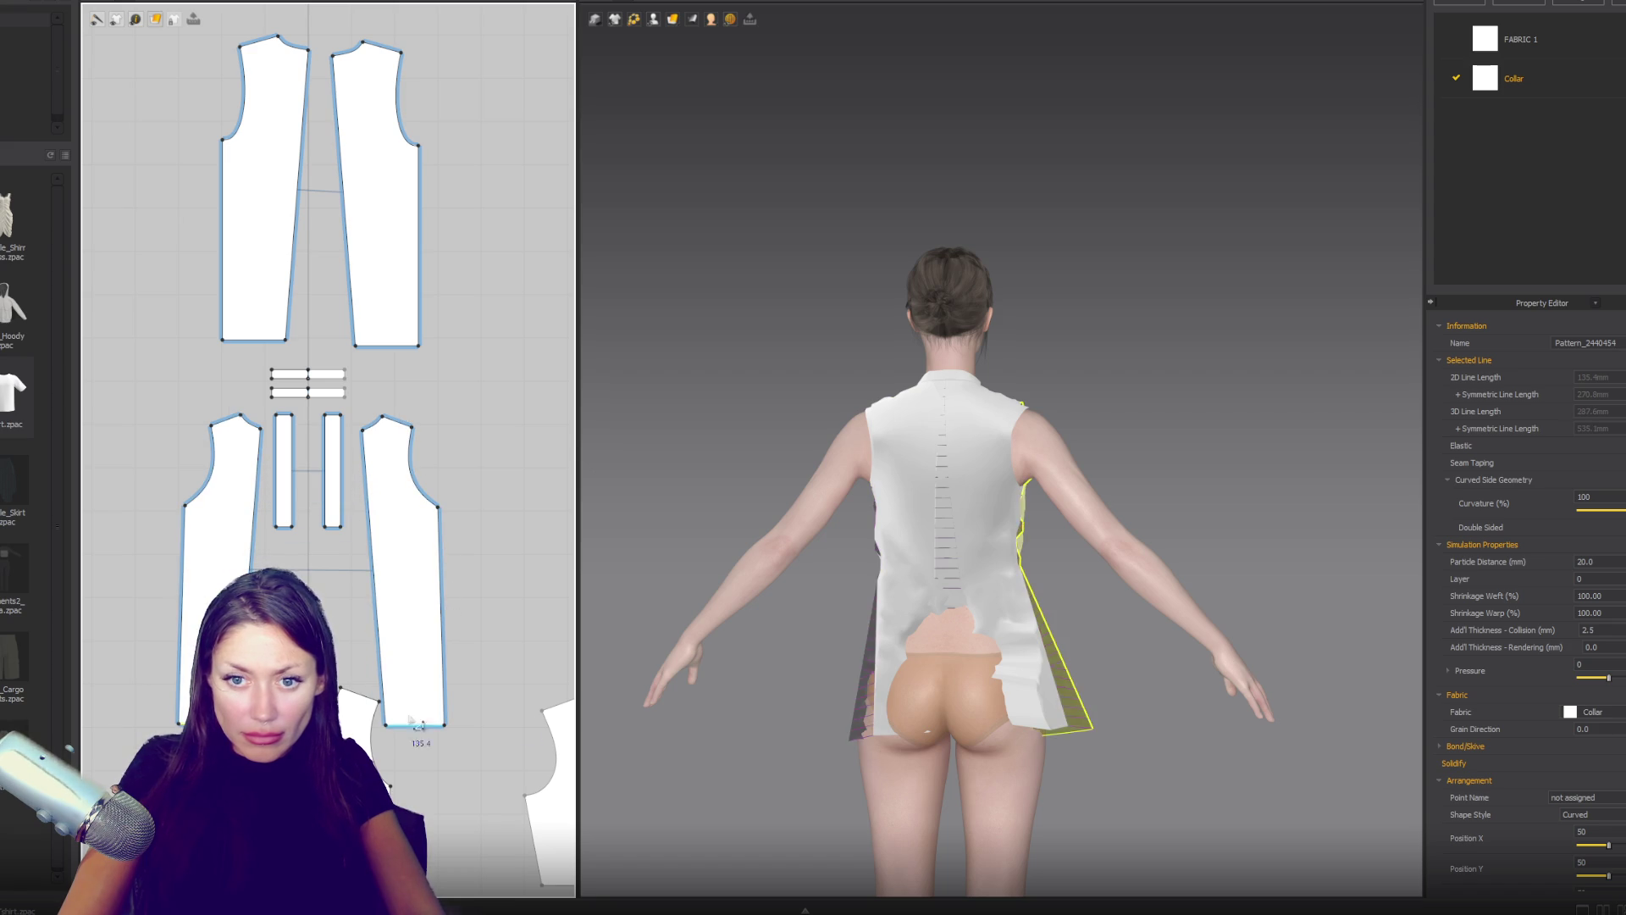
right_drag(1056, 675, 874, 661)
mouse_move(760, 695)
mouse_down()
mouse_move(763, 728)
mouse_move(746, 735)
mouse_up()
scroll(348, 224, down, 5)
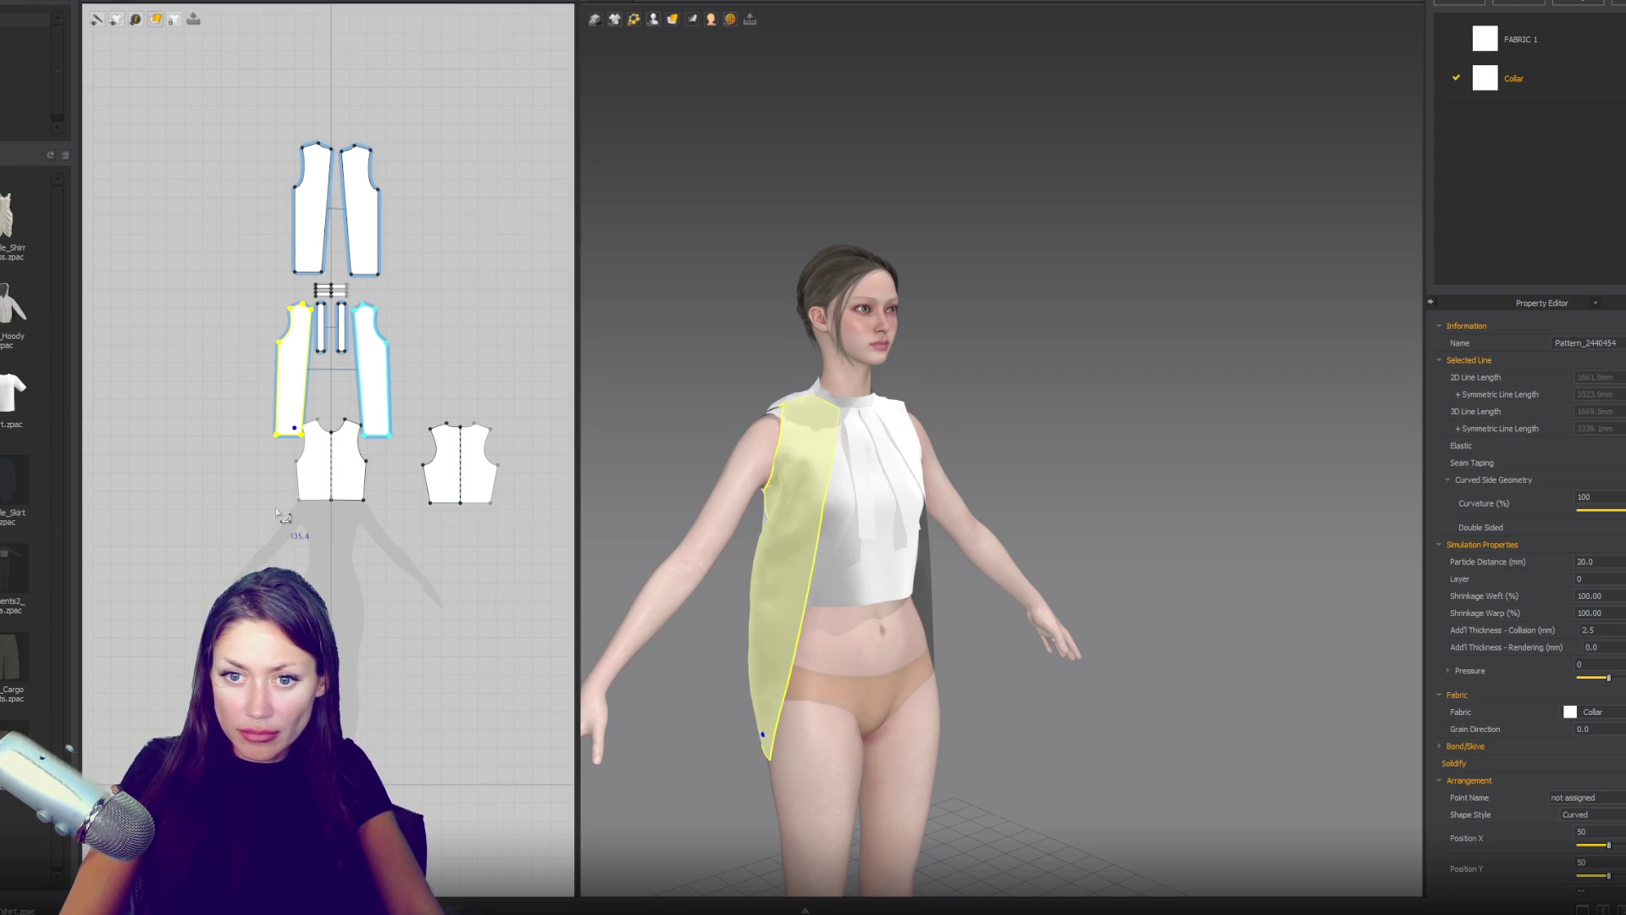
drag(276, 507, 674, 527)
- Add the skirt garment to the scene, then select it all and delete it
key(Down)
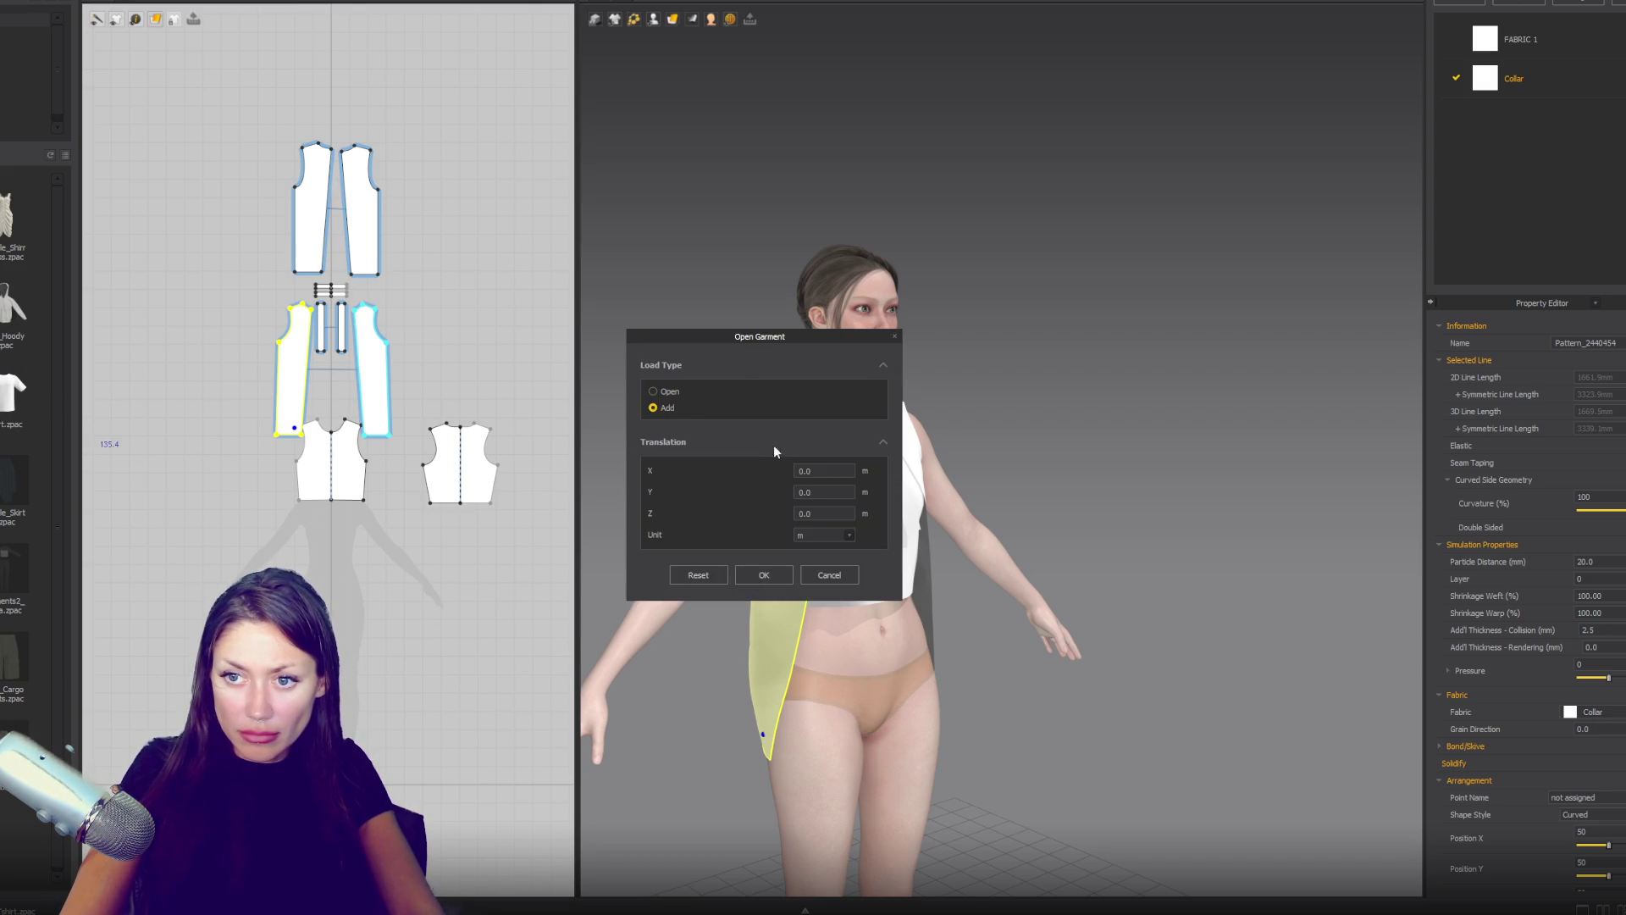
click(763, 577)
click(737, 424)
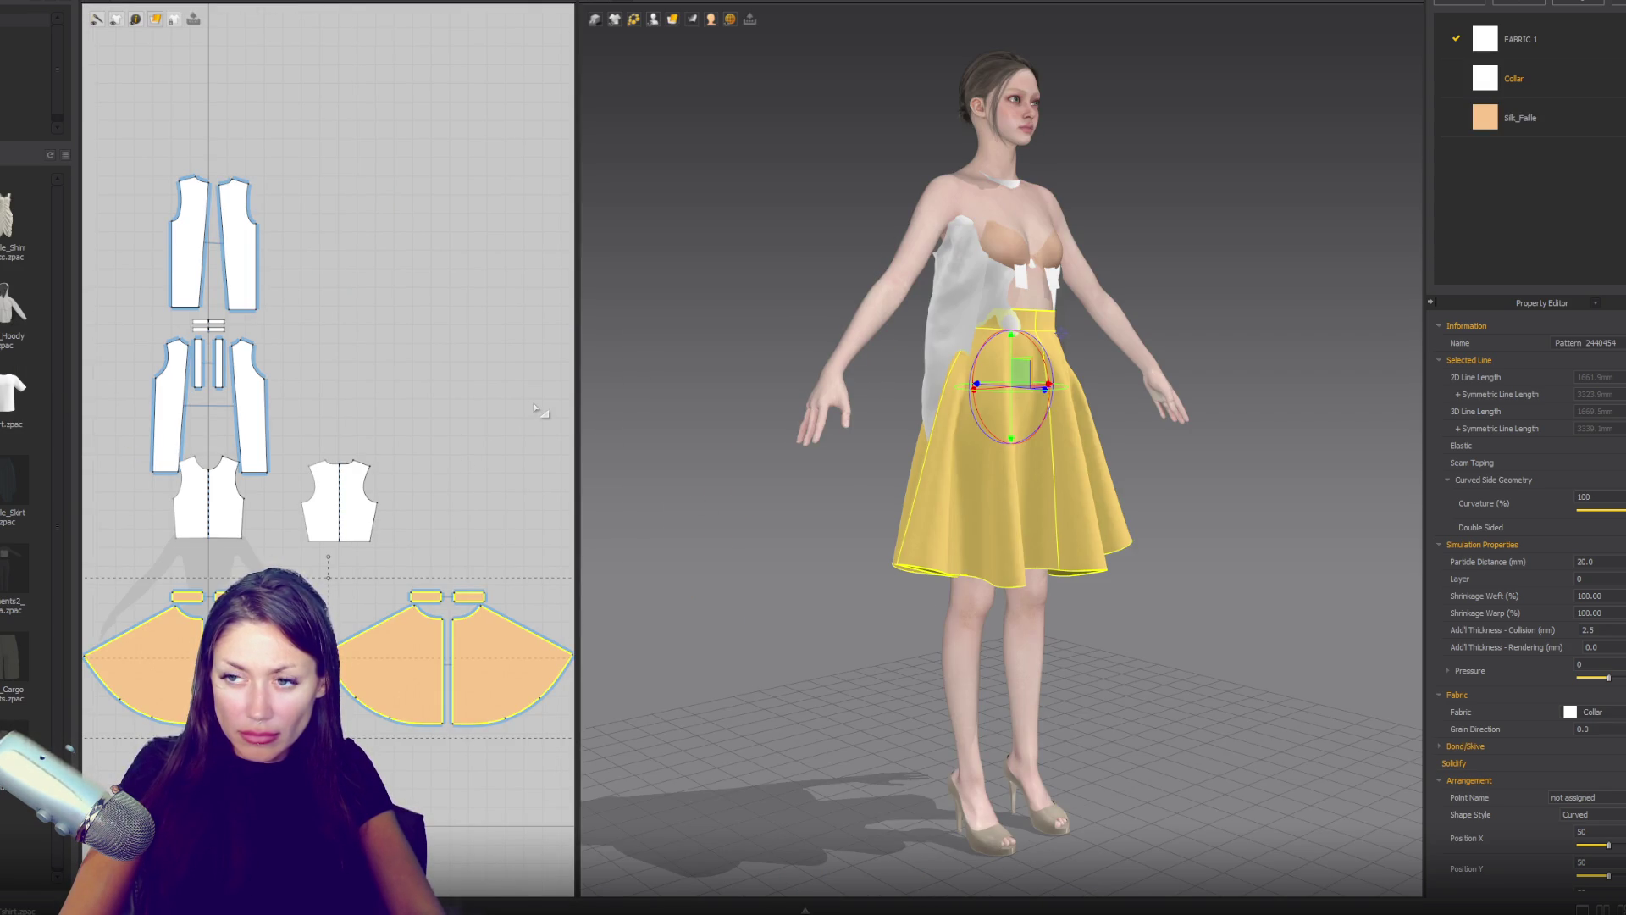
click(726, 445)
key(ctrl+a)
key(Delete)
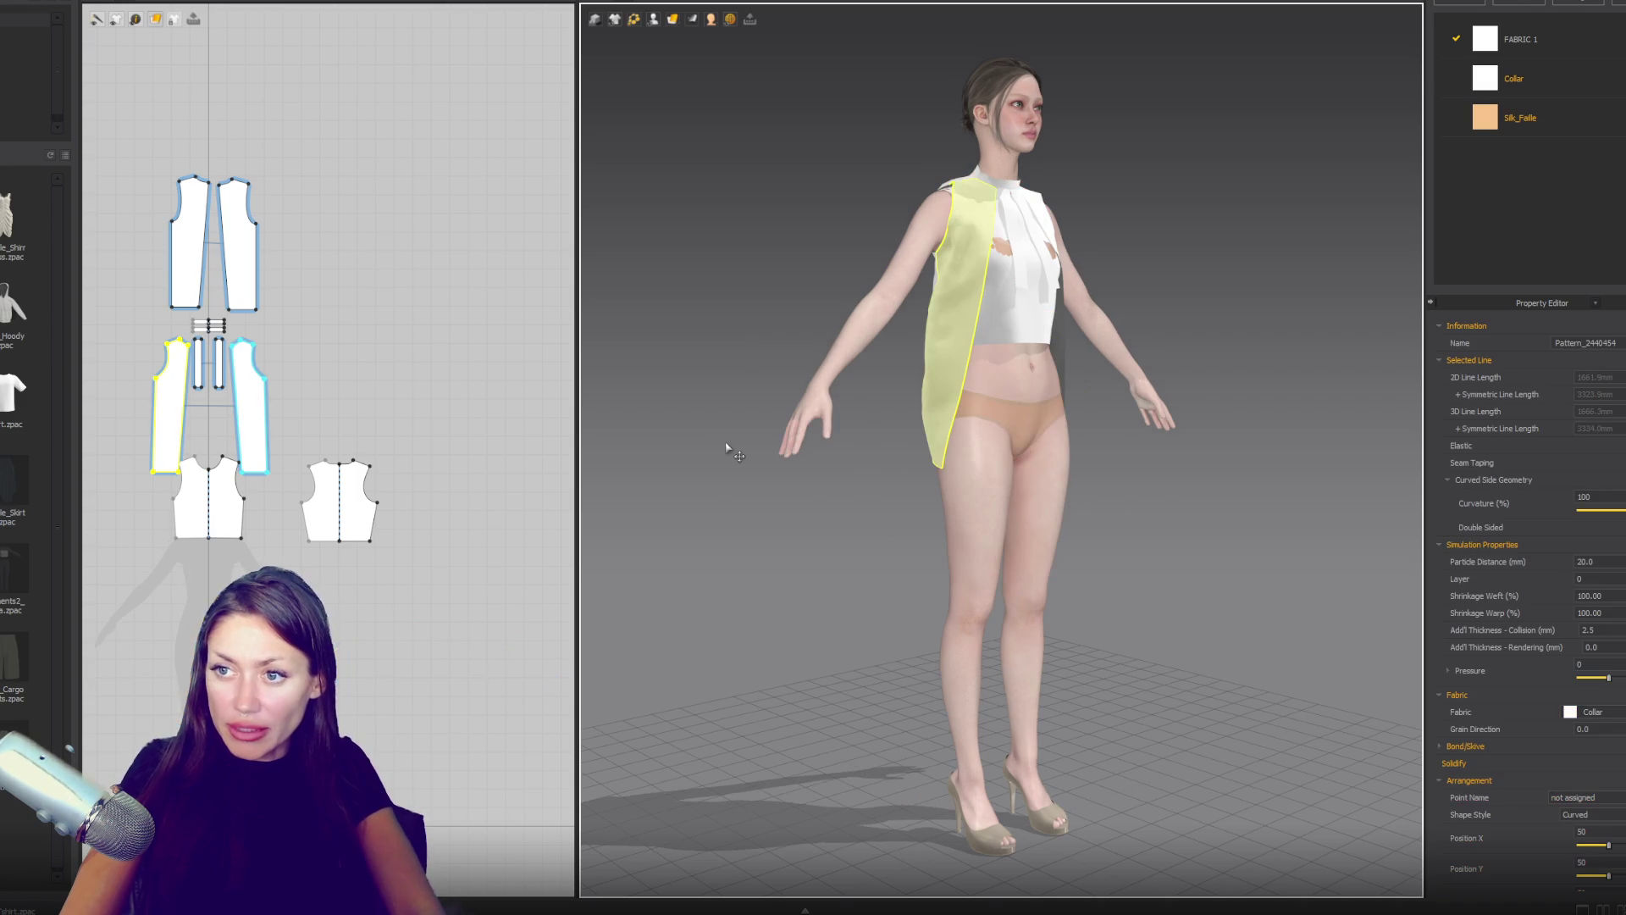
- Select all the top's pattern pieces and apply Strengthen to them
mouse_move(128, 147)
mouse_down()
mouse_move(280, 407)
mouse_move(422, 564)
mouse_up()
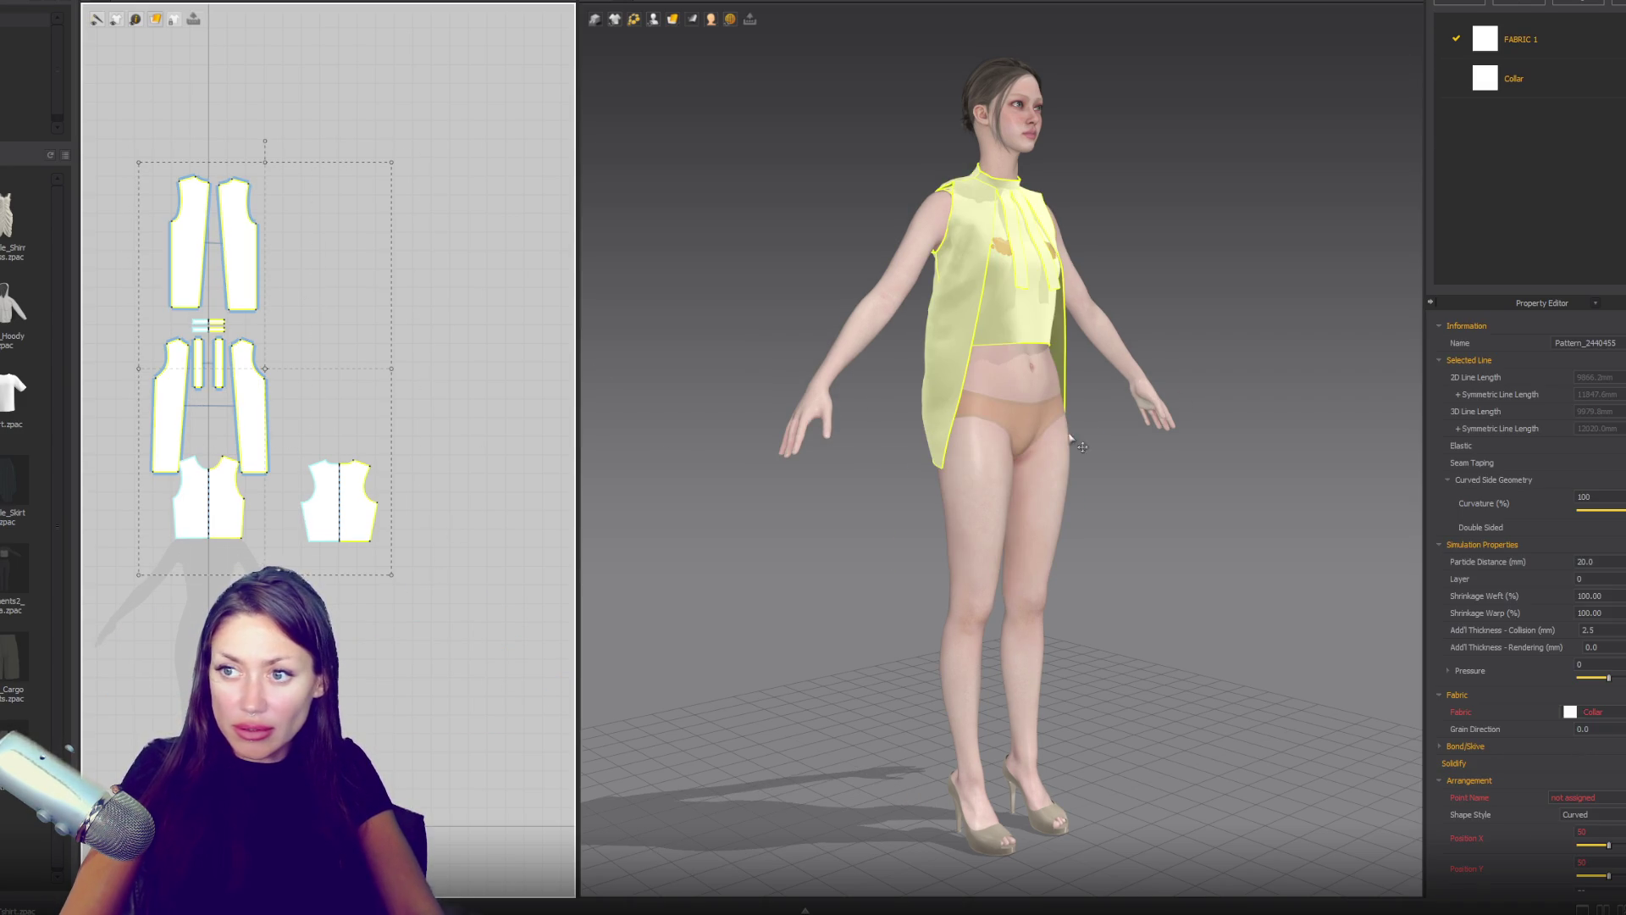
right_click(1019, 244)
click(885, 251)
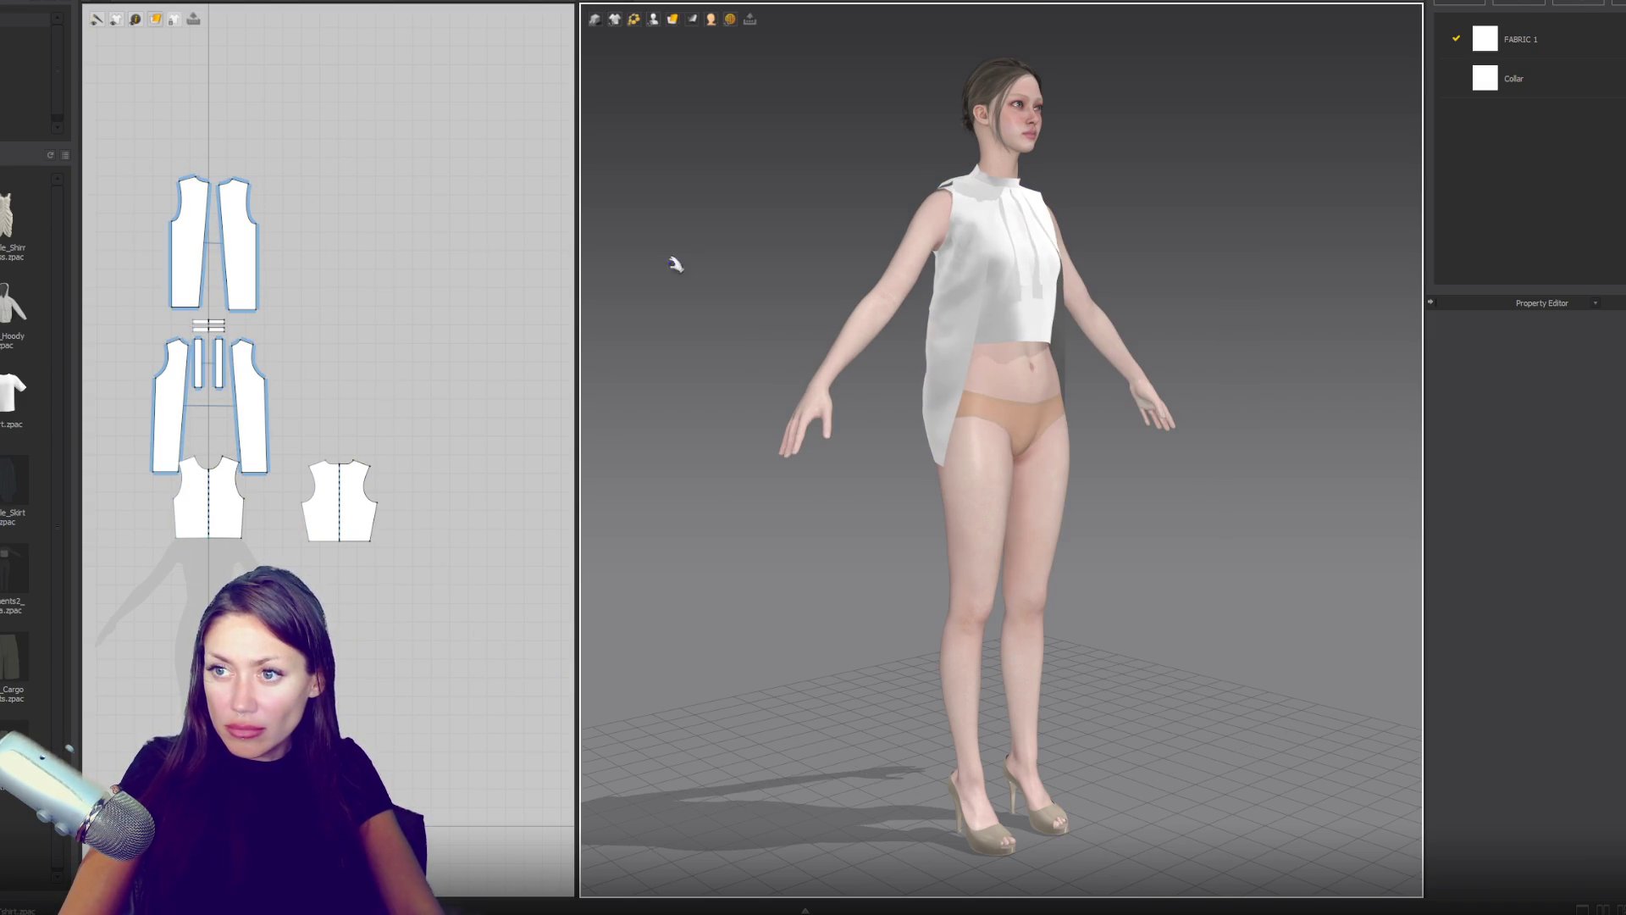
key(ctrl+a)
right_click(990, 226)
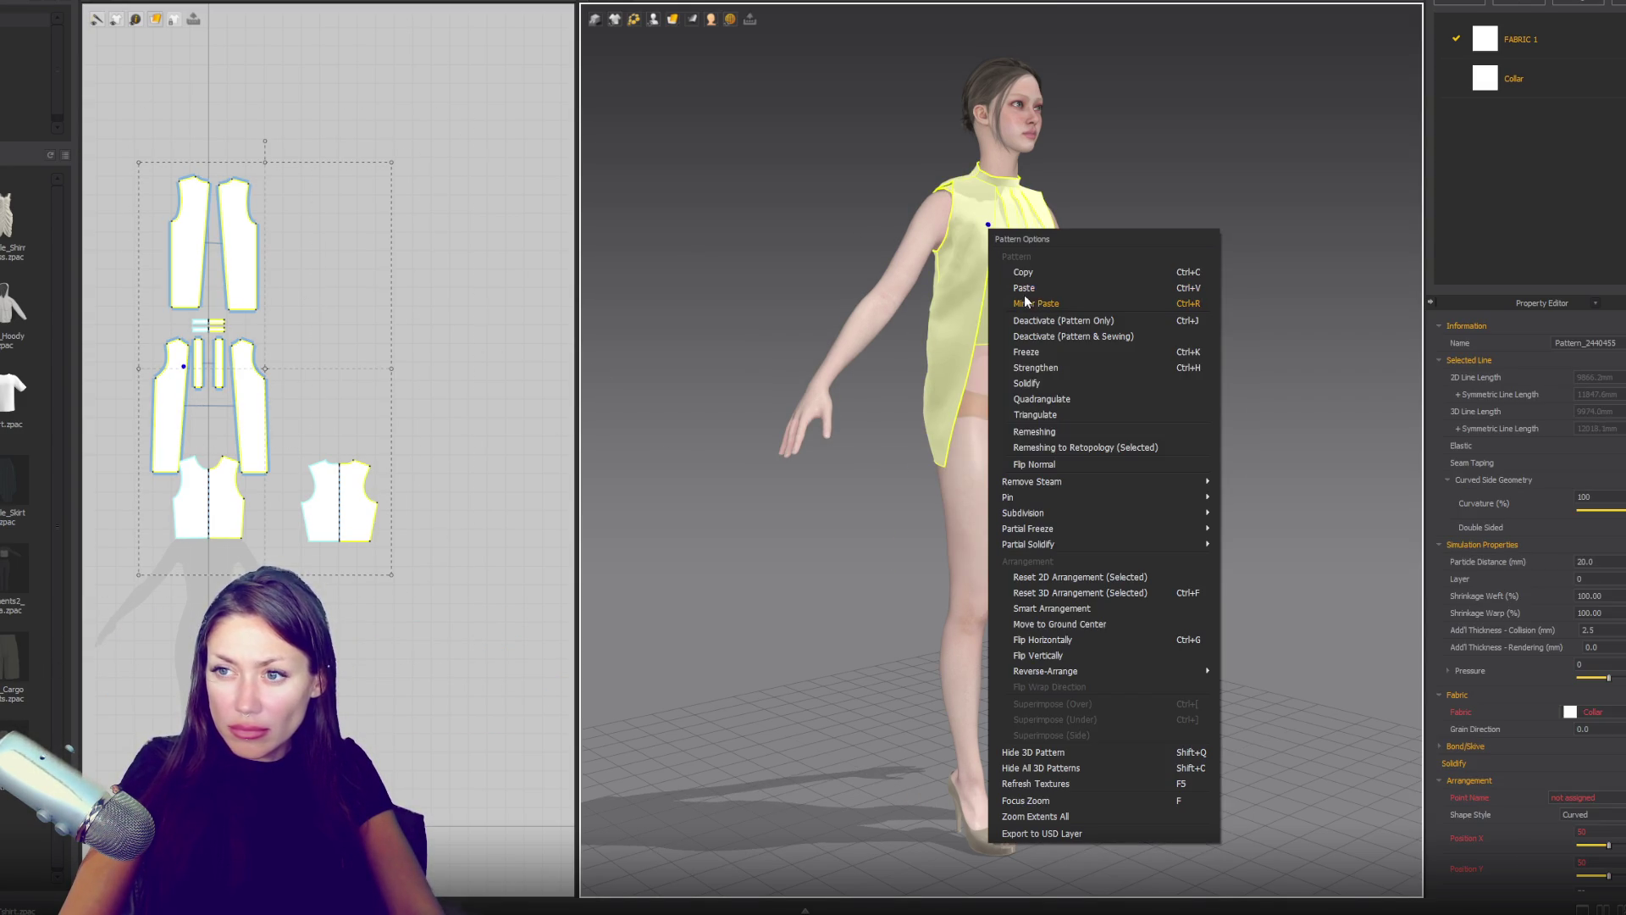
click(1047, 370)
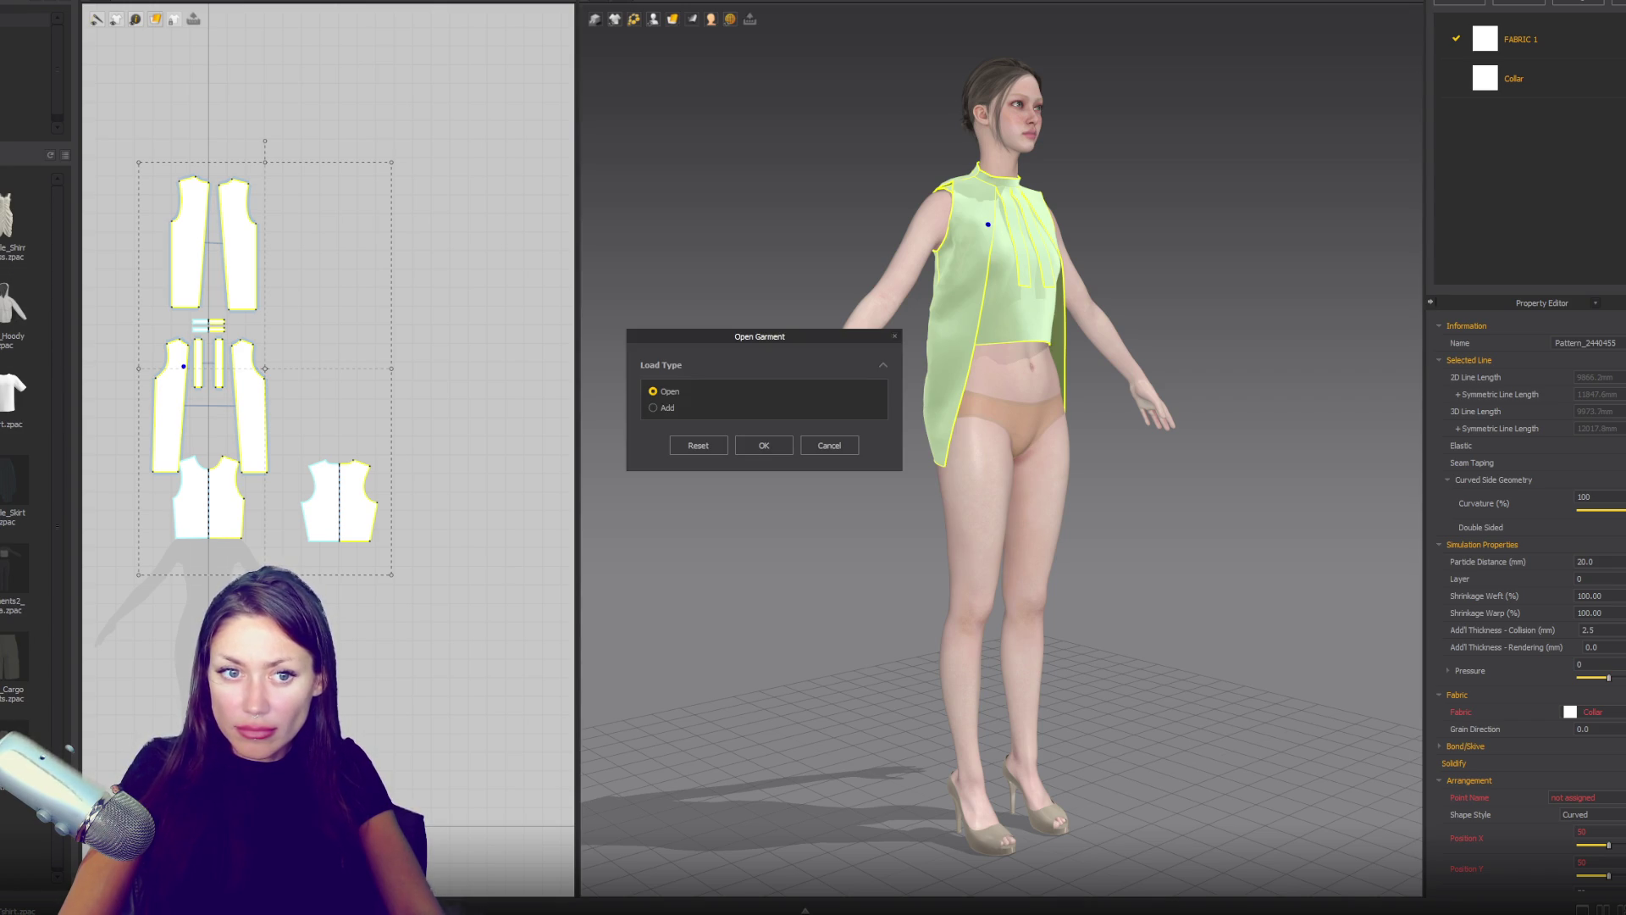
- Add the skirt again, simulate it onto the avatar, and put the upper bodice pieces on layer 2
click(654, 408)
click(761, 574)
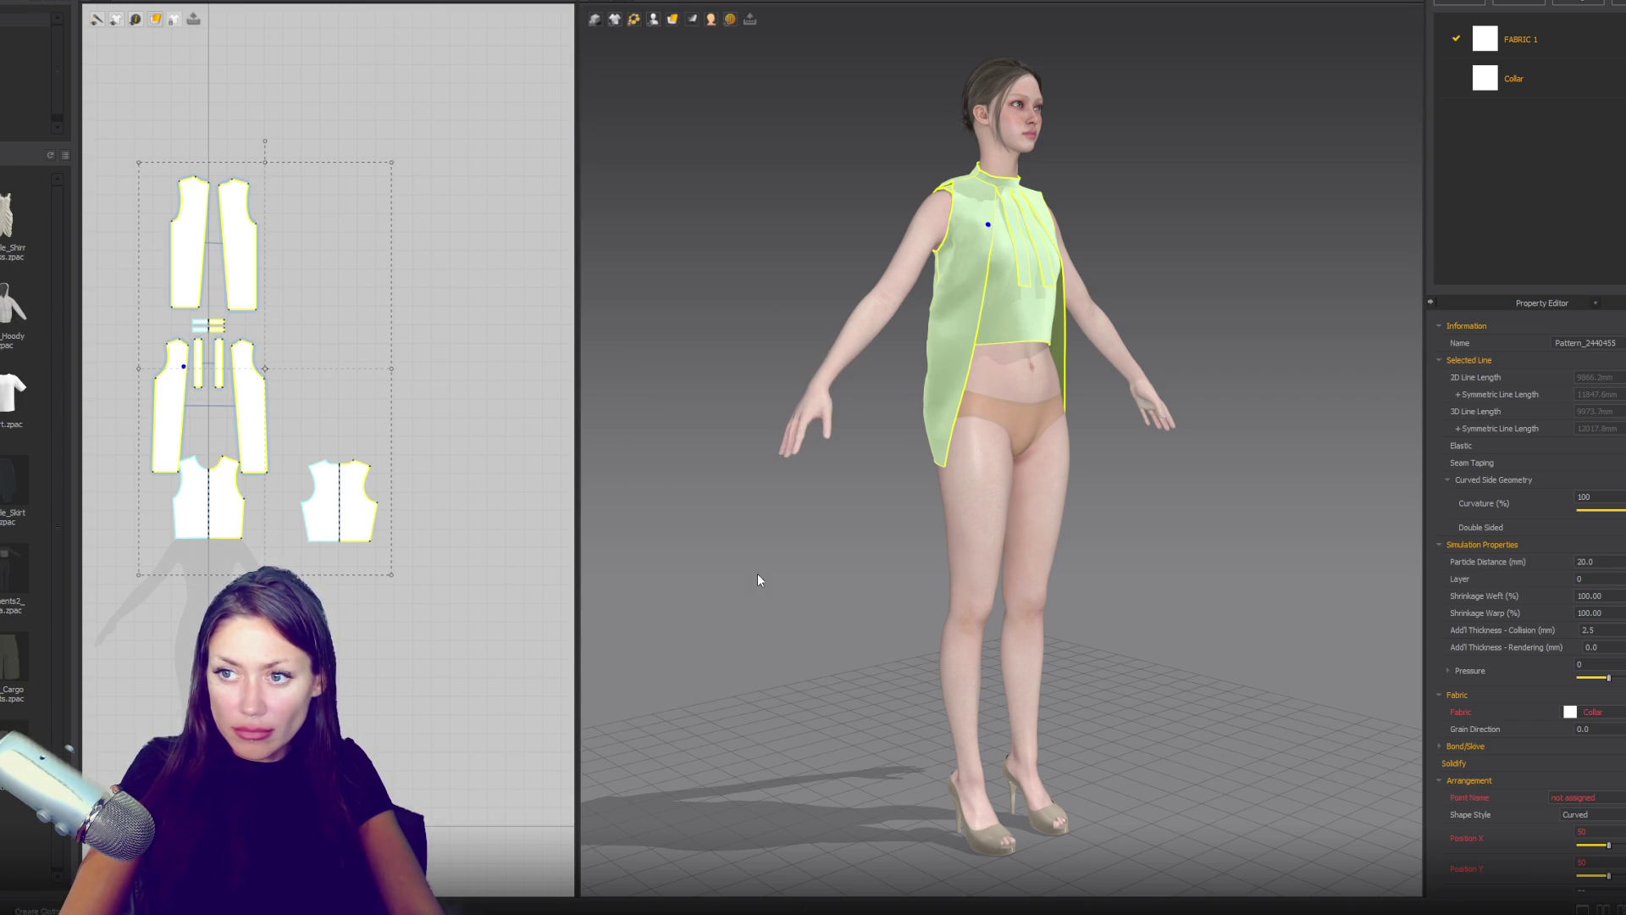
click(732, 420)
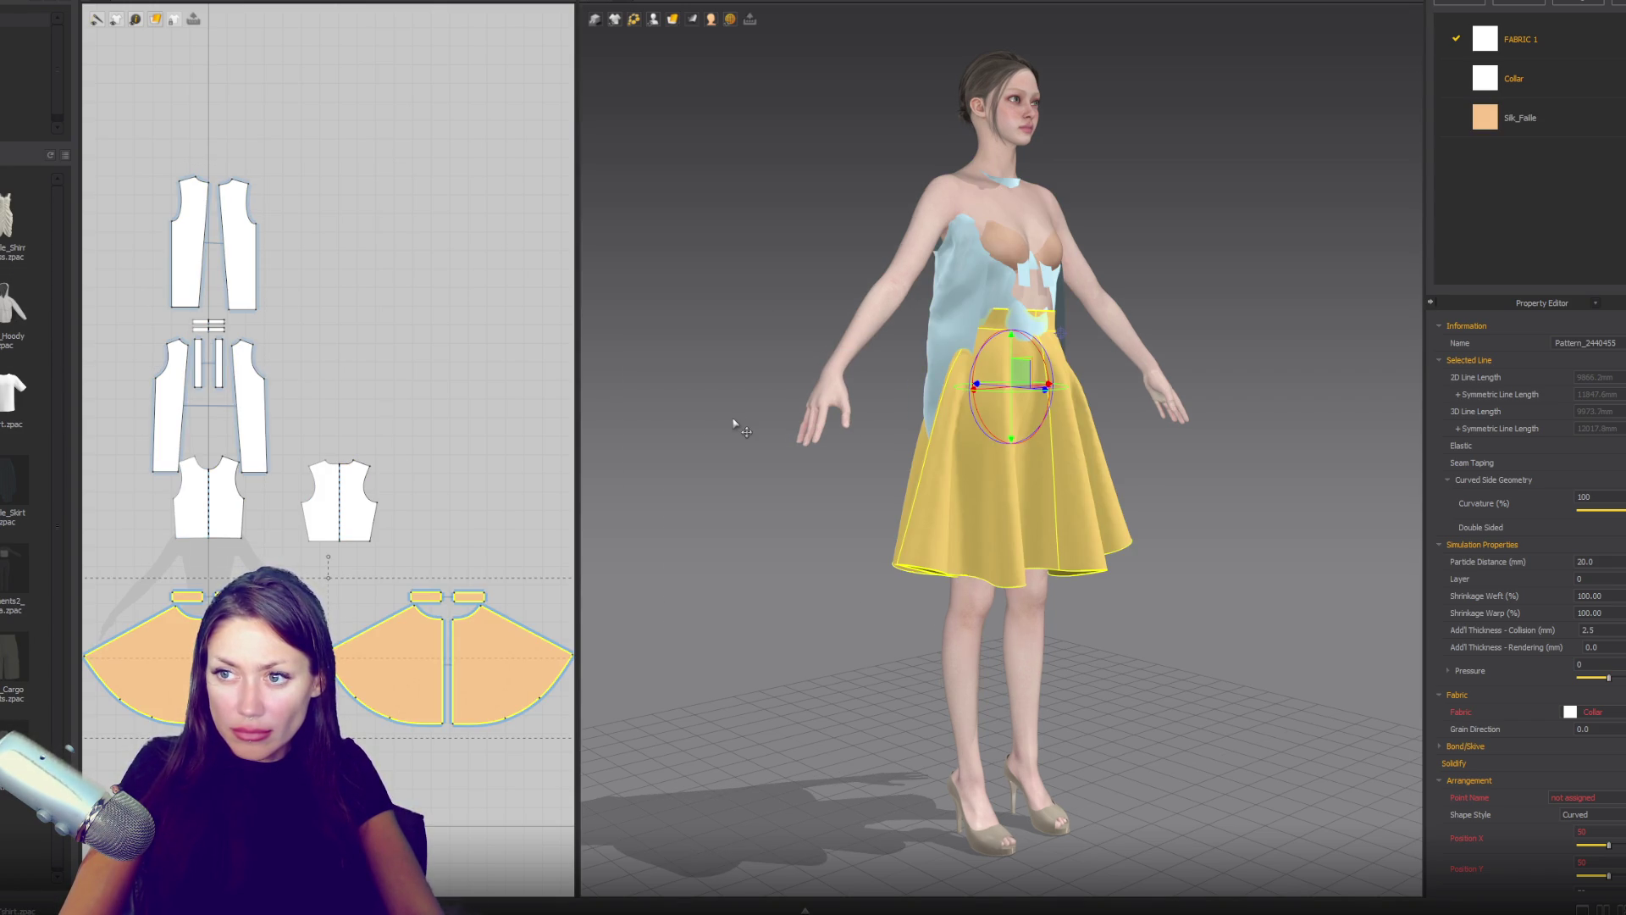
key(space)
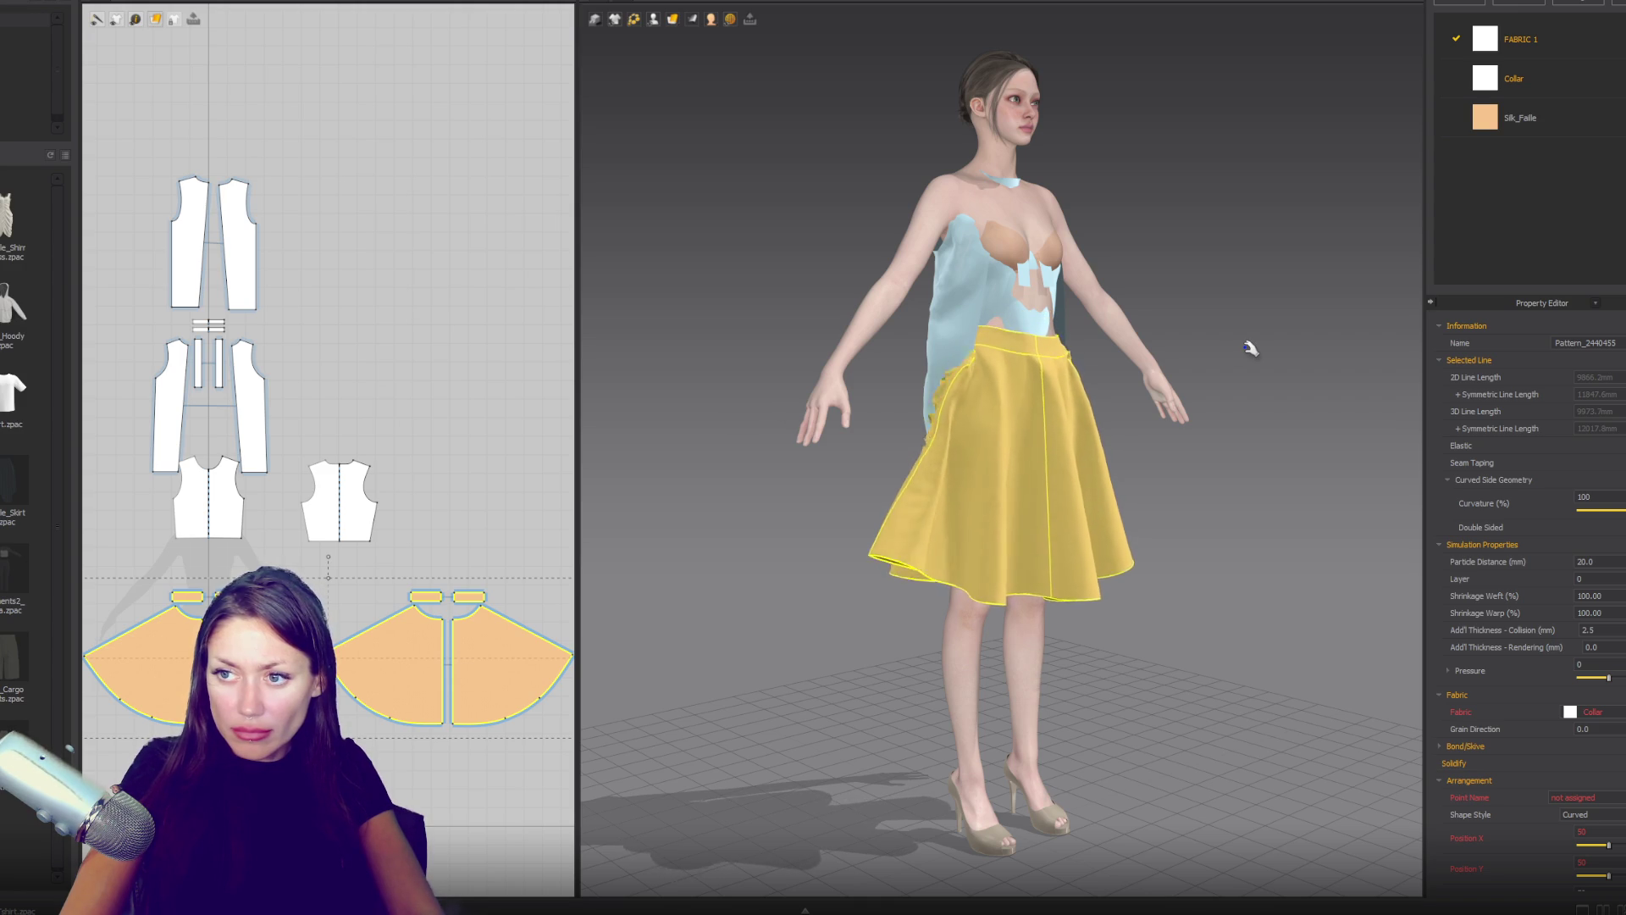
drag(127, 492, 514, 165)
click(1596, 579)
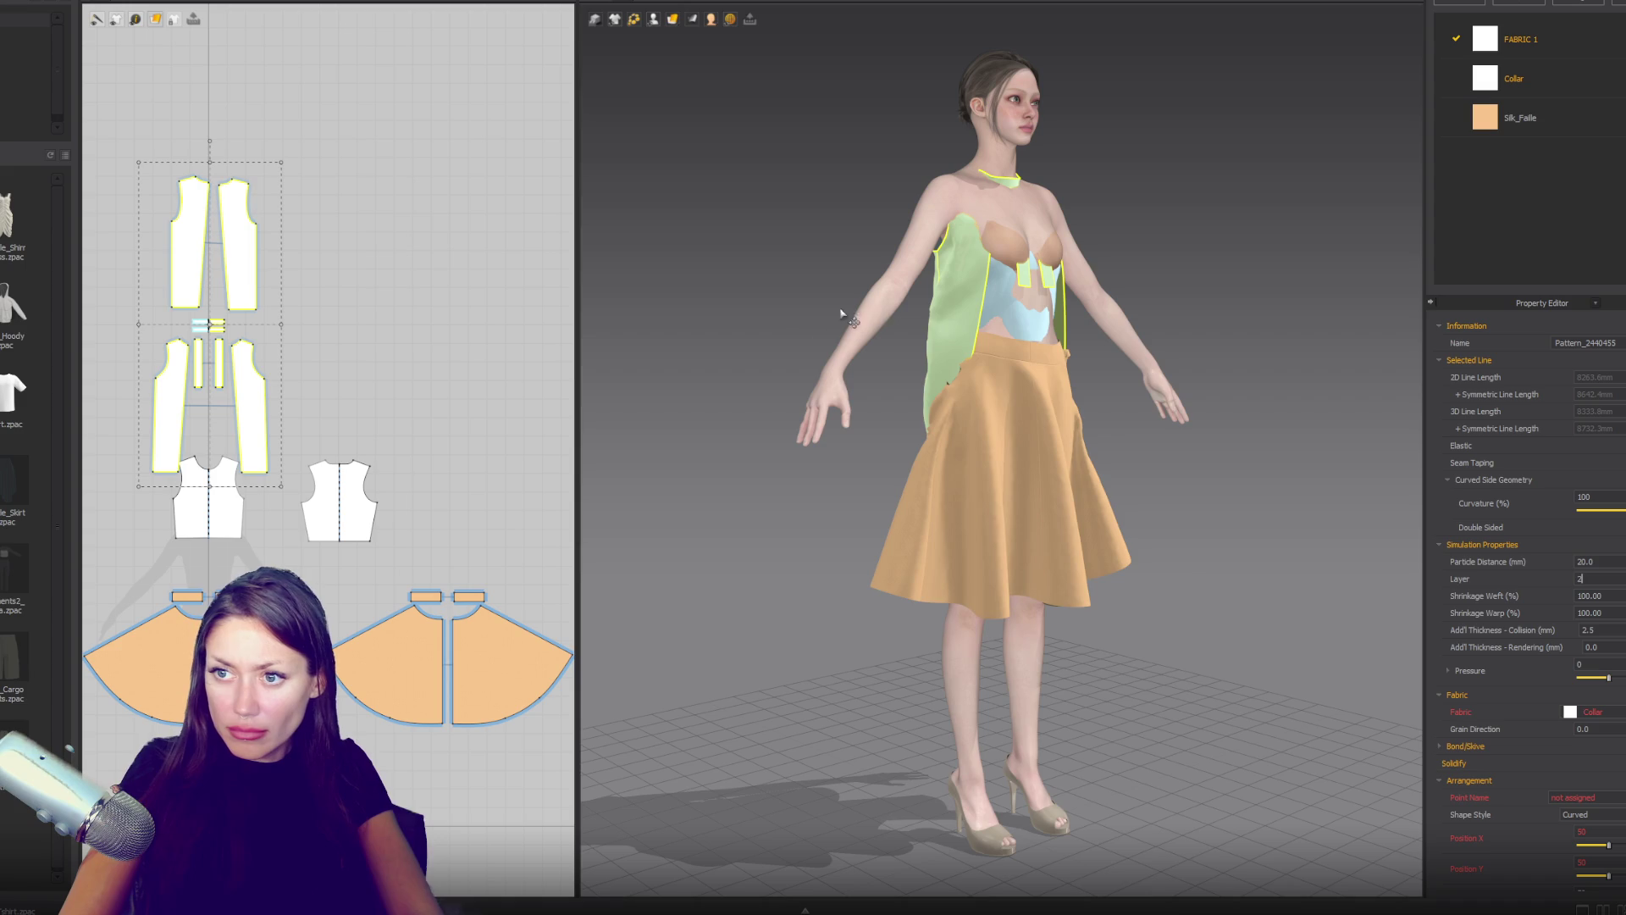
- Show arrangement points and place the right bodice piece on the Body_Back_Center point
right_click(945, 316)
click(1030, 436)
click(1232, 506)
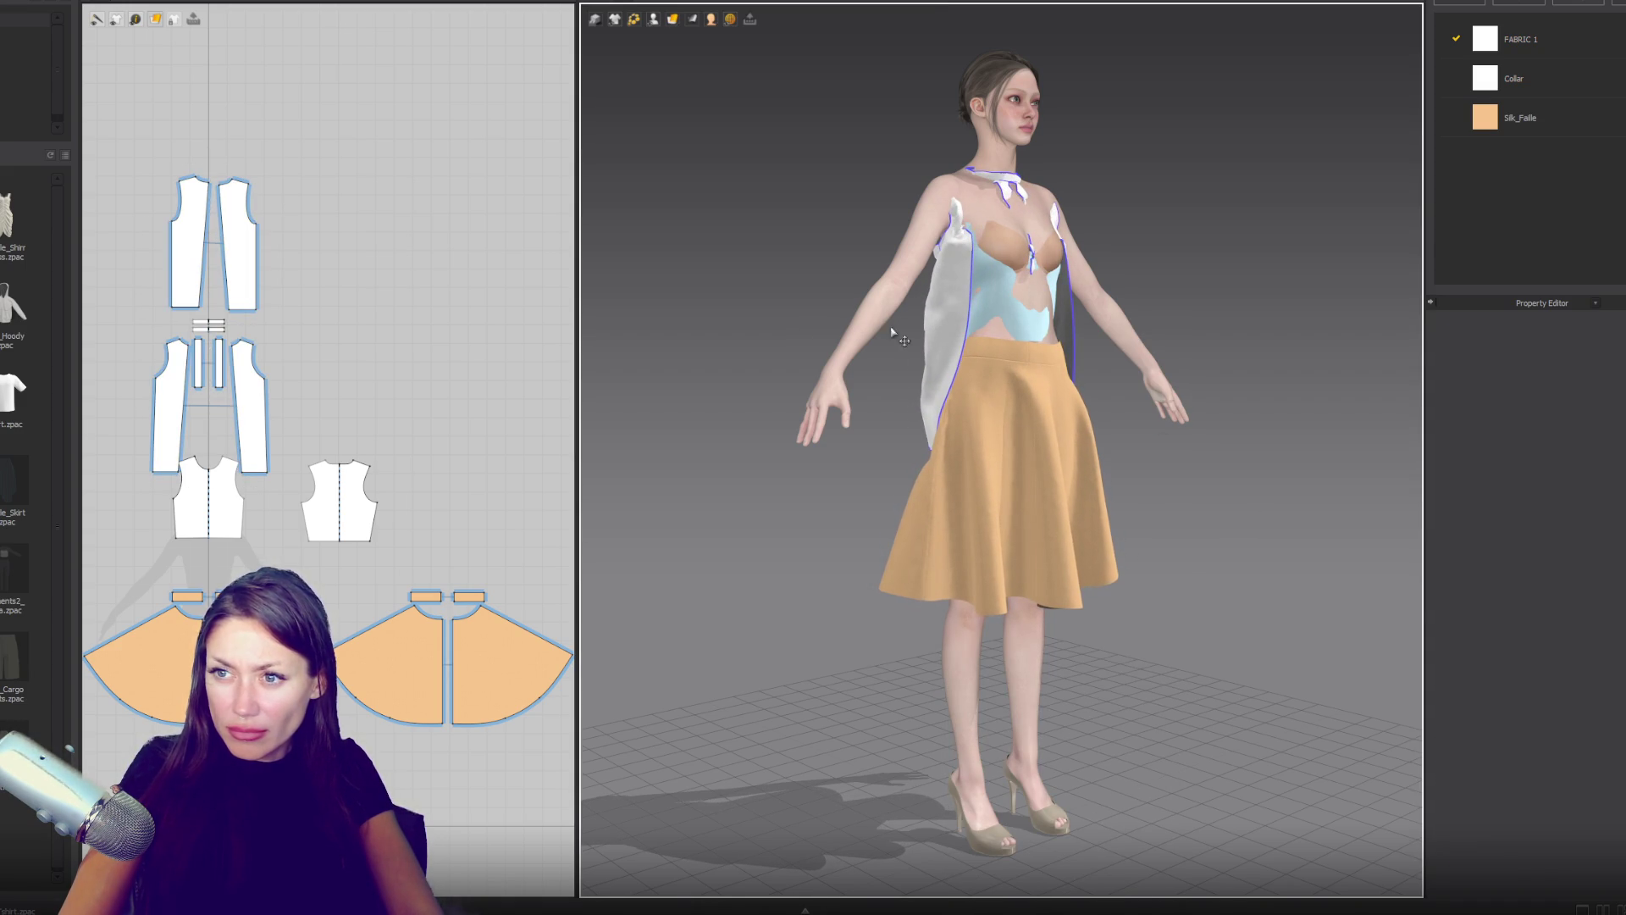
click(244, 241)
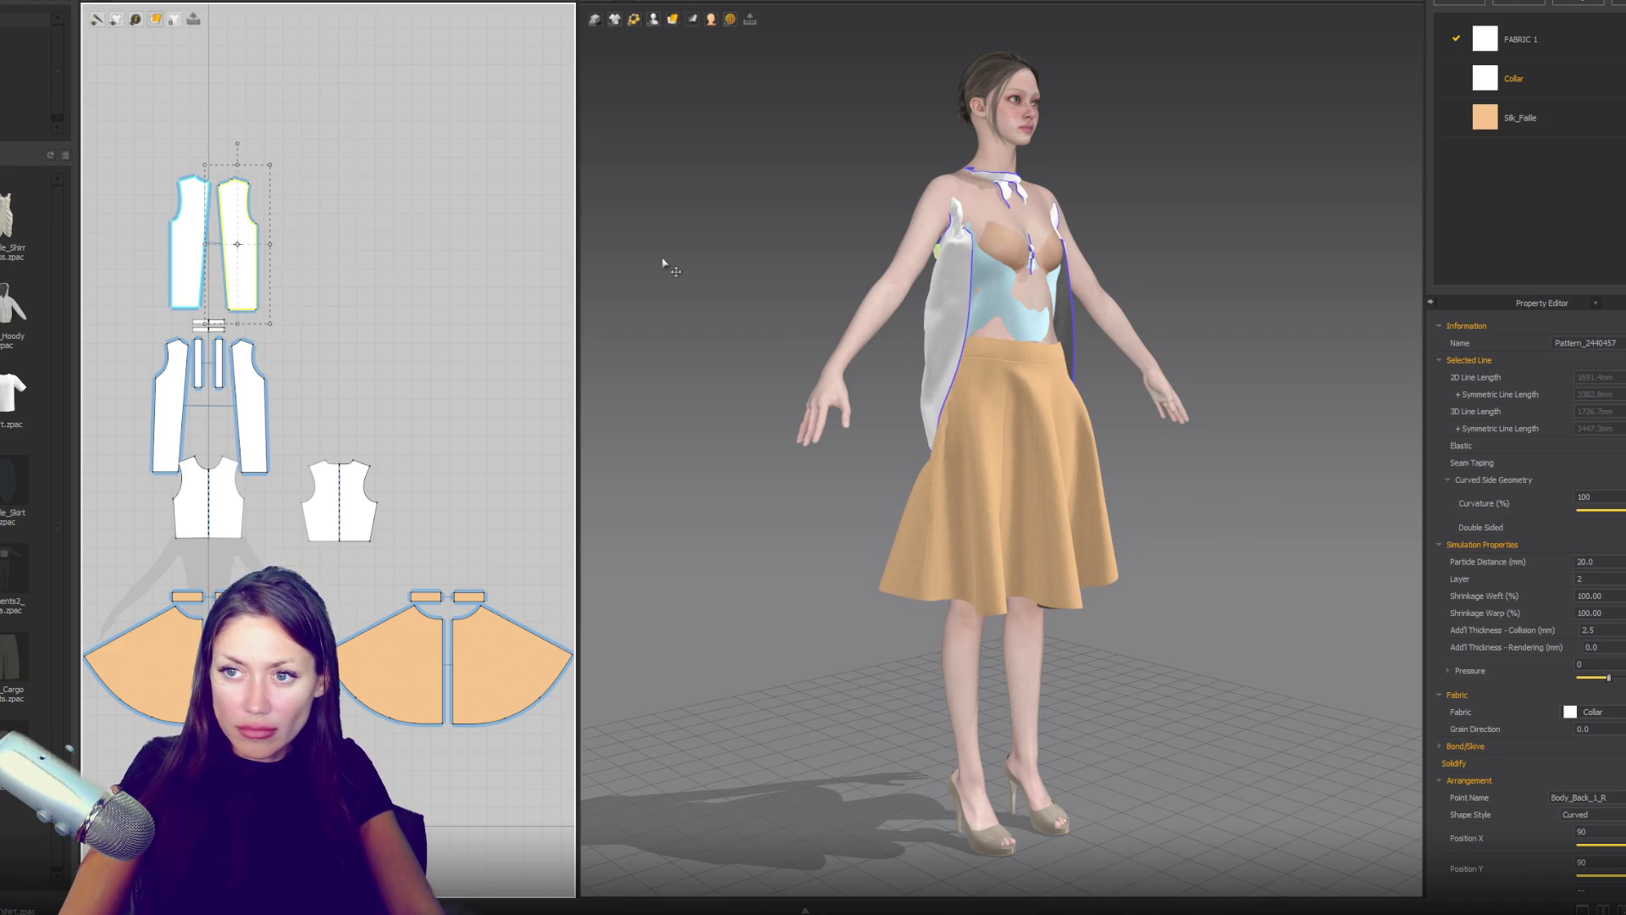
right_drag(661, 262, 1005, 313)
click(595, 20)
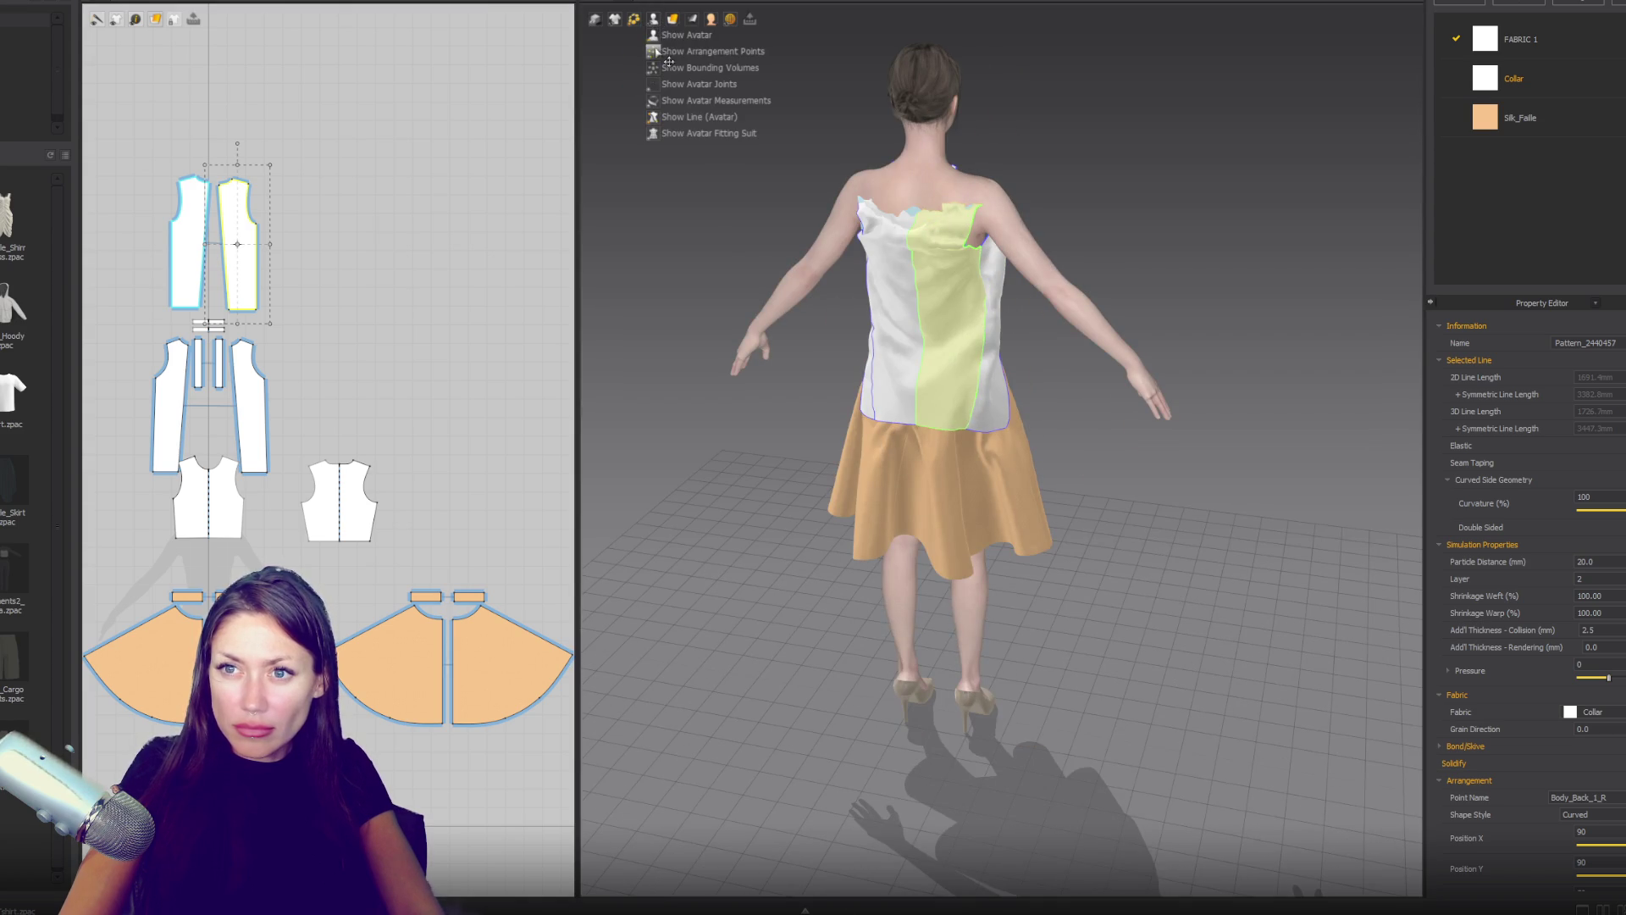
click(678, 69)
click(915, 305)
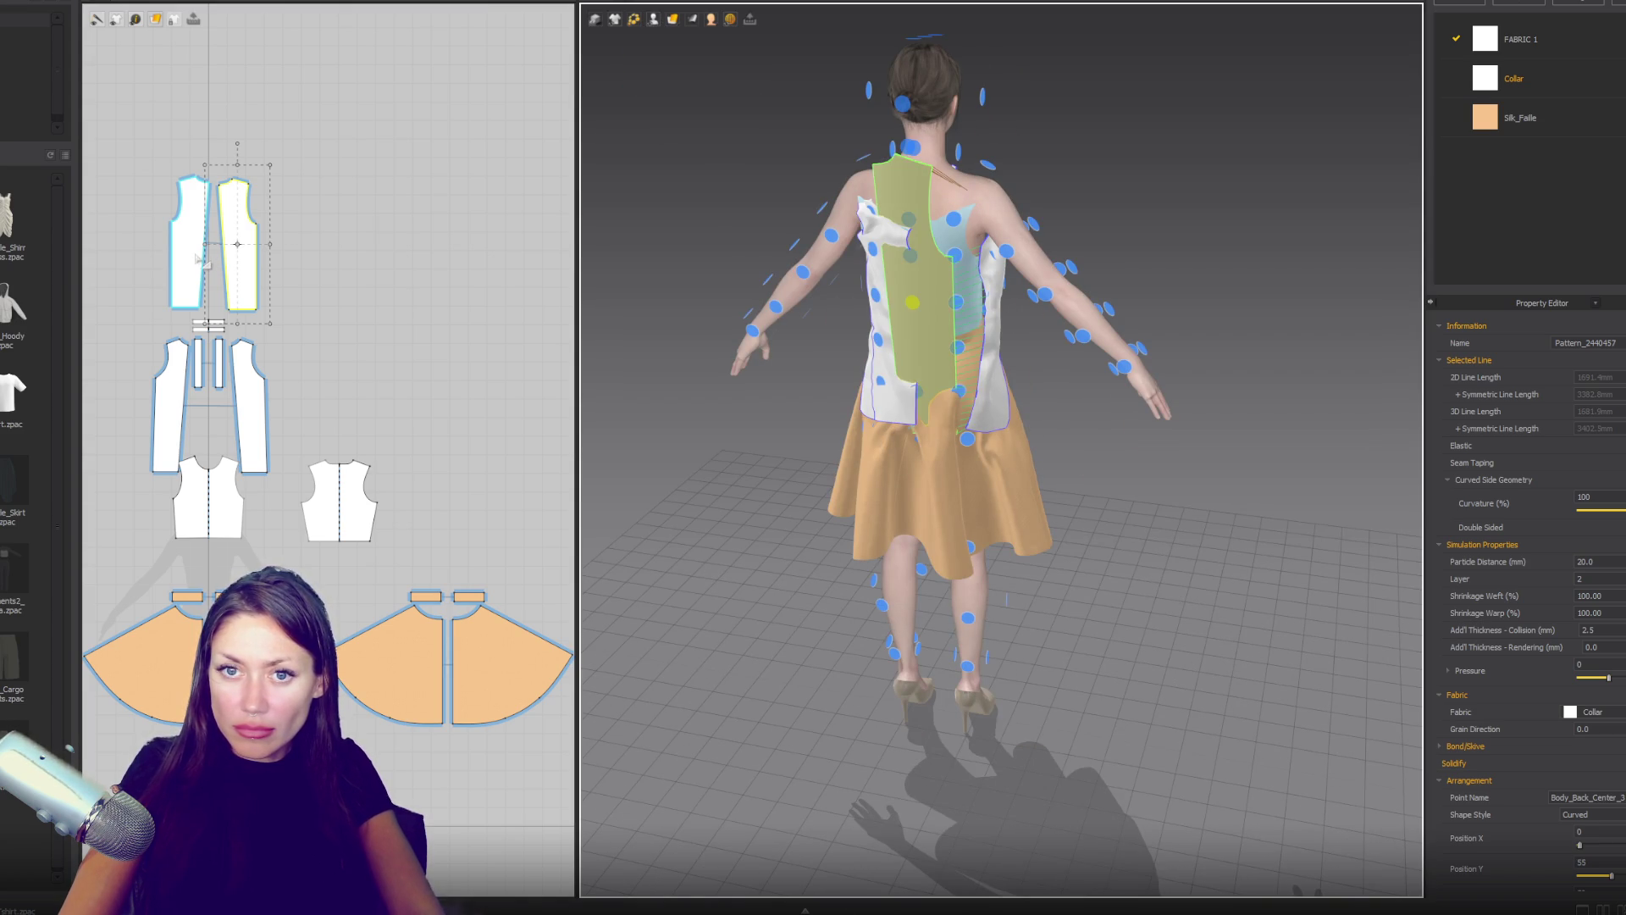
- Merge the two back halves along the center line, then undo the merge
key(Escape)
right_click(230, 280)
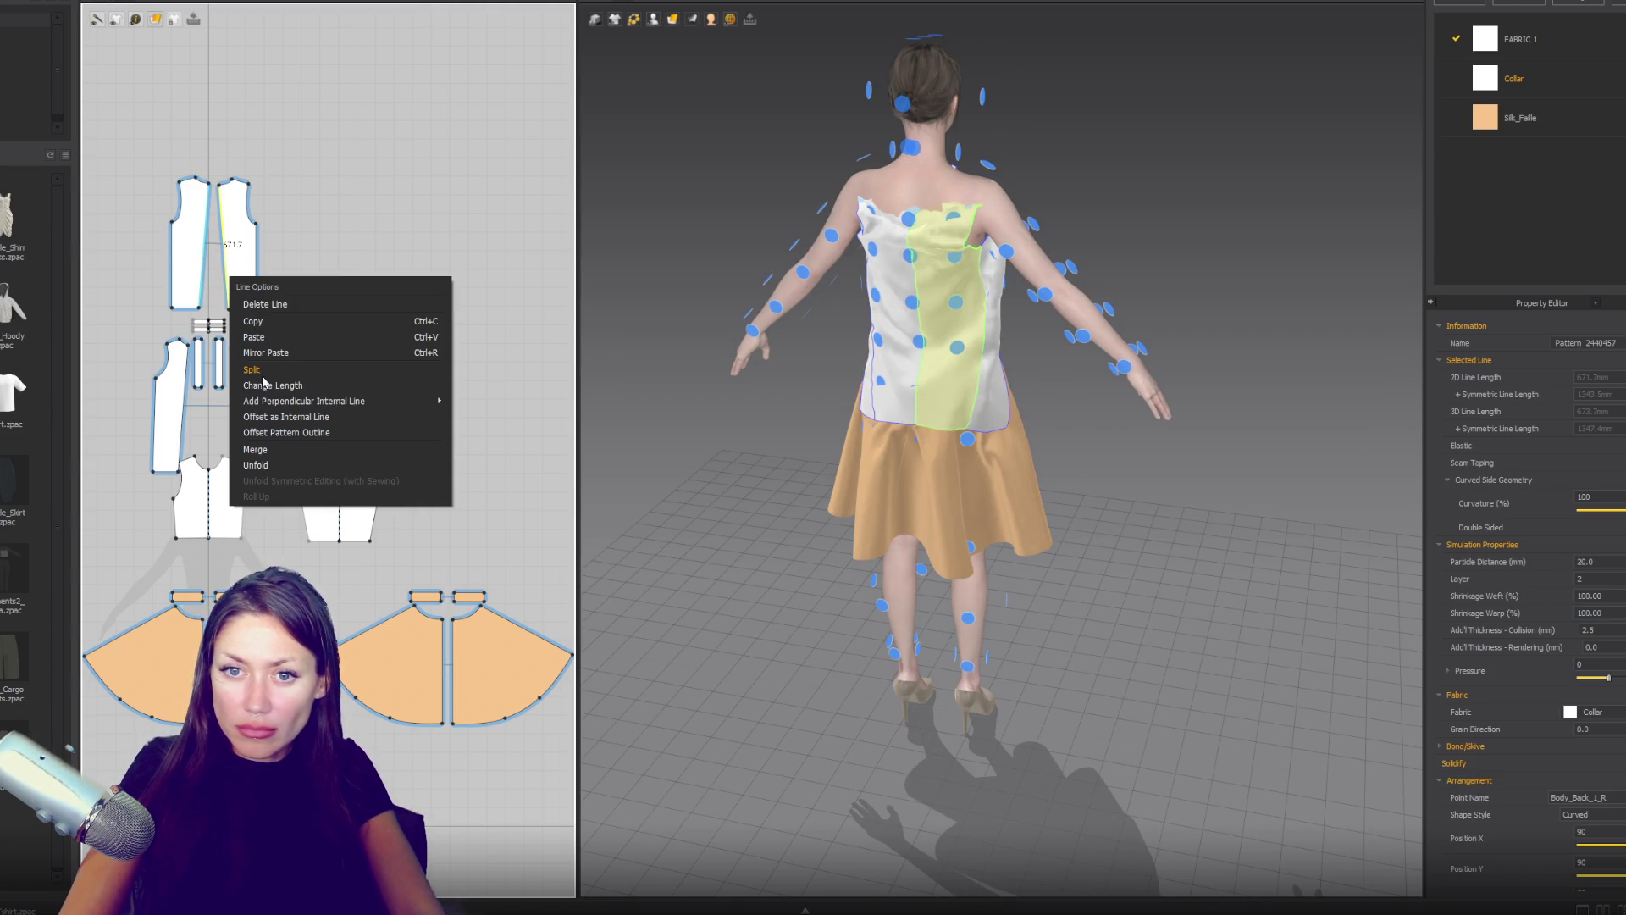
click(282, 447)
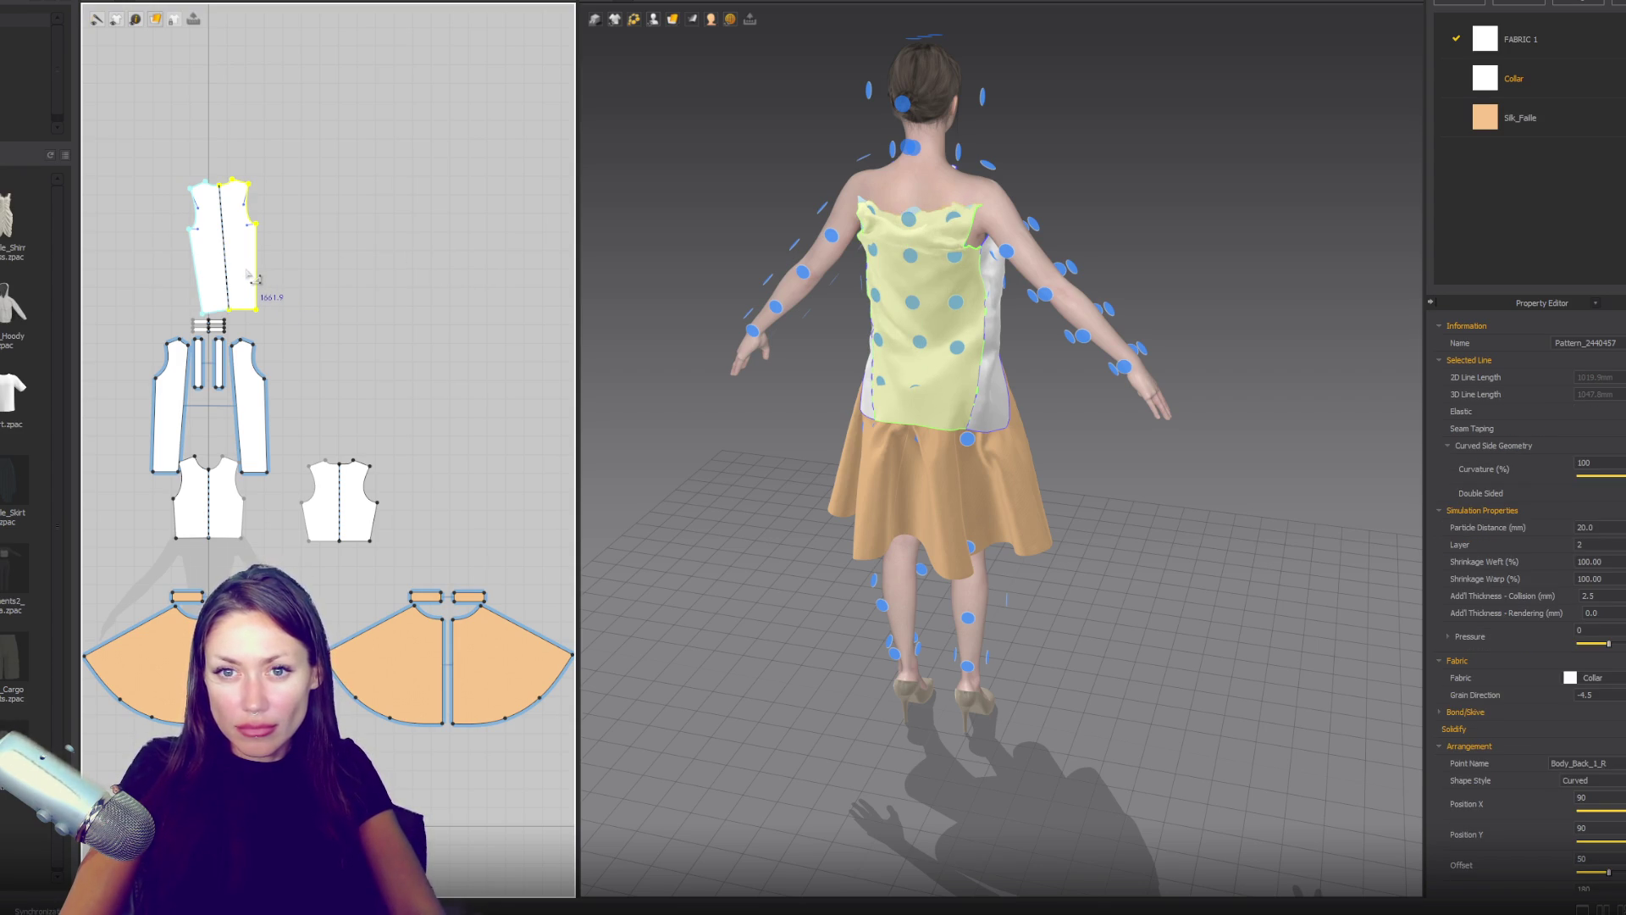
key(ctrl+z)
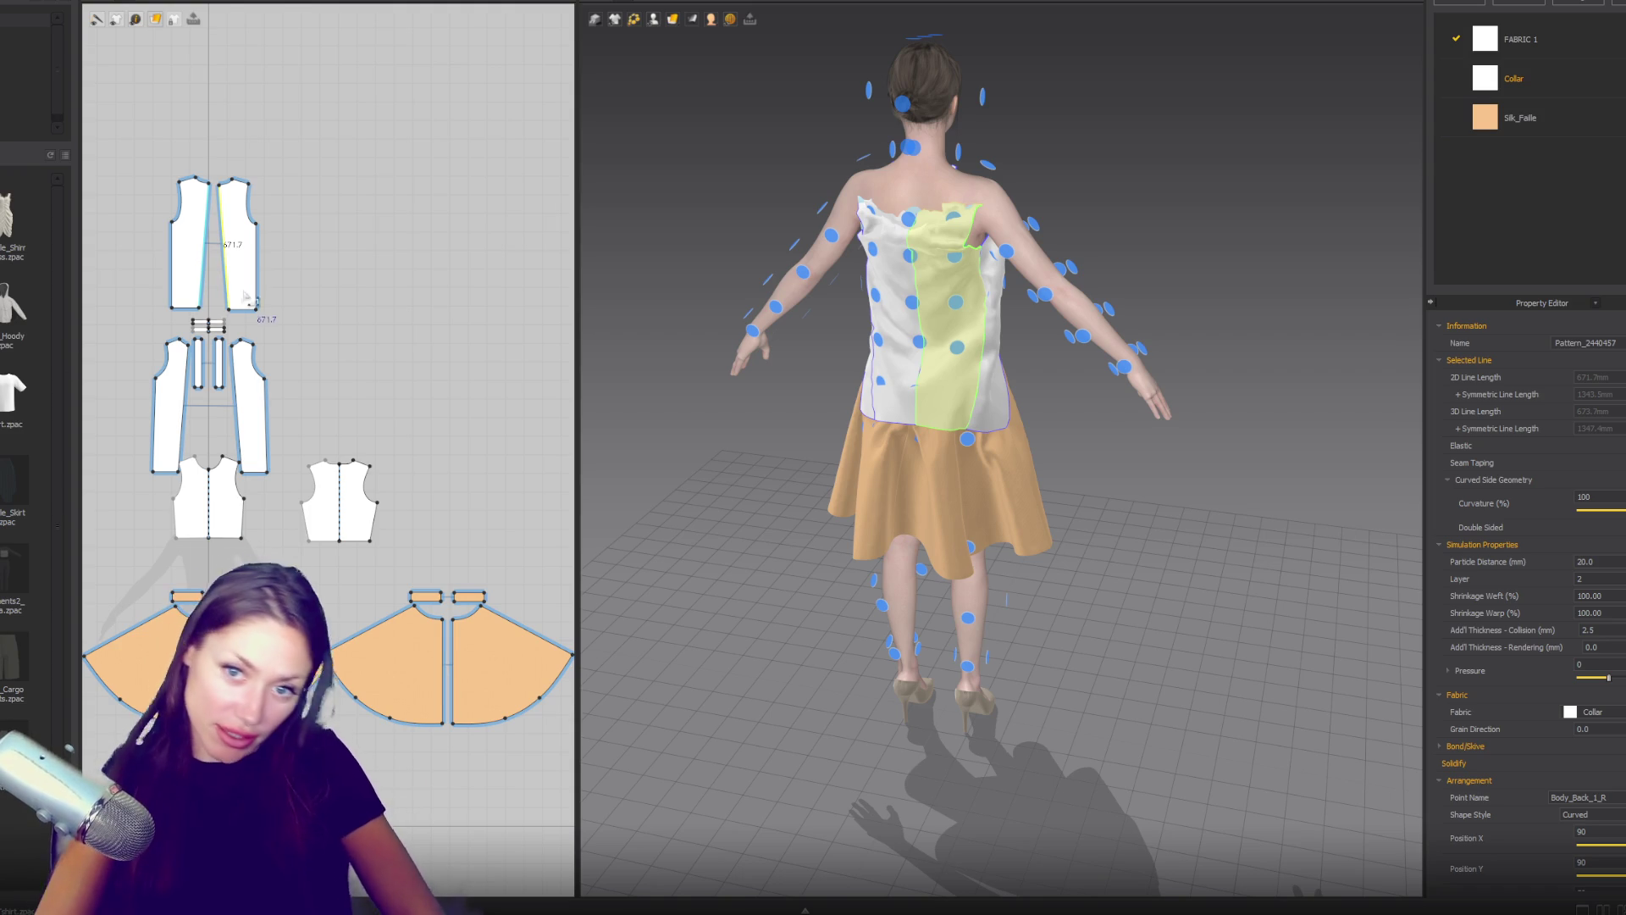
click(303, 269)
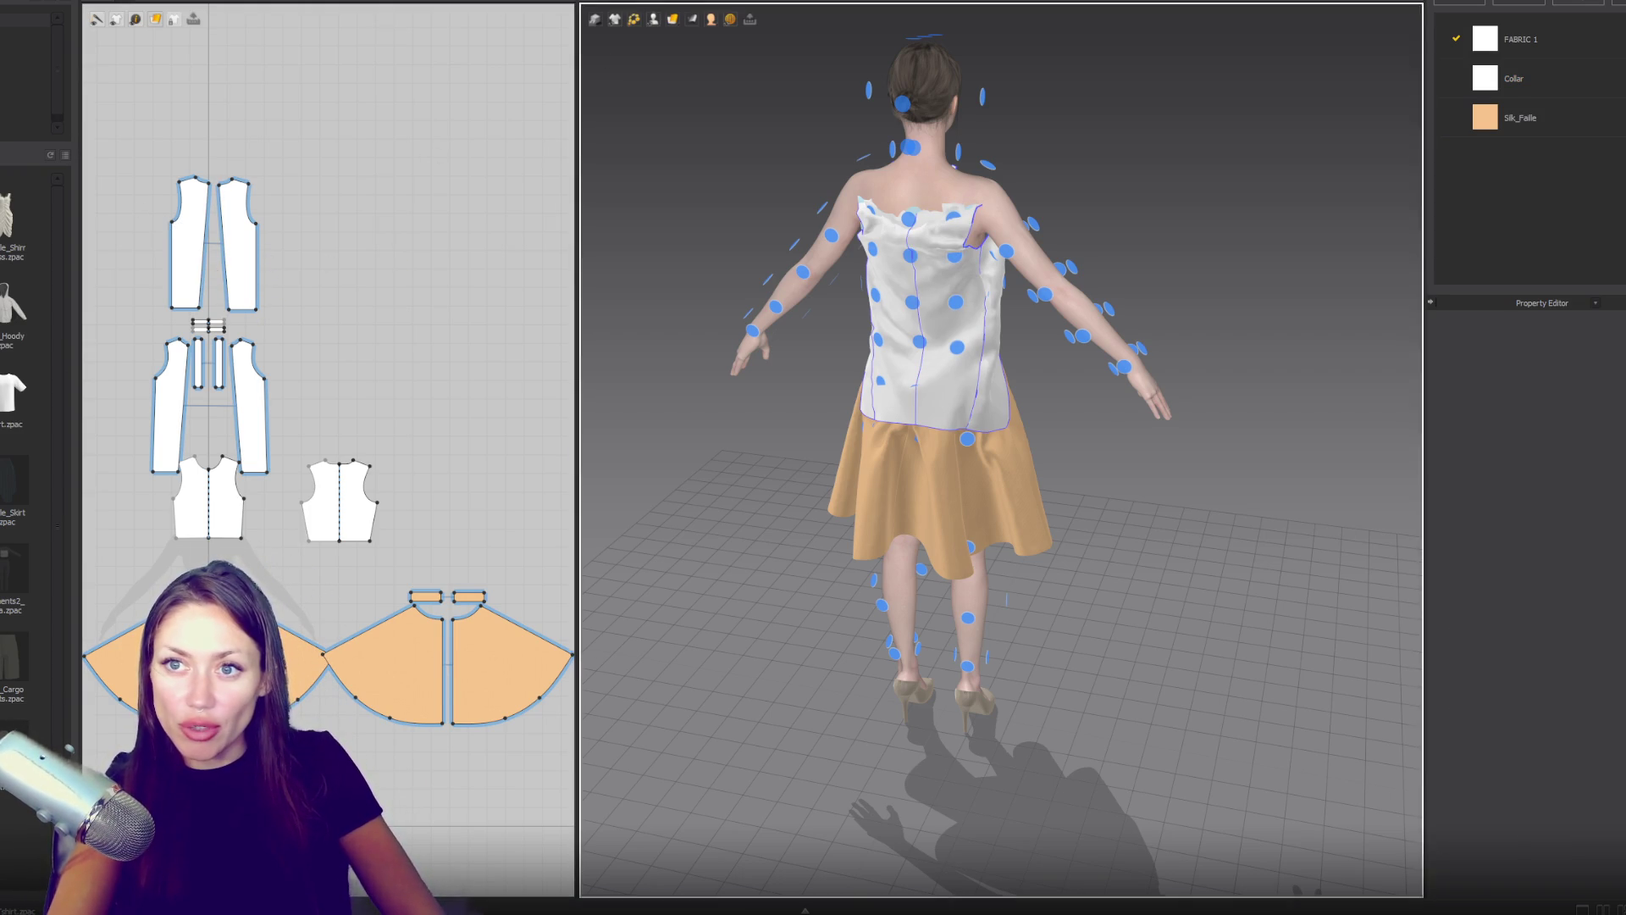
- Place the back bodice pieces on the avatar's back, the left one on Body_Back_3_R
click(97, 18)
click(194, 257)
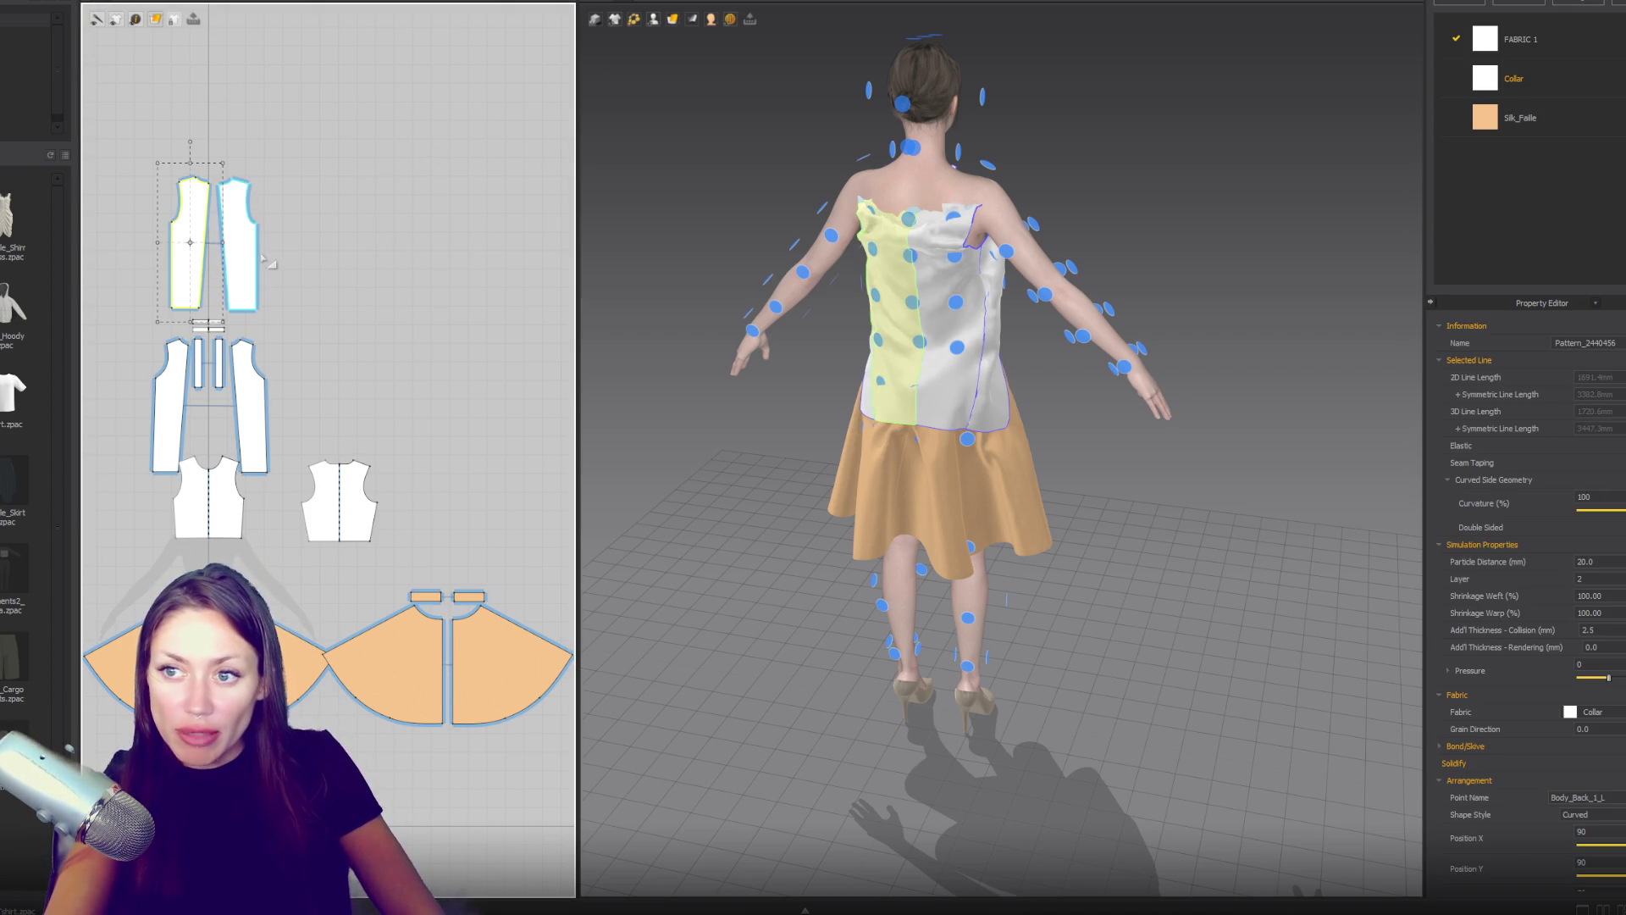
shift+click(229, 265)
click(960, 301)
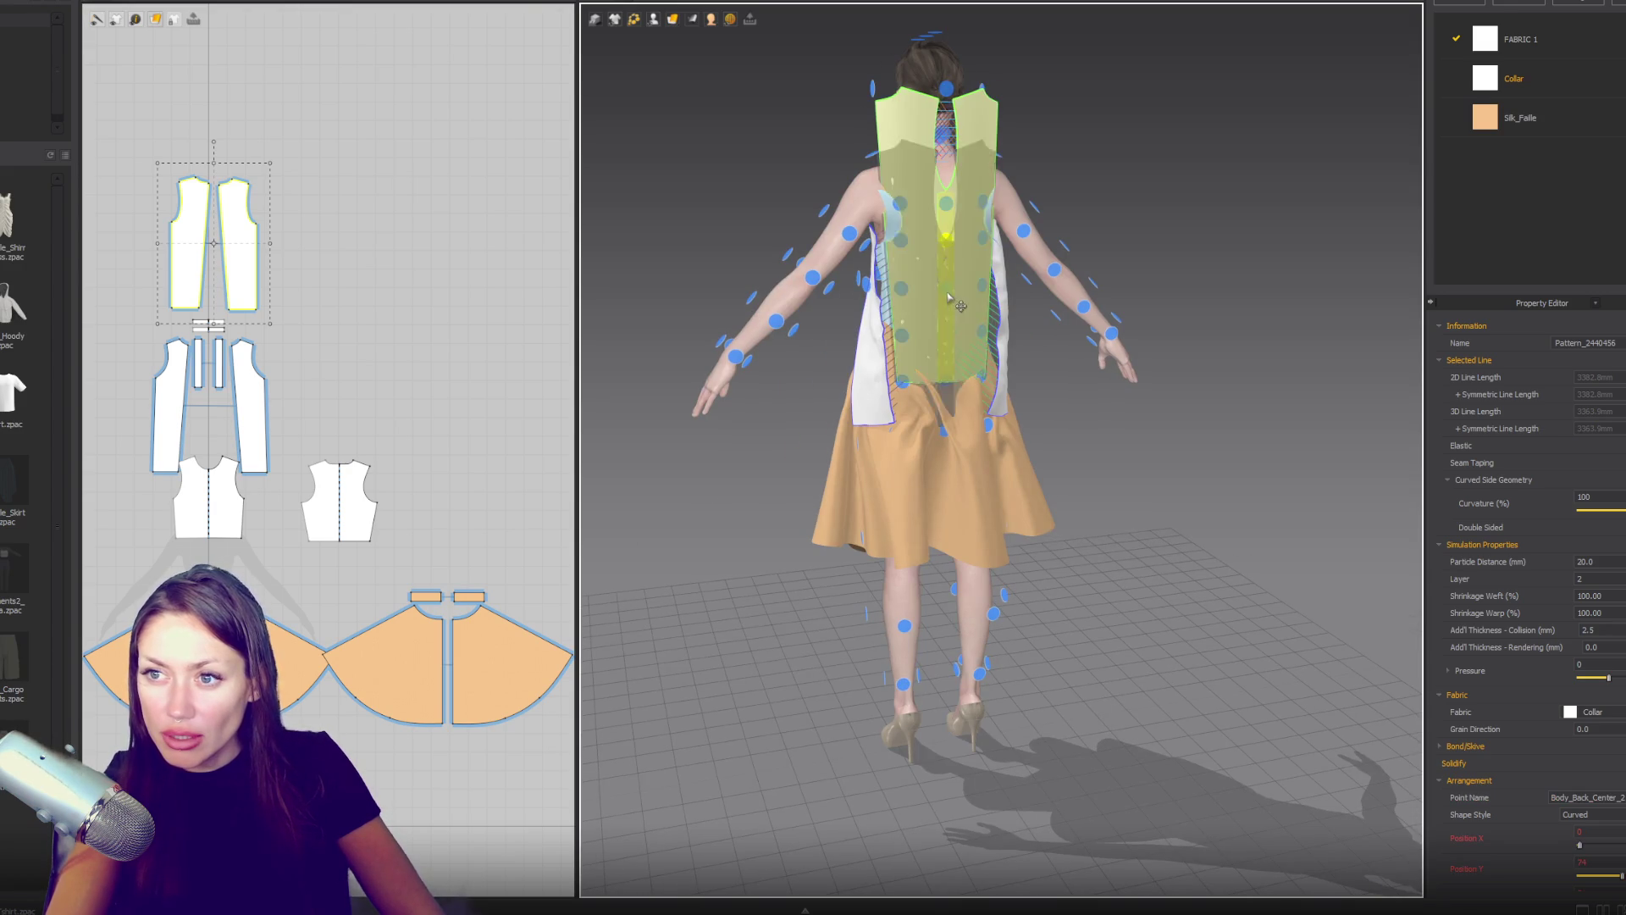
click(948, 297)
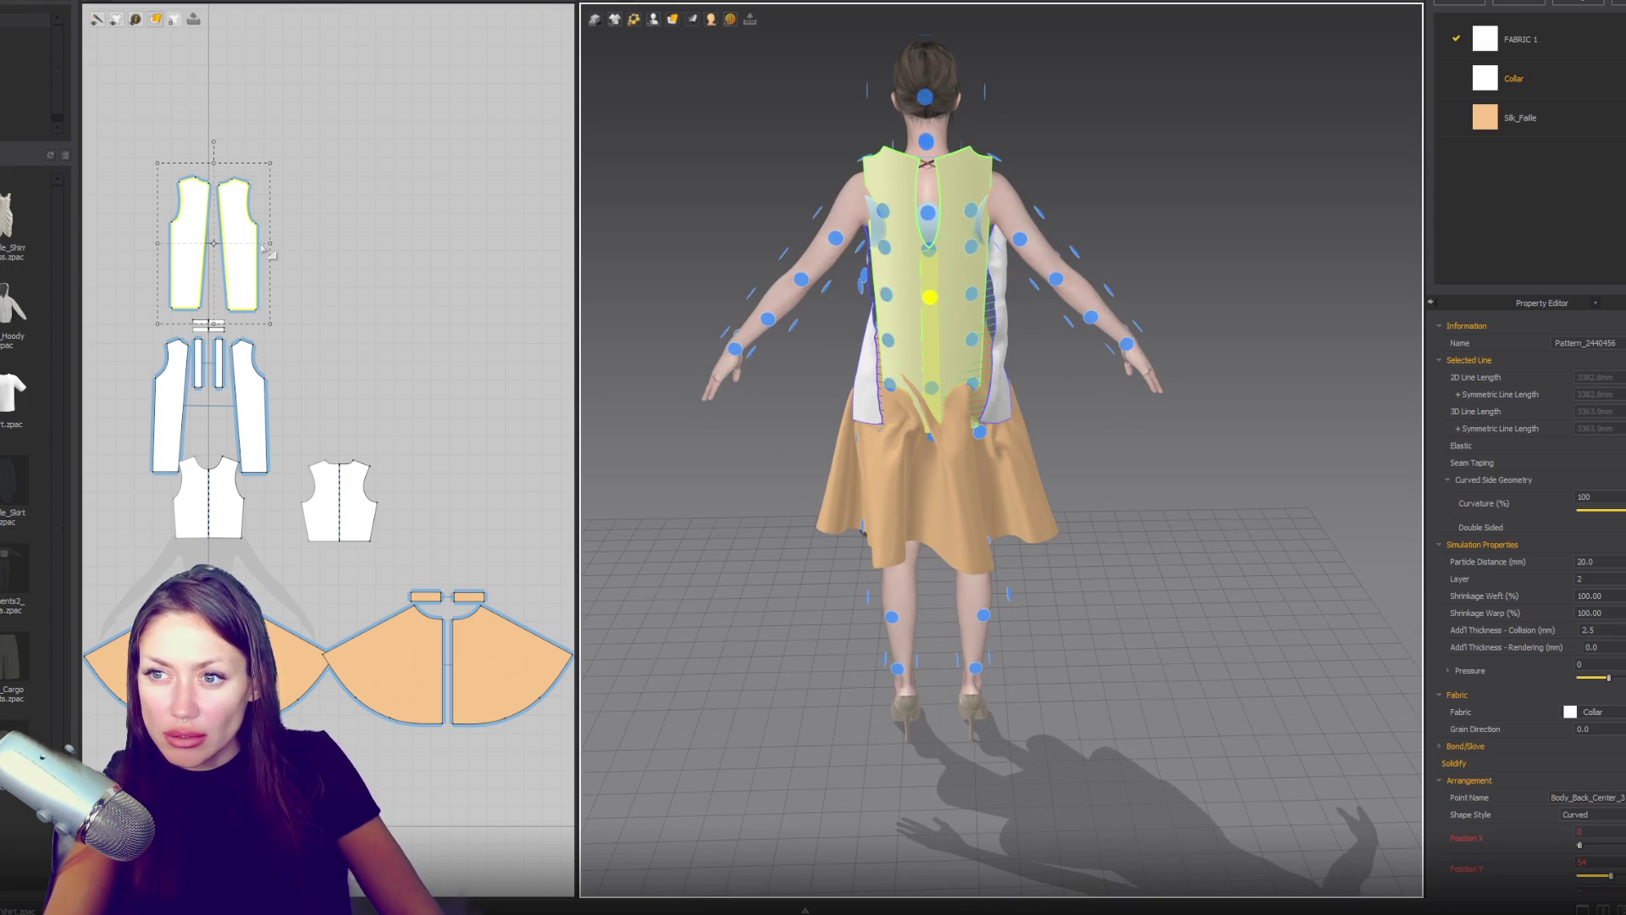
scroll(898, 462, up, 5)
click(896, 459)
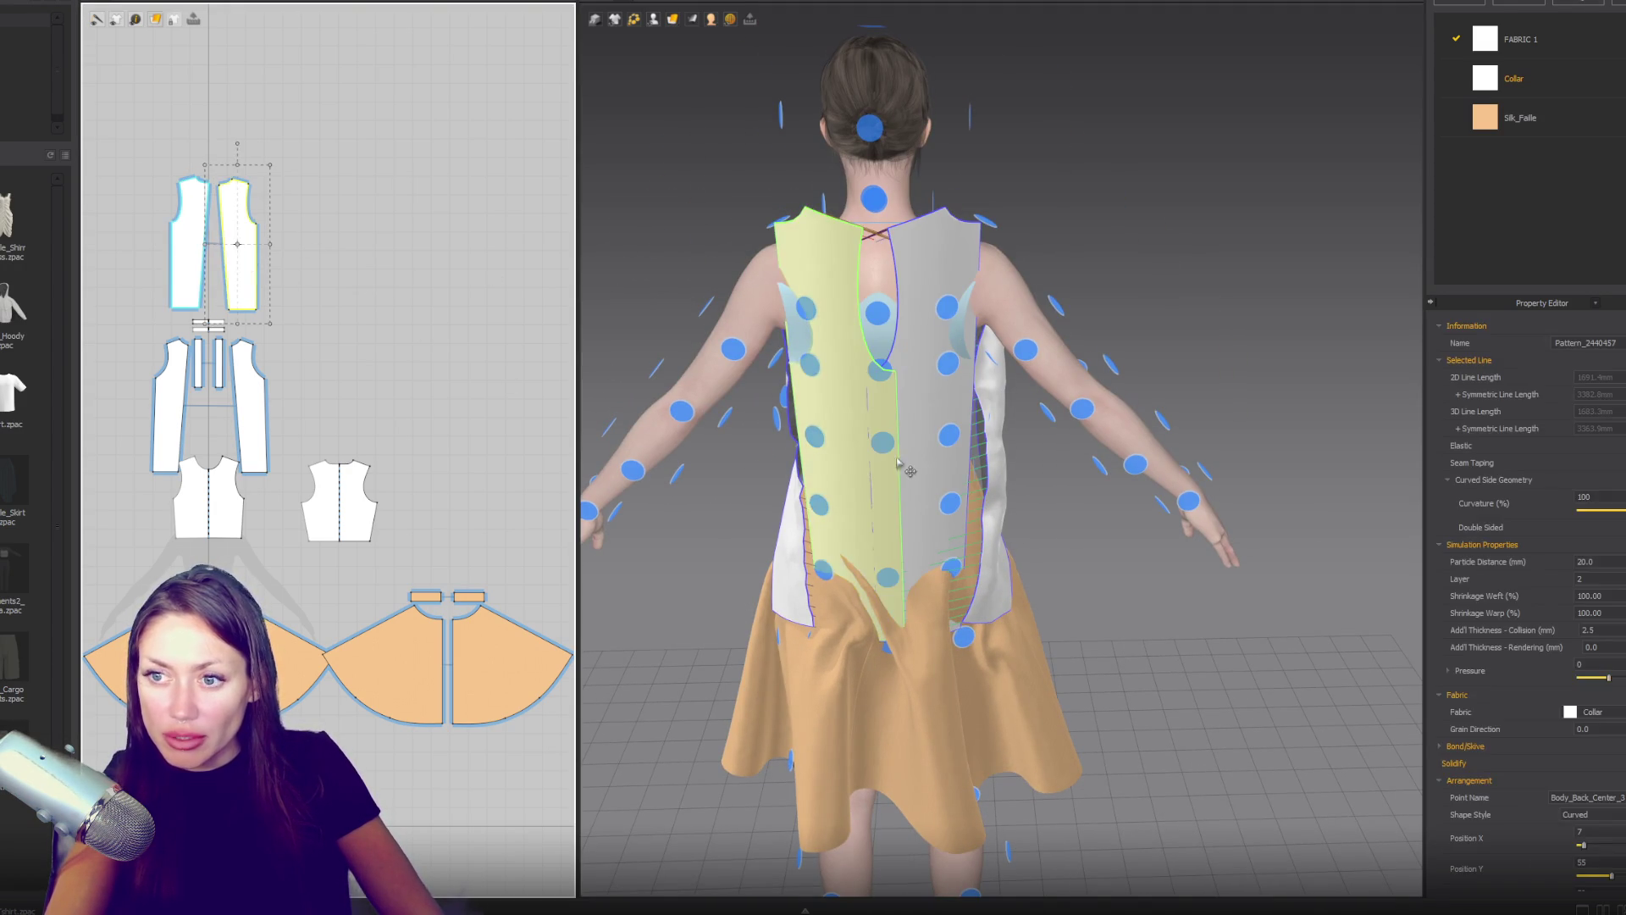
click(950, 435)
mouse_move(950, 435)
right_down()
mouse_move(1071, 392)
mouse_move(979, 415)
mouse_move(1172, 507)
right_up()
- Place the side piece on Body_Side_L and wrap the back collar onto Neck_Collar
click(979, 415)
click(974, 438)
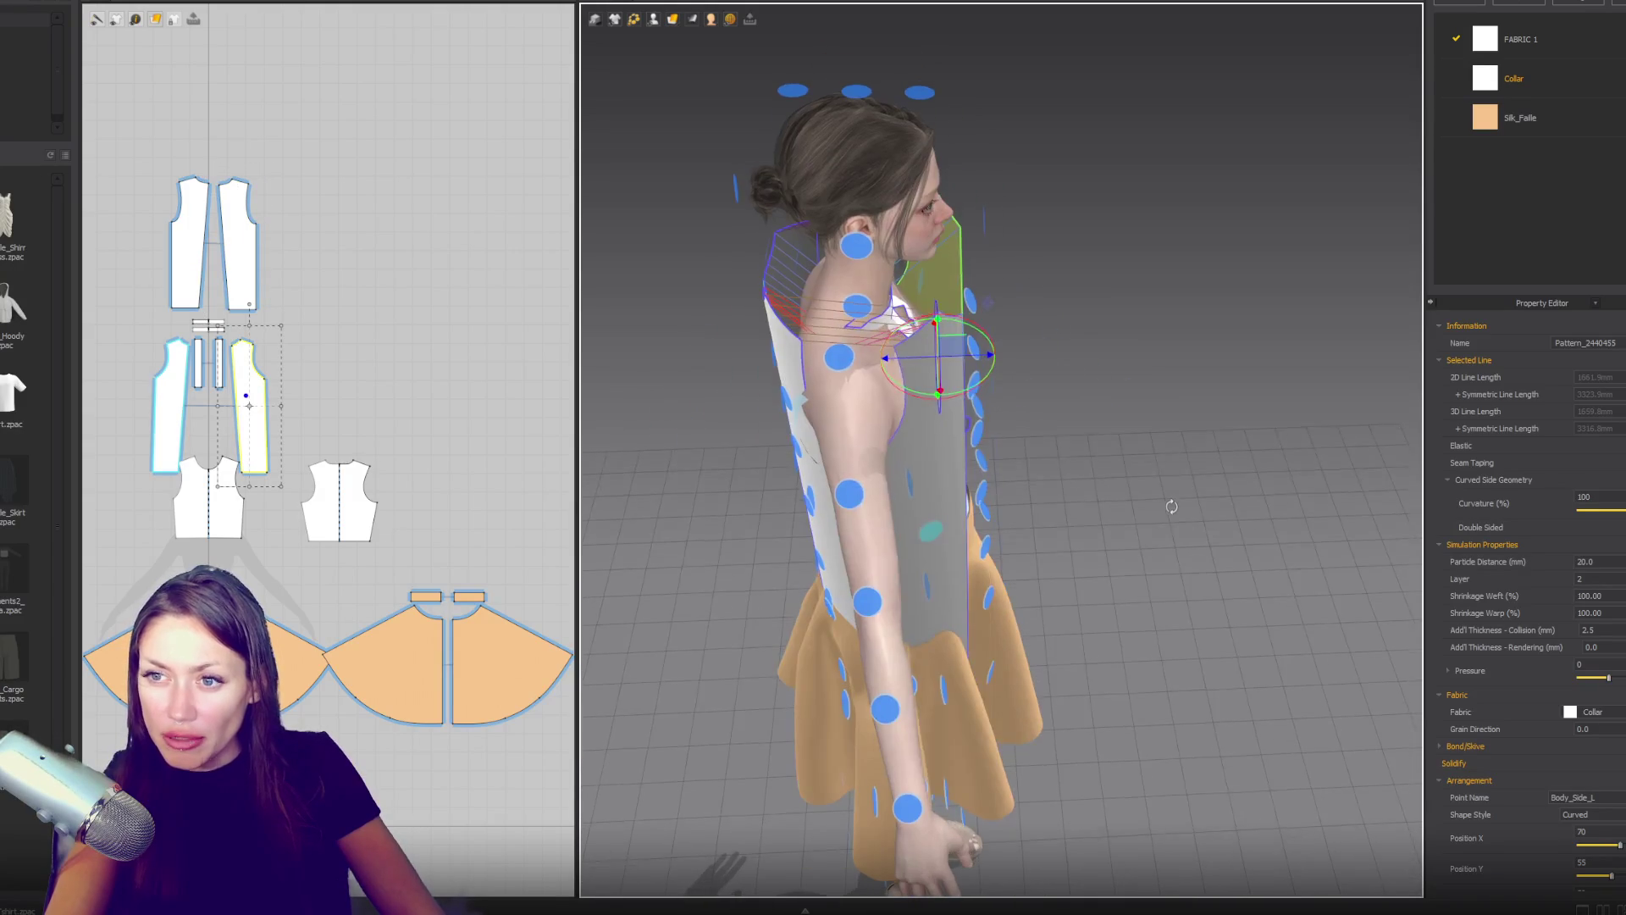
click(881, 324)
mouse_move(881, 324)
right_down()
mouse_move(991, 457)
mouse_move(907, 405)
right_up()
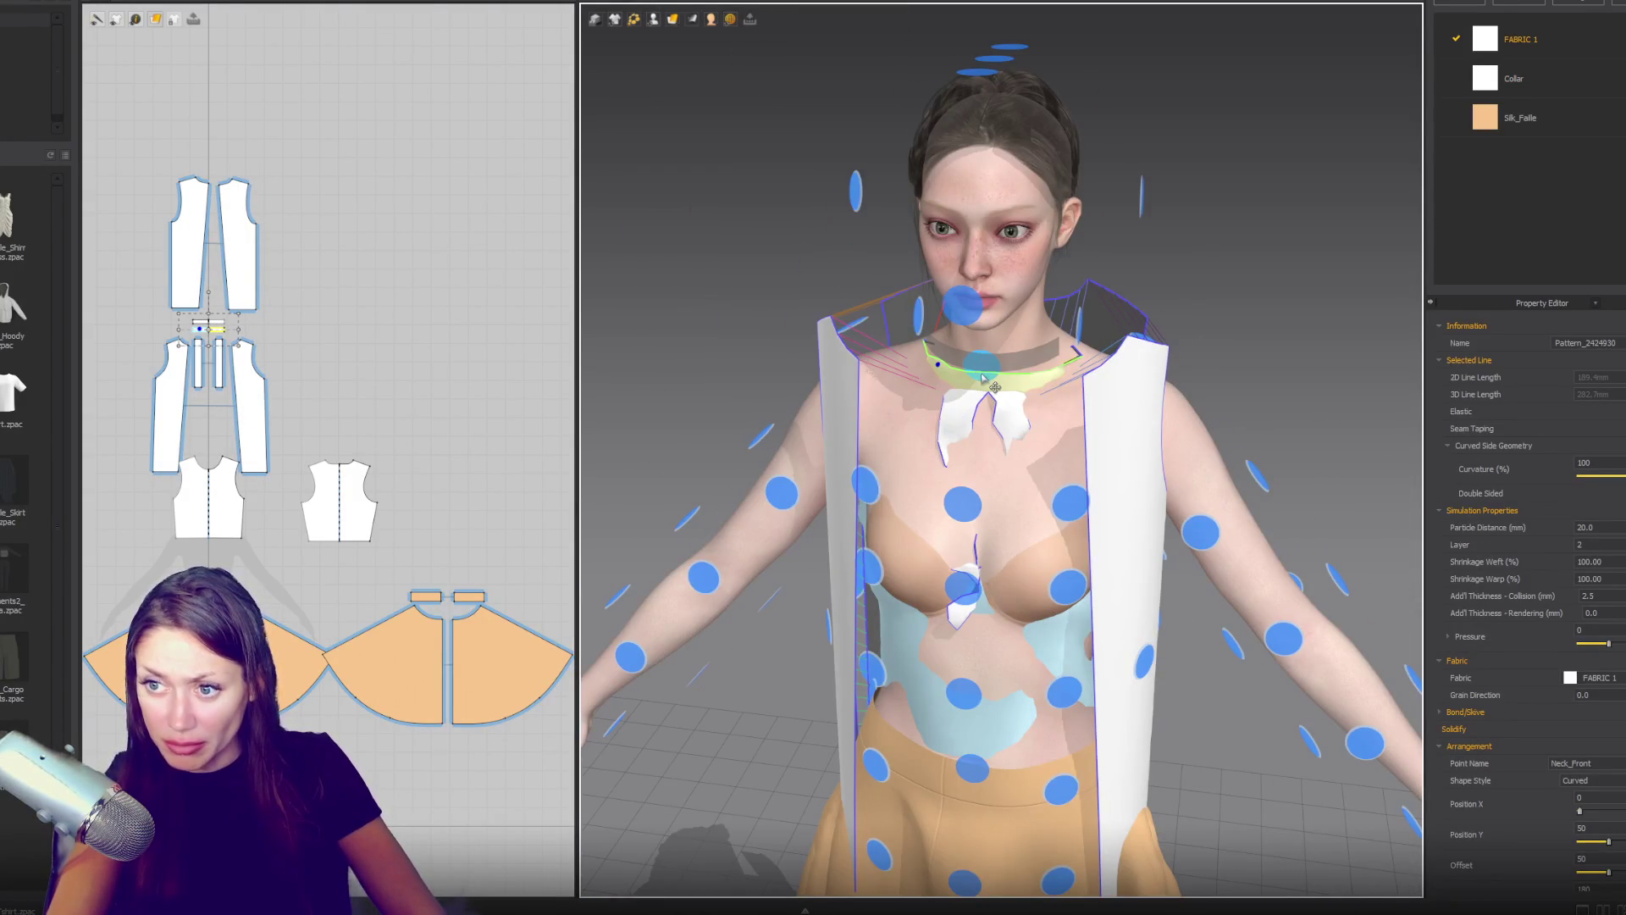
right_drag(987, 368, 1229, 377)
scroll(203, 339, up, 3)
click(222, 302)
click(1124, 386)
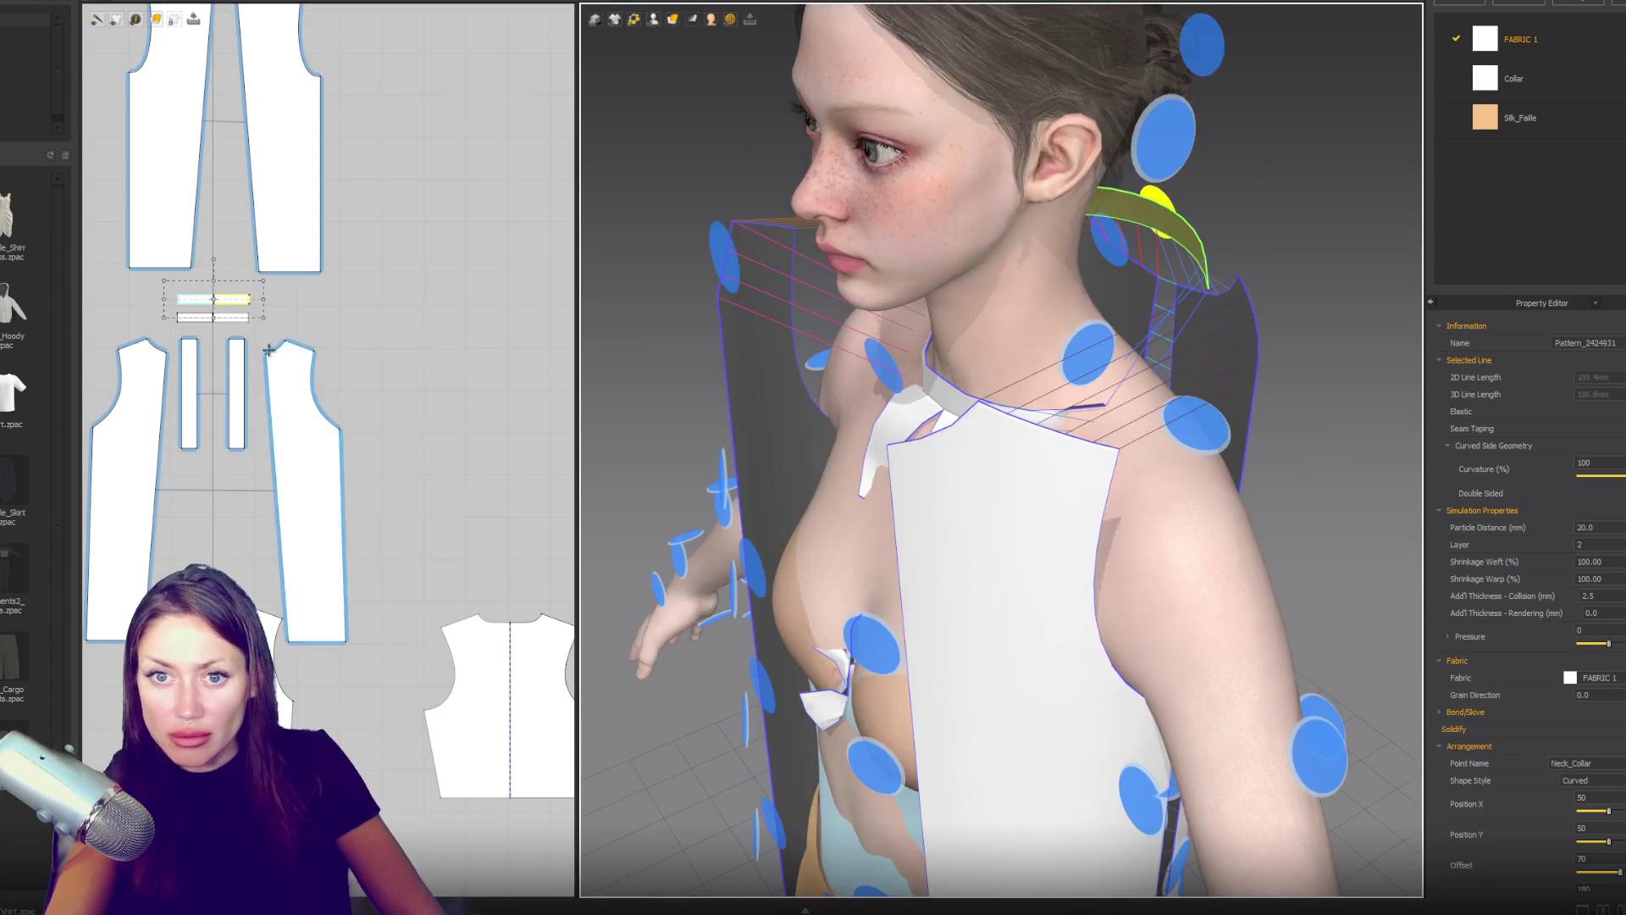
click(251, 316)
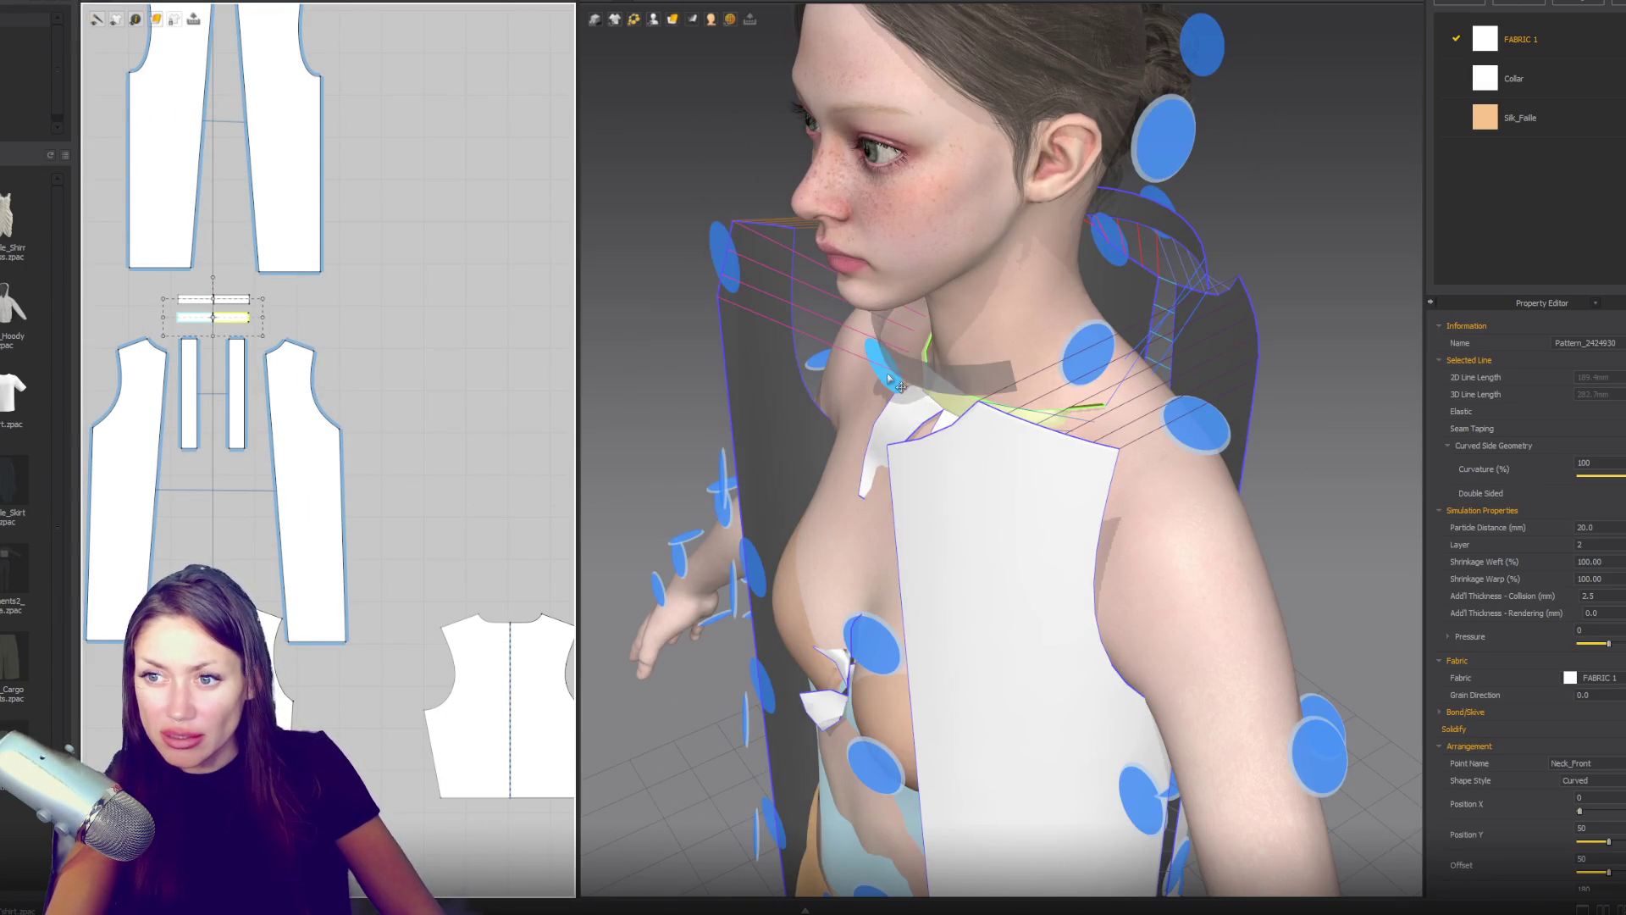
key(2)
- Place the left chest strip on the chest point and simulate to drape the vest
click(1035, 289)
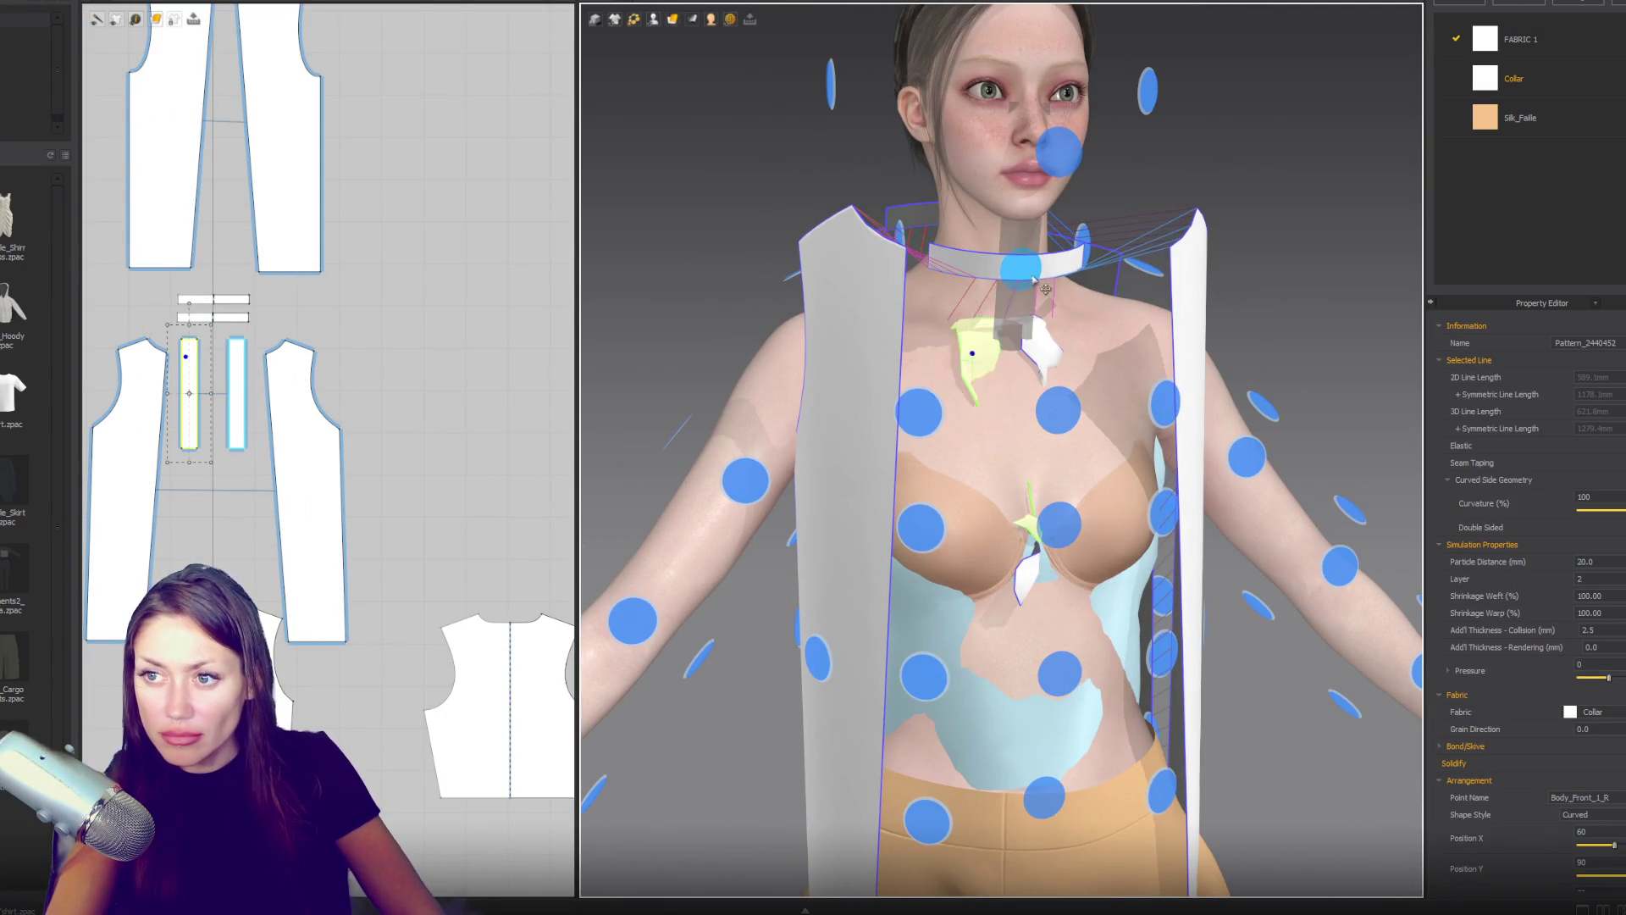
click(919, 413)
mouse_move(1141, 415)
right_down()
mouse_move(1234, 393)
mouse_move(1120, 411)
right_up()
key(space)
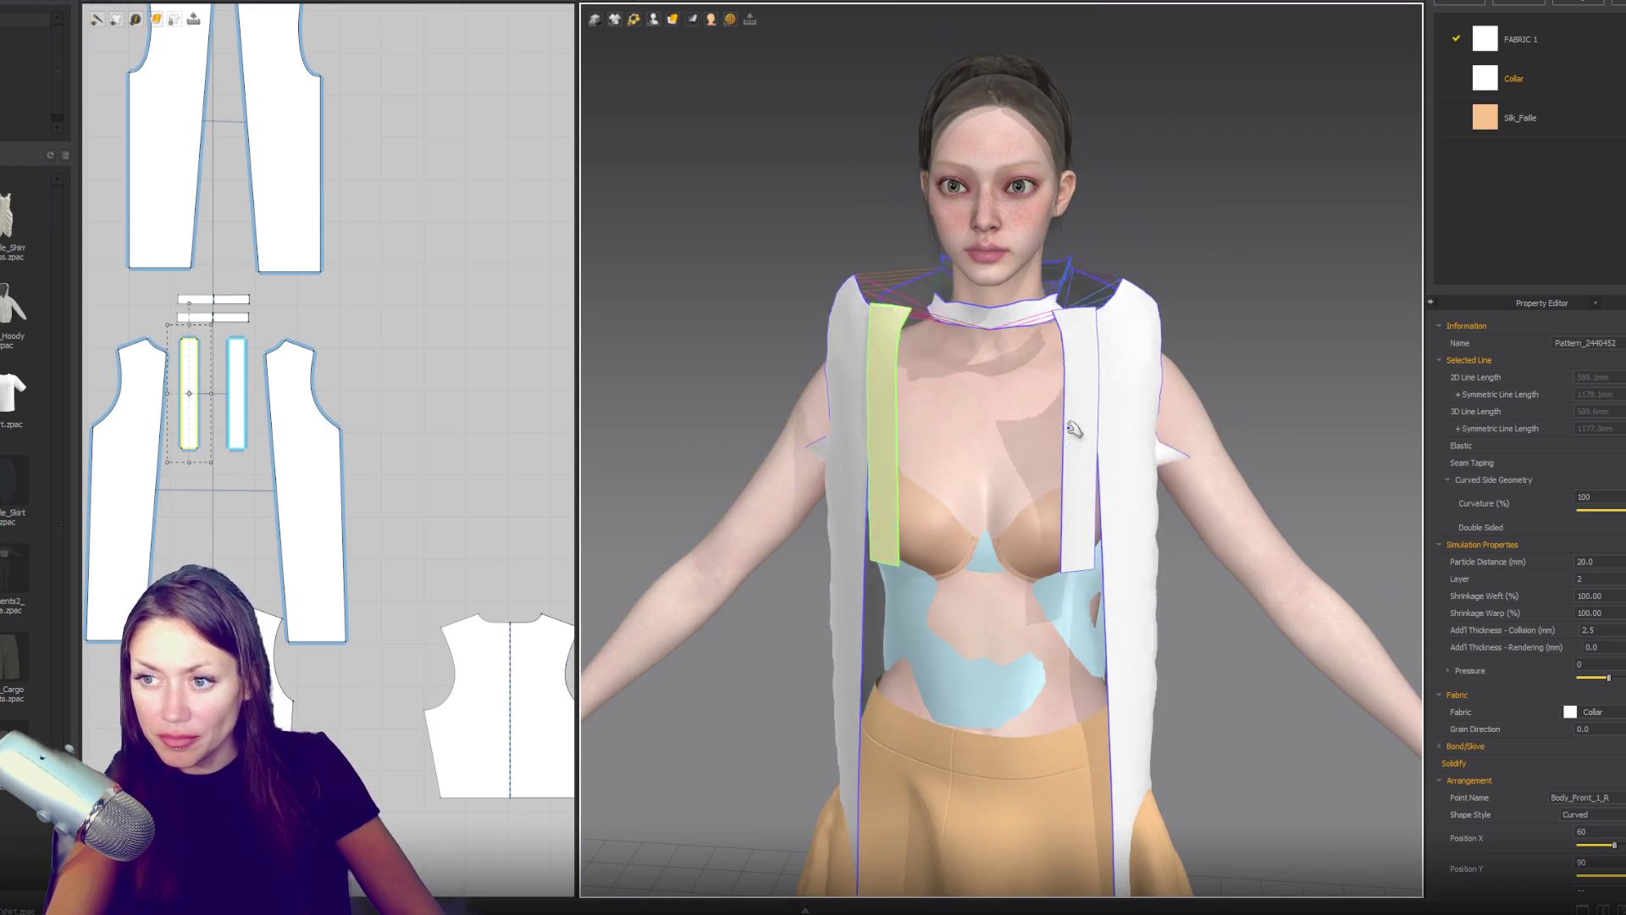
- Place the front lining on the front-centre point and the back lining on Body_Back_Center_3
click(288, 703)
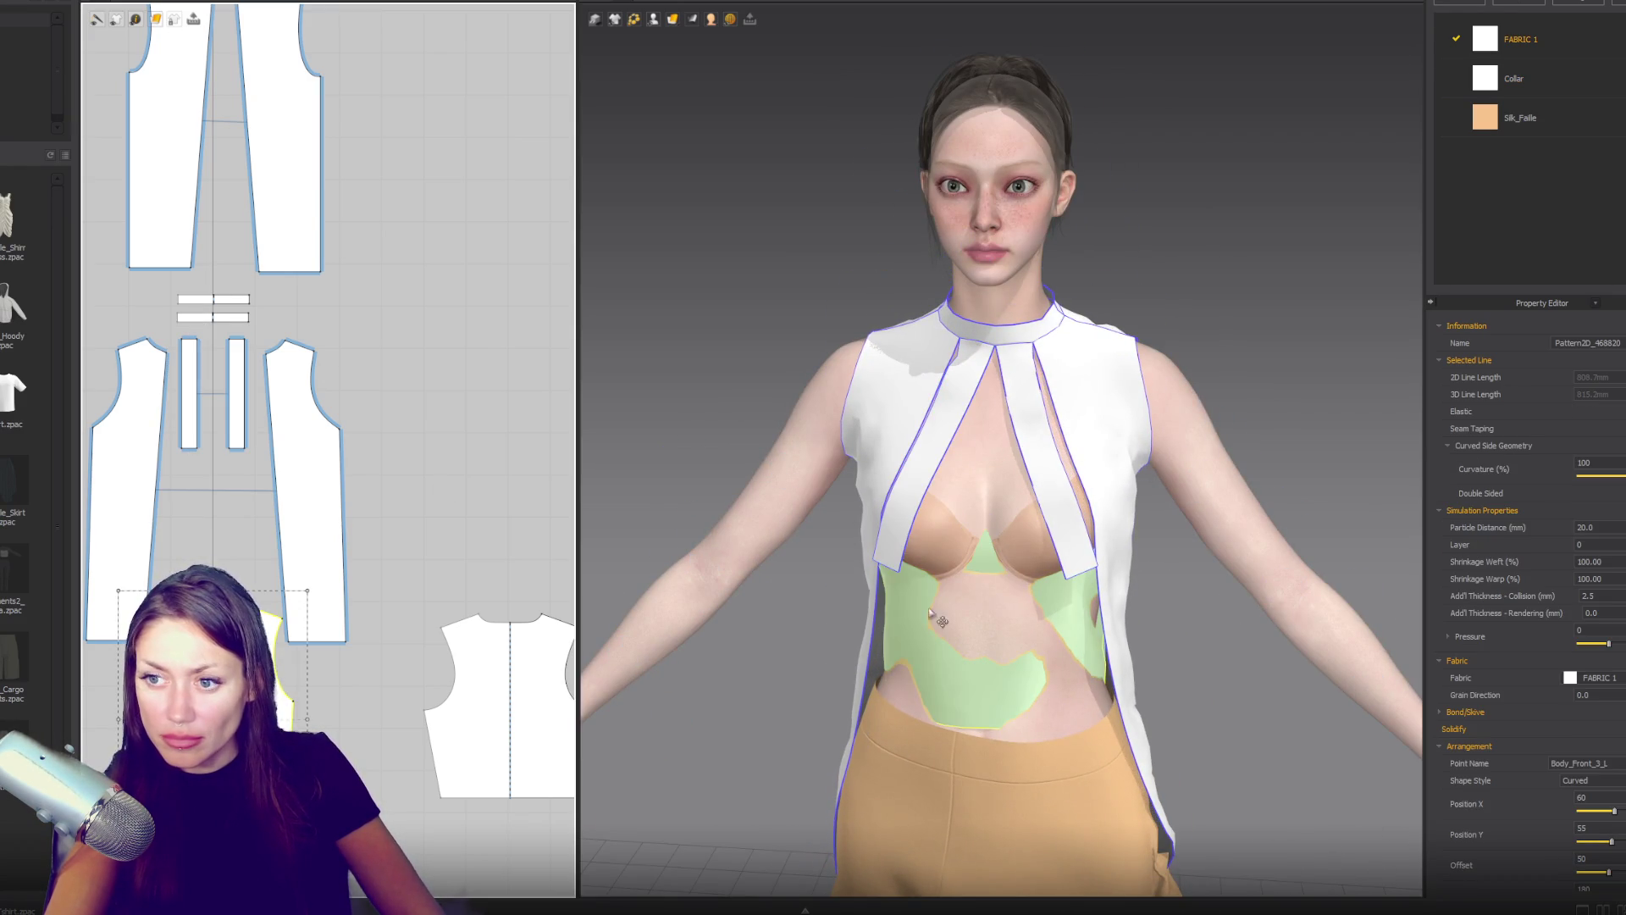
click(693, 19)
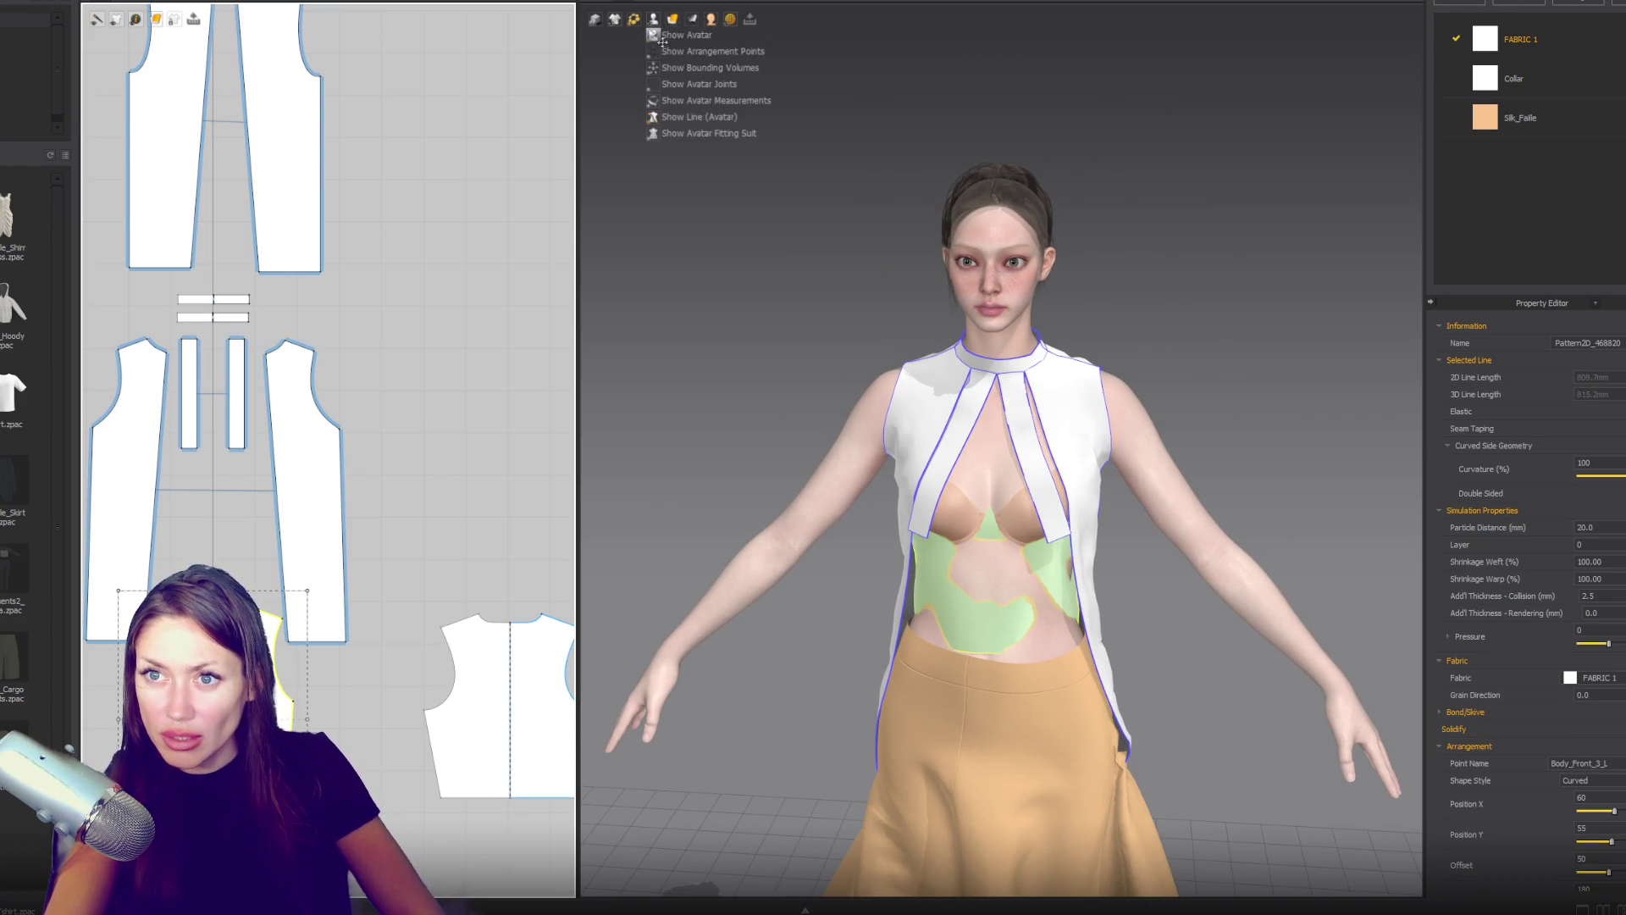
click(711, 48)
click(982, 590)
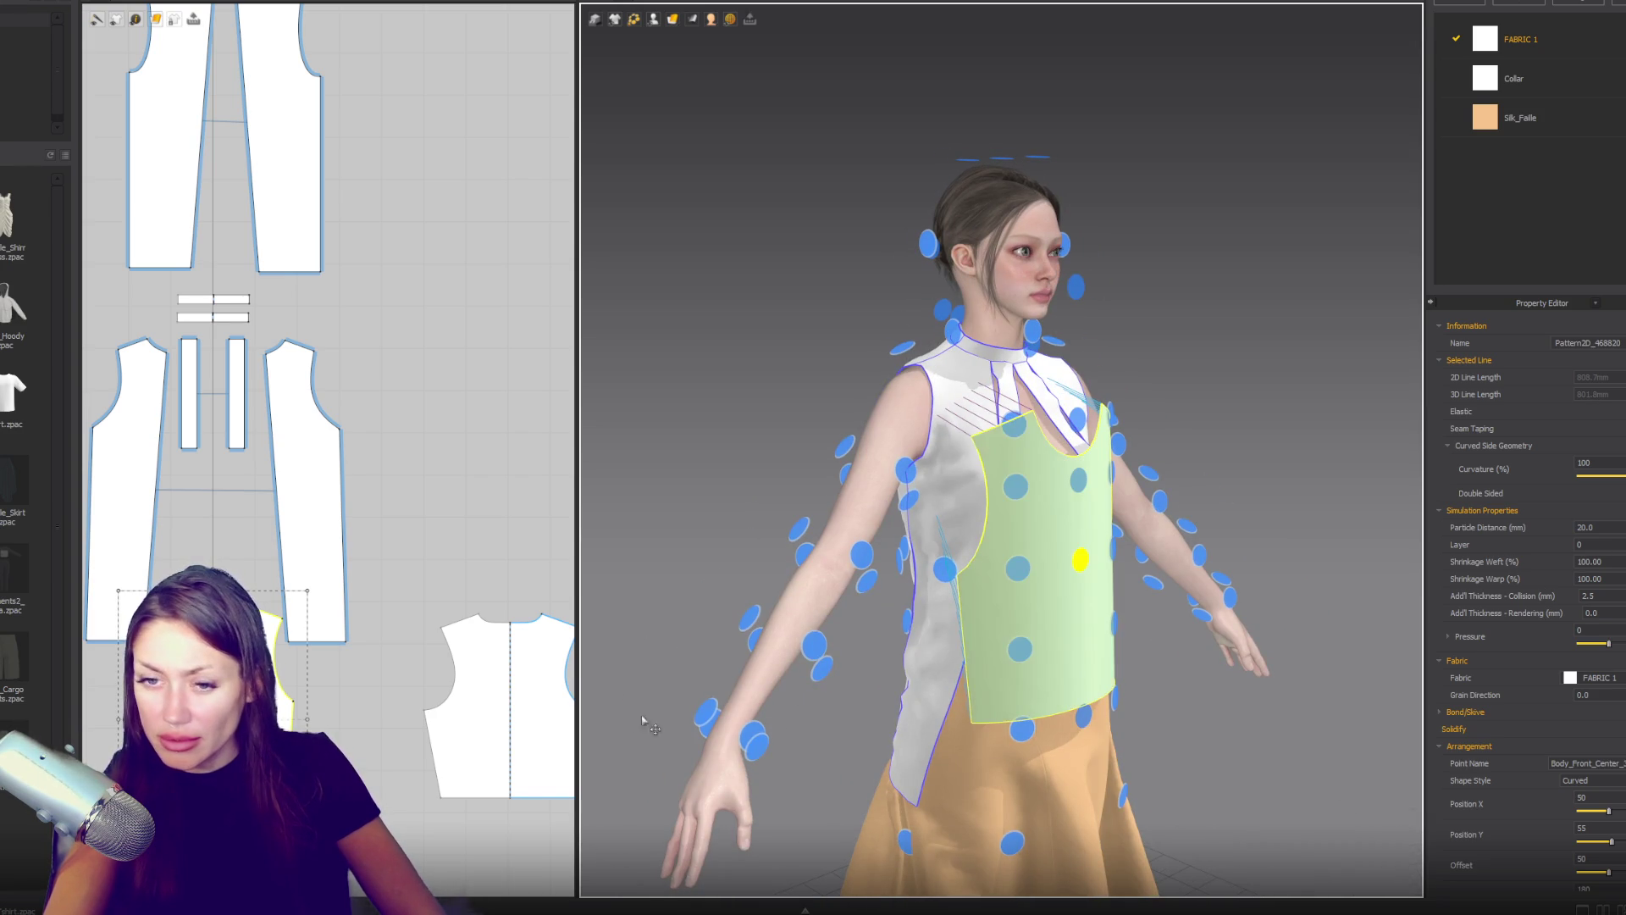
click(549, 724)
click(1064, 564)
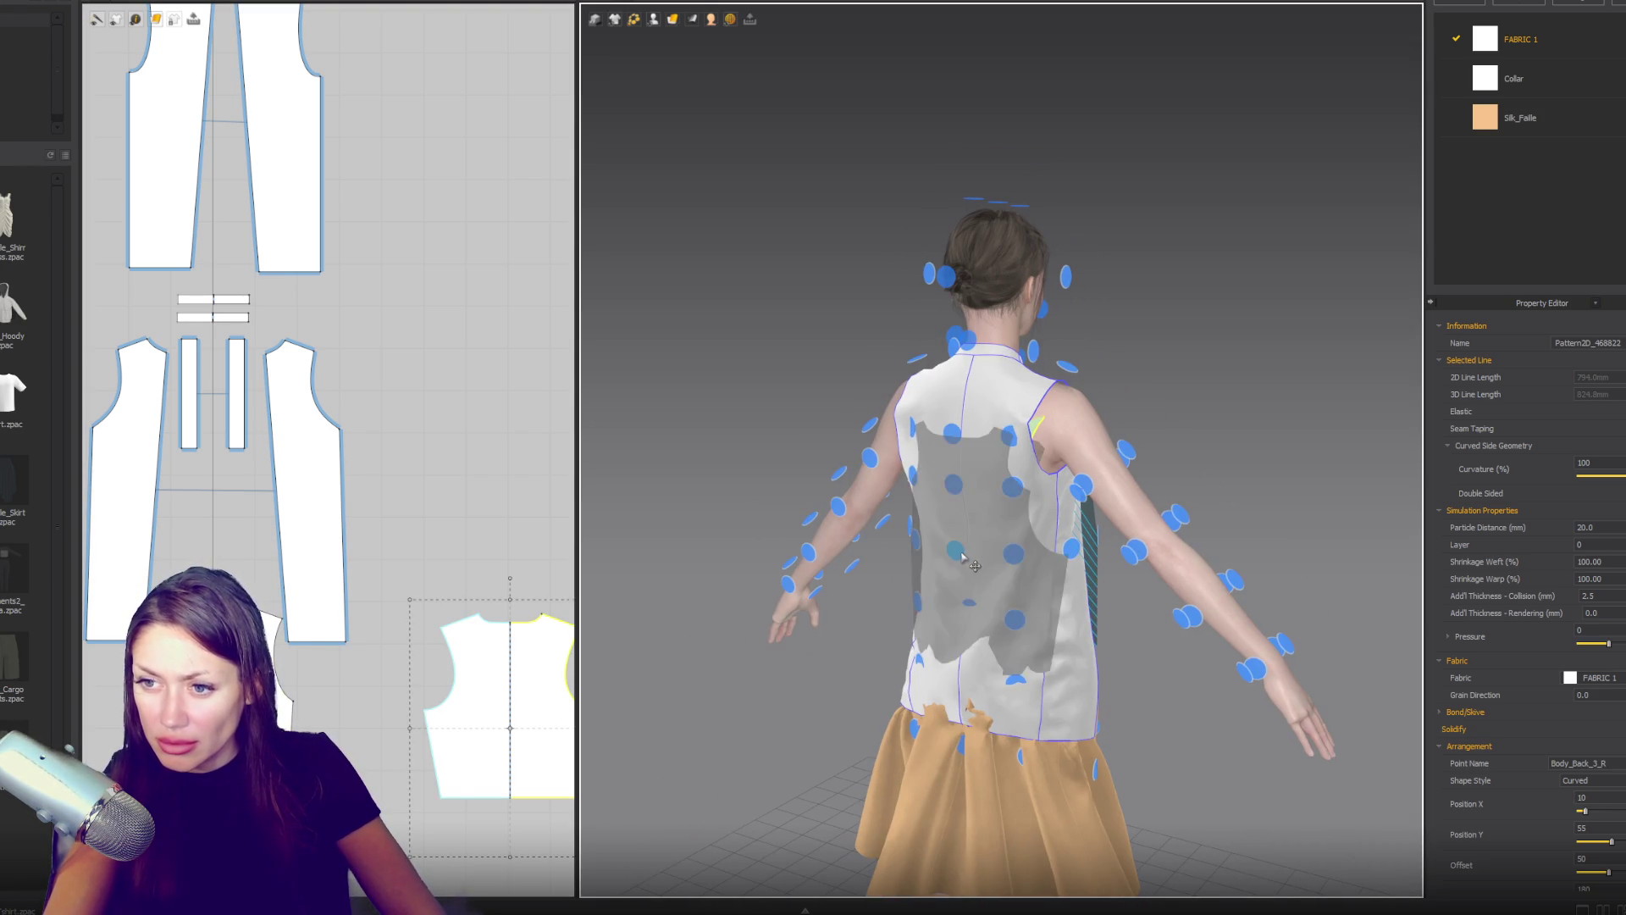
scroll(358, 451, down, 5)
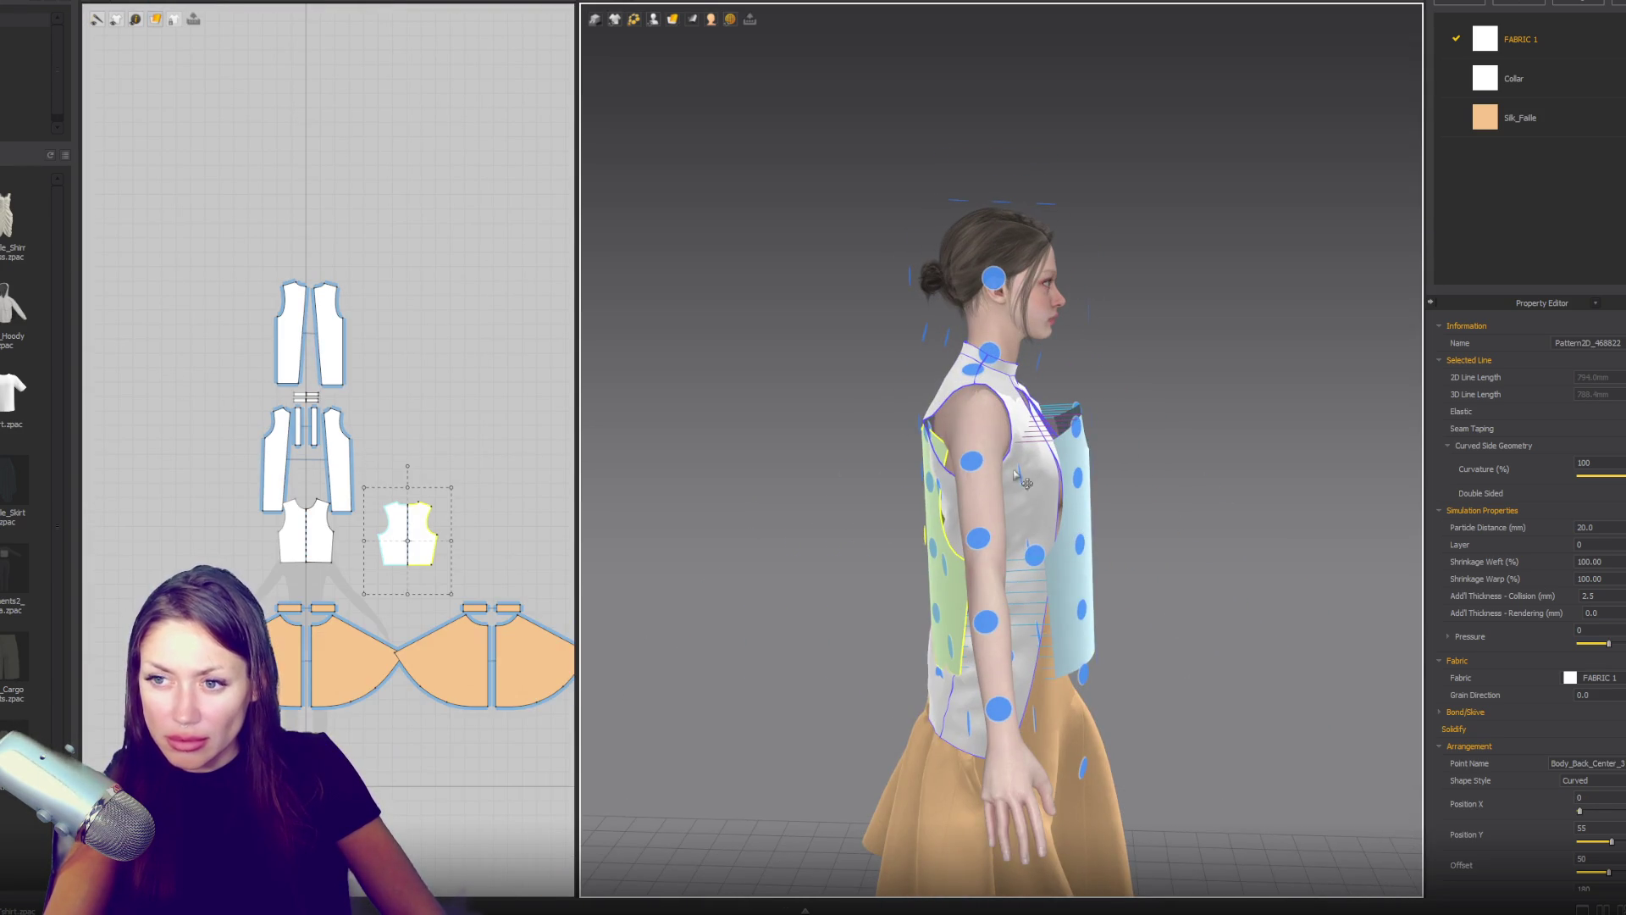
- Reposition the back pieces and side panel, test-simulate, and undo the drape
click(329, 339)
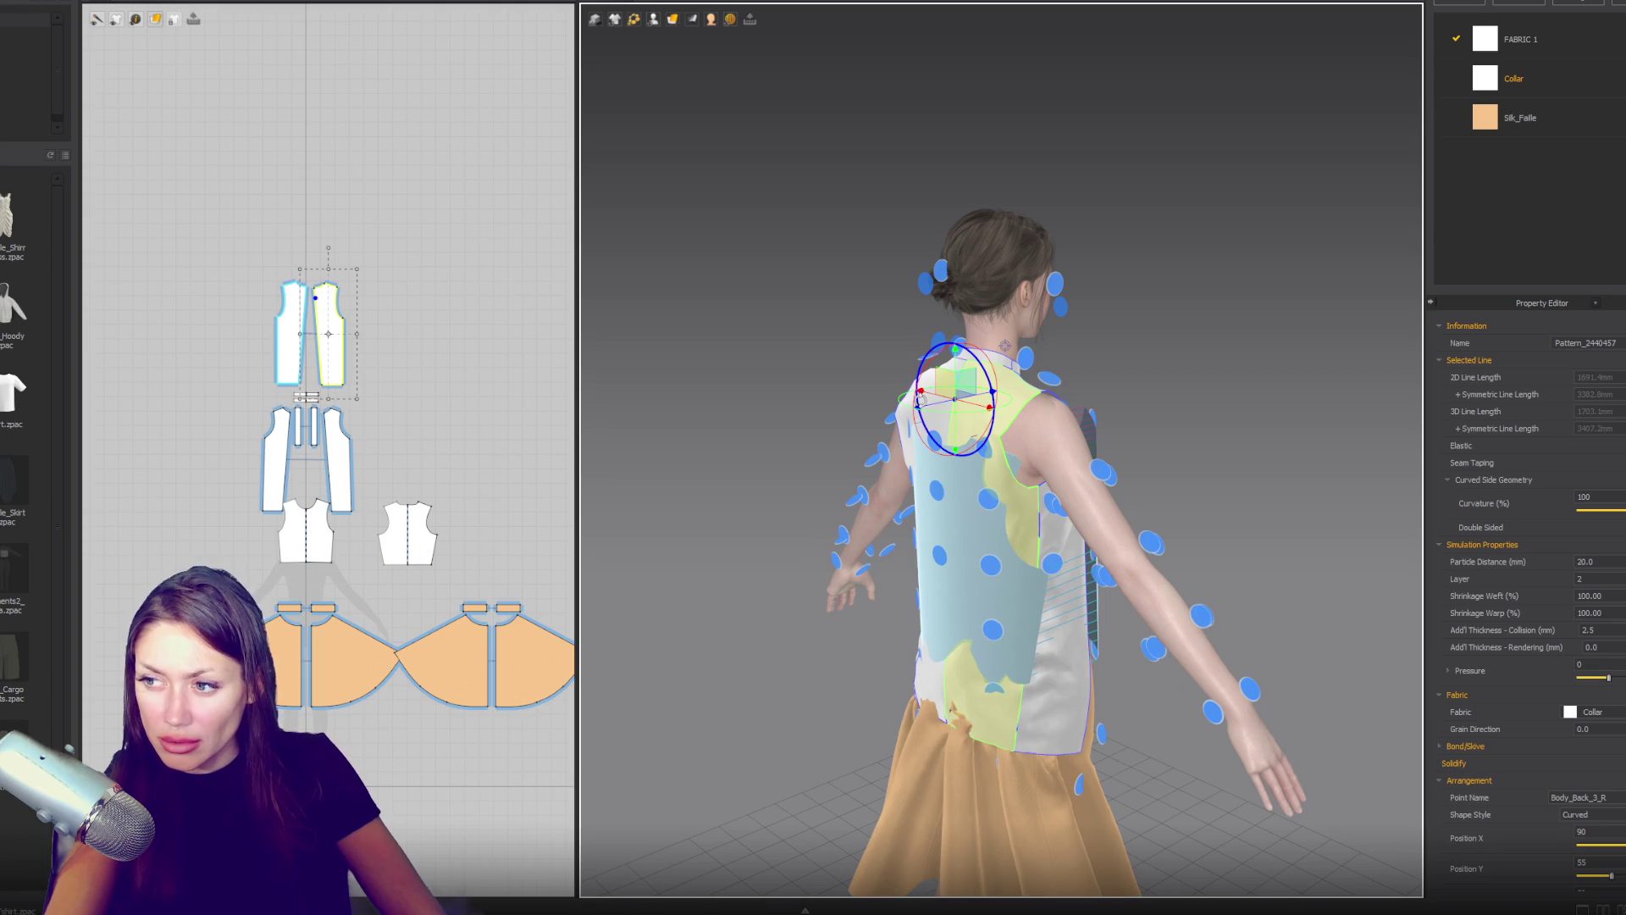
click(993, 447)
mouse_move(994, 447)
mouse_down()
mouse_move(936, 385)
mouse_move(940, 399)
mouse_up()
mouse_move(1252, 446)
right_down()
mouse_move(1028, 438)
mouse_move(1059, 390)
mouse_move(1114, 417)
mouse_move(1107, 479)
right_up()
click(1028, 438)
scroll(1028, 438, up, 3)
click(1107, 481)
drag(1108, 481, 1113, 477)
key(space)
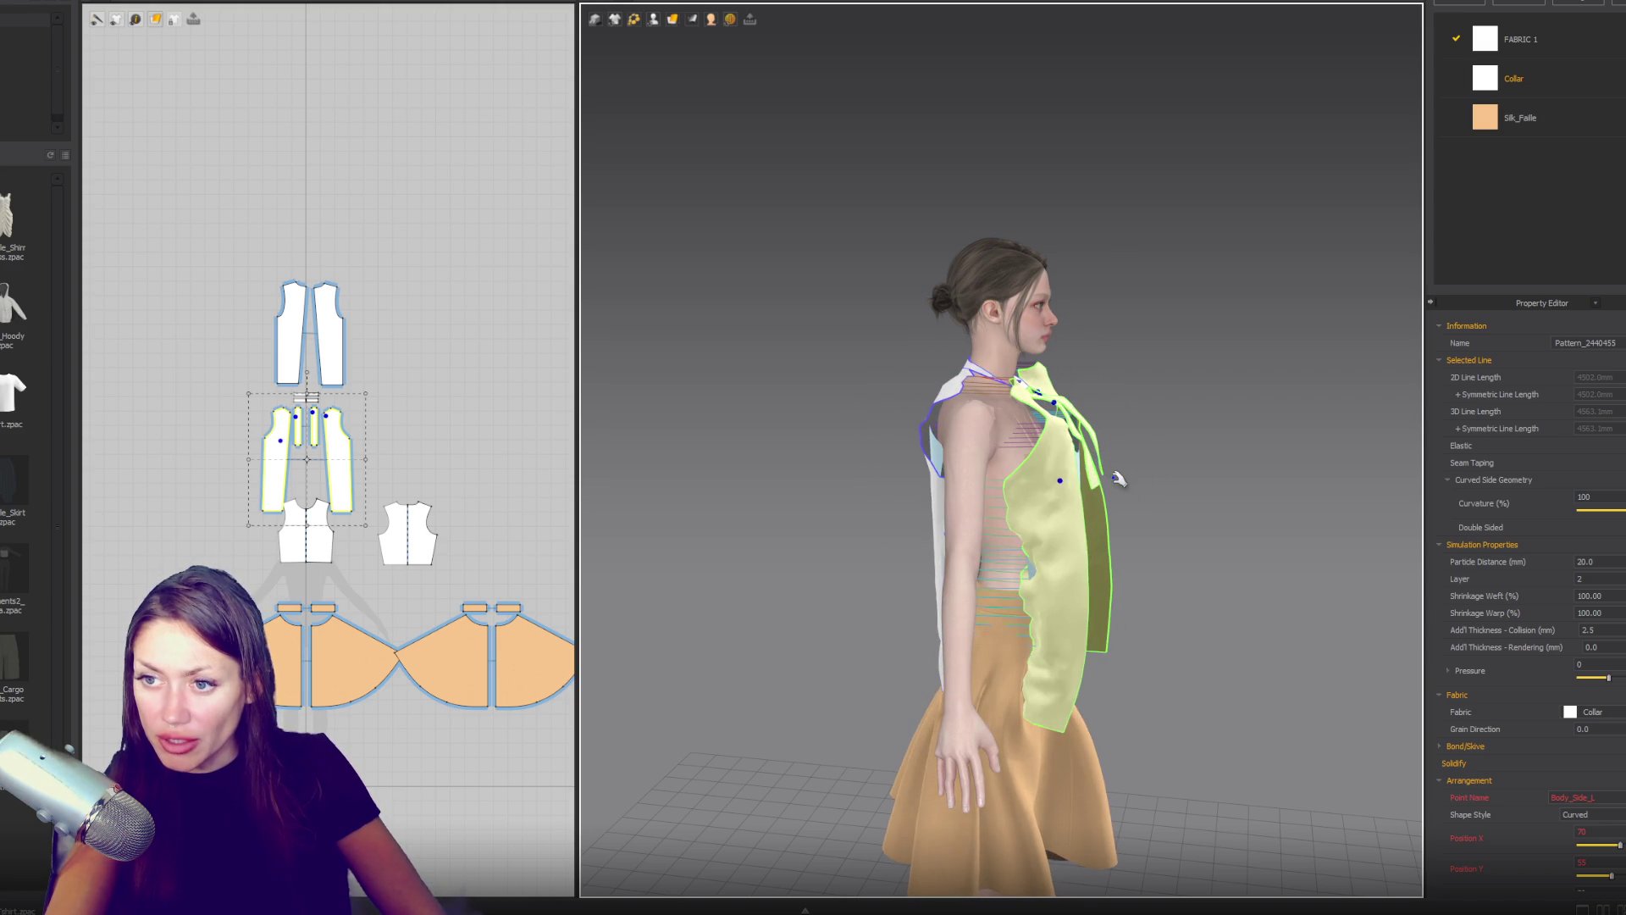
key(ctrl+z)
- Freeze both side panels and unfreeze the two front bodice pieces
drag(1033, 491, 1145, 484)
shift+click(901, 450)
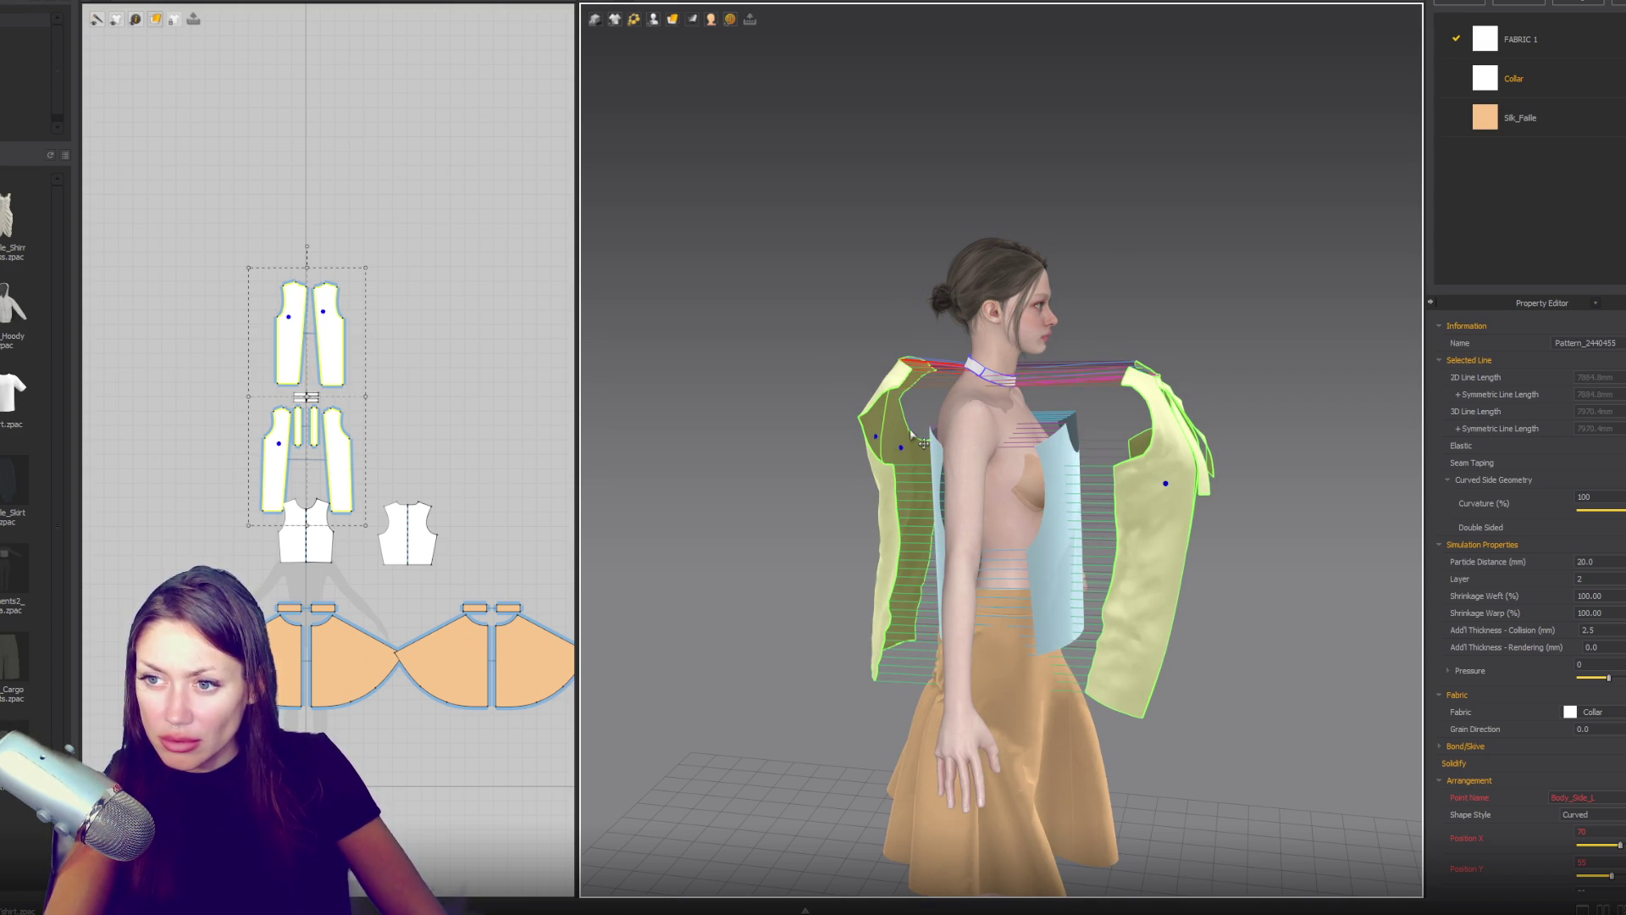
right_click(909, 432)
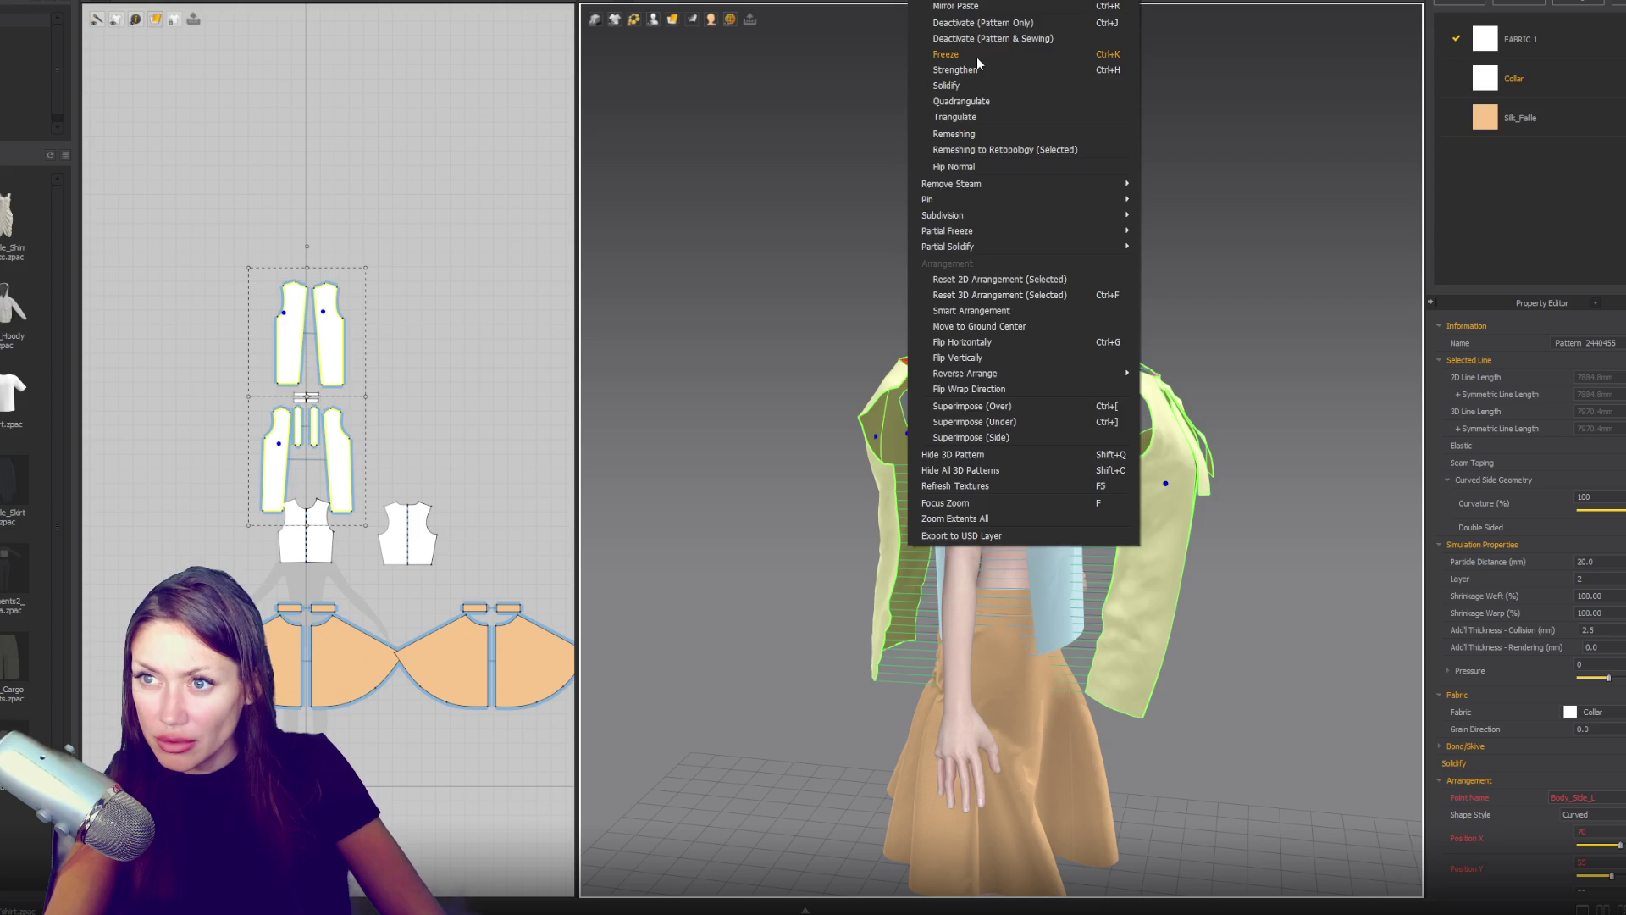
click(978, 58)
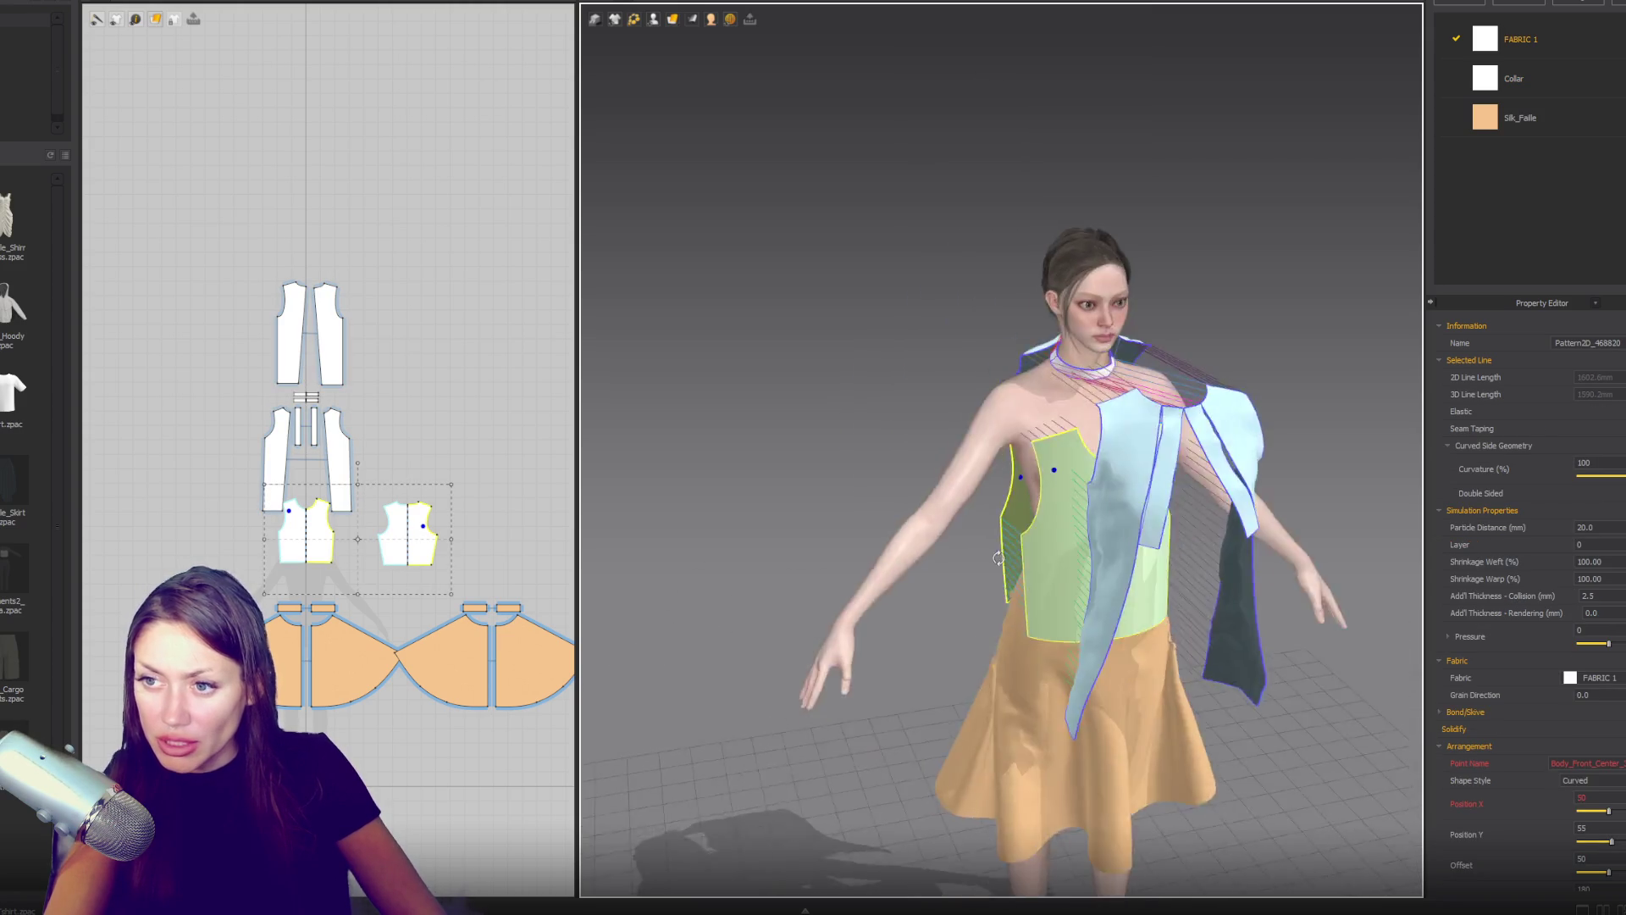
right_drag(999, 559, 1107, 243)
right_click(1086, 203)
click(1034, 507)
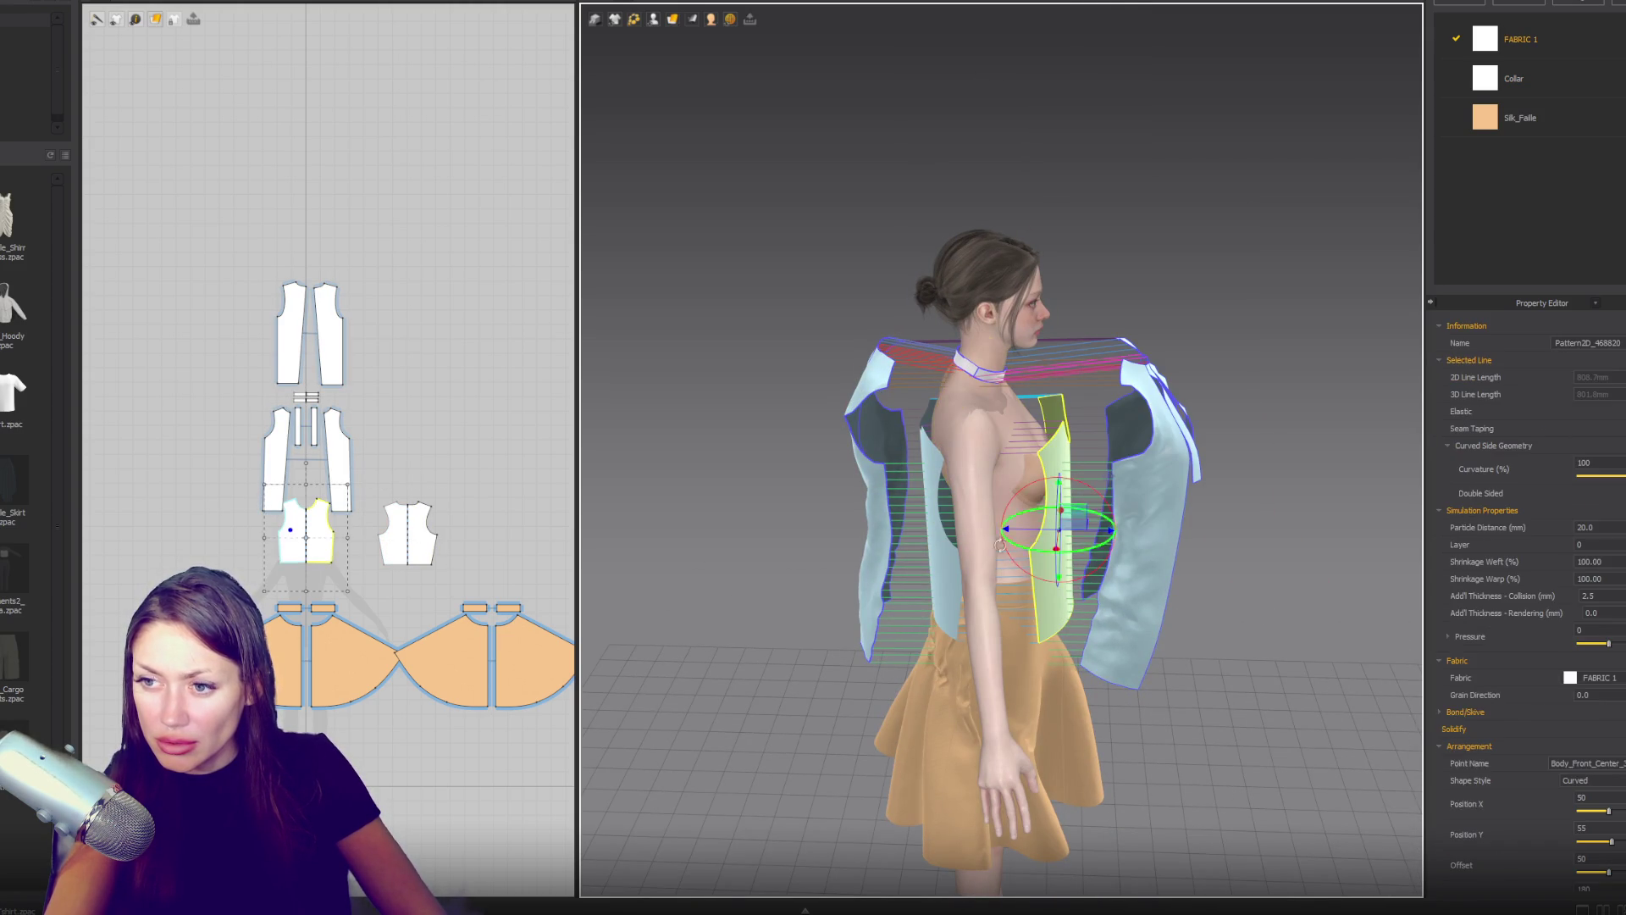
shift+click(964, 564)
right_click(940, 552)
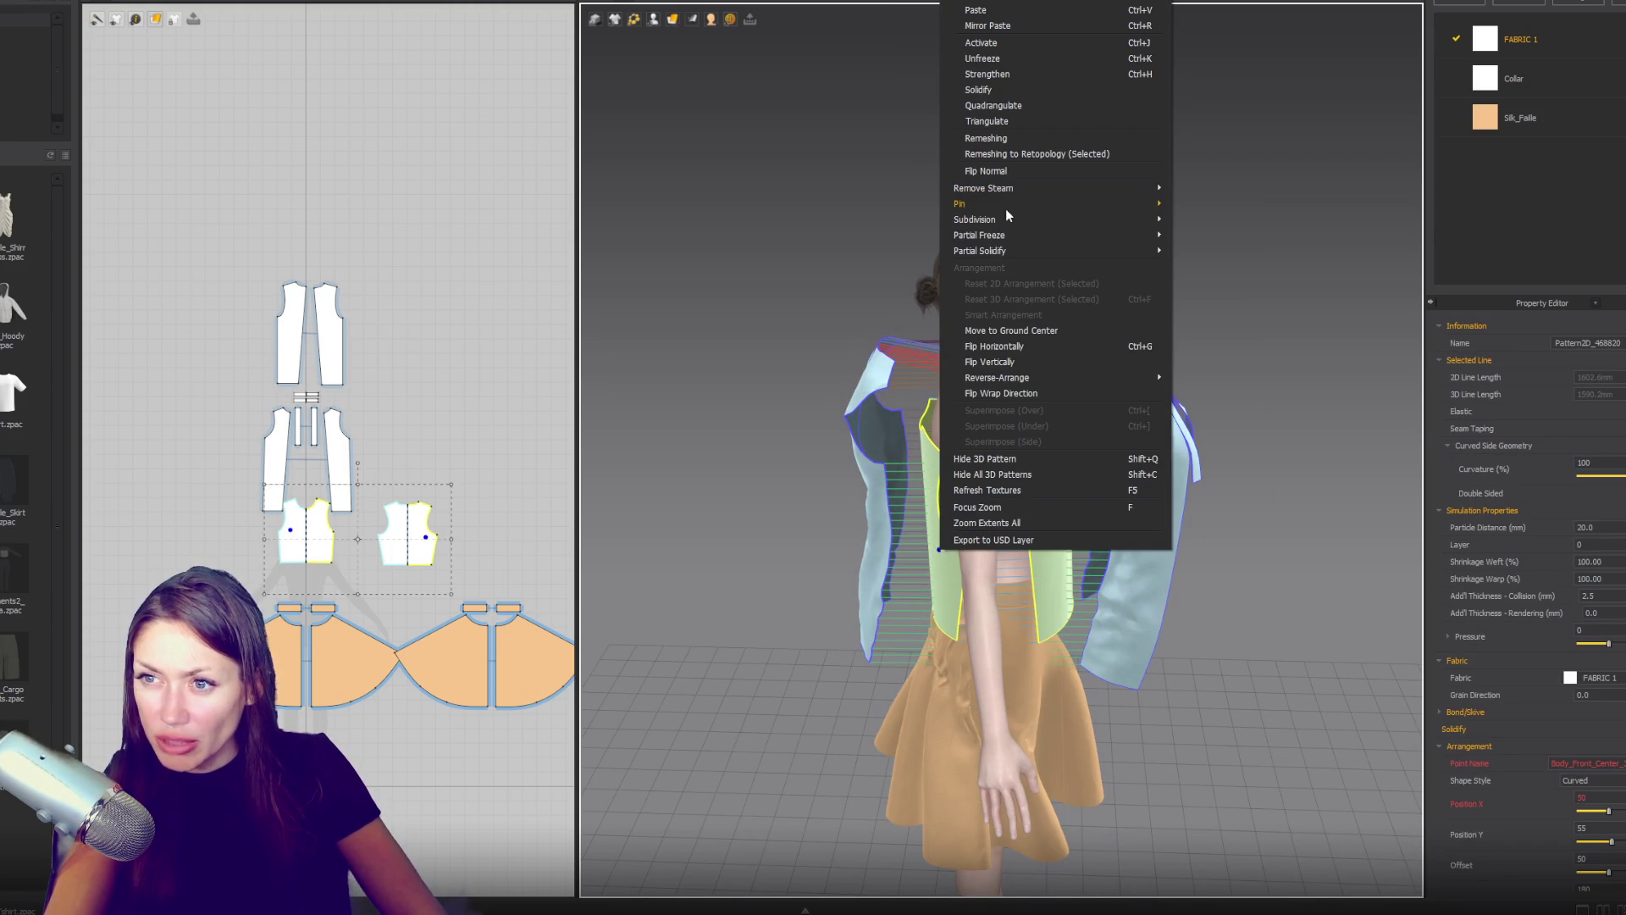
click(1014, 59)
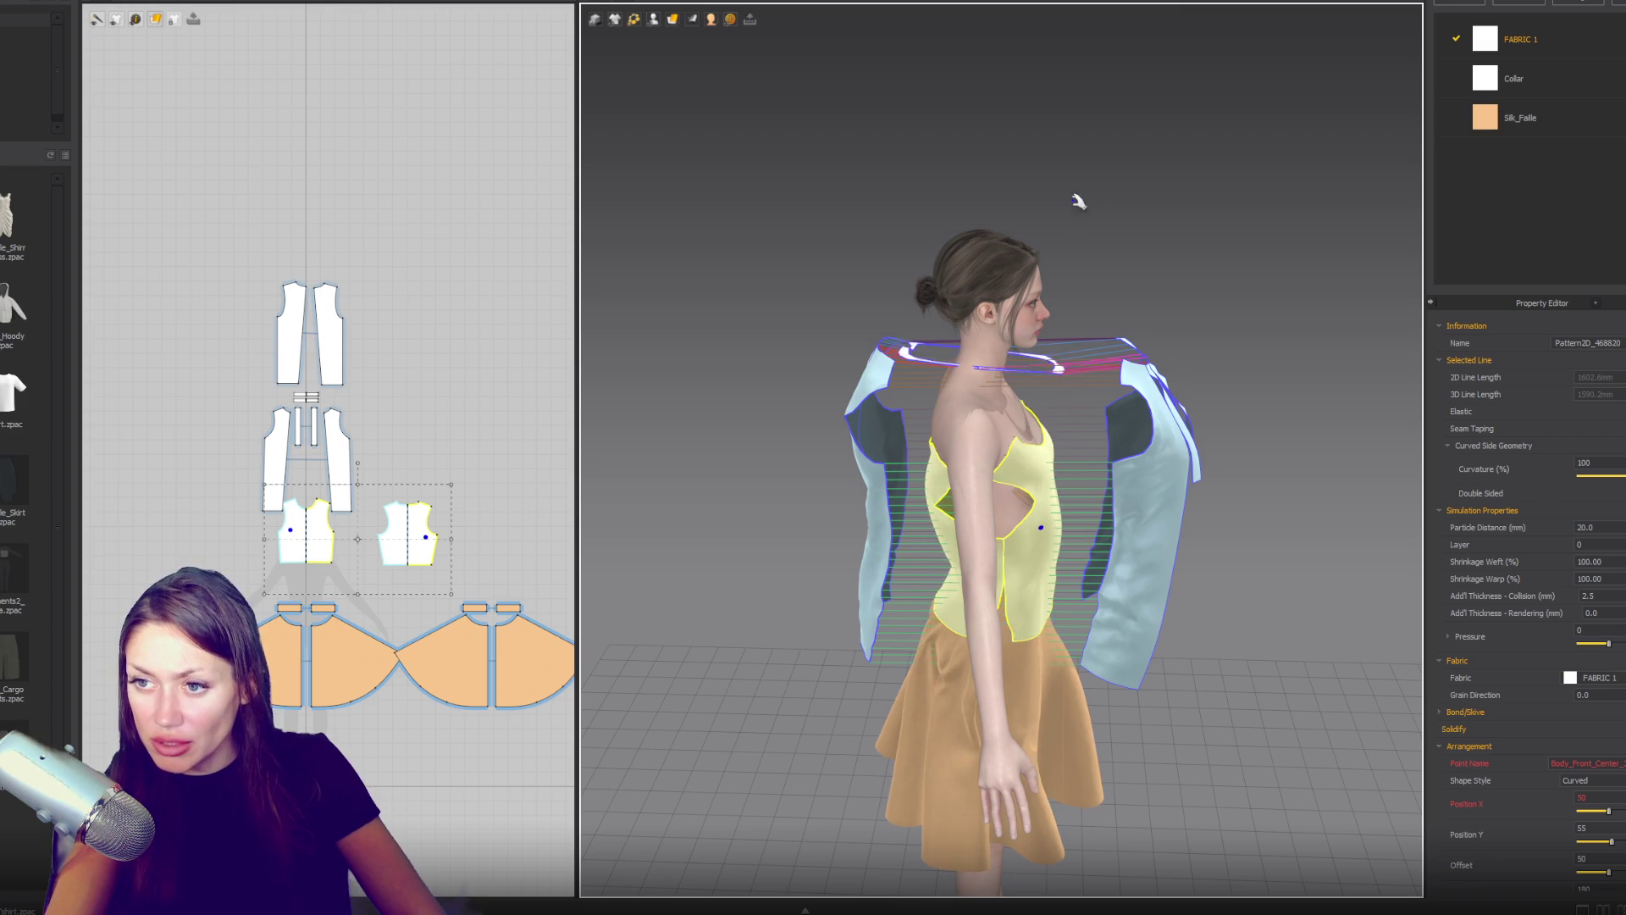
- Freeze the collar piece so it stays in place
click(975, 382)
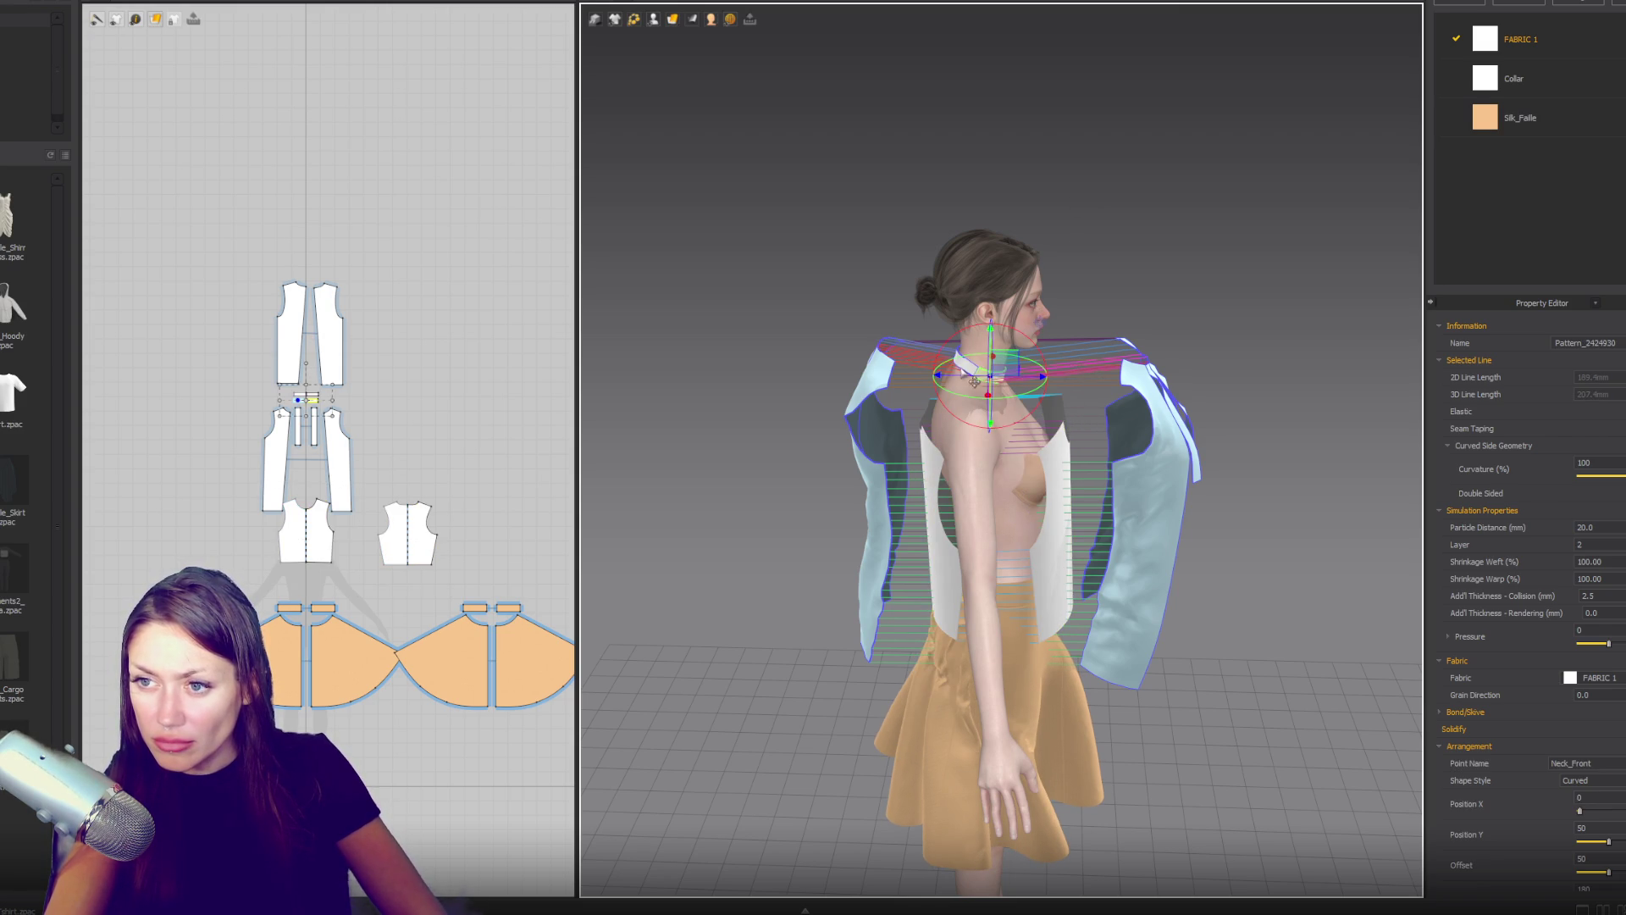
mouse_move(972, 378)
right_down()
mouse_move(966, 345)
mouse_move(1059, 338)
right_up()
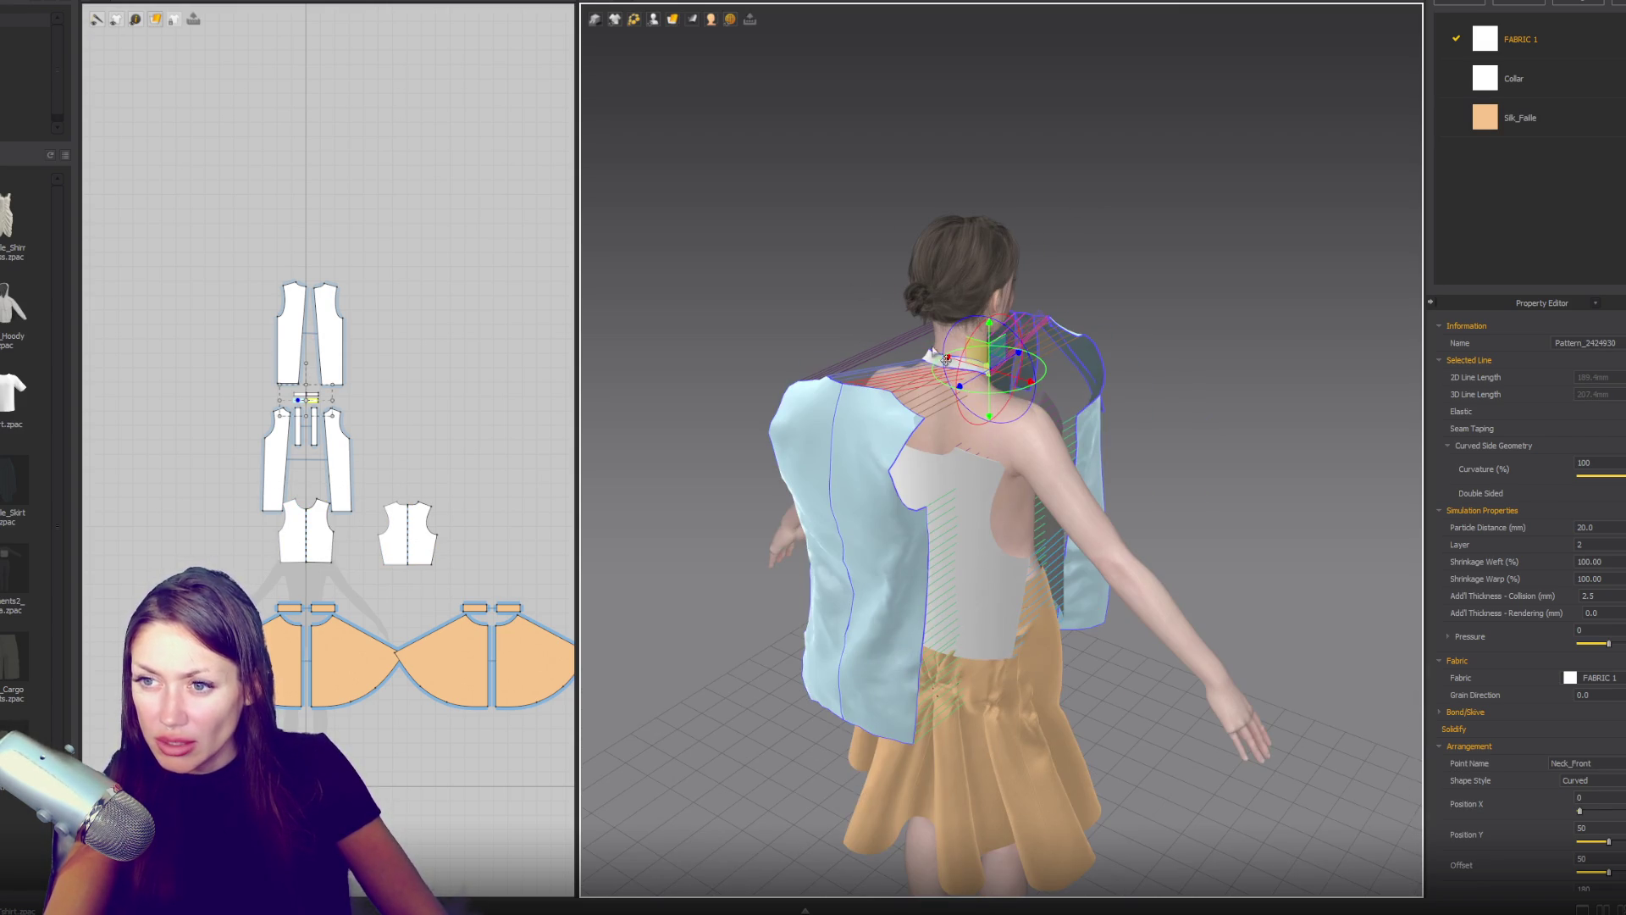
right_click(1140, 200)
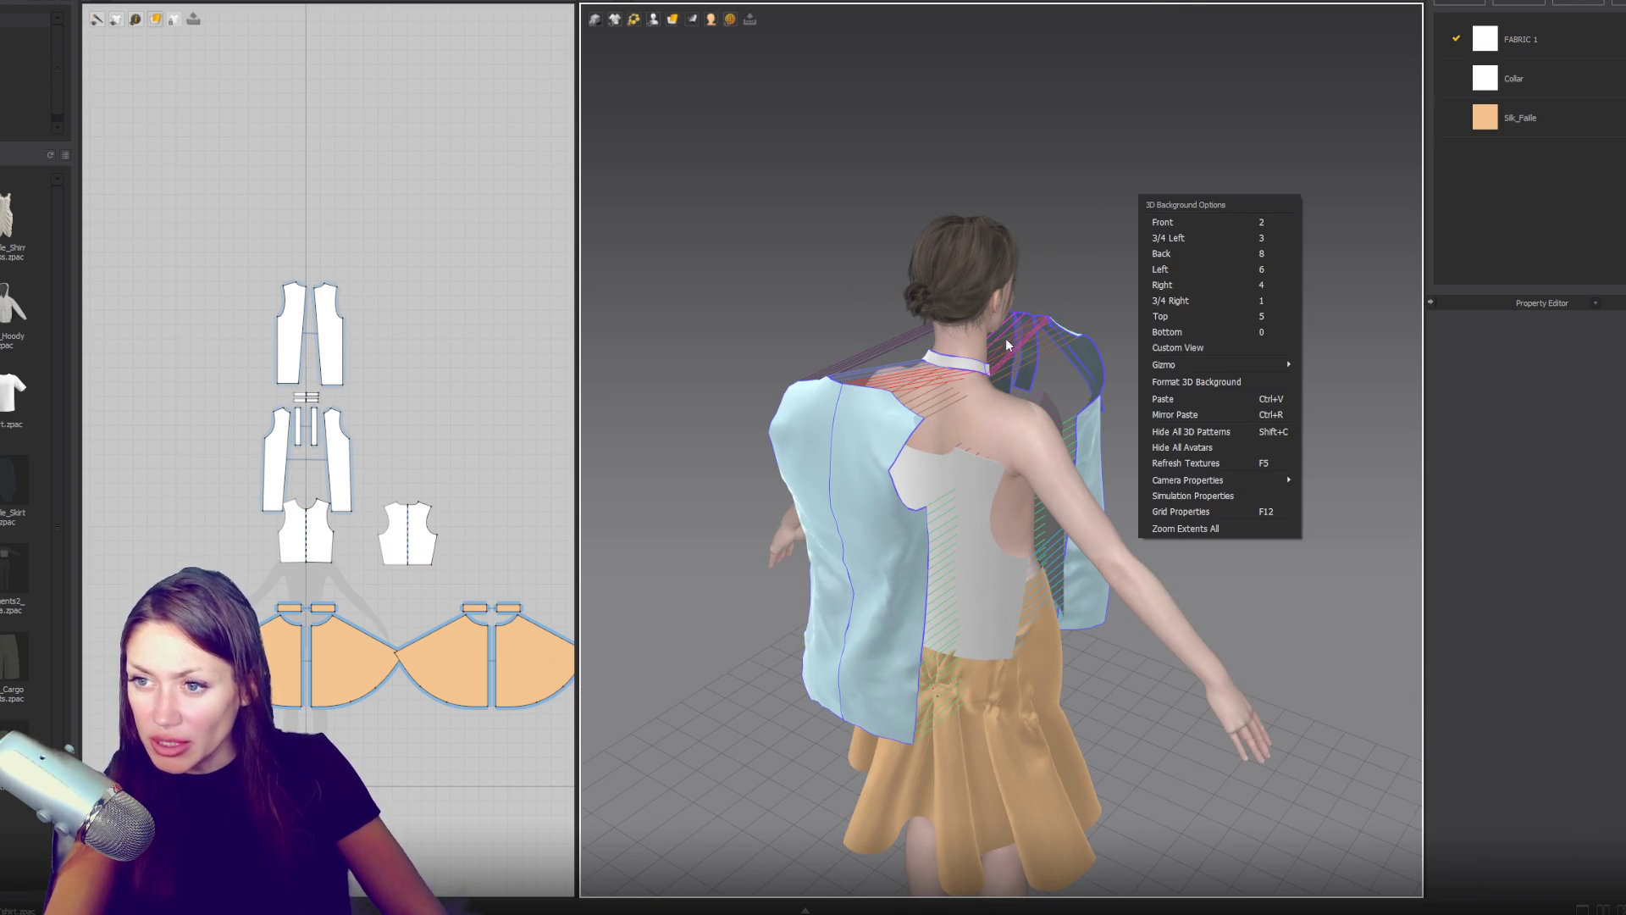
click(1007, 335)
key(4)
click(848, 350)
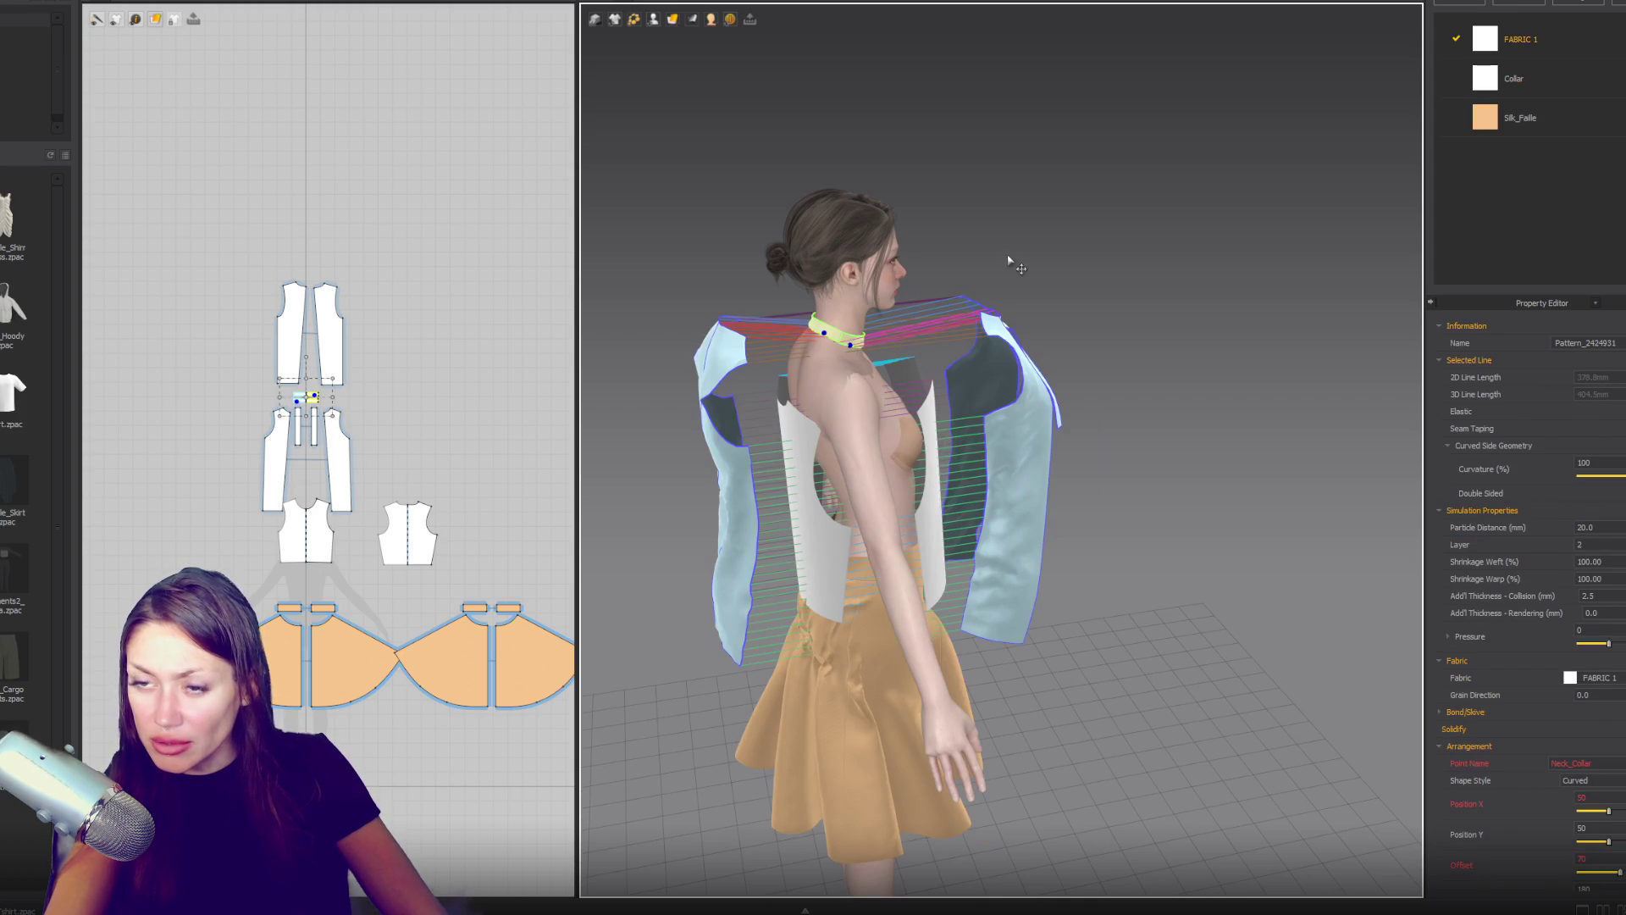
right_click(843, 339)
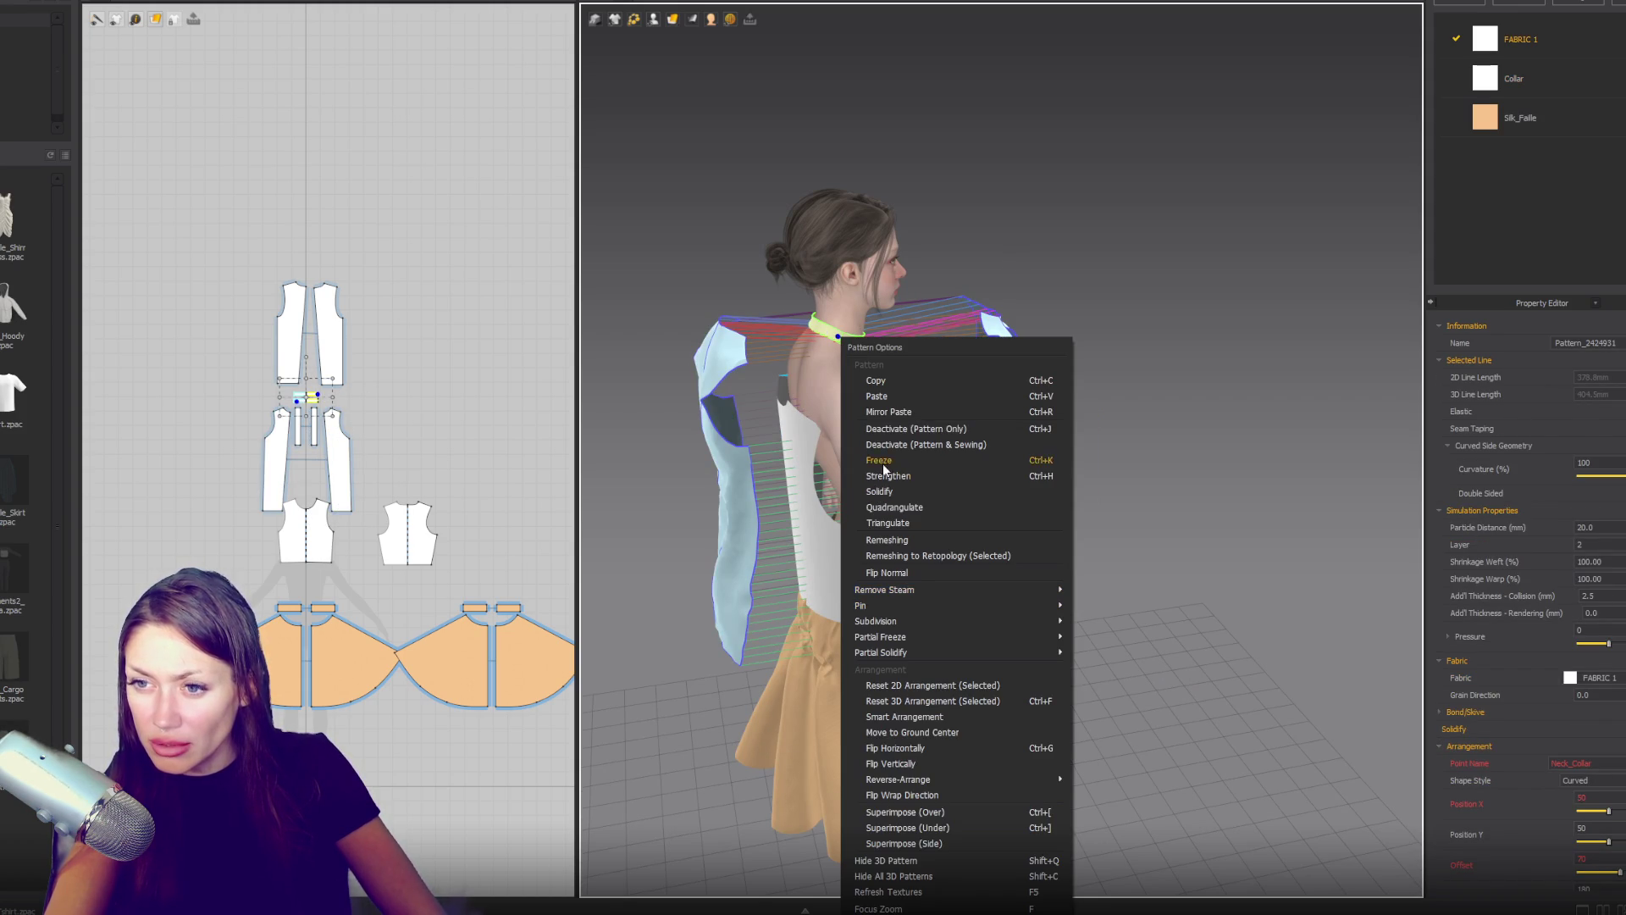
click(882, 471)
- Simulate the front and back bodice pieces, then undo the result
key(6)
click(921, 524)
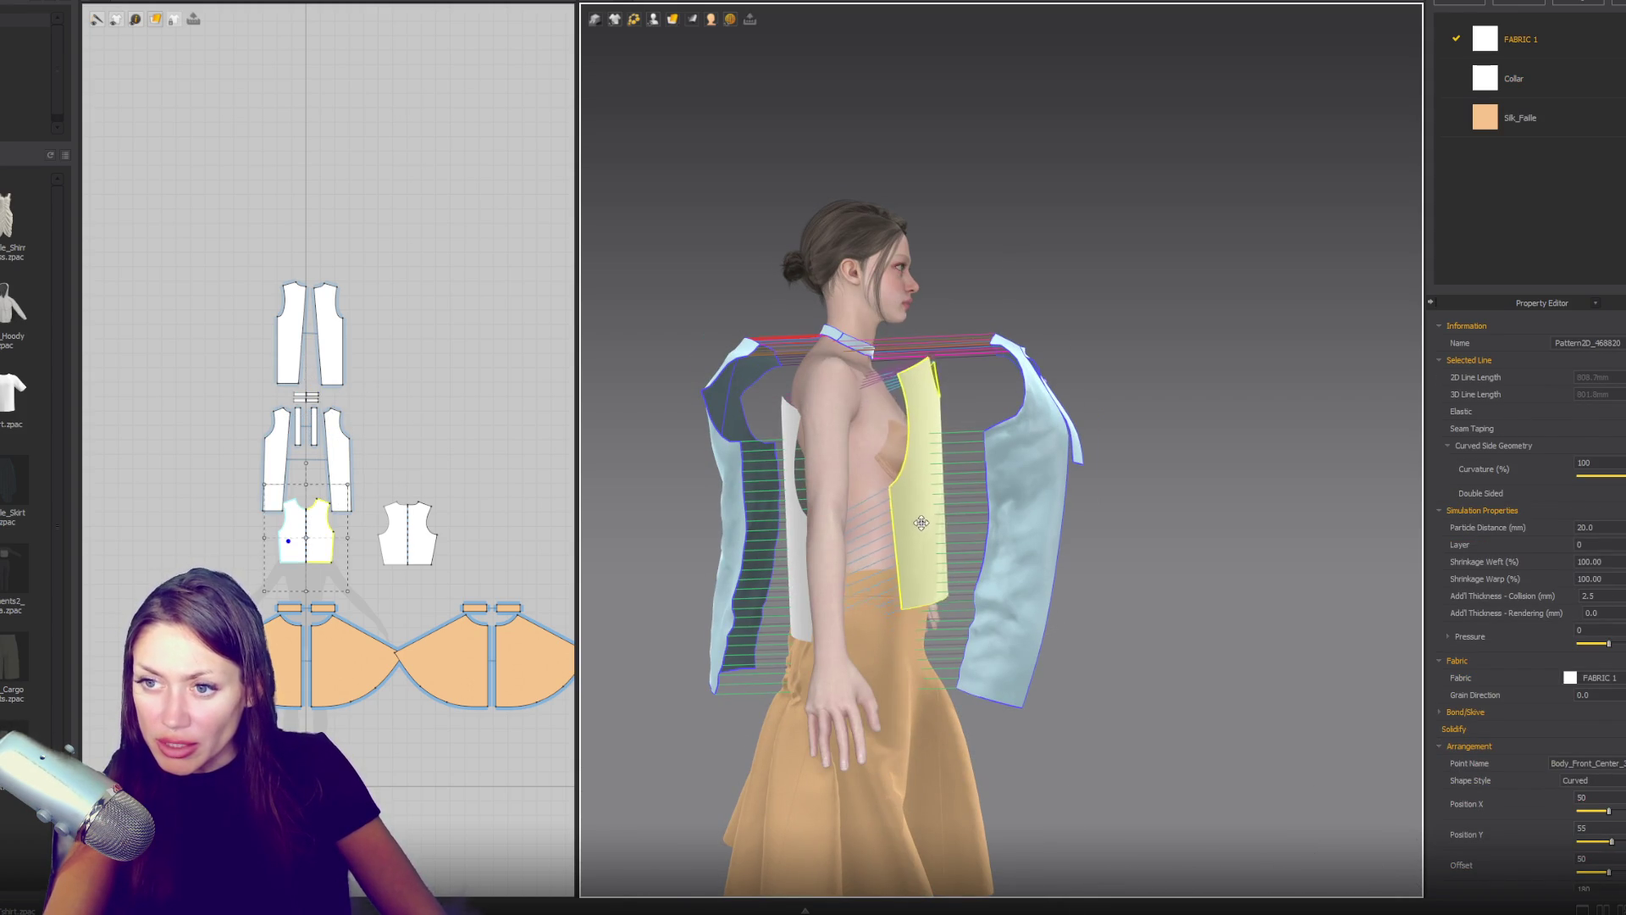
click(797, 521)
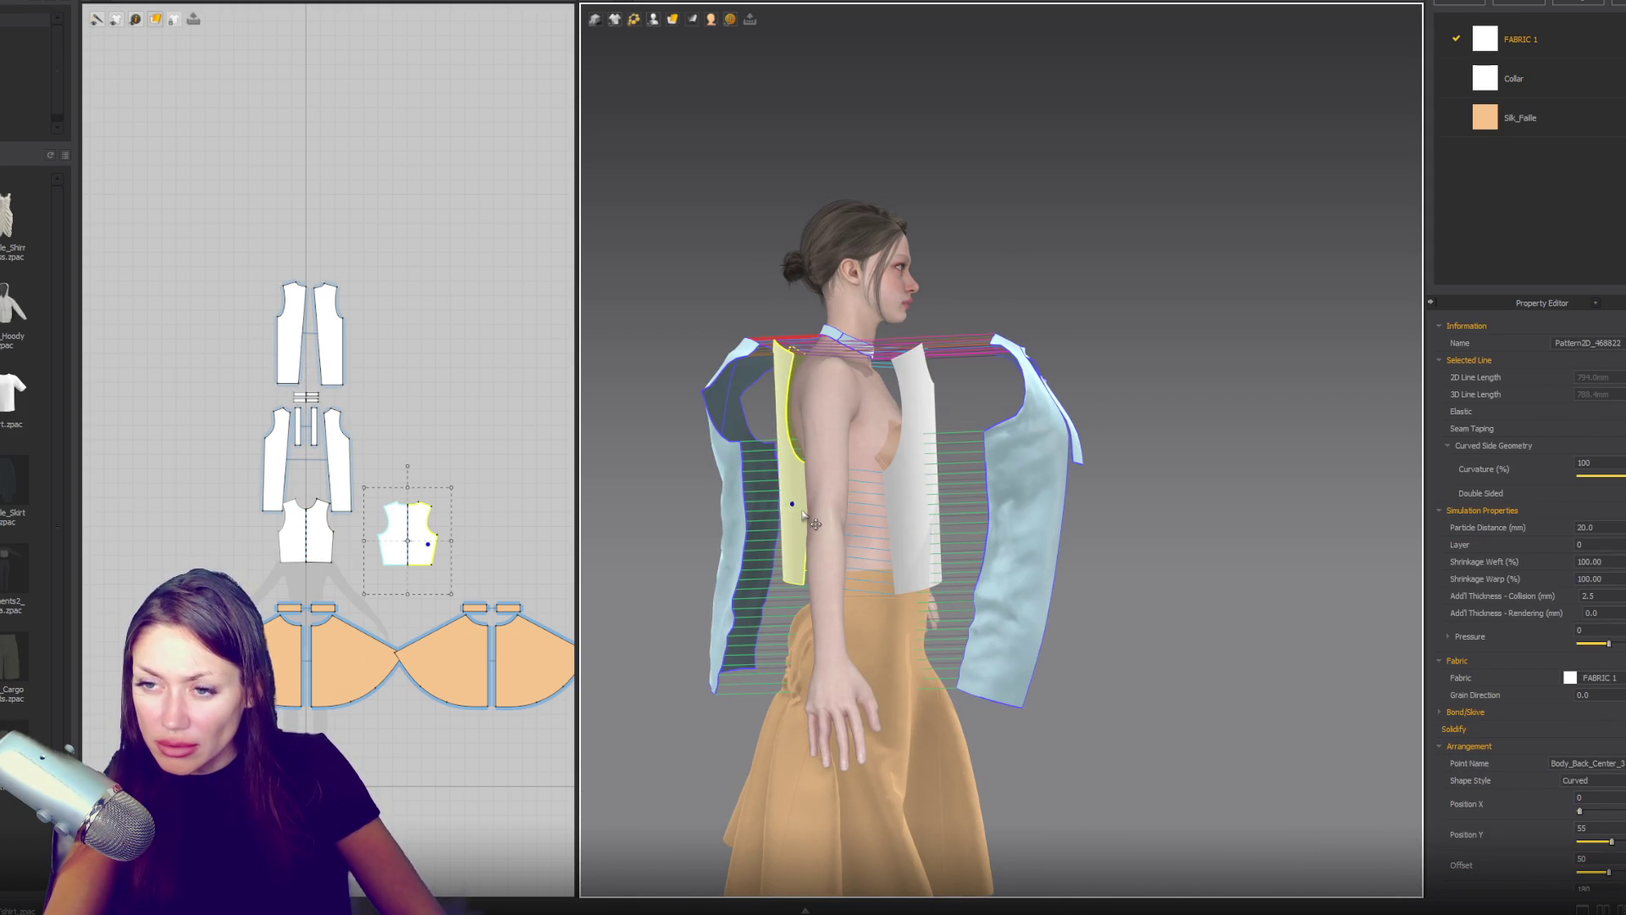
key(space)
mouse_move(801, 515)
right_down()
mouse_move(1023, 483)
mouse_move(890, 500)
mouse_move(1113, 517)
right_up()
key(ctrl+z)
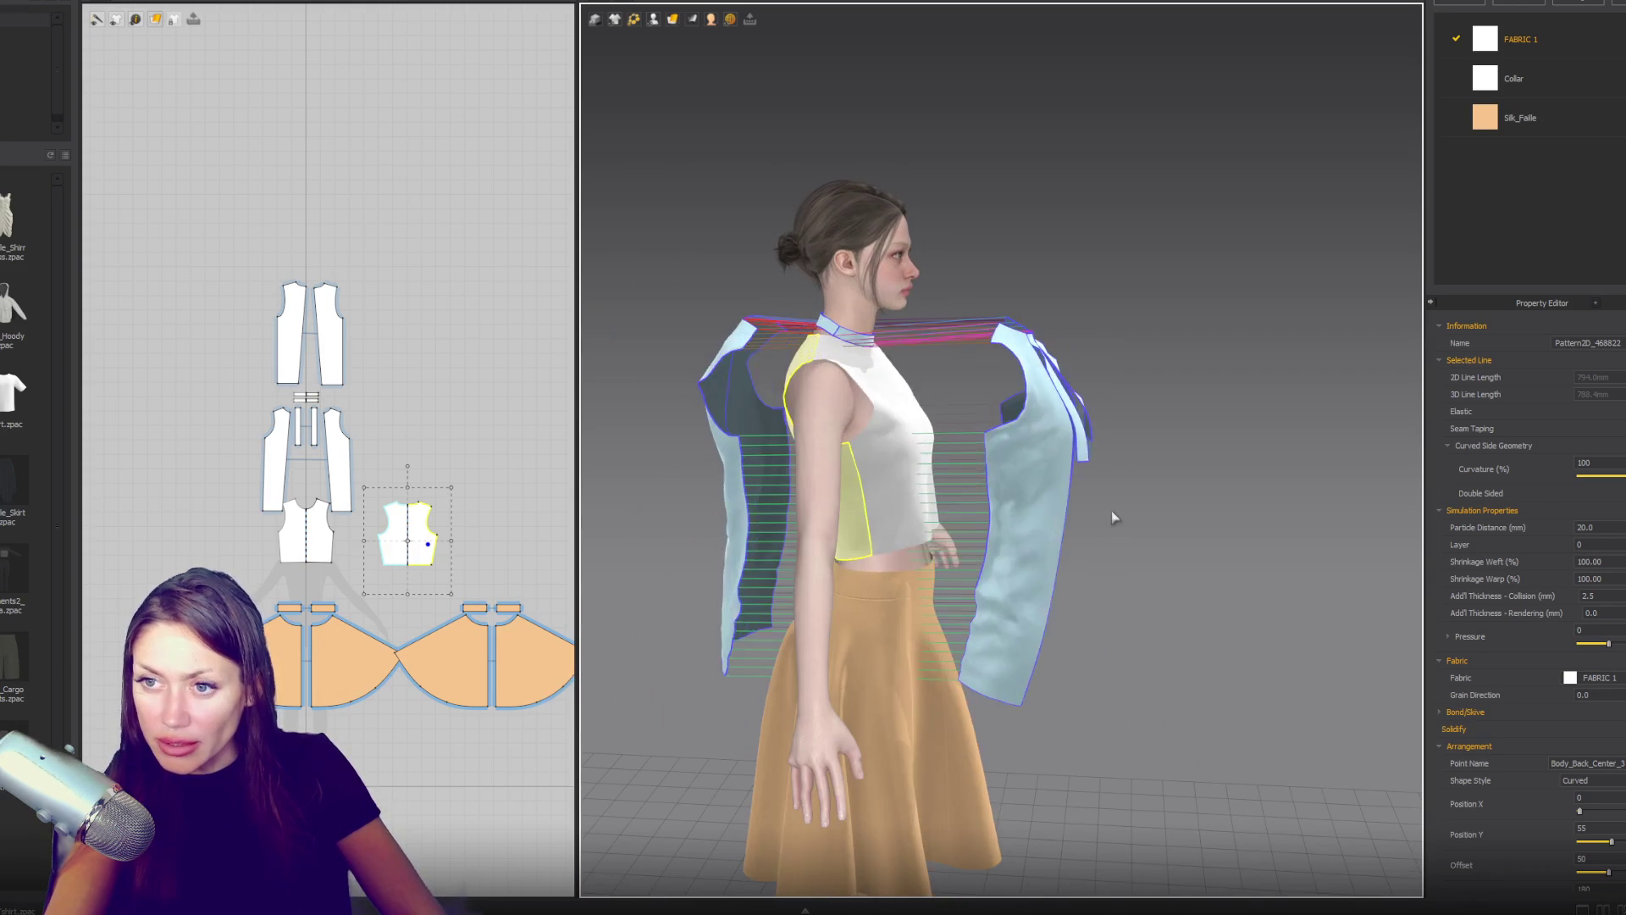
- Box-select all the top's pattern pieces and Solidify them
click(866, 346)
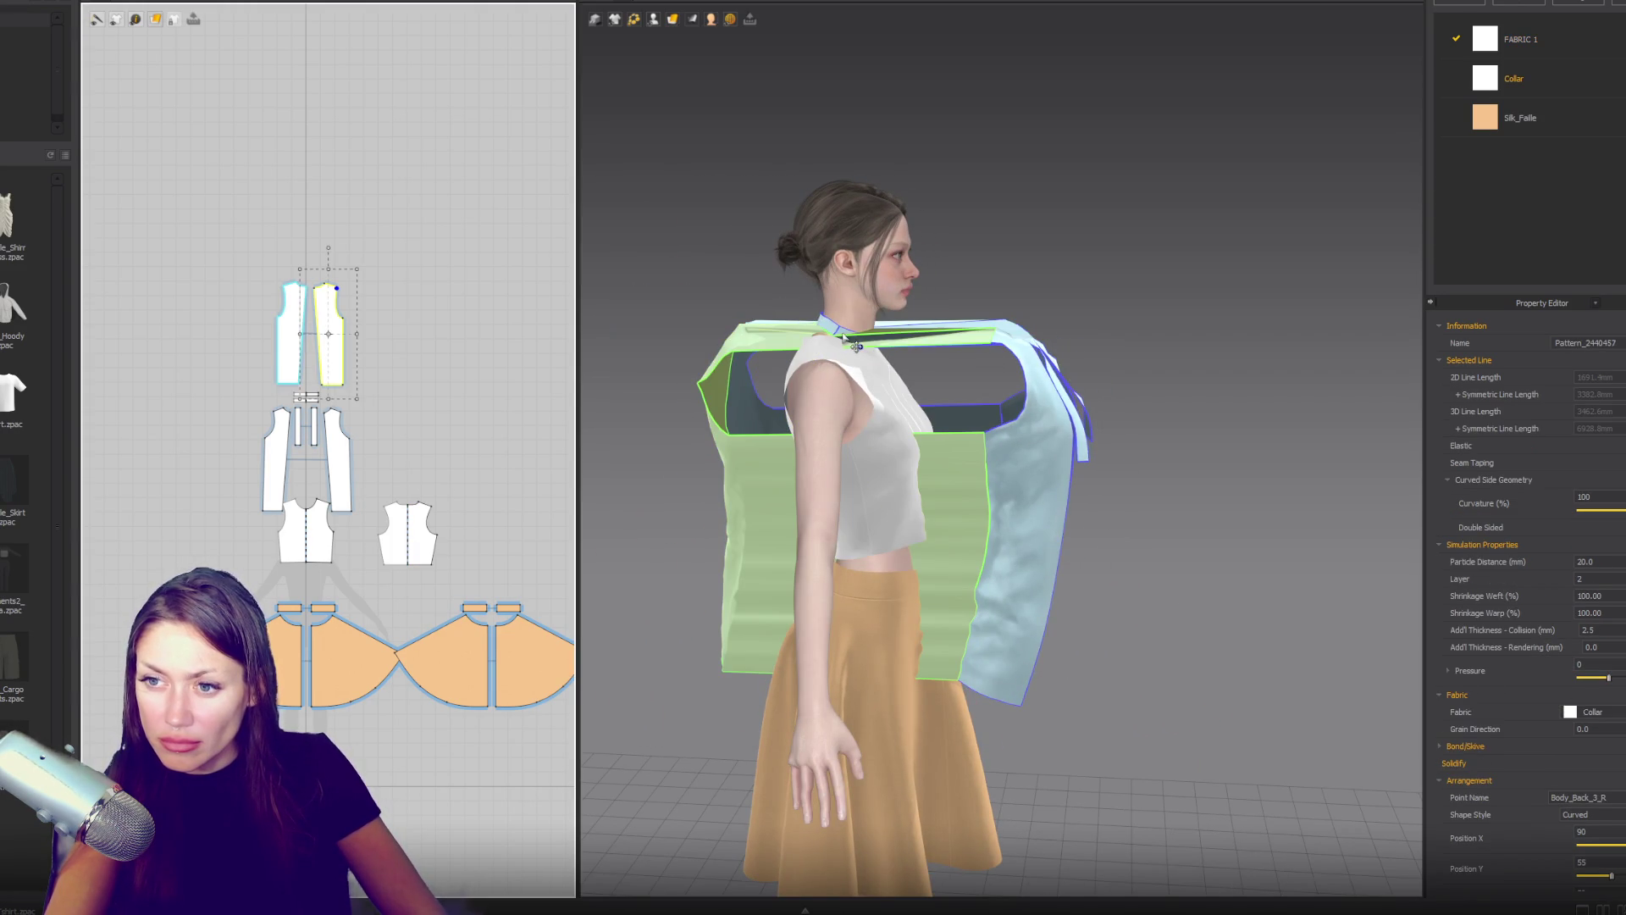
right_drag(854, 344, 966, 302)
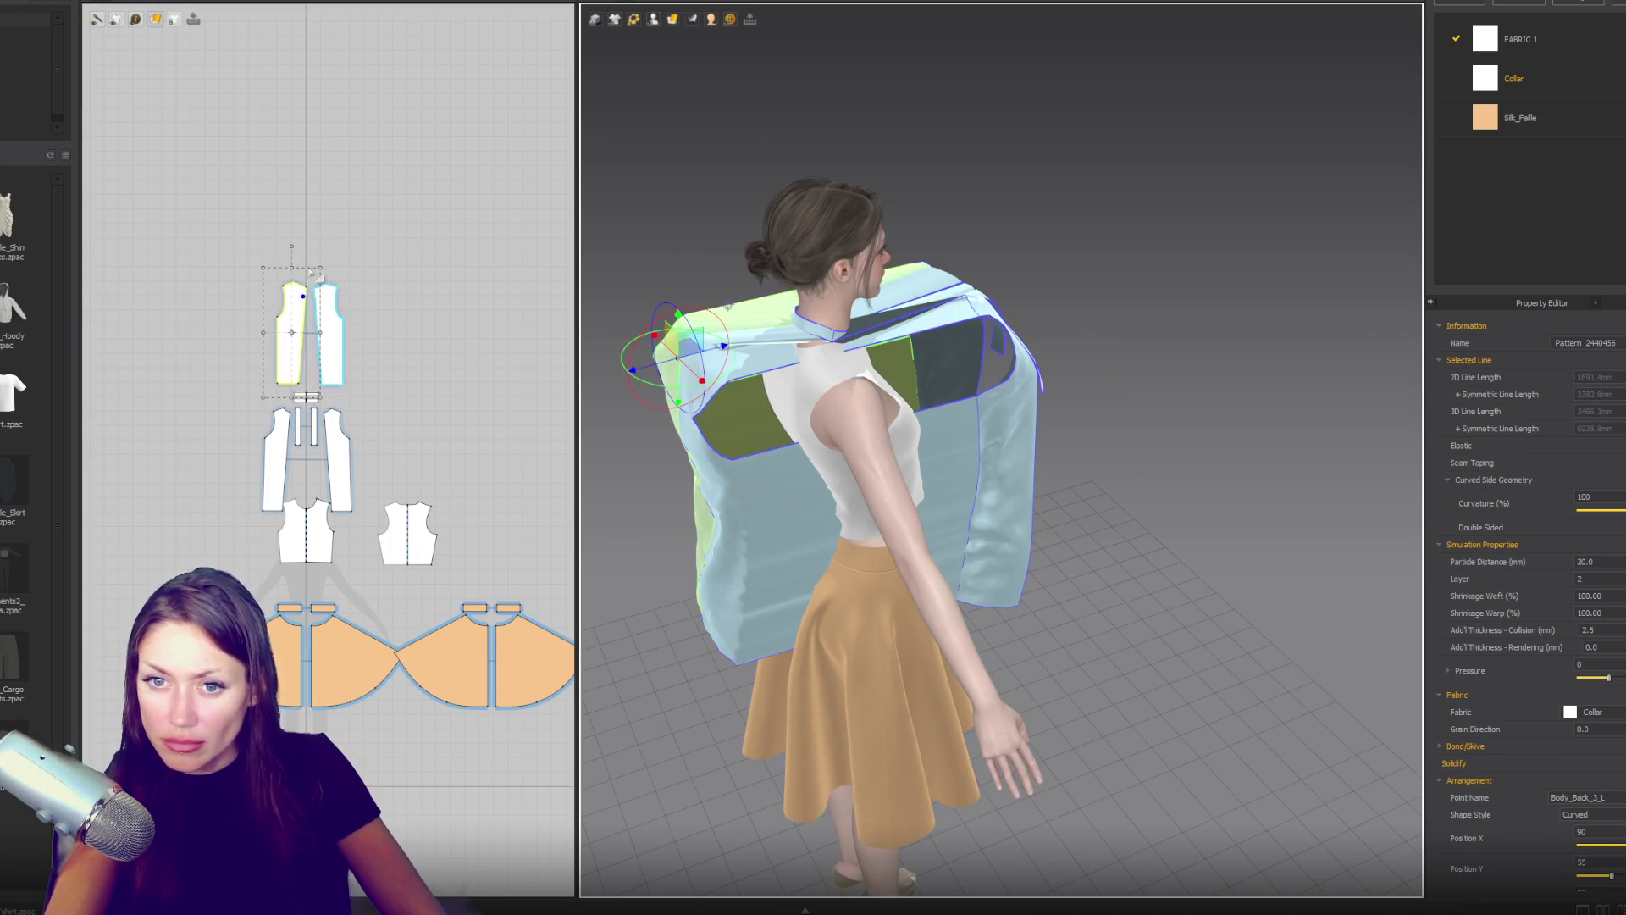
drag(226, 198, 366, 413)
drag(496, 573, 497, 578)
right_click(811, 527)
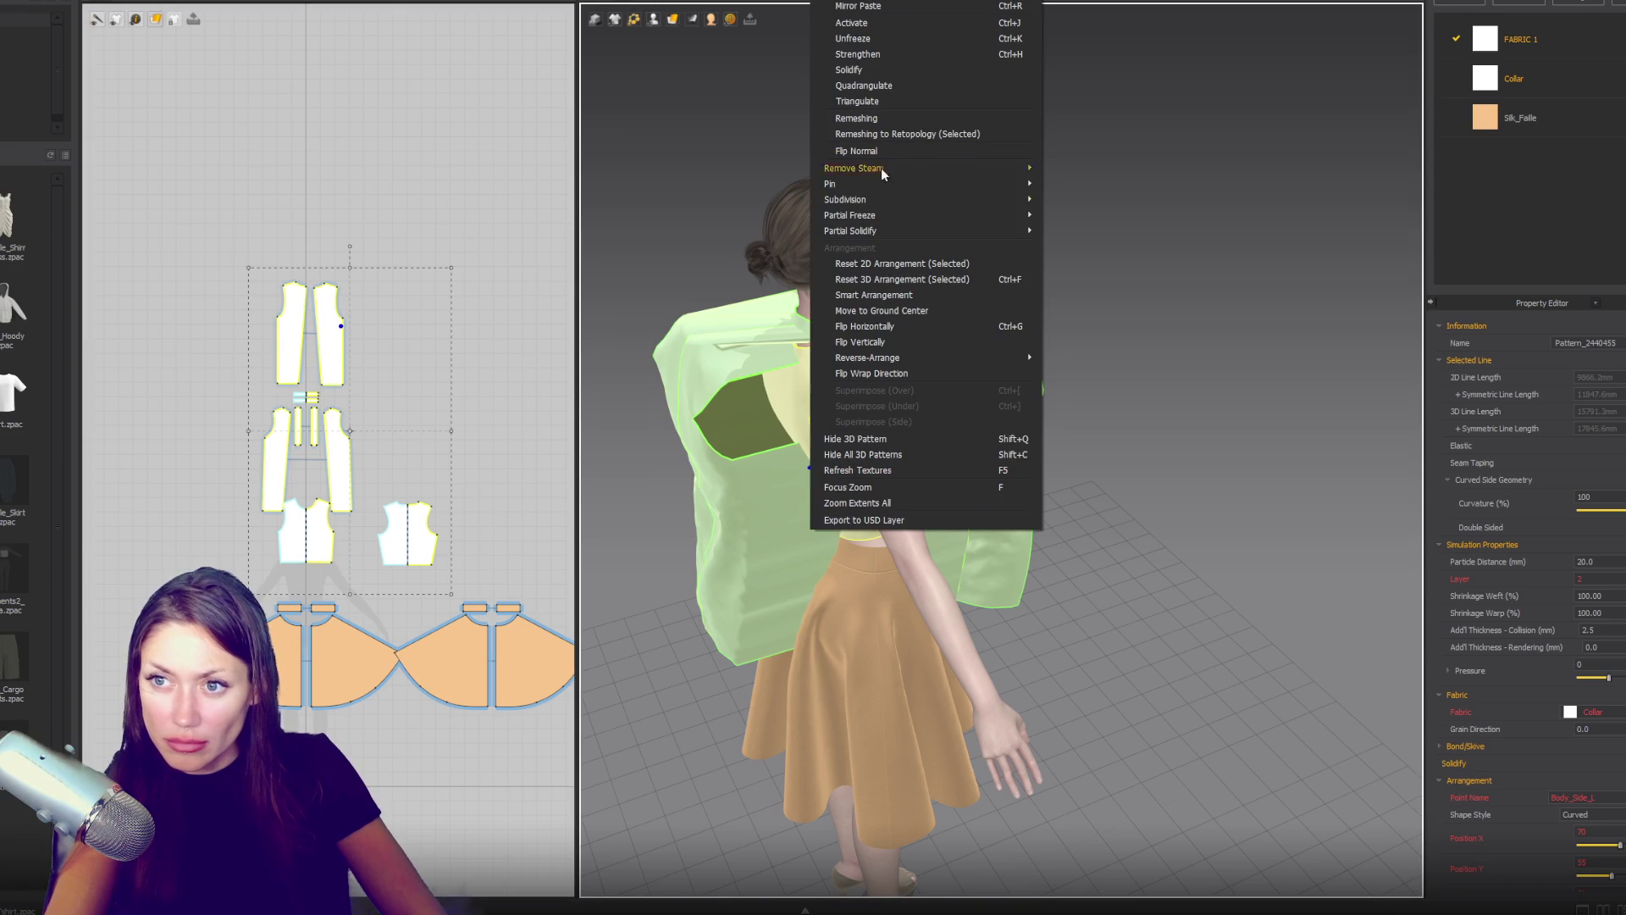
click(855, 70)
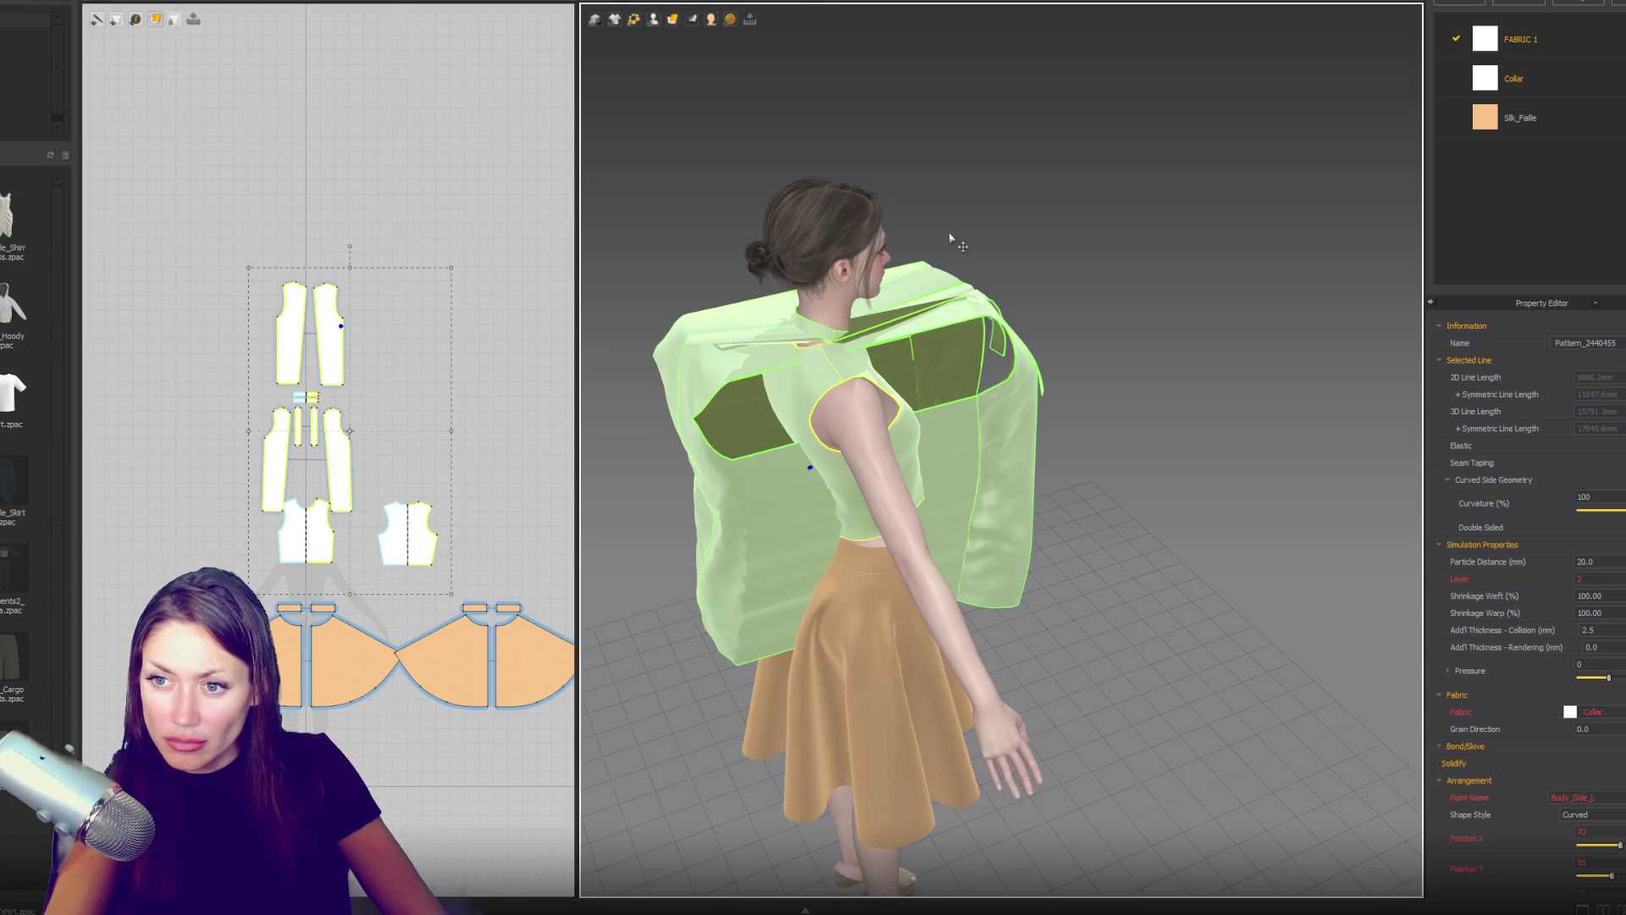
- Strengthen the selected pieces, simulate, and undo the tangled result
right_click(957, 311)
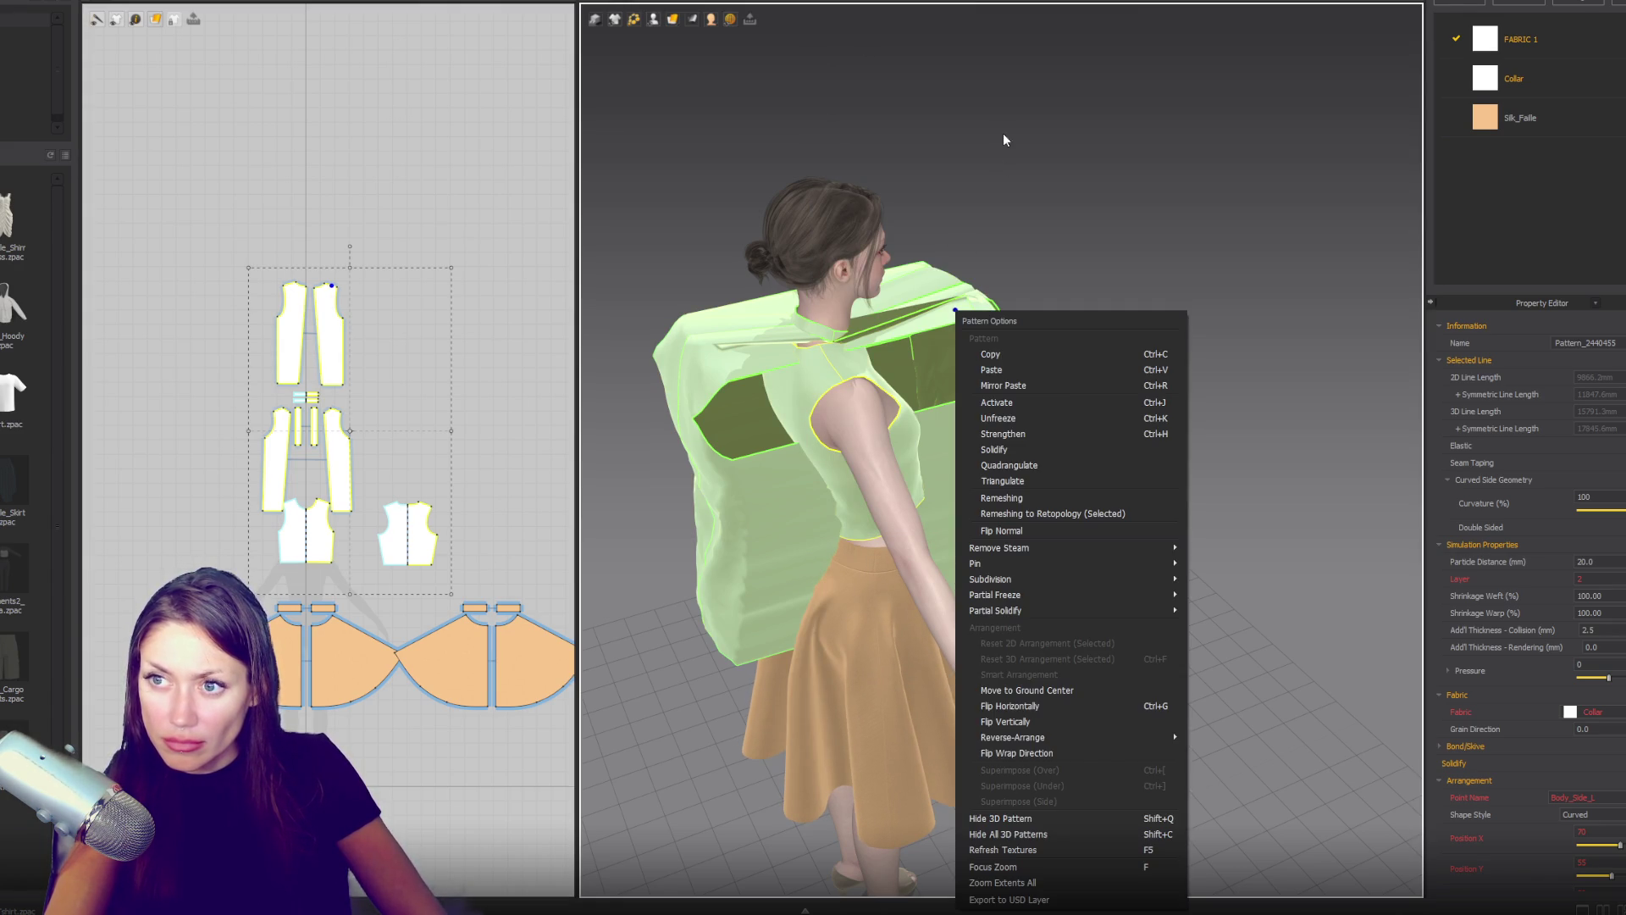
click(1037, 431)
click(1140, 266)
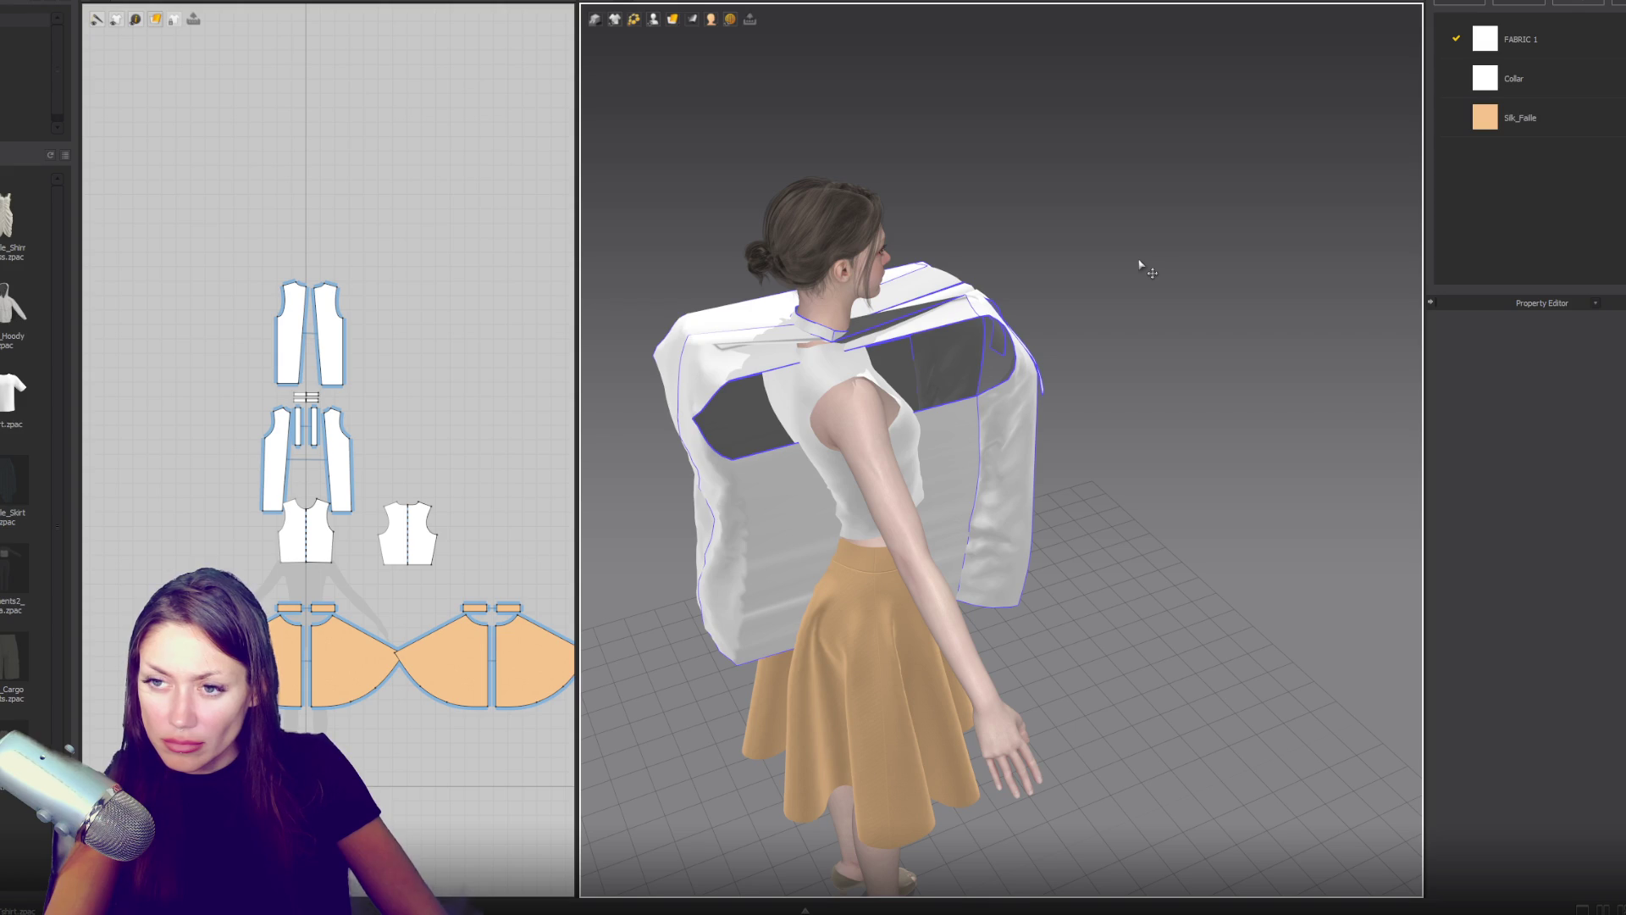
key(space)
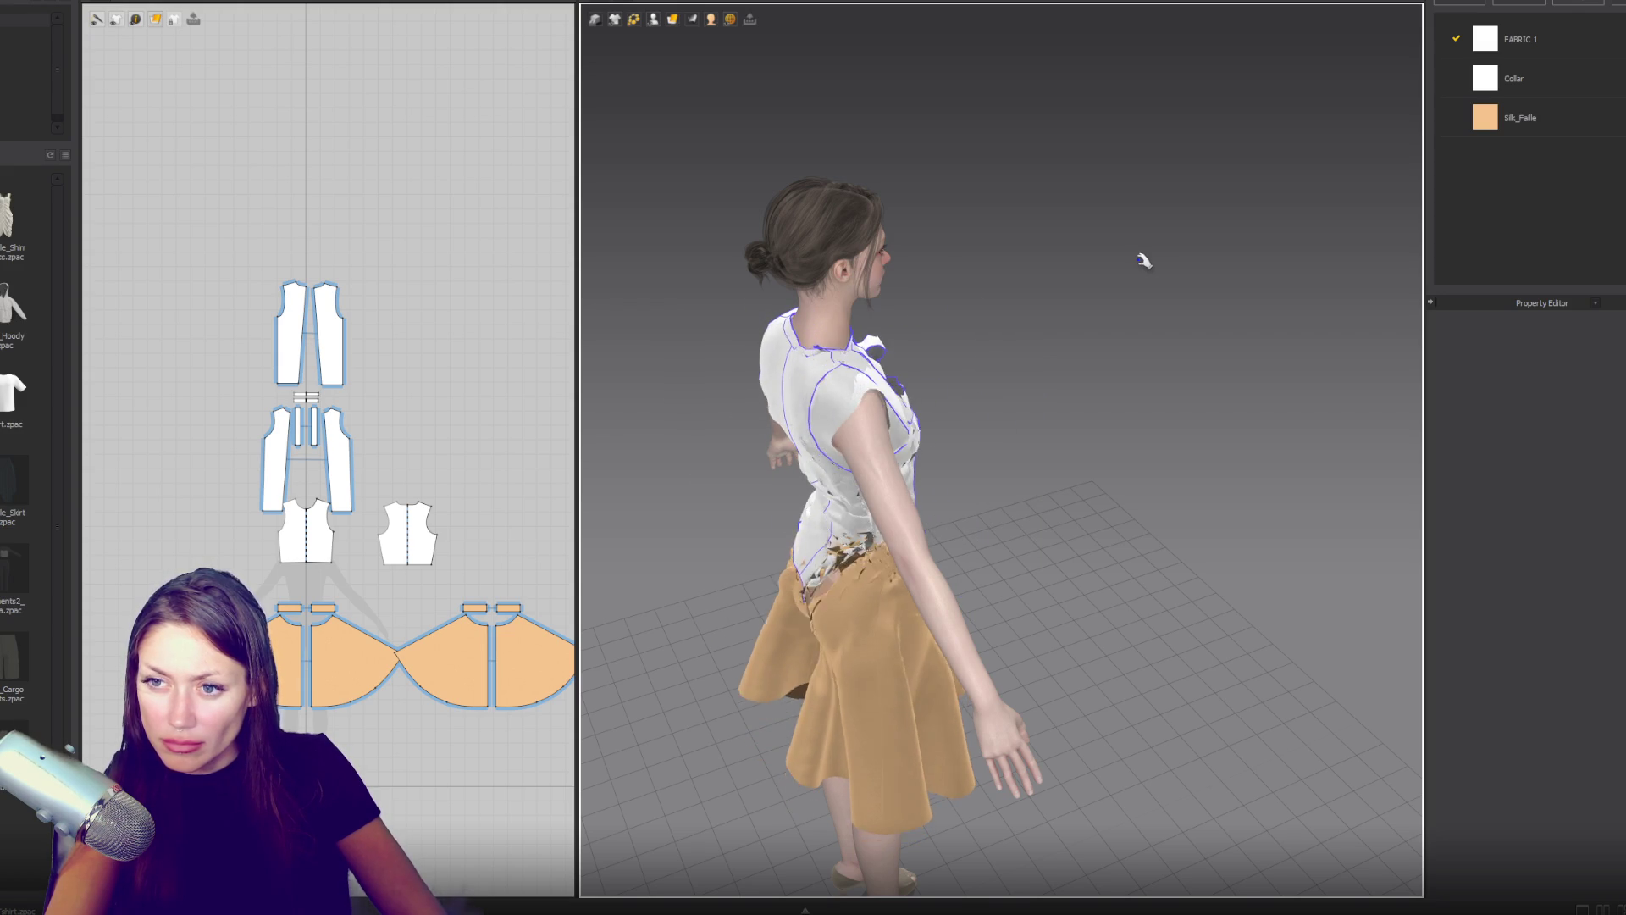
key(ctrl+z)
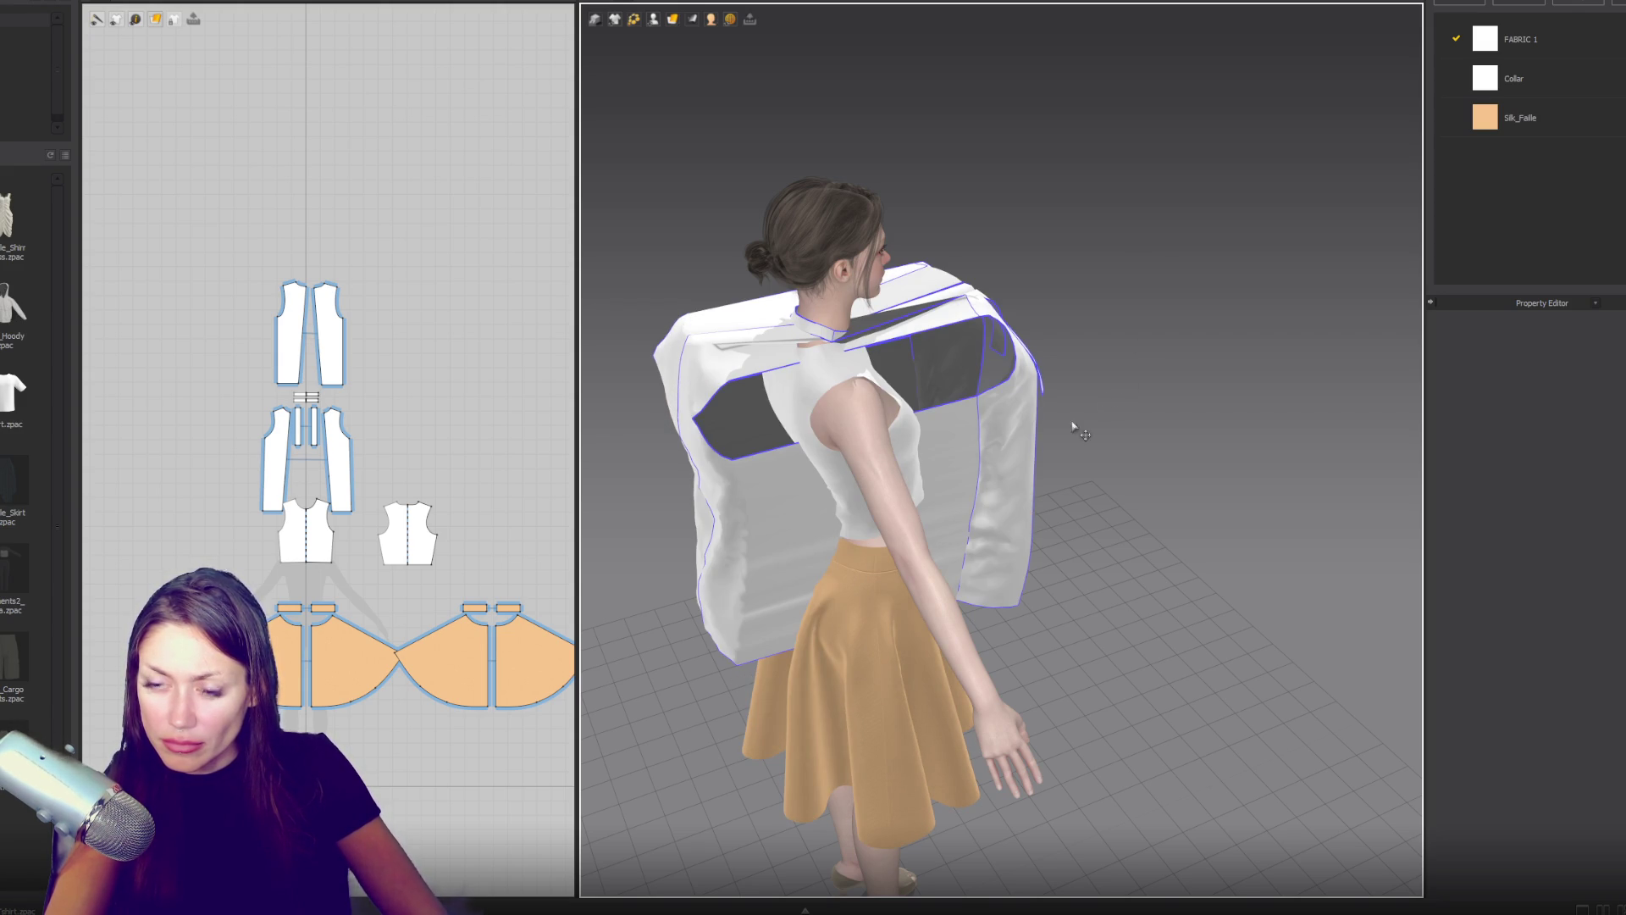
- Show arrangement points and place the first long back panel at Body_Back_2_R
right_drag(726, 492, 847, 491)
click(872, 489)
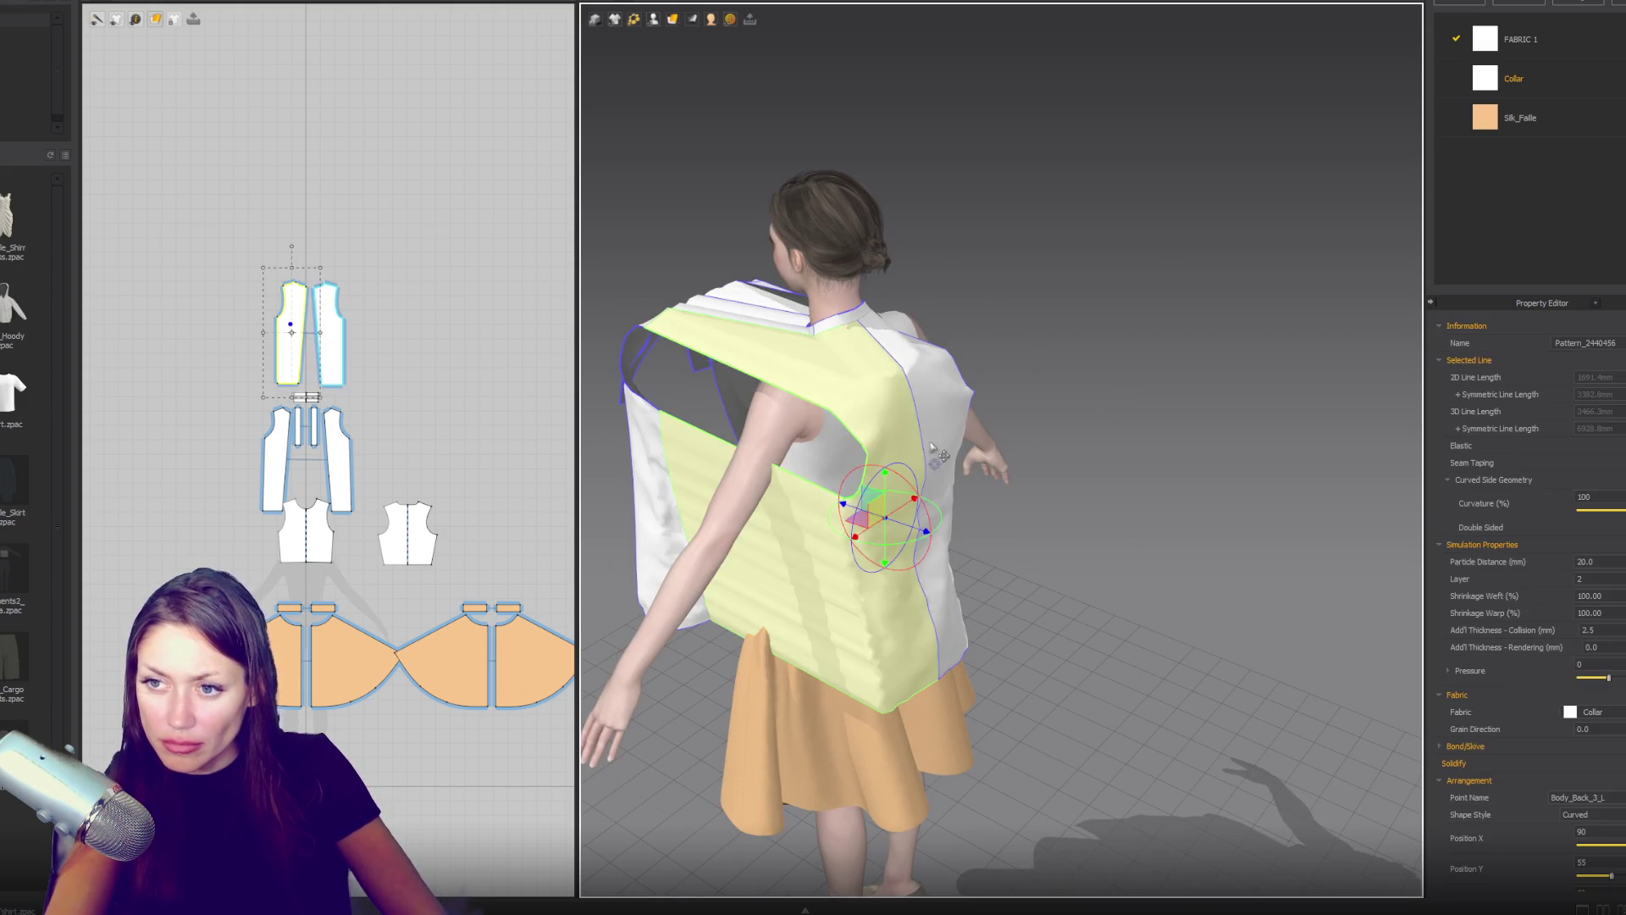
mouse_move(660, 24)
click(658, 53)
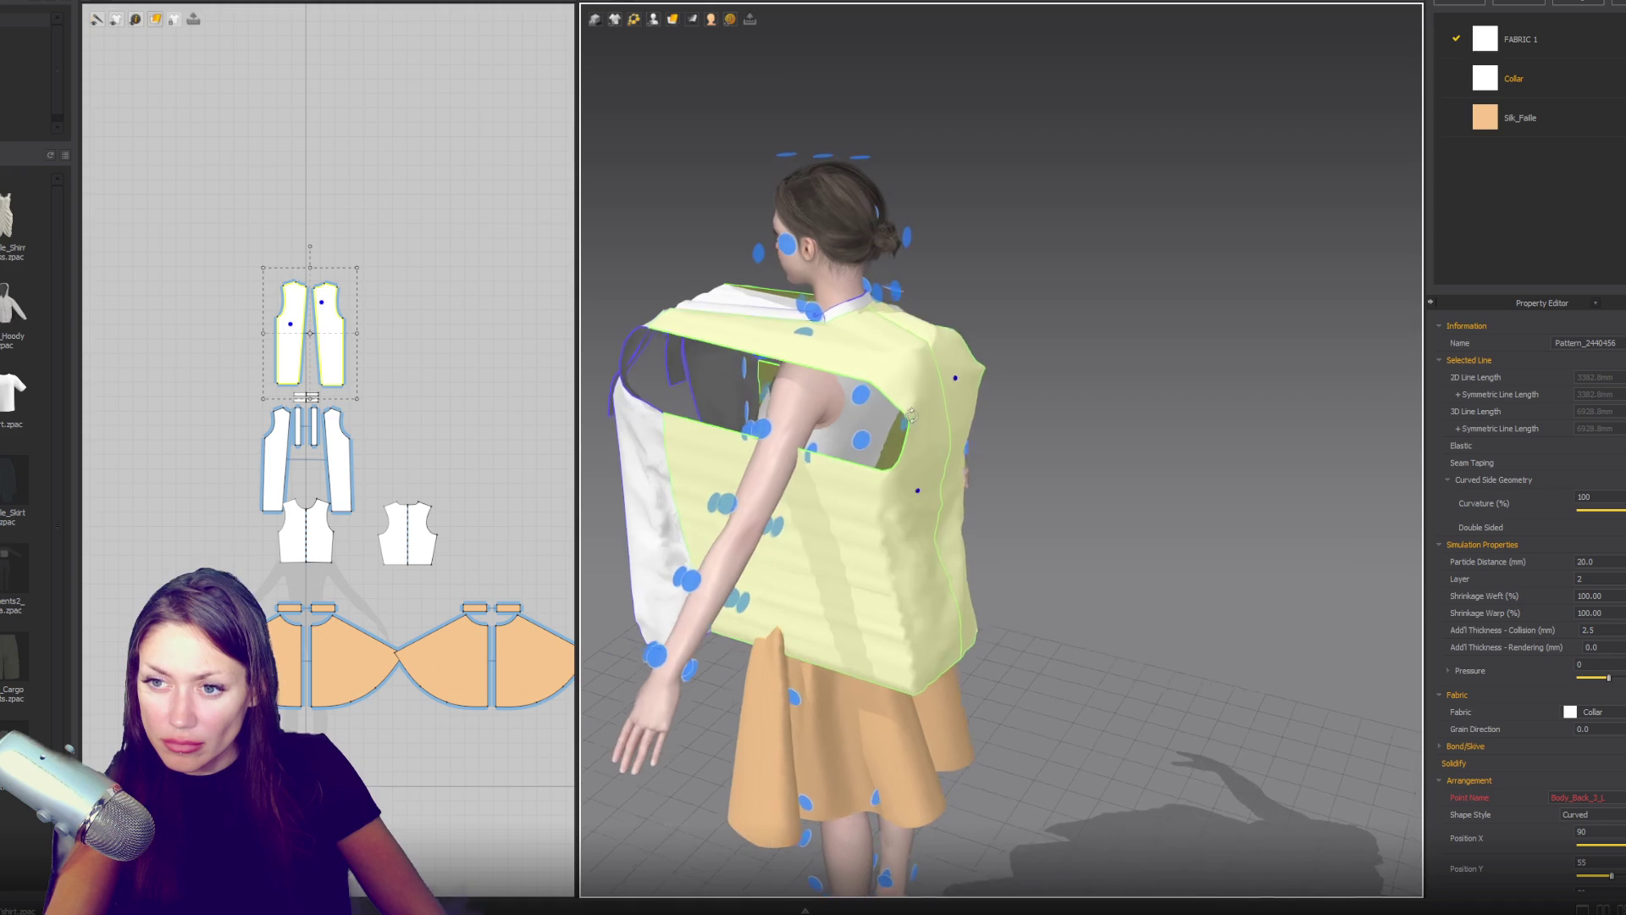
click(906, 377)
click(894, 407)
right_drag(894, 407, 884, 432)
click(899, 418)
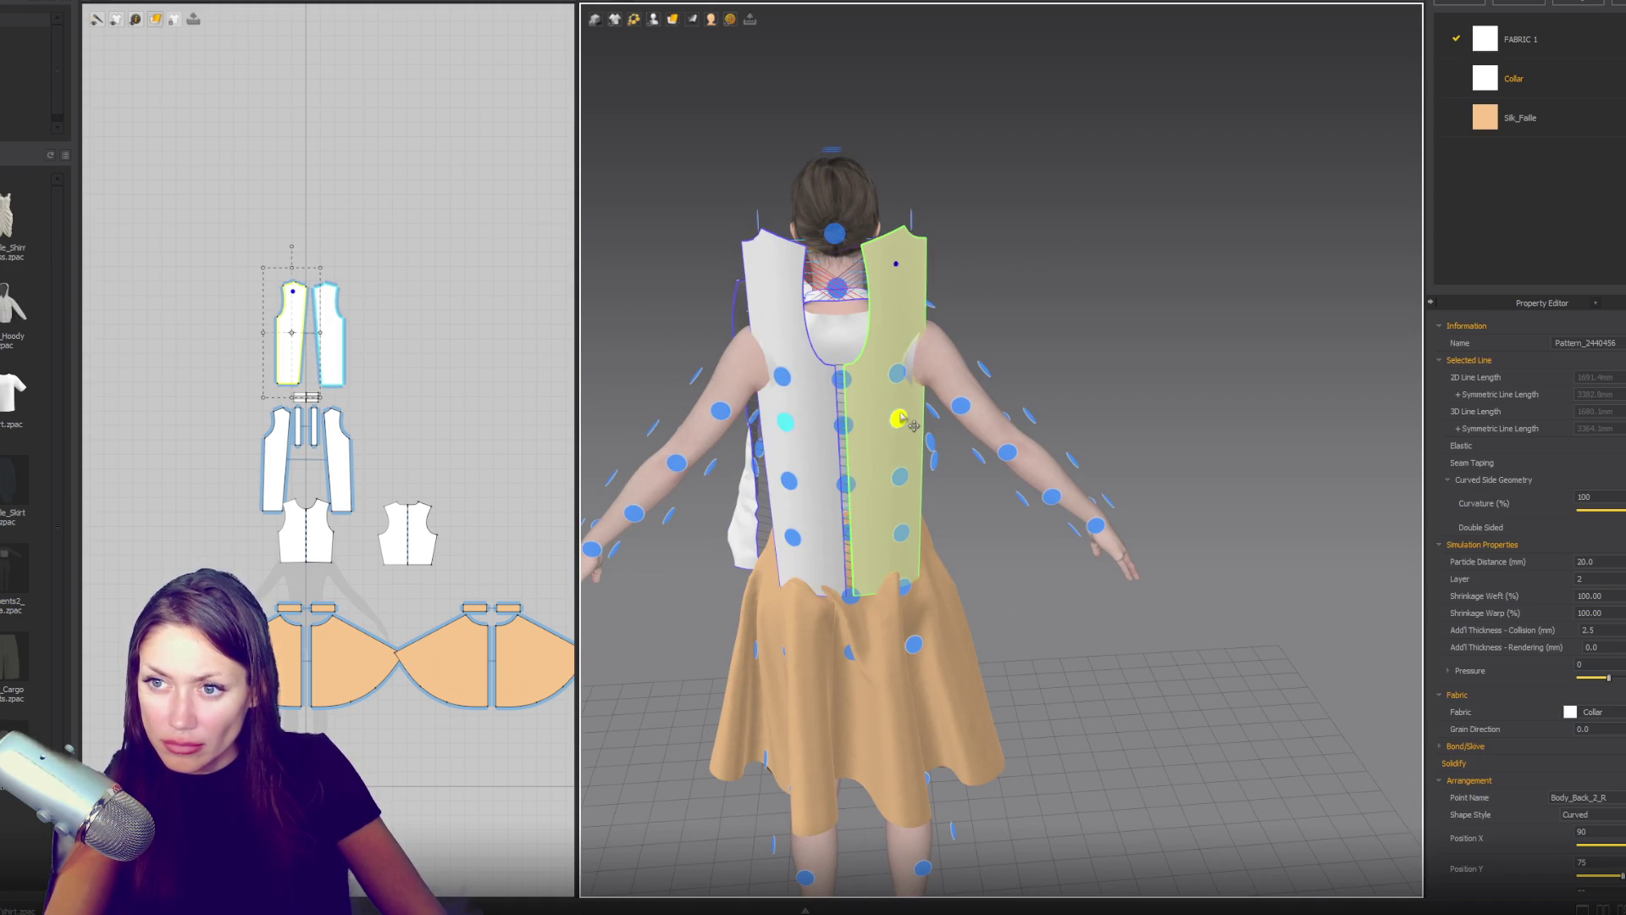
- Place the other back panel at Body_Back_2_L and a front panel at Body_Front_3_L
click(785, 421)
mouse_move(785, 421)
right_down()
mouse_move(1035, 449)
mouse_move(898, 432)
right_up()
click(898, 432)
right_drag(882, 360, 796, 577)
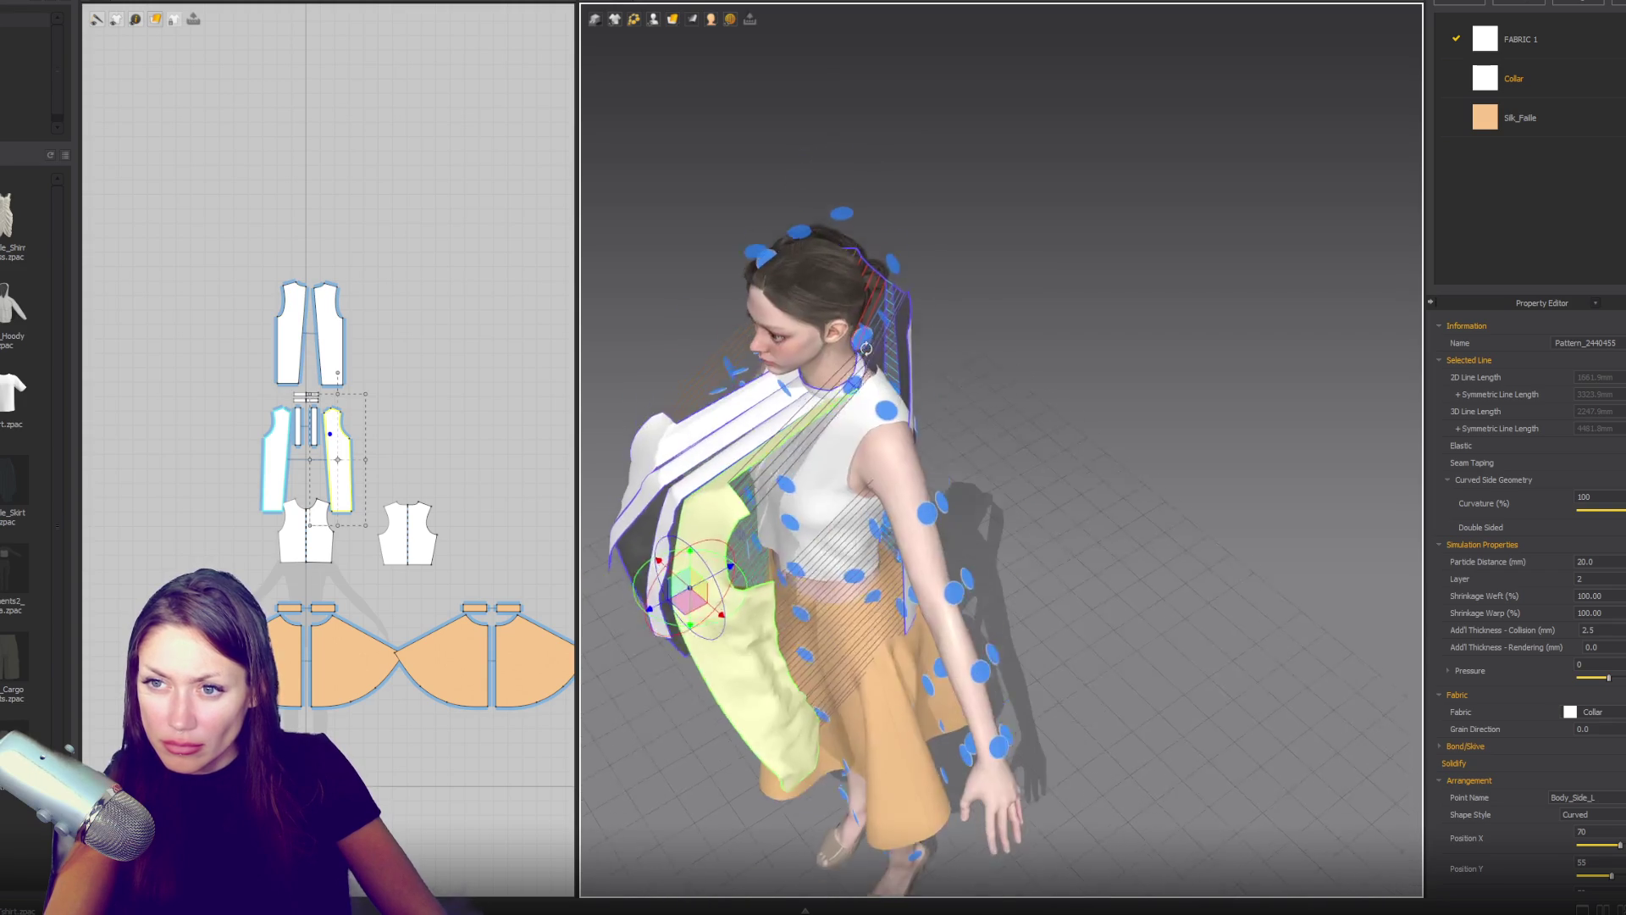
click(797, 578)
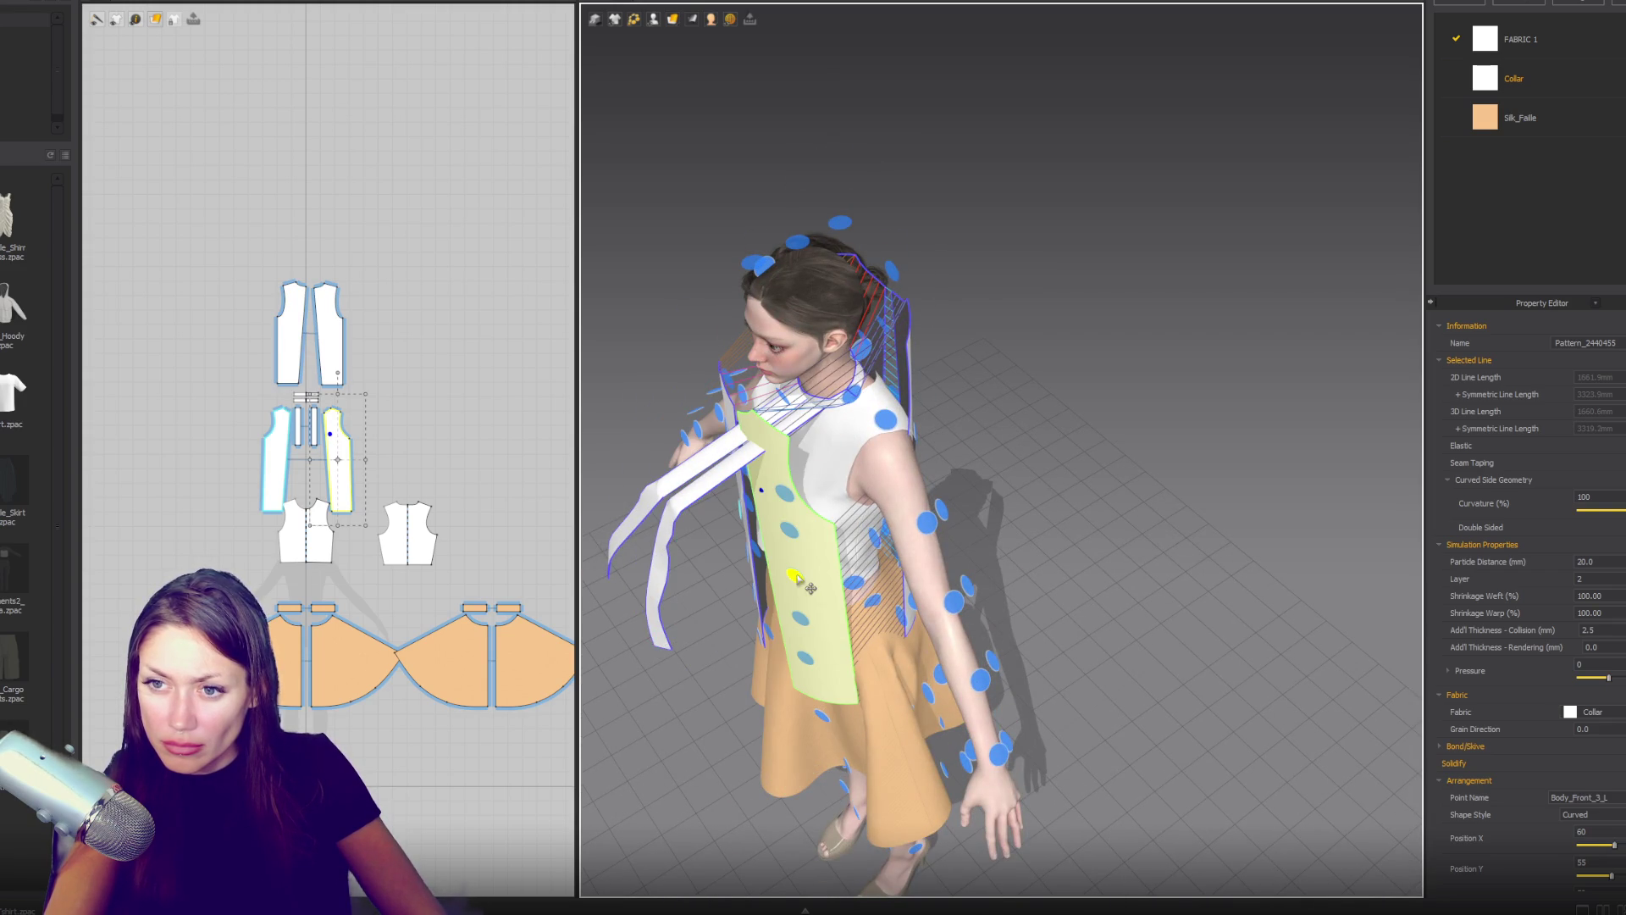
mouse_move(799, 578)
right_down()
mouse_move(860, 499)
mouse_move(925, 468)
mouse_move(1071, 333)
right_up()
- Simulate to drape the long panels over the white top, then inspect from side and back
click(907, 474)
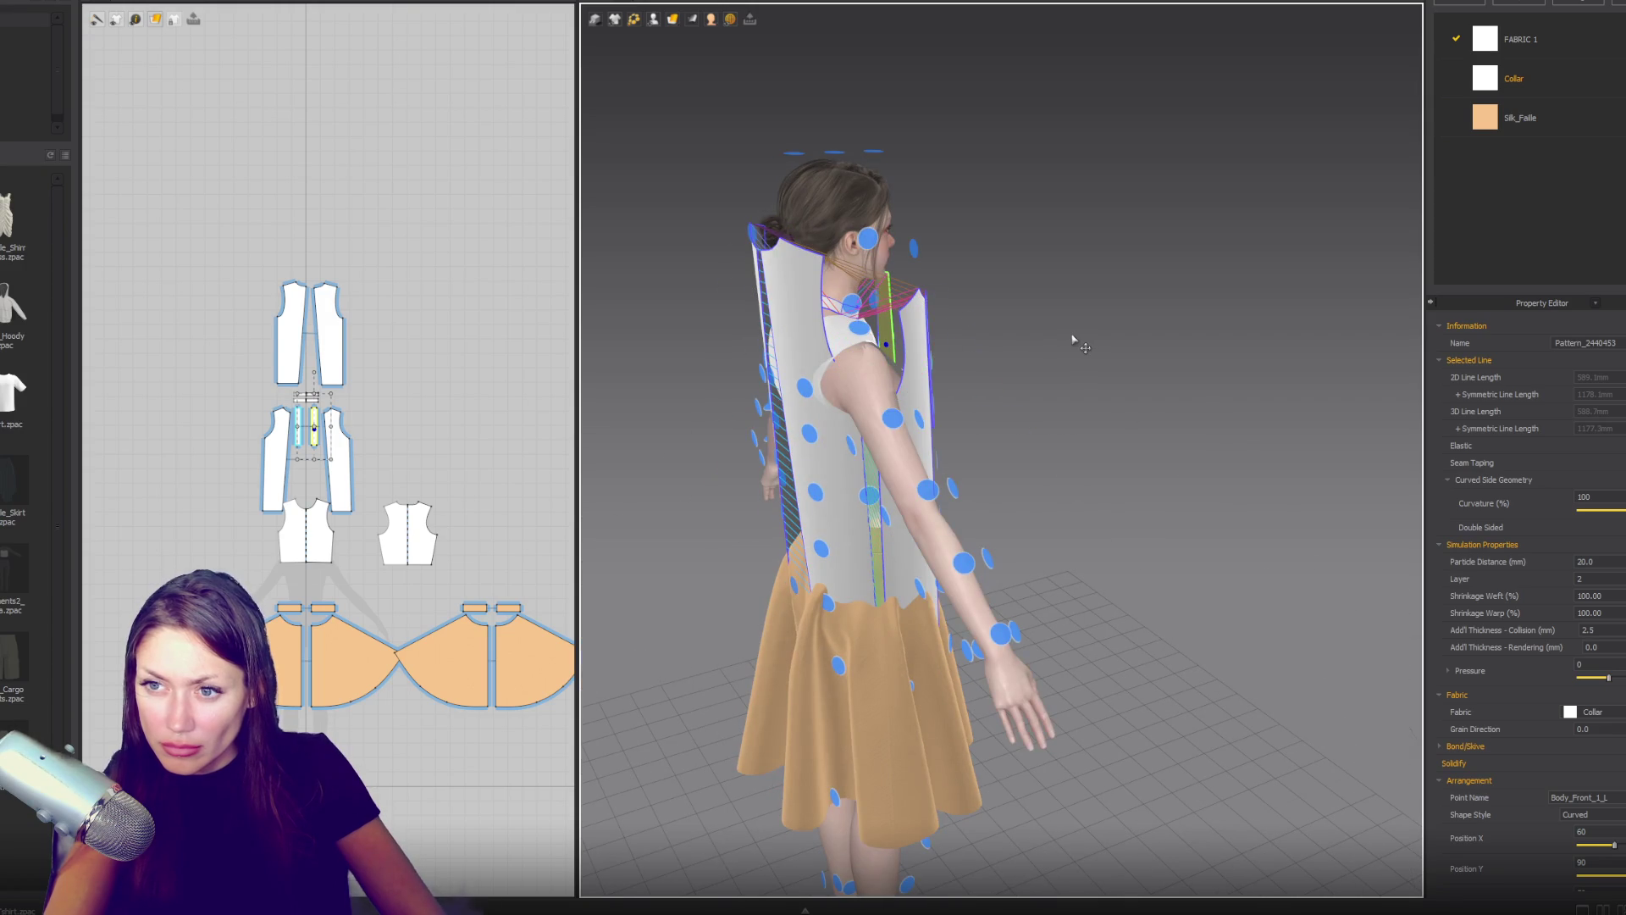
key(space)
mouse_move(1074, 333)
right_down()
mouse_move(1044, 341)
mouse_move(1025, 390)
mouse_move(1042, 428)
right_up()
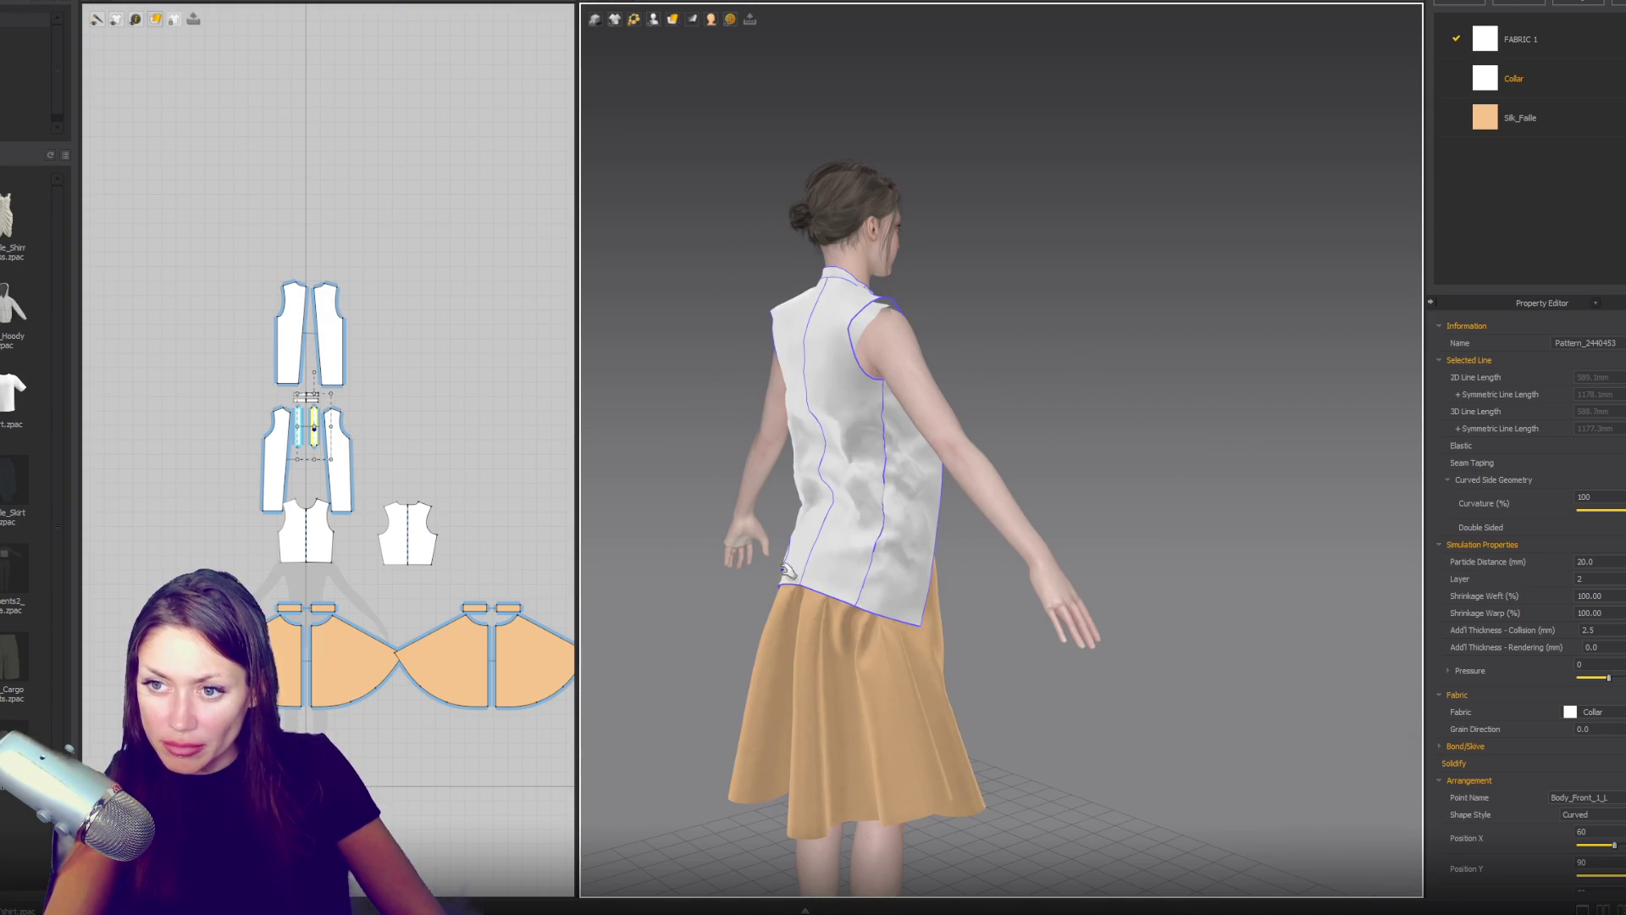
click(820, 562)
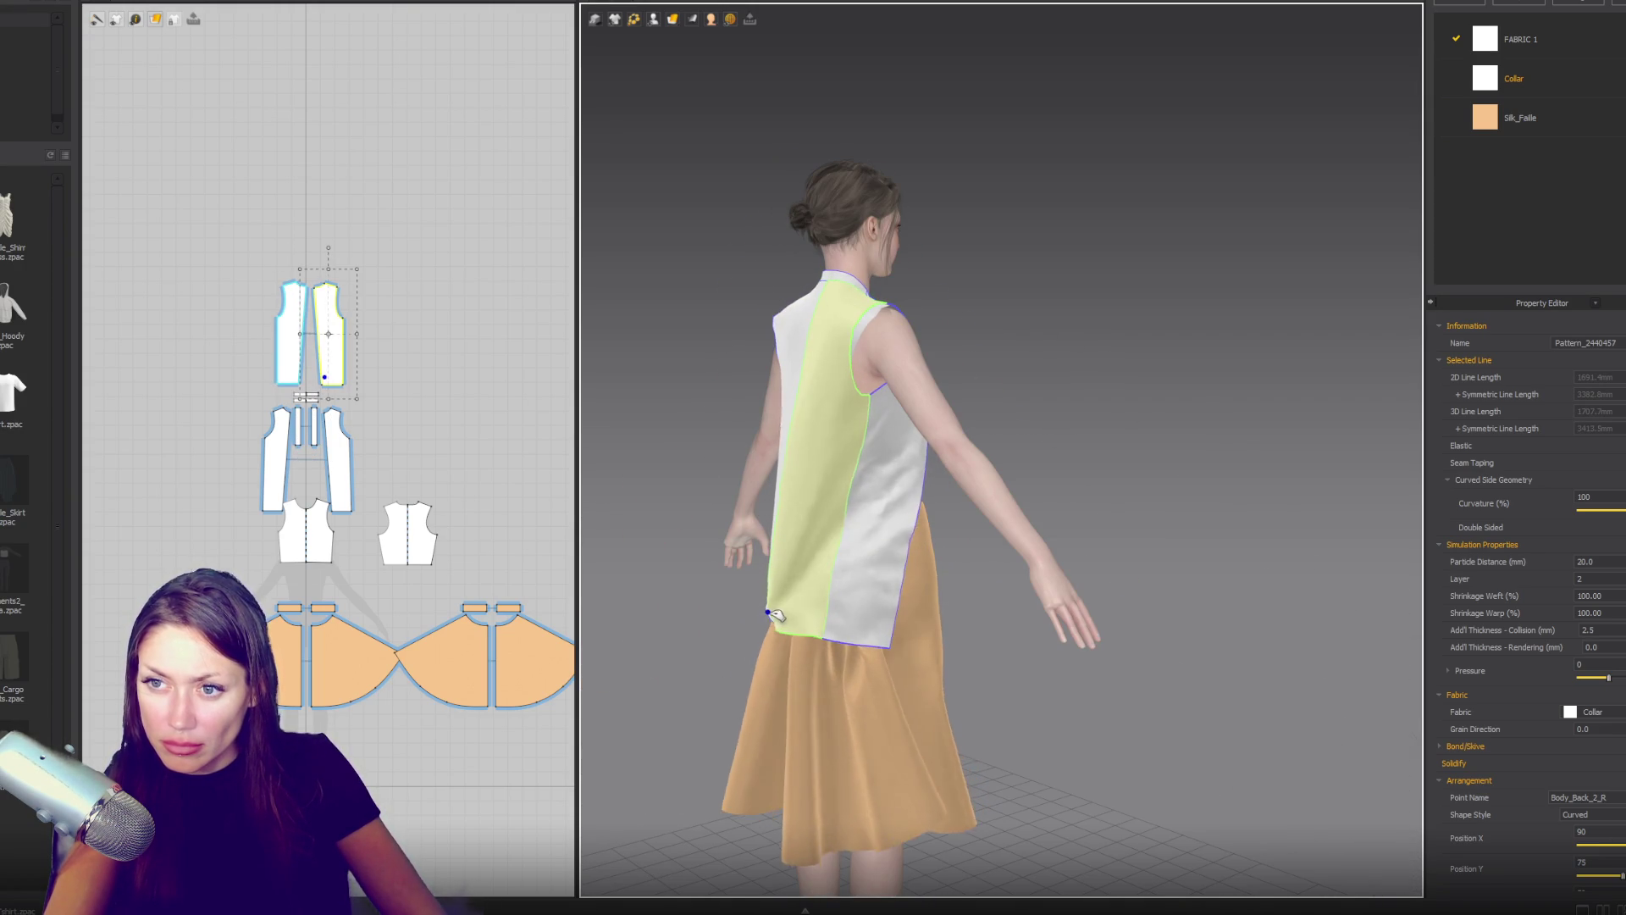
right_drag(907, 610, 1042, 625)
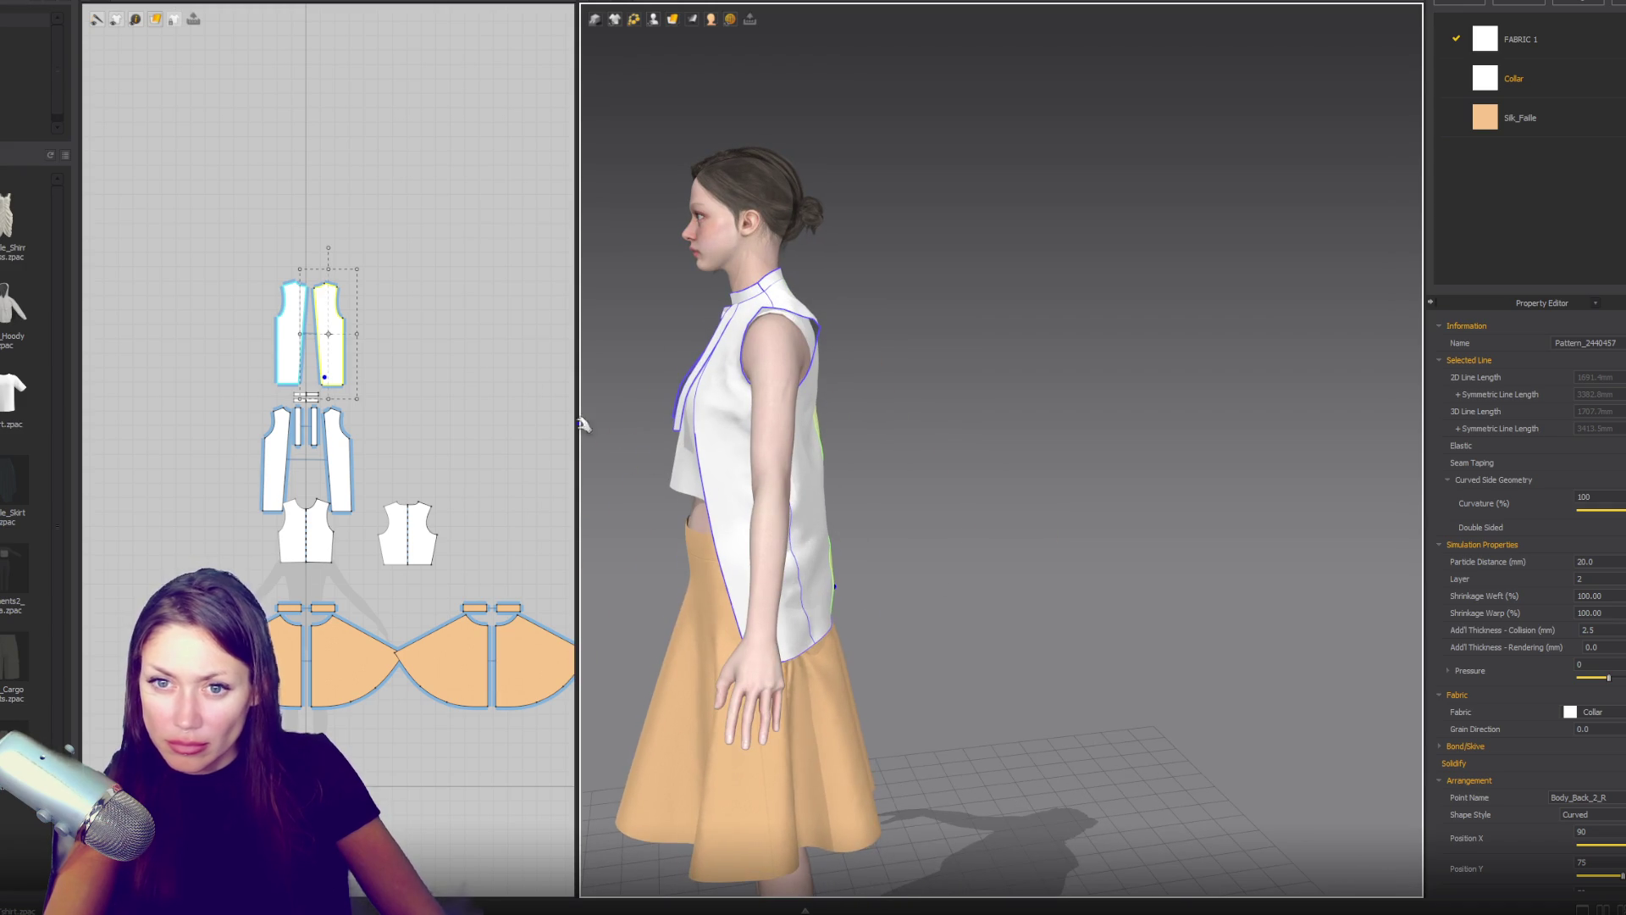
scroll(464, 466, up, 3)
scroll(390, 410, up, 1)
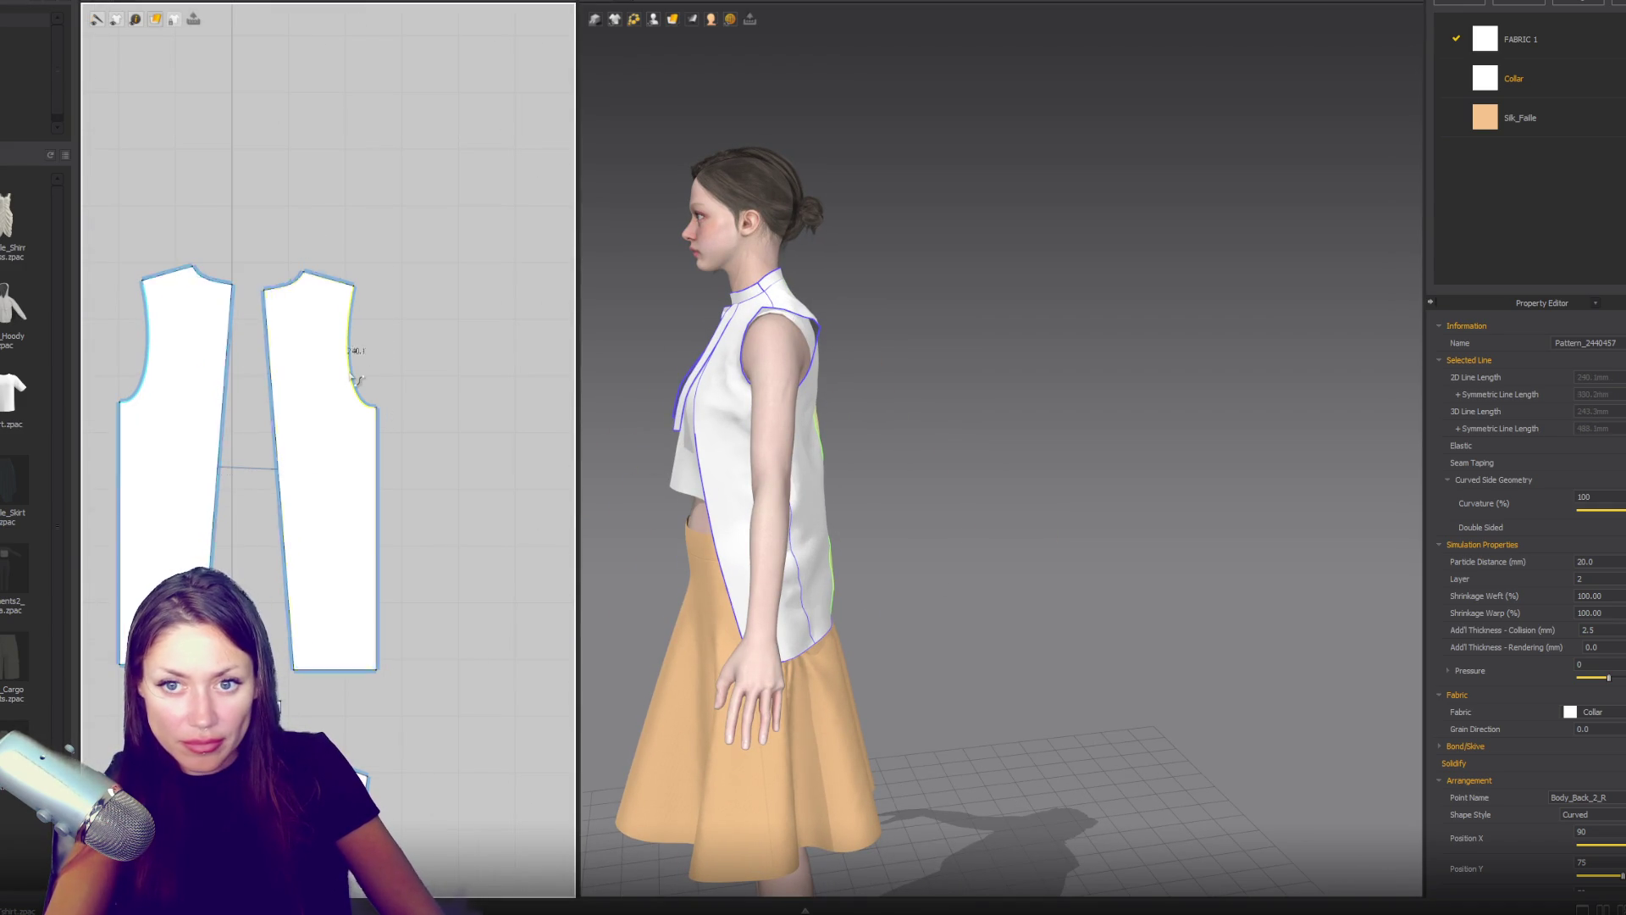
- Reshape the back piece's armhole into a shorter curve, then pick the side piece's armhole
click(354, 379)
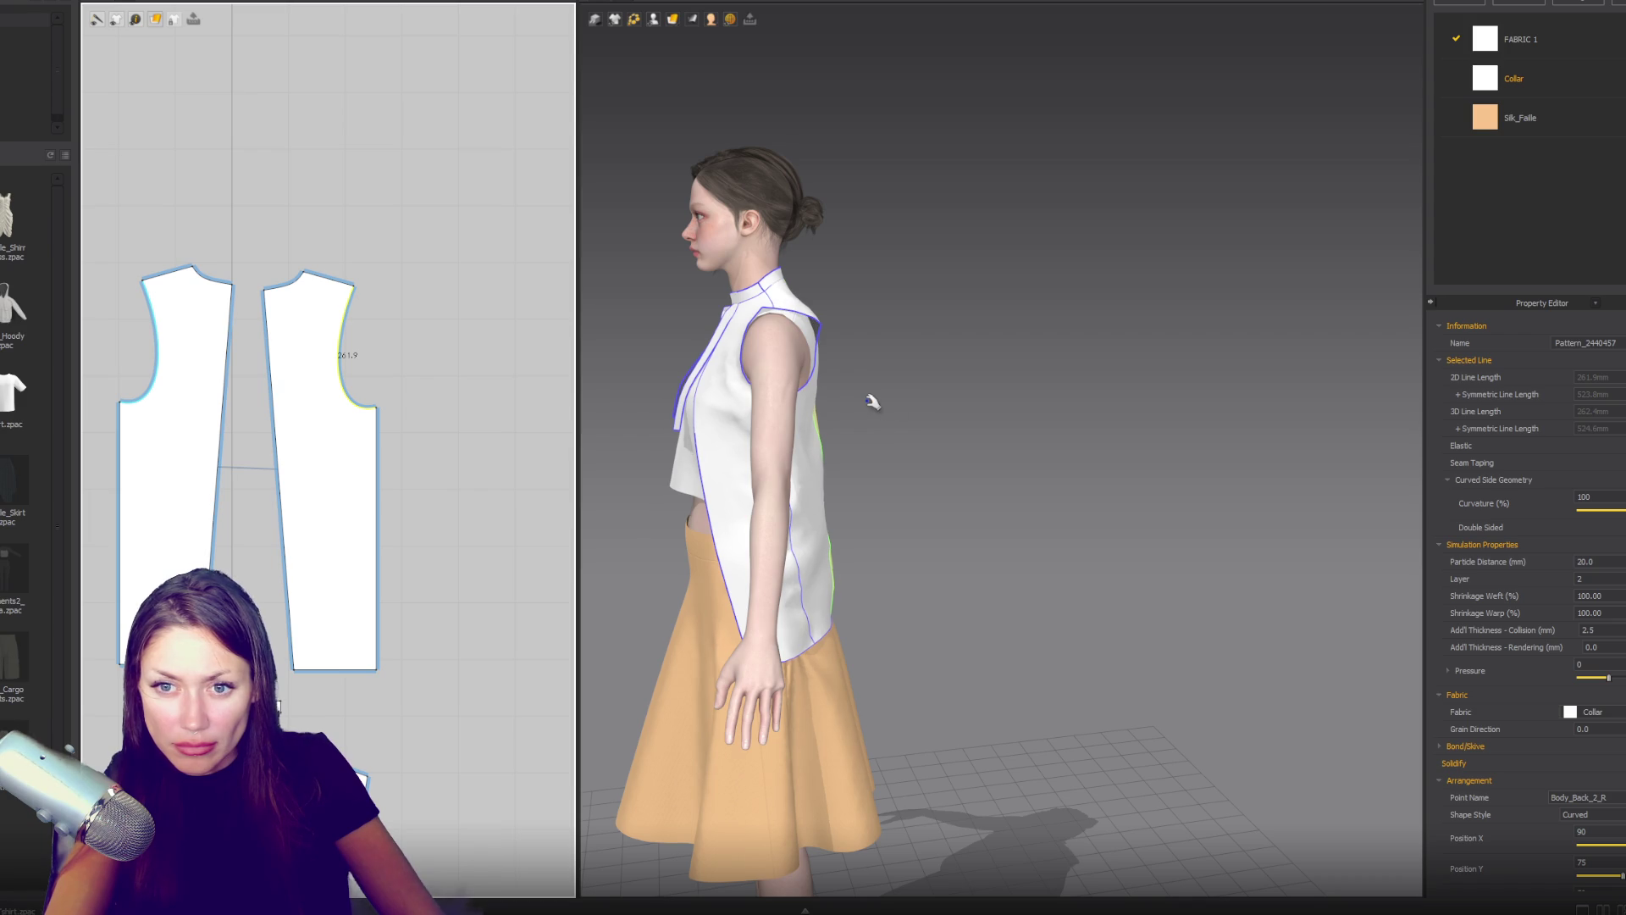
mouse_move(356, 409)
mouse_down()
mouse_move(361, 284)
mouse_move(365, 299)
mouse_up()
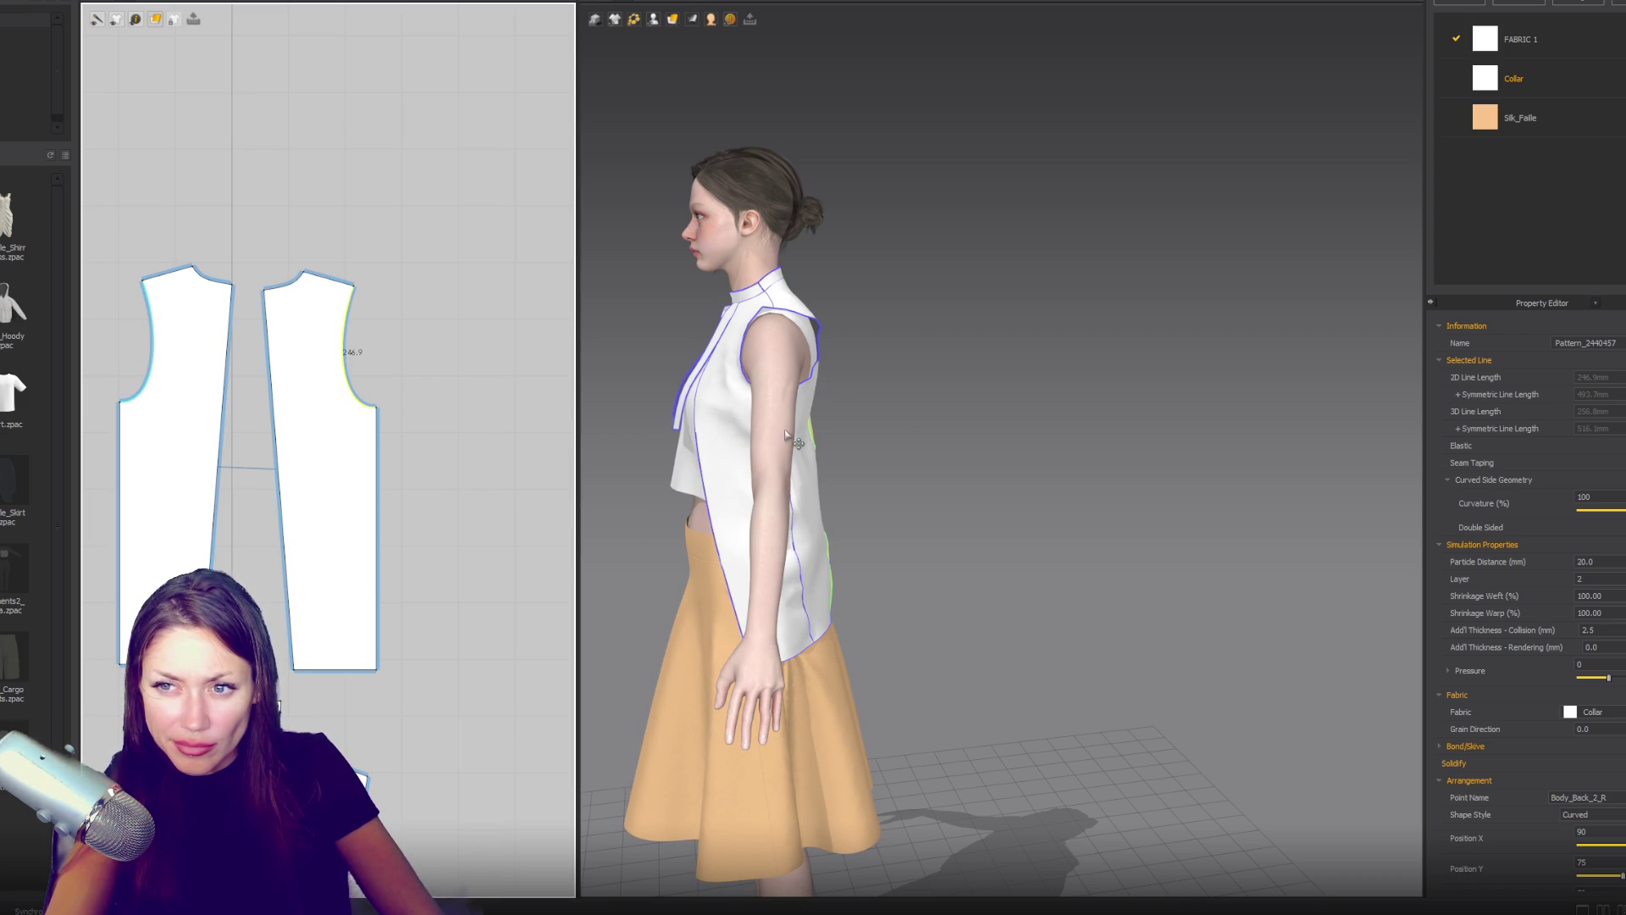
right_drag(789, 430, 898, 432)
right_drag(430, 608, 444, 428)
click(405, 694)
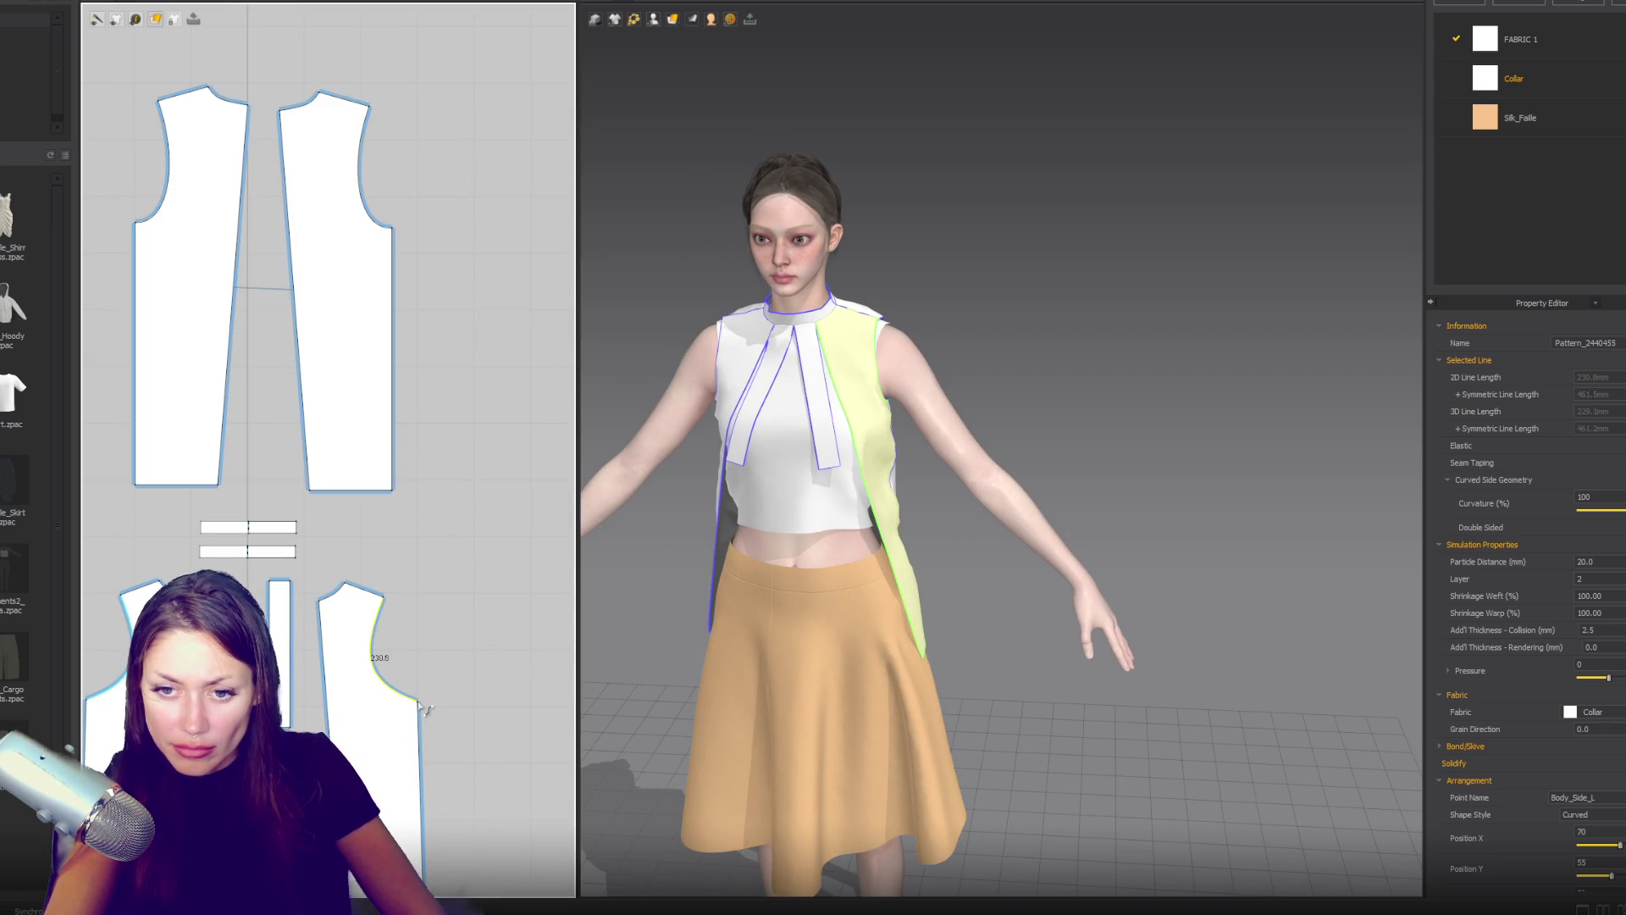
double_click(424, 707)
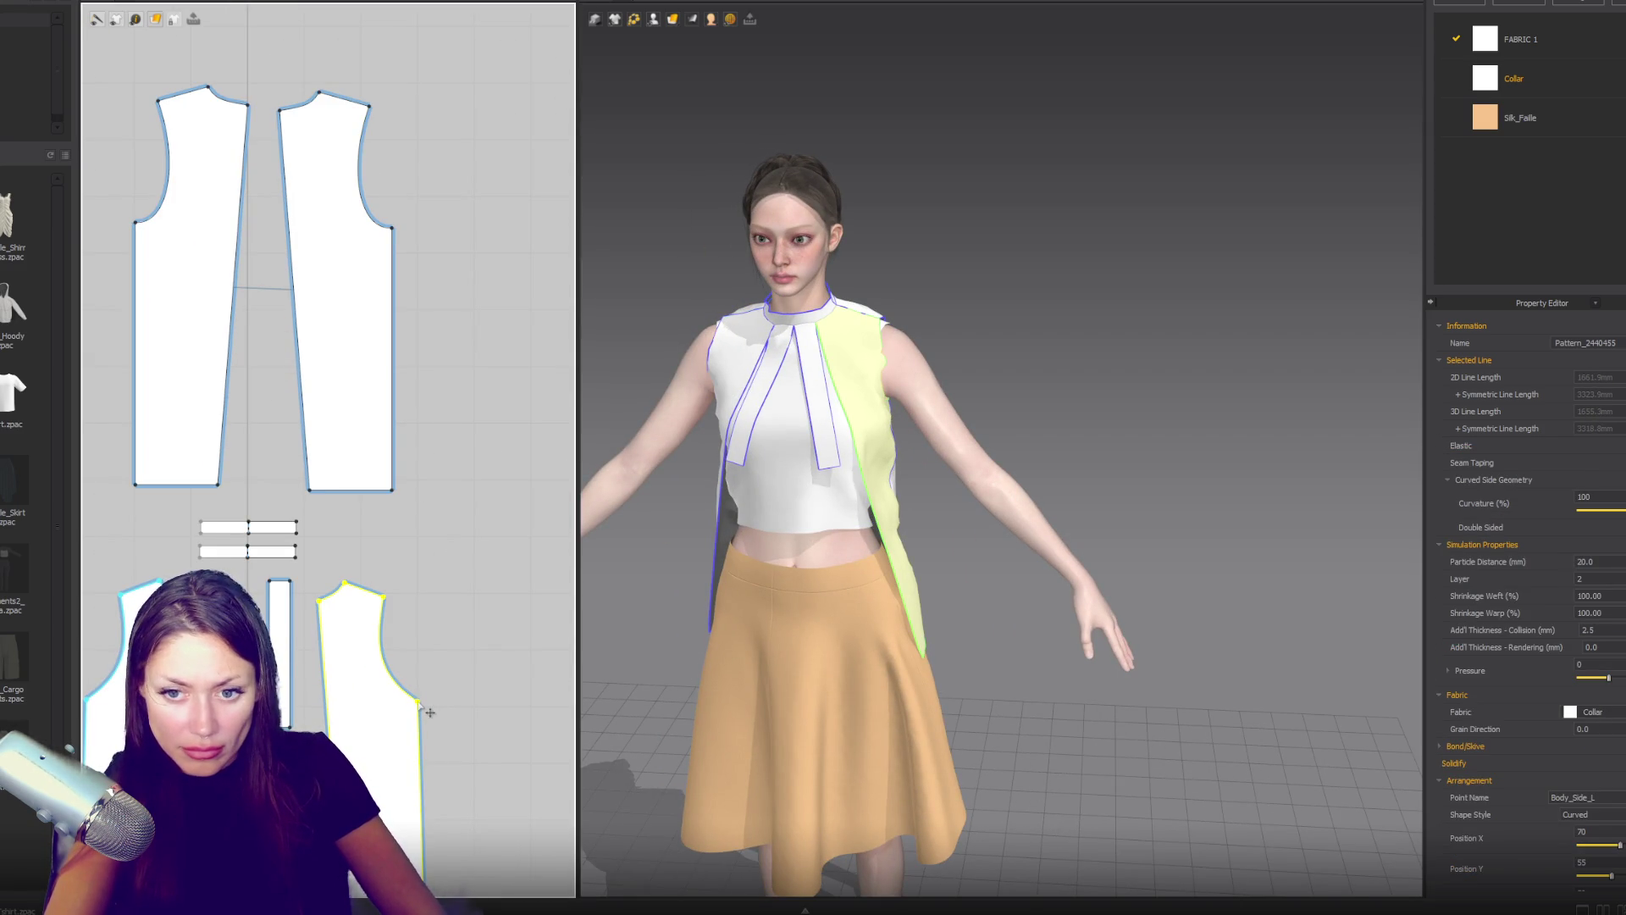
click(423, 708)
- Scoop the side piece's armhole much deeper with Edit Curvature, pushing the curve outward
scroll(426, 710, up, 5)
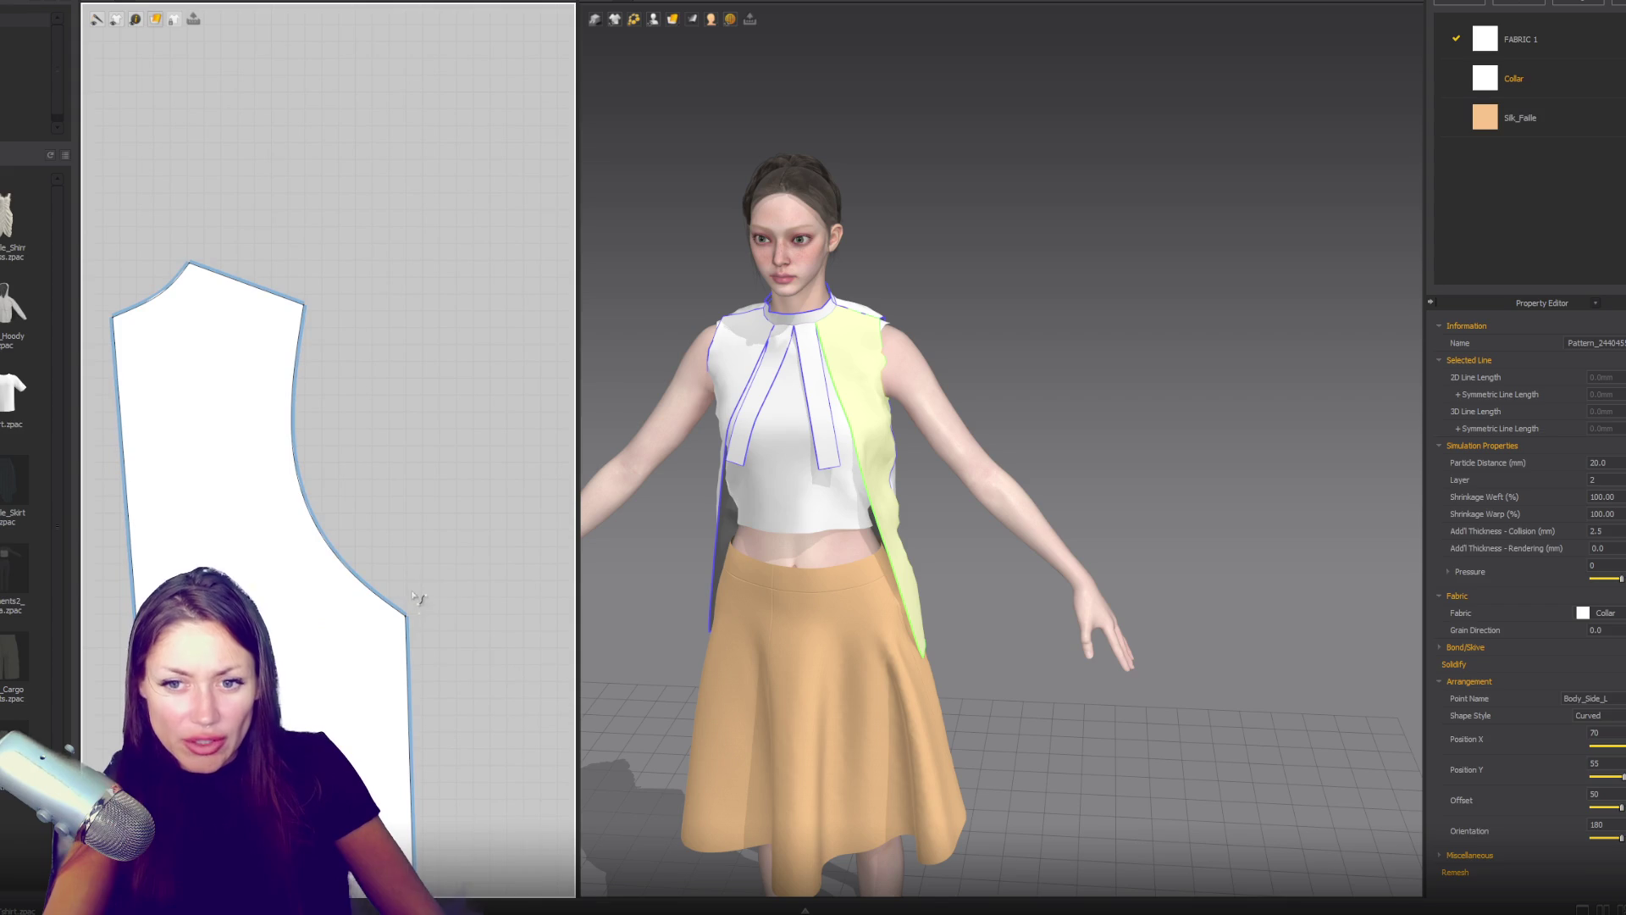
scroll(410, 620, up, 2)
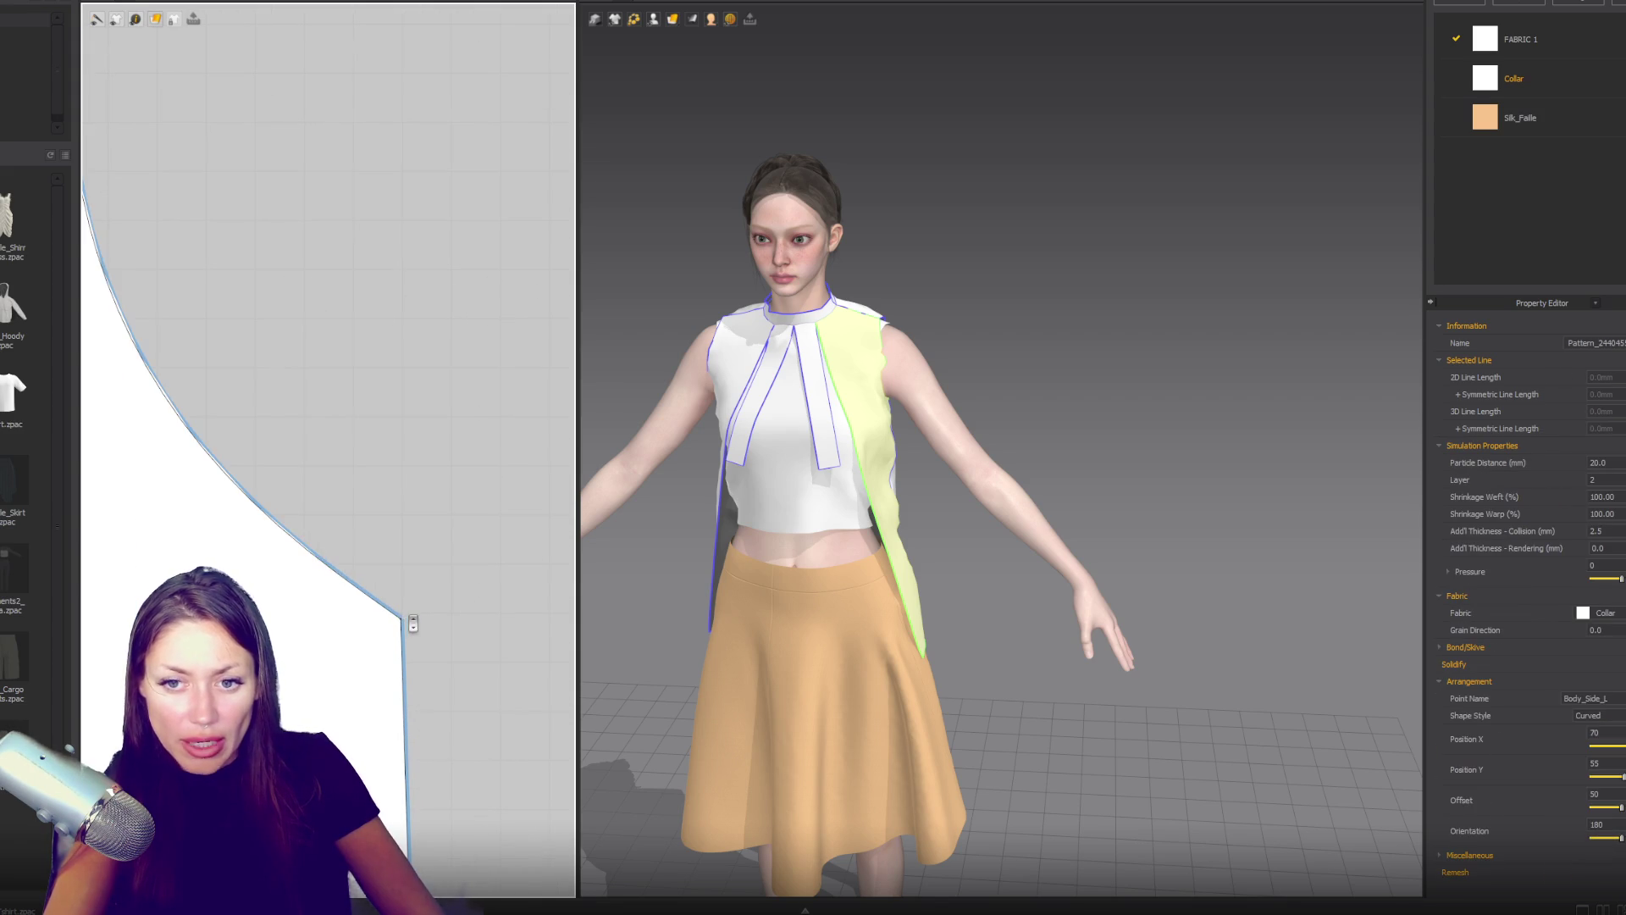
scroll(413, 628, down, 1)
click(96, 19)
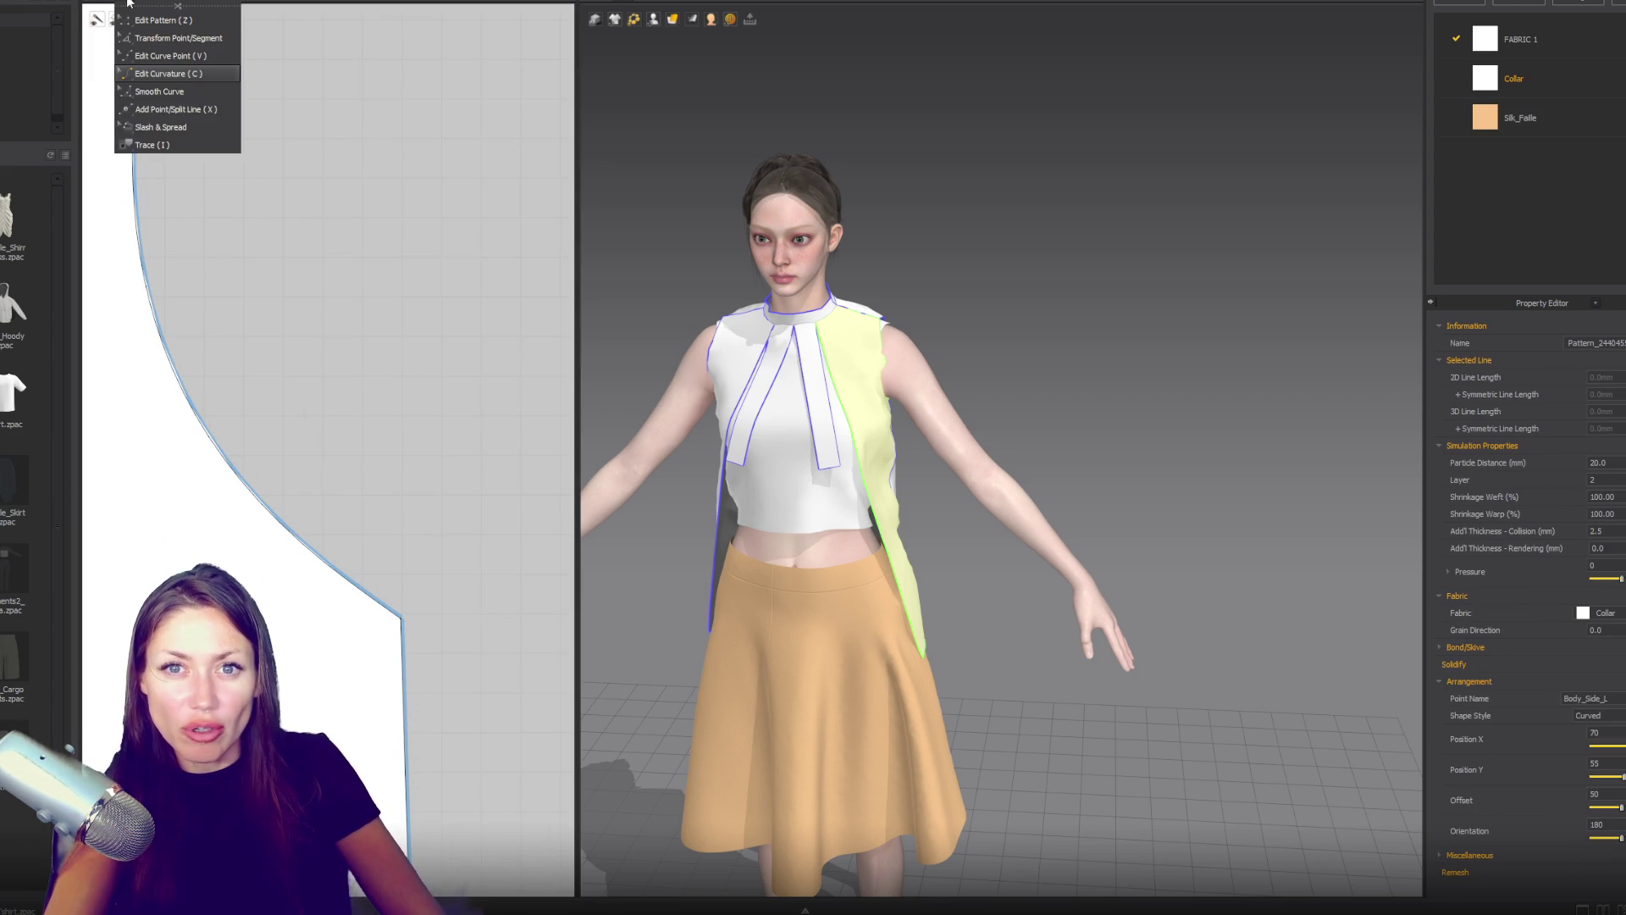
click(204, 74)
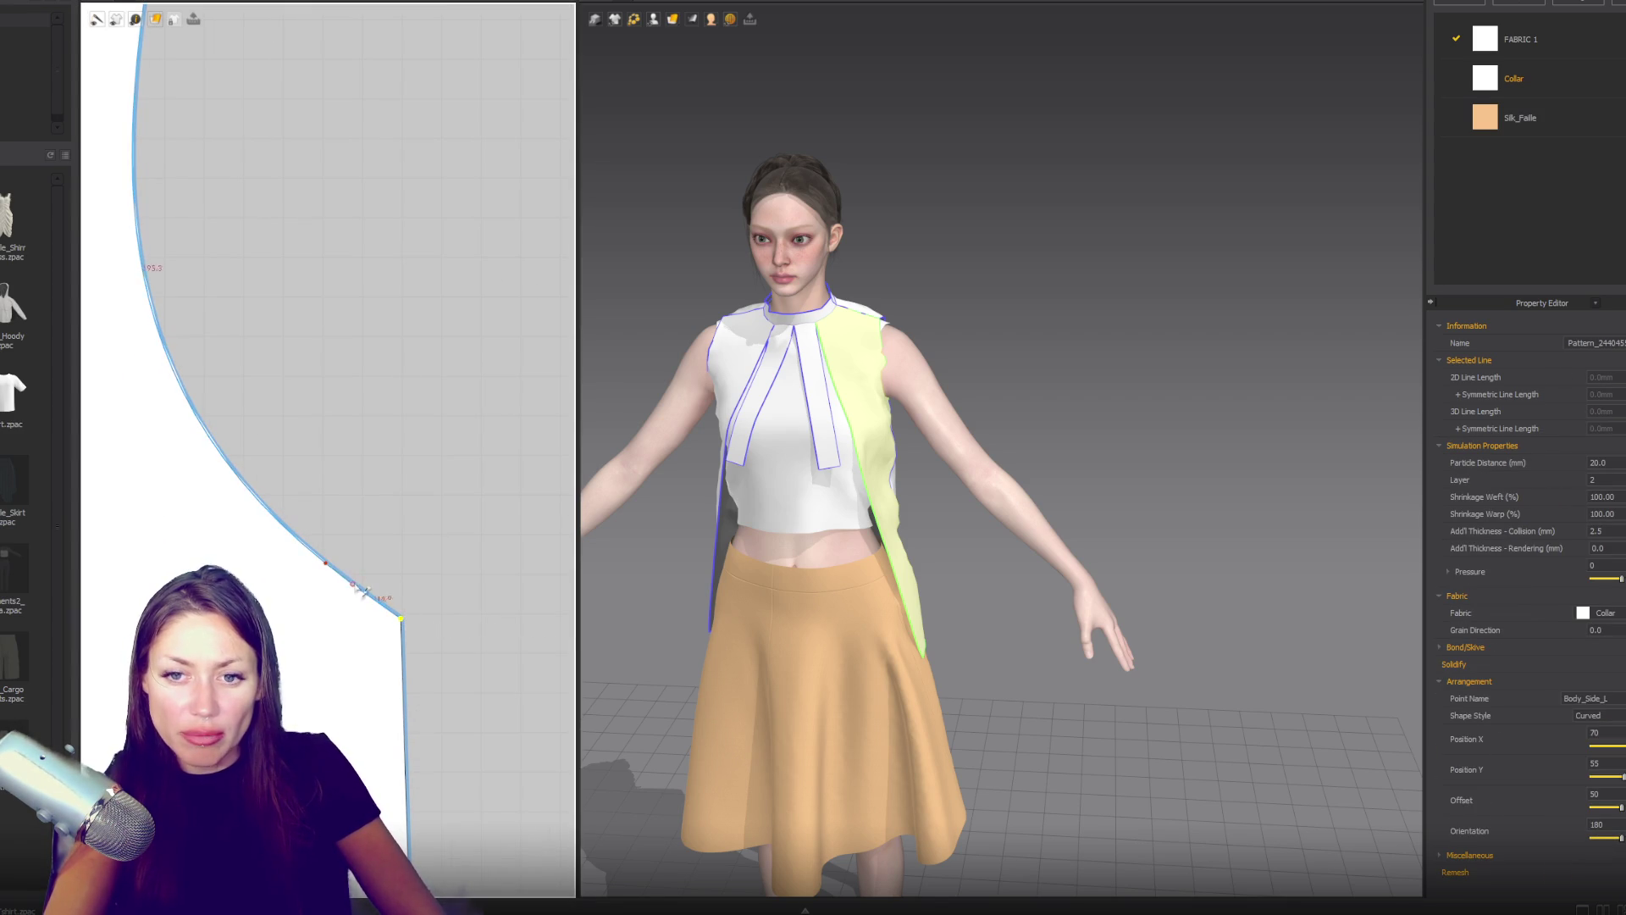
mouse_move(334, 572)
mouse_down()
mouse_move(305, 602)
mouse_move(360, 510)
mouse_up()
drag(355, 606, 239, 460)
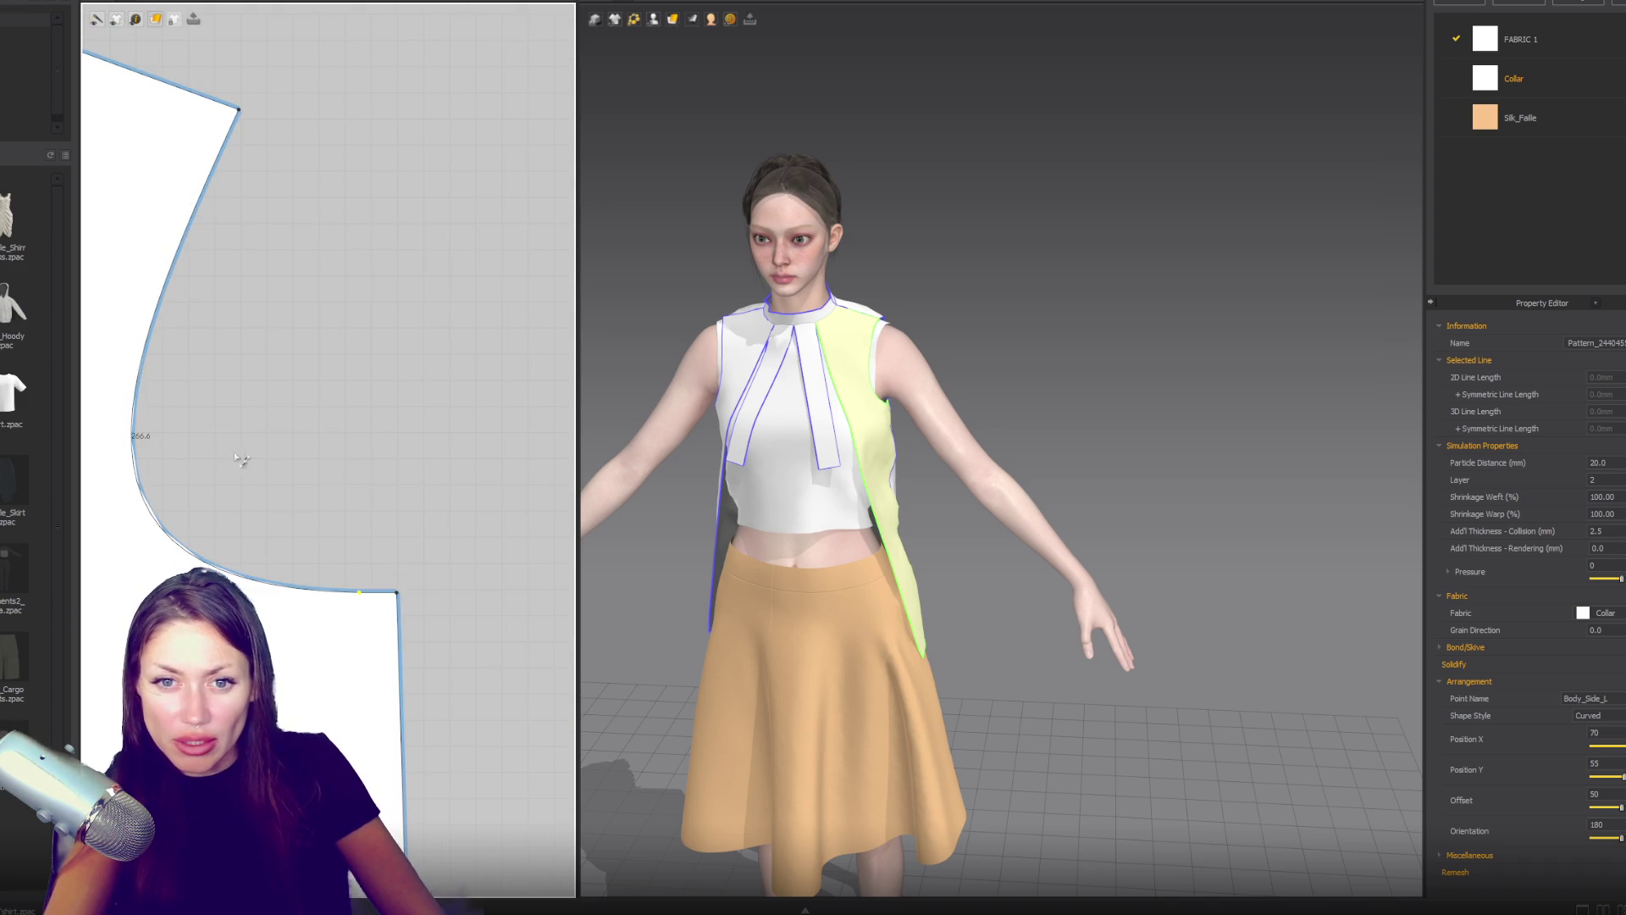
scroll(319, 236, up, 3)
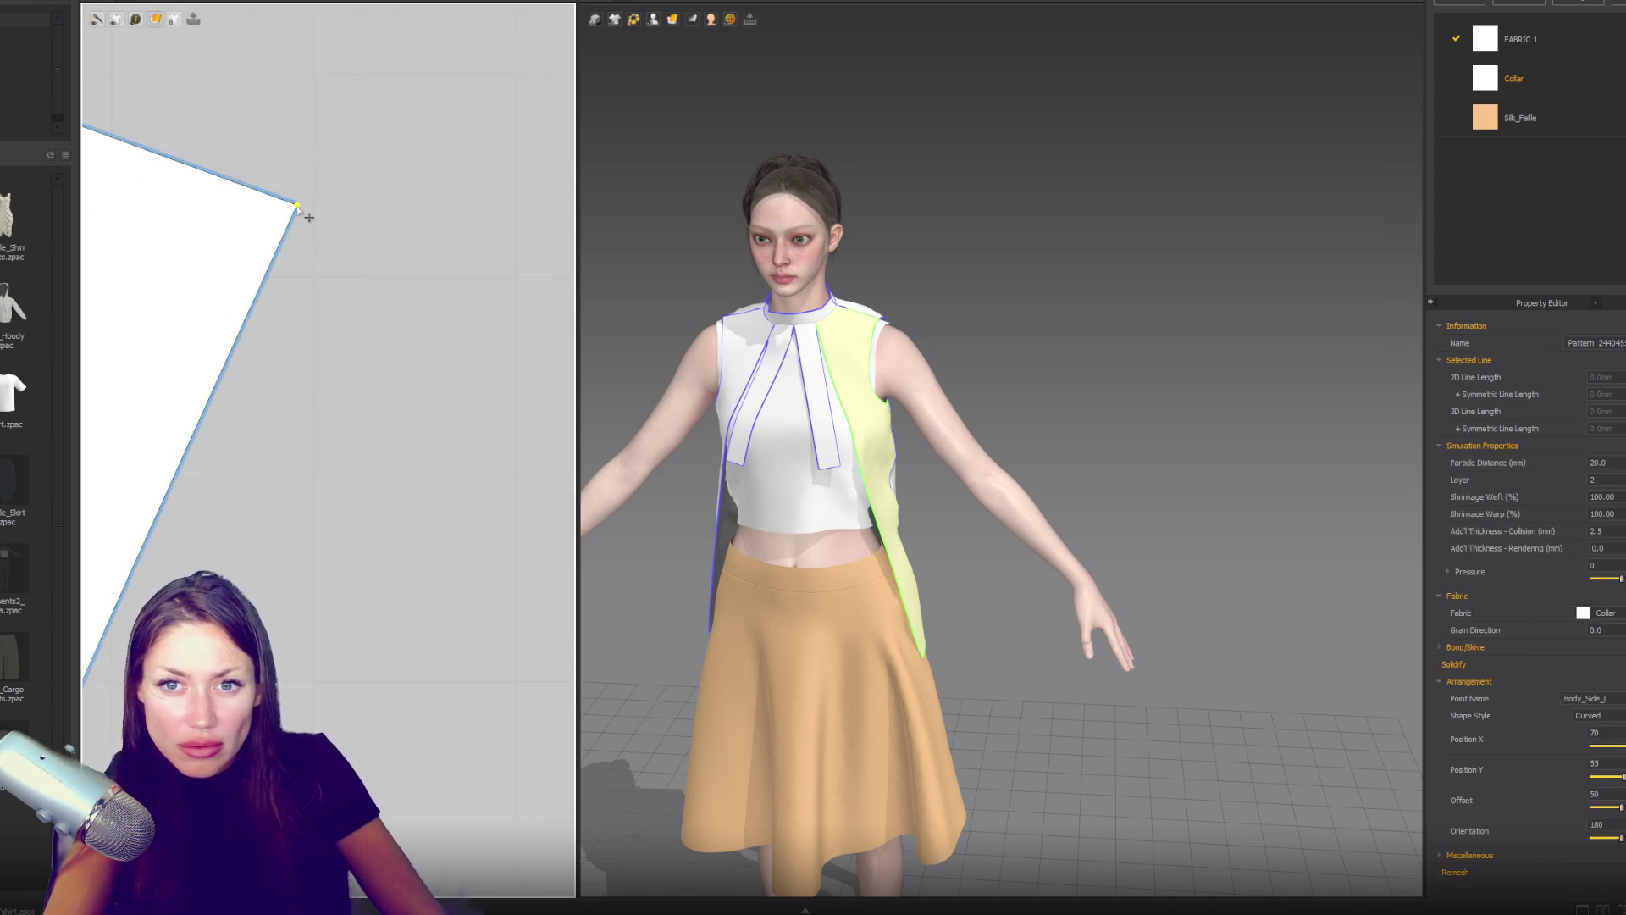
scroll(338, 309, down, 4)
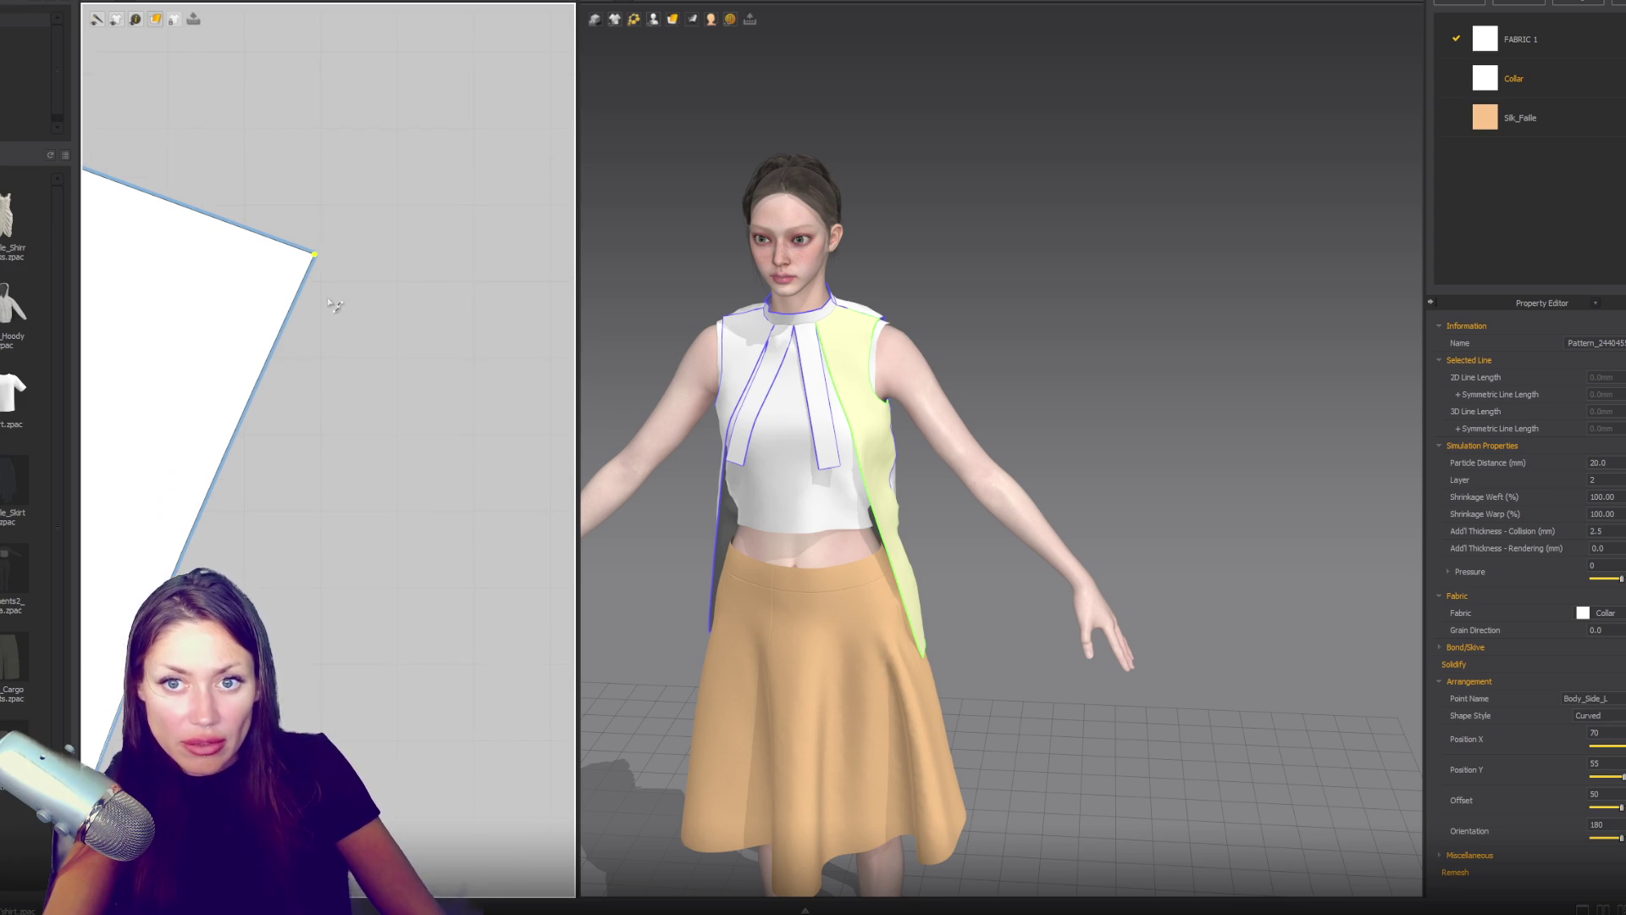
scroll(359, 584, up, 3)
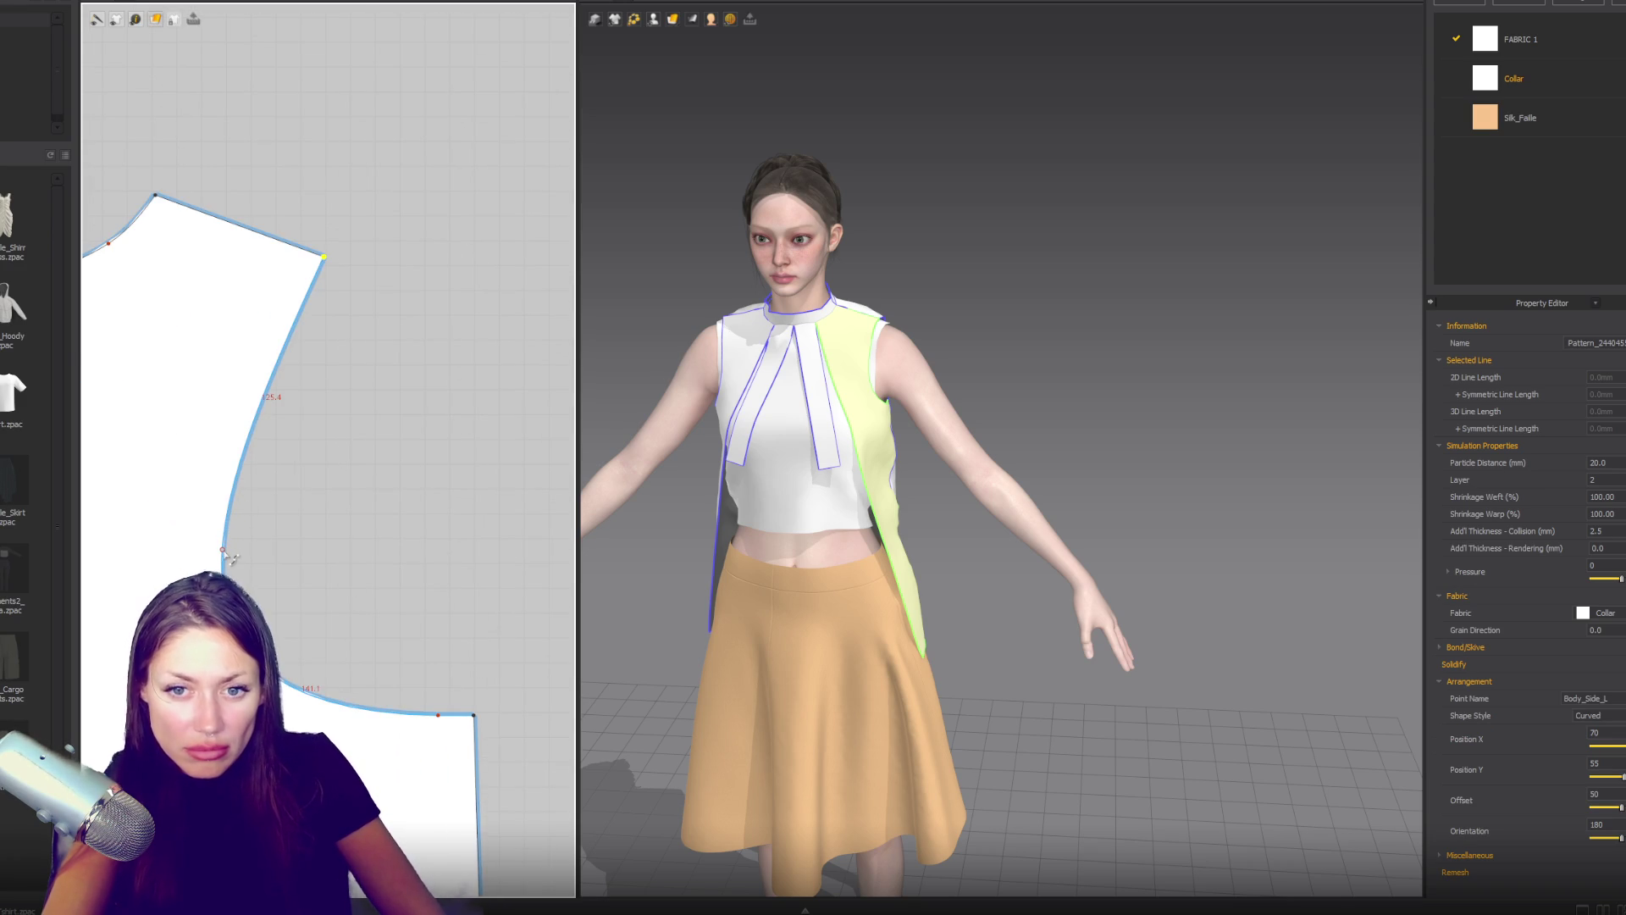
drag(222, 550, 295, 542)
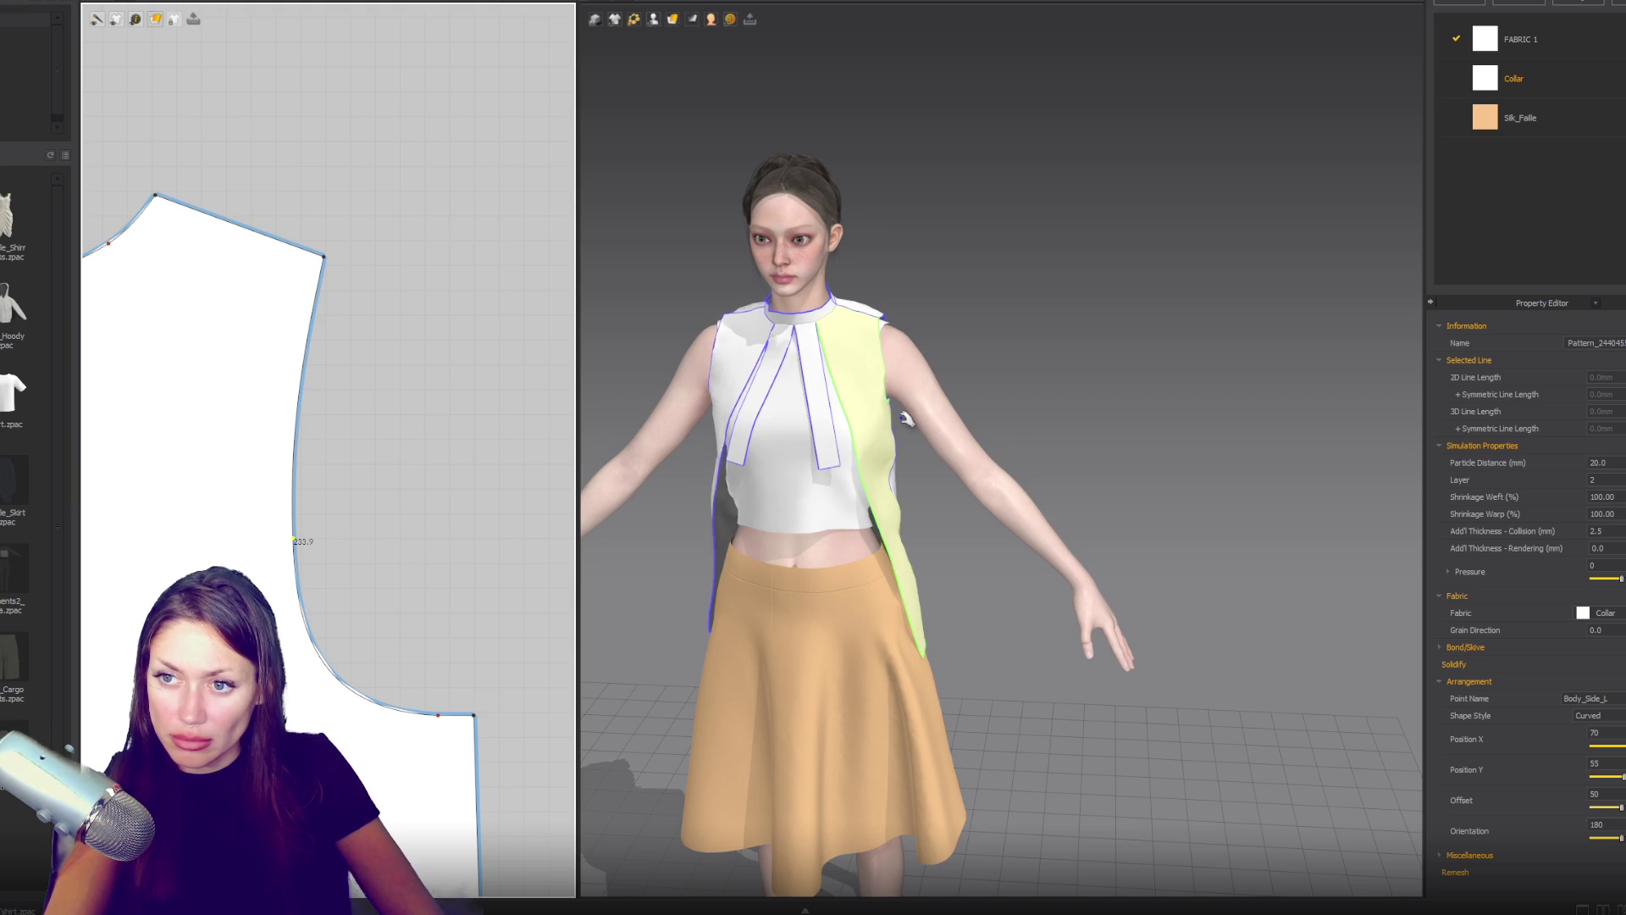
mouse_move(903, 424)
right_down()
mouse_move(1024, 407)
mouse_move(1020, 392)
right_up()
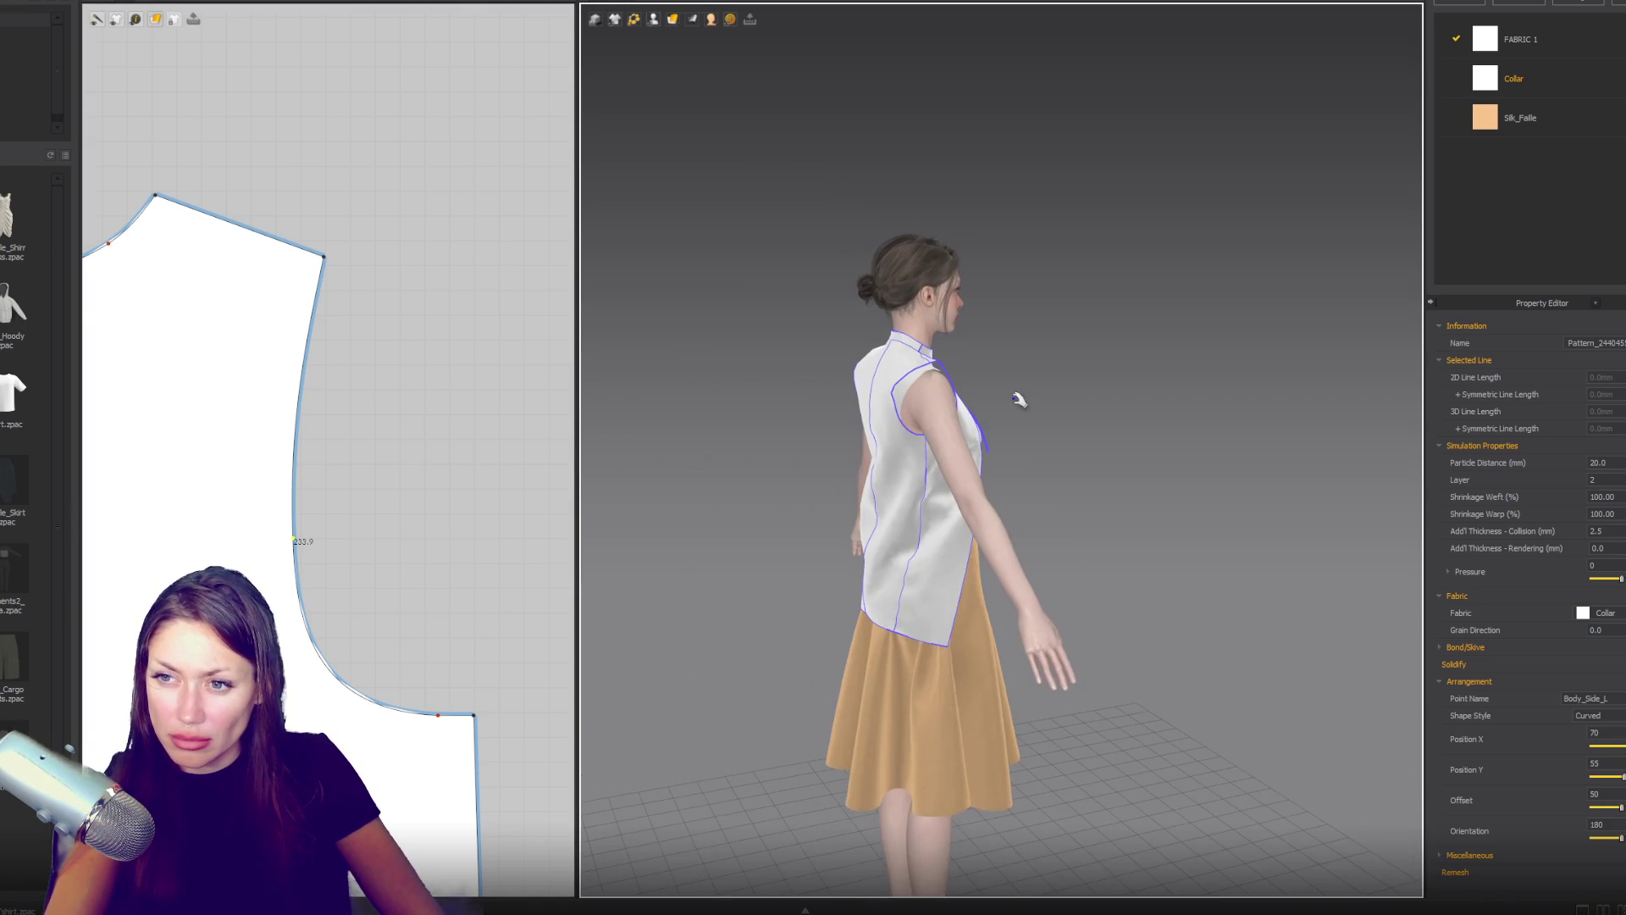
- Bow the right bodice piece's armhole edge outward, then undo the oversized bulge
scroll(1020, 392, up, 2)
scroll(428, 472, down, 4)
scroll(394, 372, up, 3)
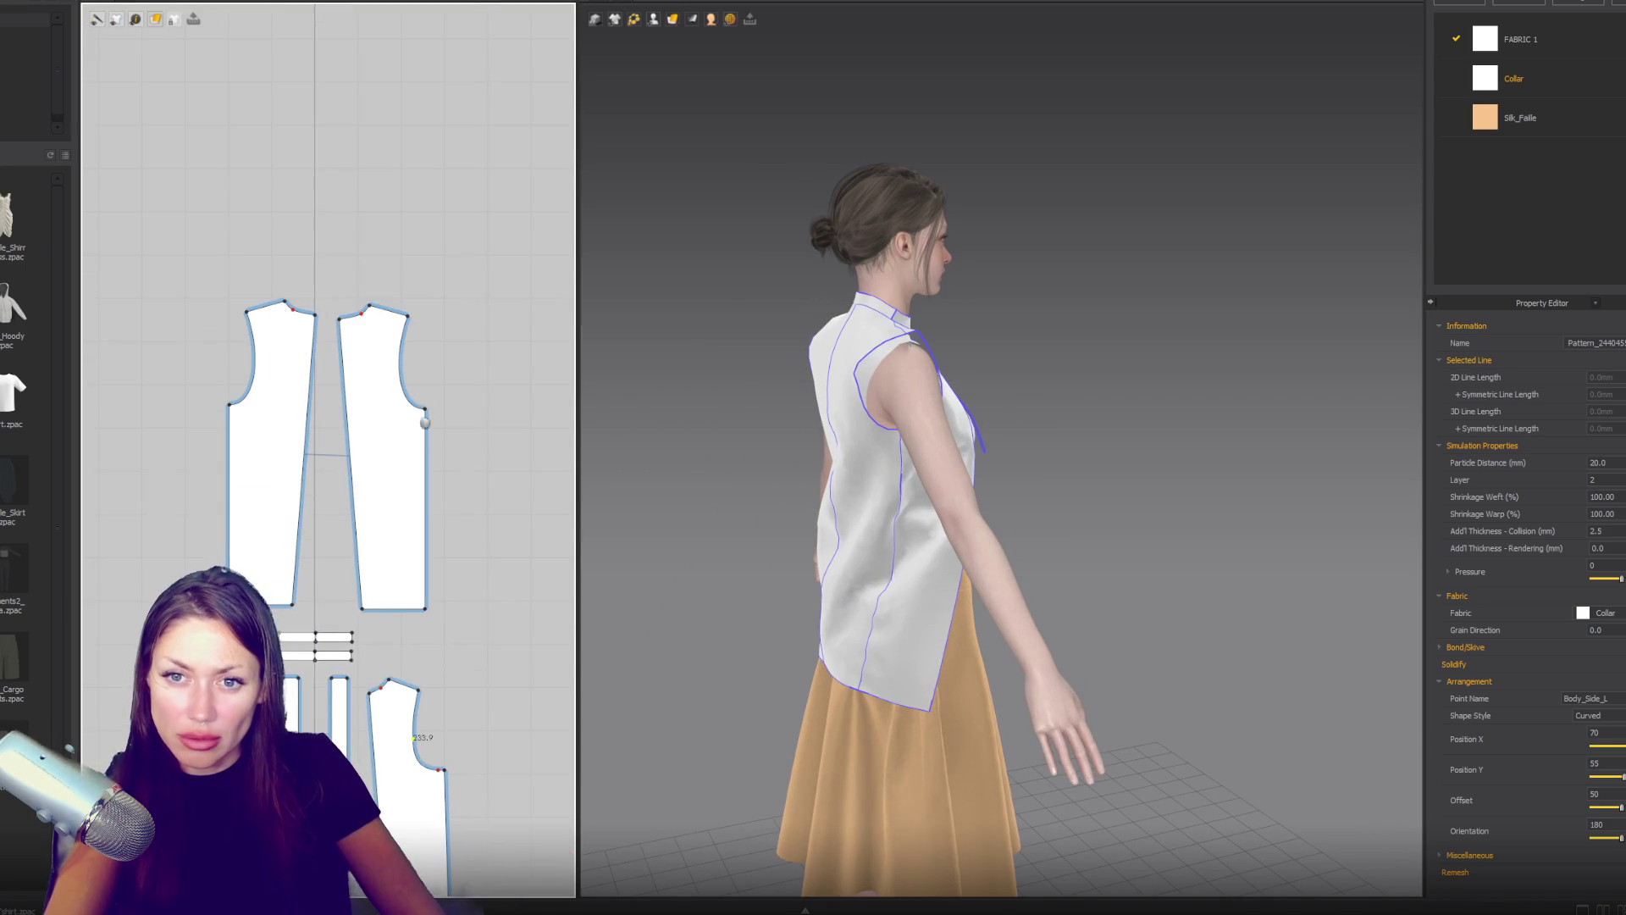
click(392, 399)
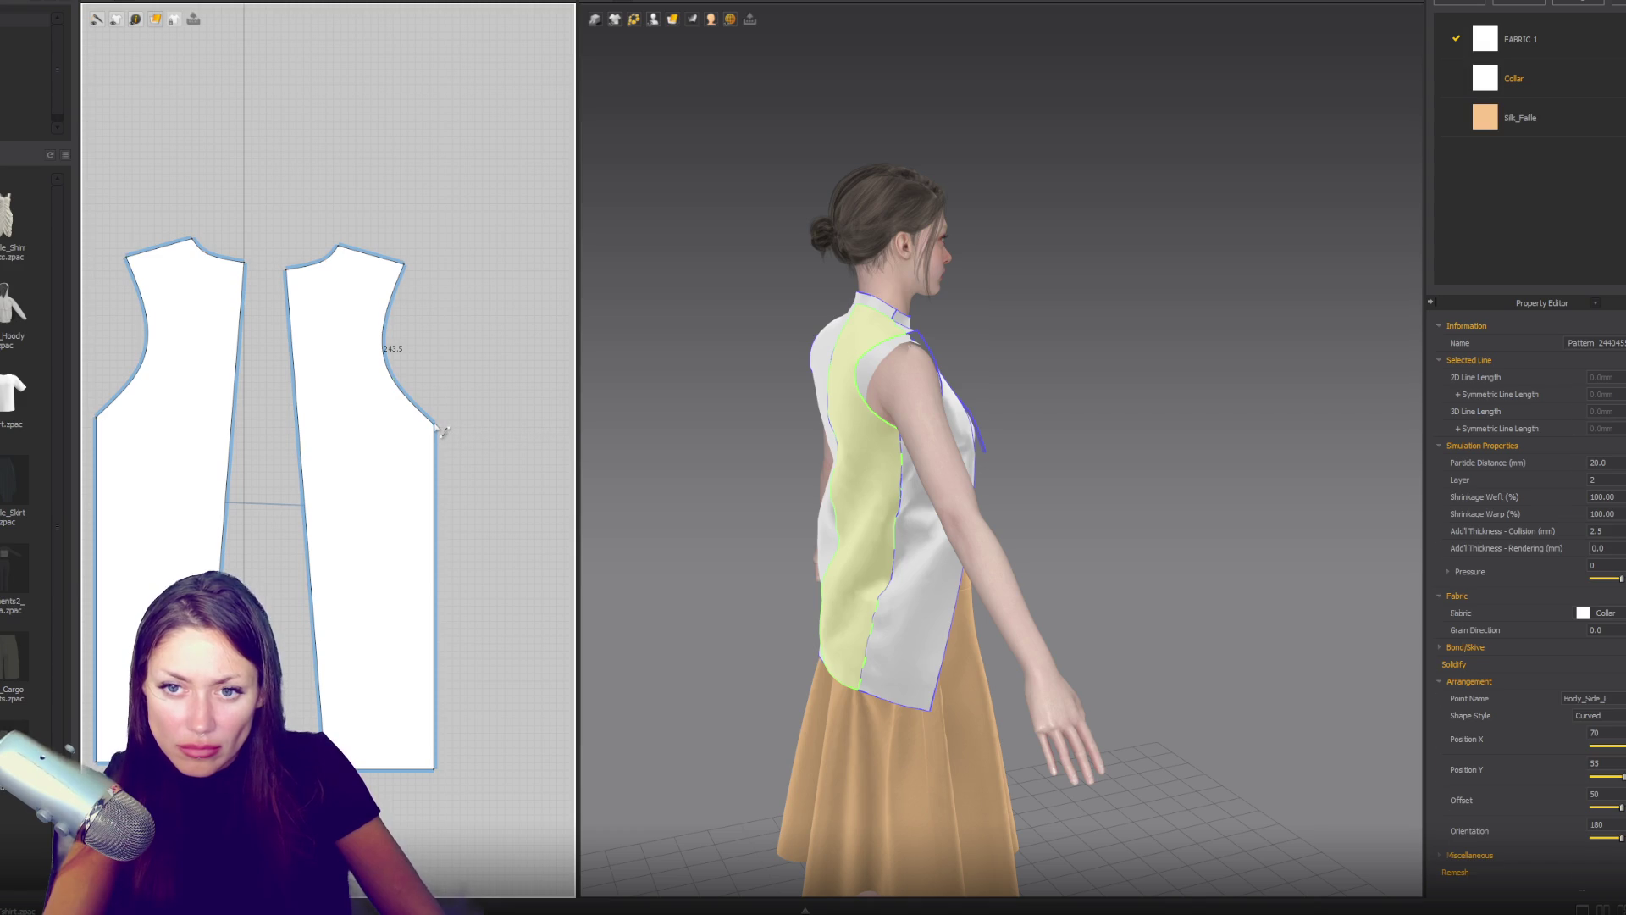
scroll(440, 429, up, 5)
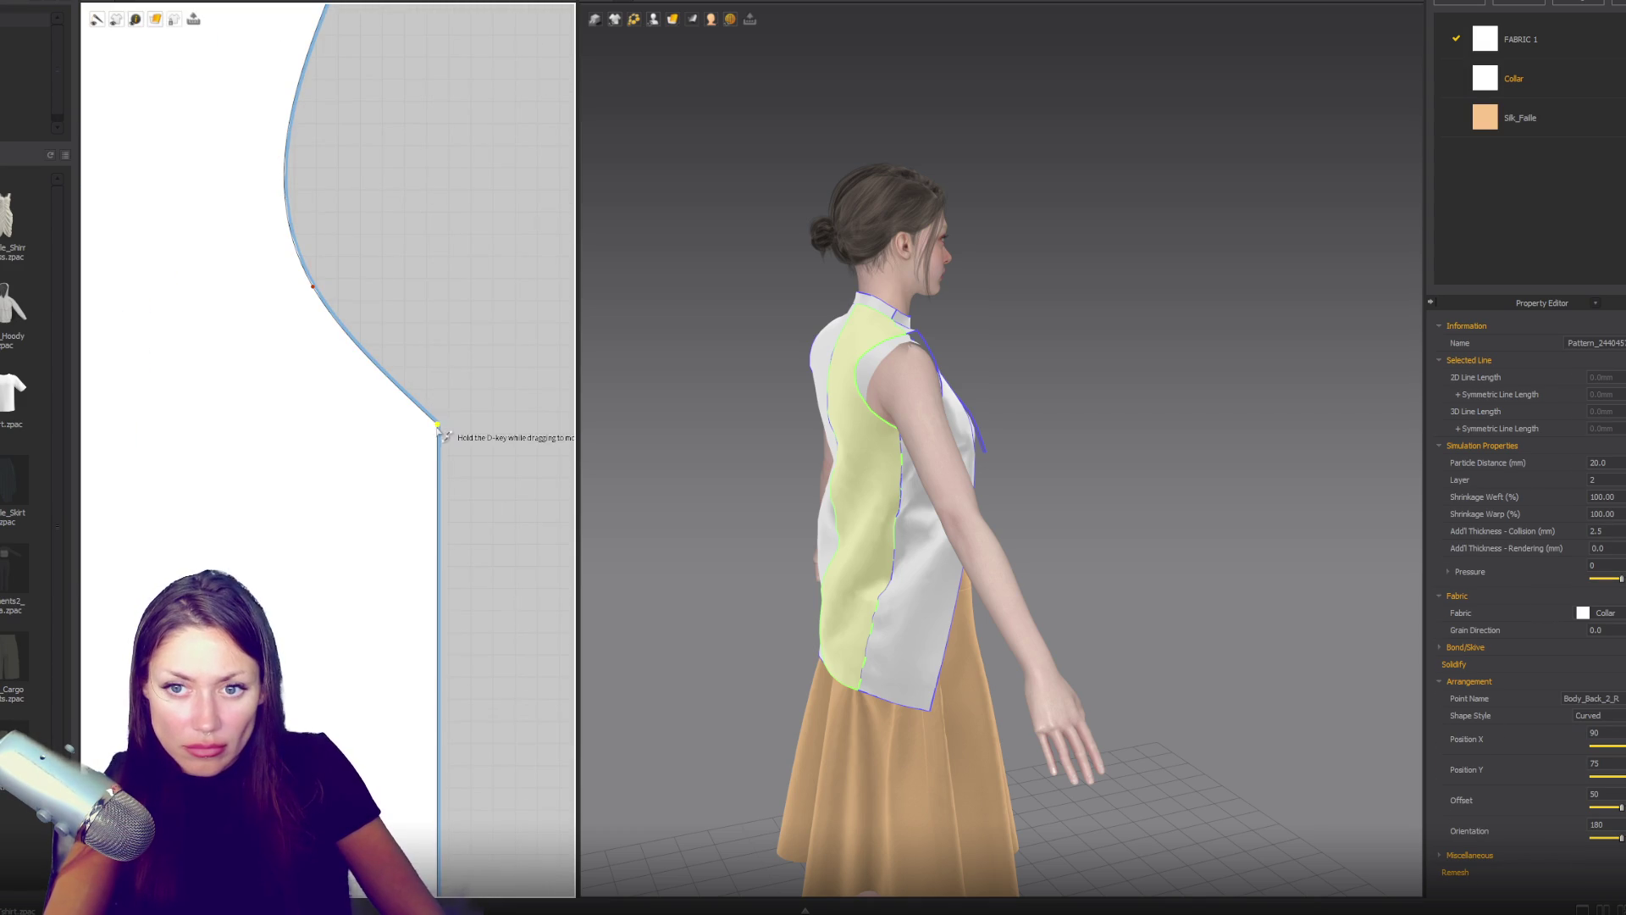
drag(322, 297, 380, 404)
key(ctrl+z)
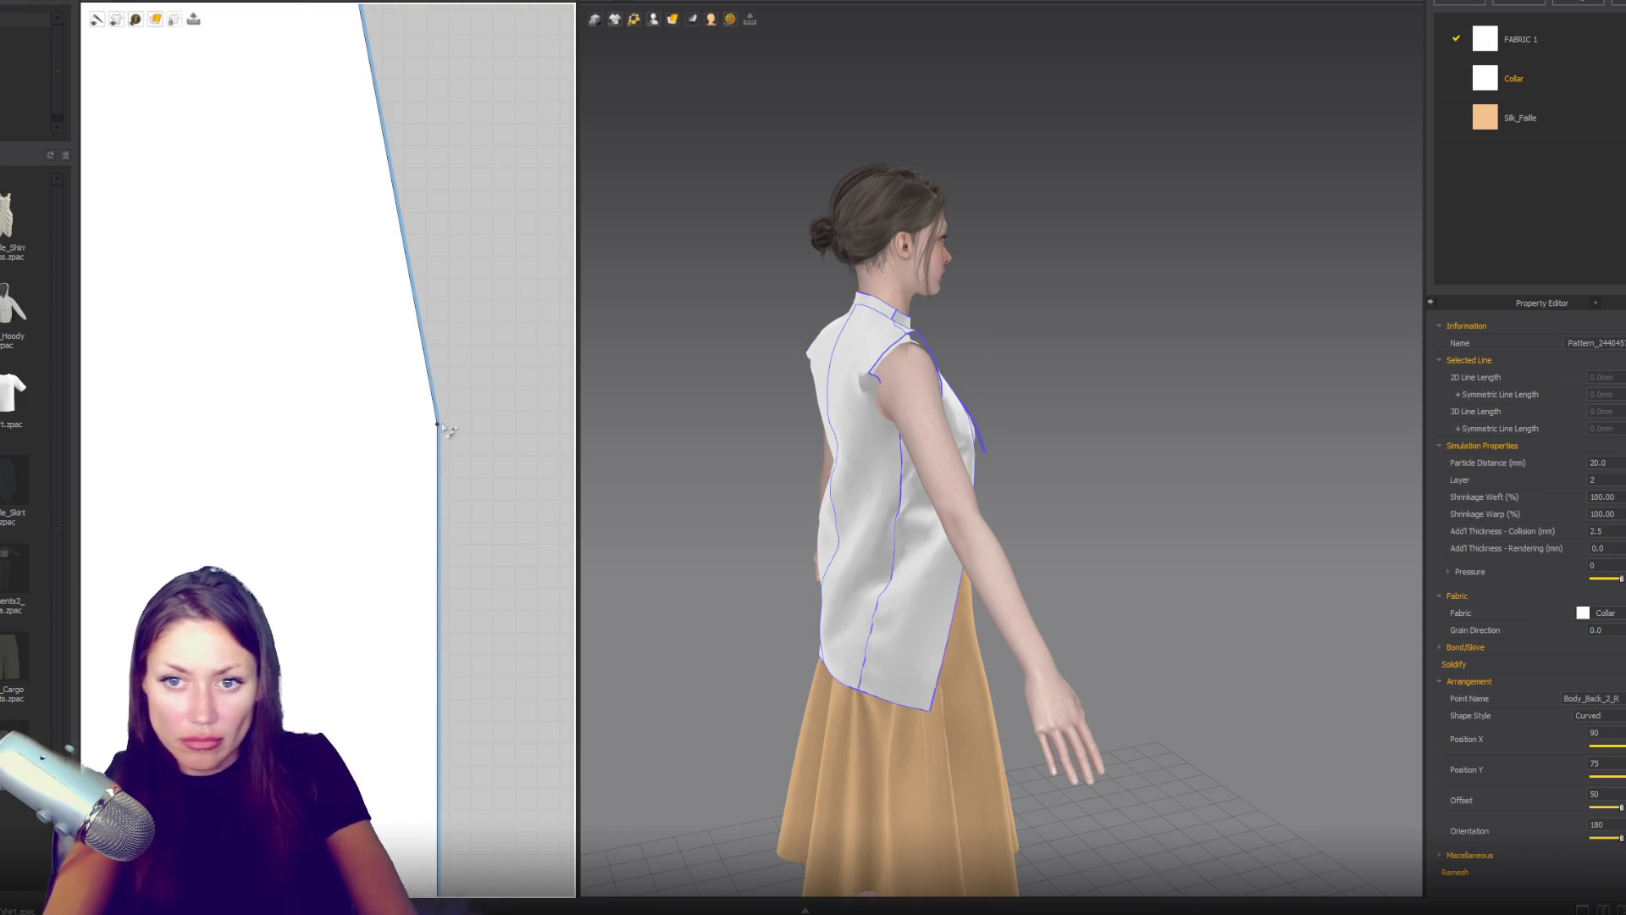
- Rework the Body_Back_2_R armhole into a deep inward curve after retrying with undo
mouse_move(418, 327)
mouse_down()
mouse_move(388, 422)
mouse_move(438, 426)
mouse_up()
drag(416, 335, 439, 430)
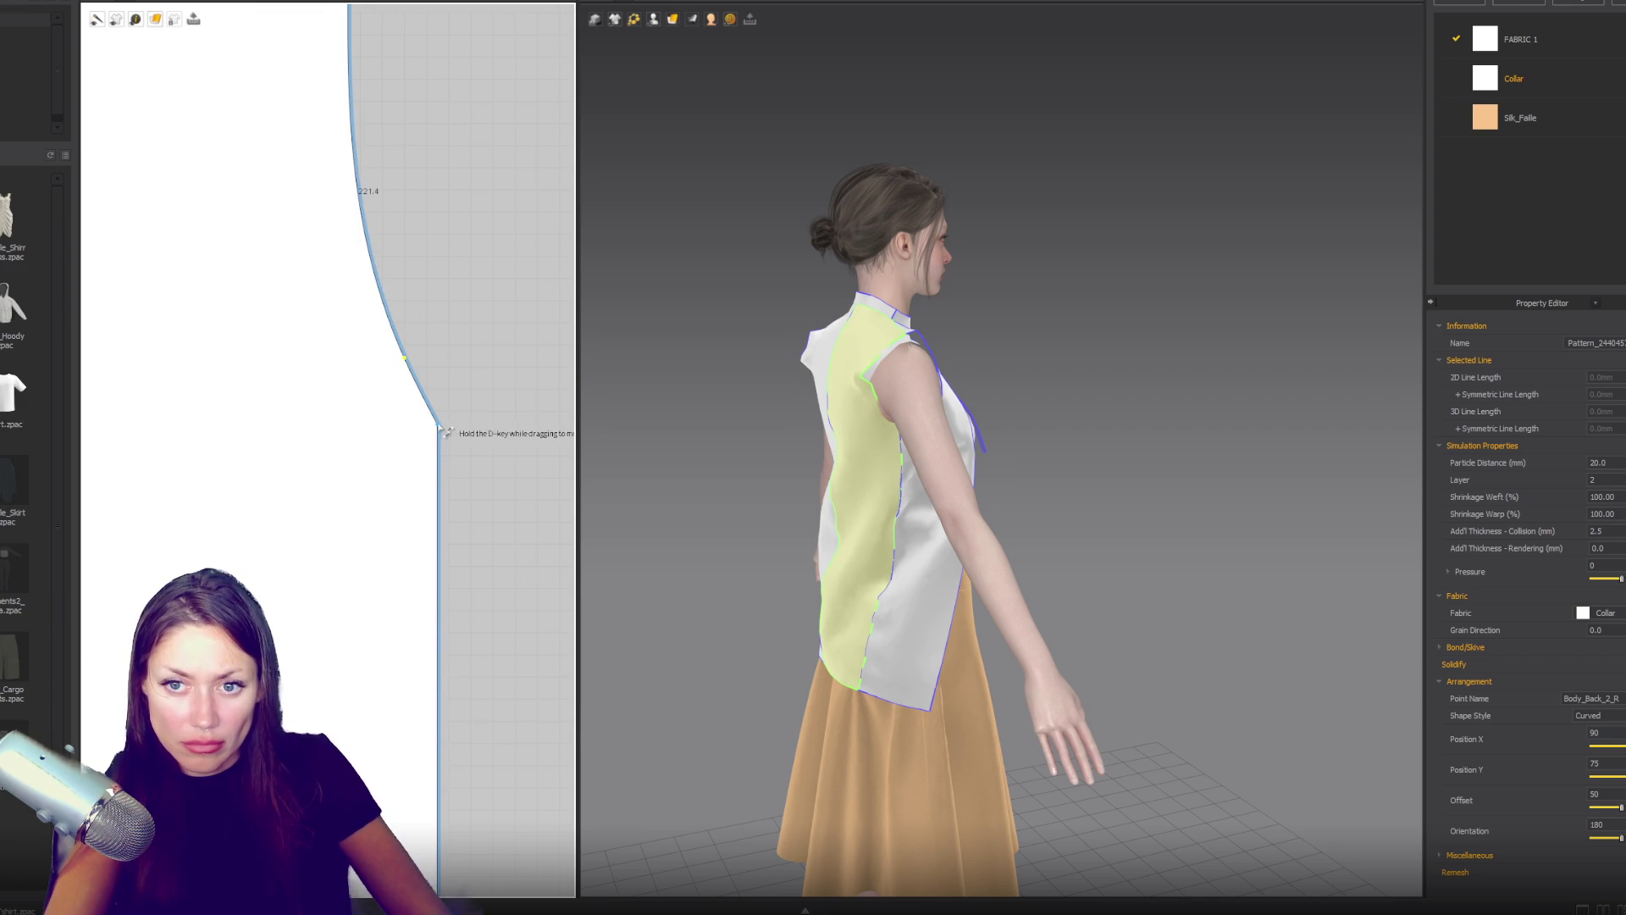
mouse_move(413, 373)
mouse_down()
mouse_move(396, 364)
mouse_move(436, 421)
mouse_move(430, 398)
mouse_move(415, 414)
mouse_up()
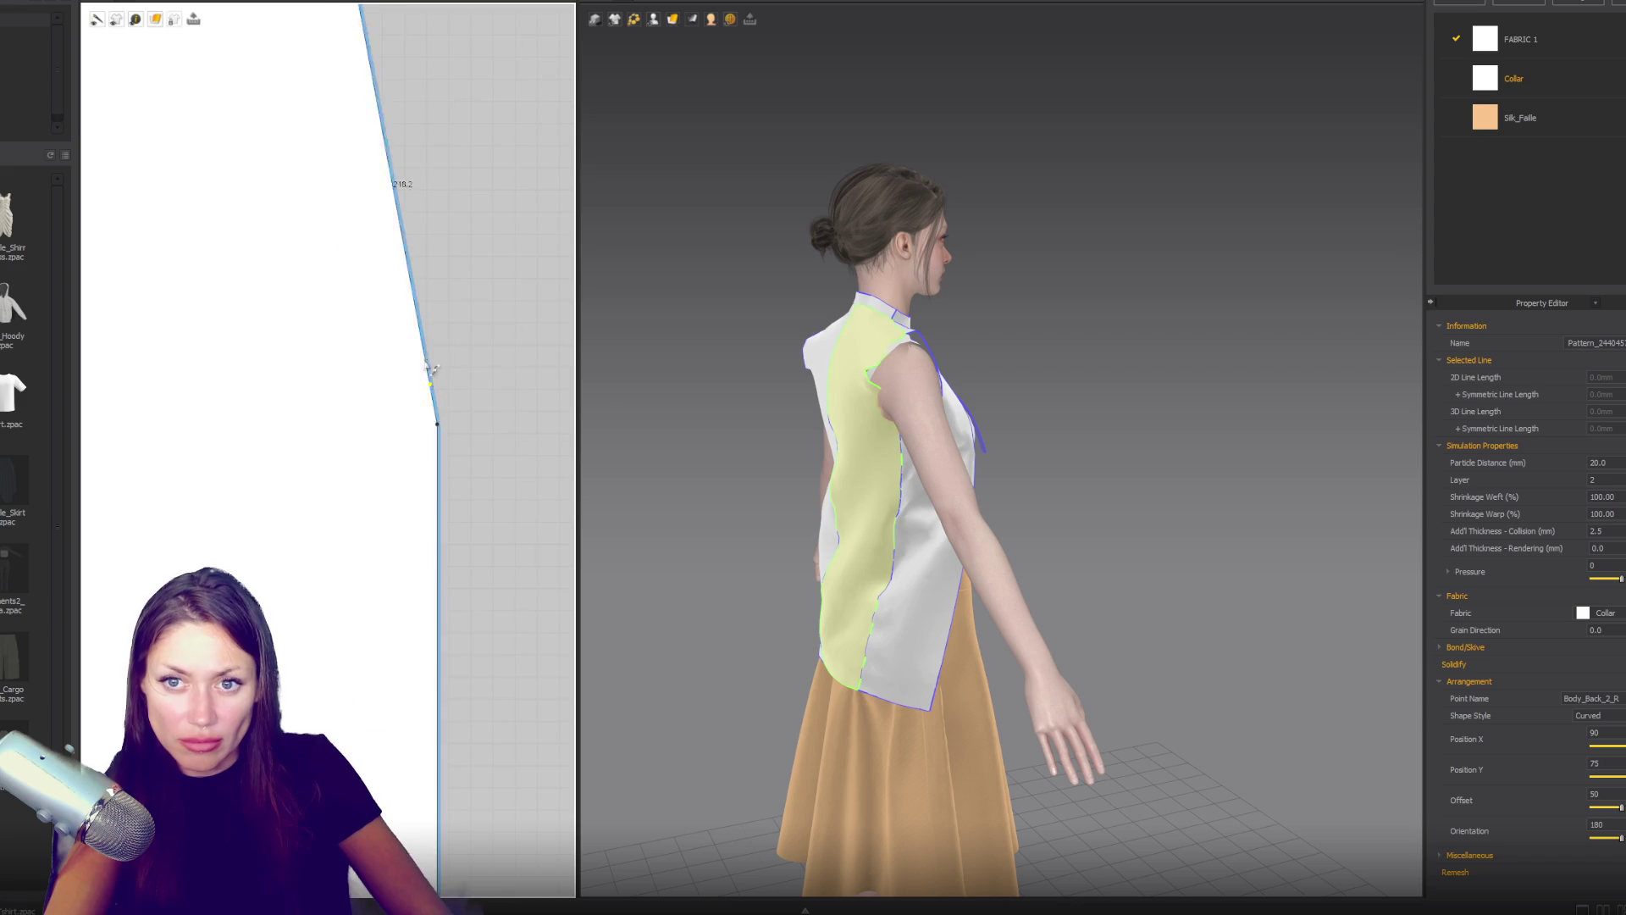
scroll(415, 413, down, 3)
drag(412, 358, 412, 366)
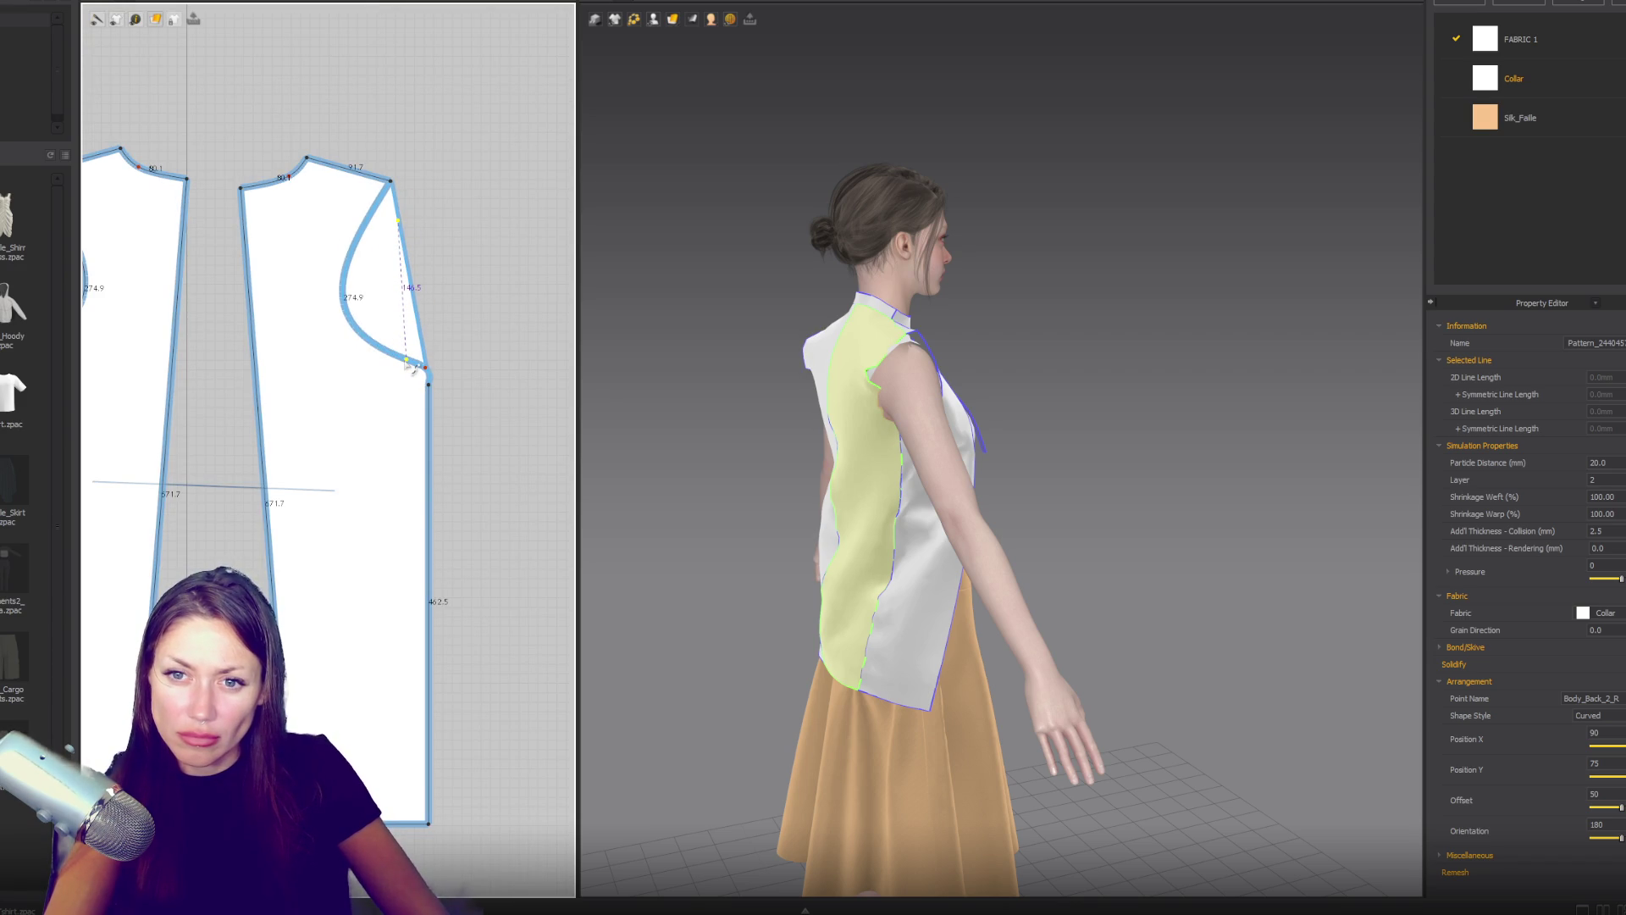
key(ctrl+z)
mouse_move(404, 236)
mouse_down()
mouse_move(412, 407)
mouse_move(382, 363)
mouse_up()
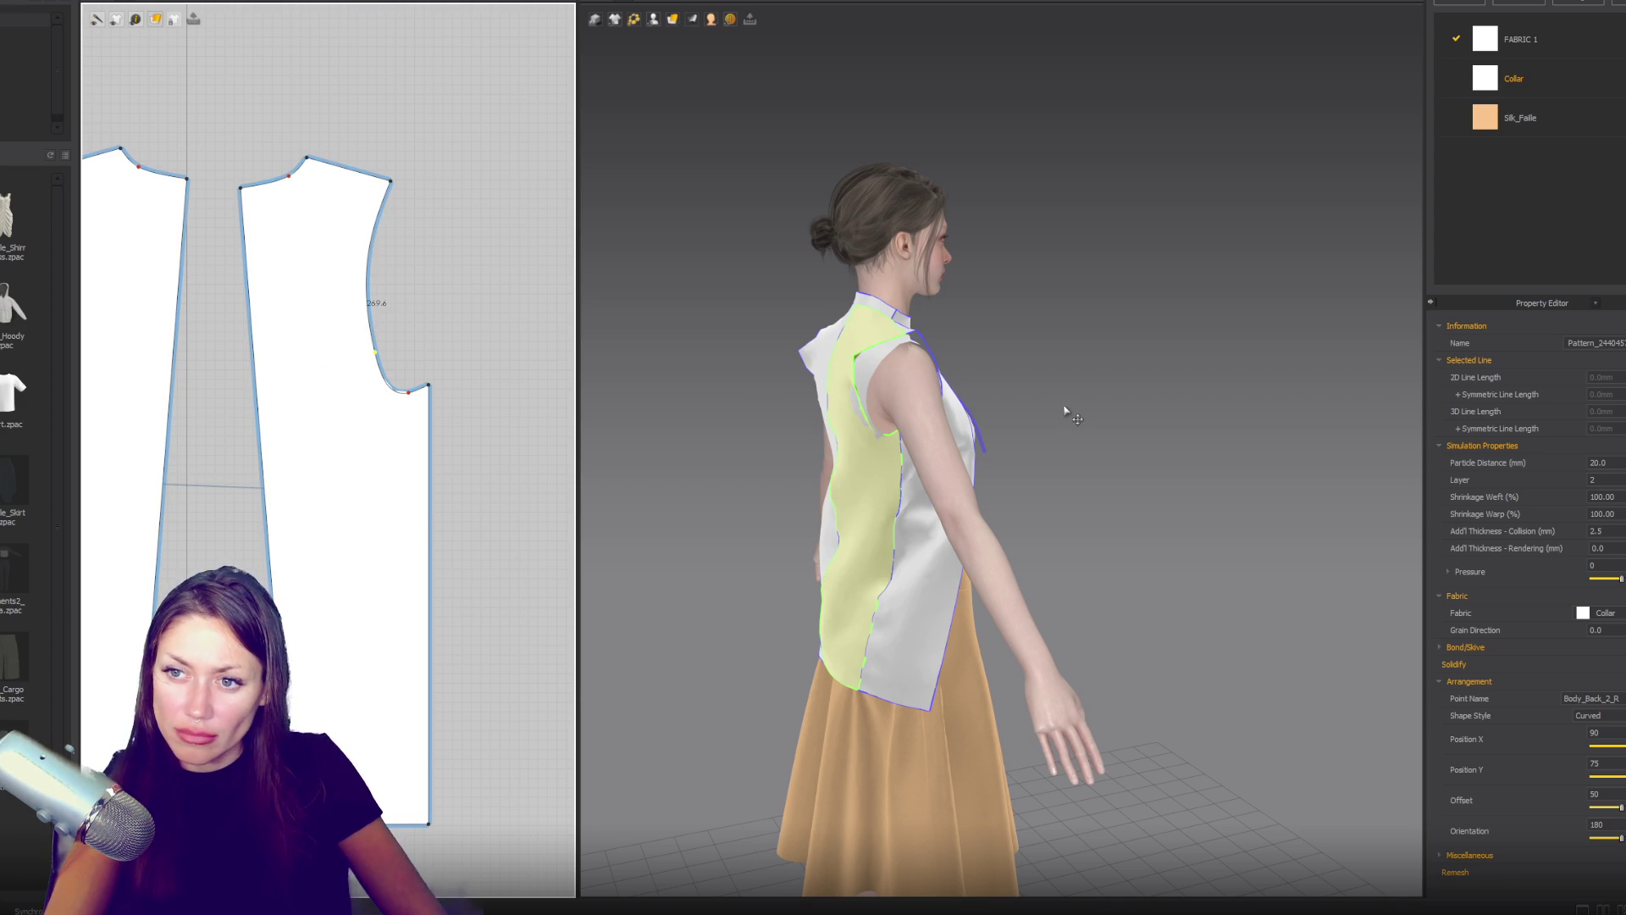
right_drag(1067, 403, 619, 341)
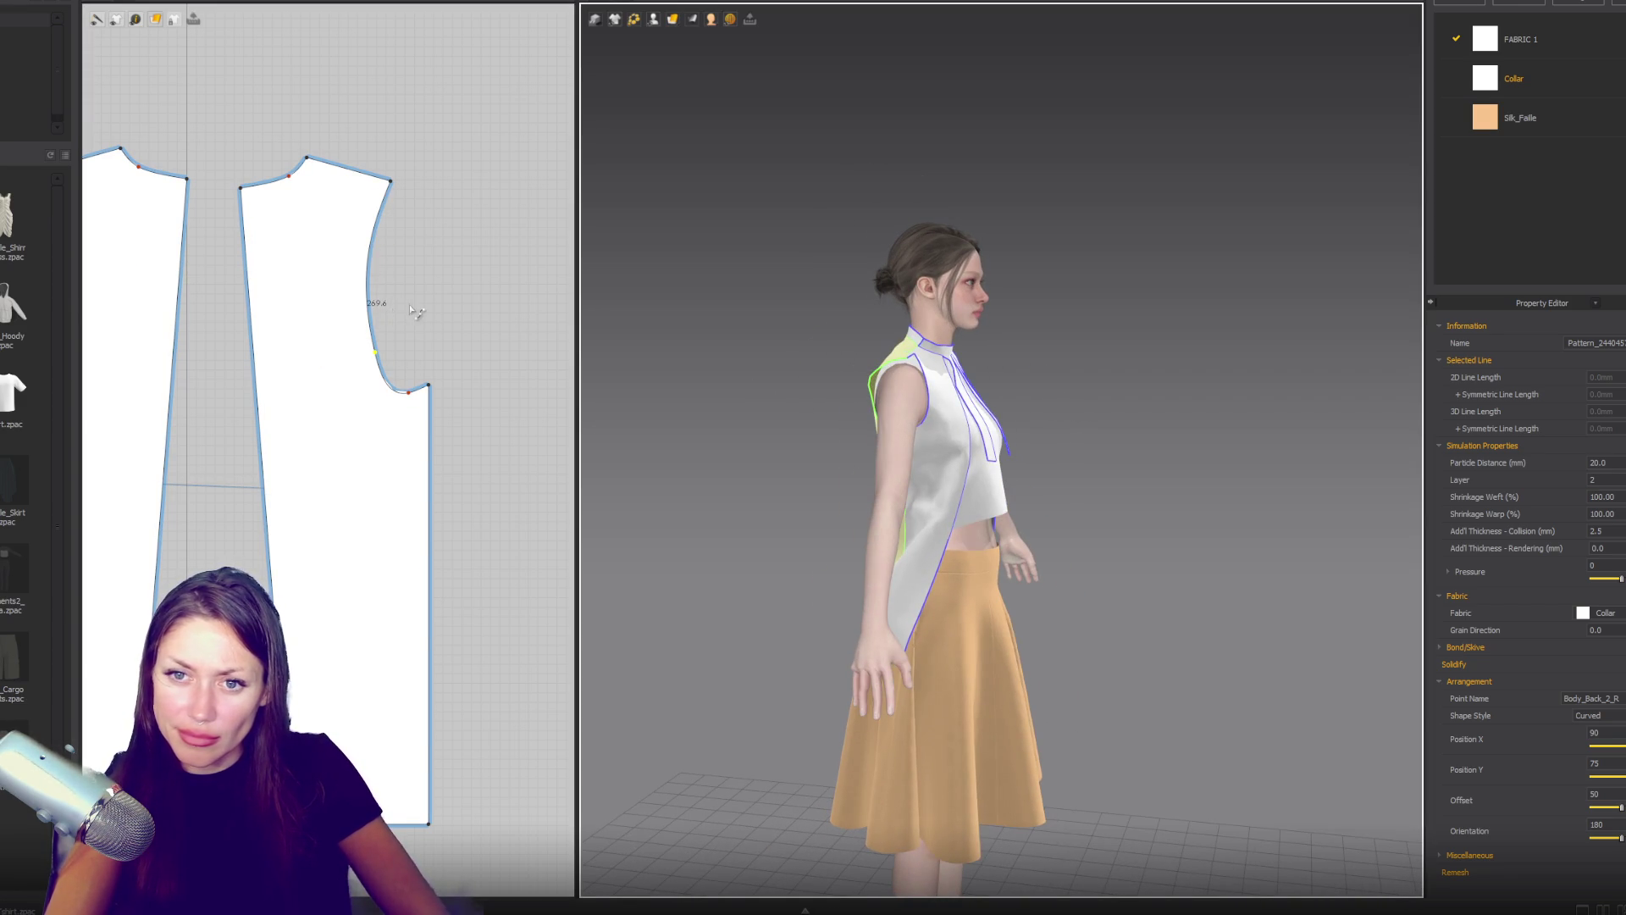
- Compare the straight and curved back armhole with repeated undo and redo, keeping the curve
click(441, 330)
key(ctrl+z)
key(ctrl+z)
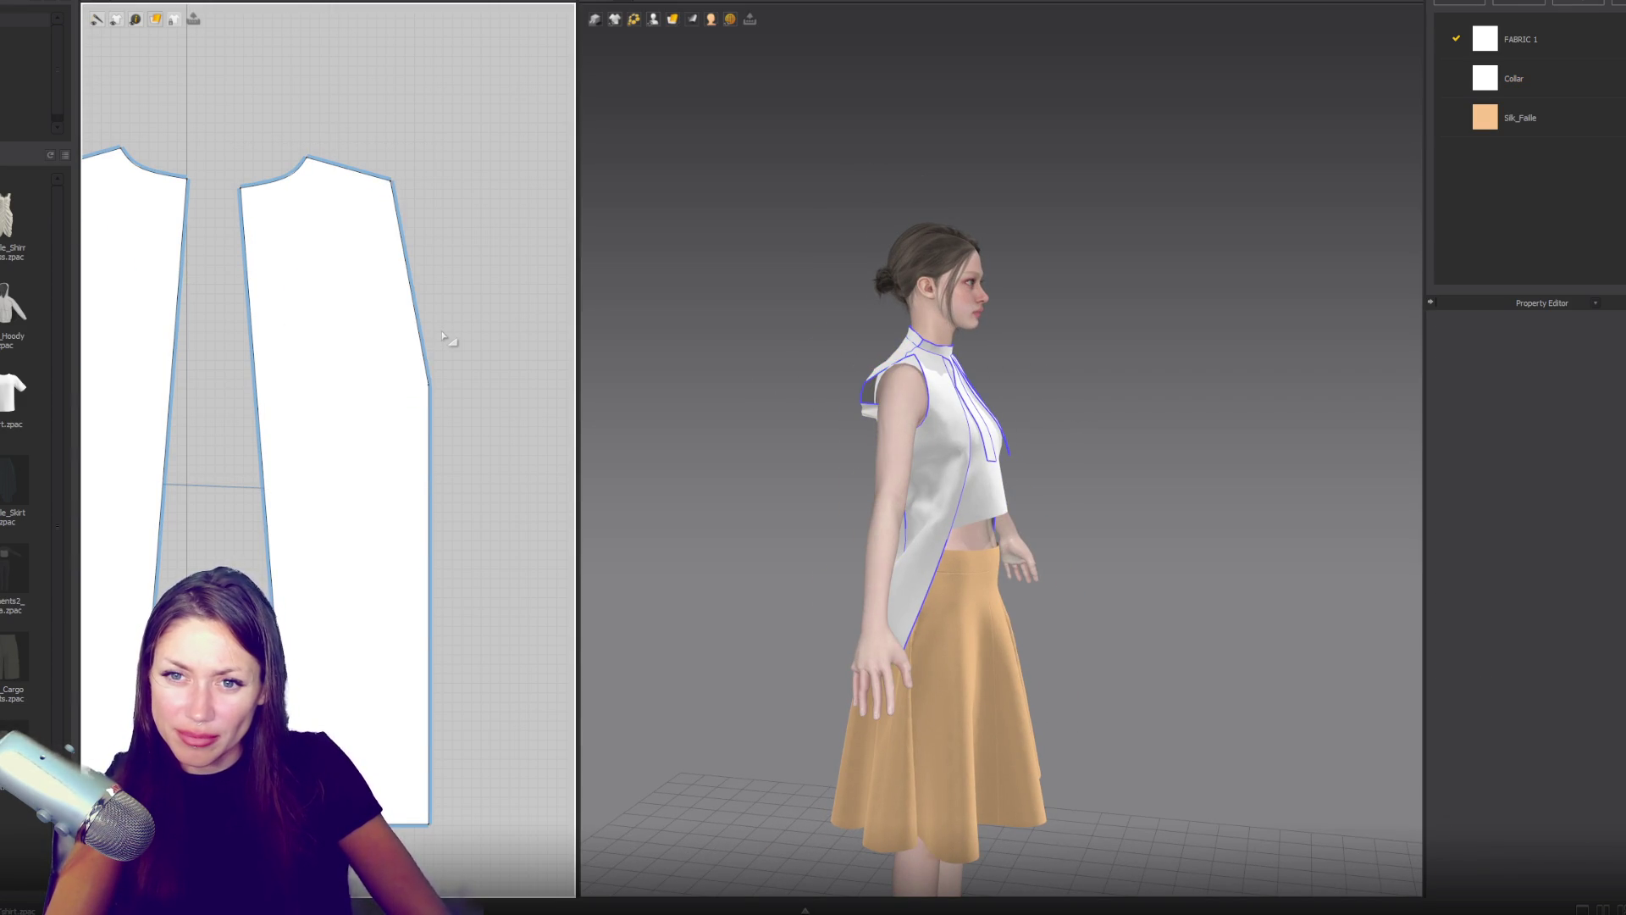
key(ctrl+y)
key(ctrl+z)
key(ctrl+y)
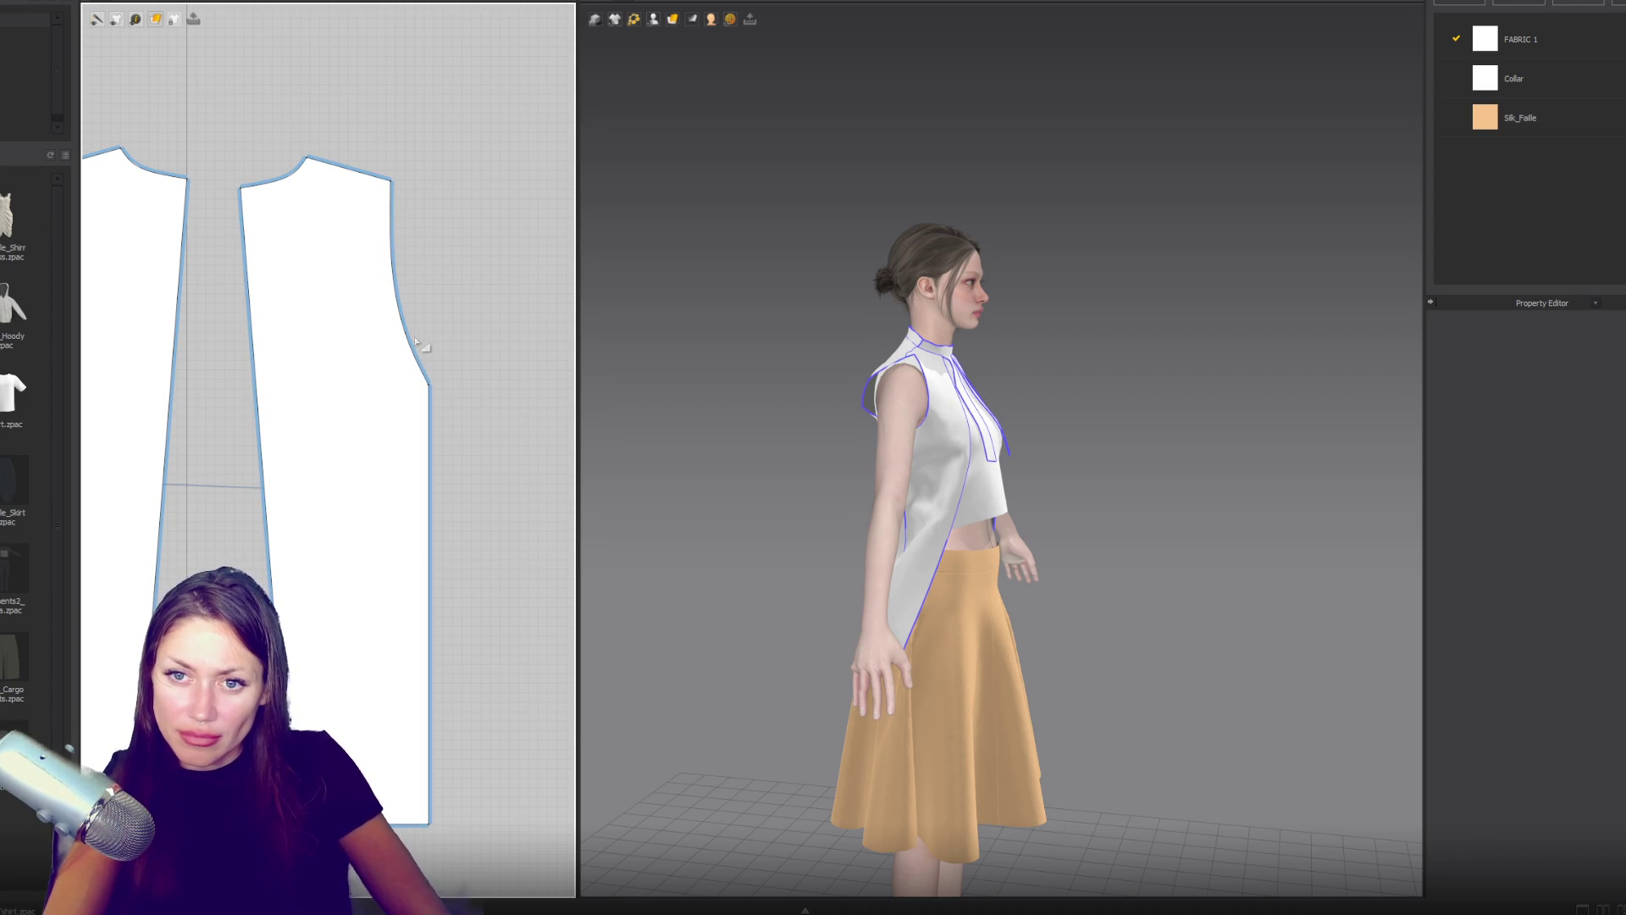
key(ctrl+z)
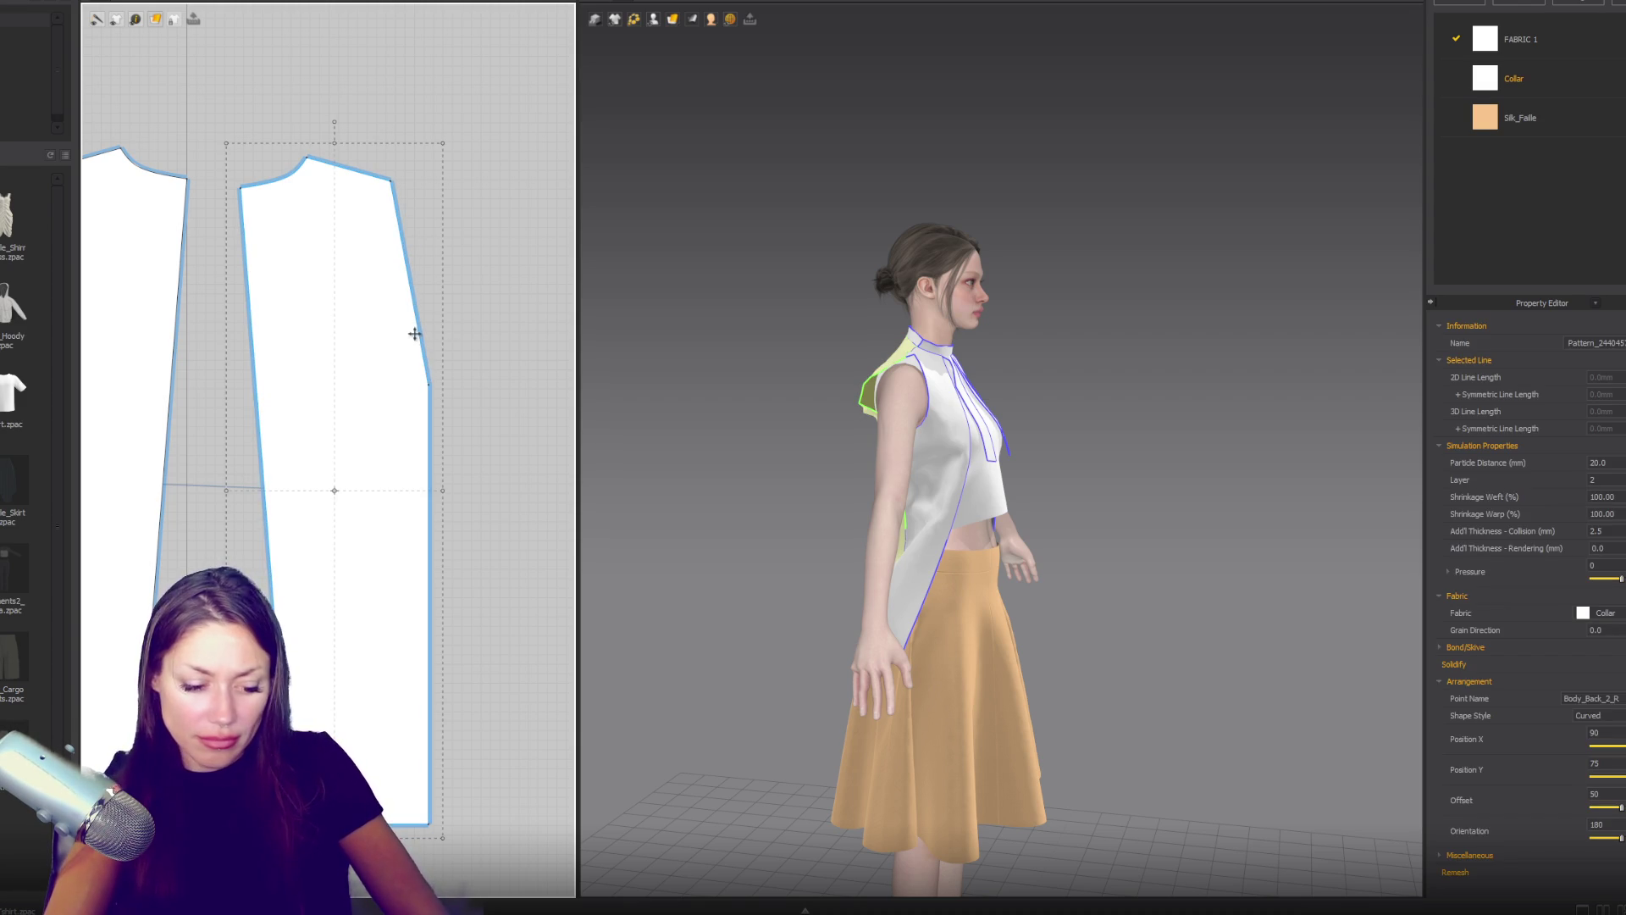
key(ctrl+y)
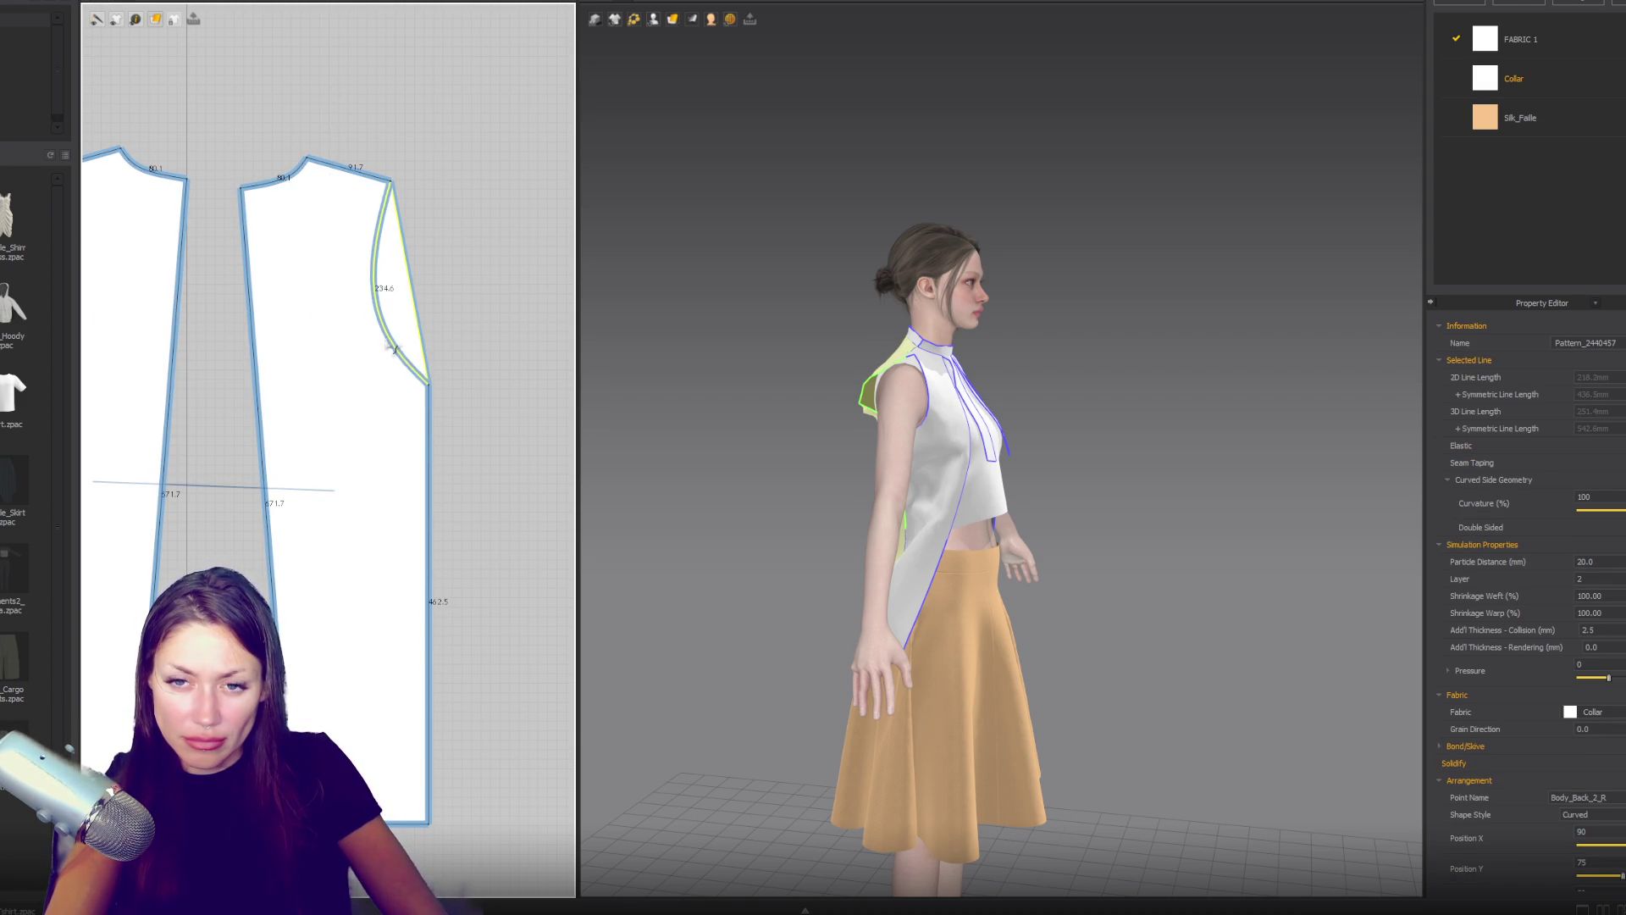
- Refine the armhole curve on both back pieces and view the top from the front
drag(424, 378, 404, 358)
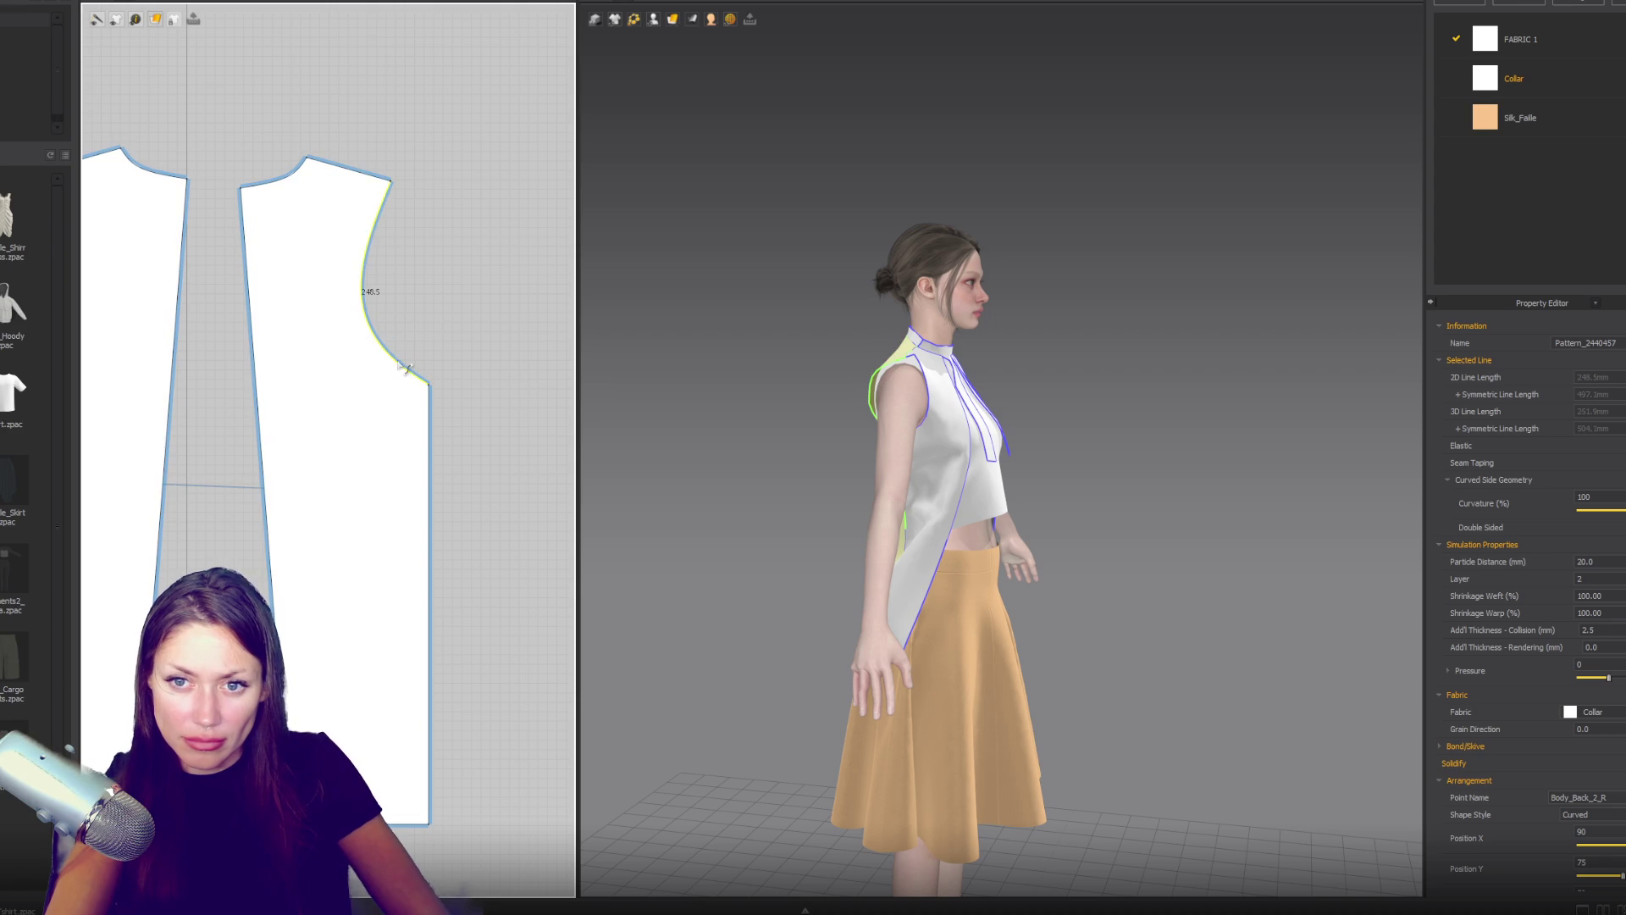
click(400, 353)
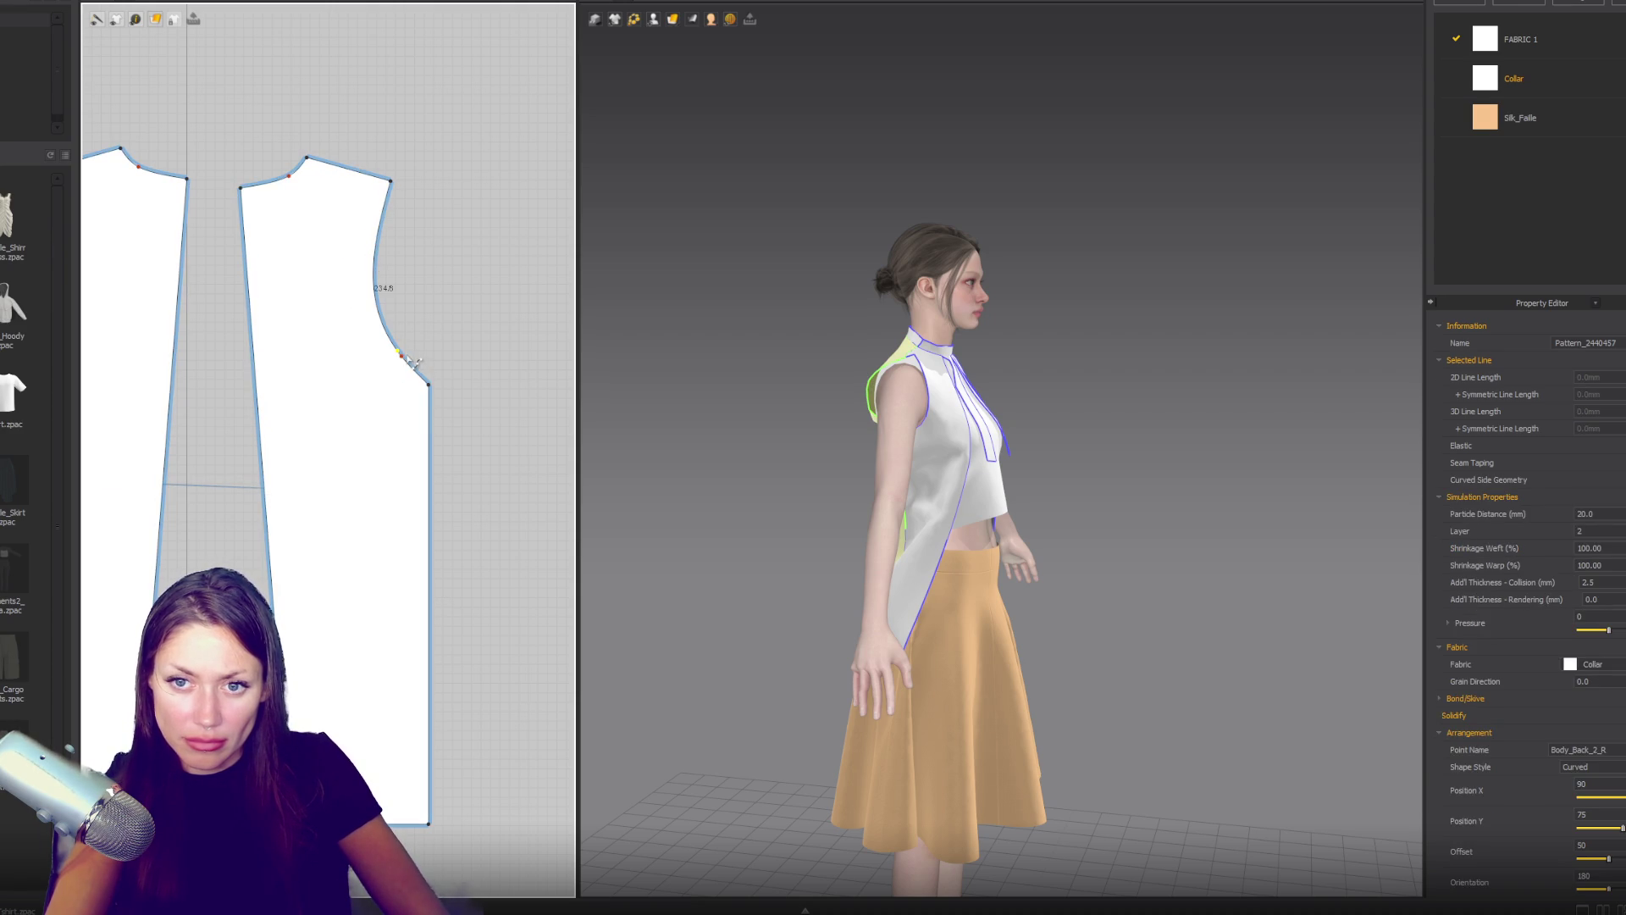
click(411, 361)
mouse_move(415, 366)
mouse_down()
mouse_move(338, 335)
mouse_move(364, 334)
mouse_move(352, 309)
mouse_move(373, 348)
mouse_up()
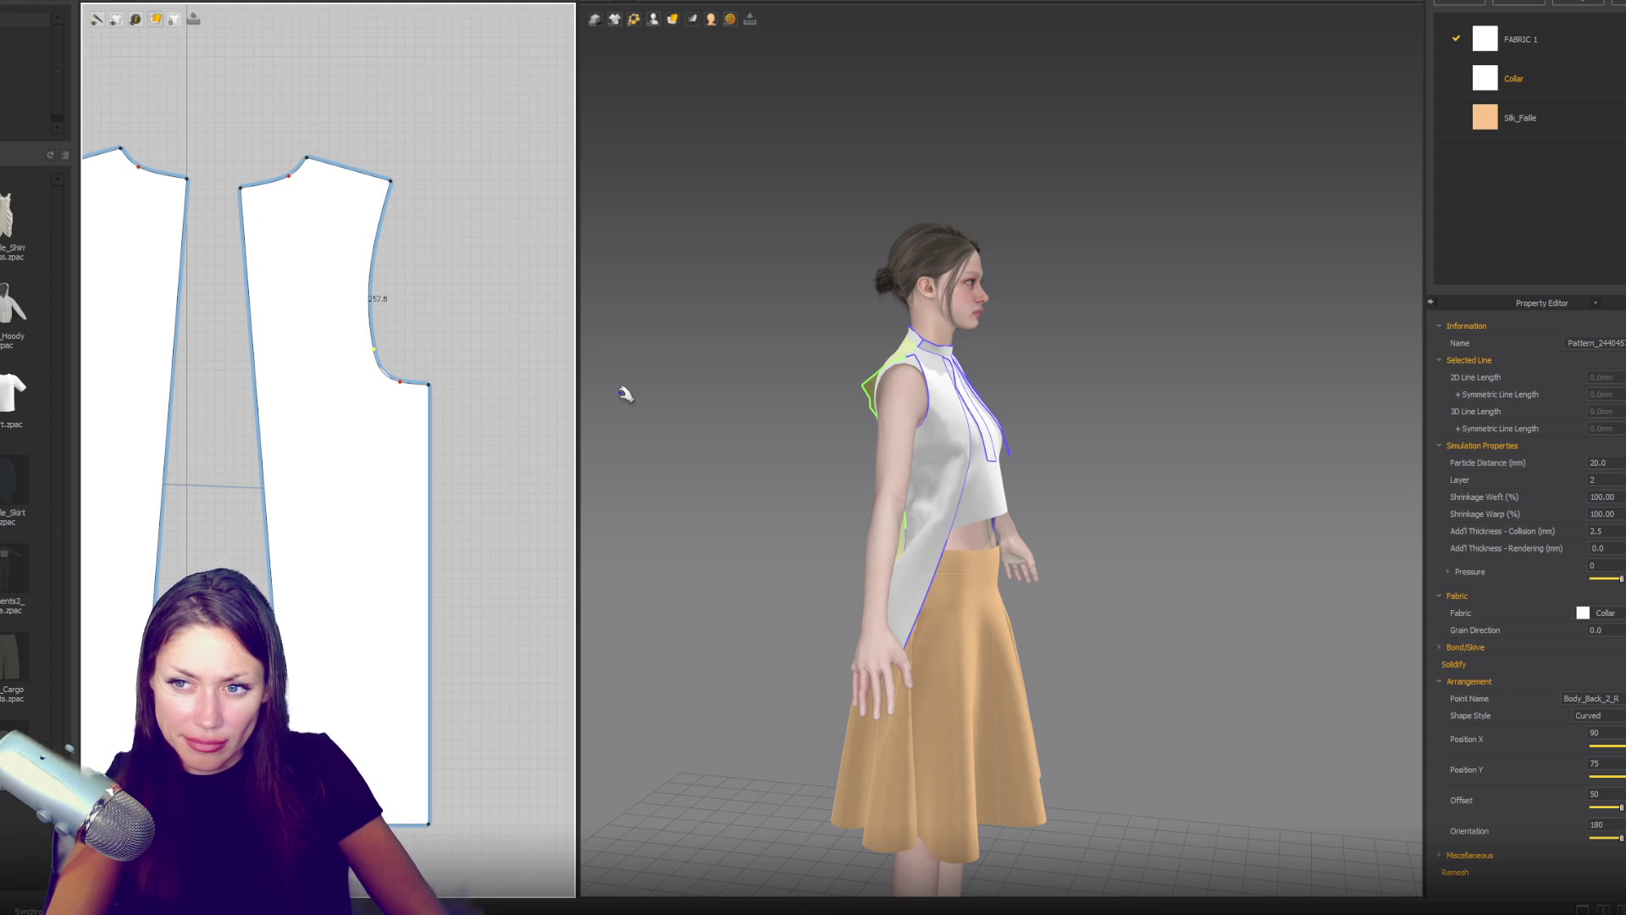
right_drag(625, 394, 1085, 403)
scroll(426, 424, down, 5)
scroll(497, 410, up, 5)
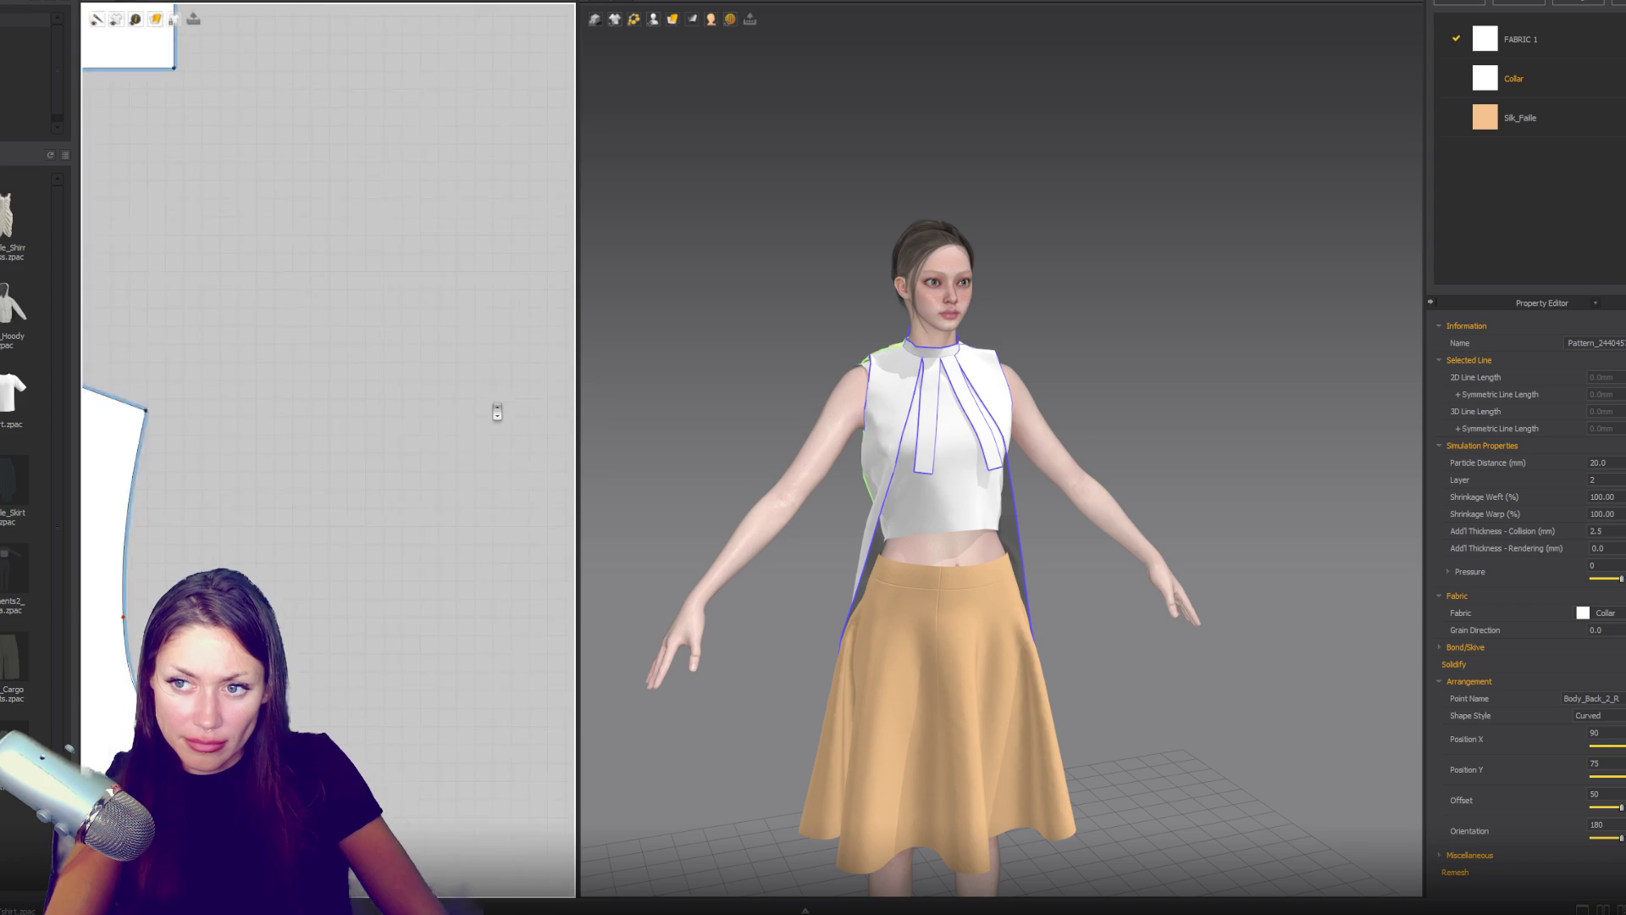
right_drag(452, 355, 546, 398)
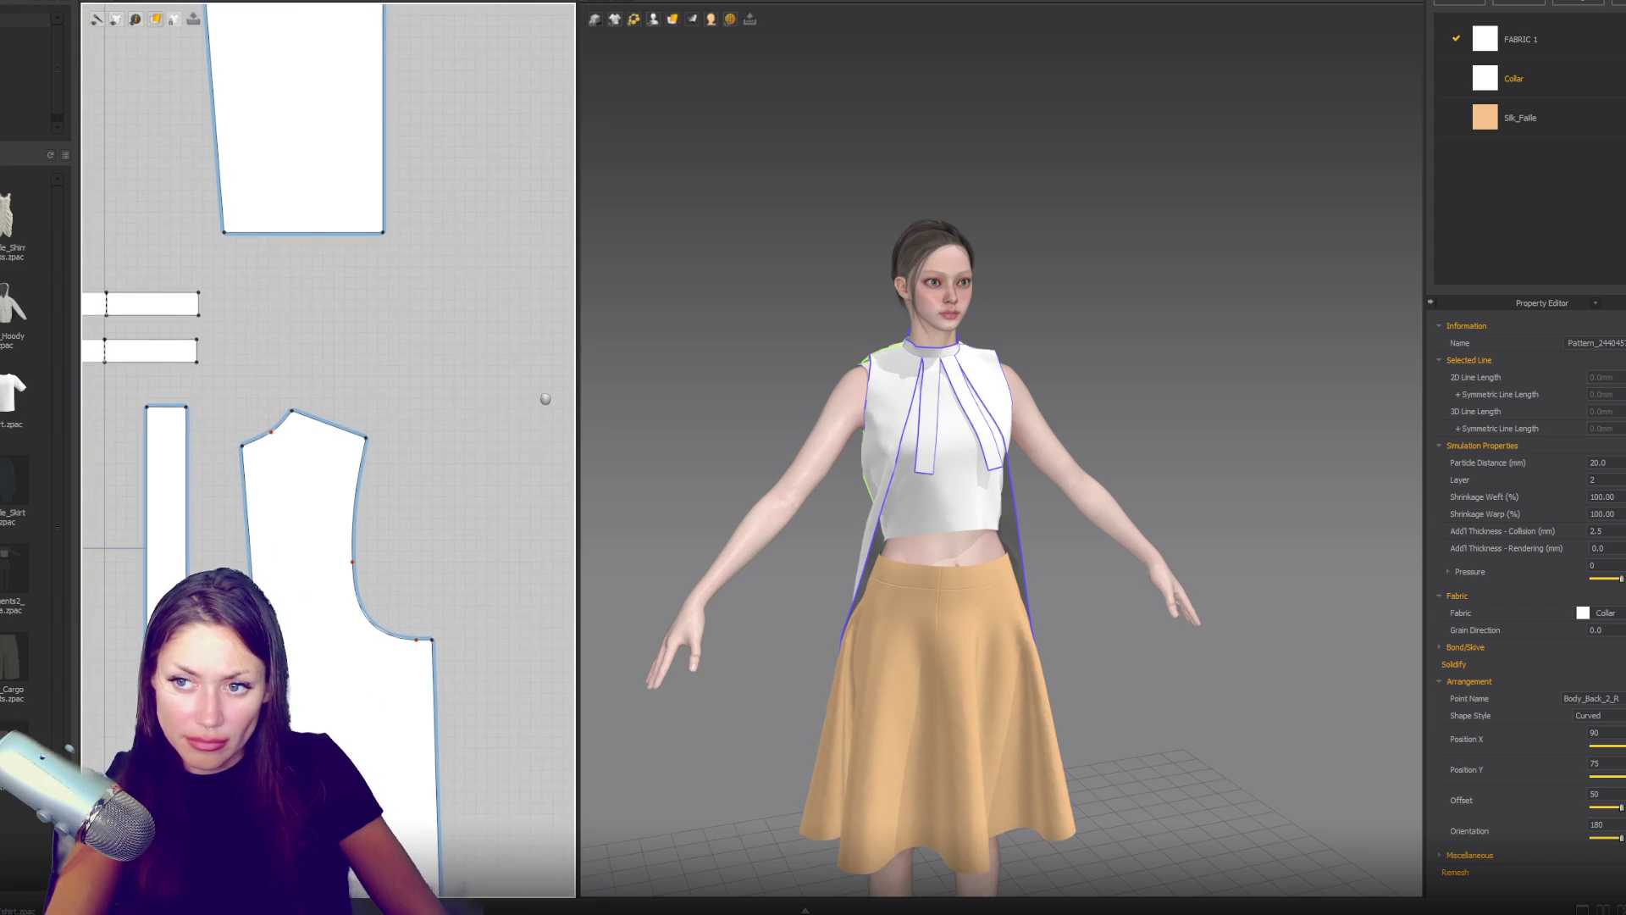
click(354, 537)
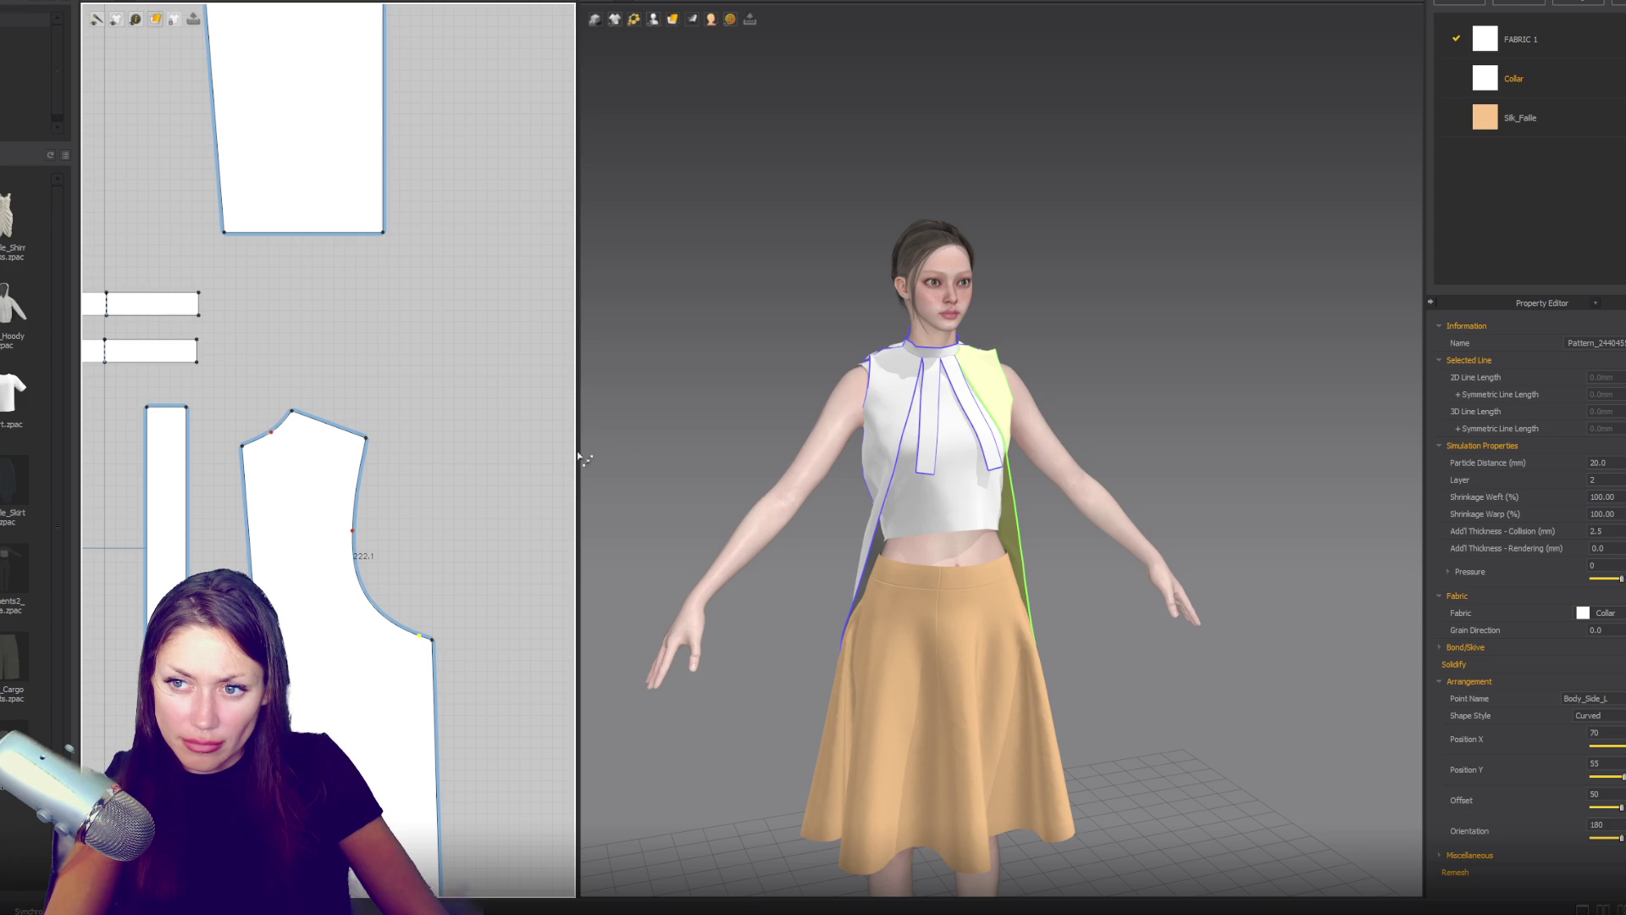
mouse_move(854, 324)
right_down()
mouse_move(881, 324)
mouse_move(805, 331)
right_up()
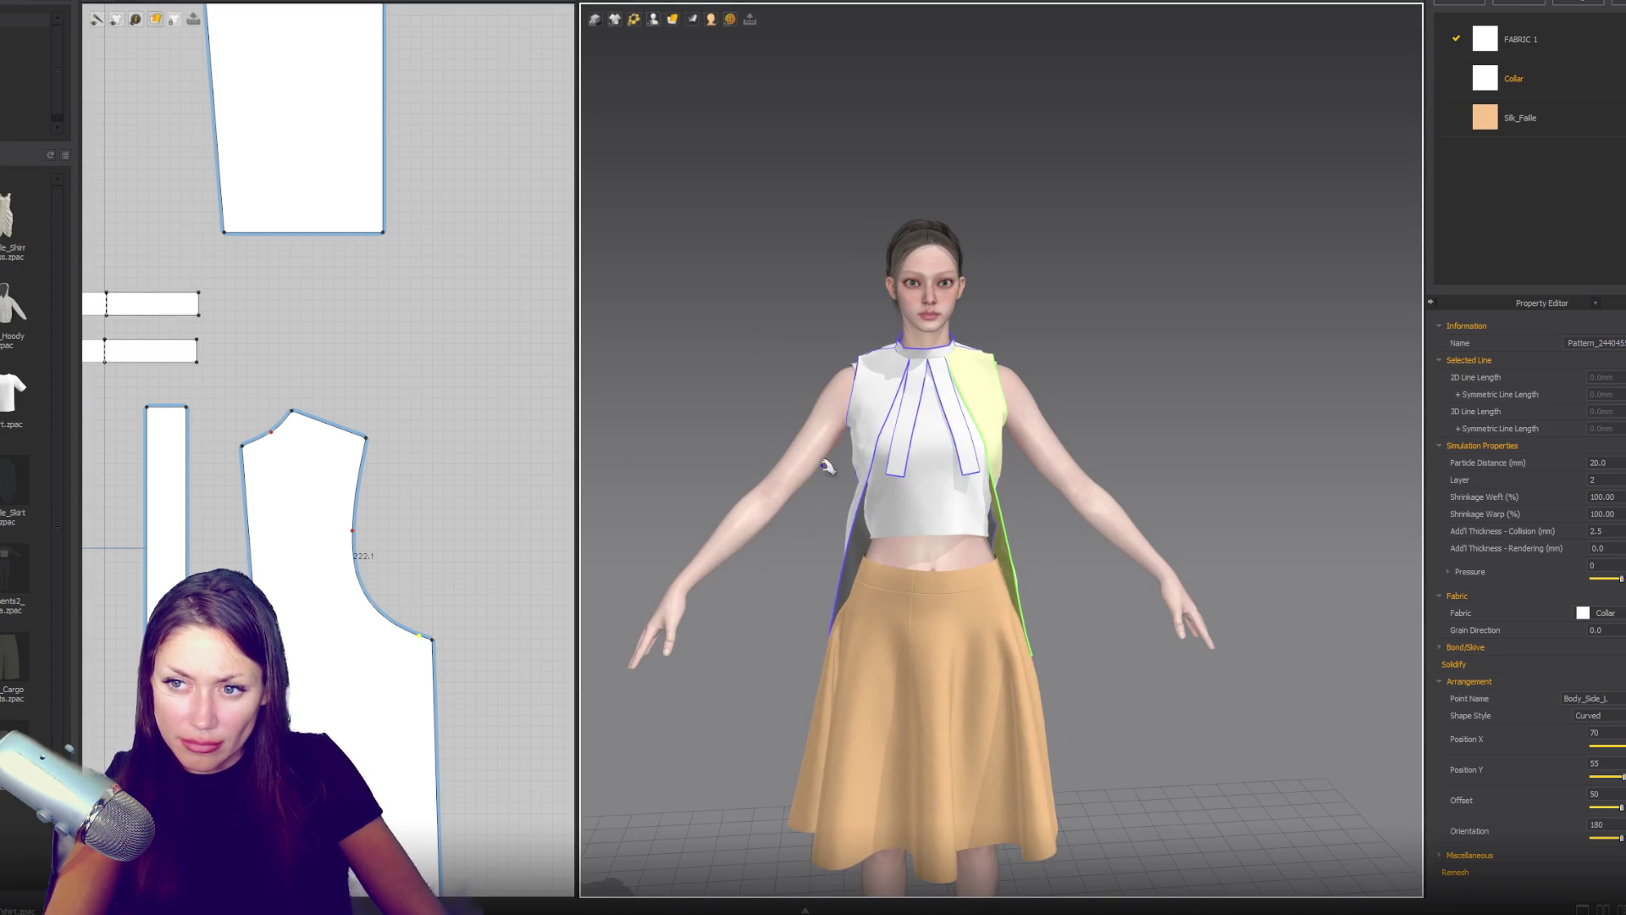
click(990, 423)
scroll(990, 424, down, 3)
scroll(372, 428, down, 3)
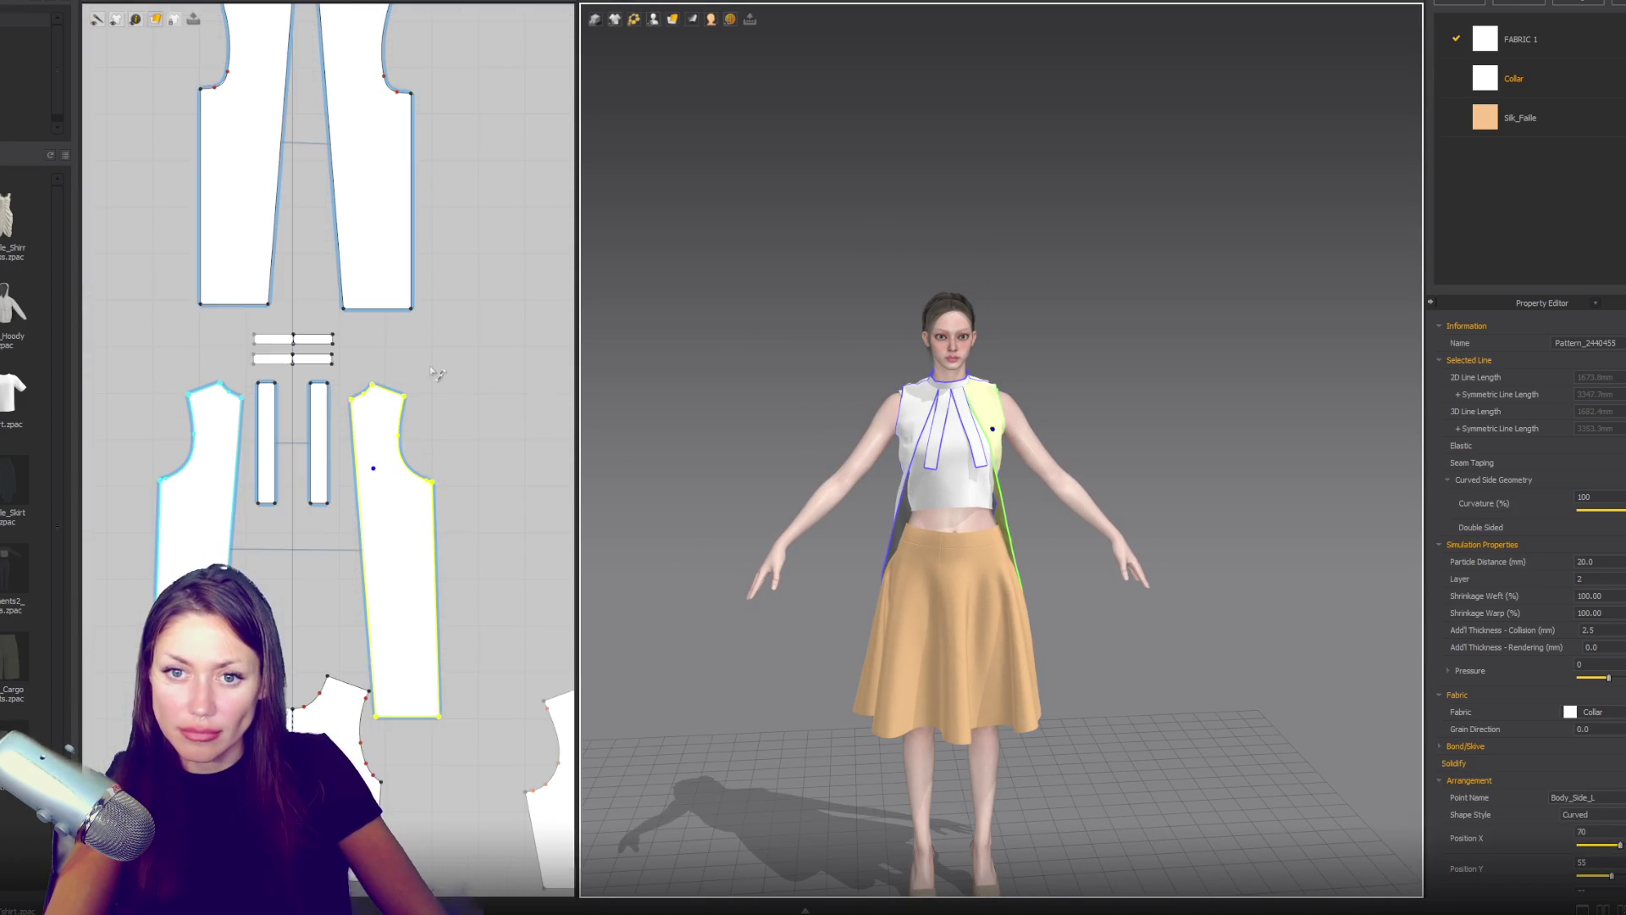
shift+click(229, 465)
shift+click(245, 169)
shift+click(362, 225)
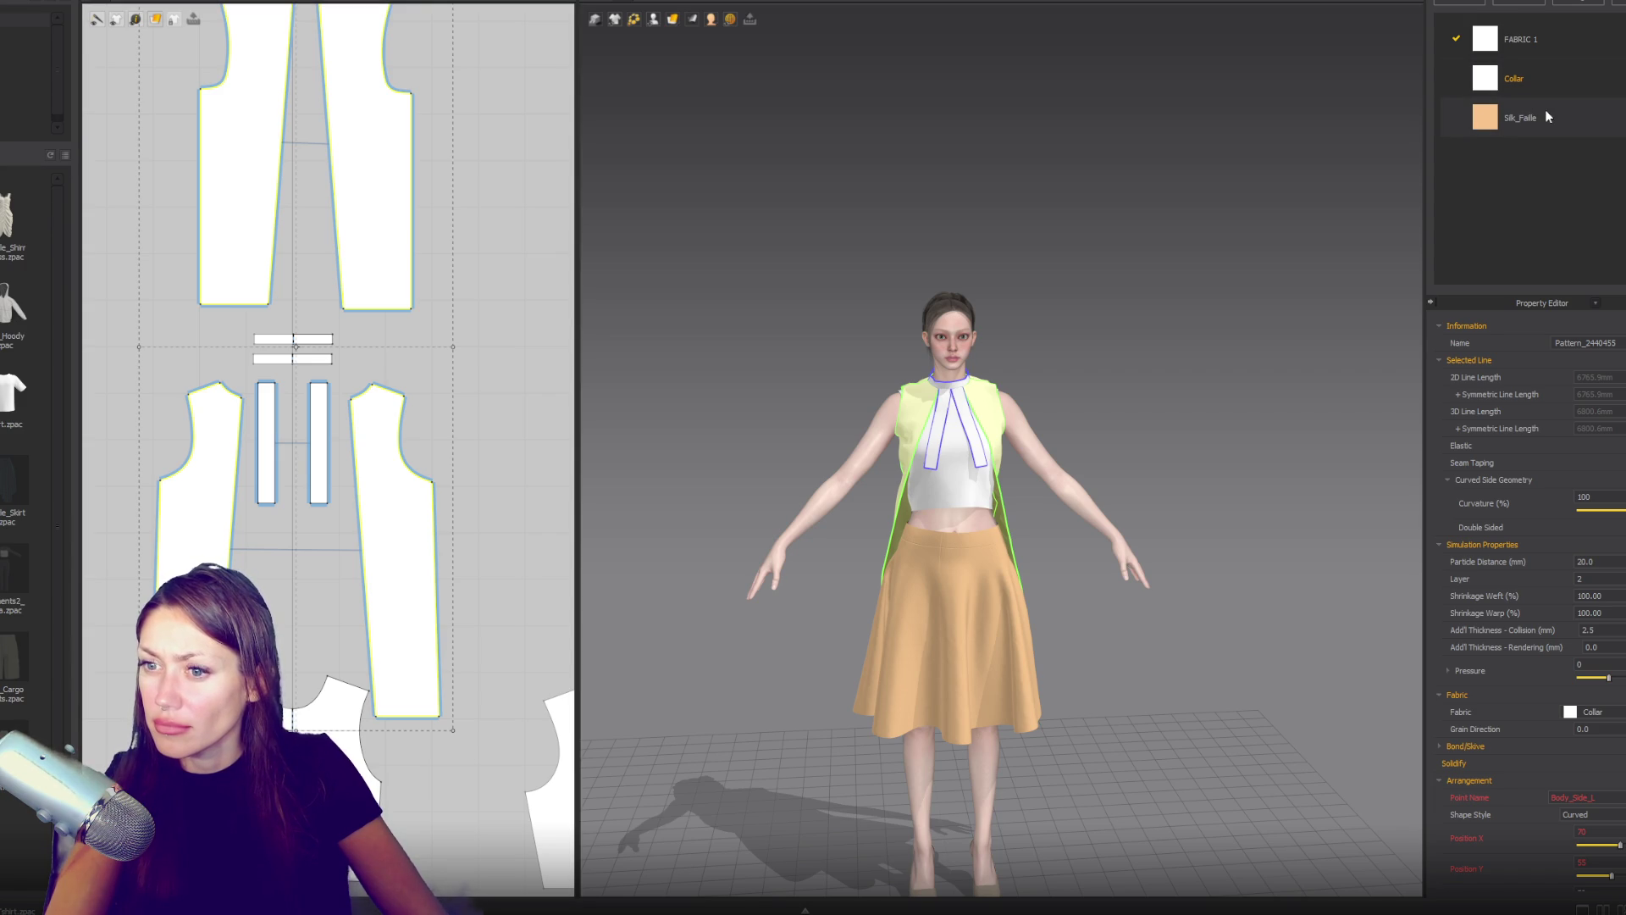
- Add a fabric named Heavy Material and assign it to the side panels and tie strips
click(1459, 3)
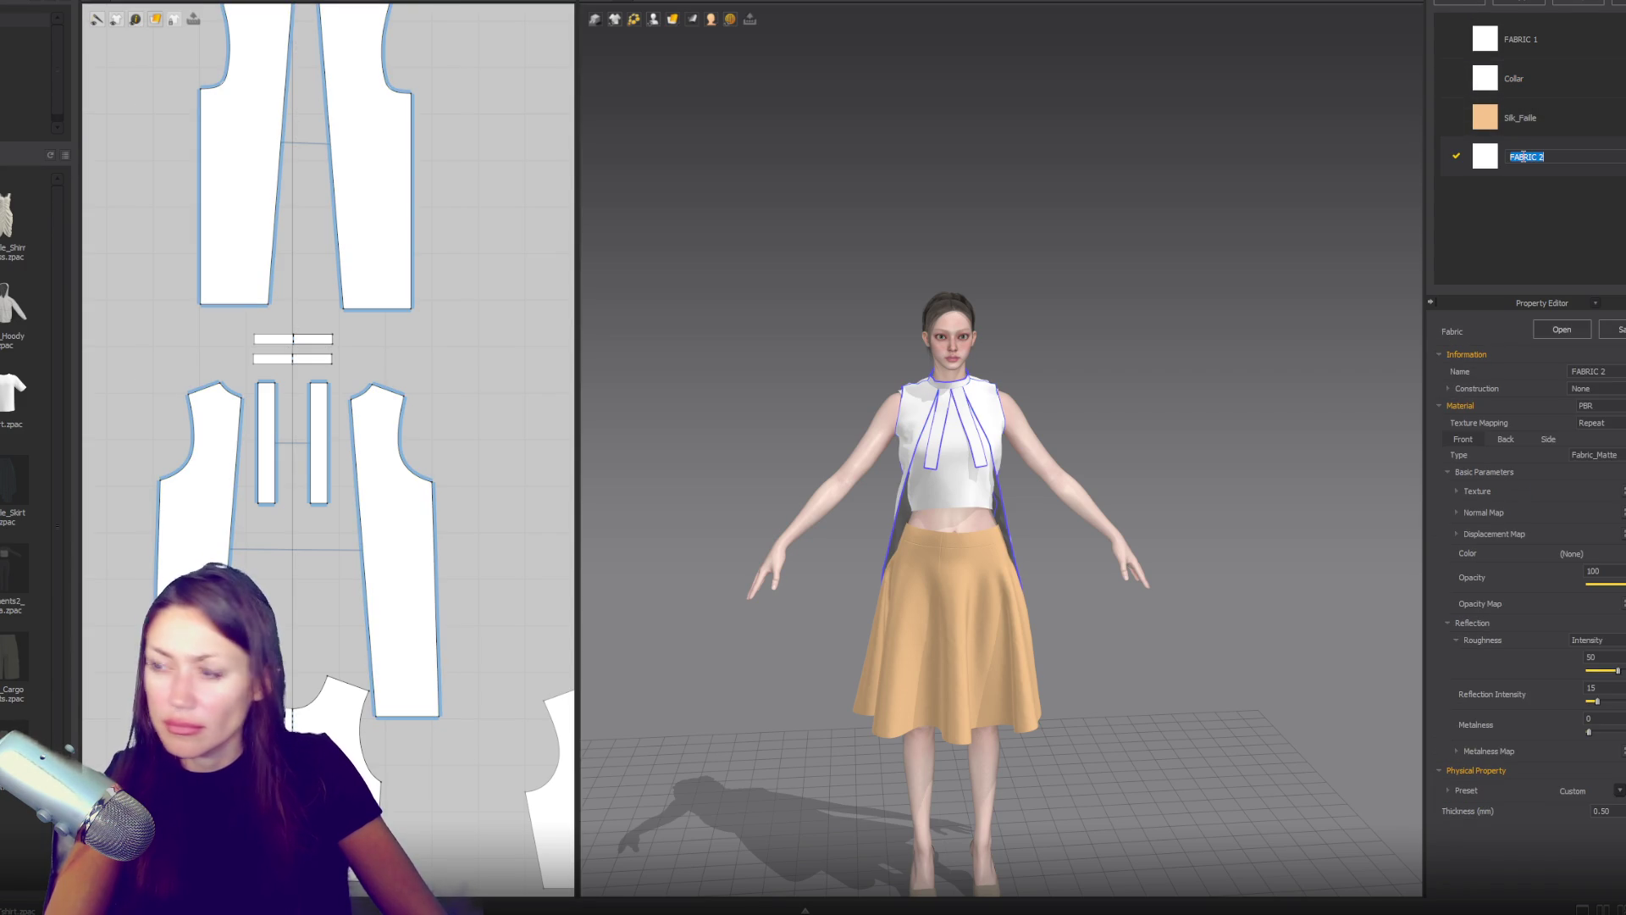
text(Heavy Materi)
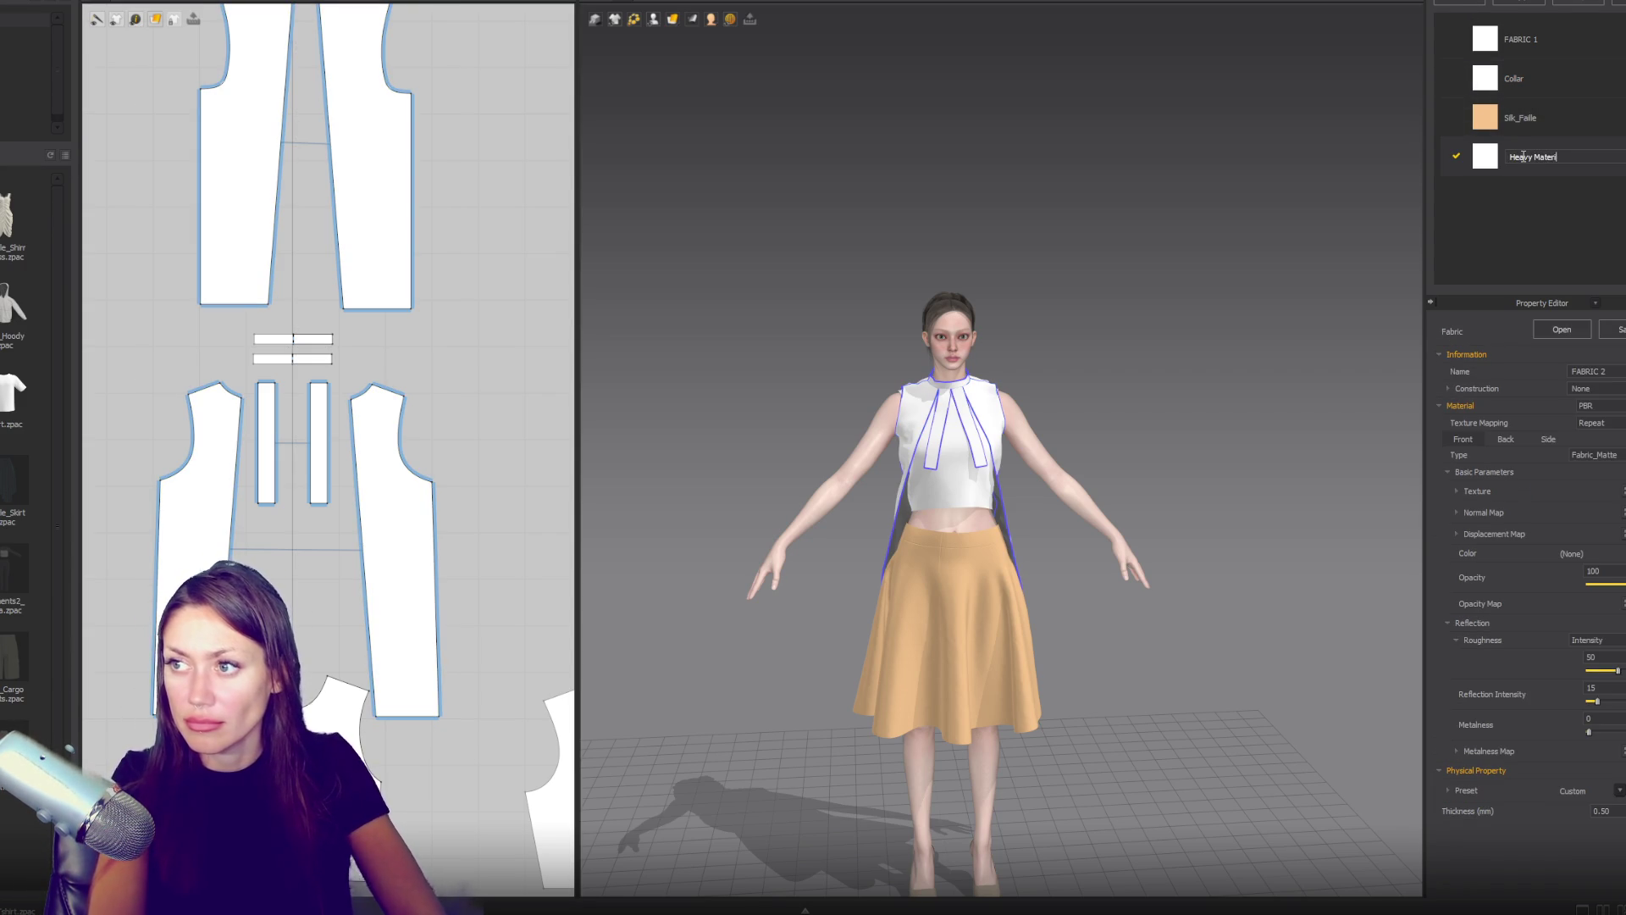
text(al)
click(237, 280)
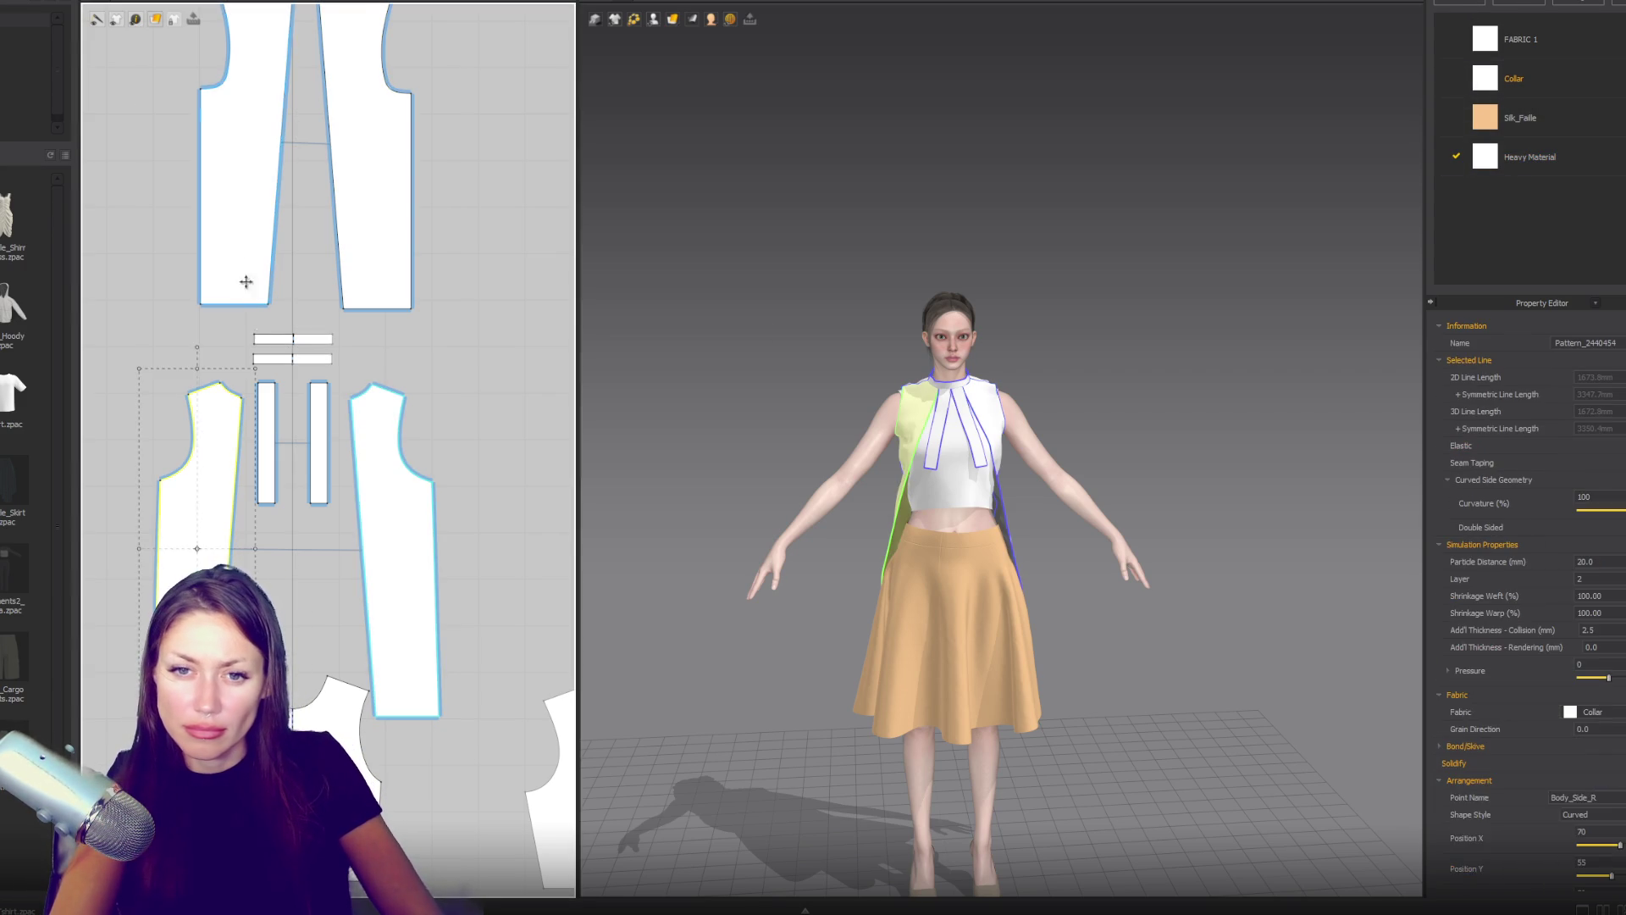
shift+click(403, 255)
shift+click(389, 499)
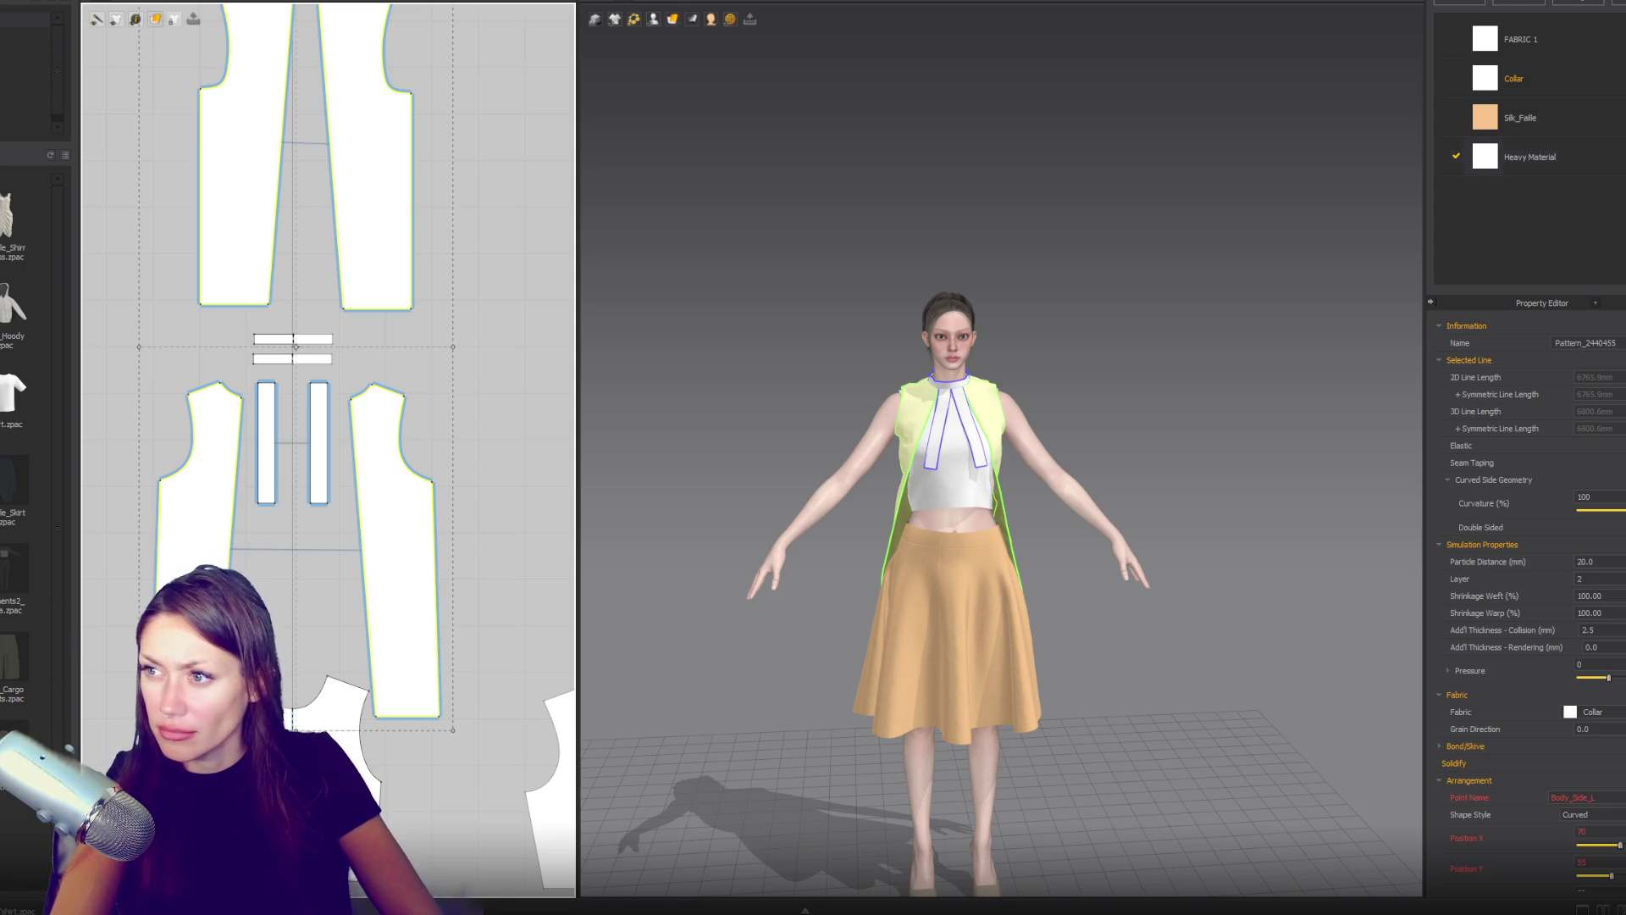
shift+click(318, 458)
shift+click(267, 458)
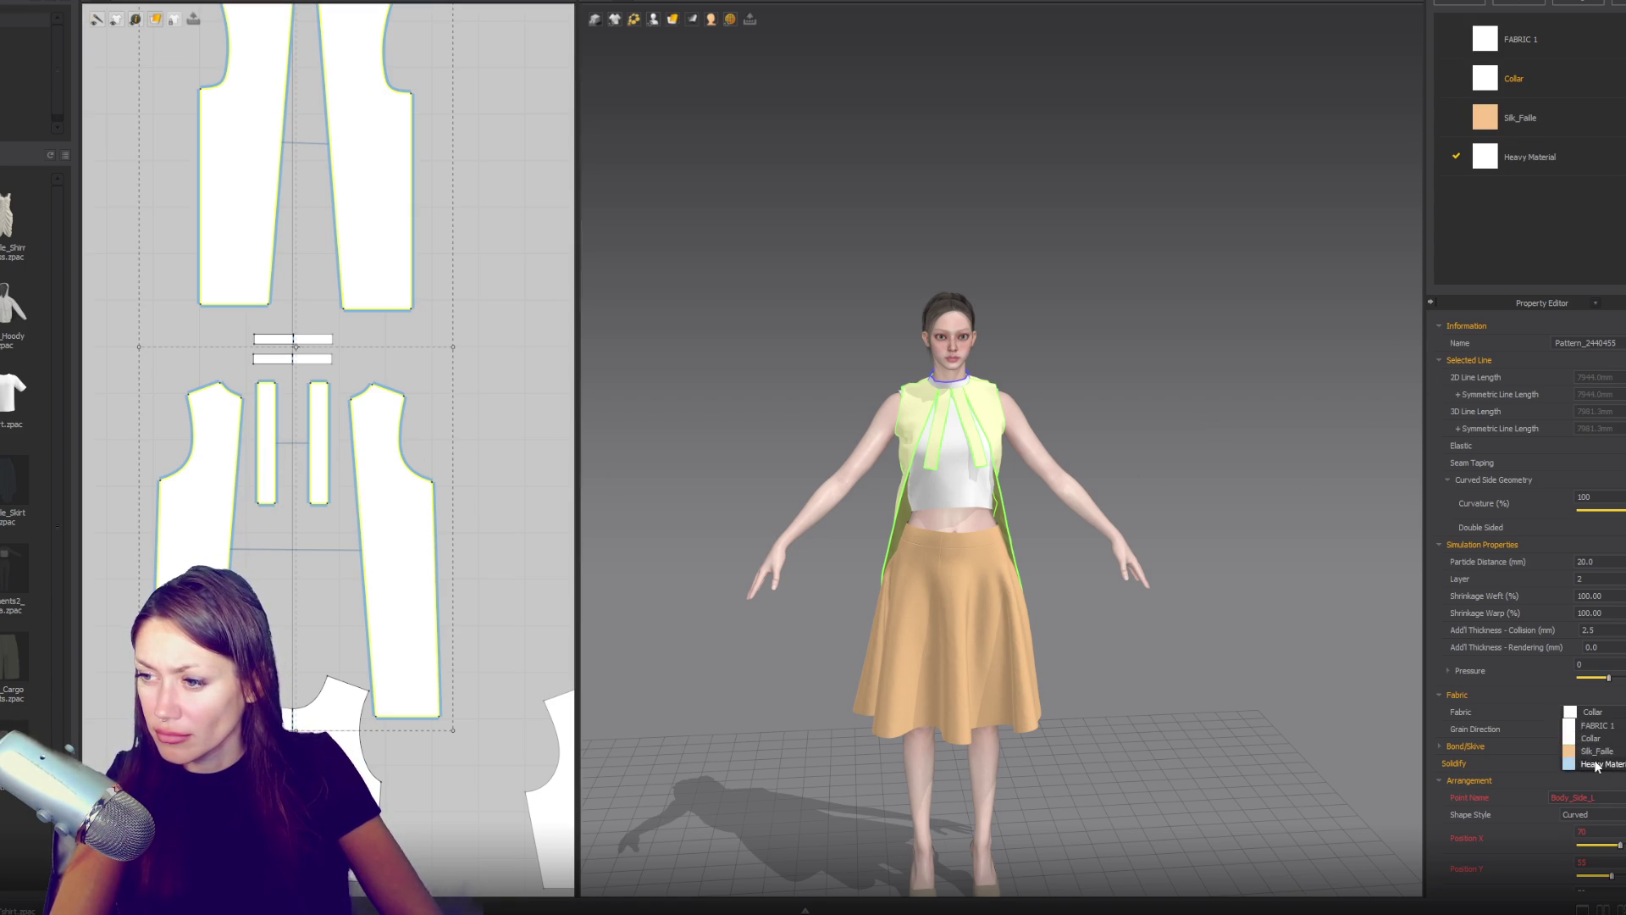
click(1512, 159)
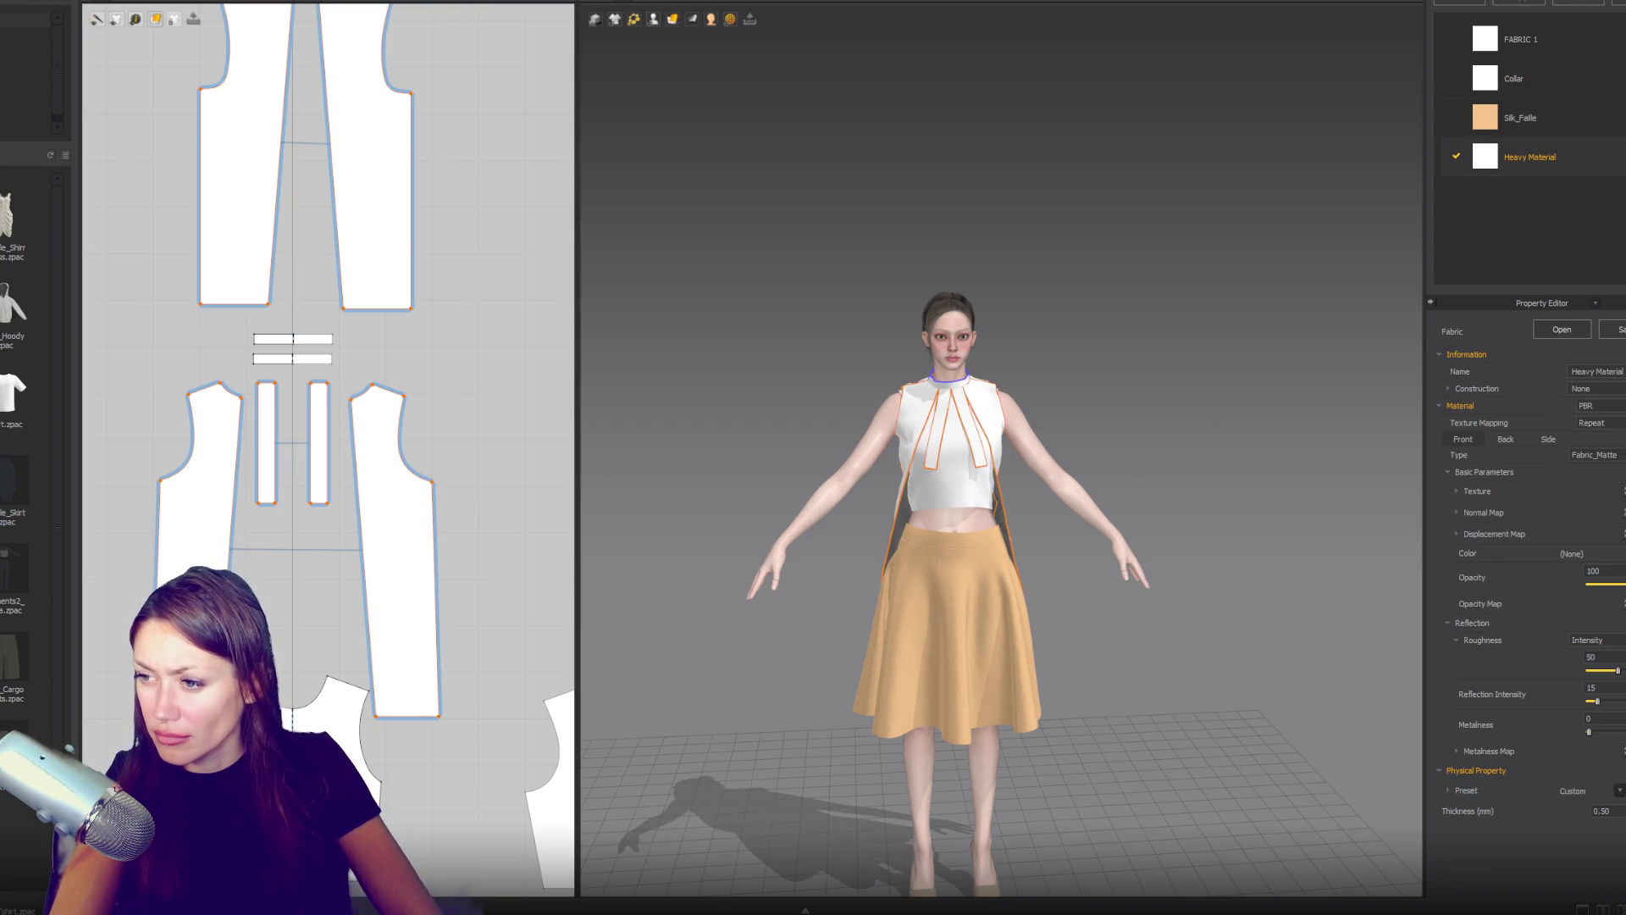
- Apply the Trim_Fusible_Rigid preset to Heavy Material and review its physical parameters
click(1603, 798)
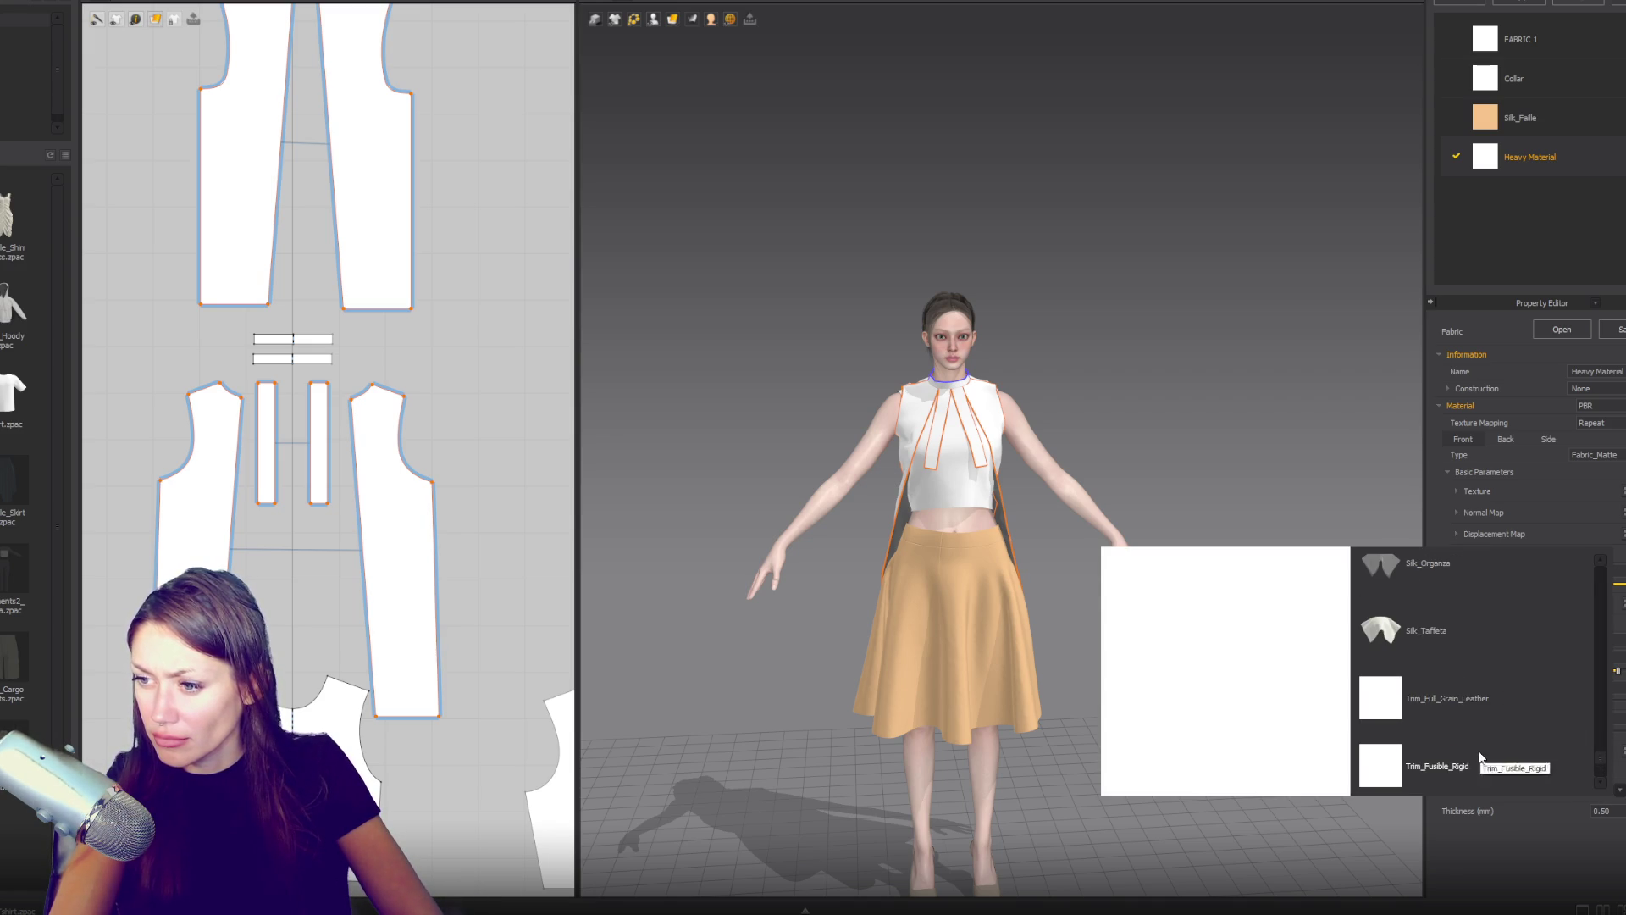
click(1299, 453)
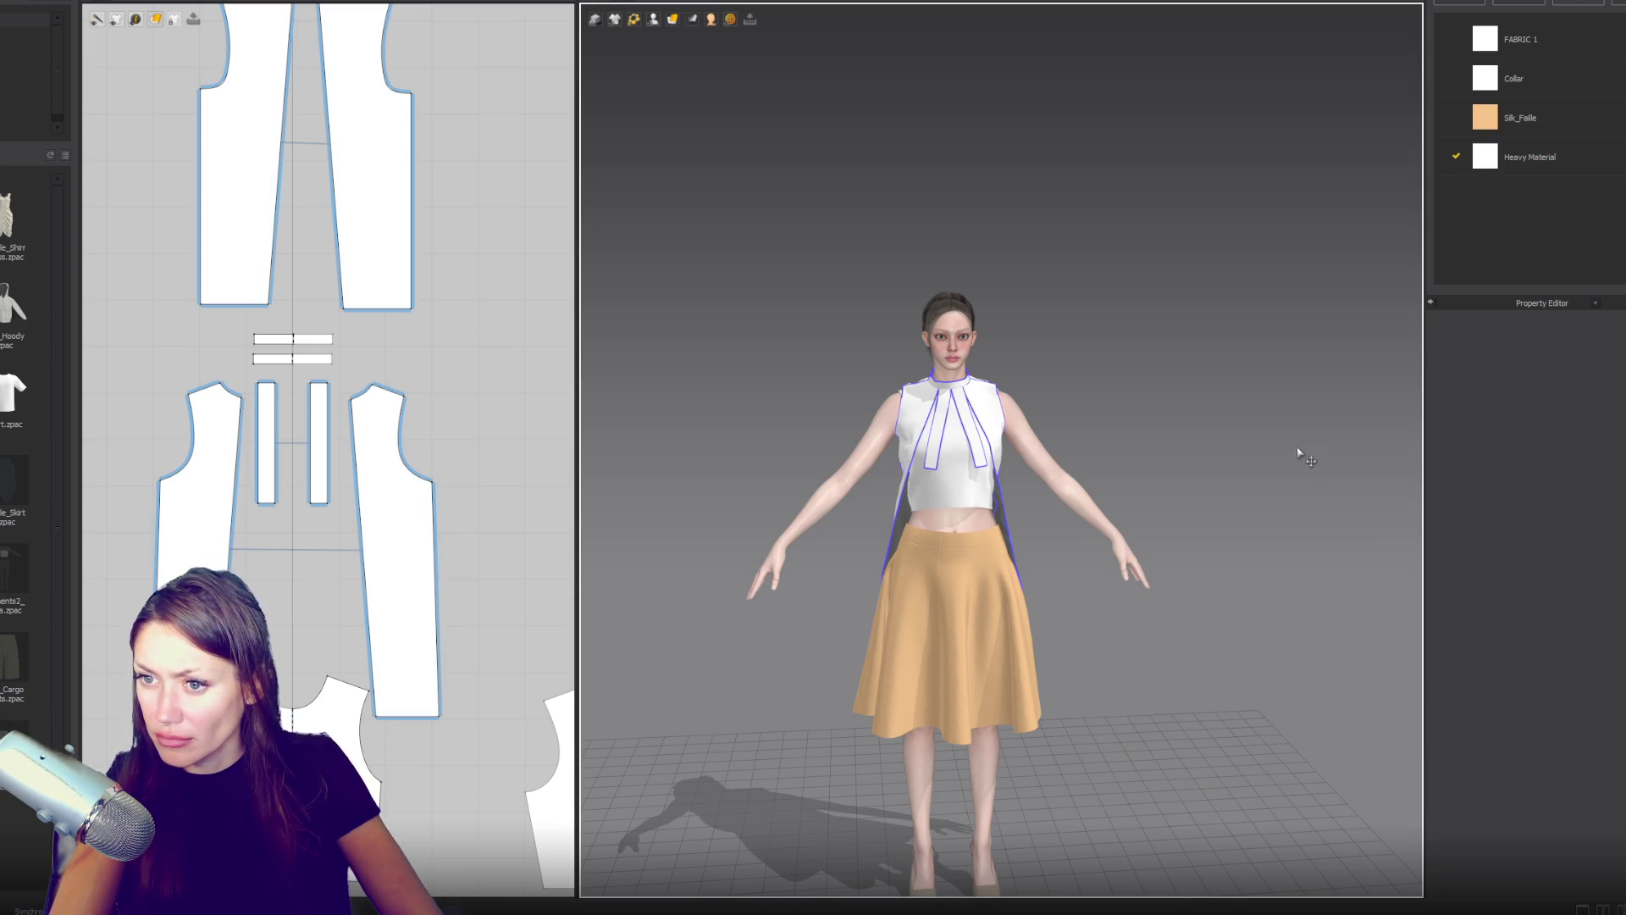
scroll(1174, 469, up, 3)
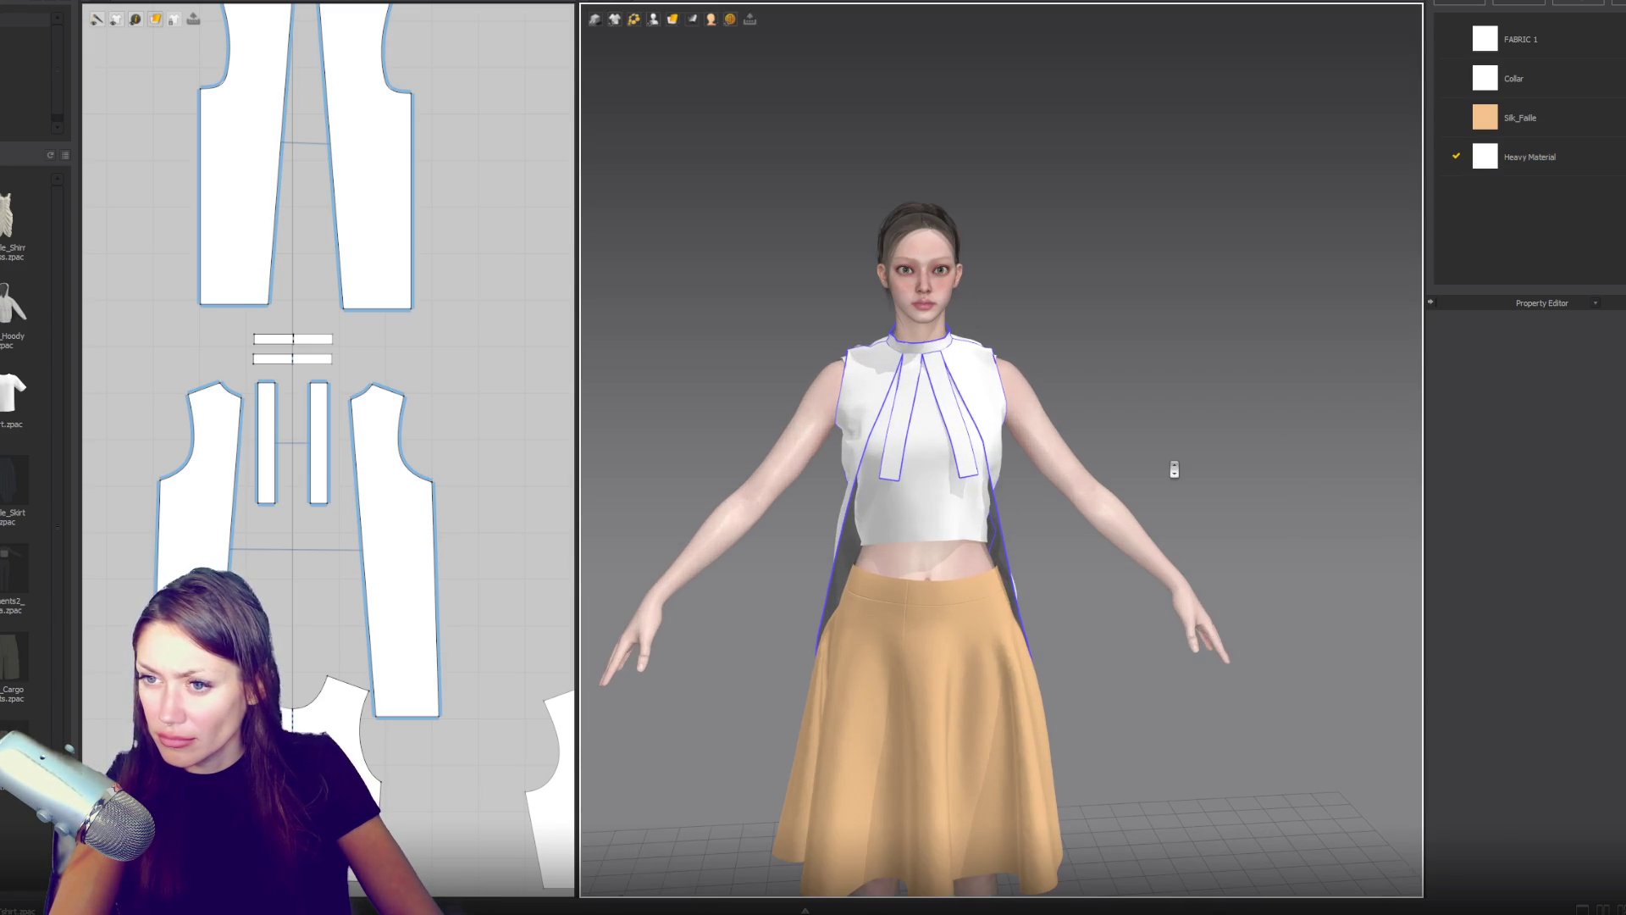
click(1530, 158)
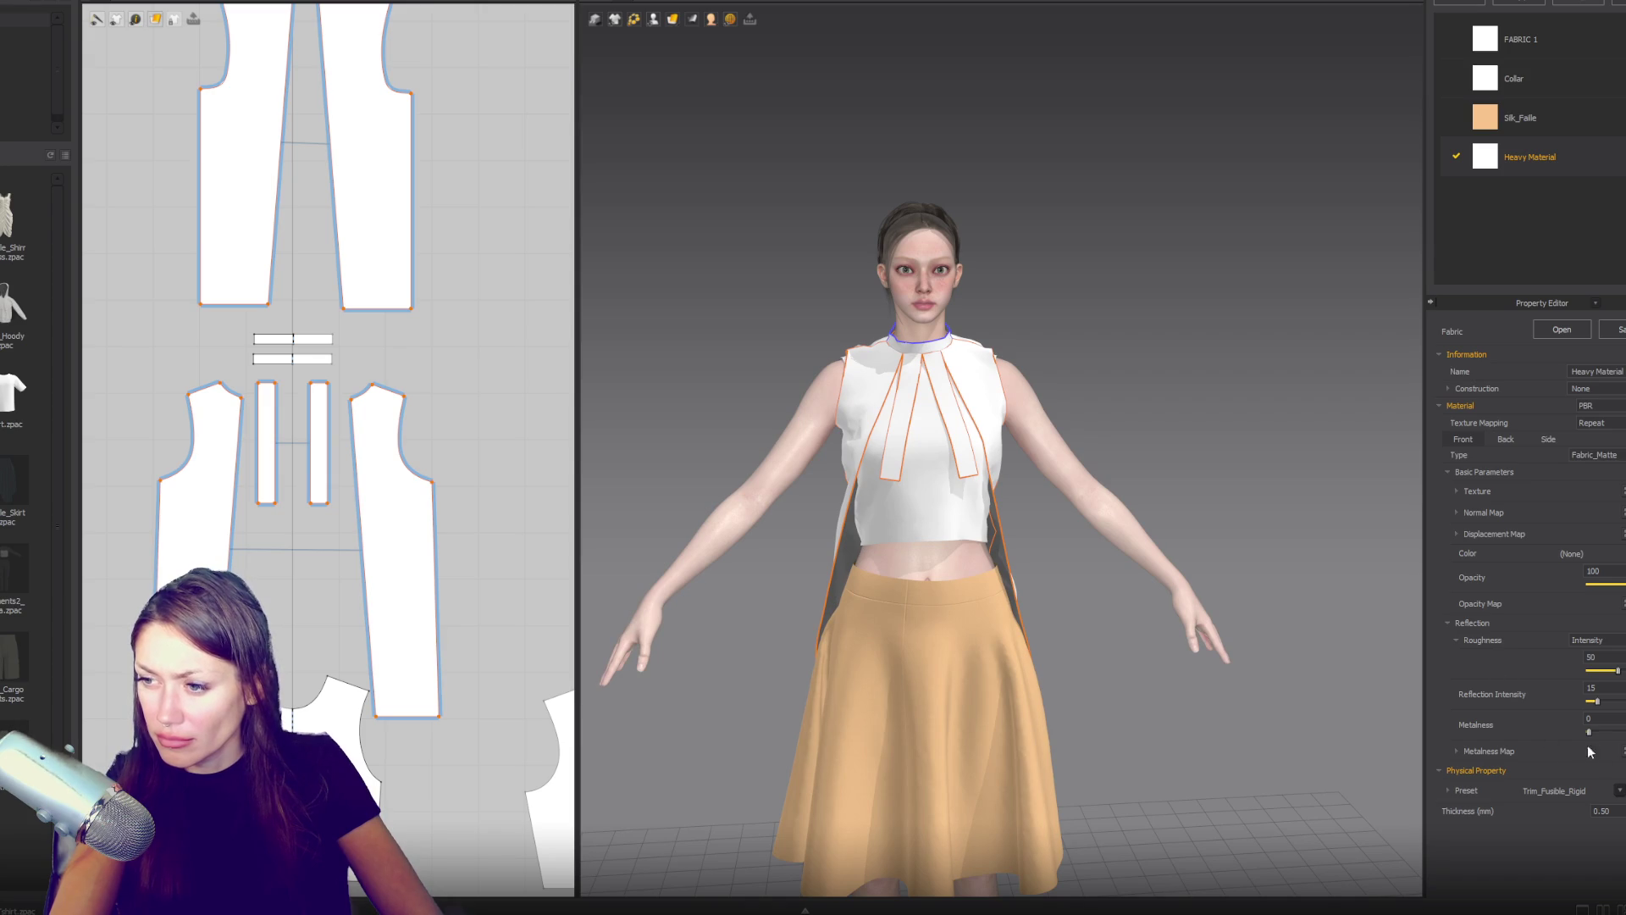
click(1617, 790)
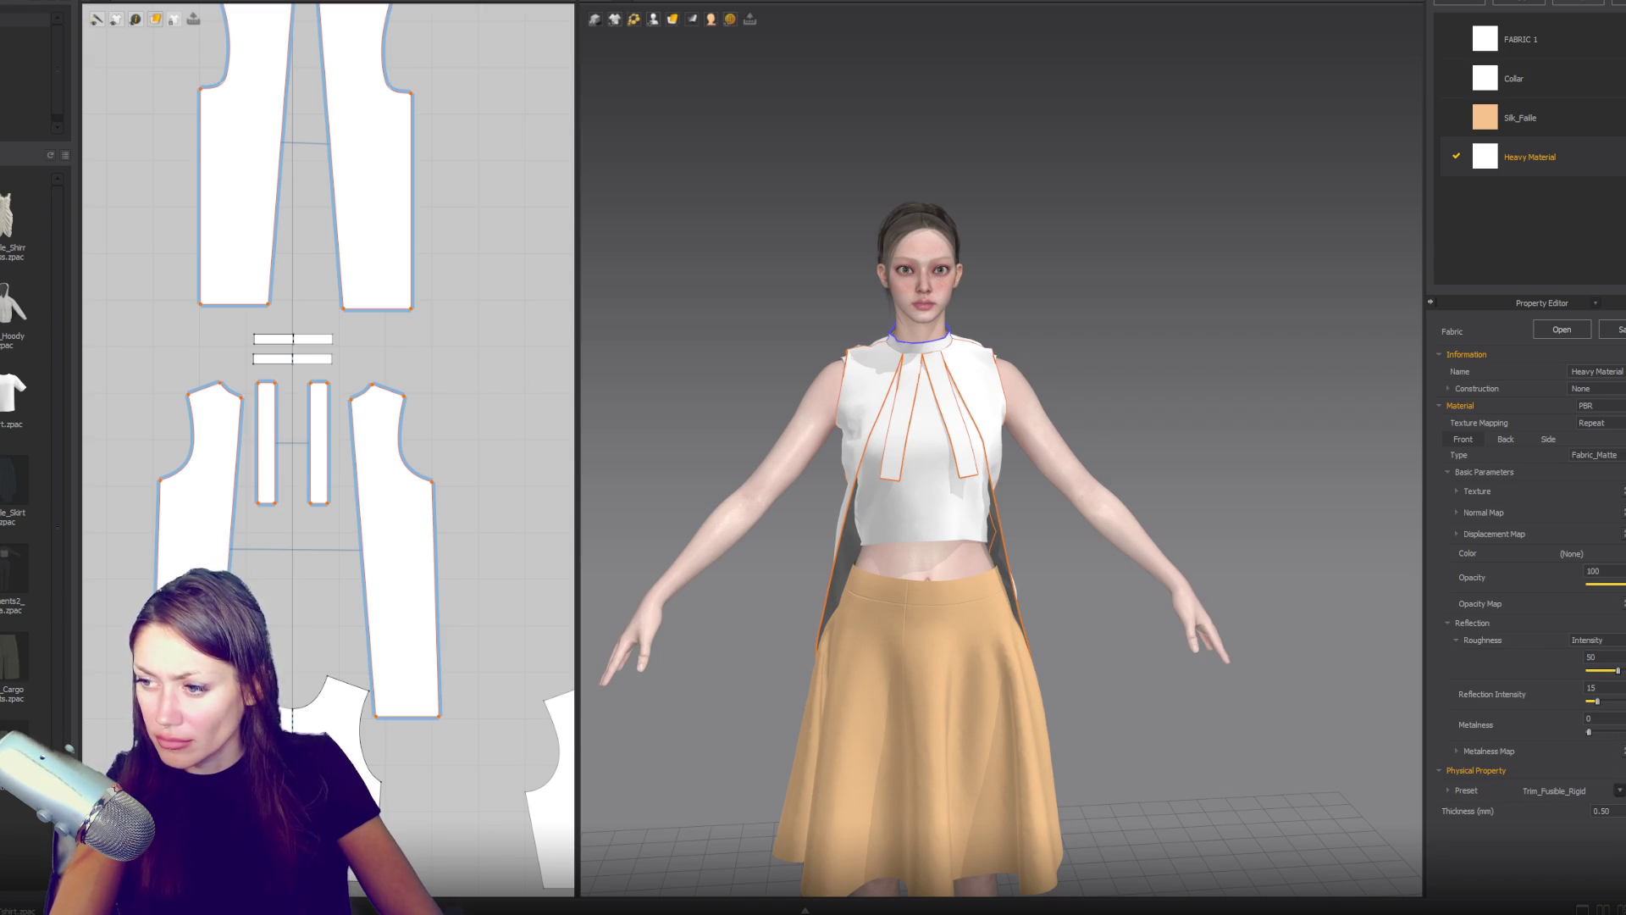
click(1461, 794)
scroll(1525, 745, down, 5)
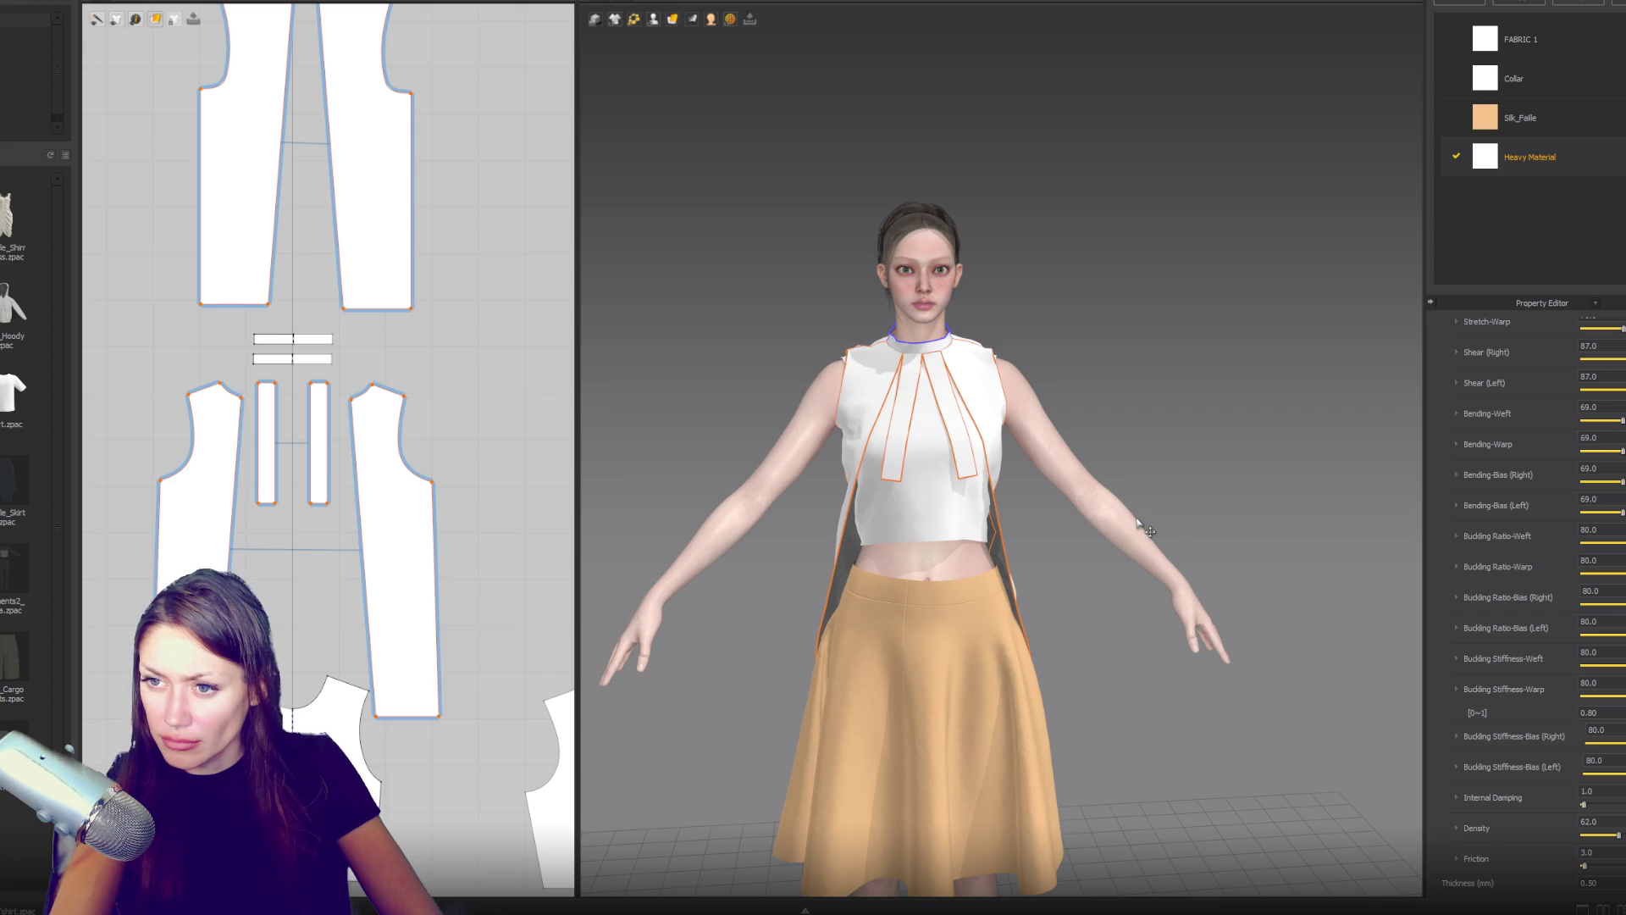
click(1193, 492)
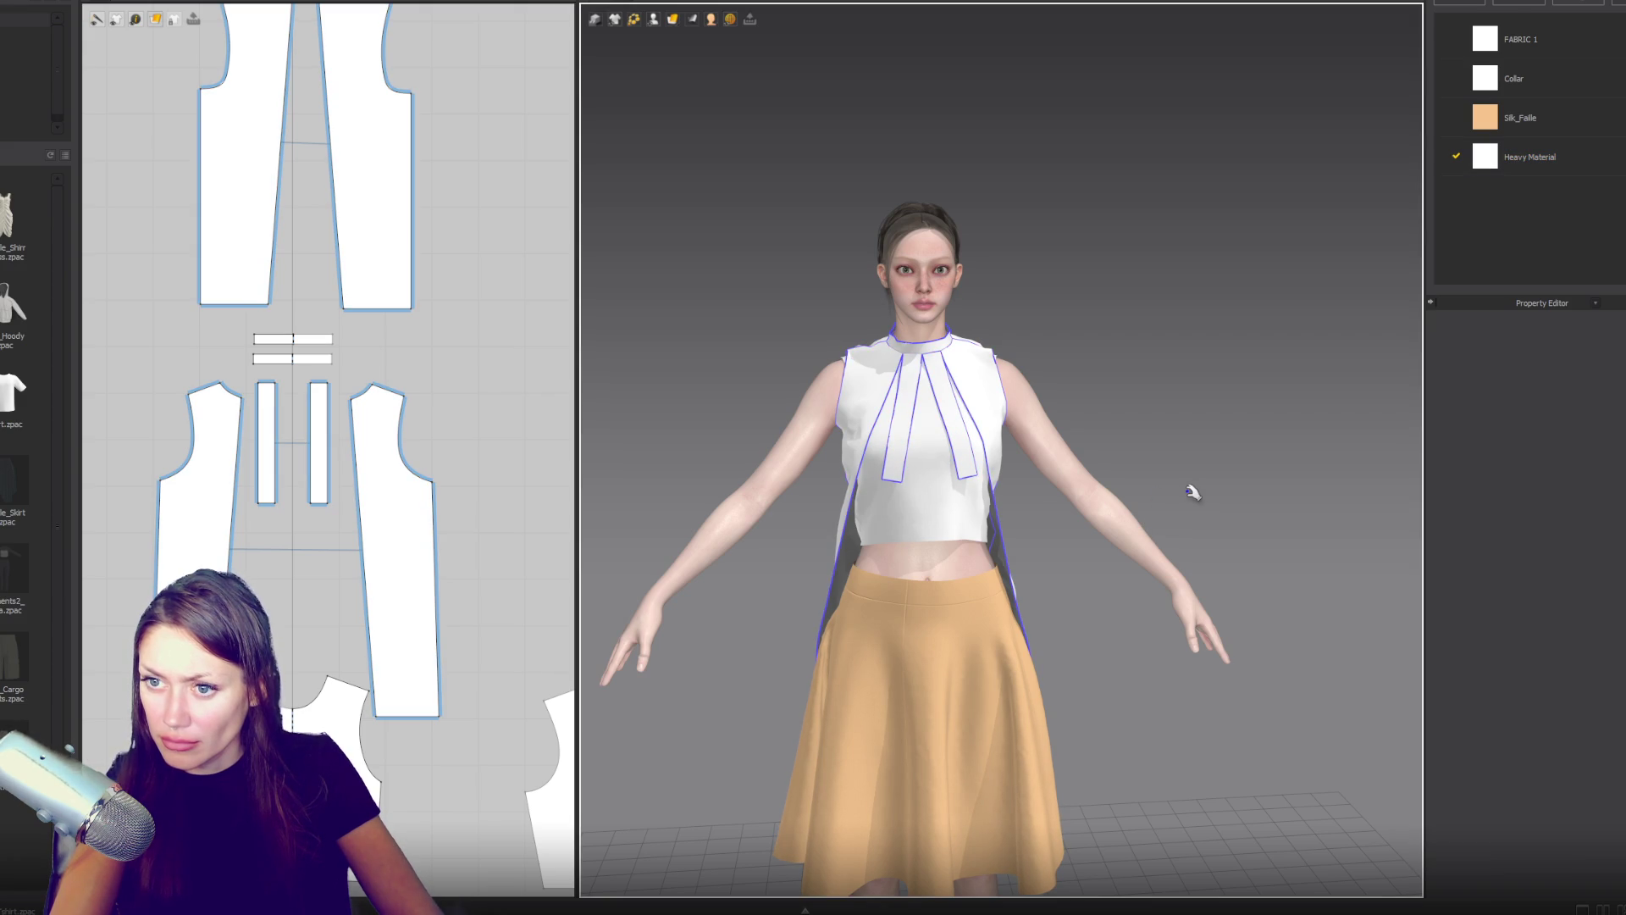
click(873, 429)
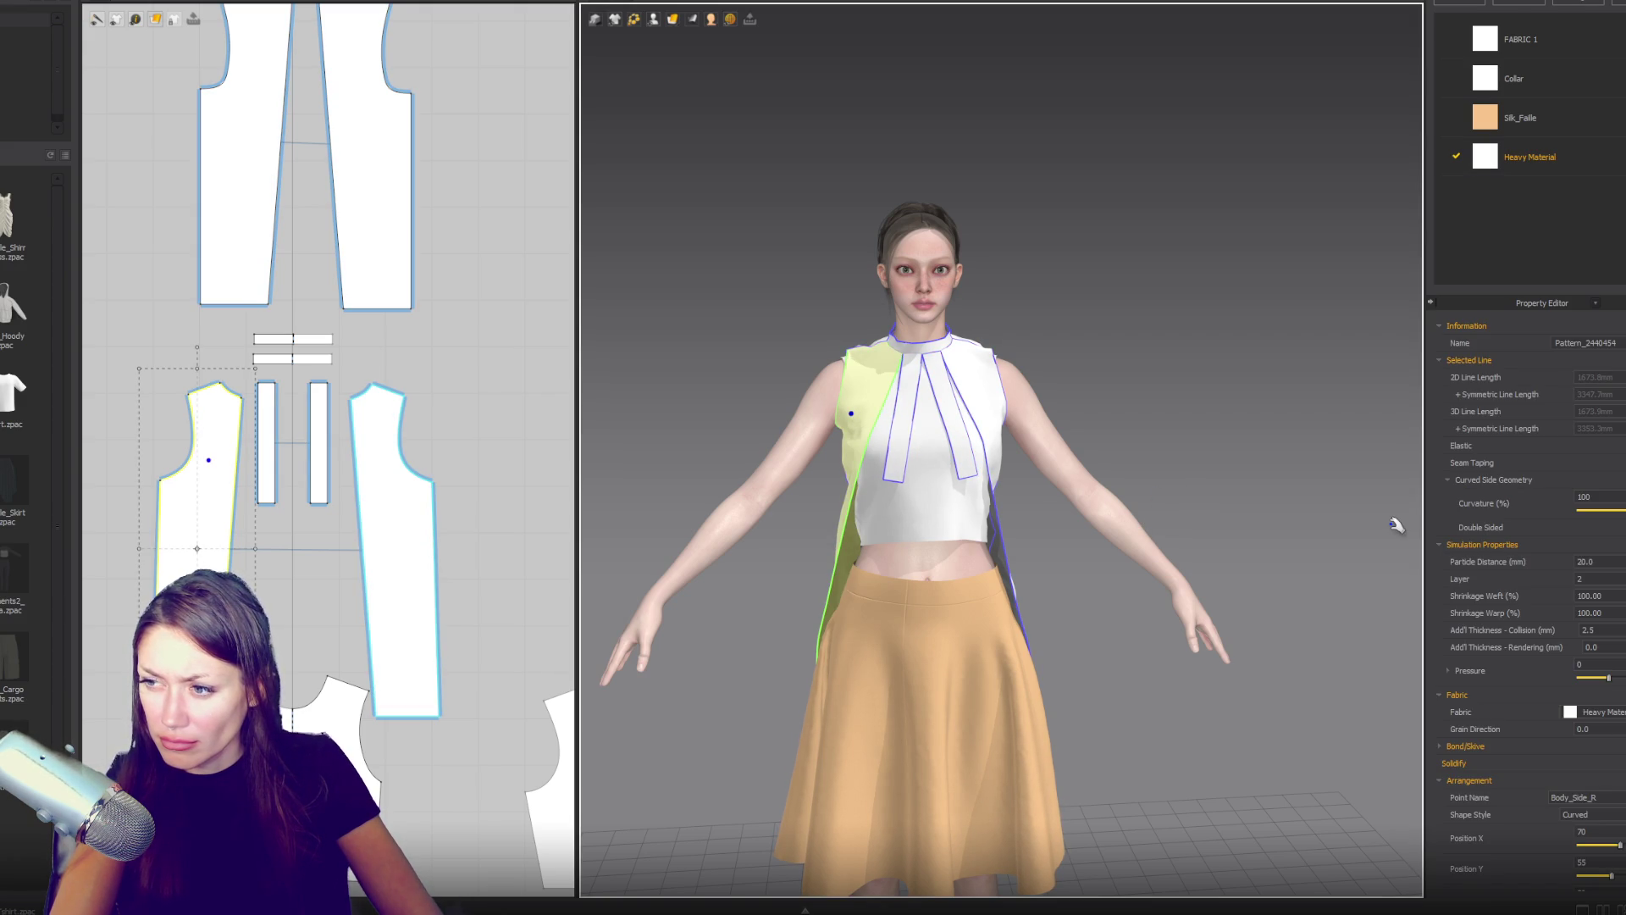
click(1538, 157)
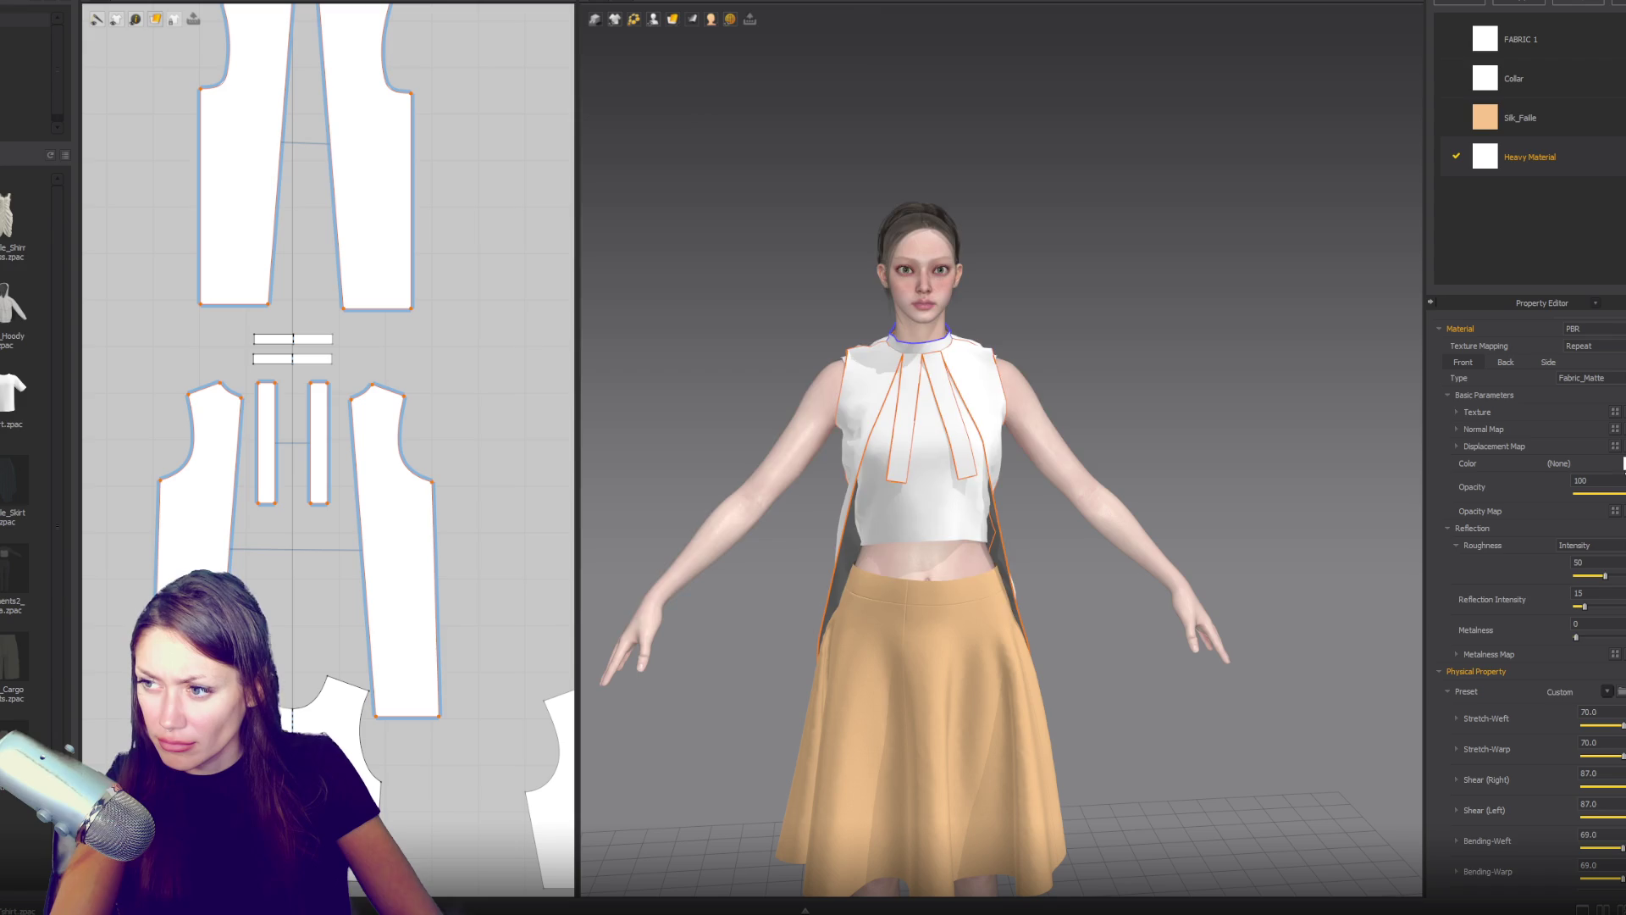
- Set the Heavy Material colour to dark red Red 4
click(1624, 463)
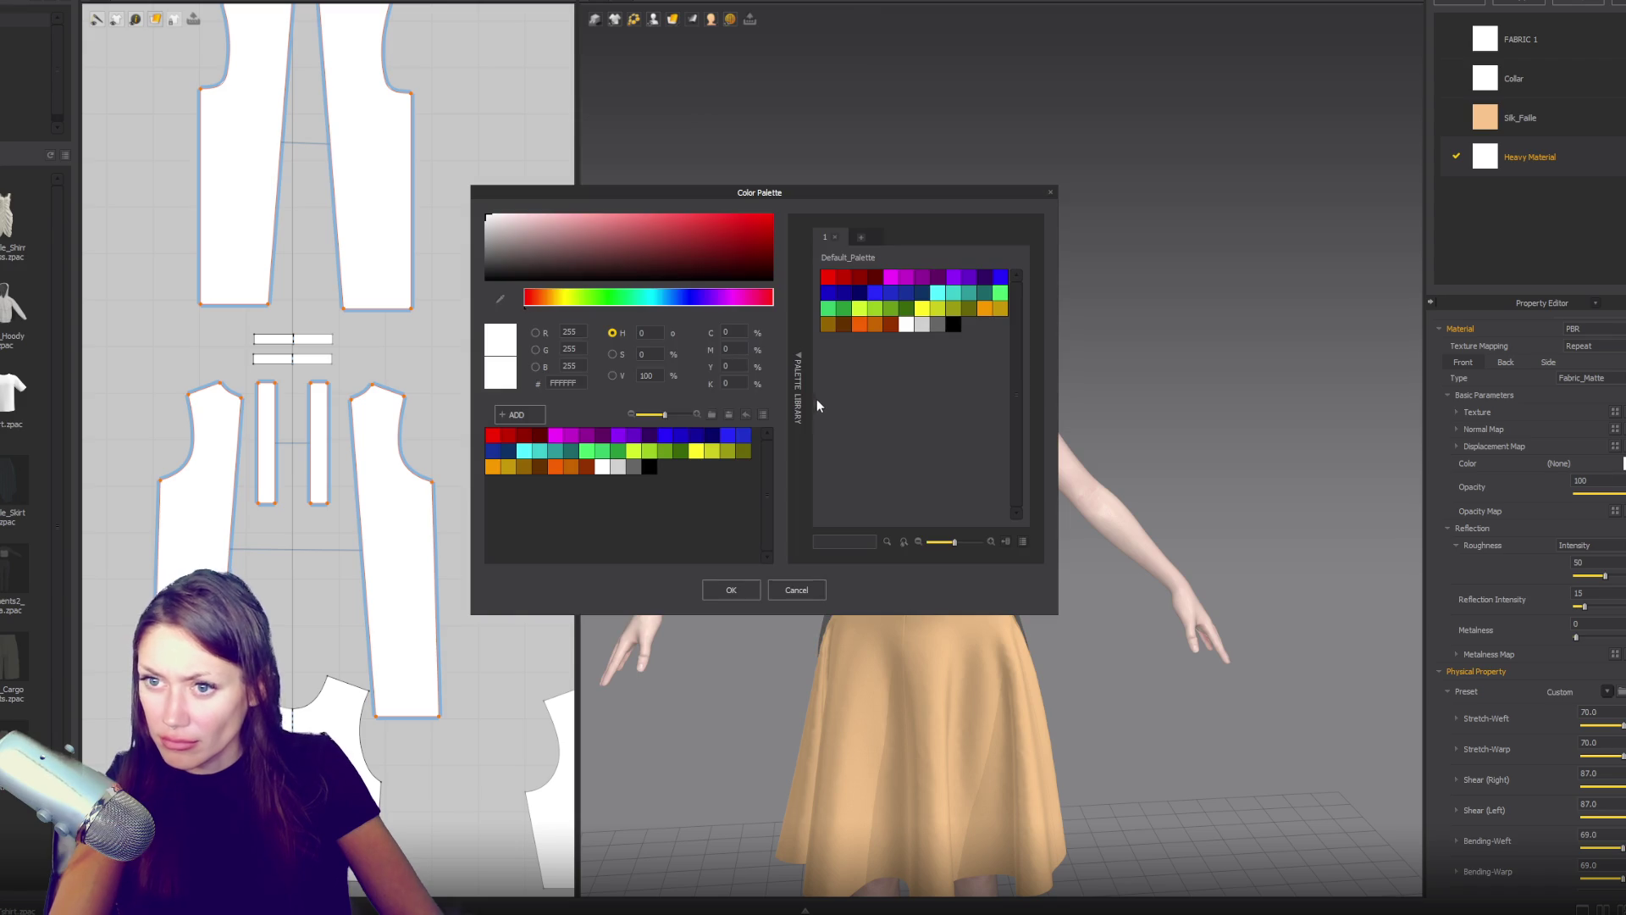
click(891, 323)
click(875, 277)
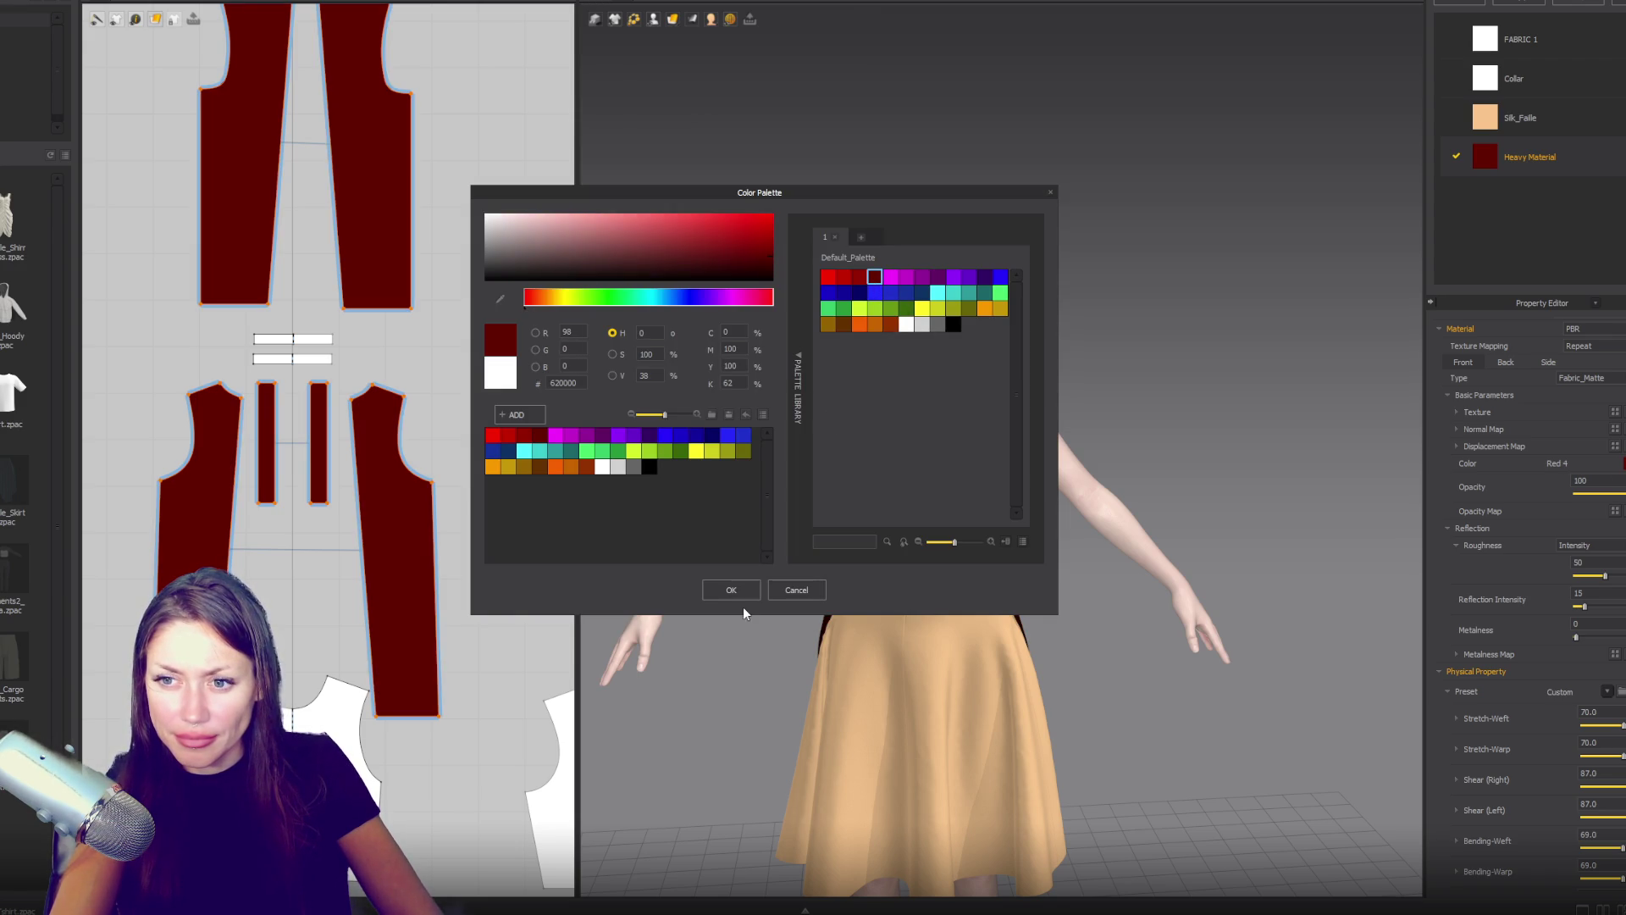
click(733, 591)
- Set the Collar fabric colour to the same dark red Red 4
click(1561, 85)
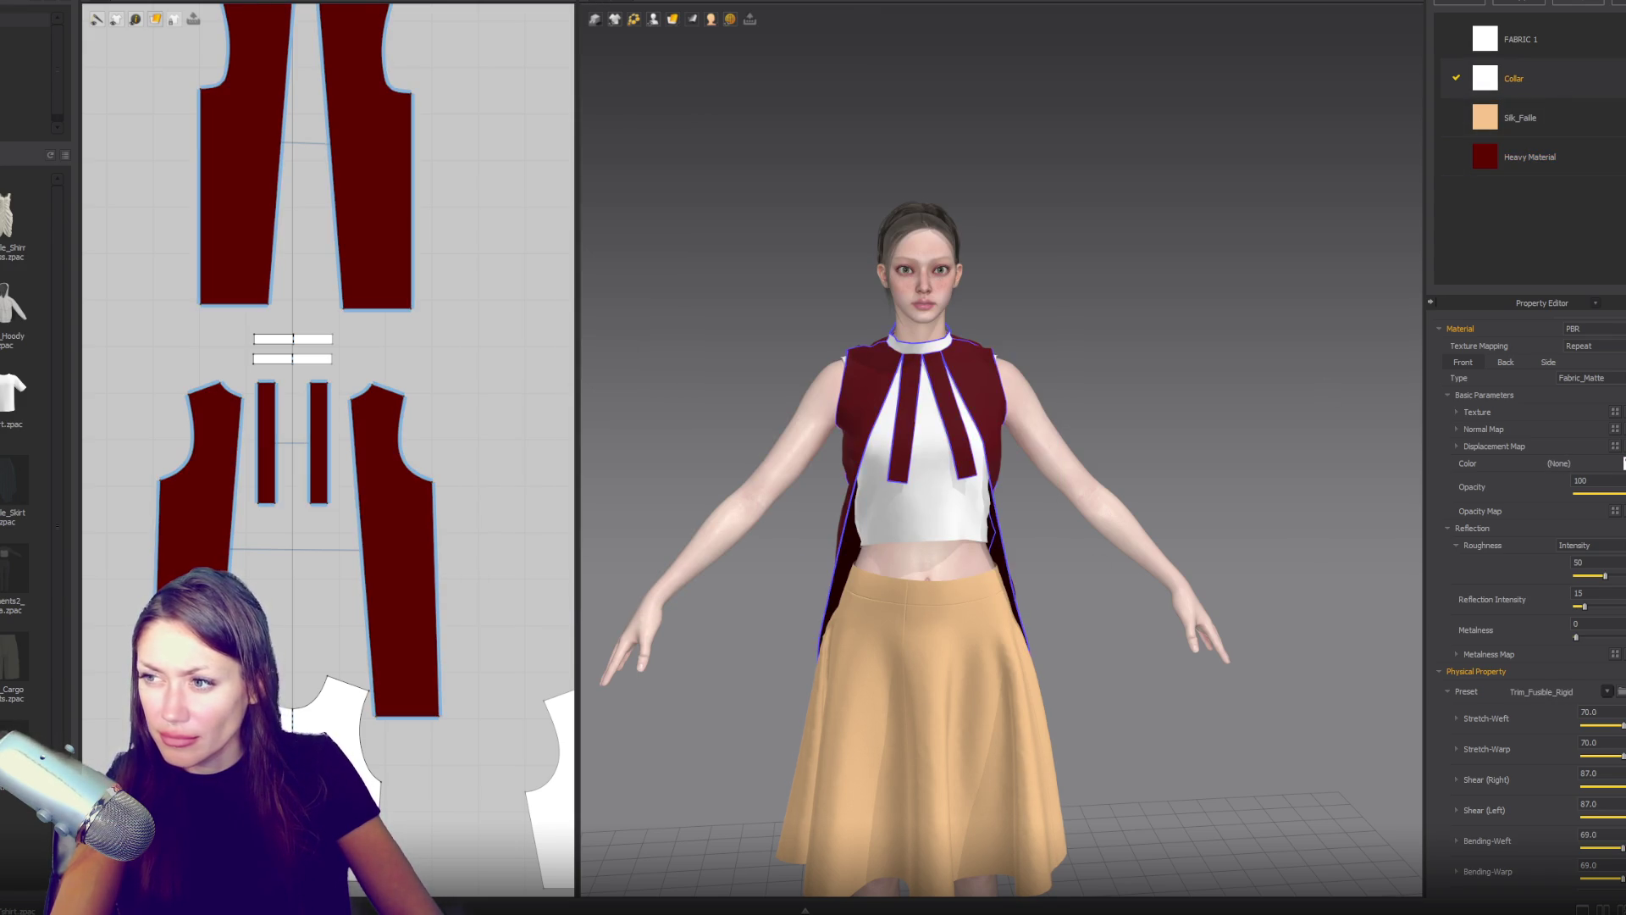
click(1623, 463)
click(875, 277)
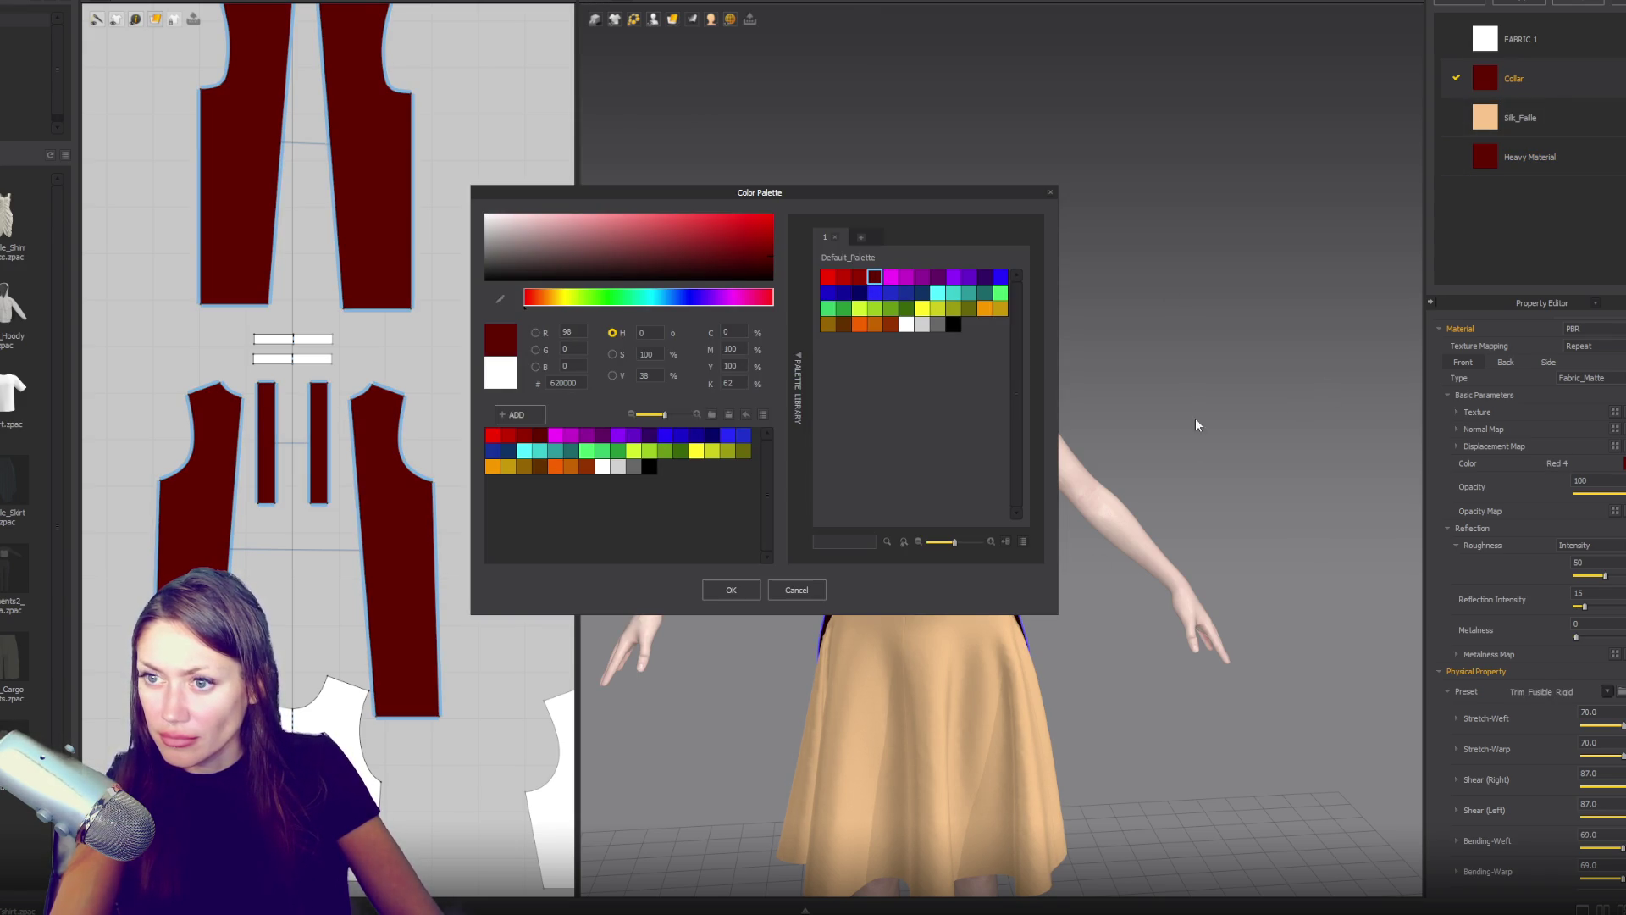
click(731, 589)
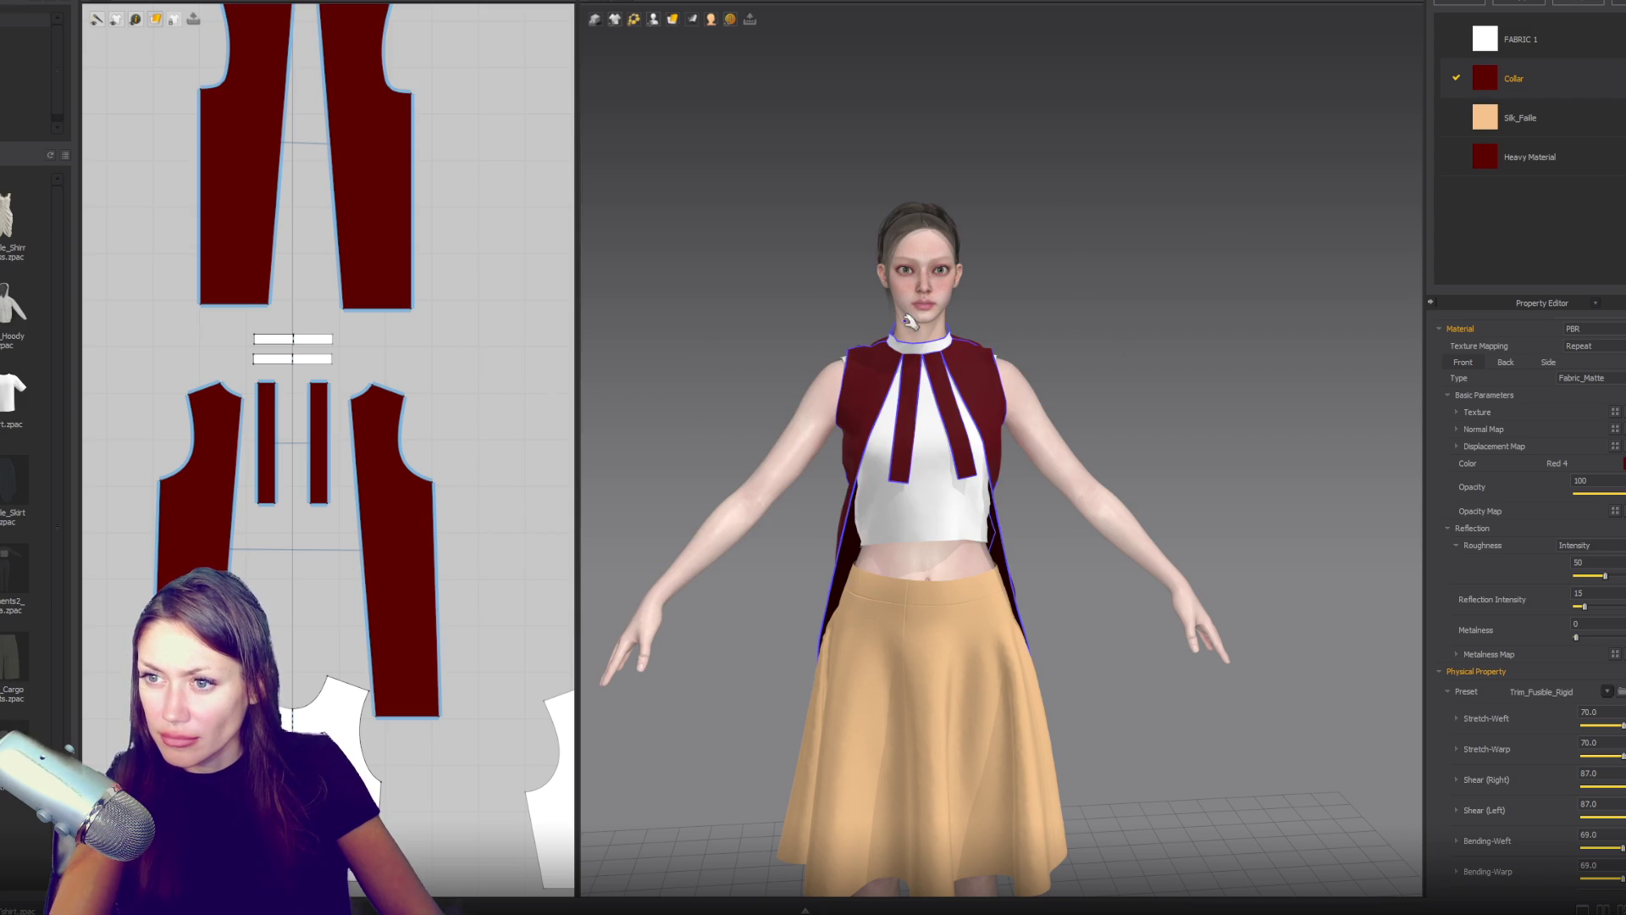
click(279, 339)
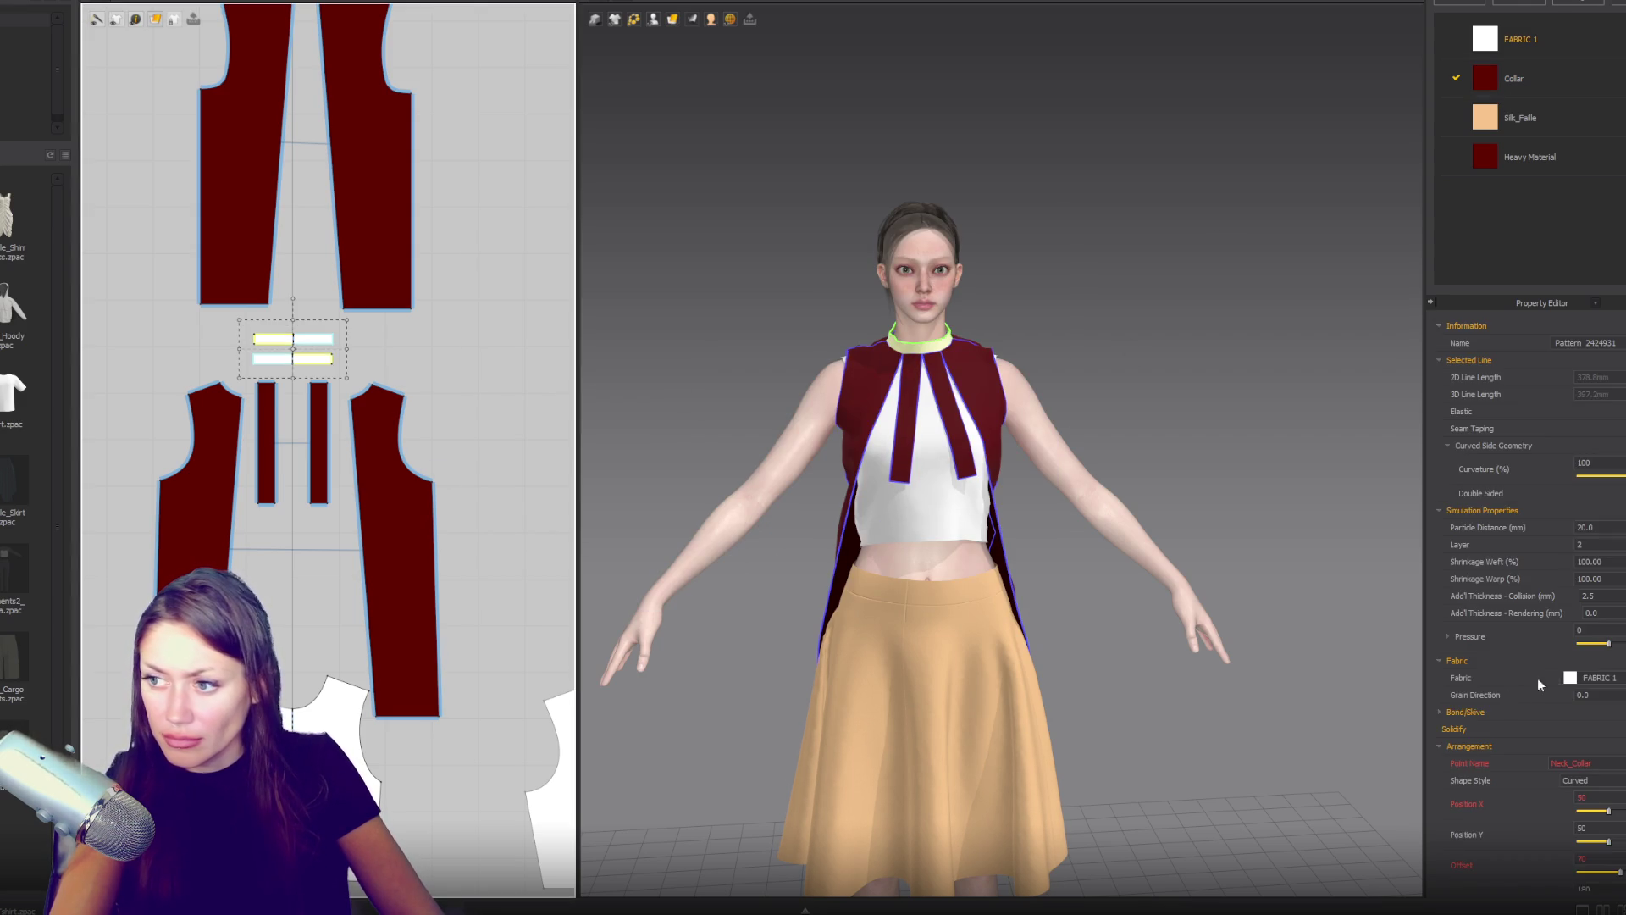
click(1271, 576)
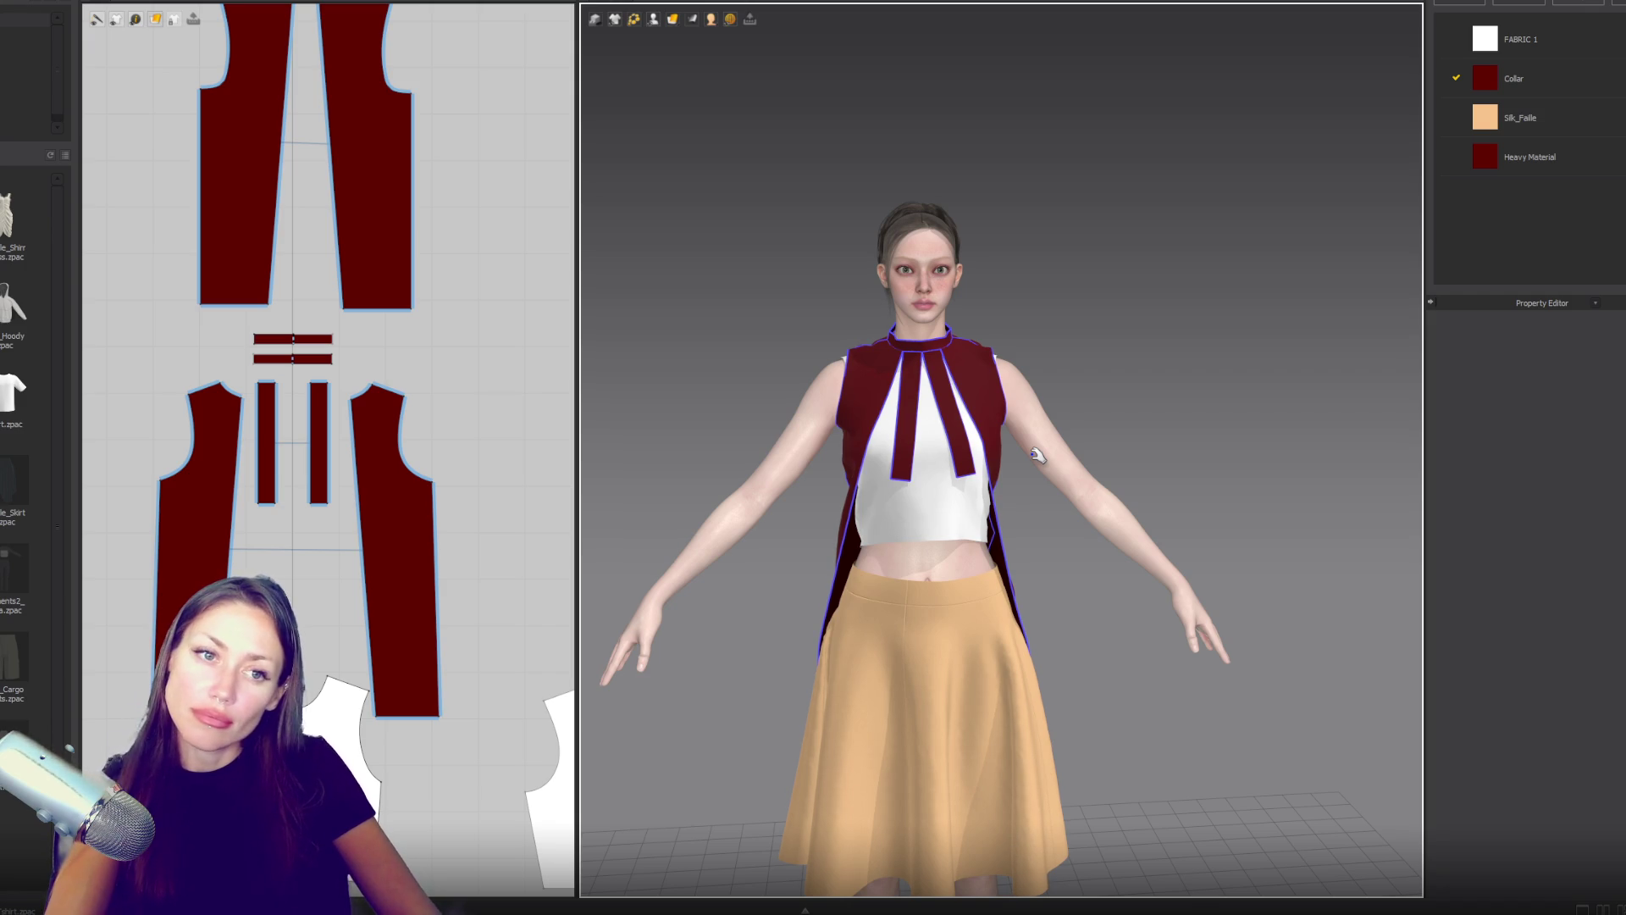
- Curve the long back panel's side edge inward at the waist
mouse_move(829, 472)
right_down()
mouse_move(1162, 466)
mouse_move(953, 603)
right_up()
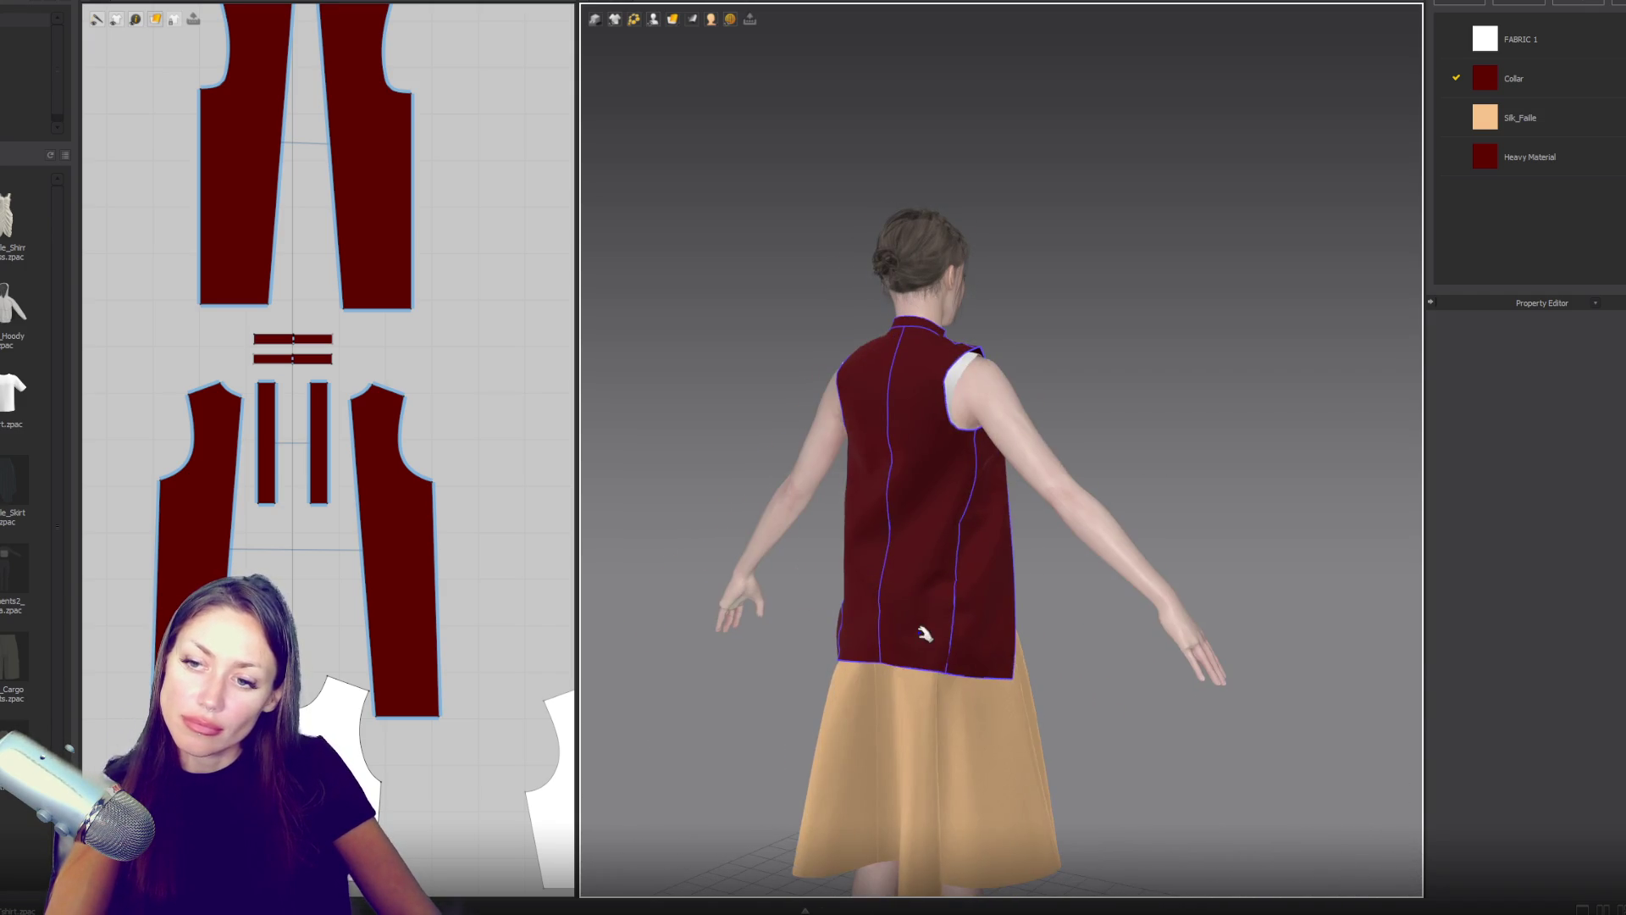
click(935, 652)
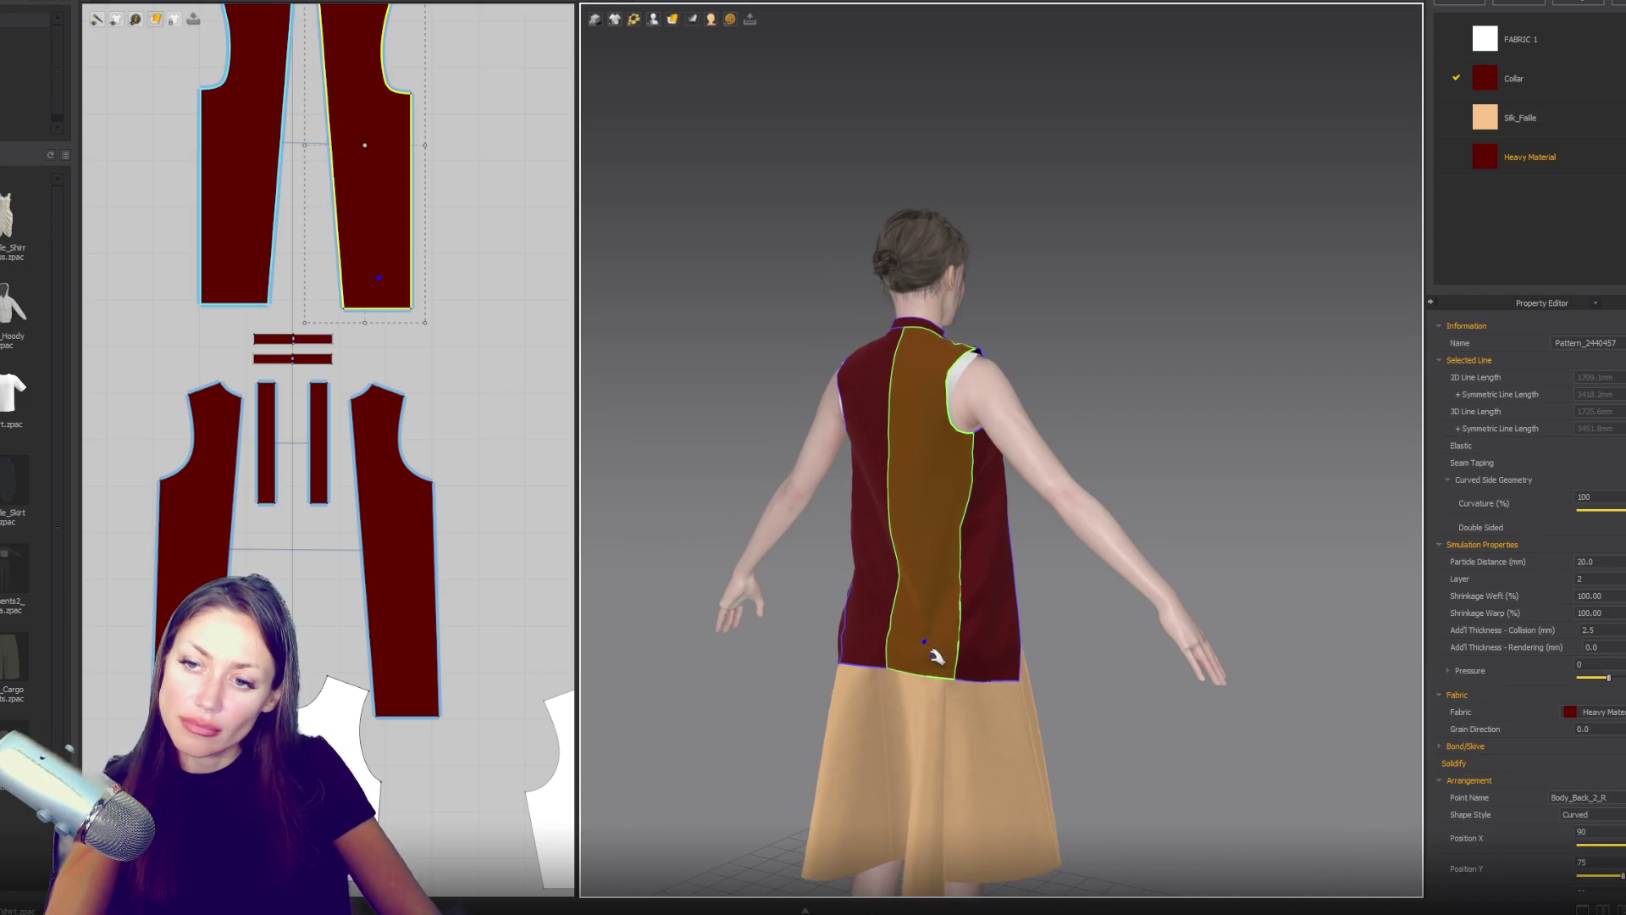
key(z)
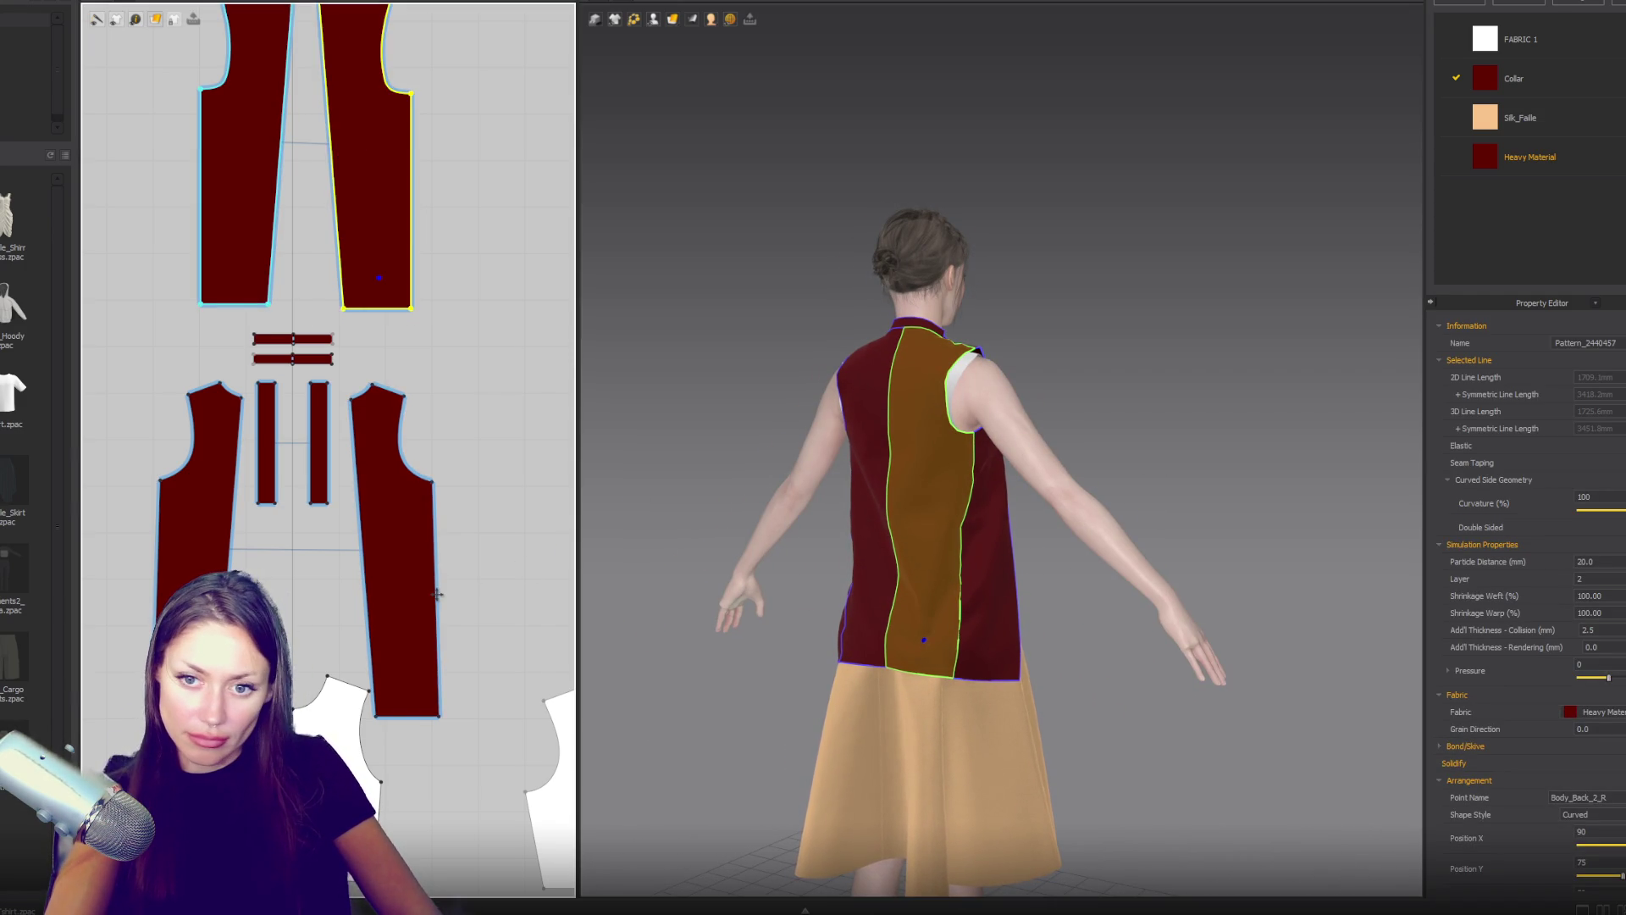
click(437, 609)
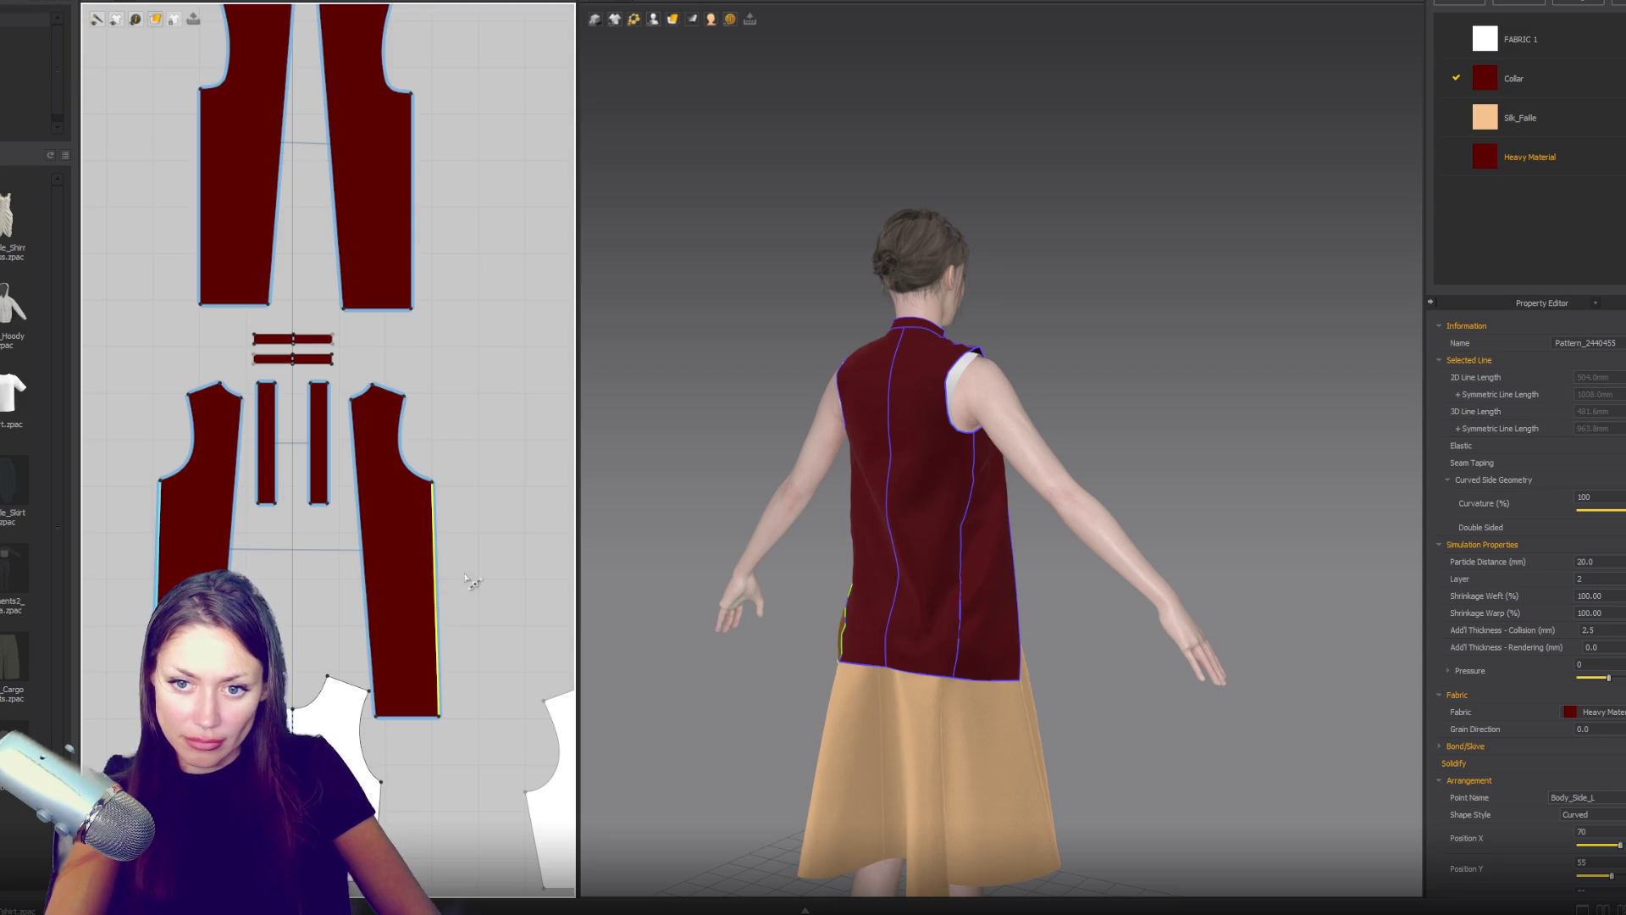
click(412, 200)
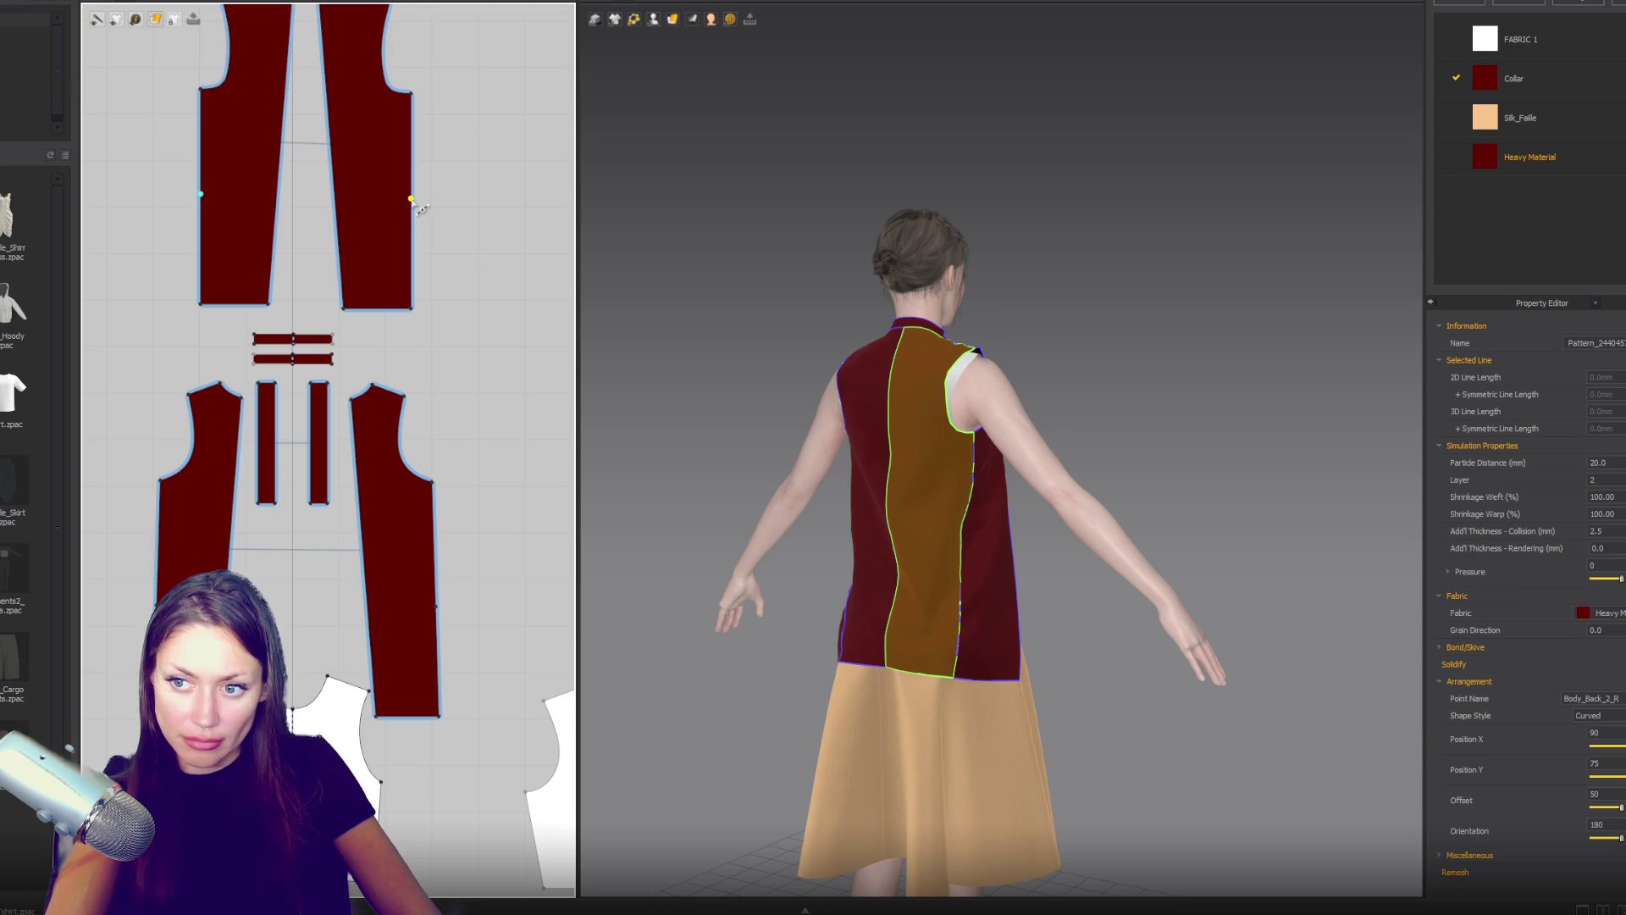
key(a)
key(z)
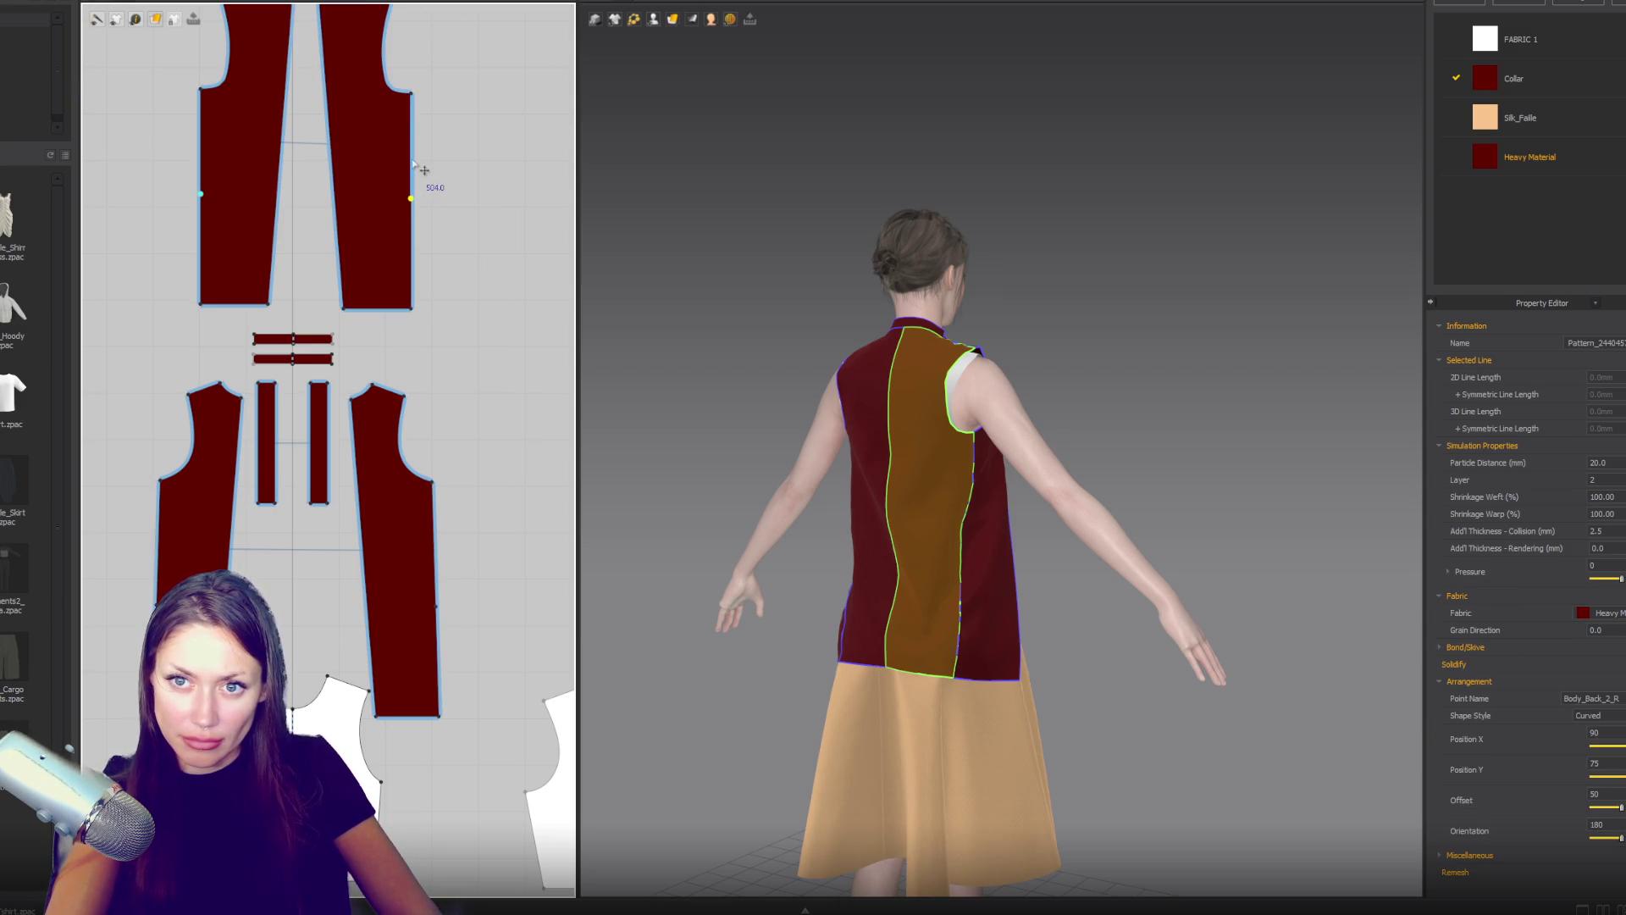
drag(415, 166, 419, 196)
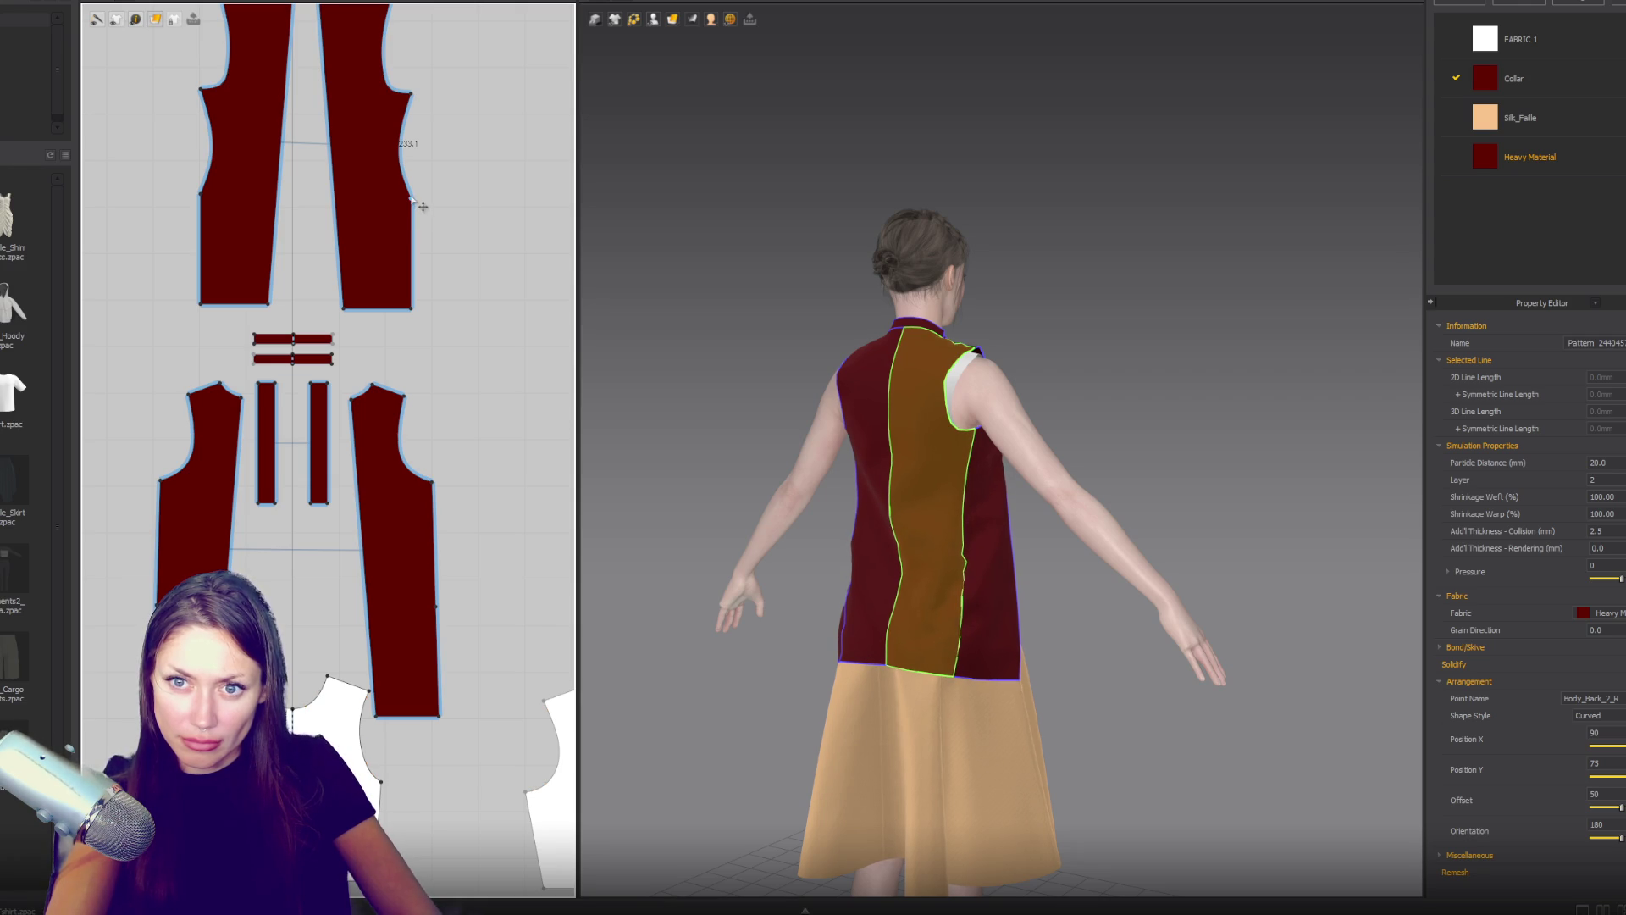
- Flare the back panels' hem outward and lower their inner bottom corner
click(410, 252)
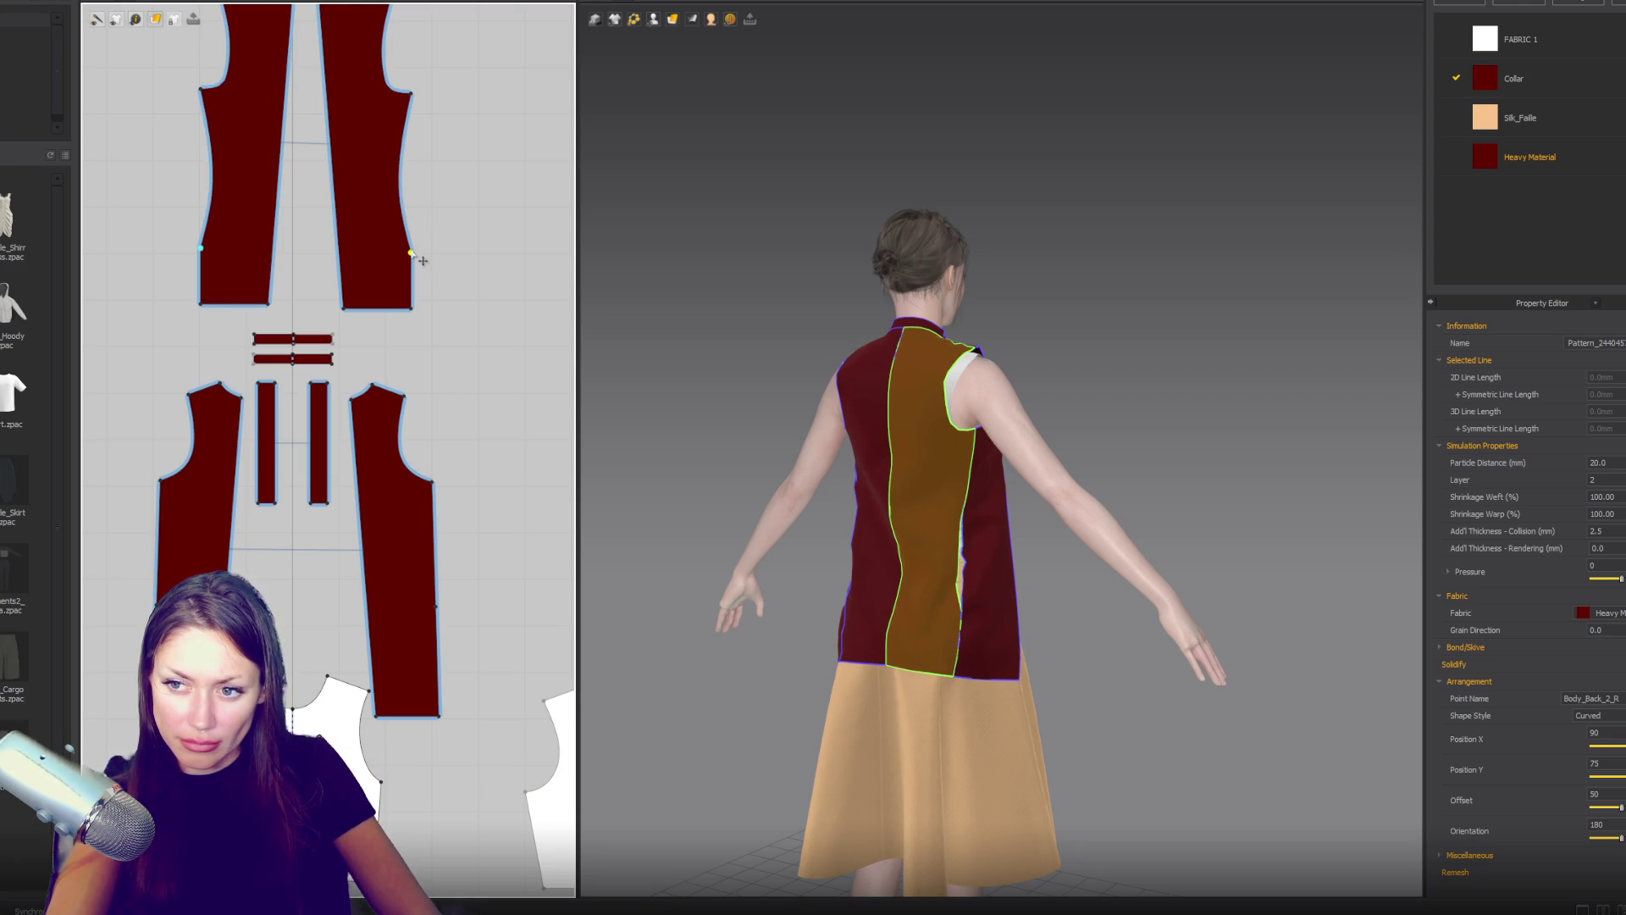
drag(419, 315, 465, 325)
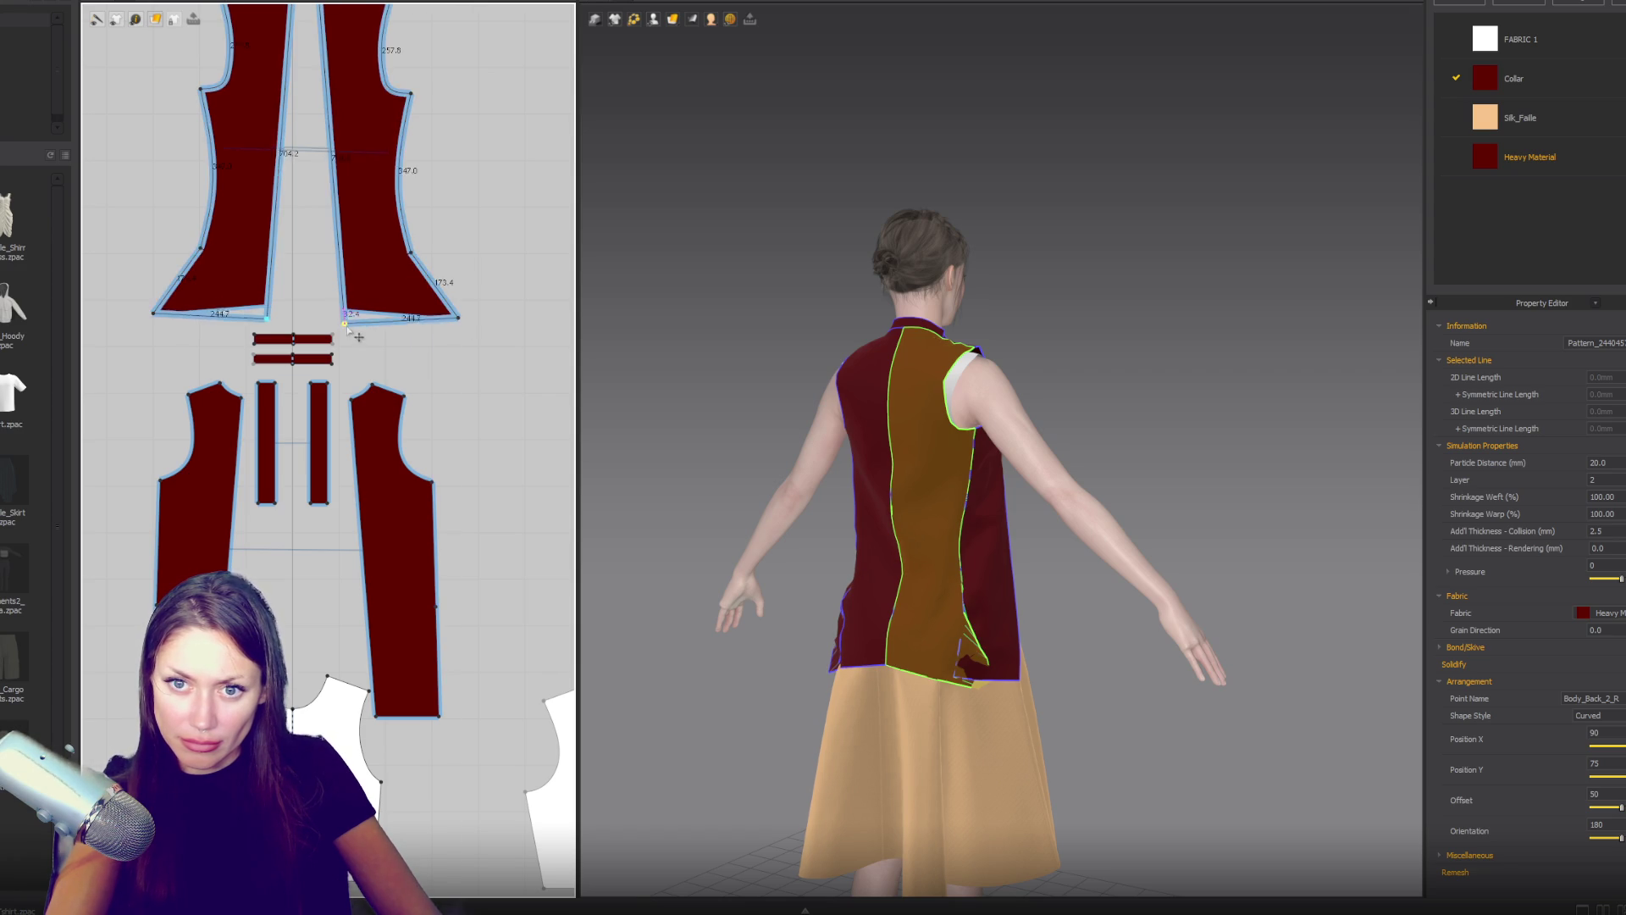
drag(347, 324, 345, 334)
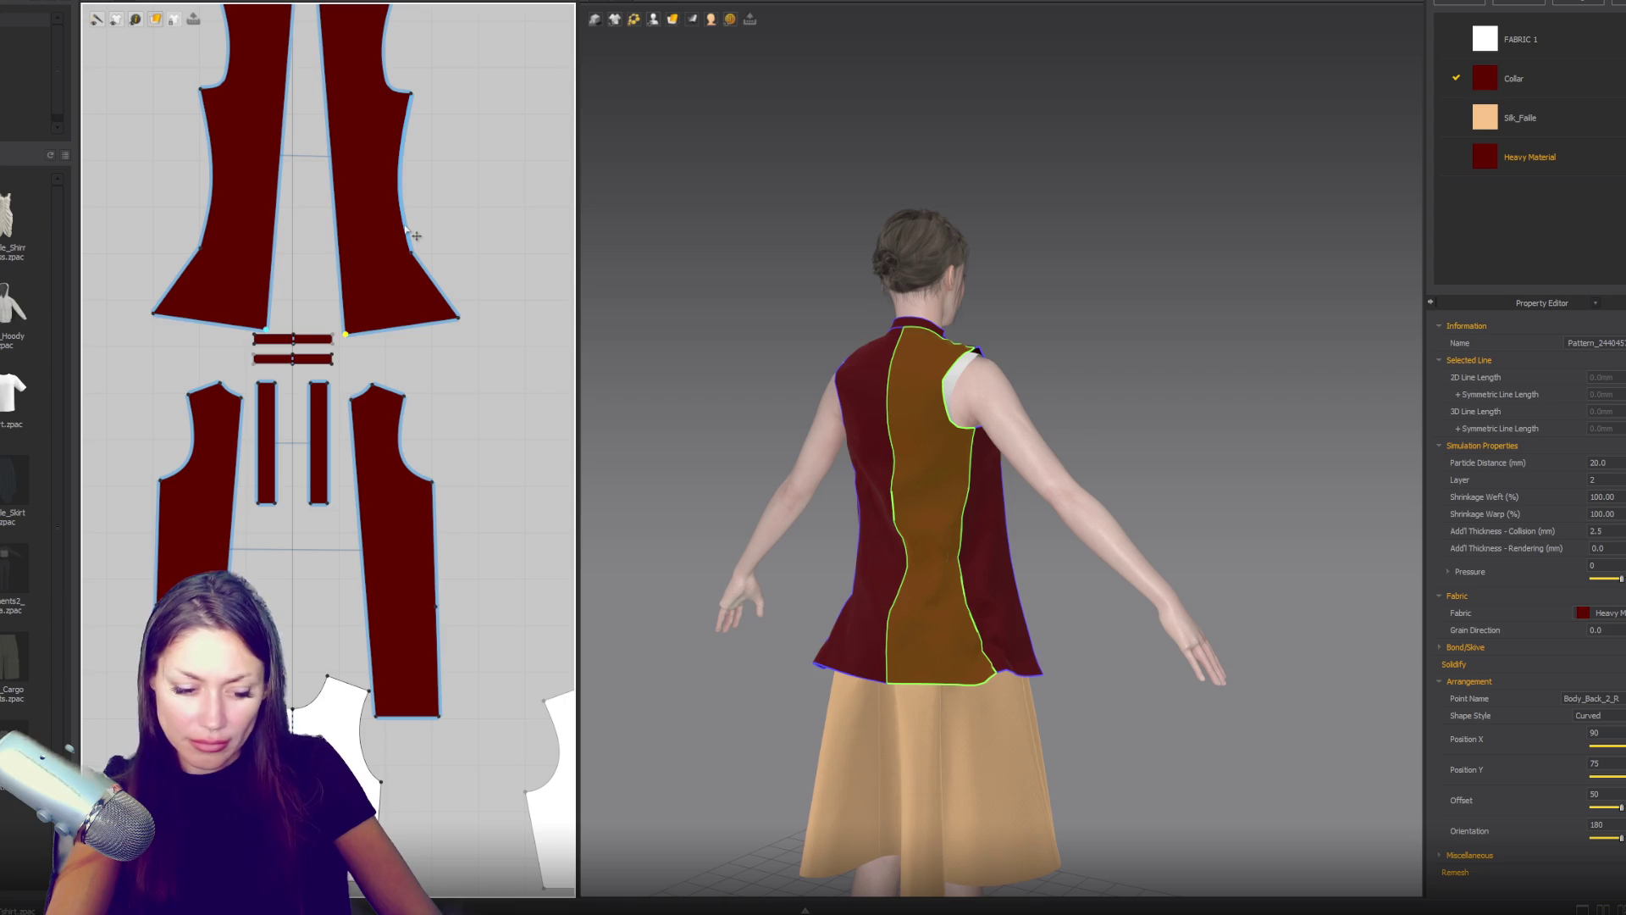
click(981, 291)
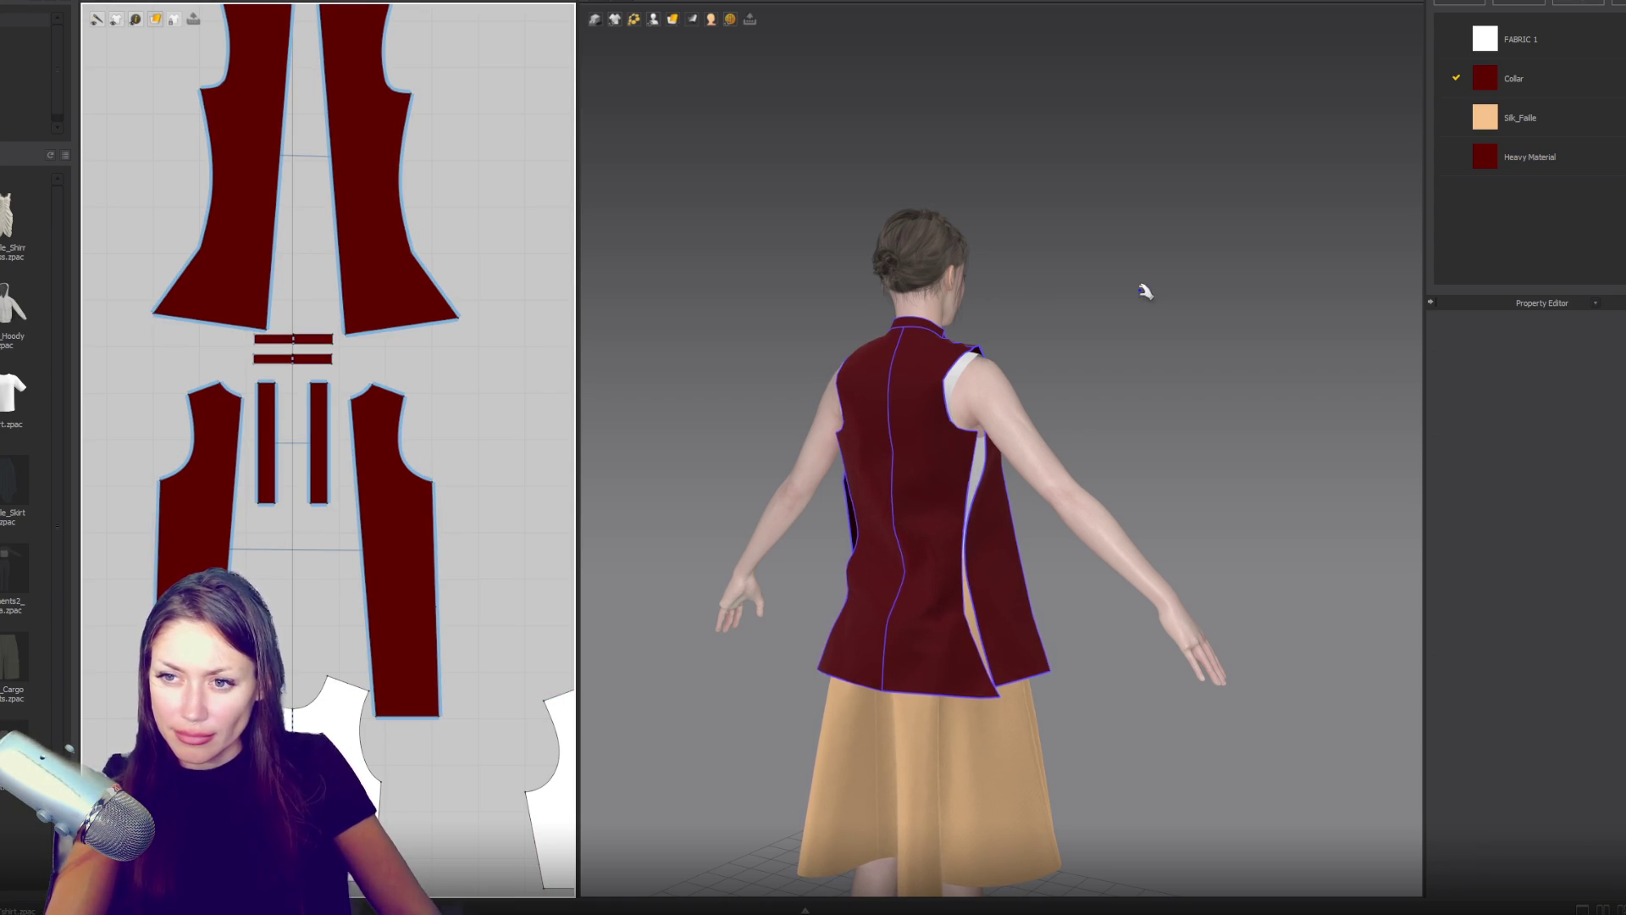
- Reshape and fine-tune the right front side piece's armhole curve
right_drag(1130, 297, 1276, 301)
mouse_move(955, 421)
right_down()
mouse_move(1002, 412)
mouse_move(894, 872)
mouse_move(998, 410)
mouse_move(903, 440)
right_up()
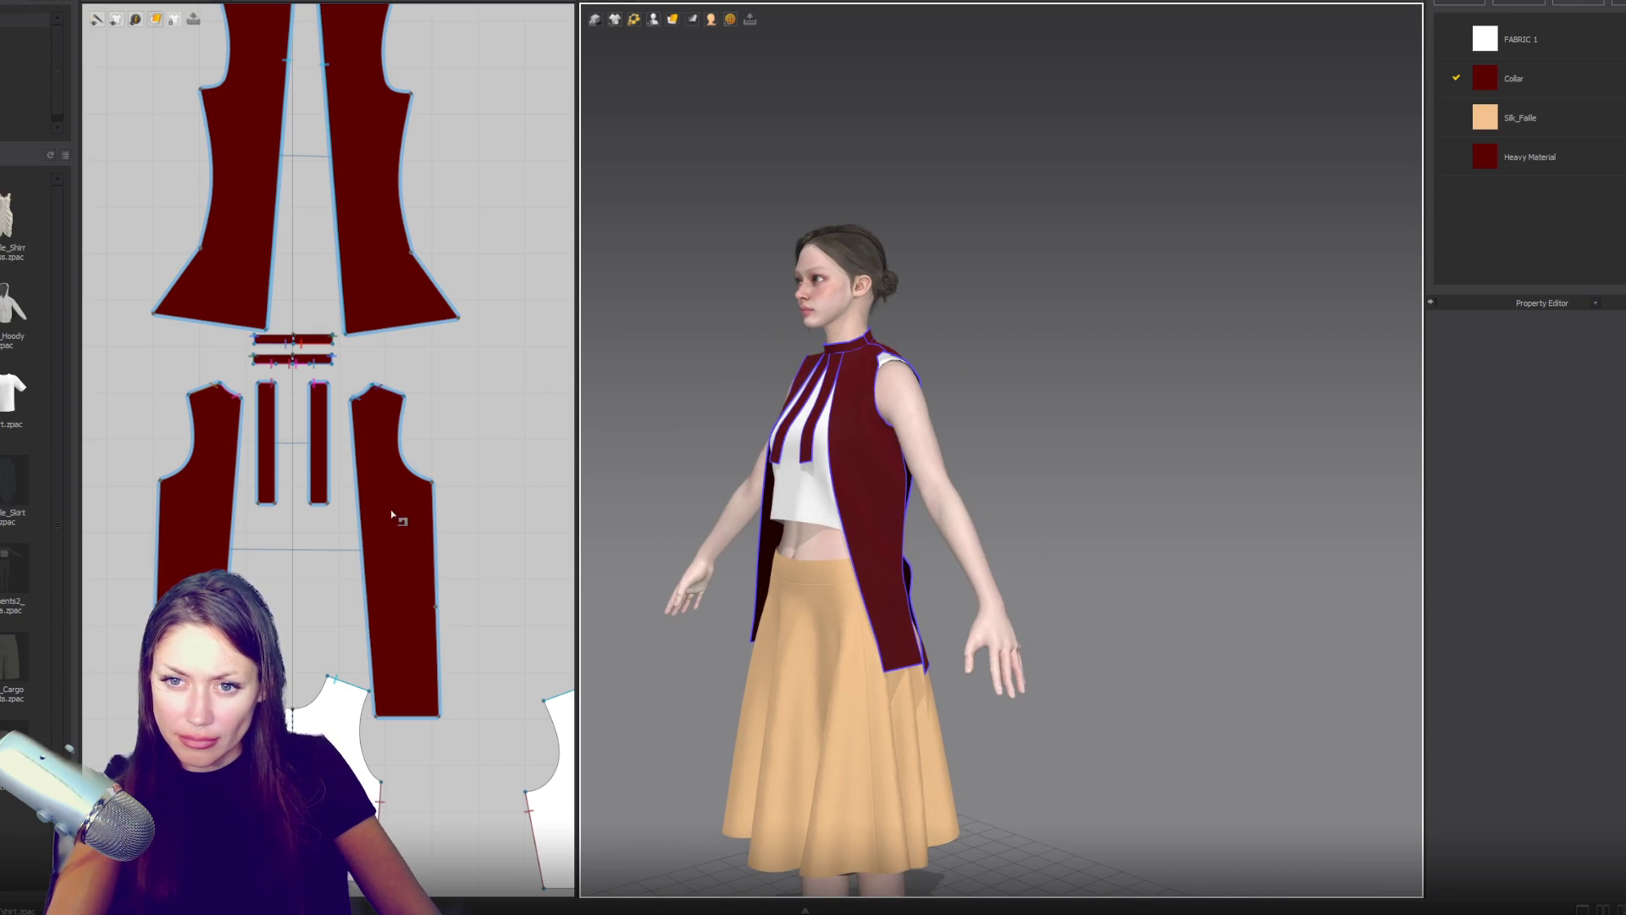
click(423, 484)
click(396, 471)
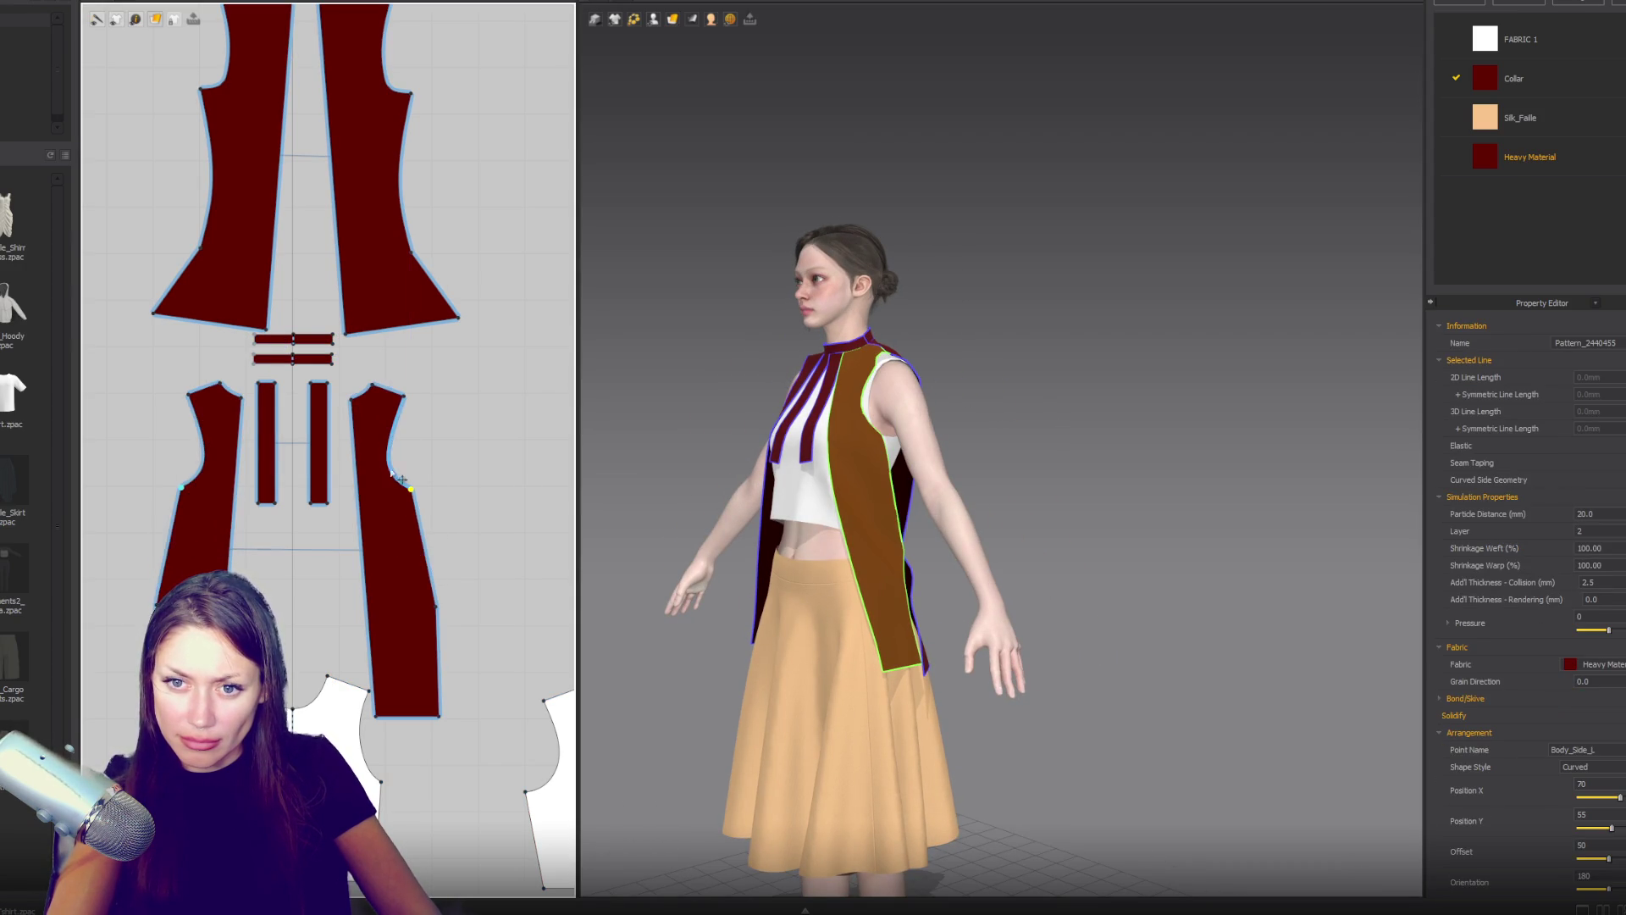
drag(408, 475, 410, 475)
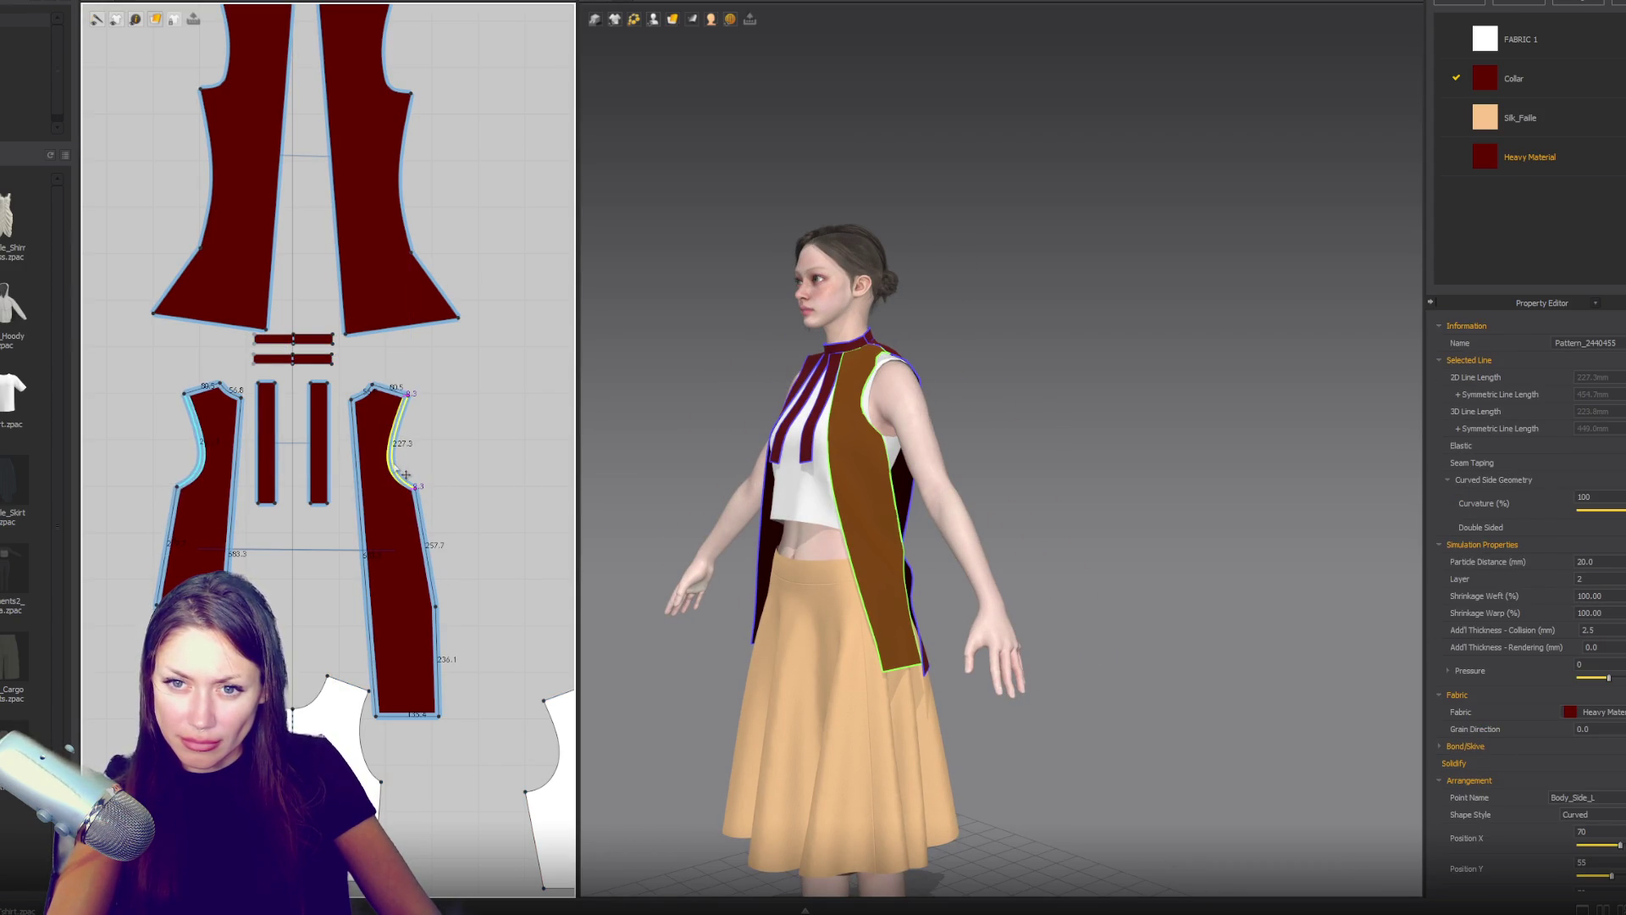
right_drag(847, 525, 864, 461)
scroll(427, 441, up, 3)
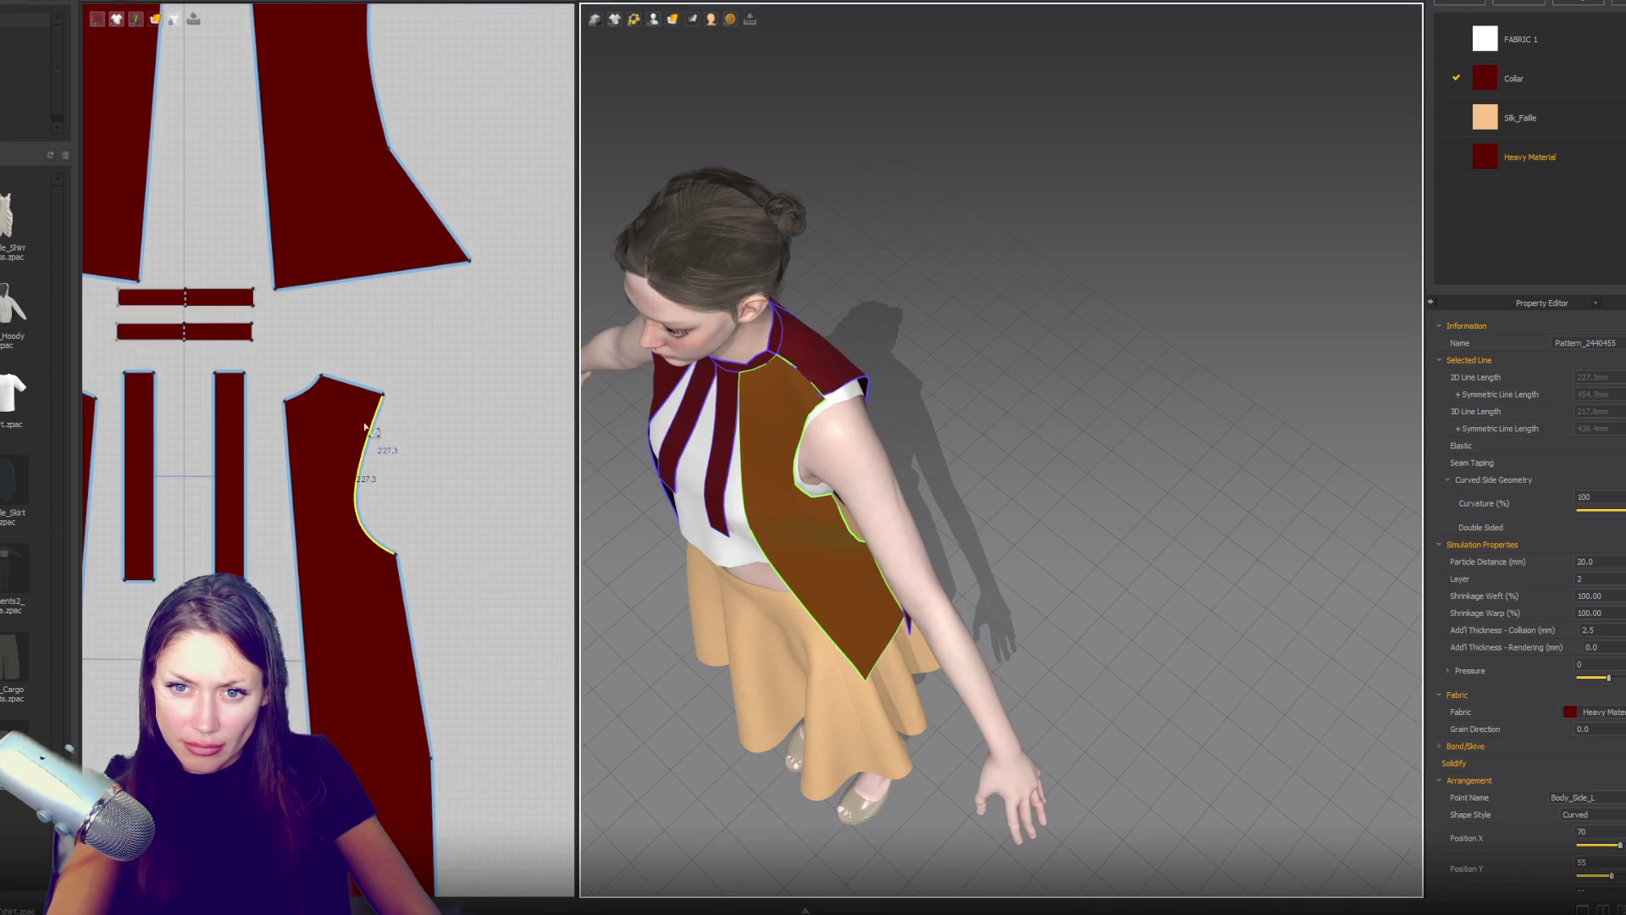
drag(384, 434, 379, 435)
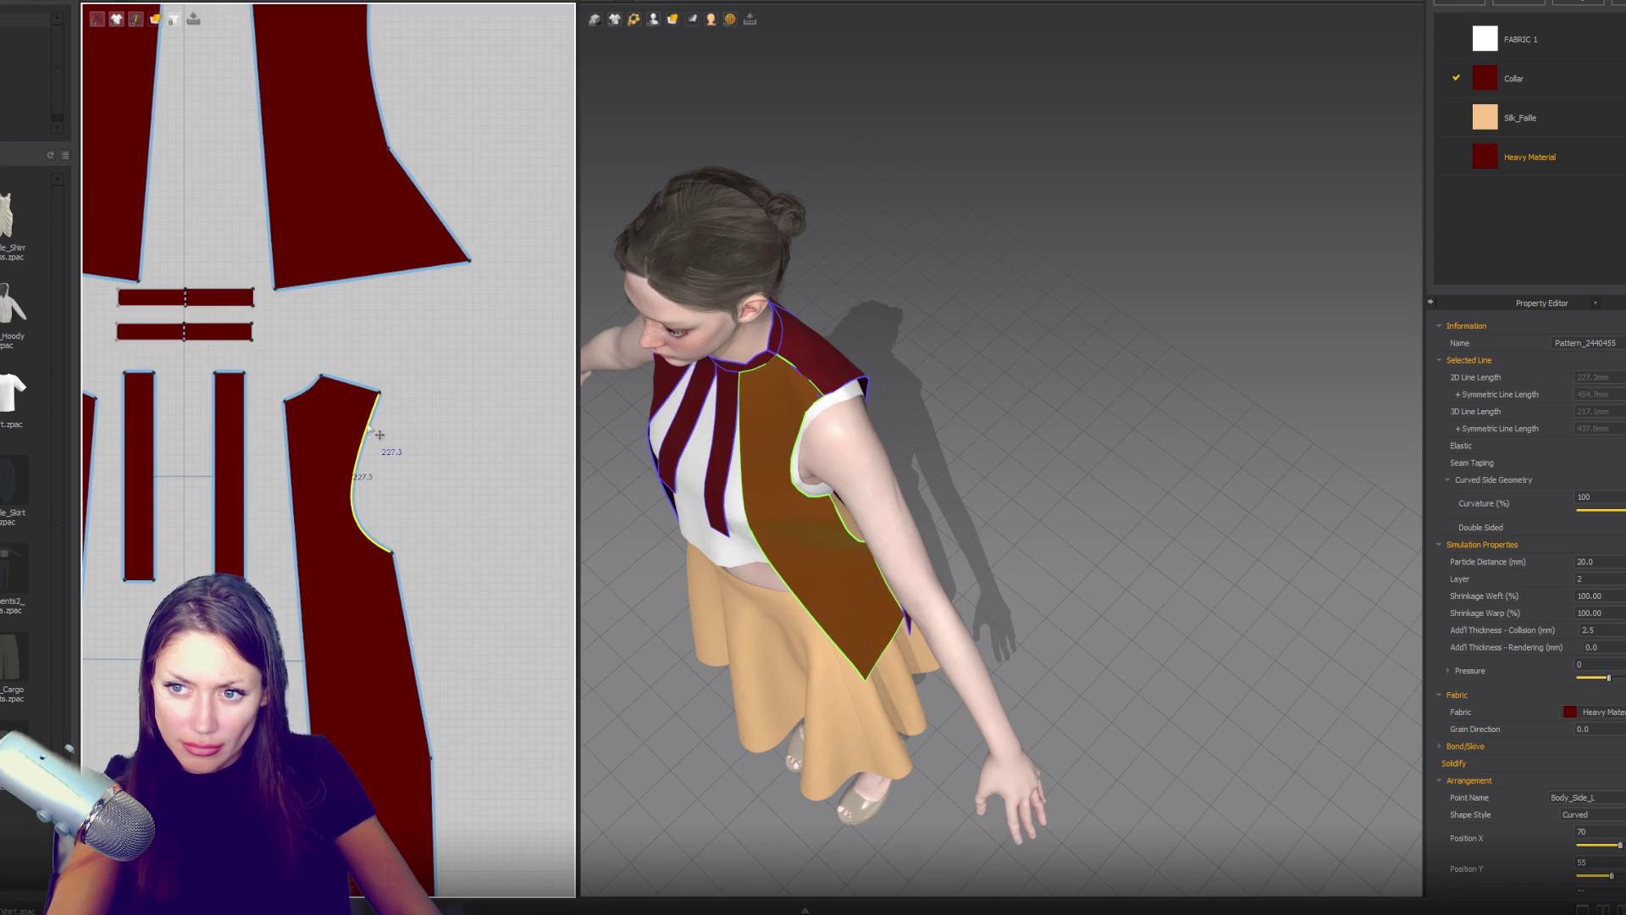
- Move the front piece's side-edge point lower, then check the back
right_drag(677, 372, 750, 358)
click(391, 557)
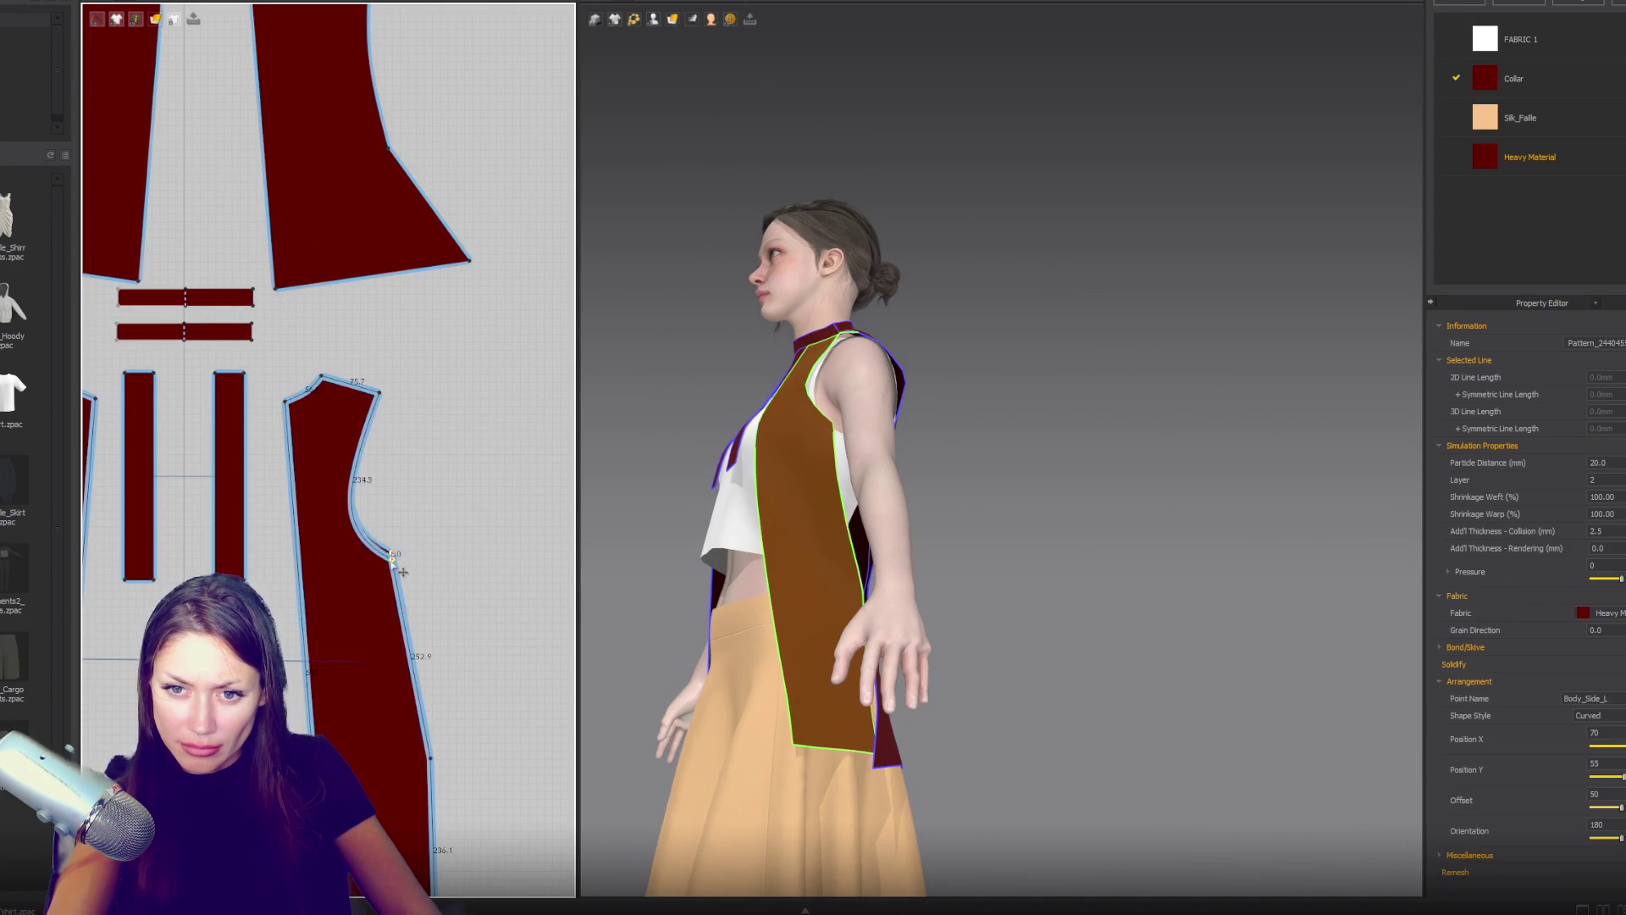
mouse_move(745, 584)
right_down()
mouse_move(813, 583)
mouse_move(728, 584)
right_up()
scroll(455, 658, down, 4)
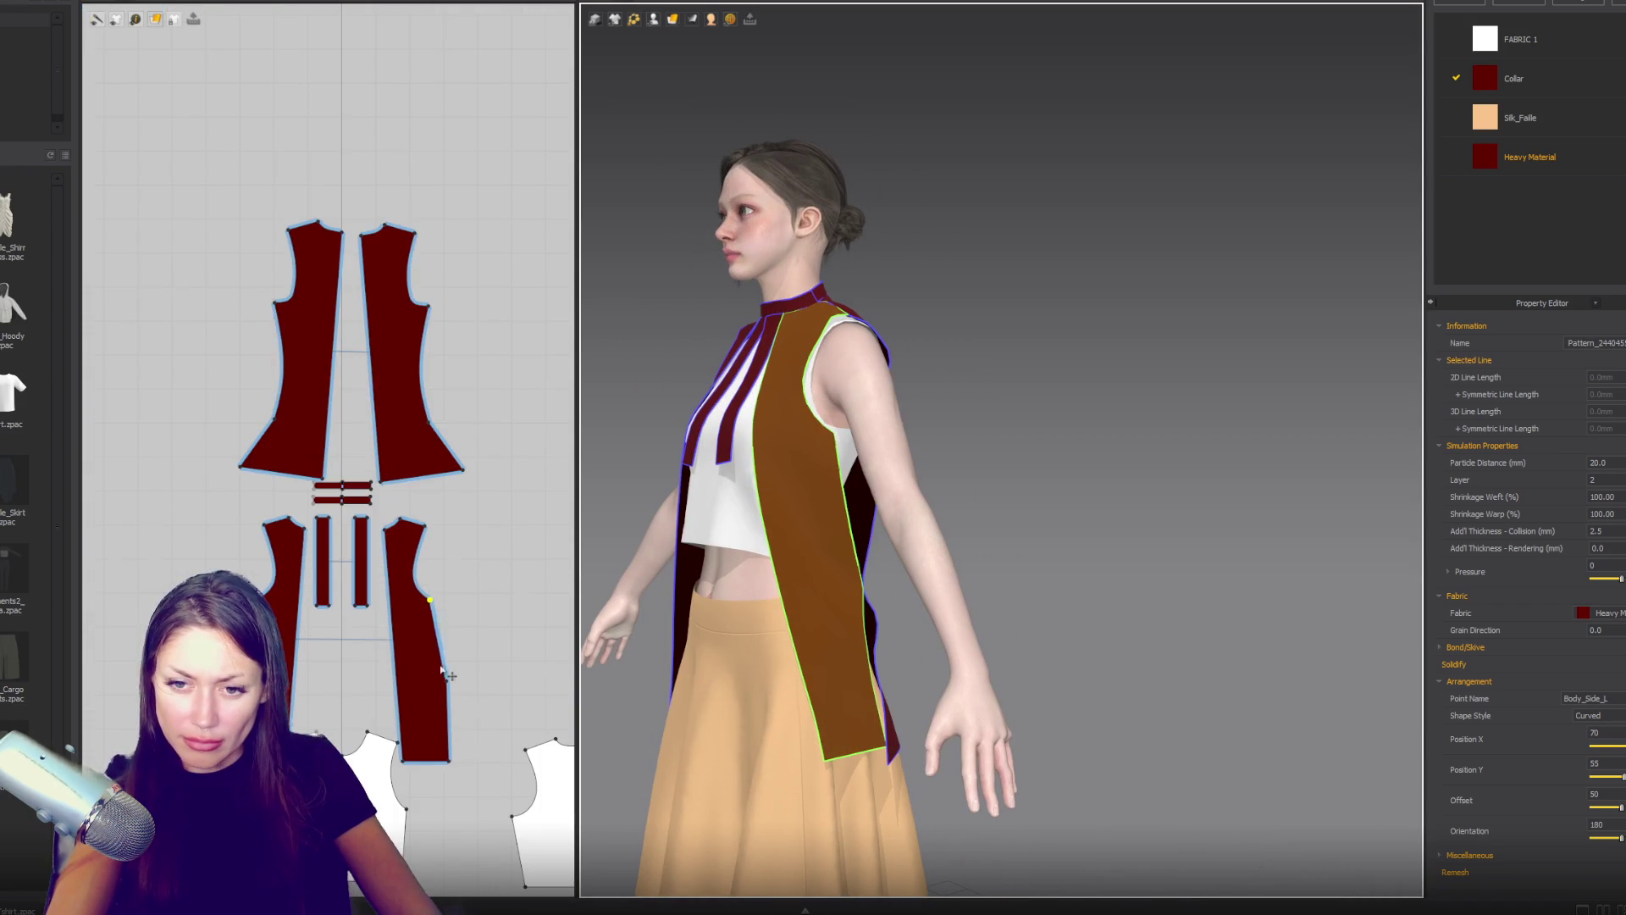
click(431, 680)
right_drag(610, 631, 676, 632)
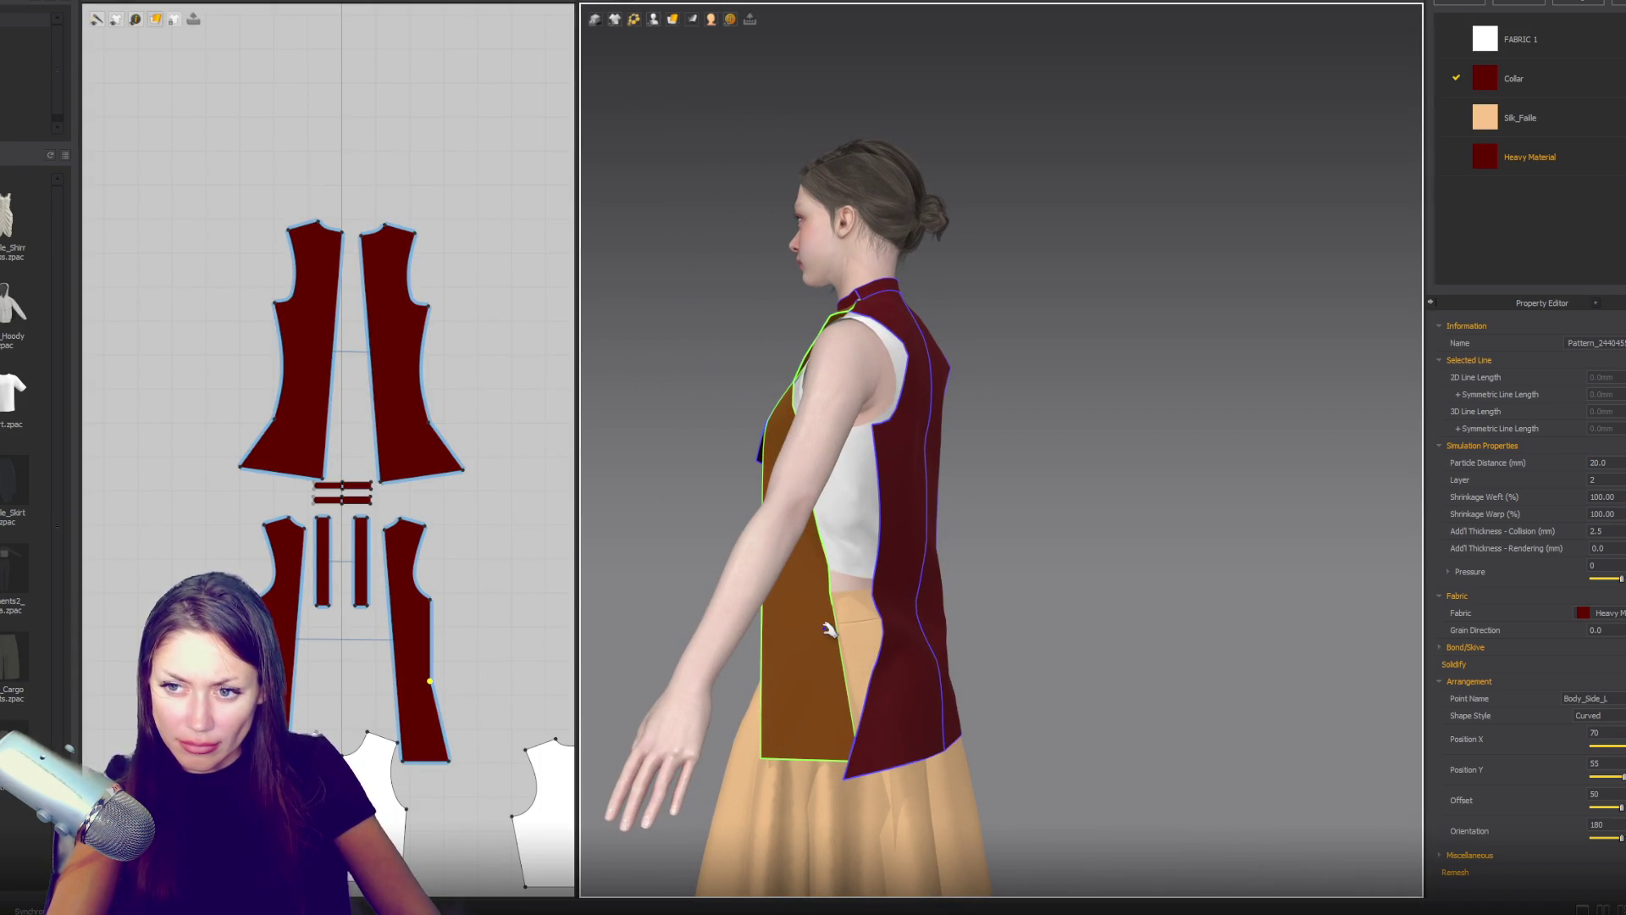
mouse_move(1082, 590)
right_down()
mouse_move(954, 574)
mouse_move(1075, 562)
mouse_move(927, 553)
right_up()
click(433, 427)
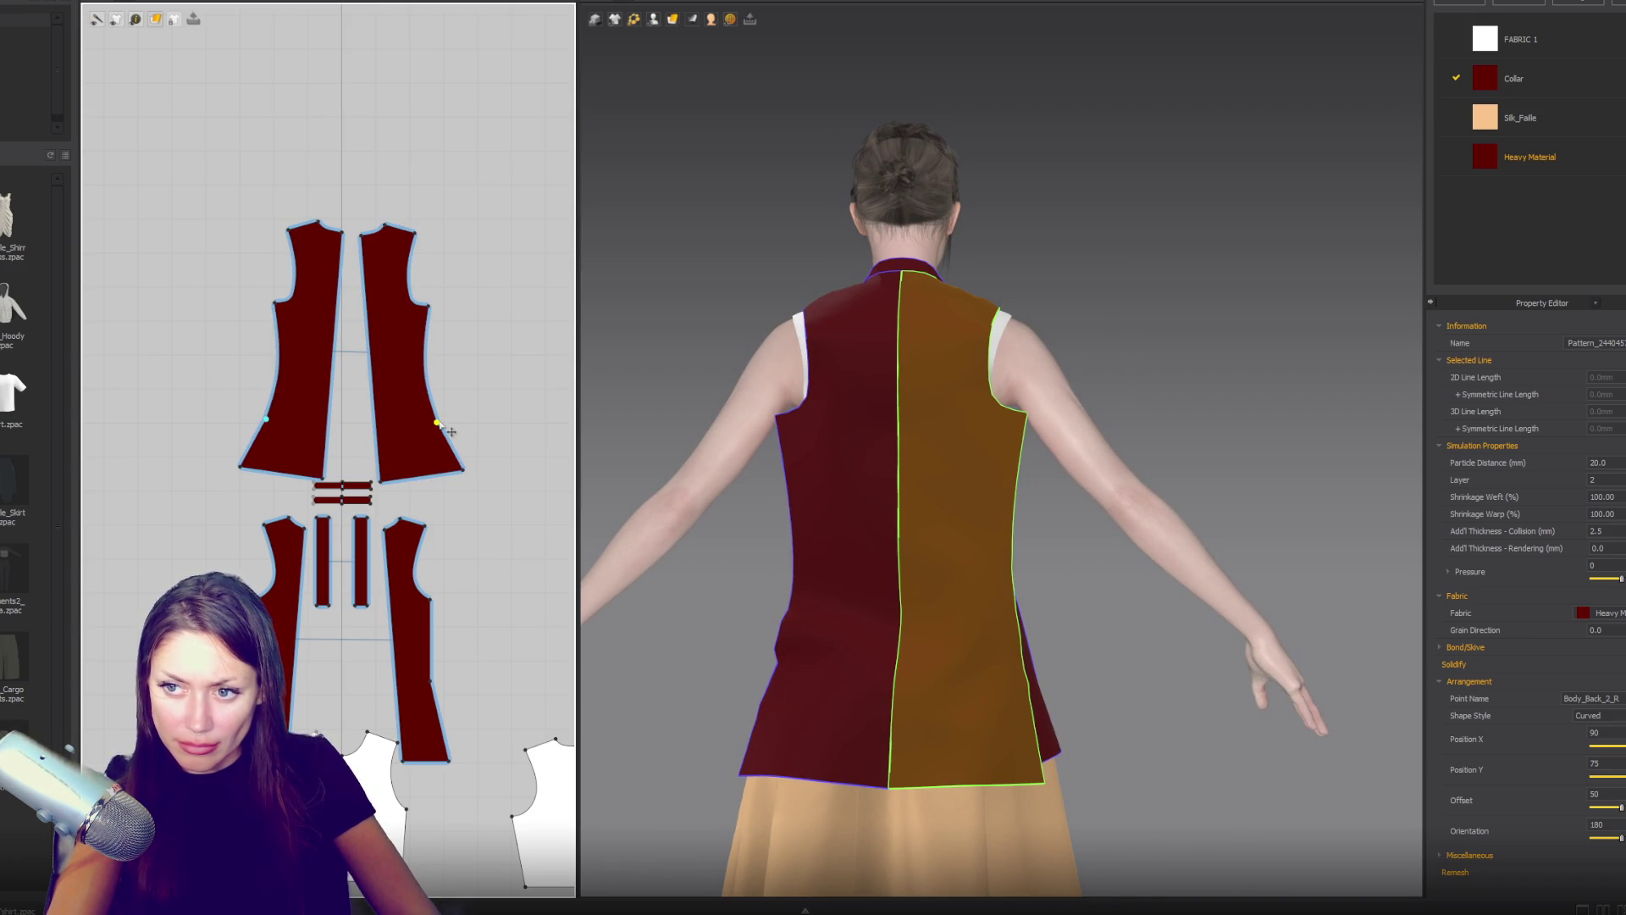
- Try pulling the back panels' lower side and hem down, then undo it
key(v)
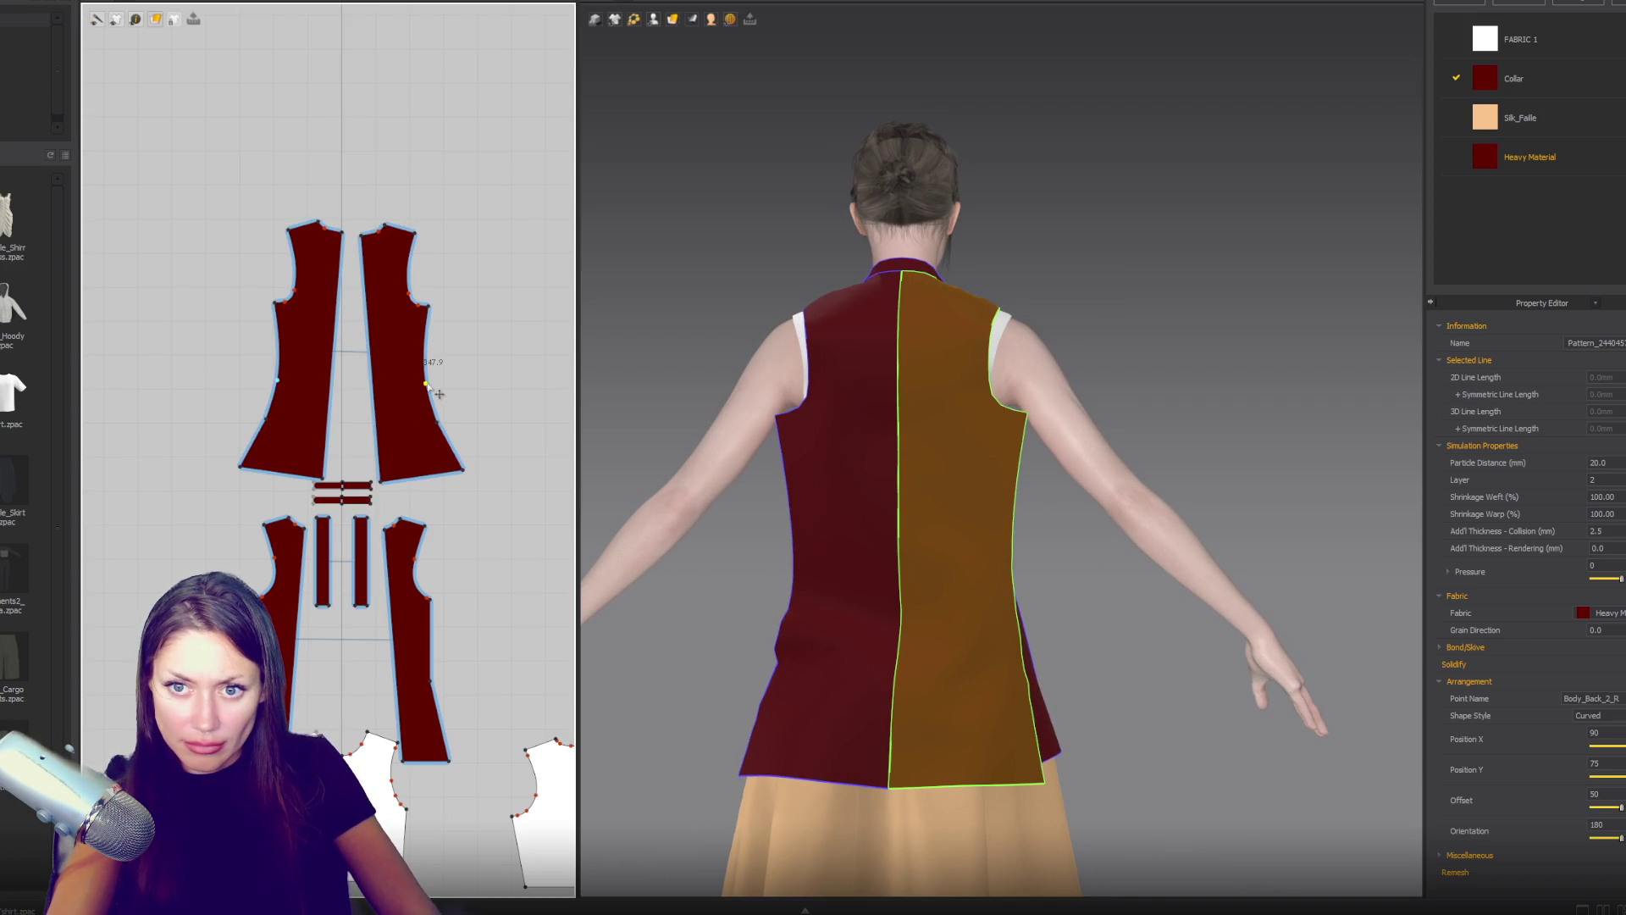
click(428, 388)
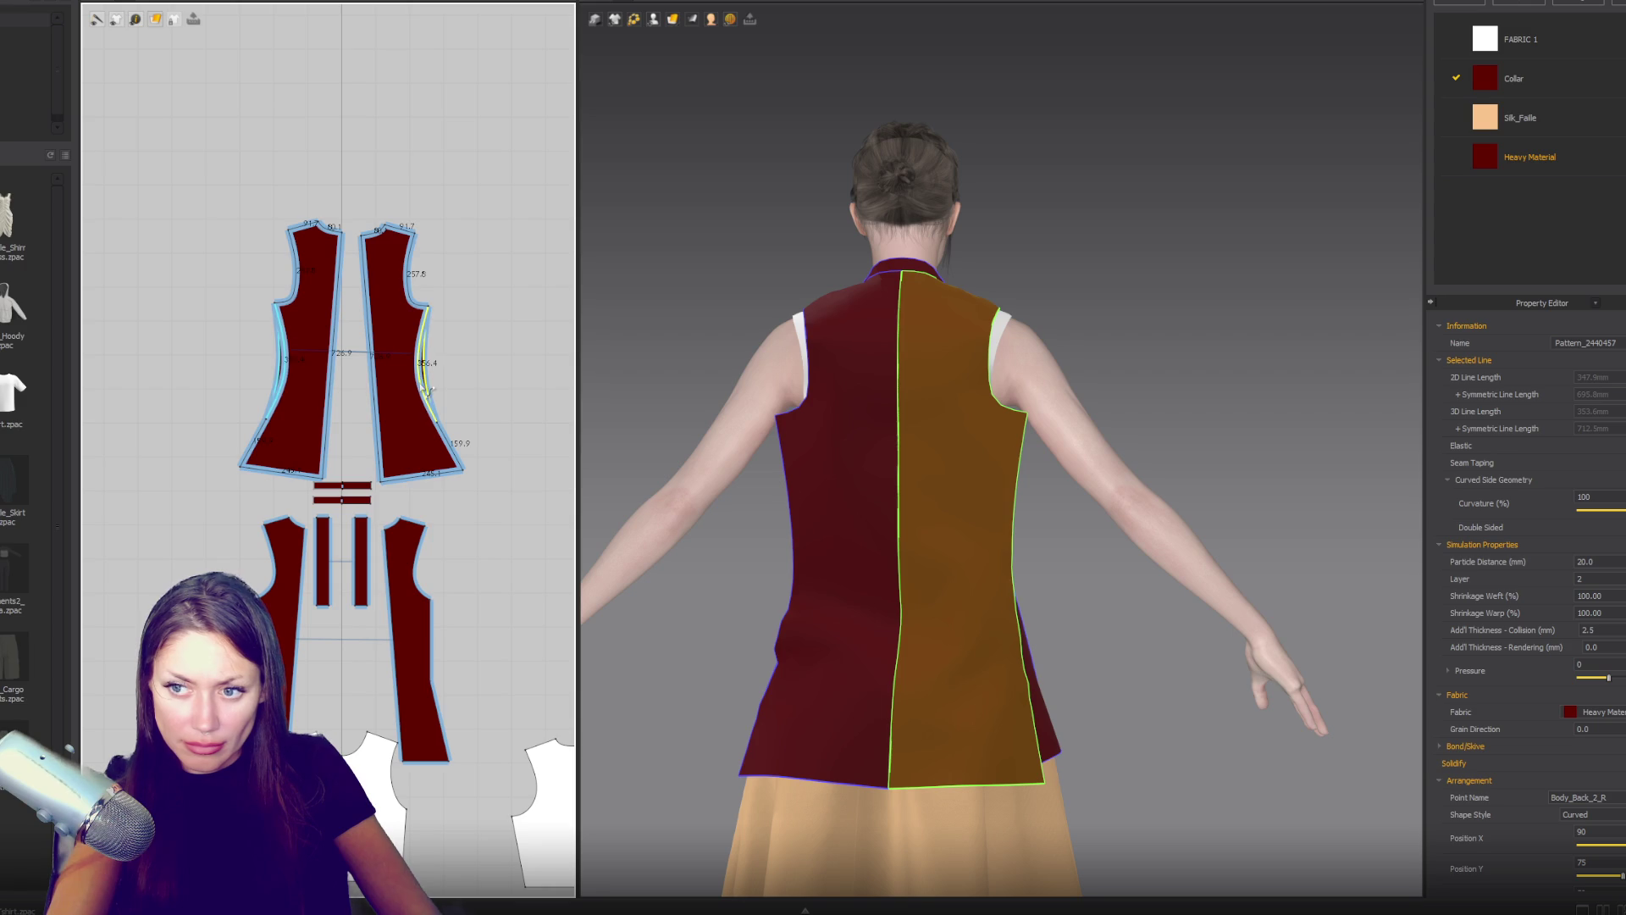
mouse_move(1013, 436)
right_down()
mouse_move(1067, 436)
mouse_move(976, 434)
right_up()
drag(466, 475, 474, 506)
key(ctrl+z)
- Reposition both back panel pieces and lower the right back panel's bottom corner
click(450, 483)
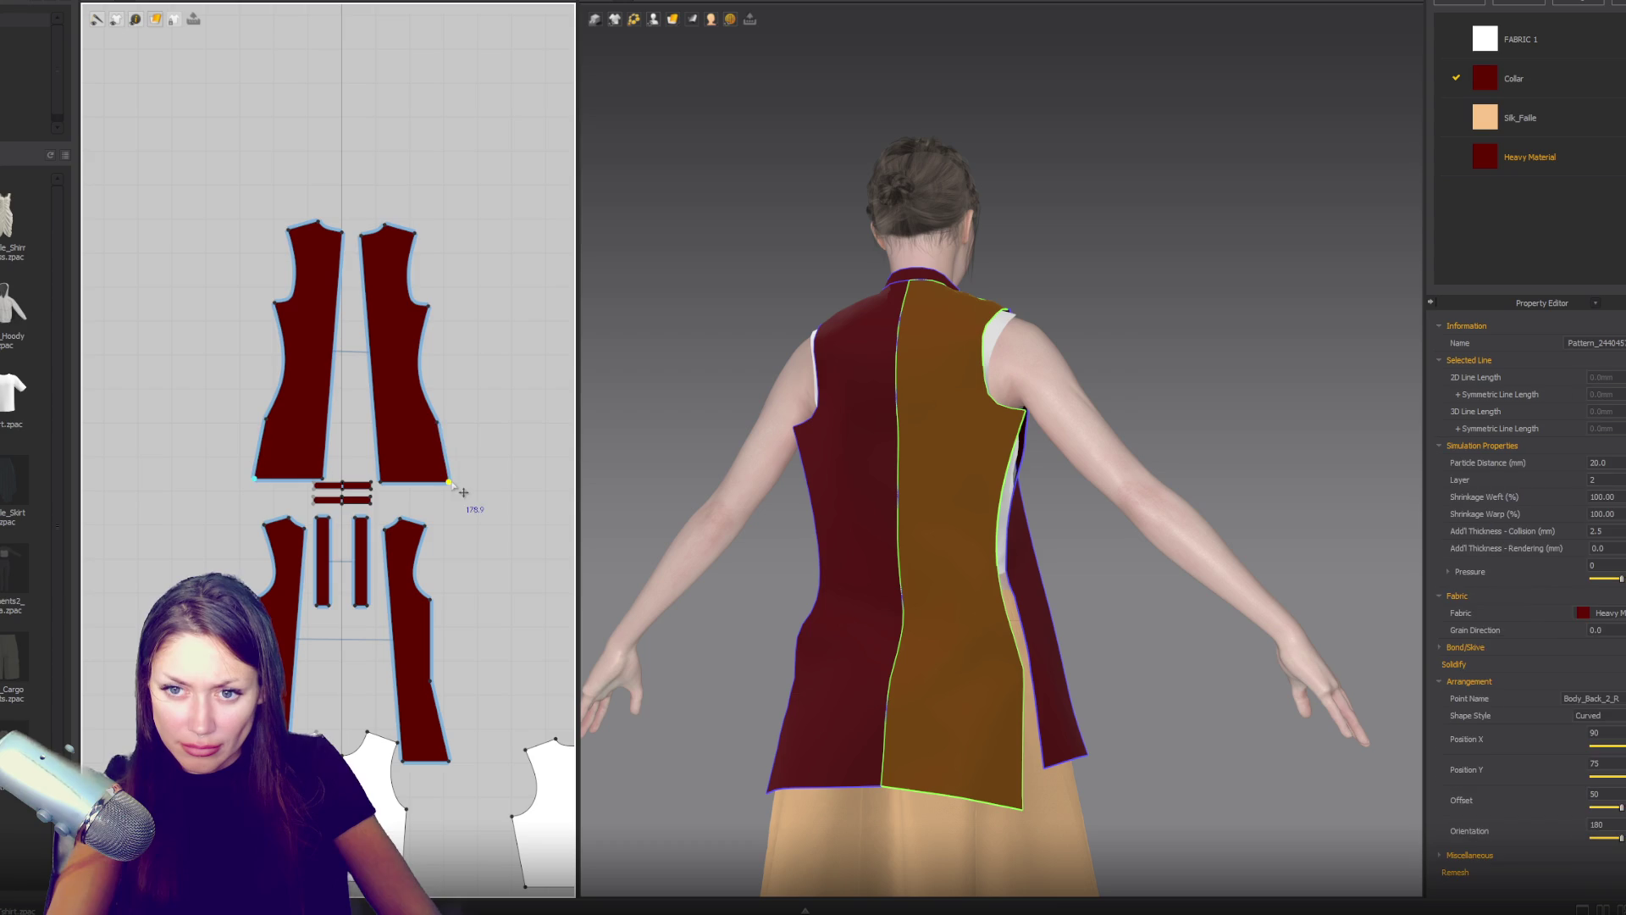
click(305, 424)
mouse_move(413, 458)
mouse_down()
mouse_move(413, 350)
mouse_move(449, 396)
mouse_move(376, 405)
mouse_up()
click(460, 394)
click(450, 377)
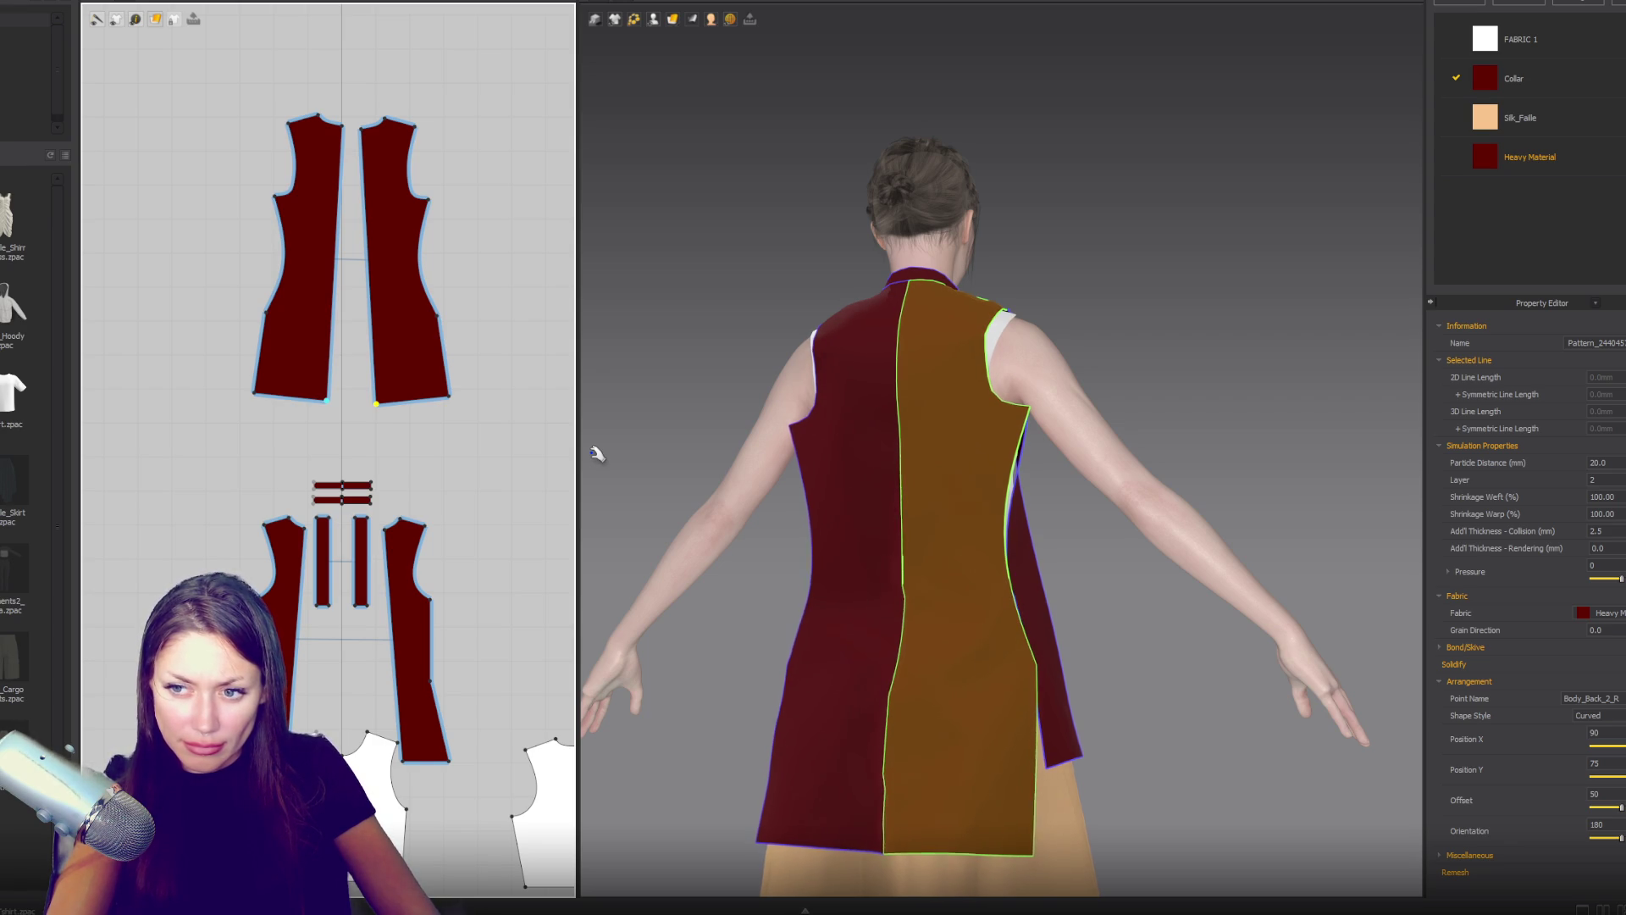
mouse_move(664, 461)
right_down()
mouse_move(1016, 465)
mouse_move(861, 472)
right_up()
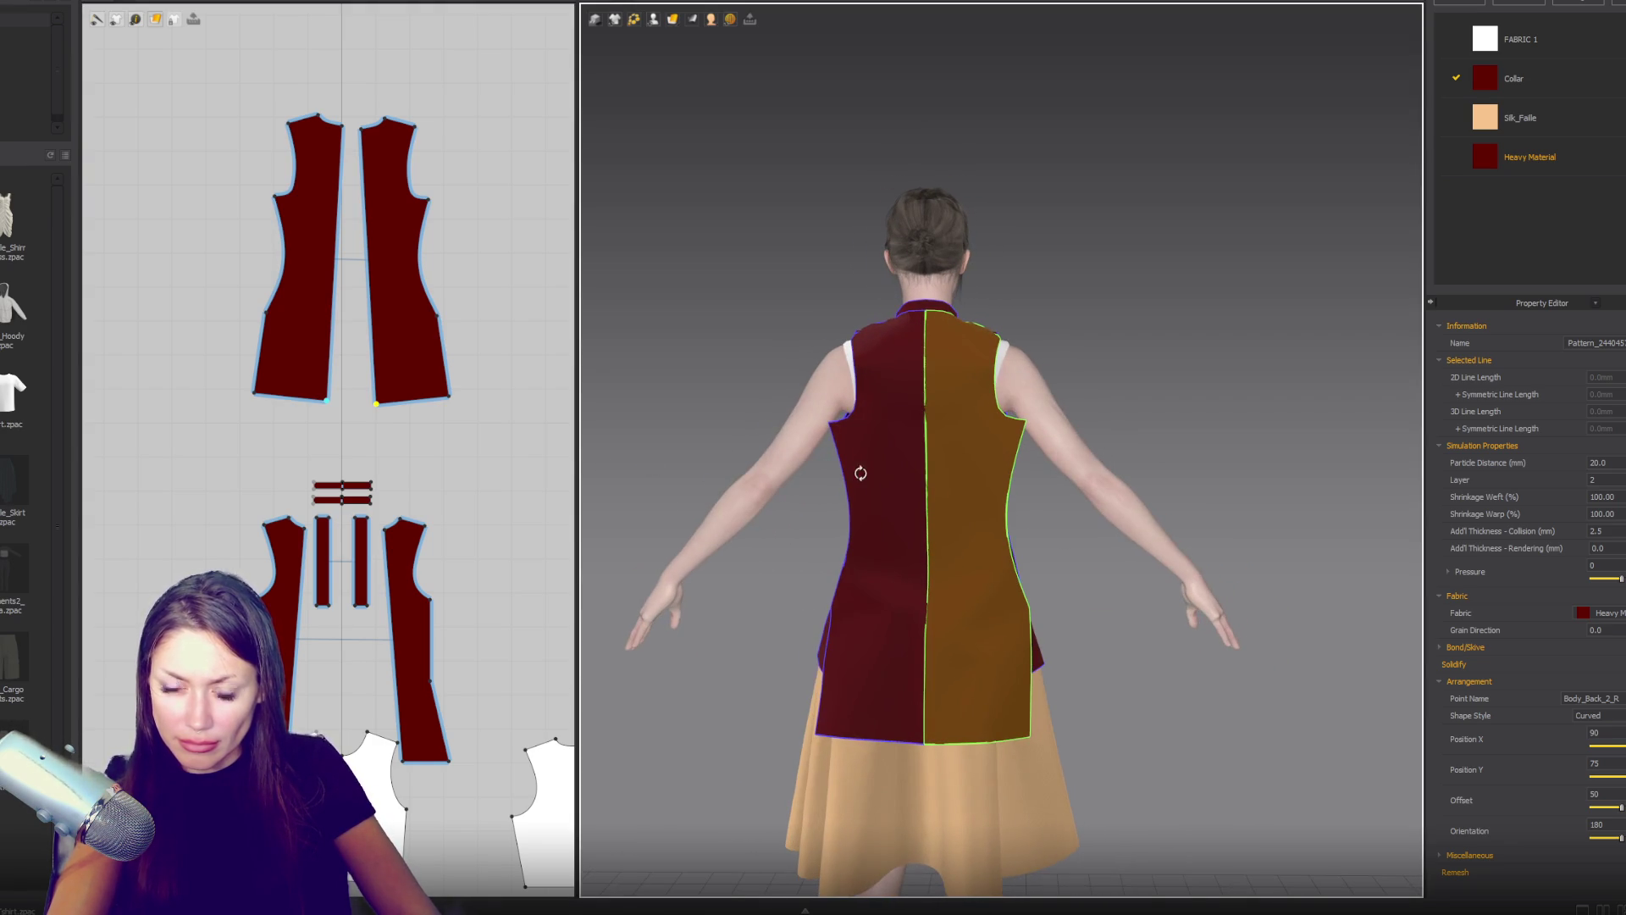
- Lengthen the front side piece's bottom edge downward, seam it to the back panel, and simulate
key(6)
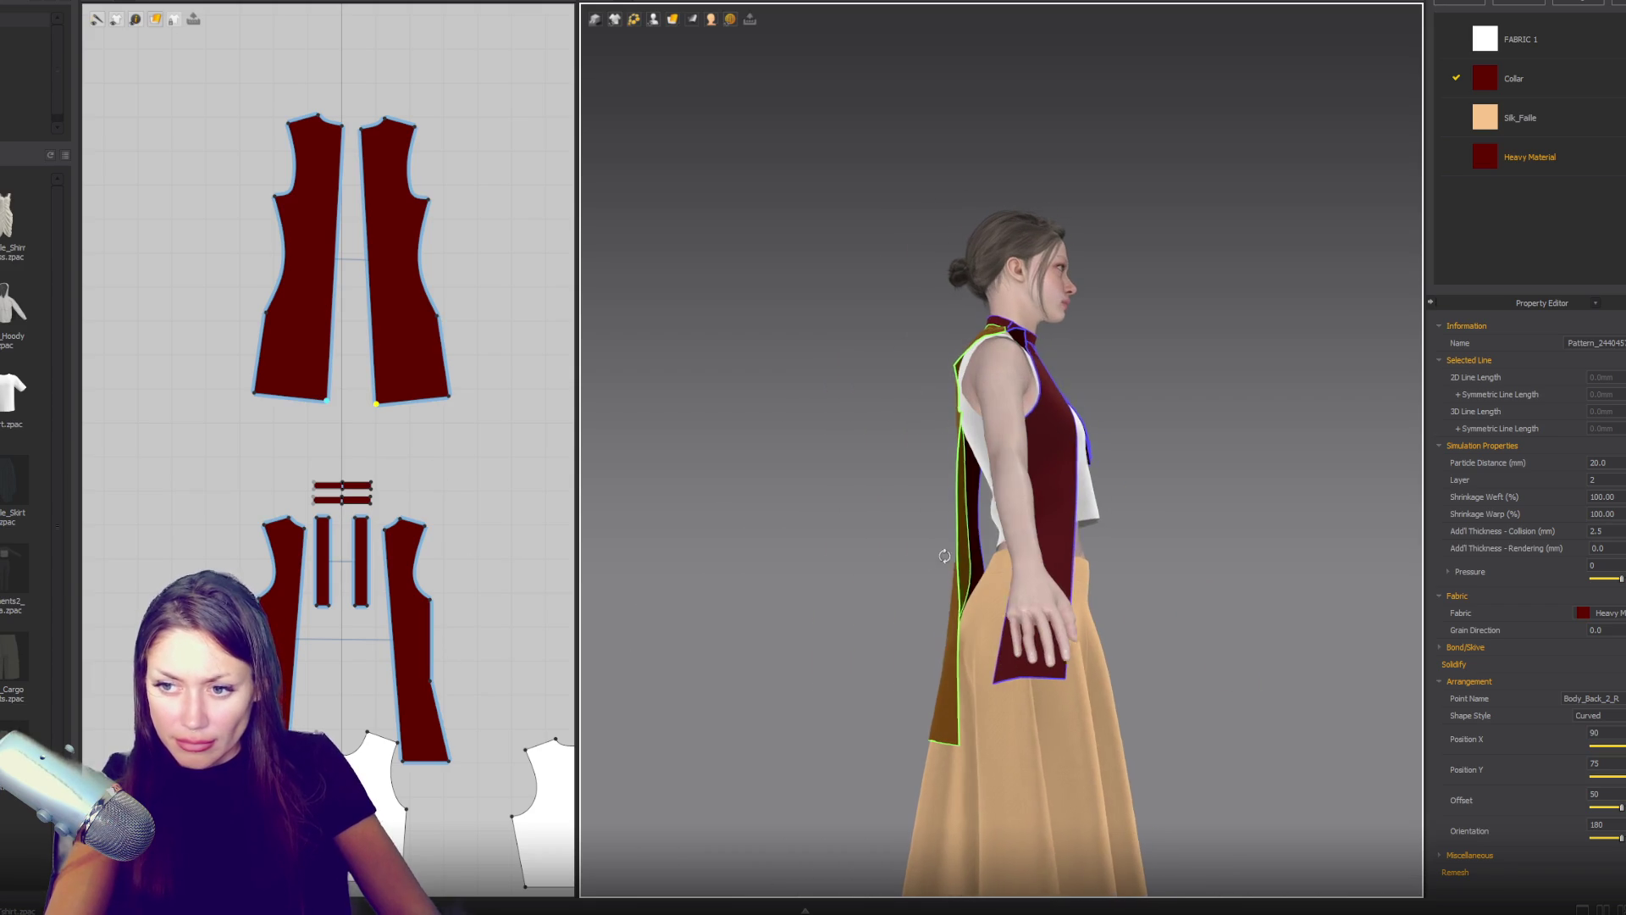
click(423, 761)
drag(424, 761, 424, 801)
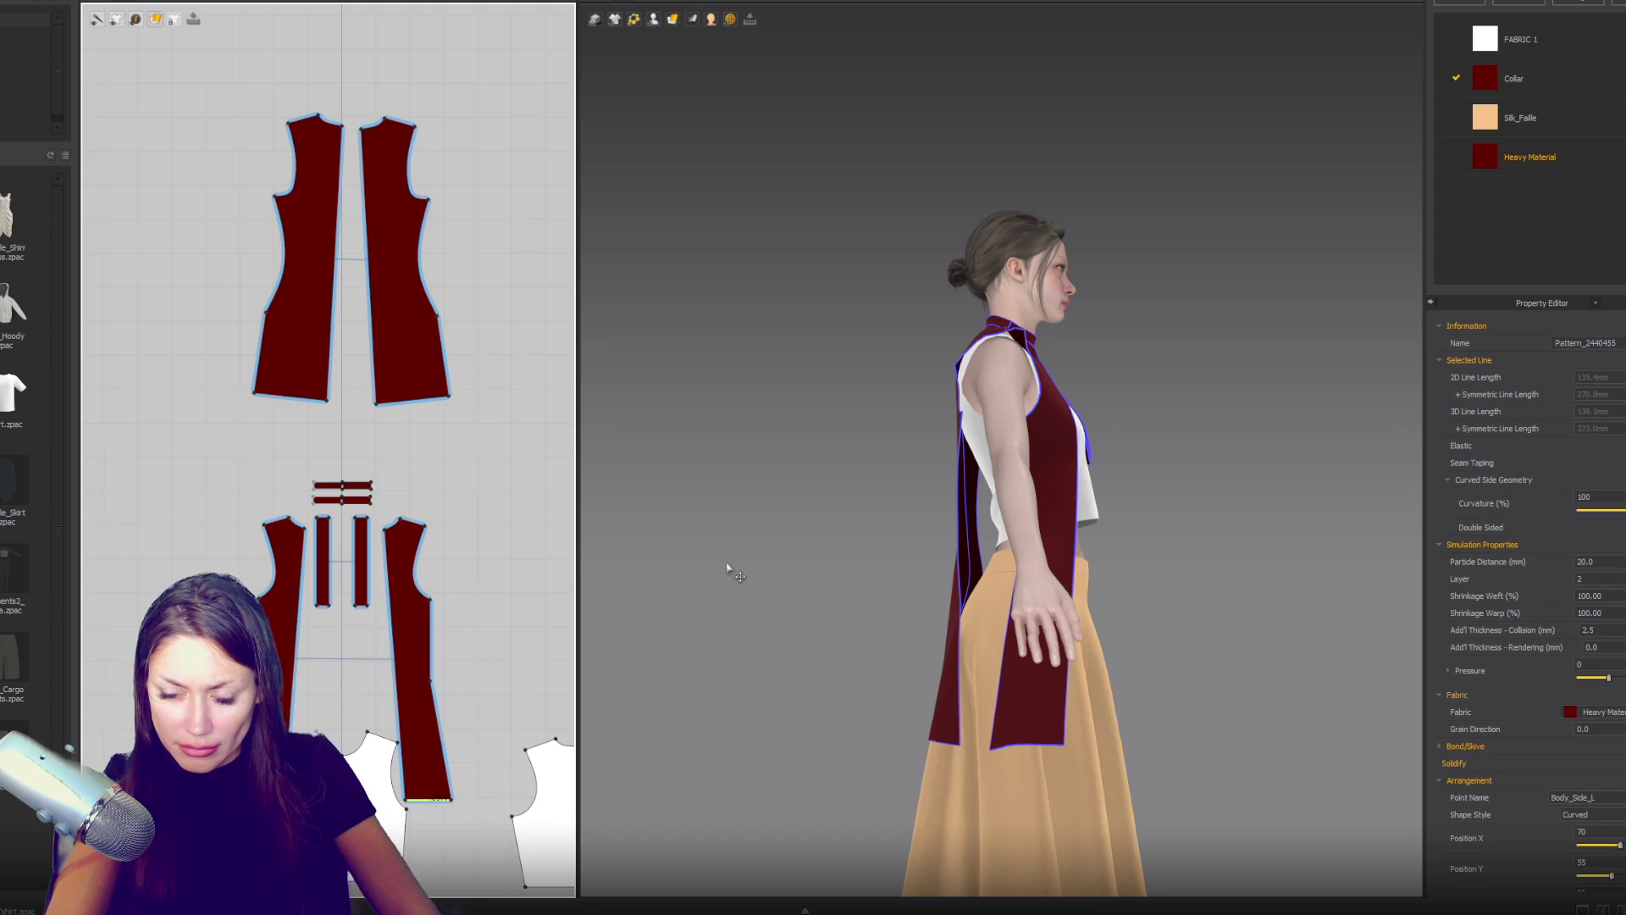
click(444, 603)
click(427, 218)
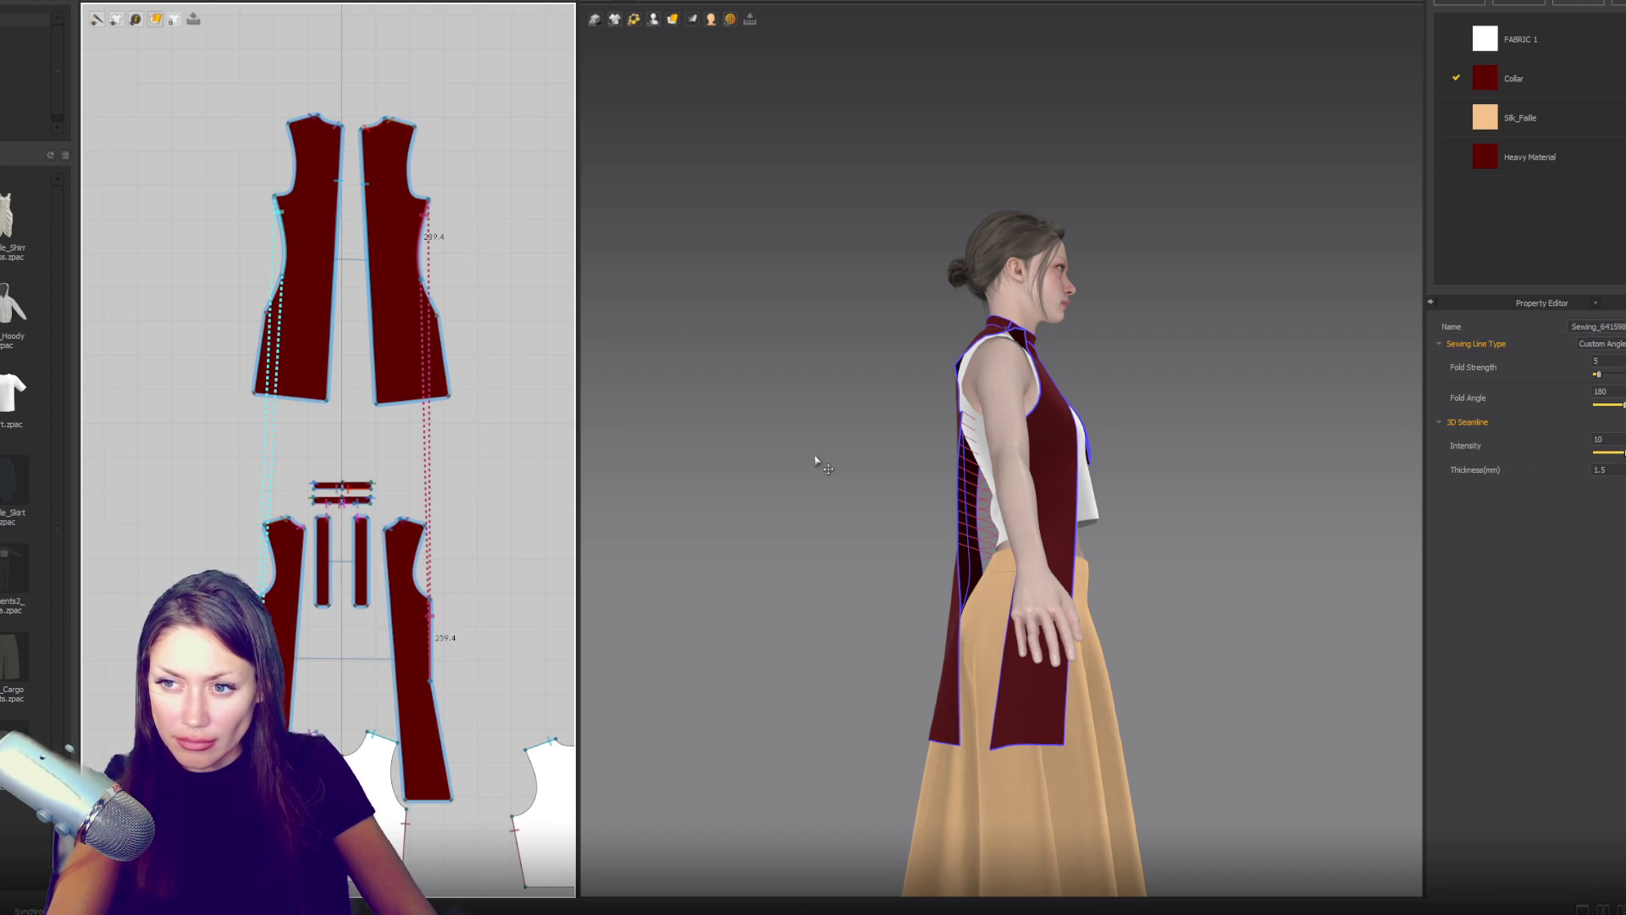
key(space)
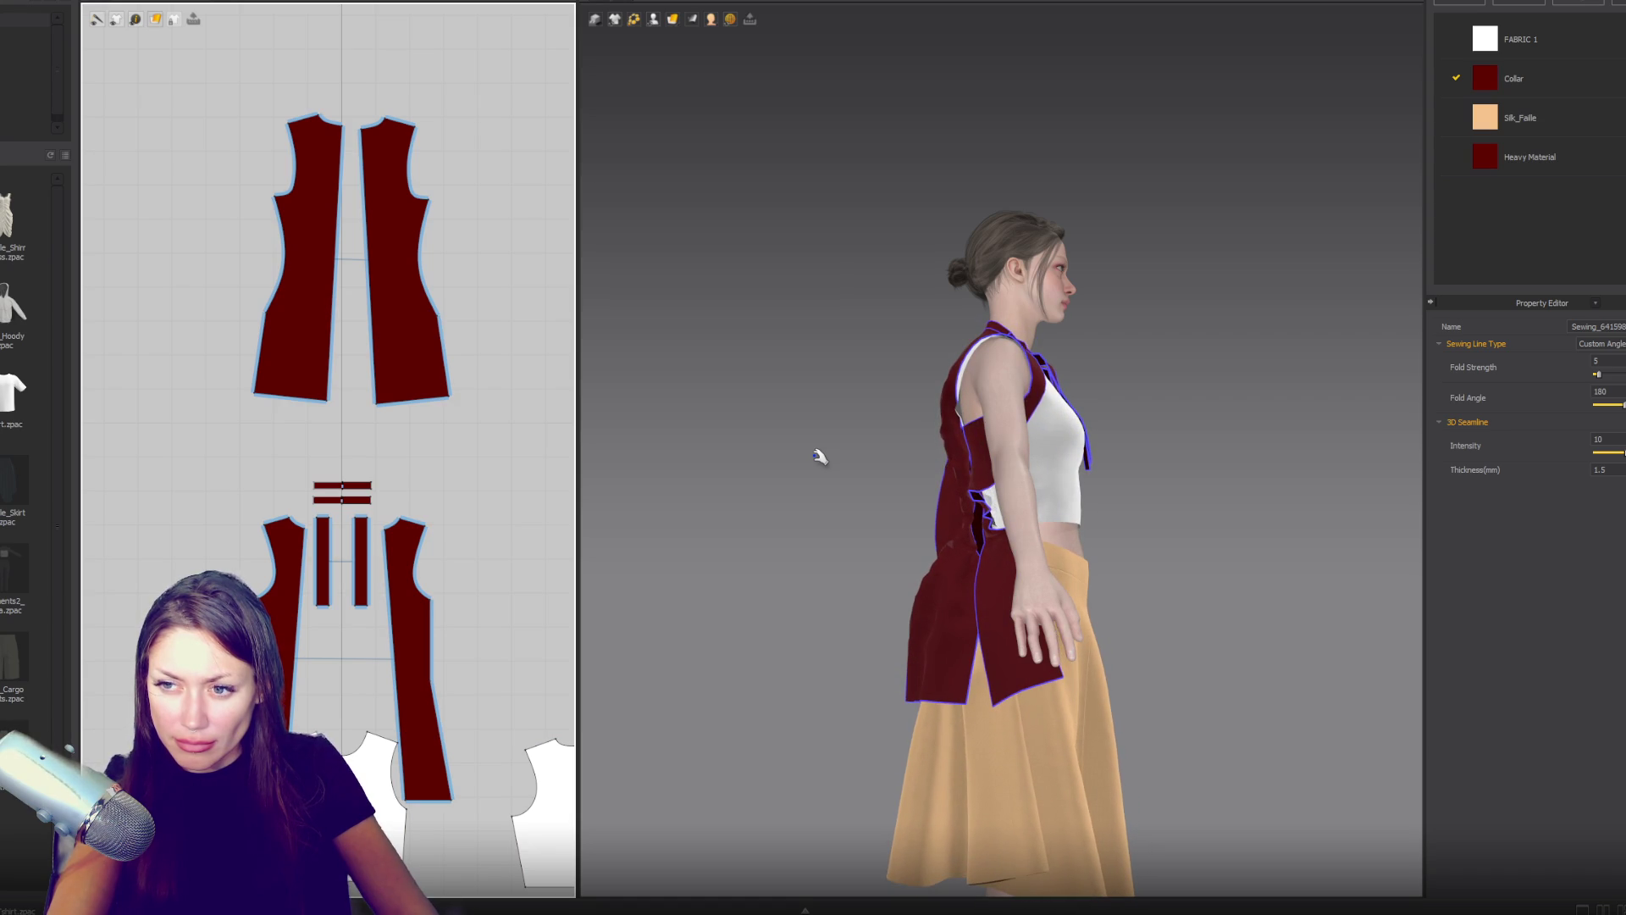
- Segment-sew the front piece's side edge to the back panel's edge and drape the panels
mouse_move(850, 505)
right_down()
mouse_move(1132, 539)
mouse_move(1006, 543)
right_up()
click(875, 534)
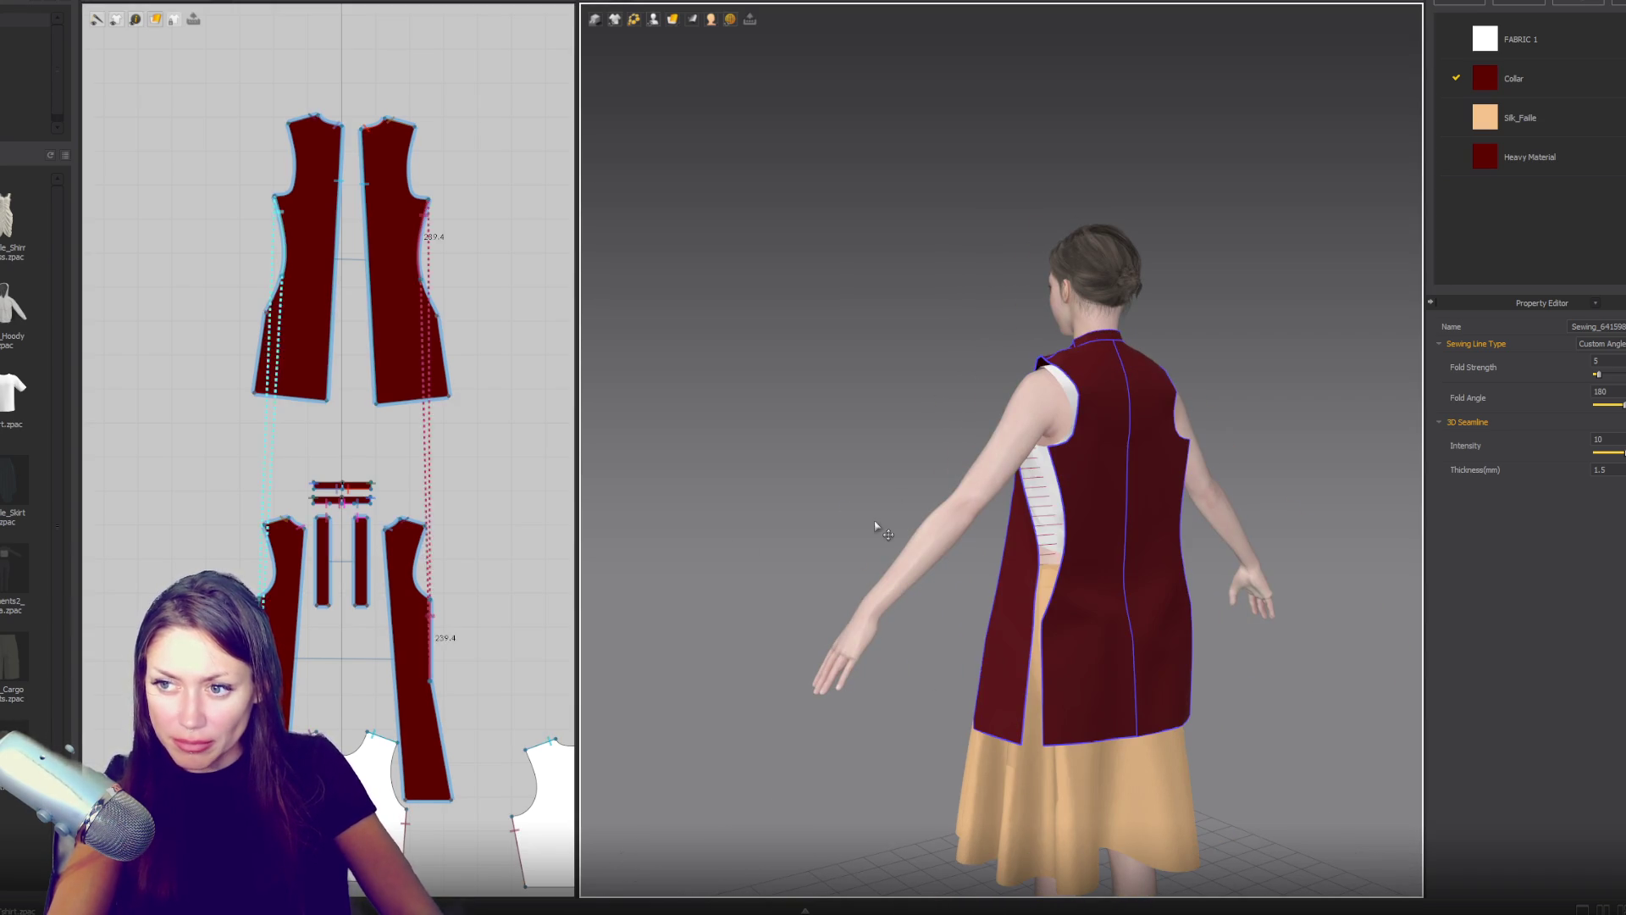
click(432, 602)
click(431, 681)
click(275, 198)
click(283, 276)
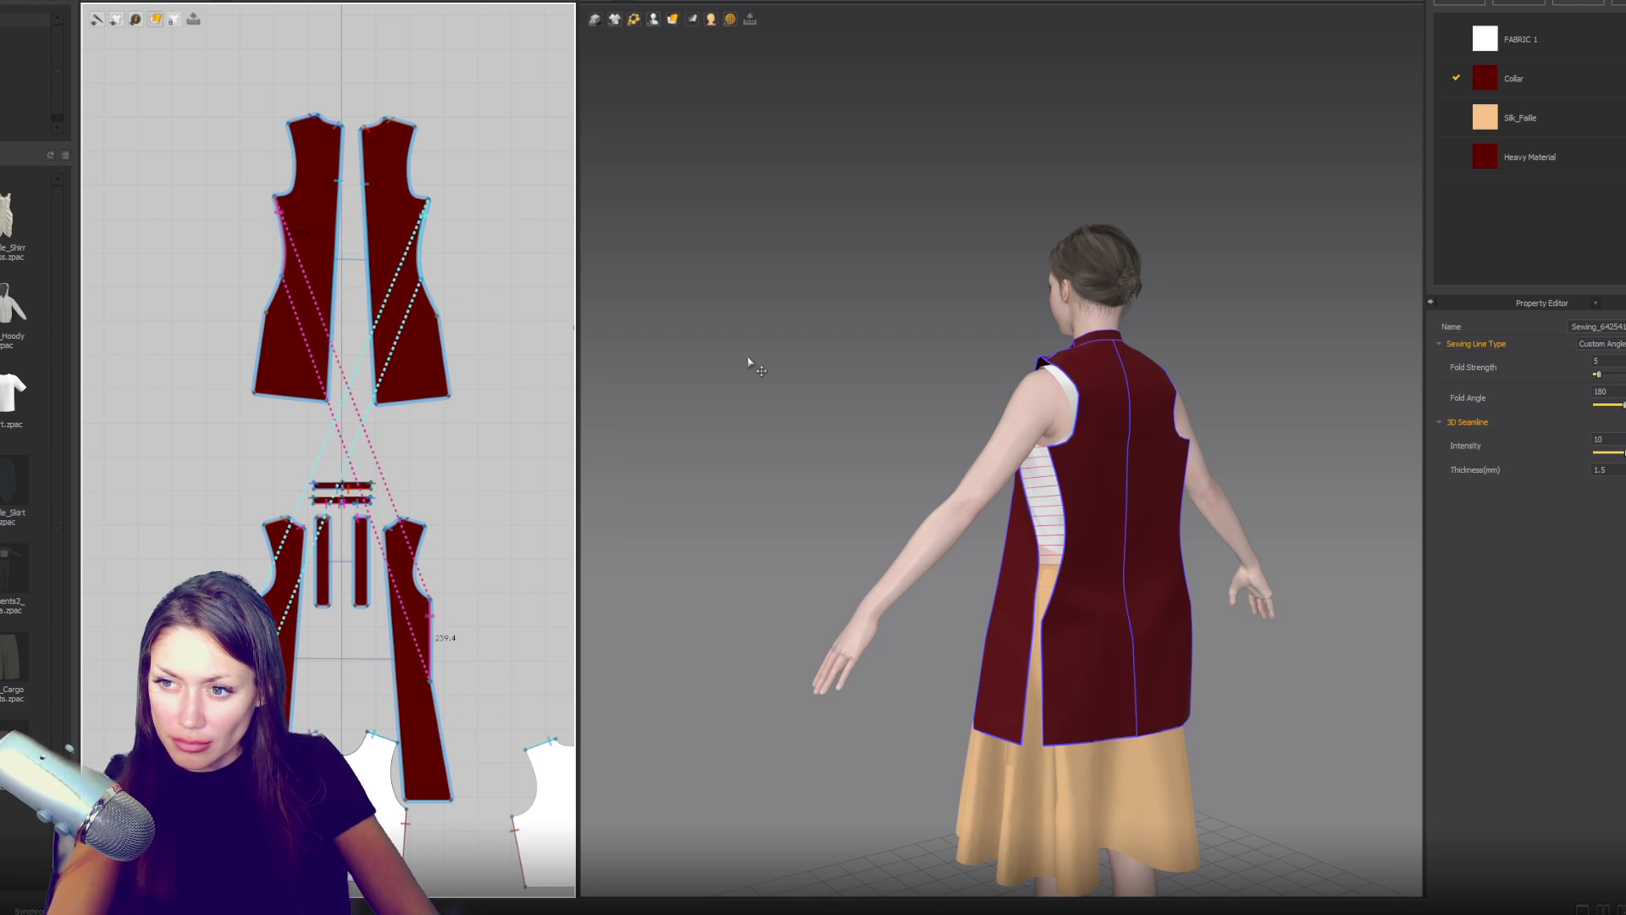
key(space)
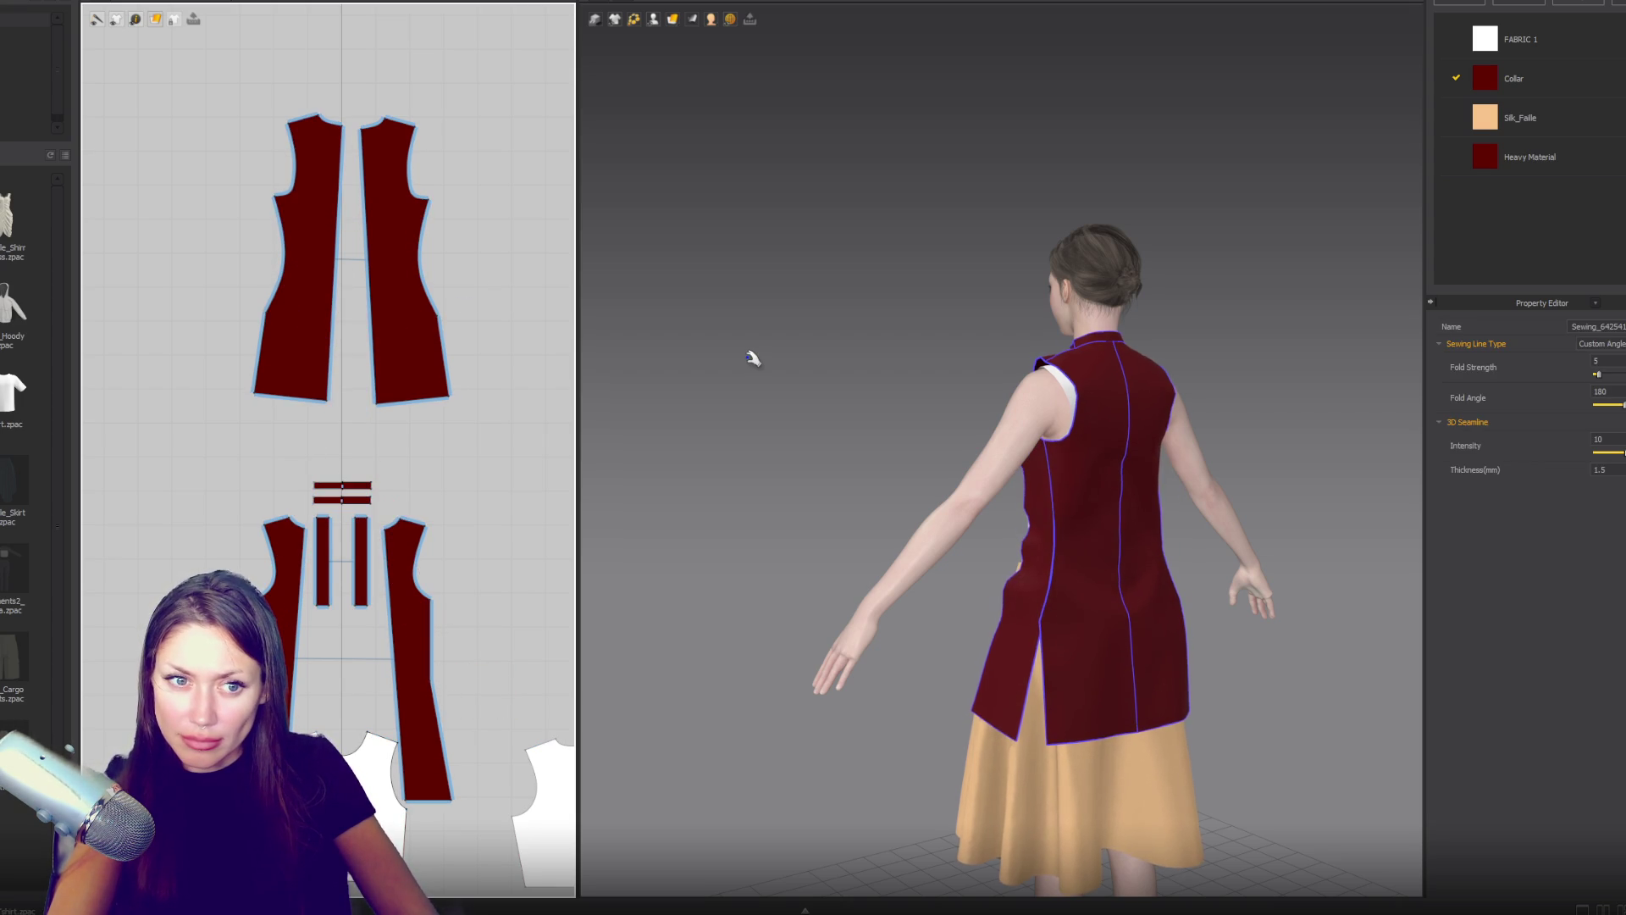
key(space)
mouse_move(1100, 385)
right_down()
mouse_move(770, 371)
mouse_move(799, 330)
mouse_move(1132, 348)
mouse_move(845, 348)
mouse_move(860, 348)
right_up()
click(900, 563)
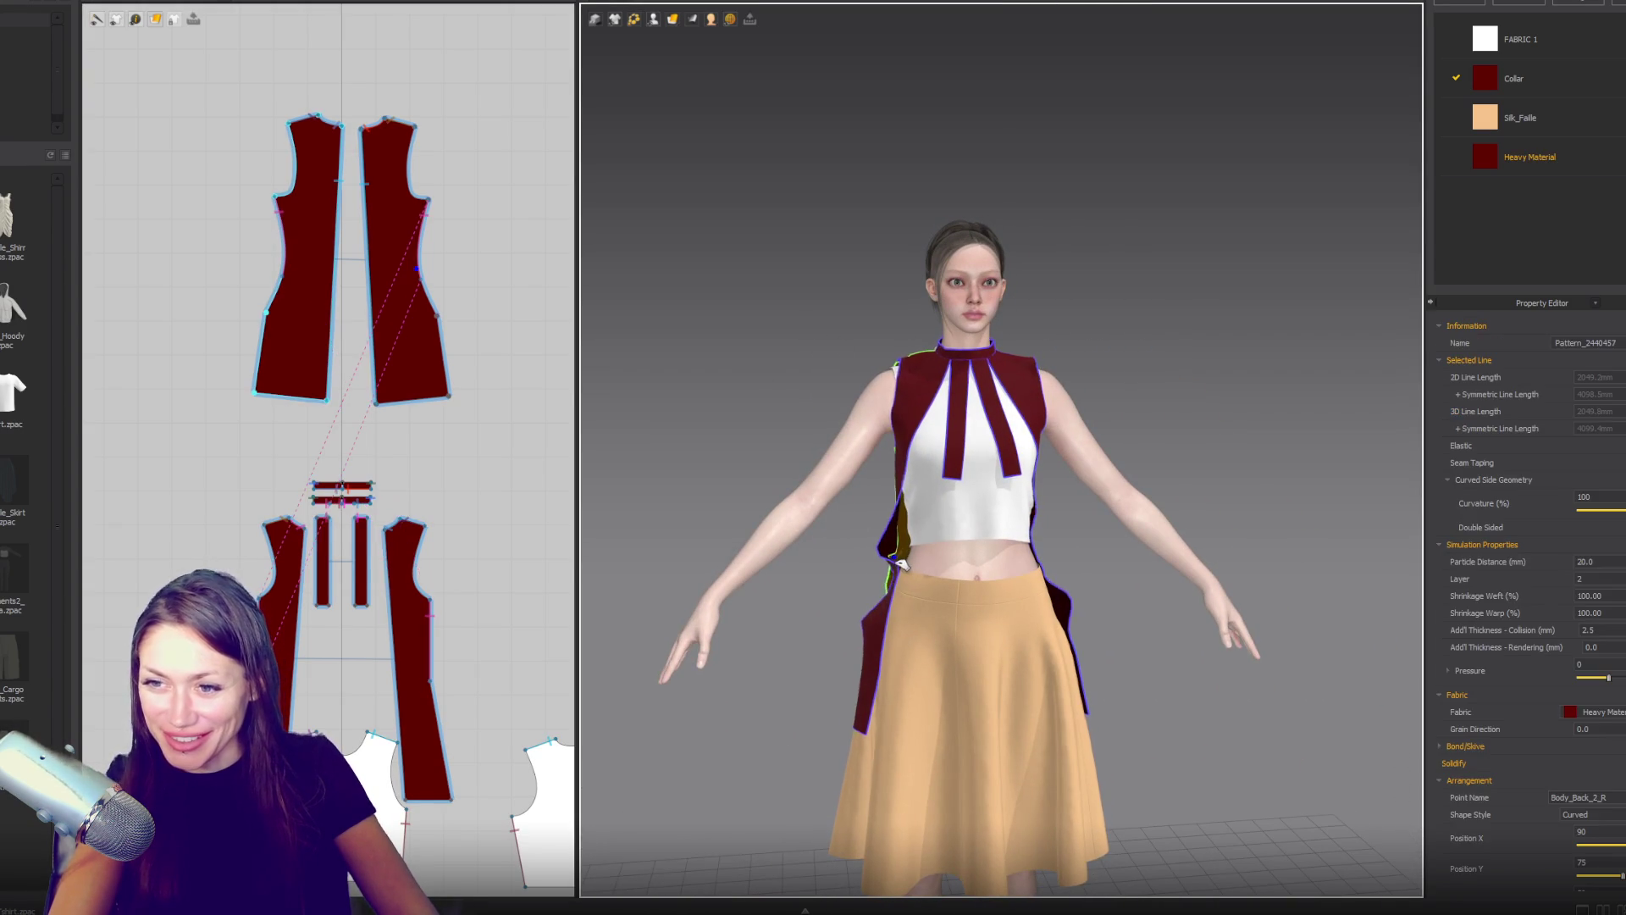
- Raise the right side panel's lower inner corner to narrow the panel
right_drag(1060, 534, 988, 376)
click(988, 375)
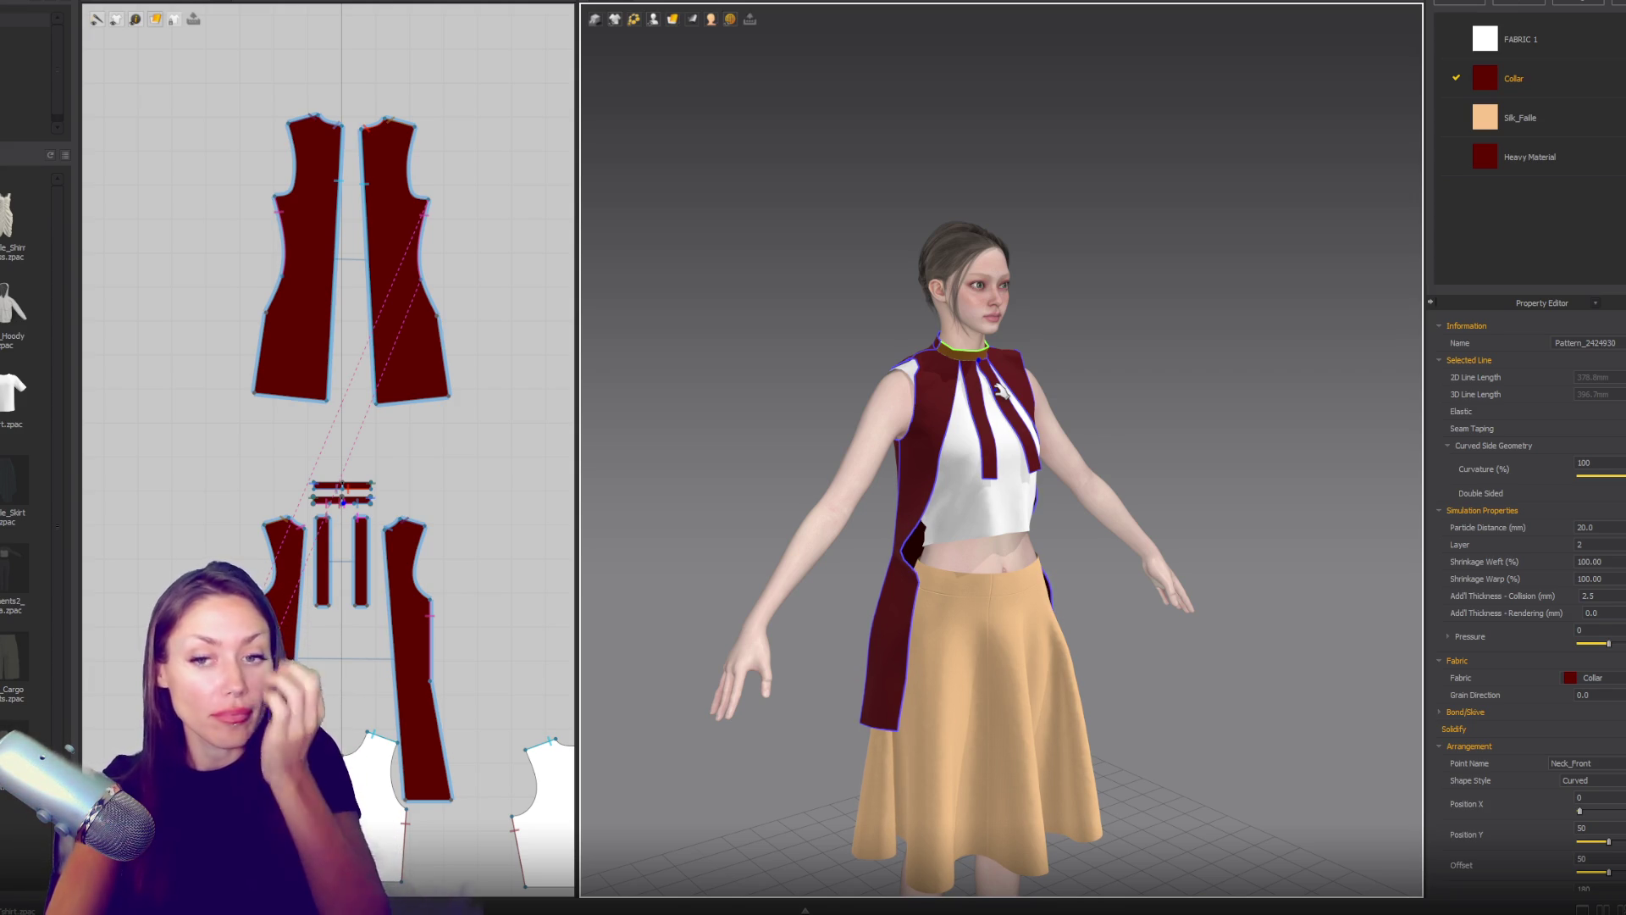
scroll(975, 522, up, 3)
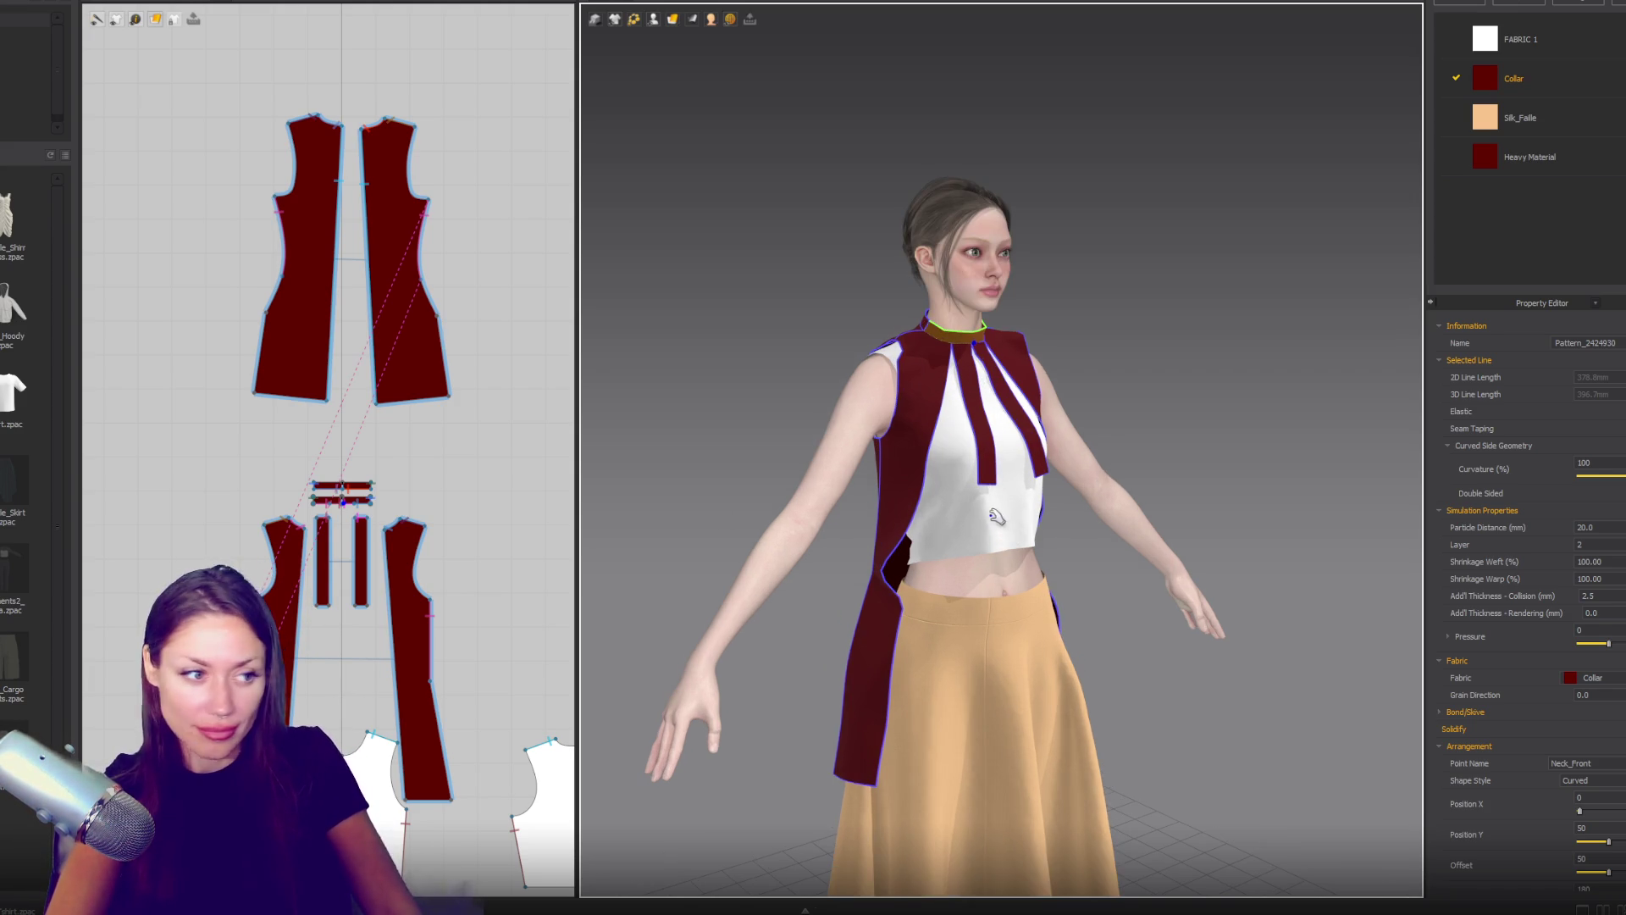
right_drag(952, 524, 900, 513)
right_drag(440, 614, 436, 525)
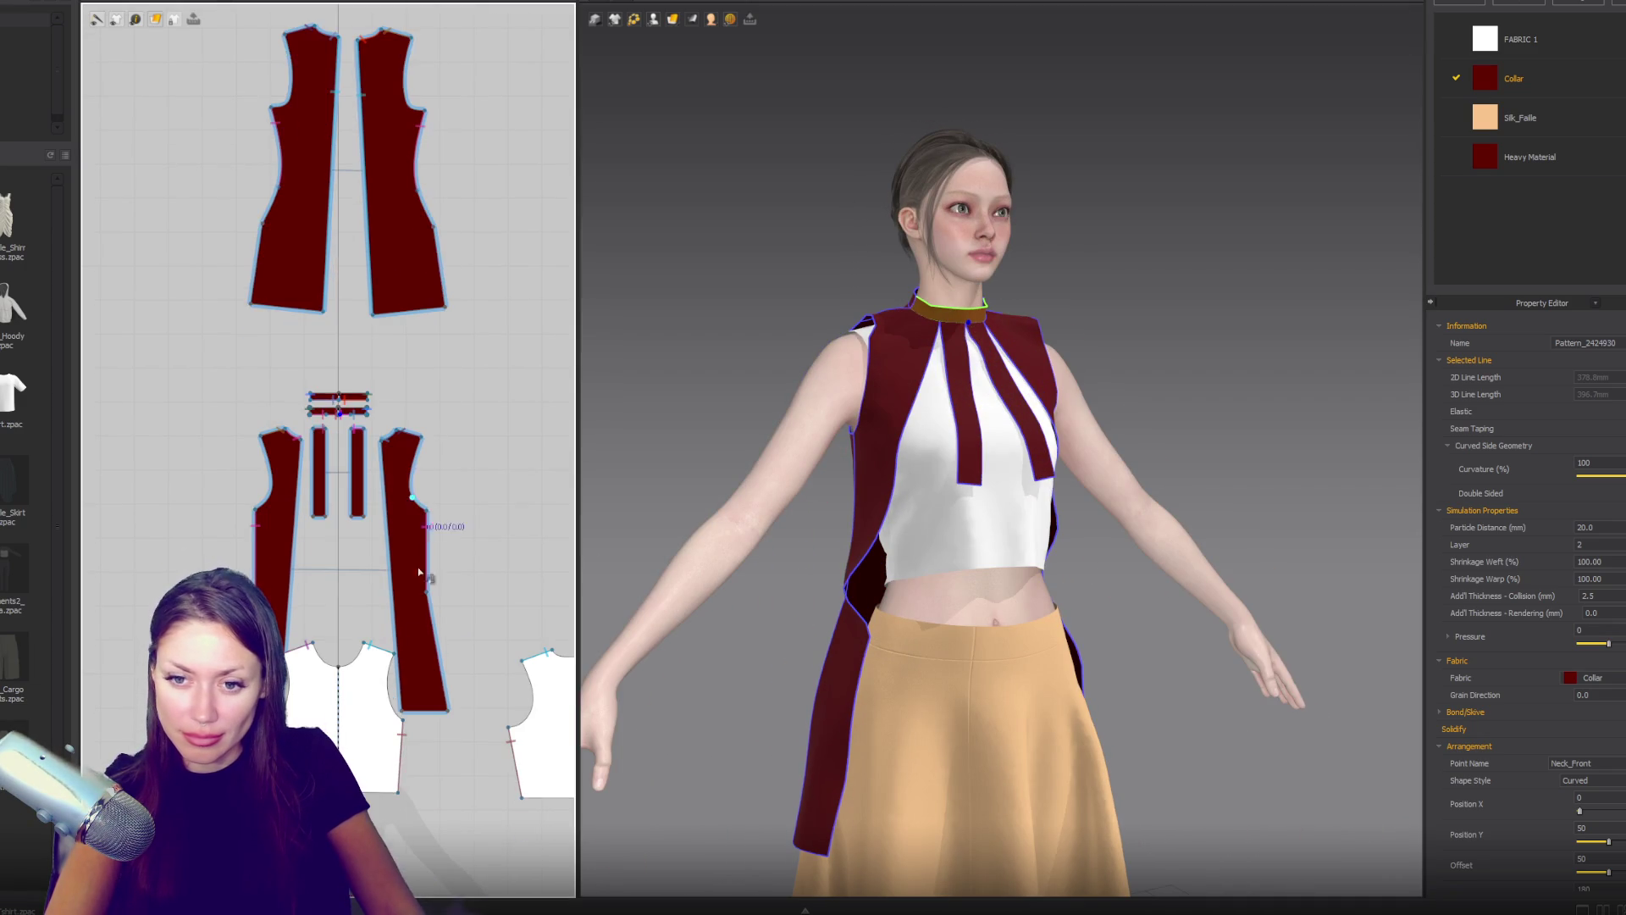
drag(403, 717, 415, 692)
drag(413, 693, 438, 660)
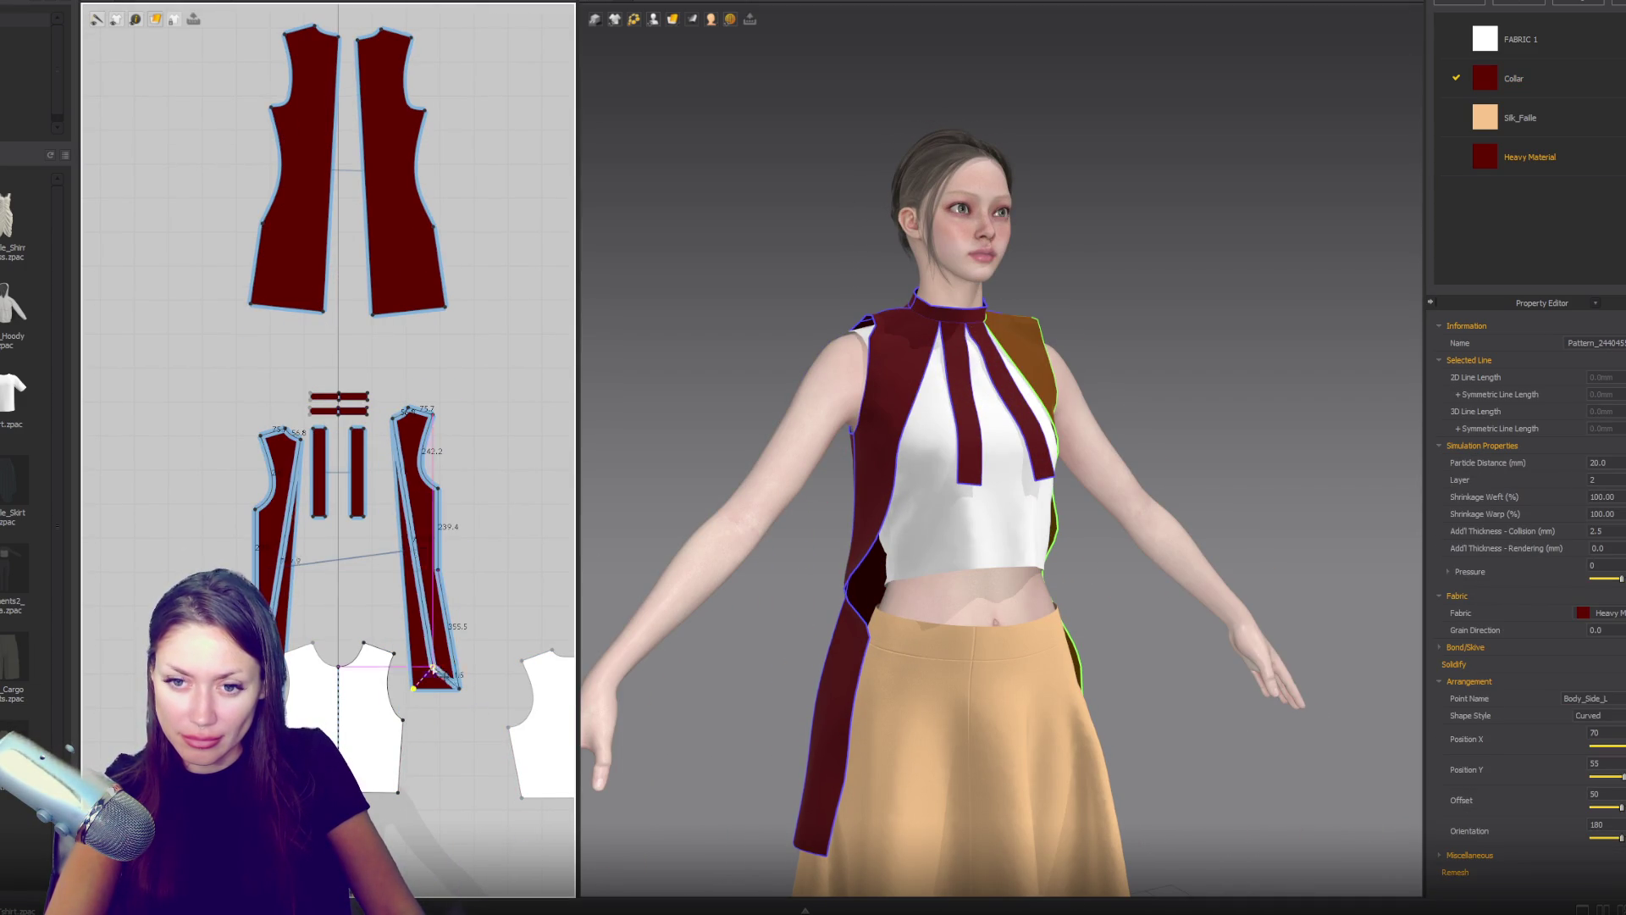
- Curve the side panel's inner edge slightly
click(403, 462)
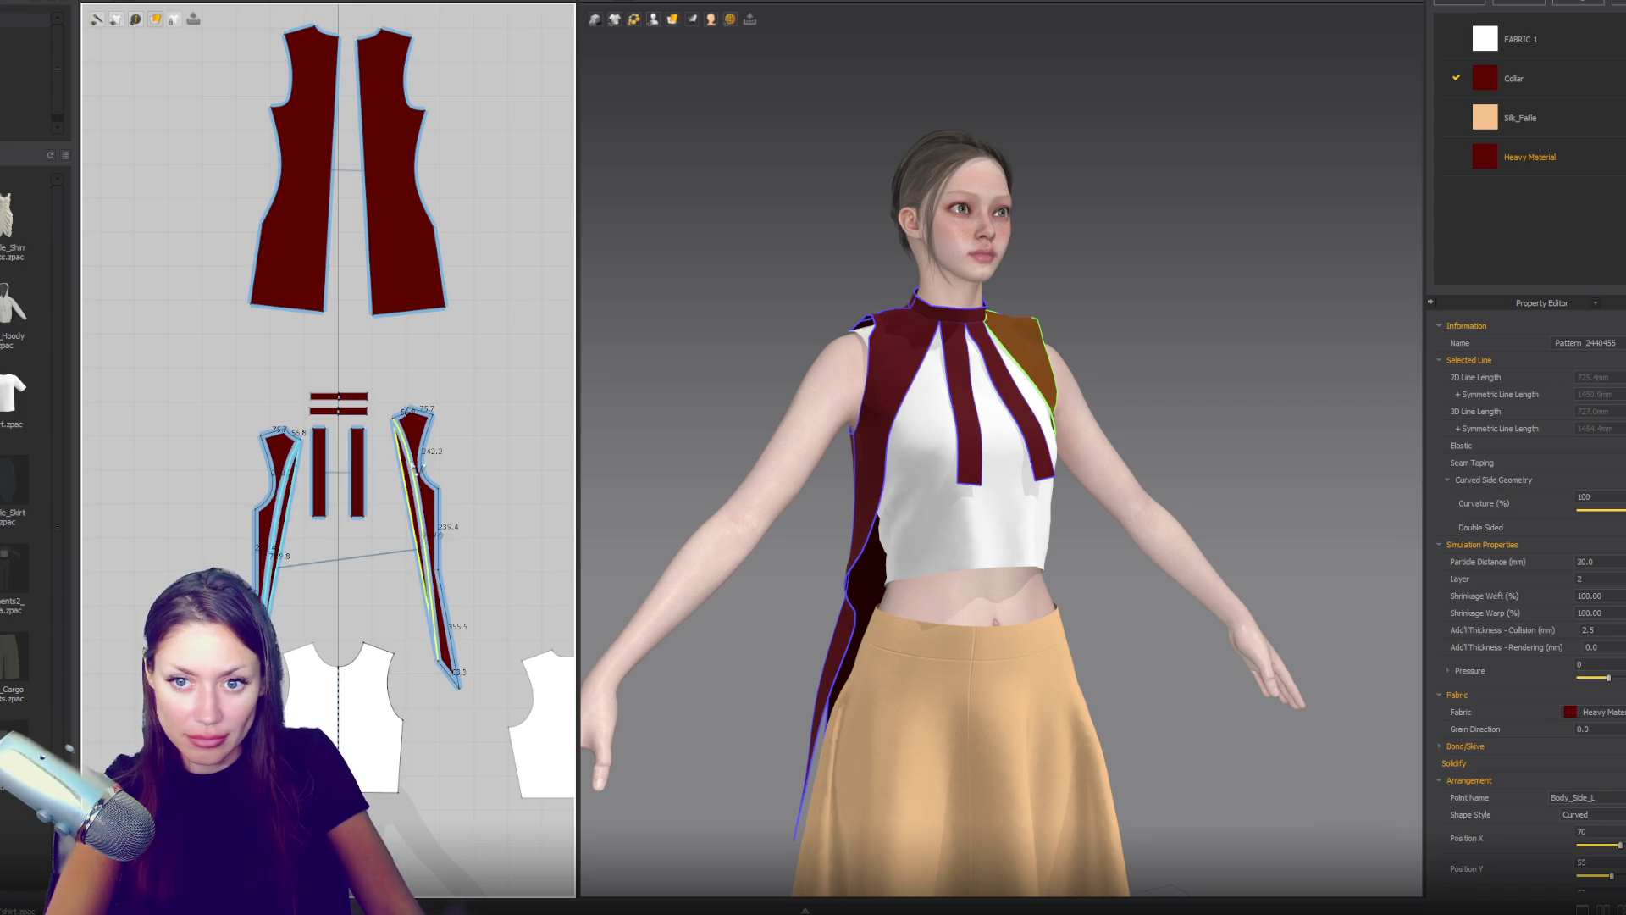
drag(409, 458, 407, 455)
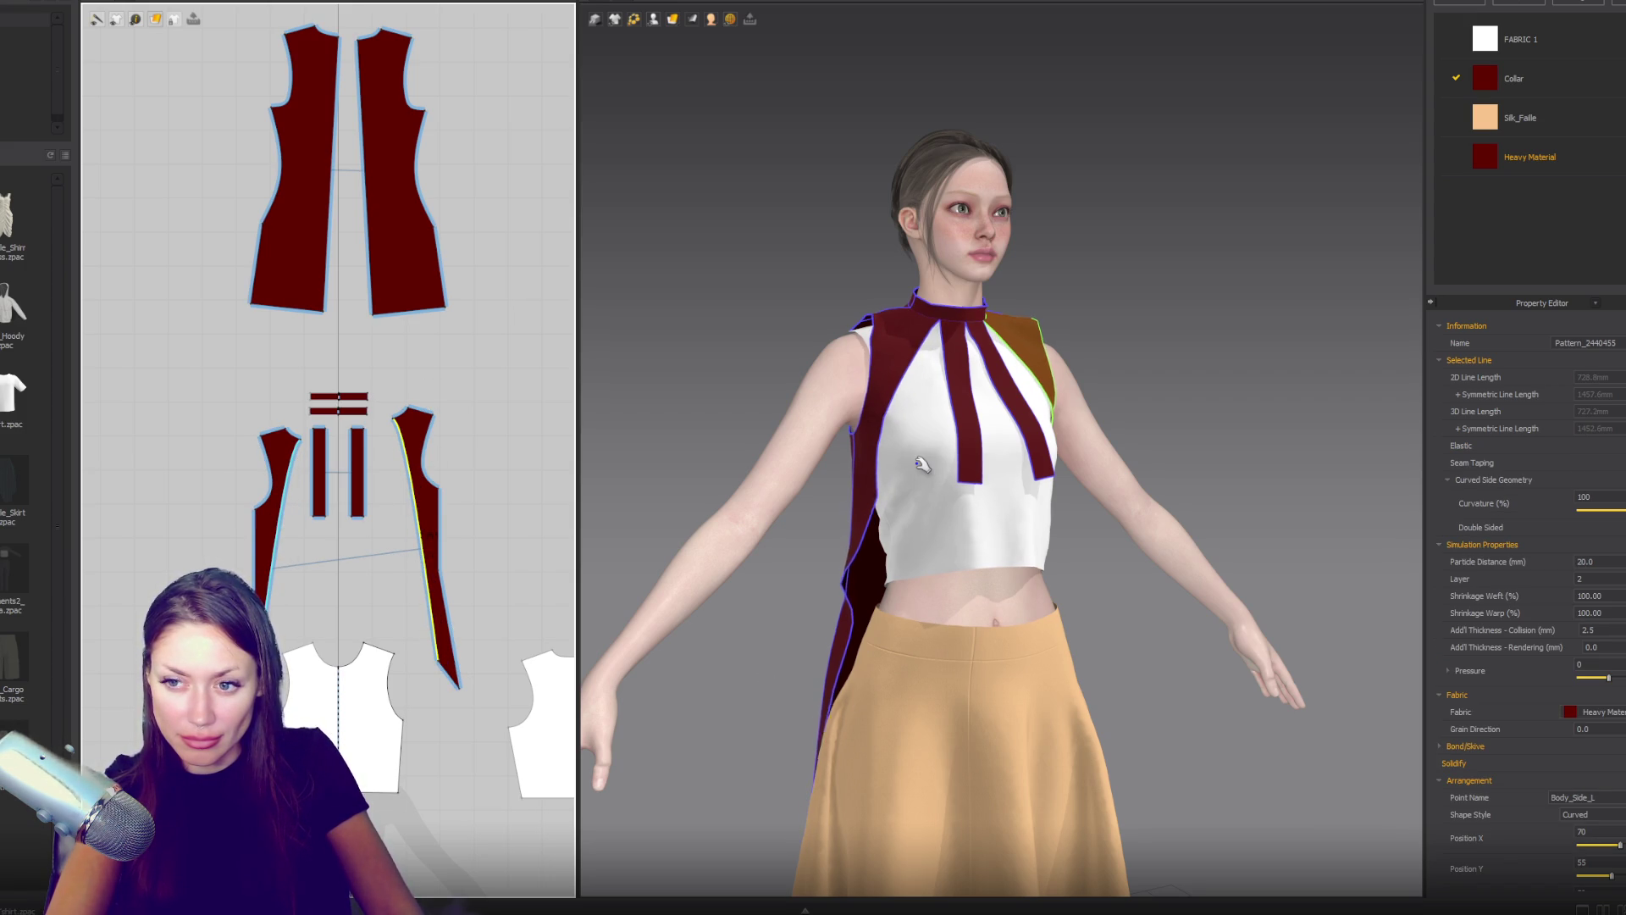
right_drag(907, 471, 991, 513)
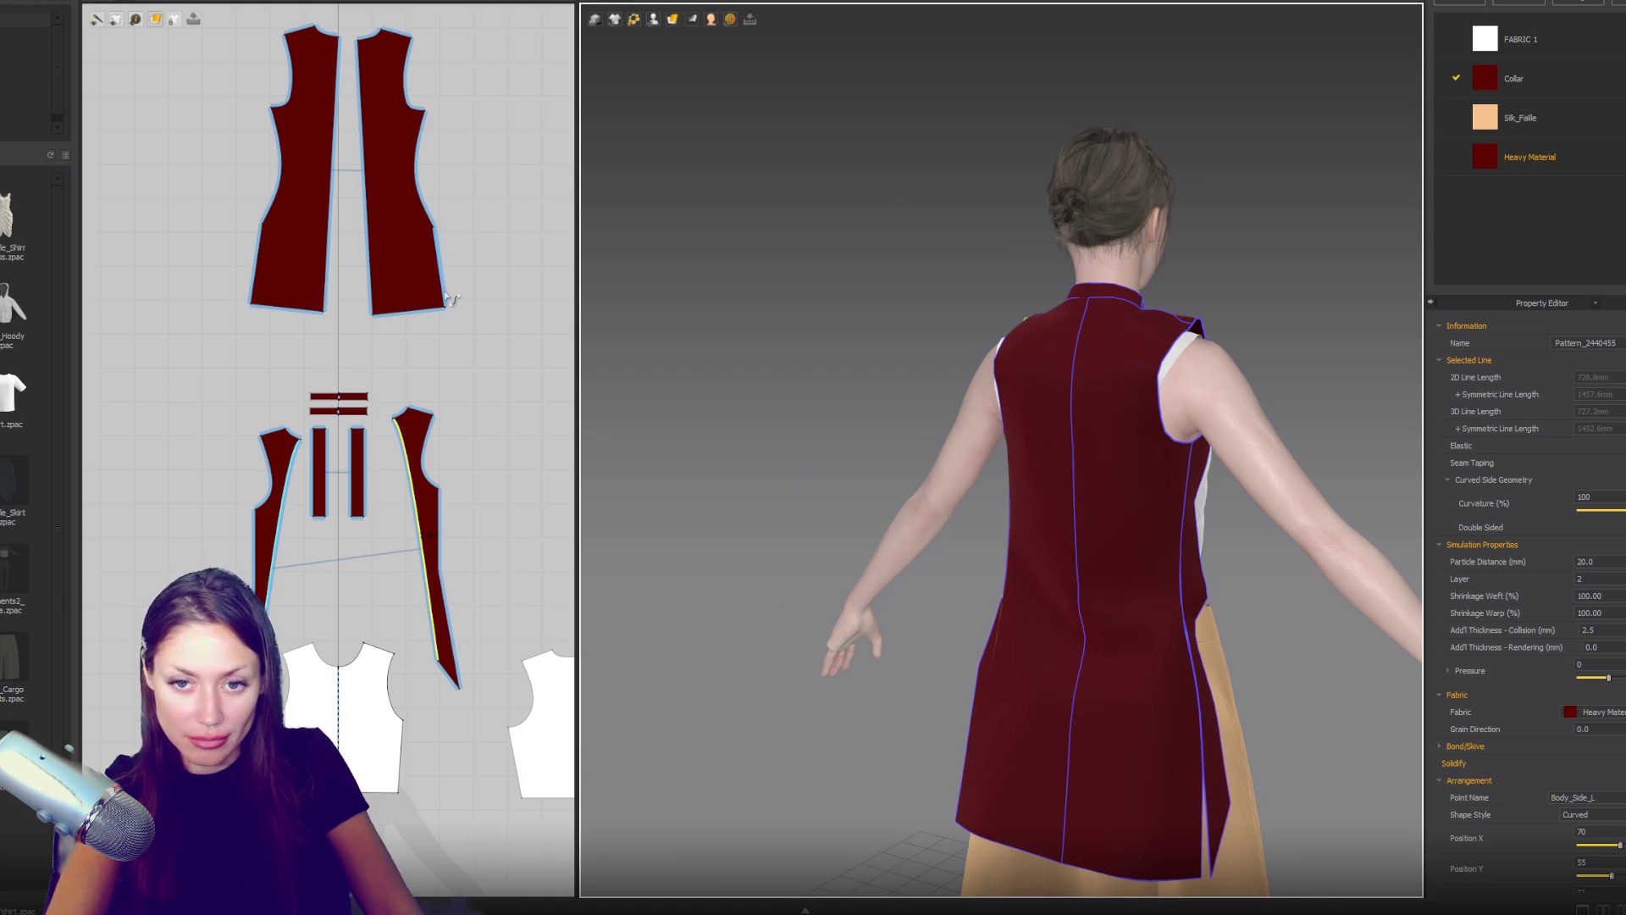
click(421, 196)
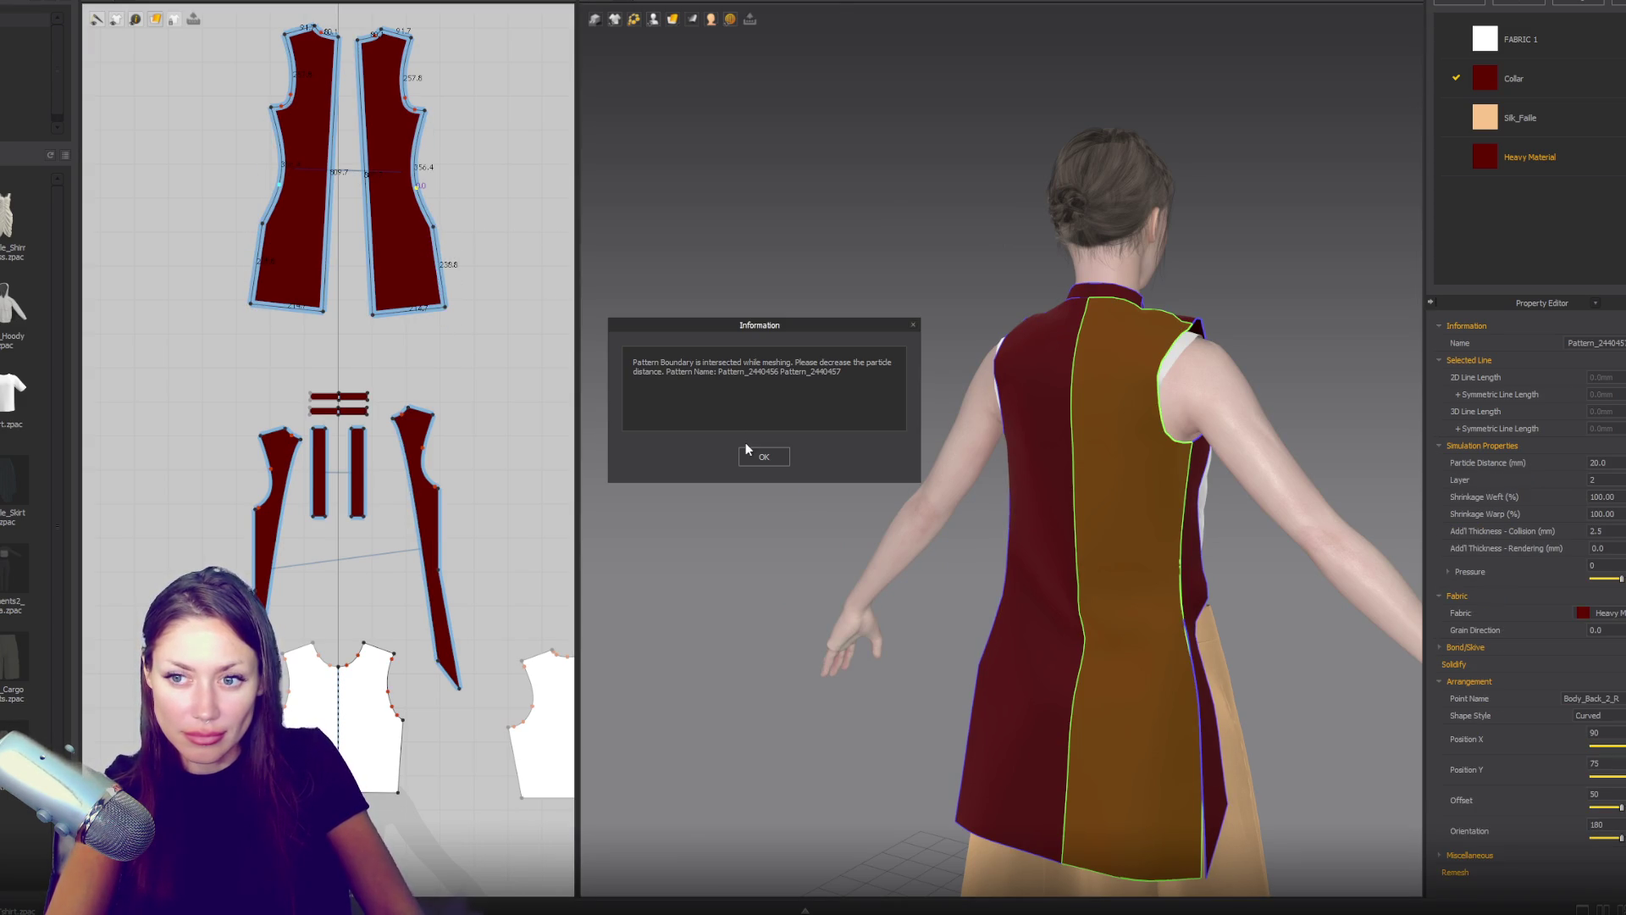
- Dismiss the intersecting pattern boundary and remeshing warnings
click(747, 455)
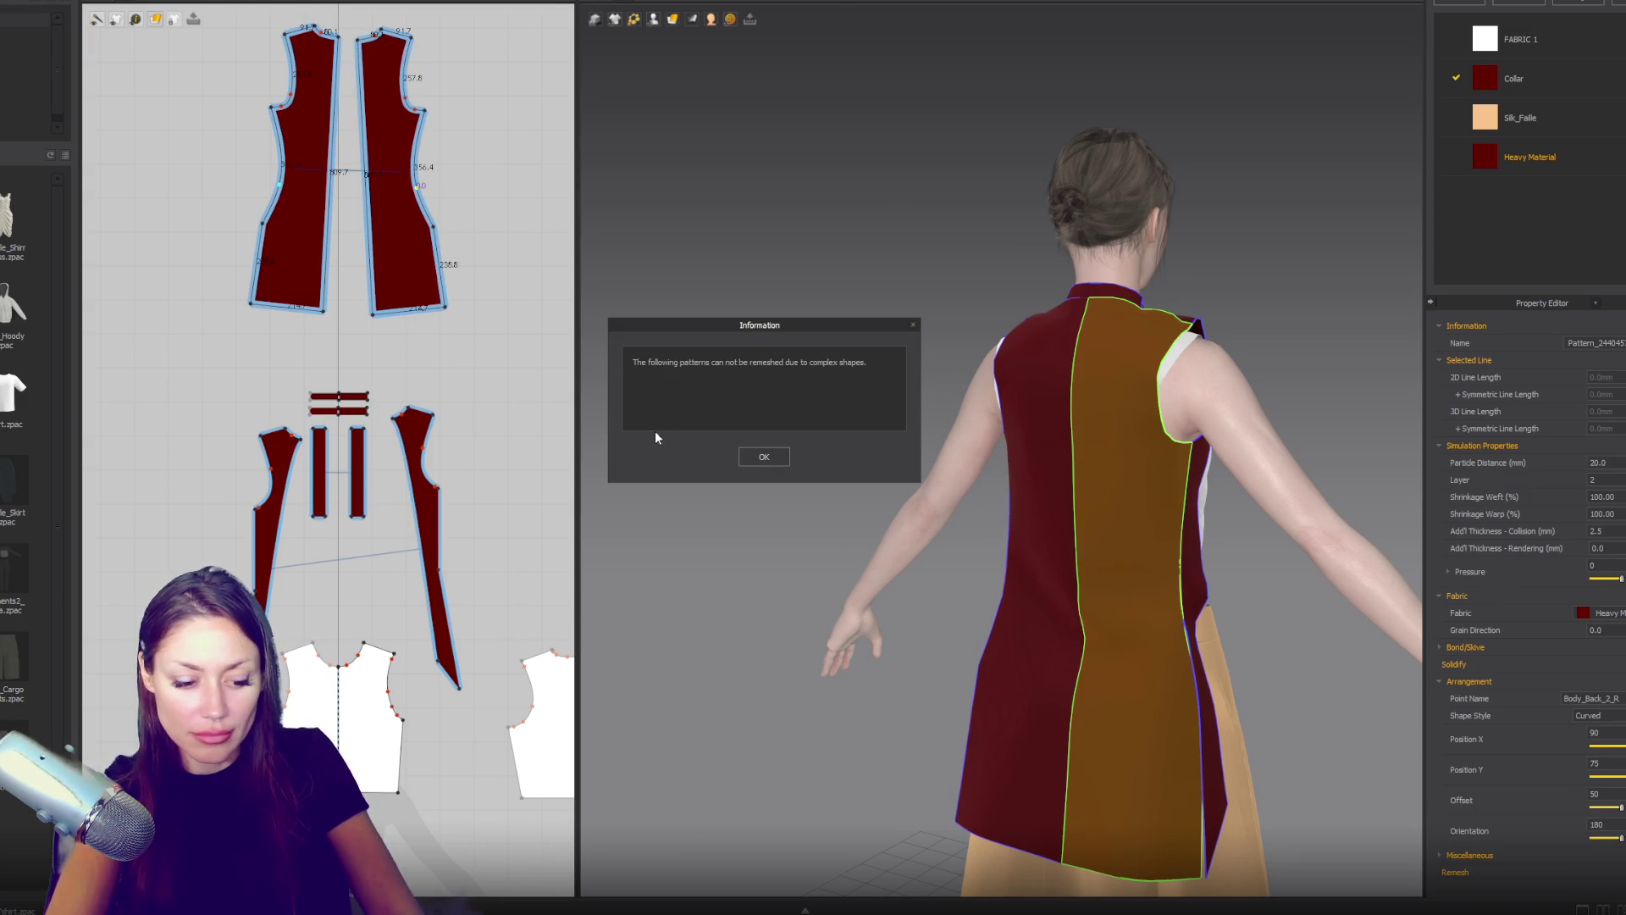
click(757, 463)
scroll(420, 195, up, 3)
scroll(432, 240, down, 2)
- Start segment seams between the right and left back panels' centre edges
key(b)
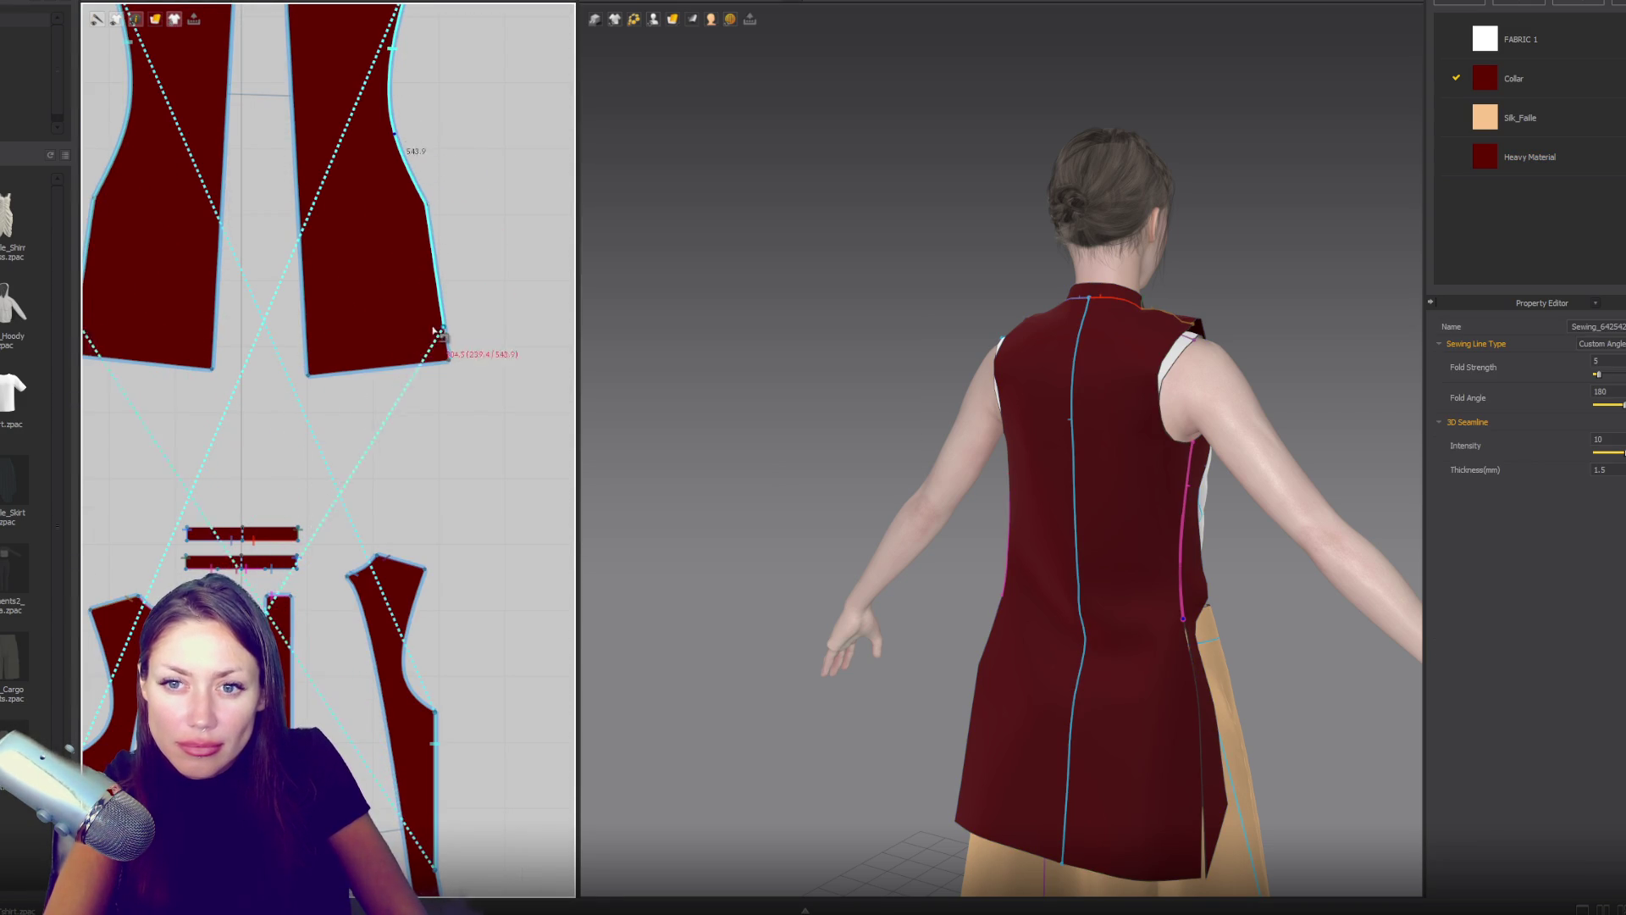
click(450, 361)
scroll(511, 465, down, 3)
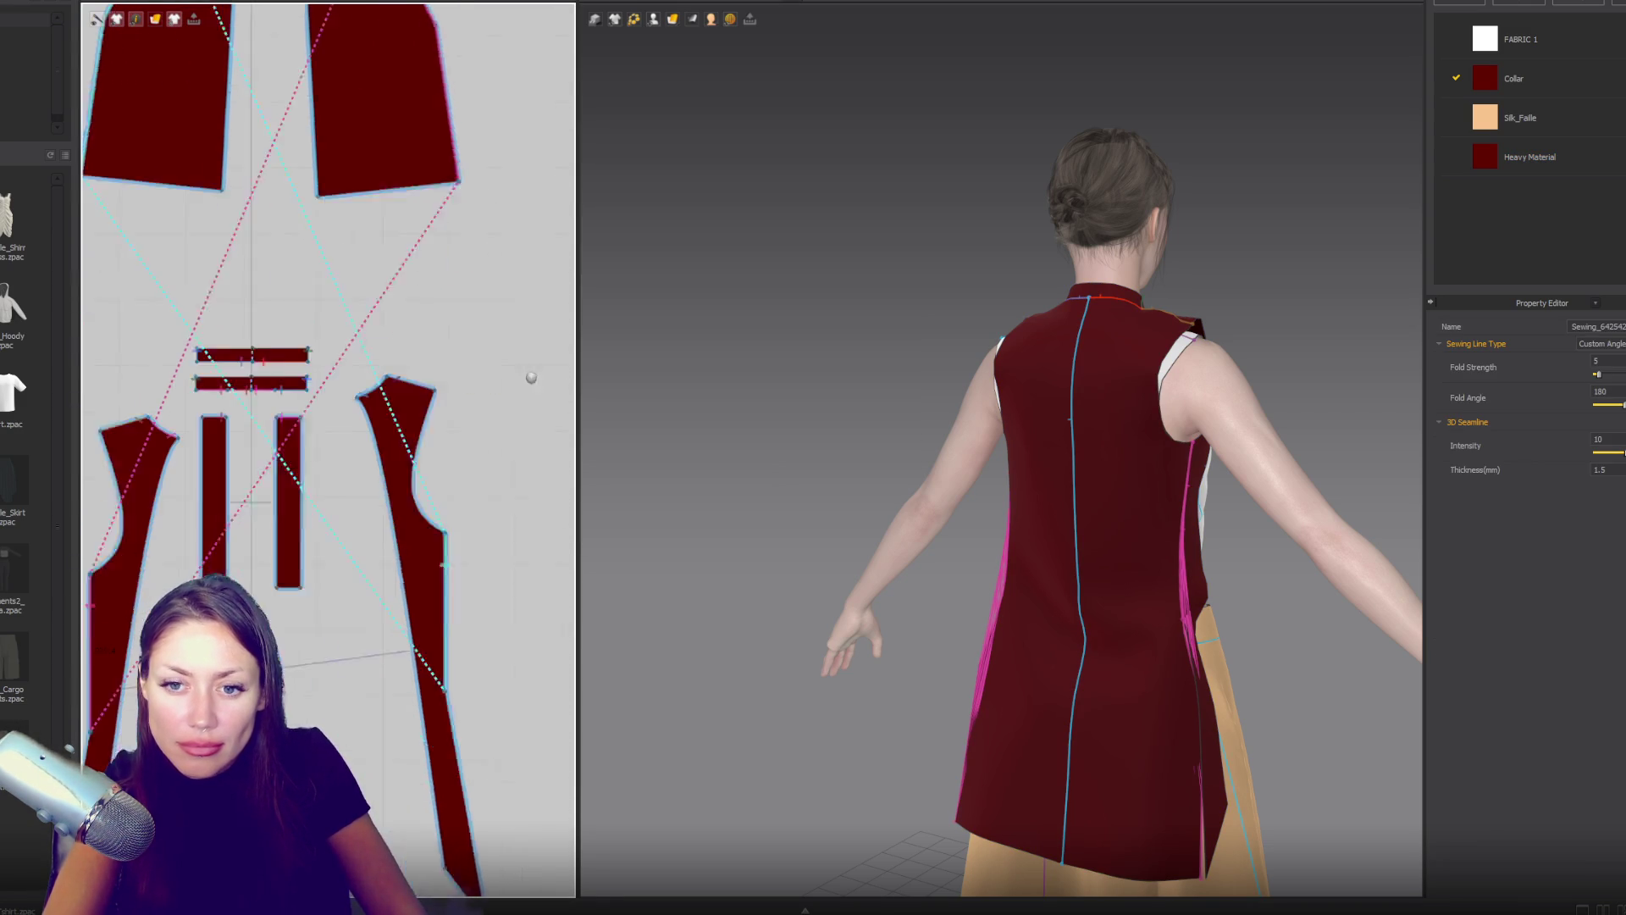
click(464, 557)
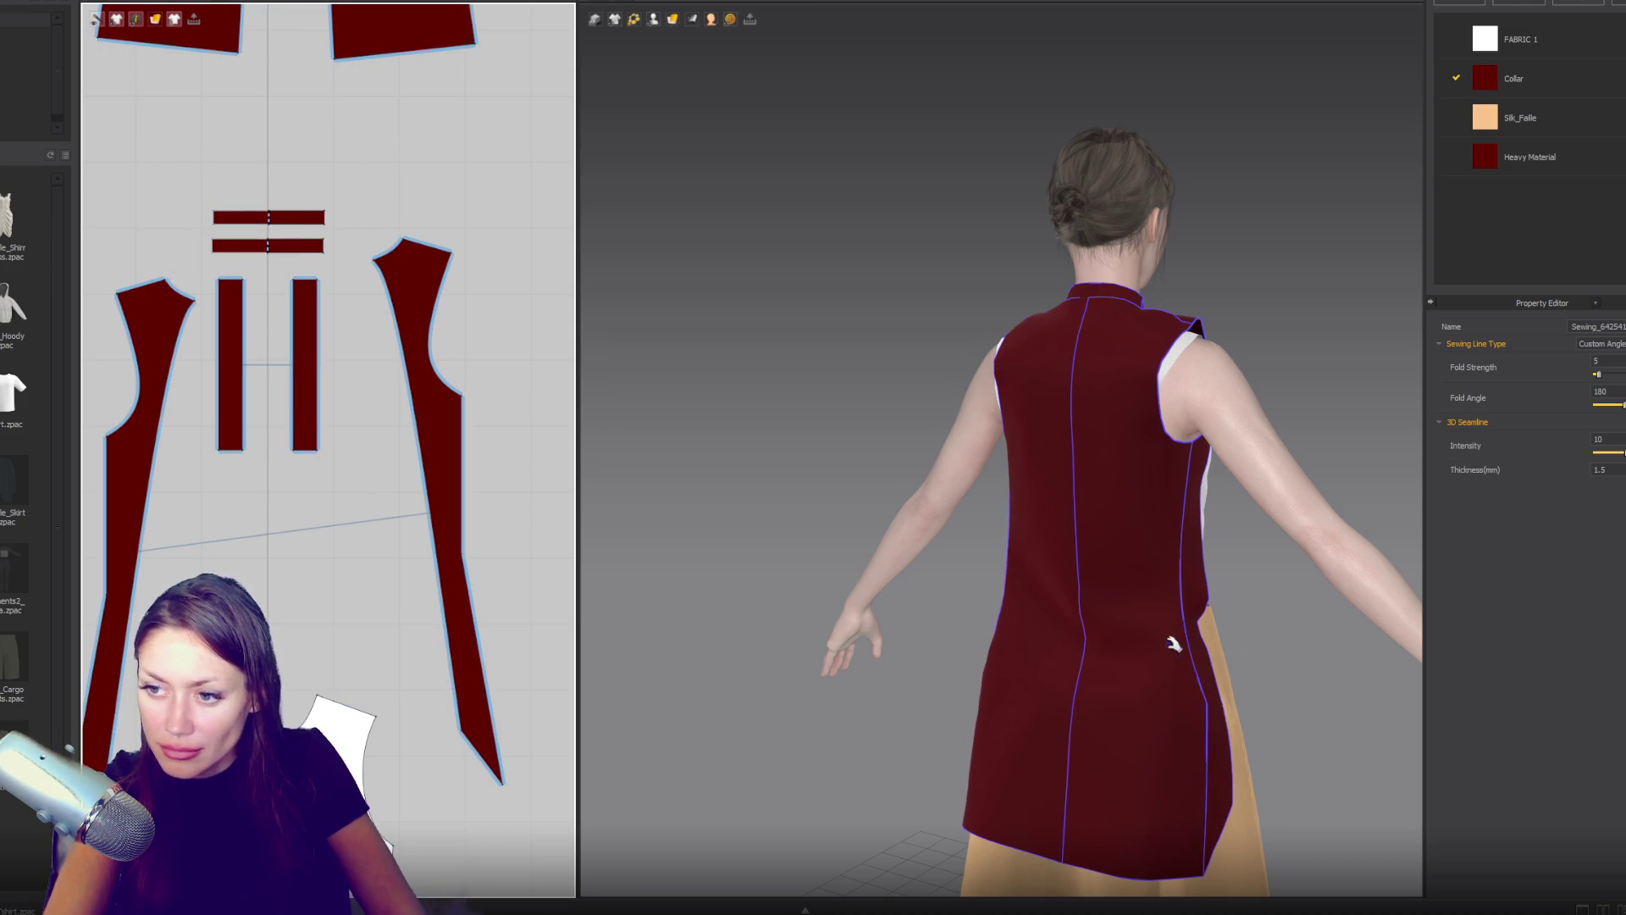
middle_drag(355, 113, 420, 437)
click(400, 405)
click(400, 405)
click(393, 322)
click(310, 308)
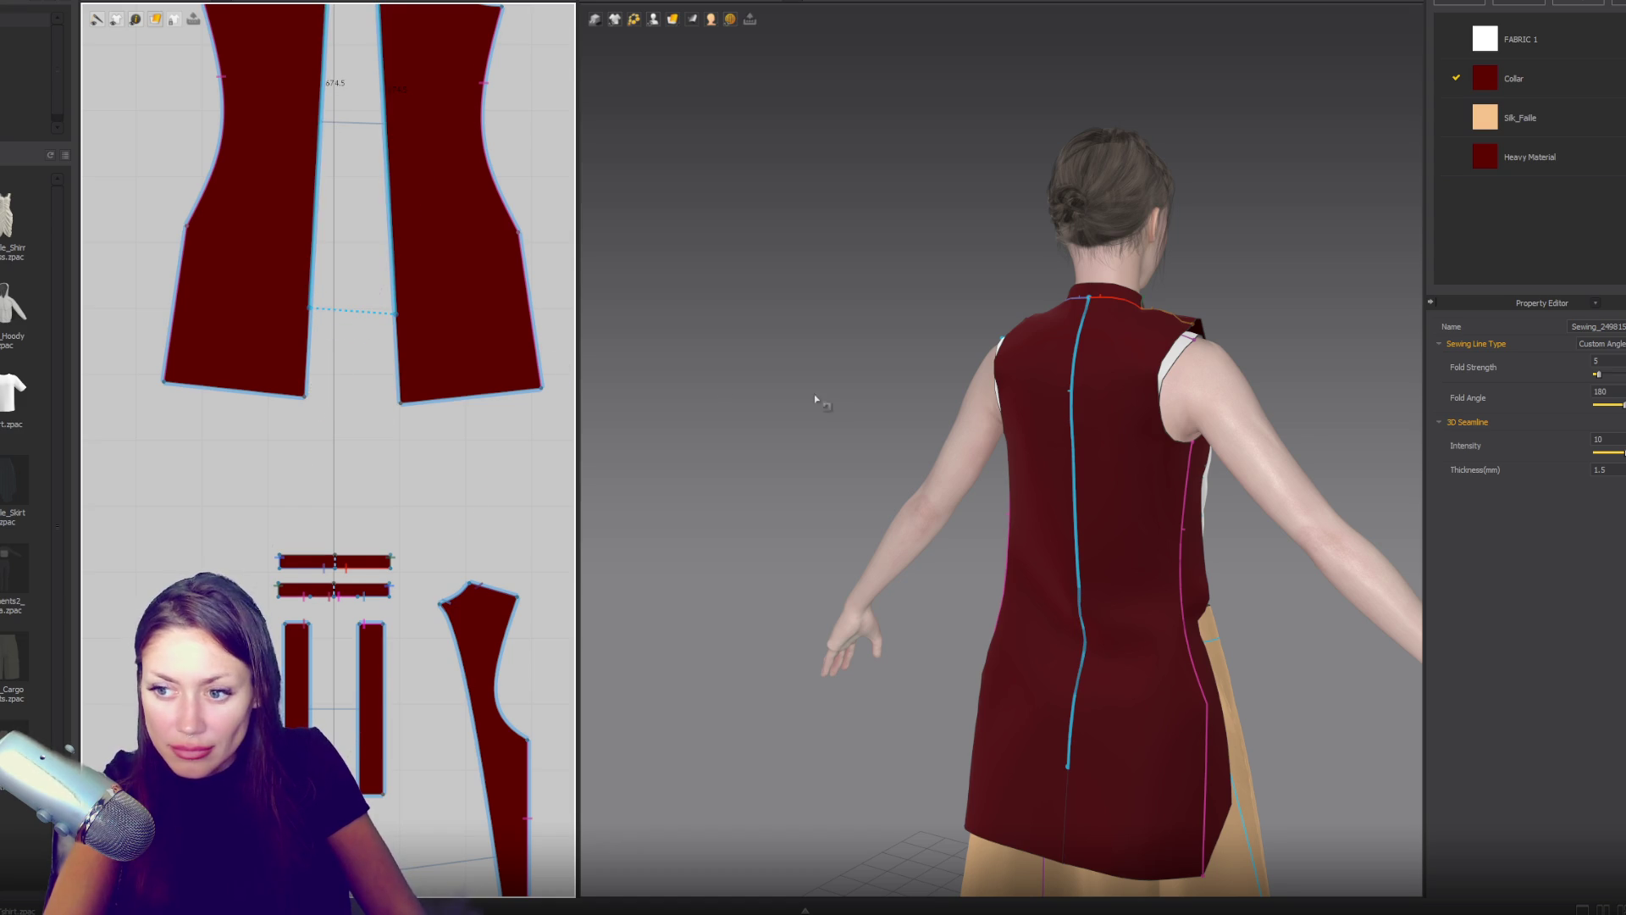
click(389, 203)
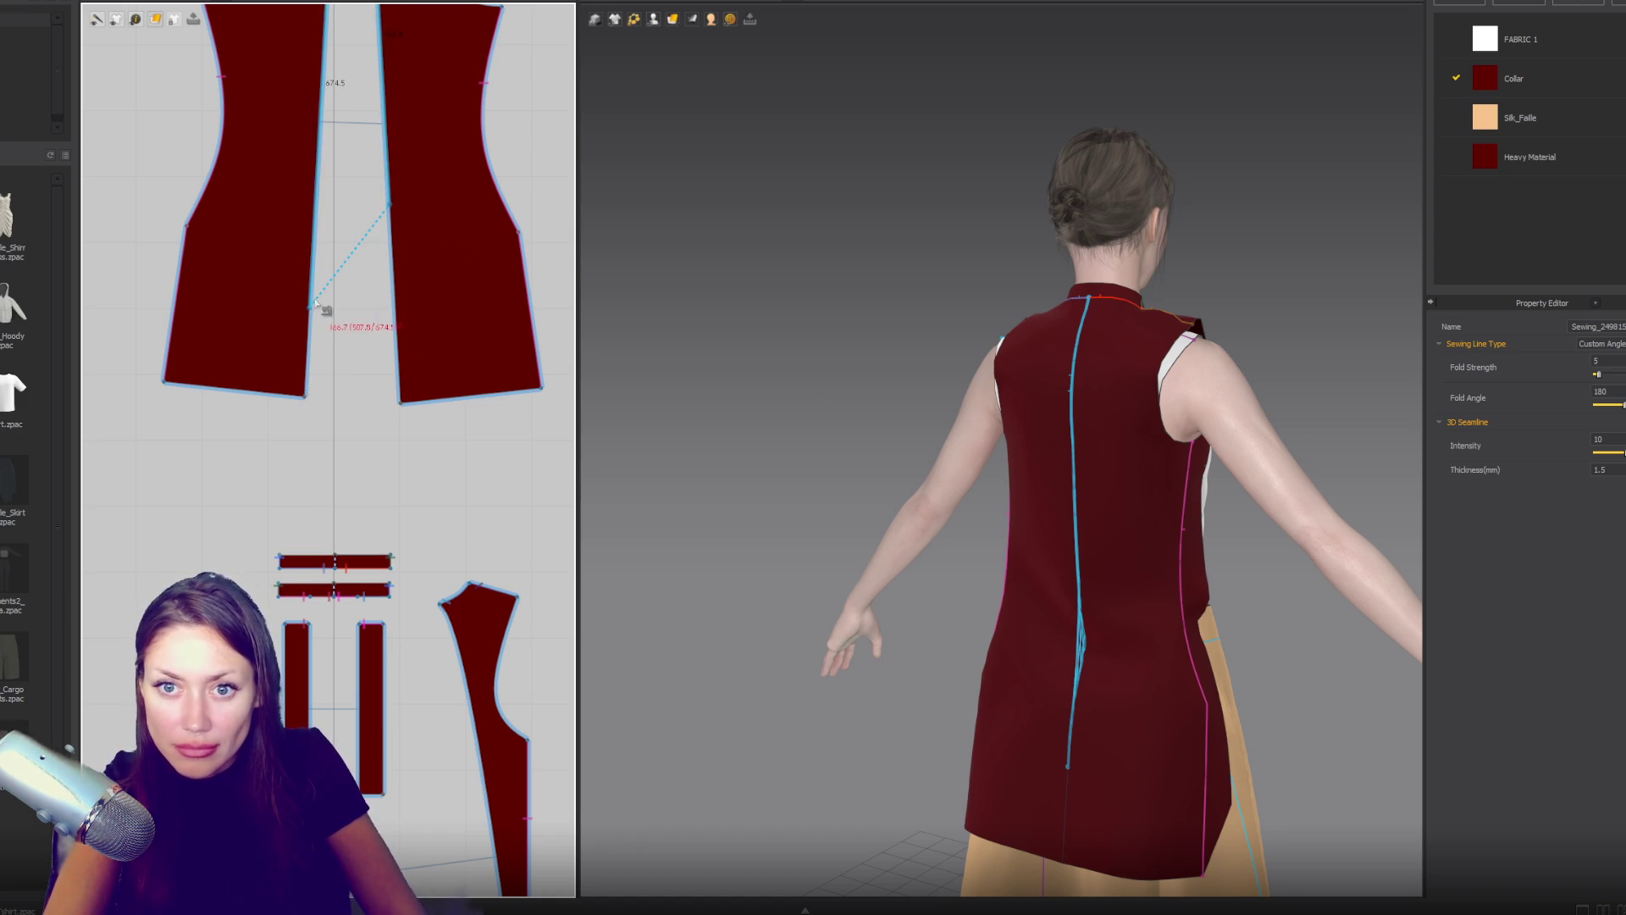
click(315, 199)
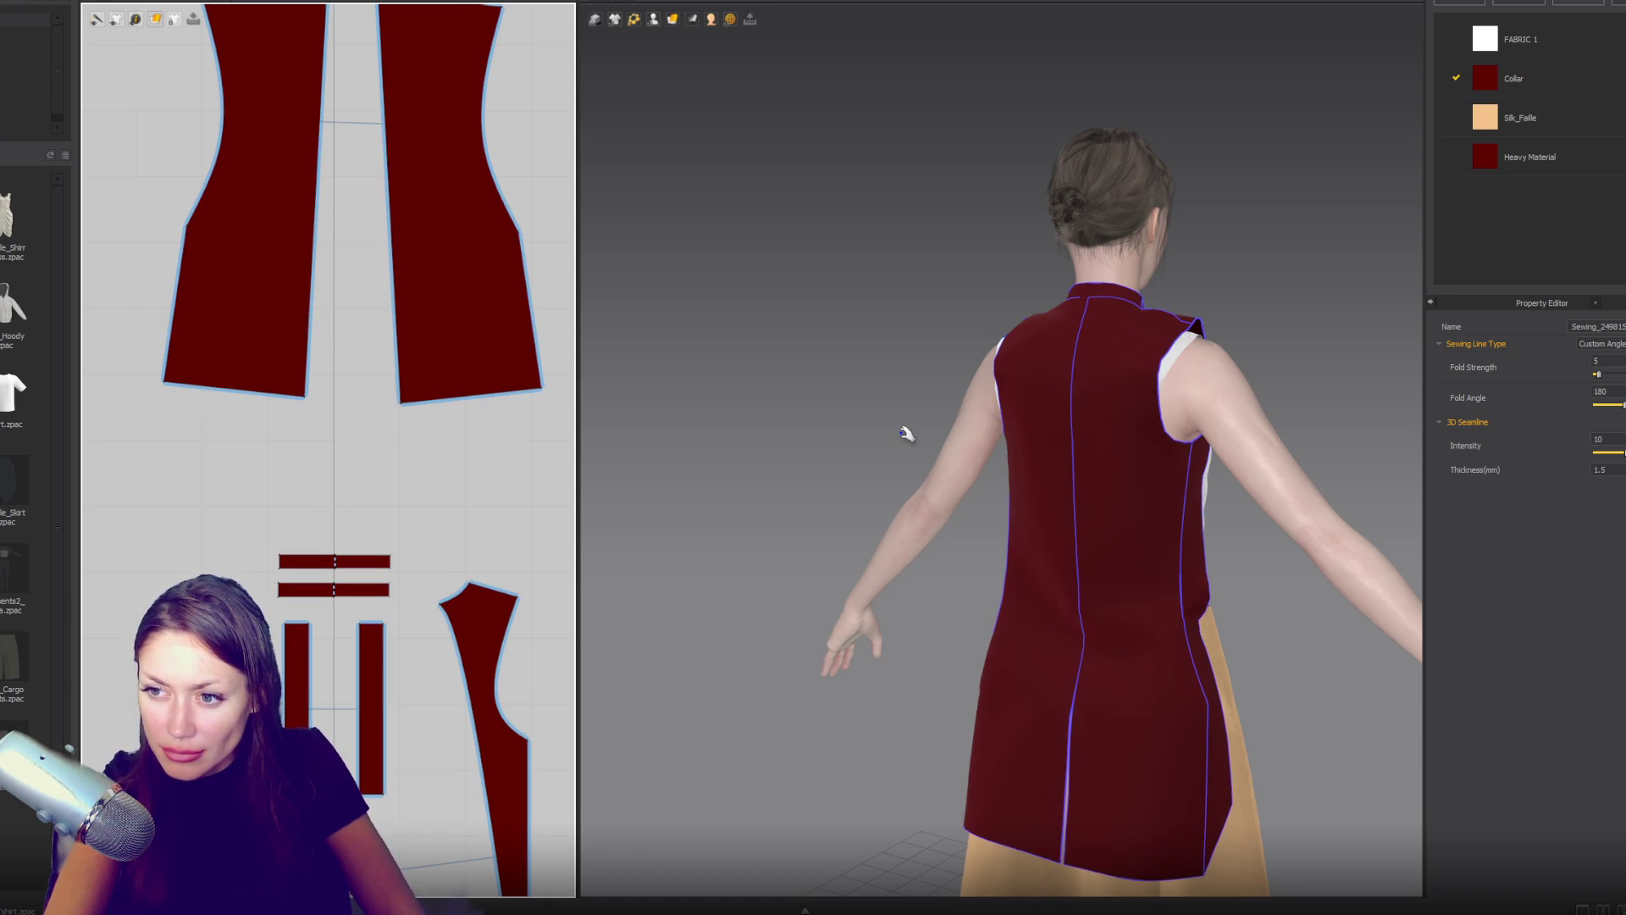
- Join the upper centre edges of the two back panels
key(a)
right_drag(467, 289, 458, 475)
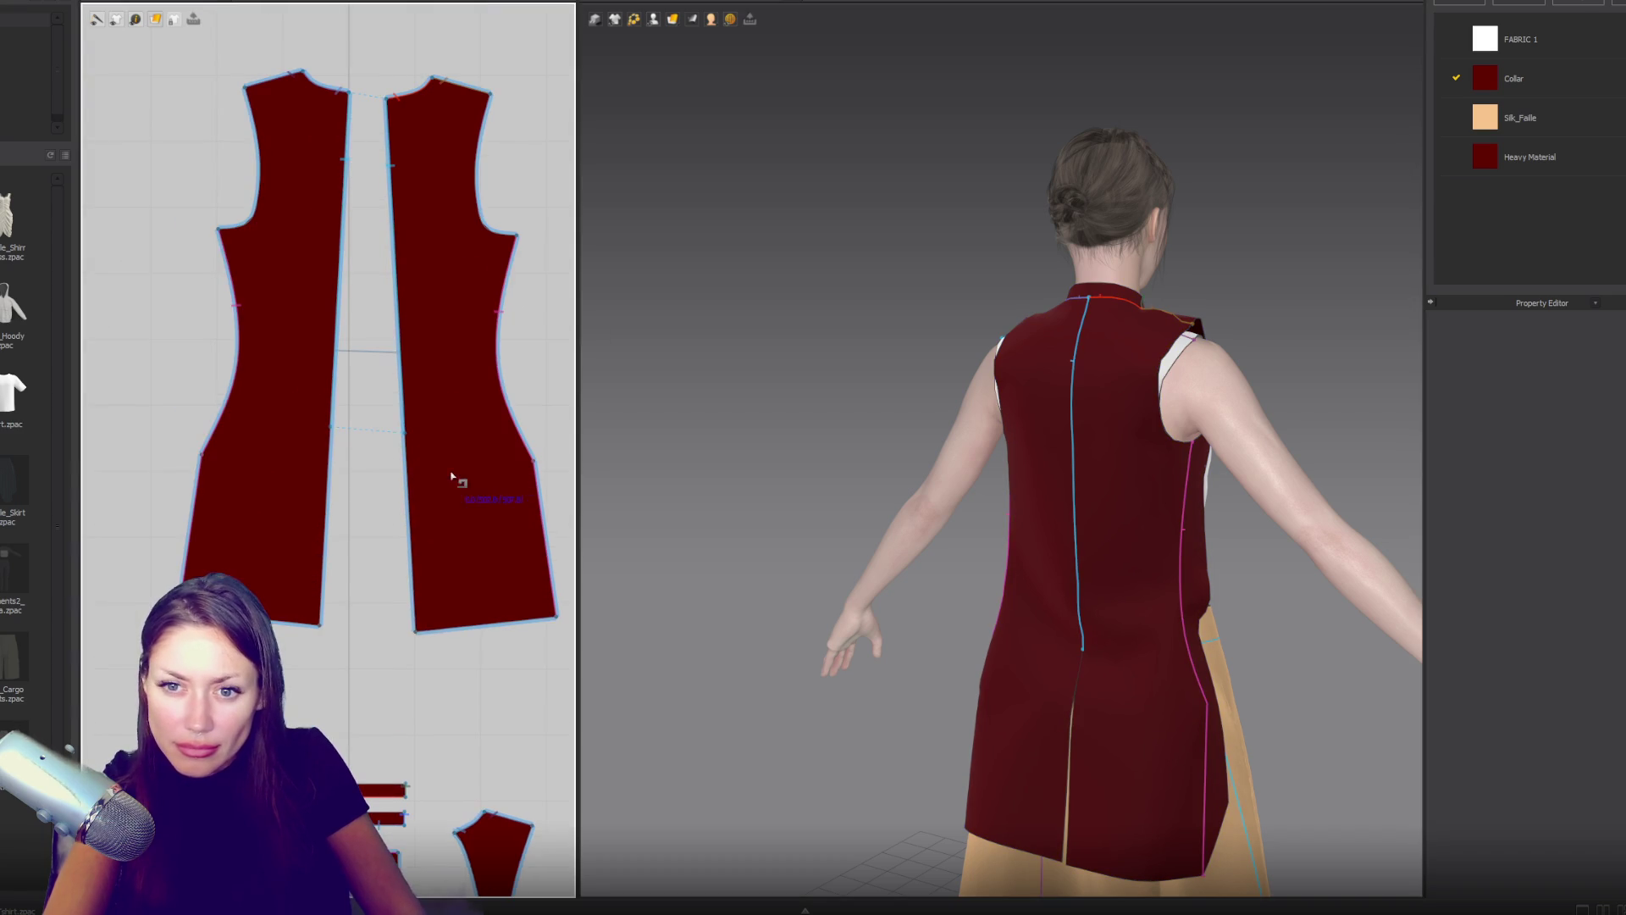
click(406, 436)
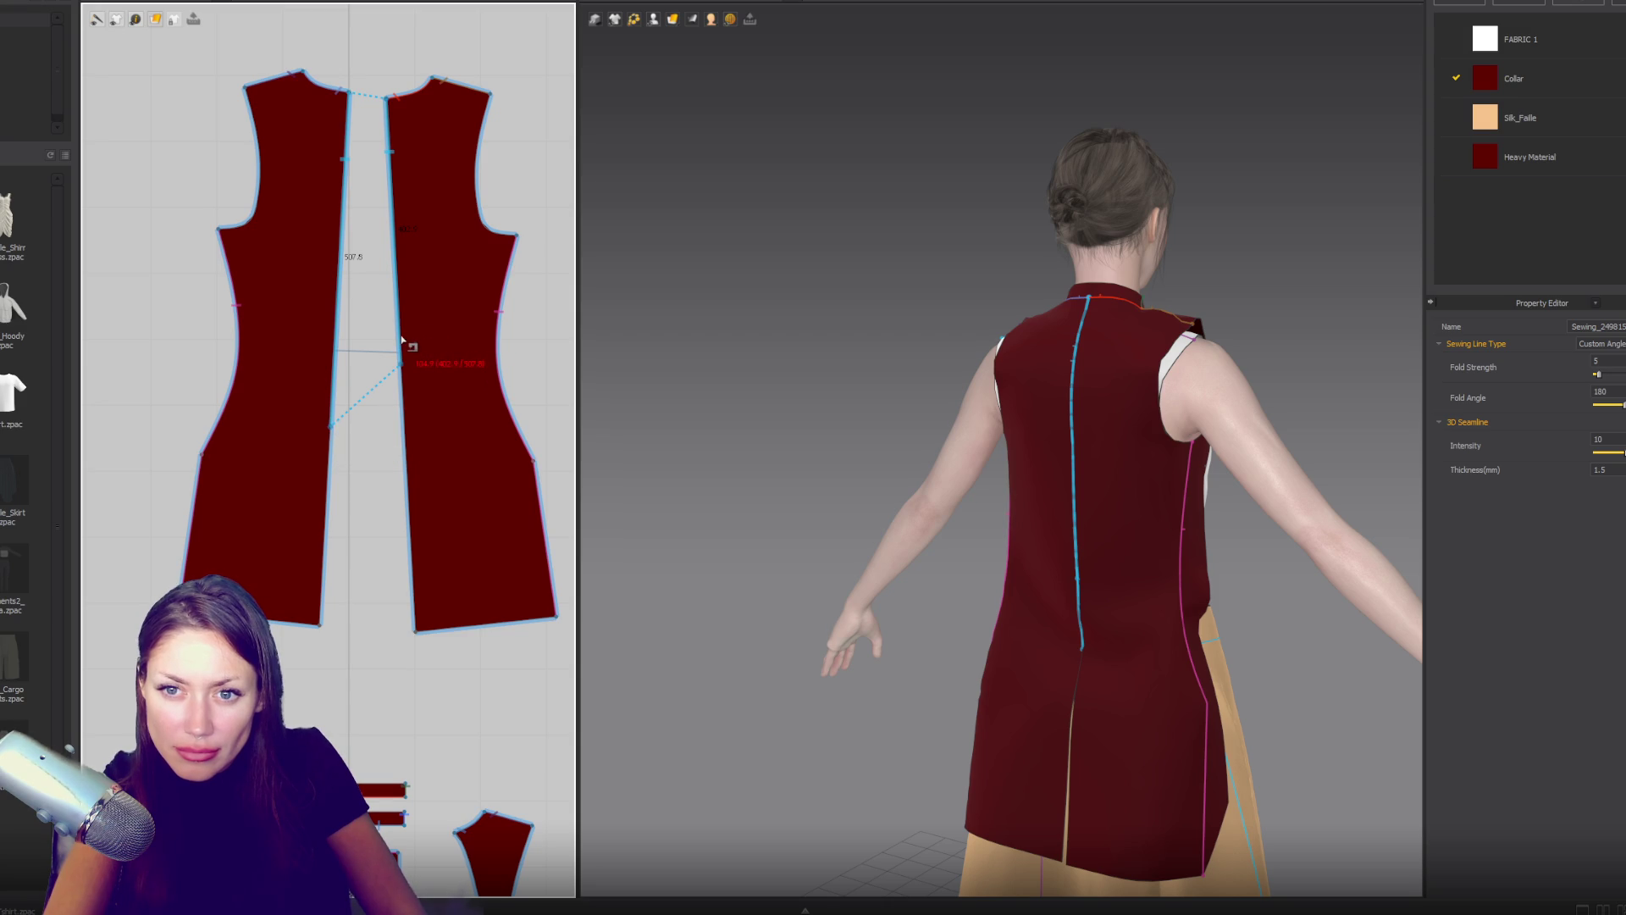
click(335, 357)
key(a)
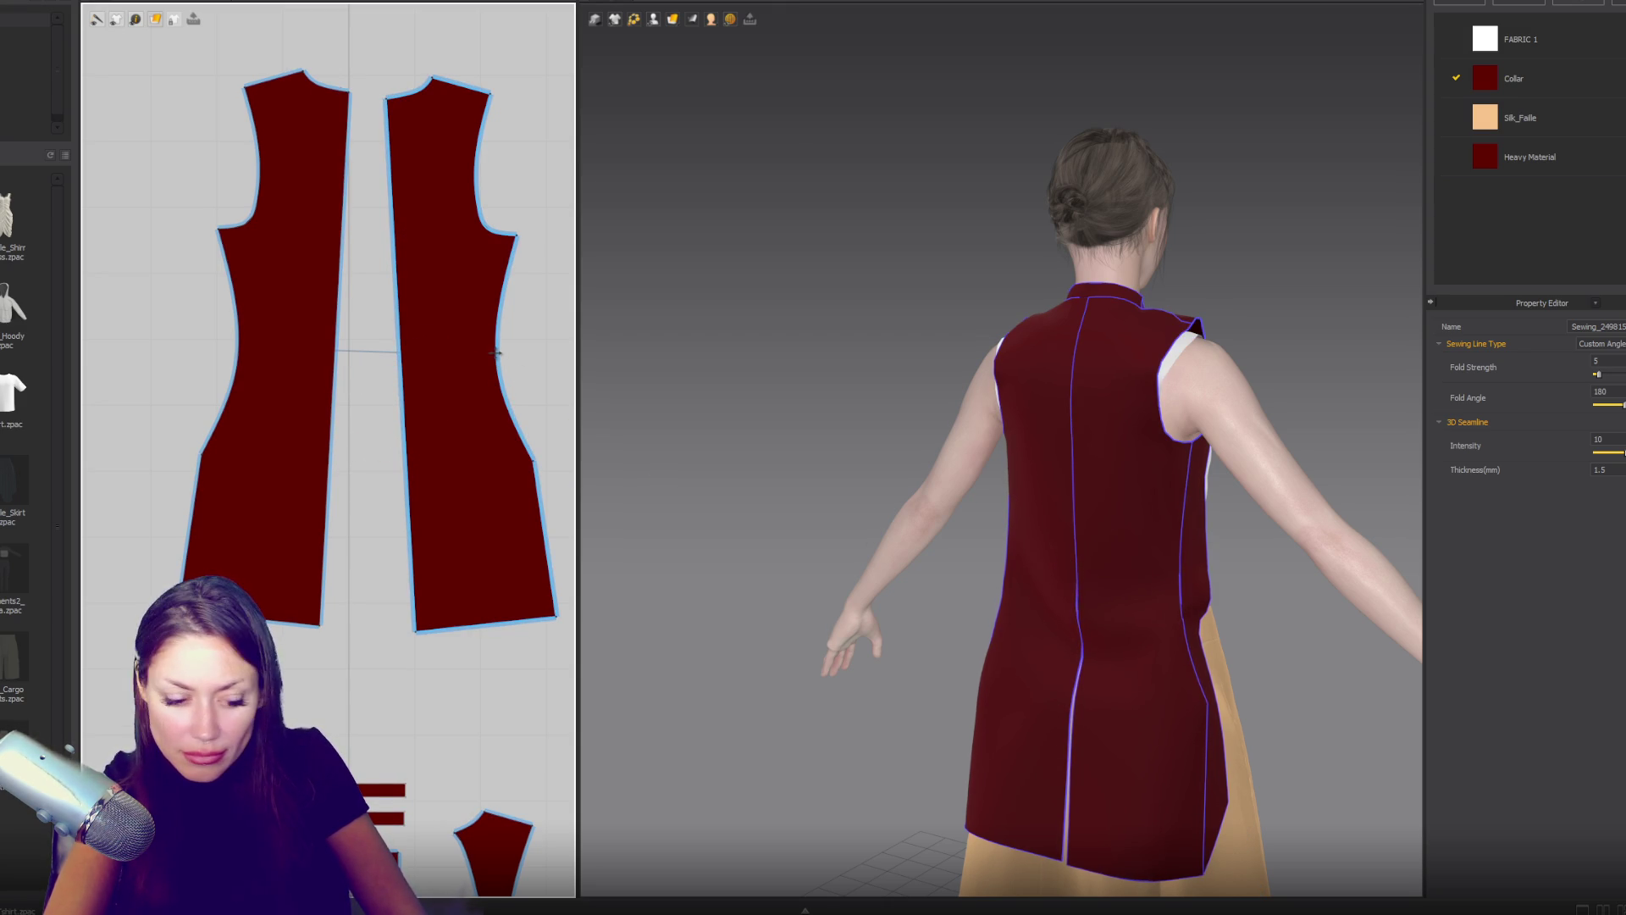
- Bend the right back panel's side edge inward and complete the centre back seam
click(500, 361)
drag(500, 362, 490, 364)
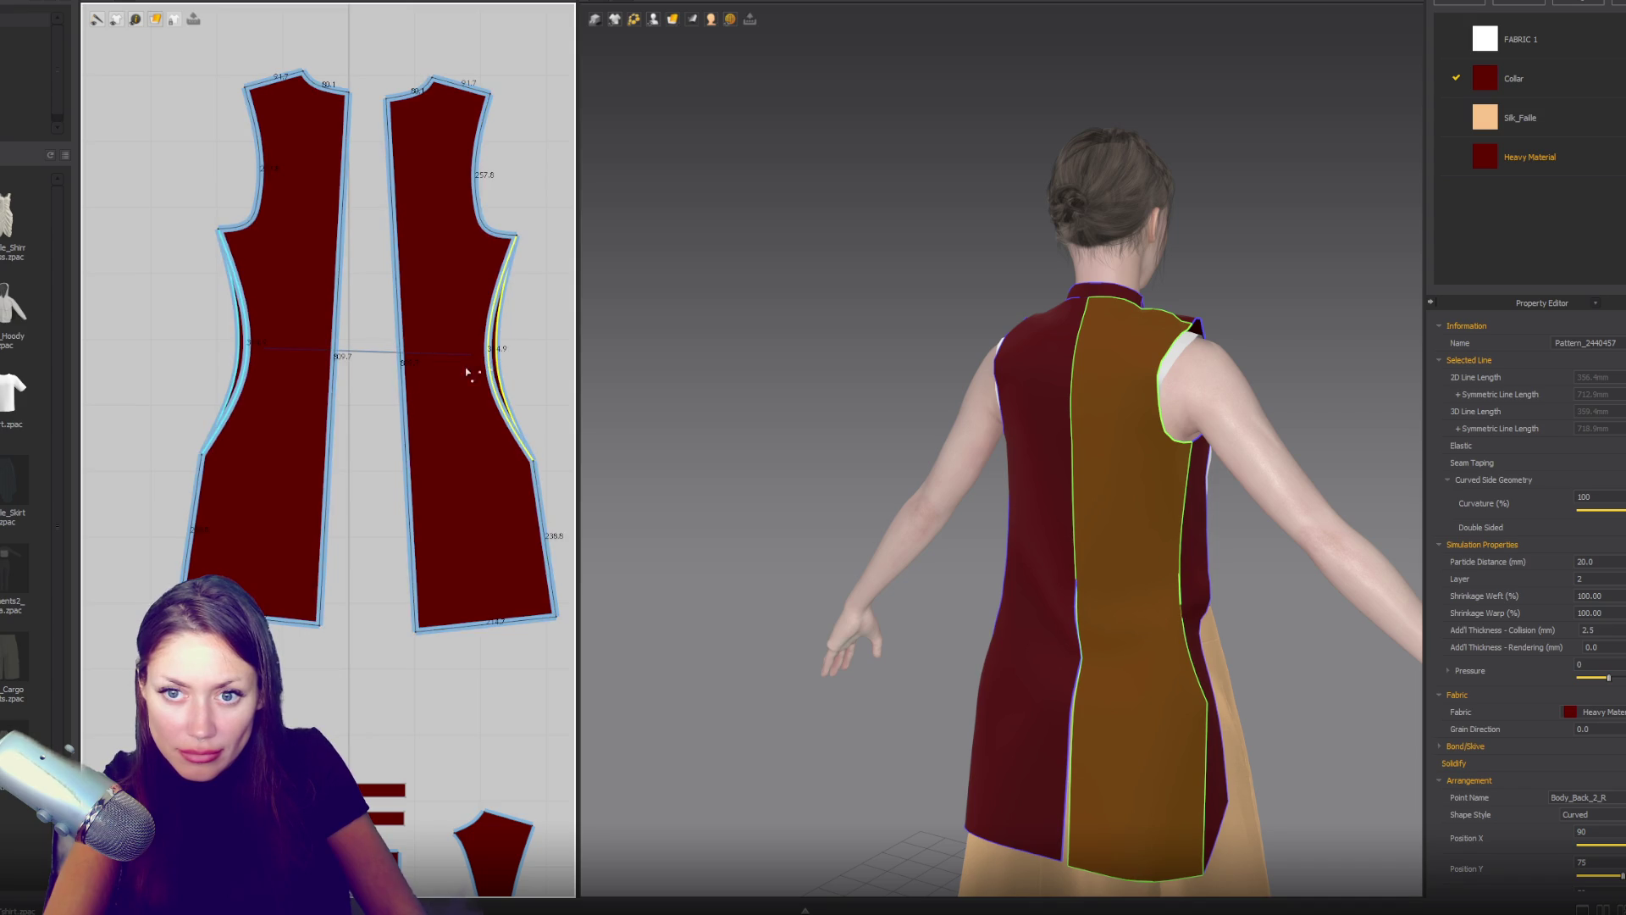
click(405, 360)
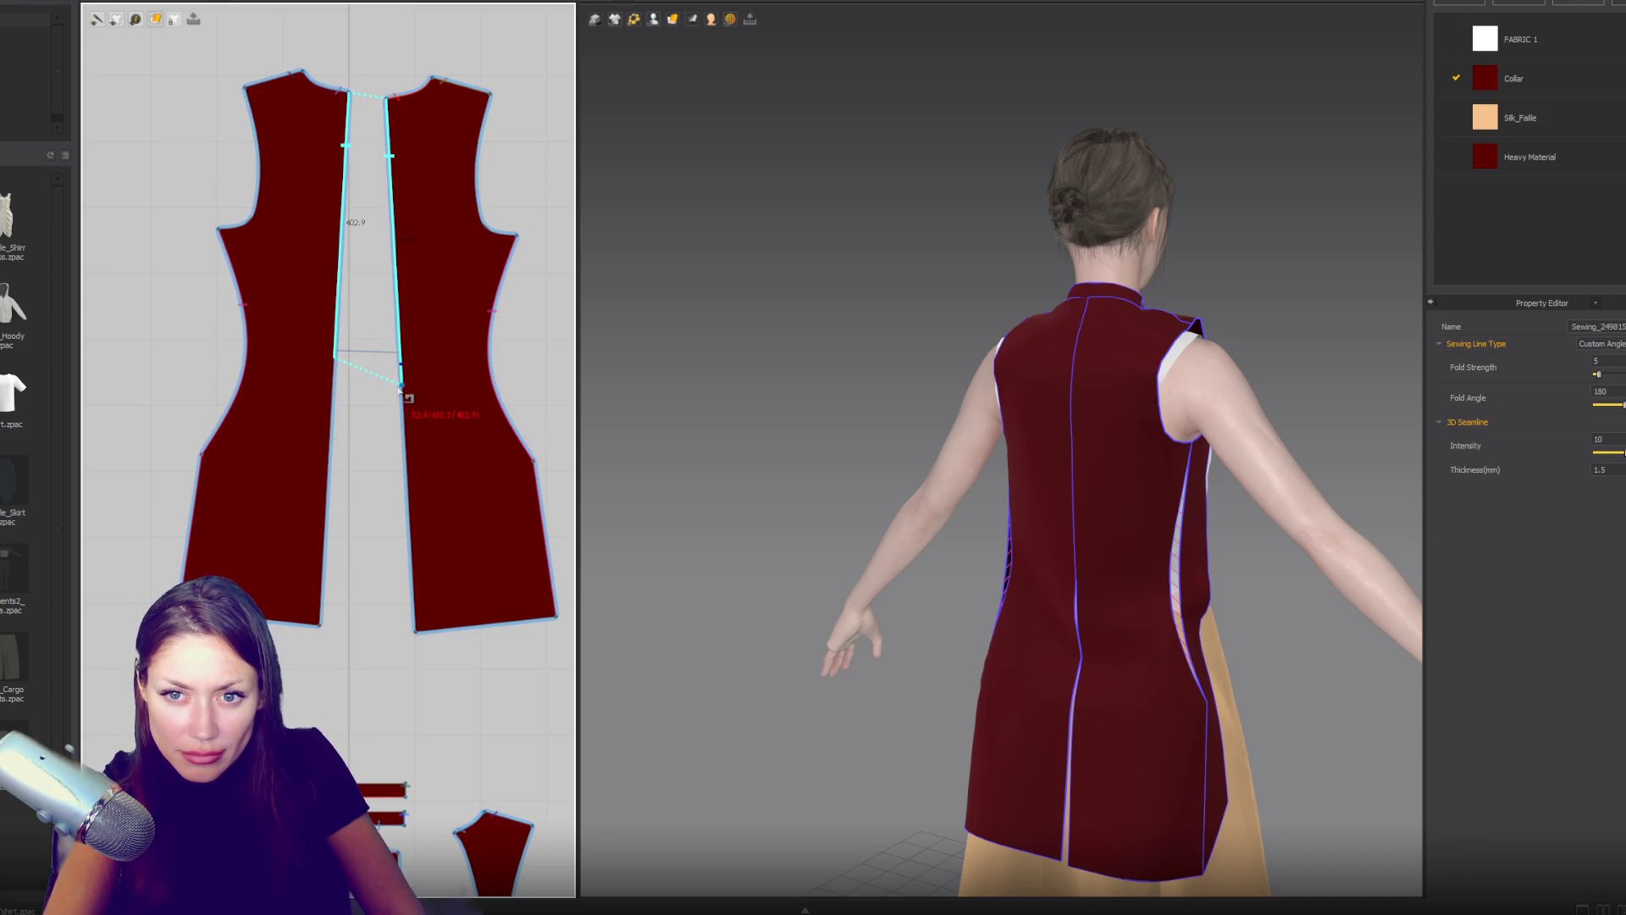
click(333, 381)
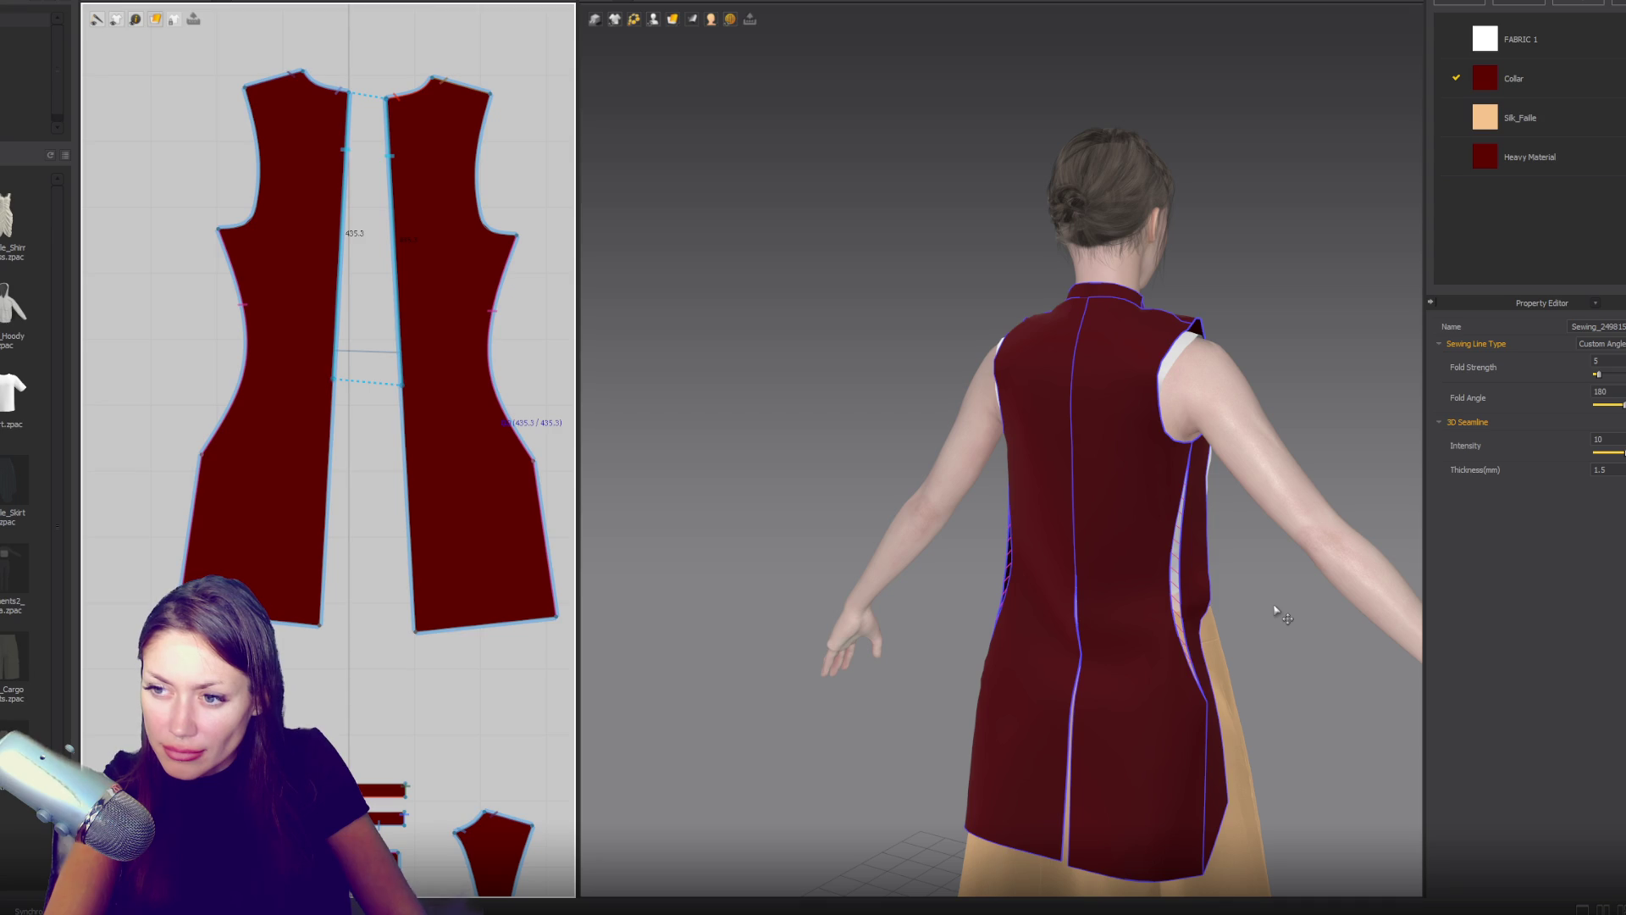
mouse_move(1263, 573)
right_down()
mouse_move(961, 463)
mouse_move(1253, 464)
mouse_move(904, 472)
mouse_move(1277, 491)
right_up()
click(1145, 566)
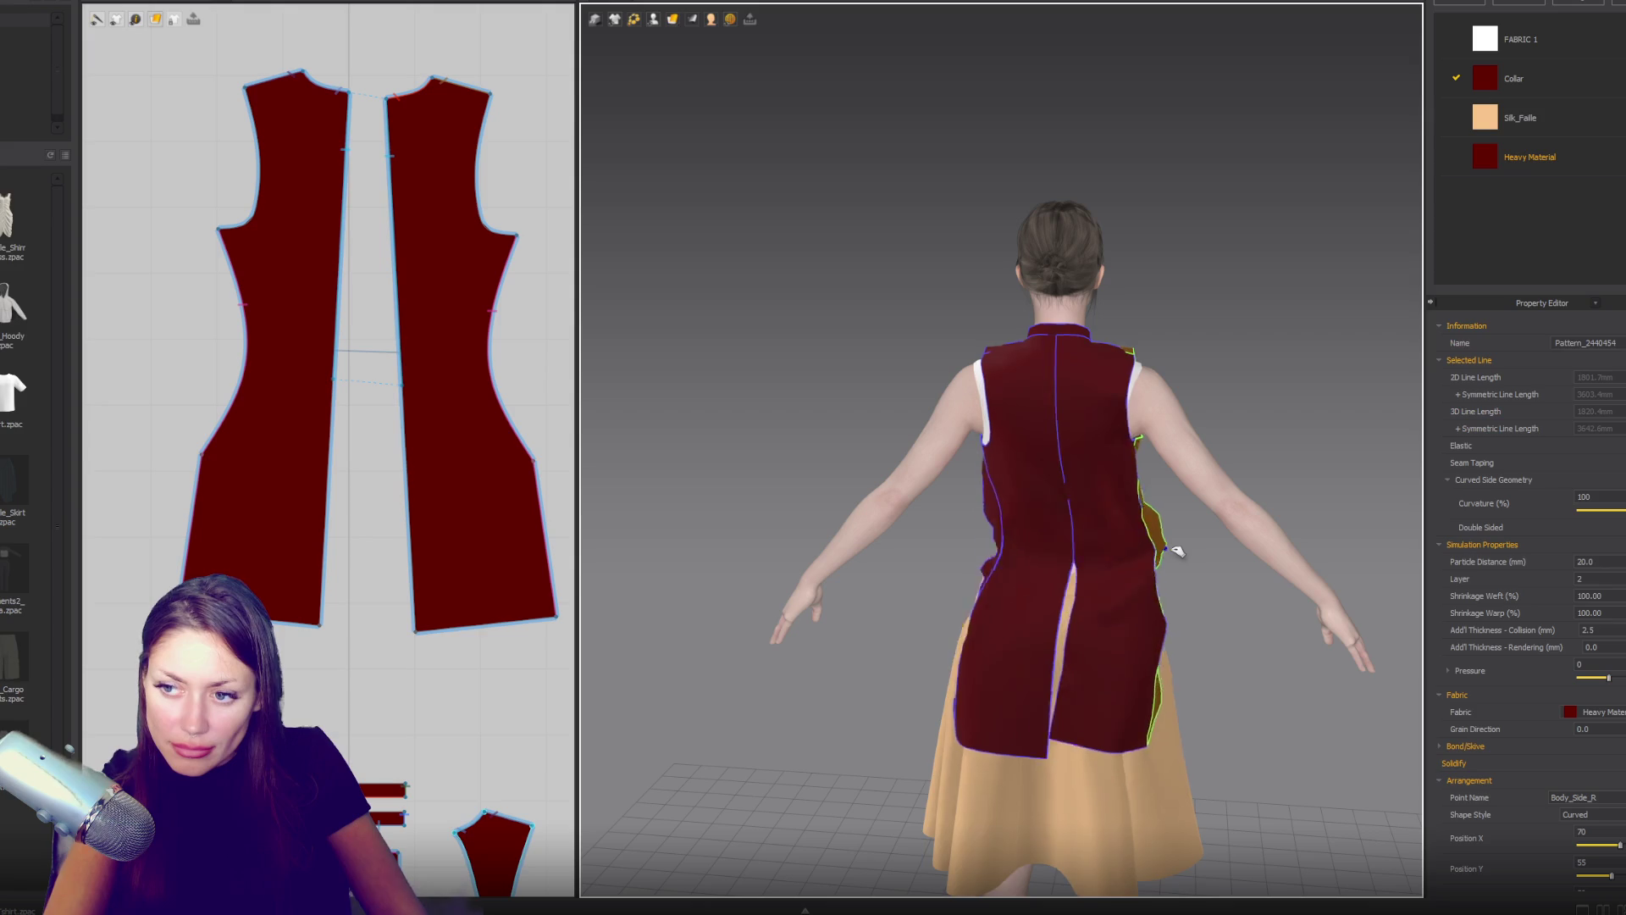
right_drag(1145, 566, 957, 505)
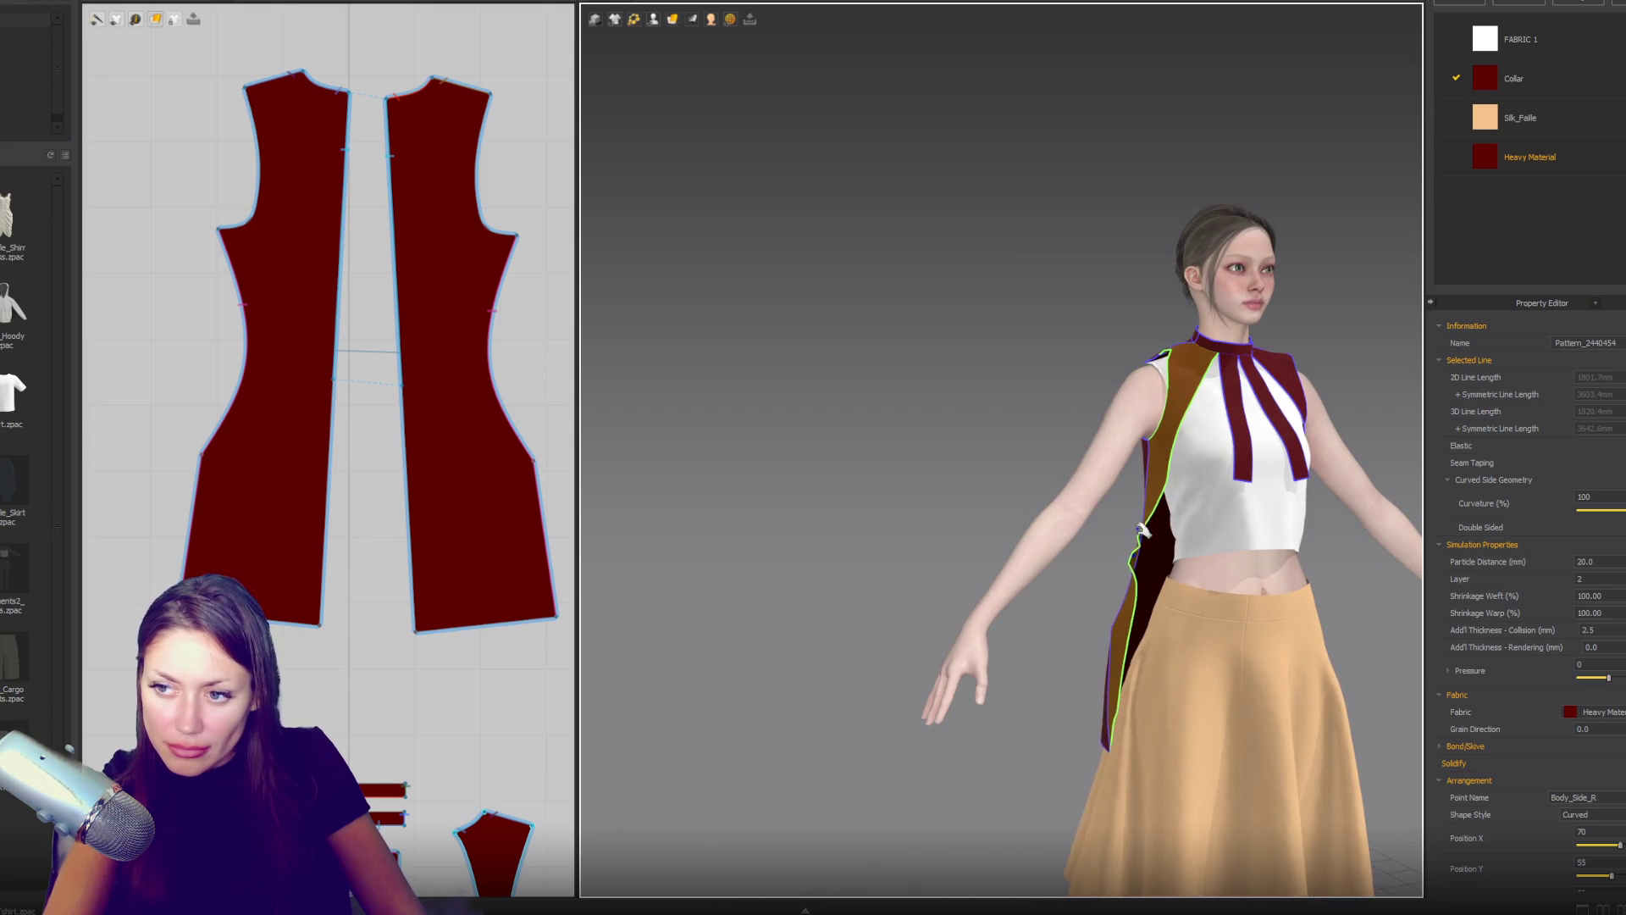
mouse_move(1182, 553)
right_down()
mouse_move(1126, 509)
mouse_move(1063, 524)
right_up()
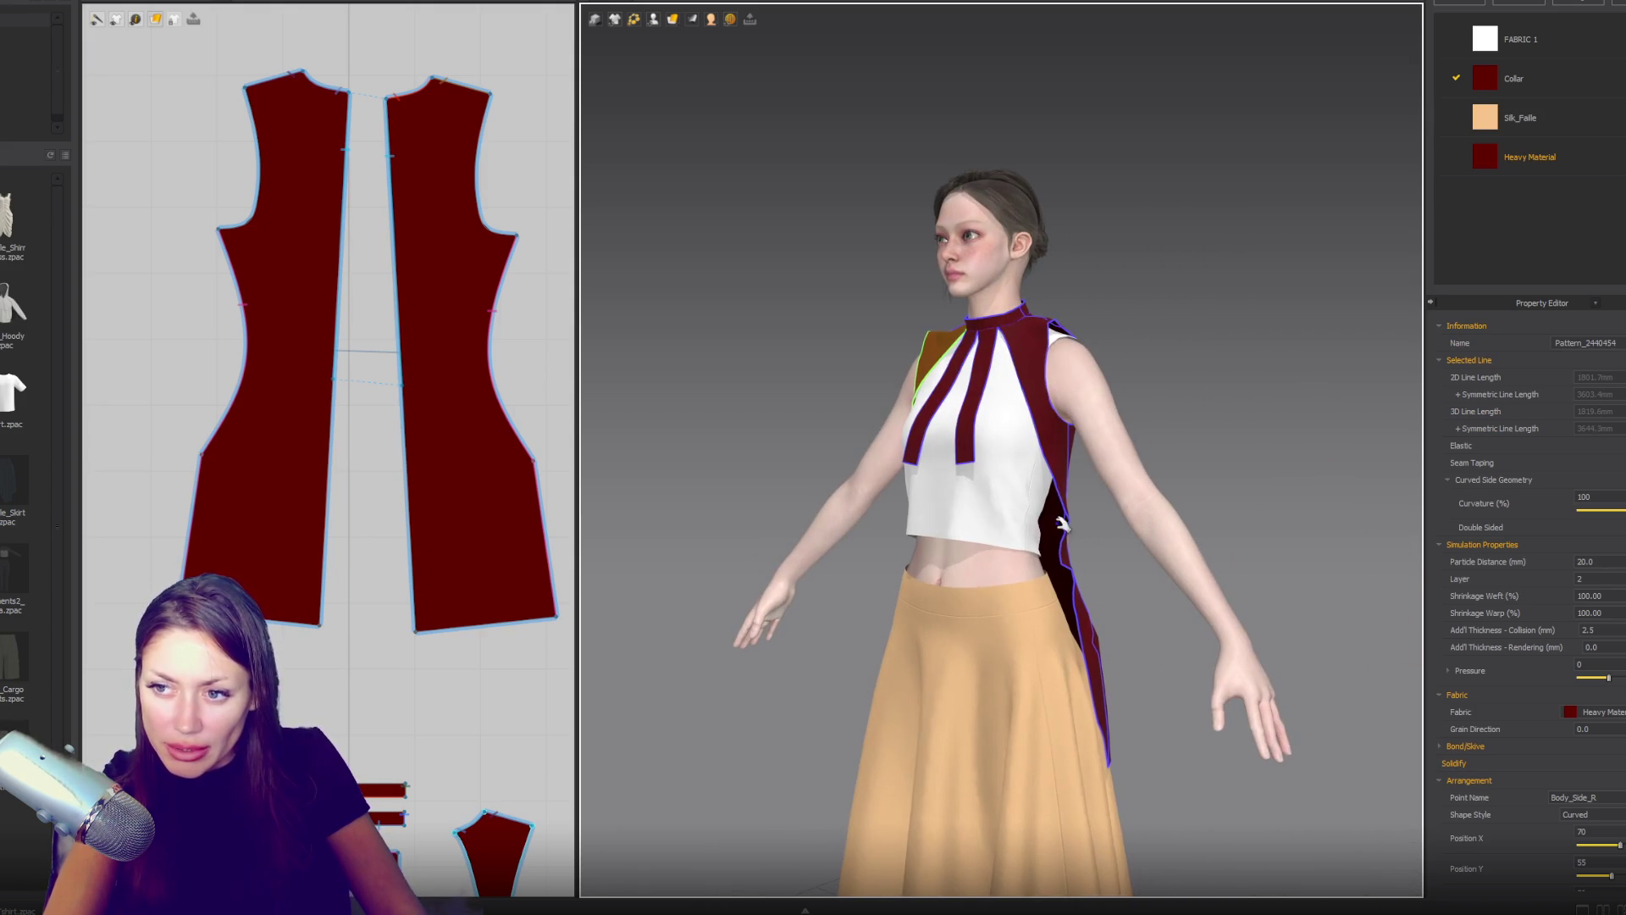
click(518, 451)
key(2)
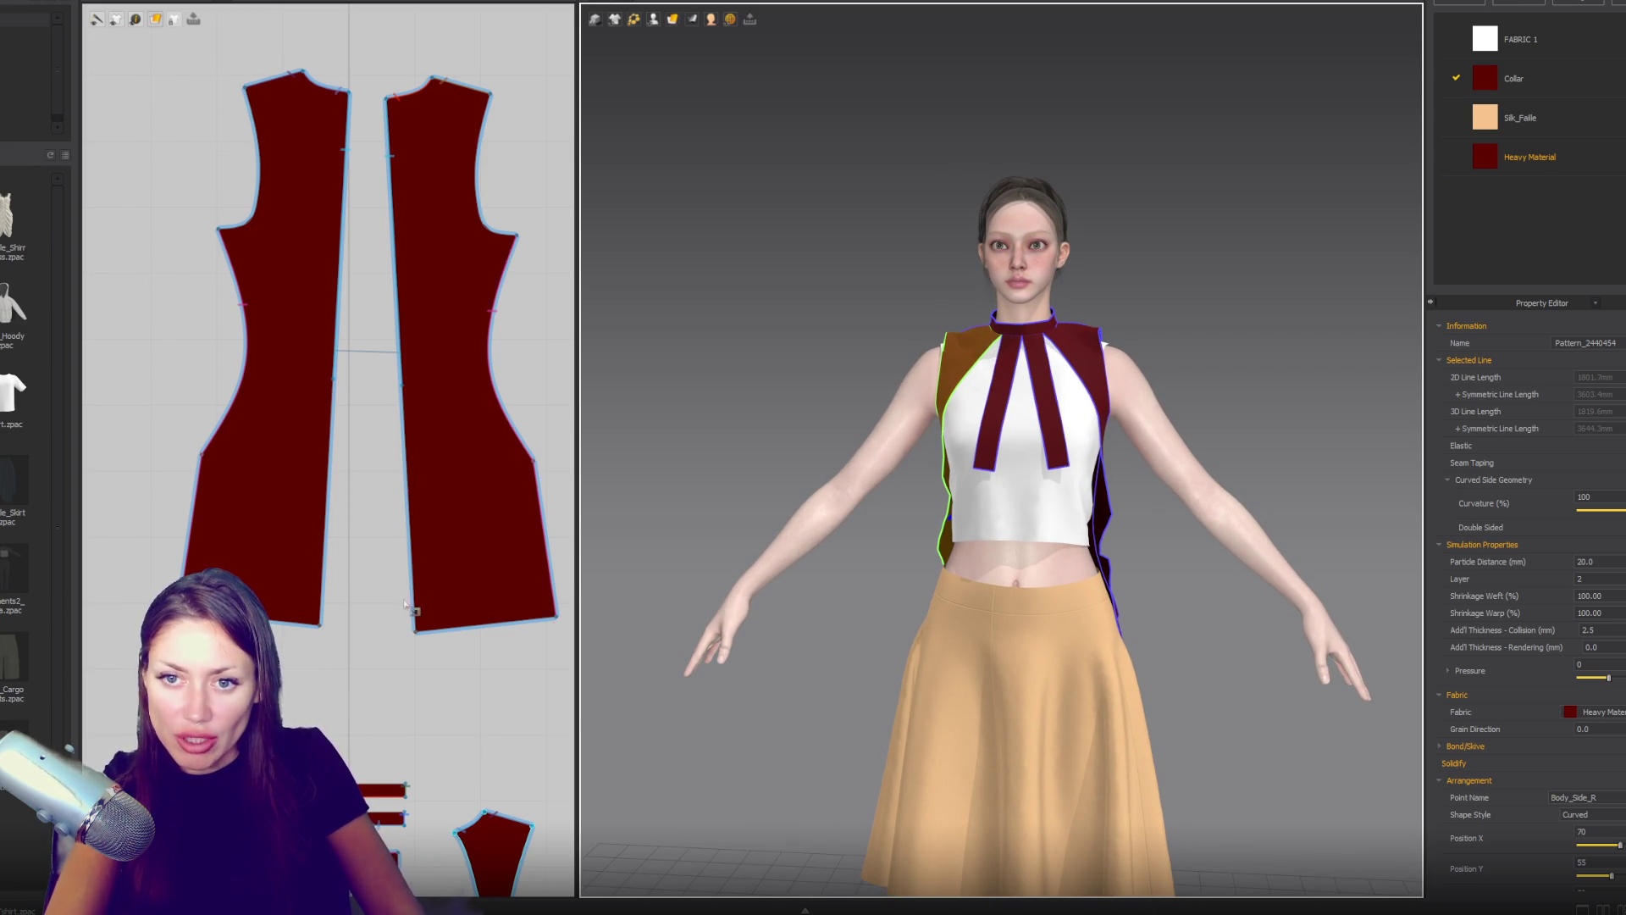
scroll(410, 588, down, 5)
scroll(394, 415, up, 3)
scroll(356, 457, up, 1)
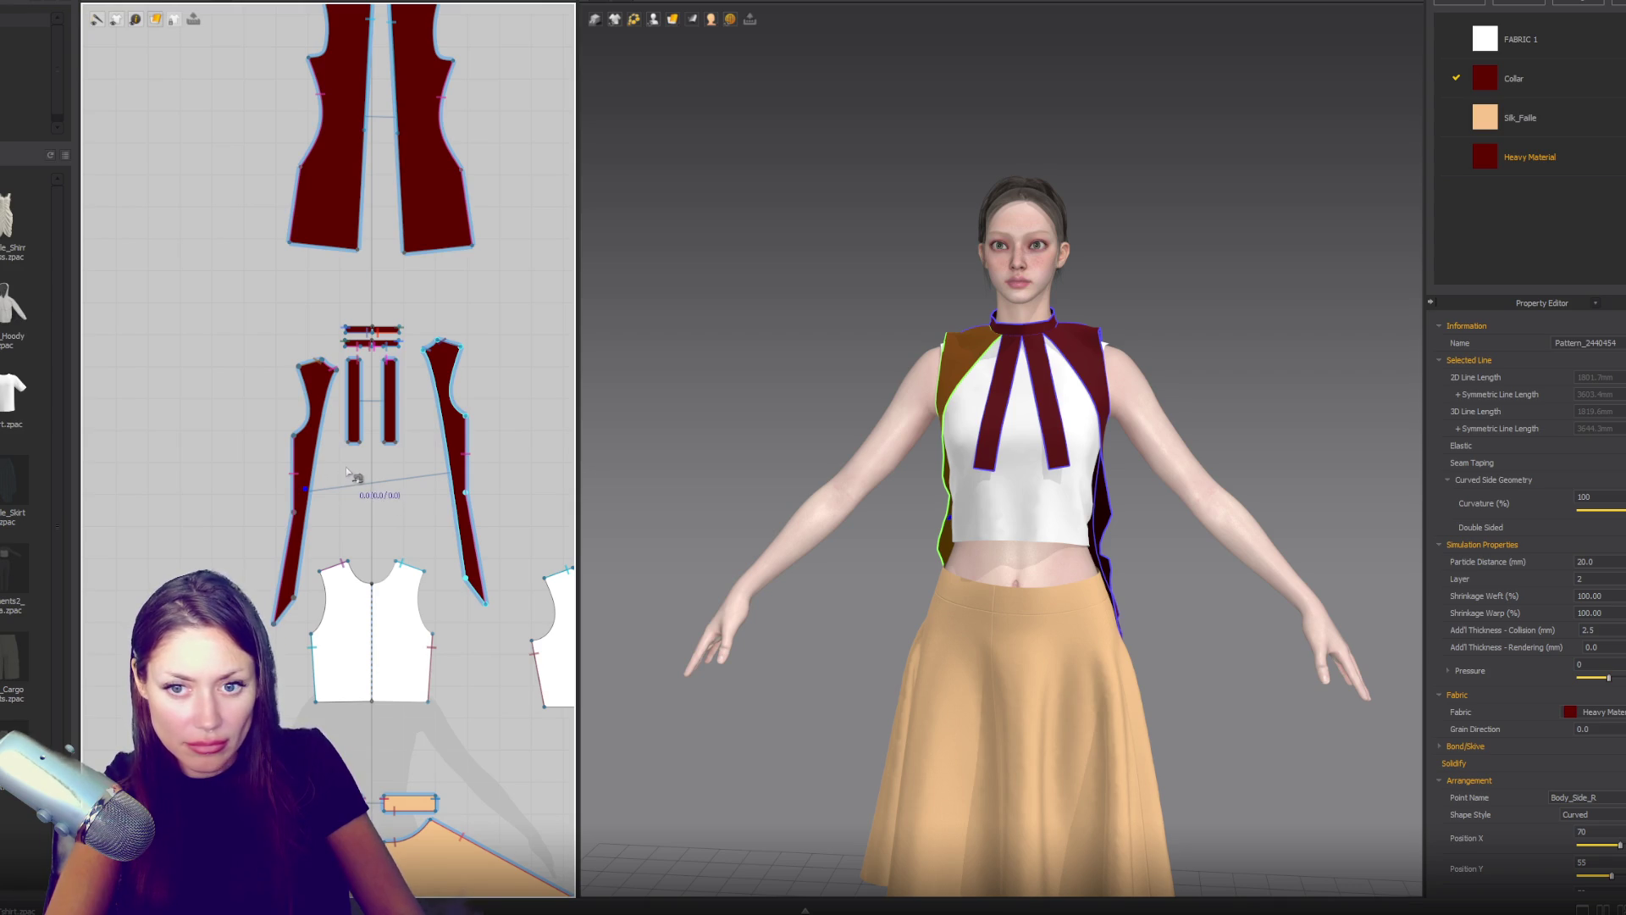
- Draw a small rectangular strip below the straps and paste a duplicate beside it
key(z)
mouse_move(332, 471)
mouse_down()
mouse_move(428, 501)
mouse_move(380, 489)
mouse_up()
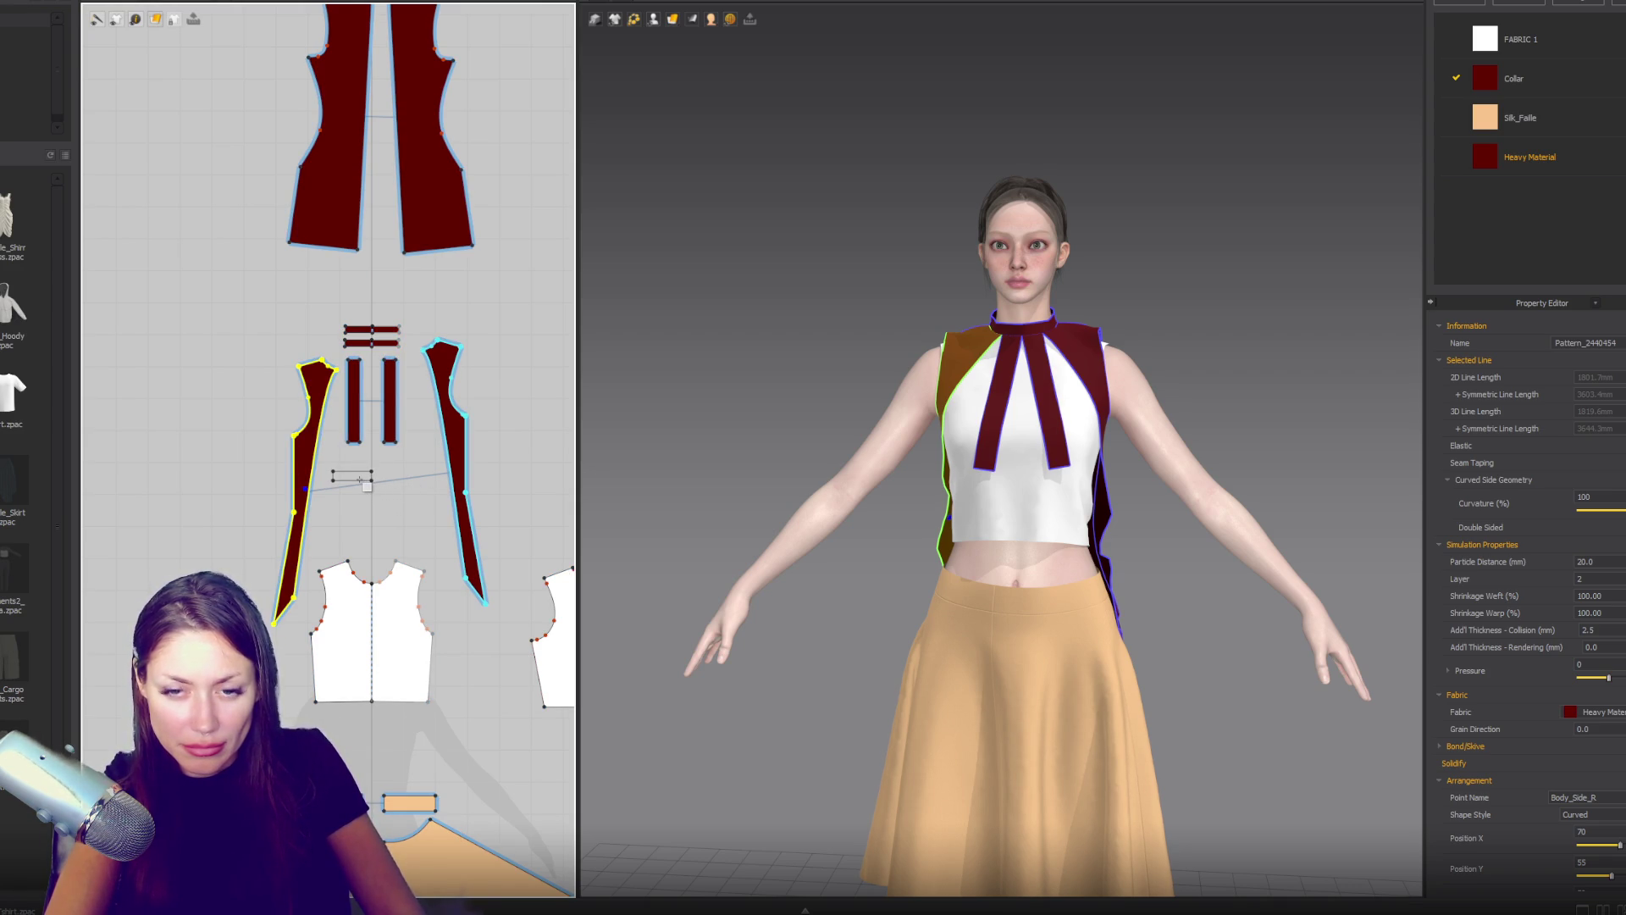
drag(360, 480, 360, 481)
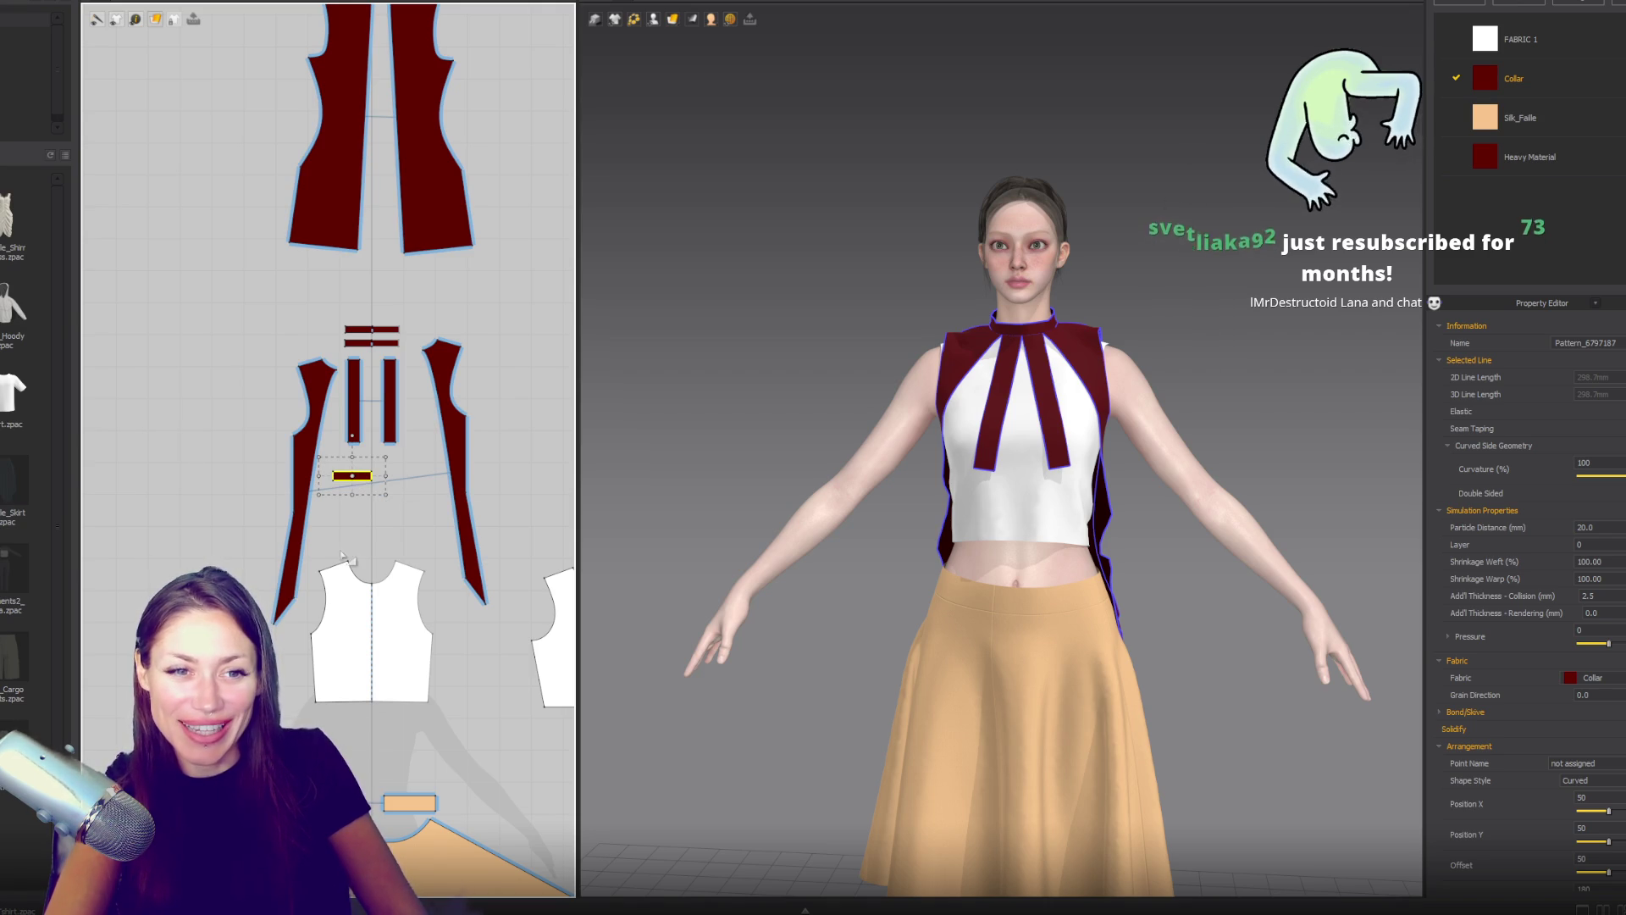
scroll(340, 550, up, 2)
key(ctrl+c)
key(ctrl+v)
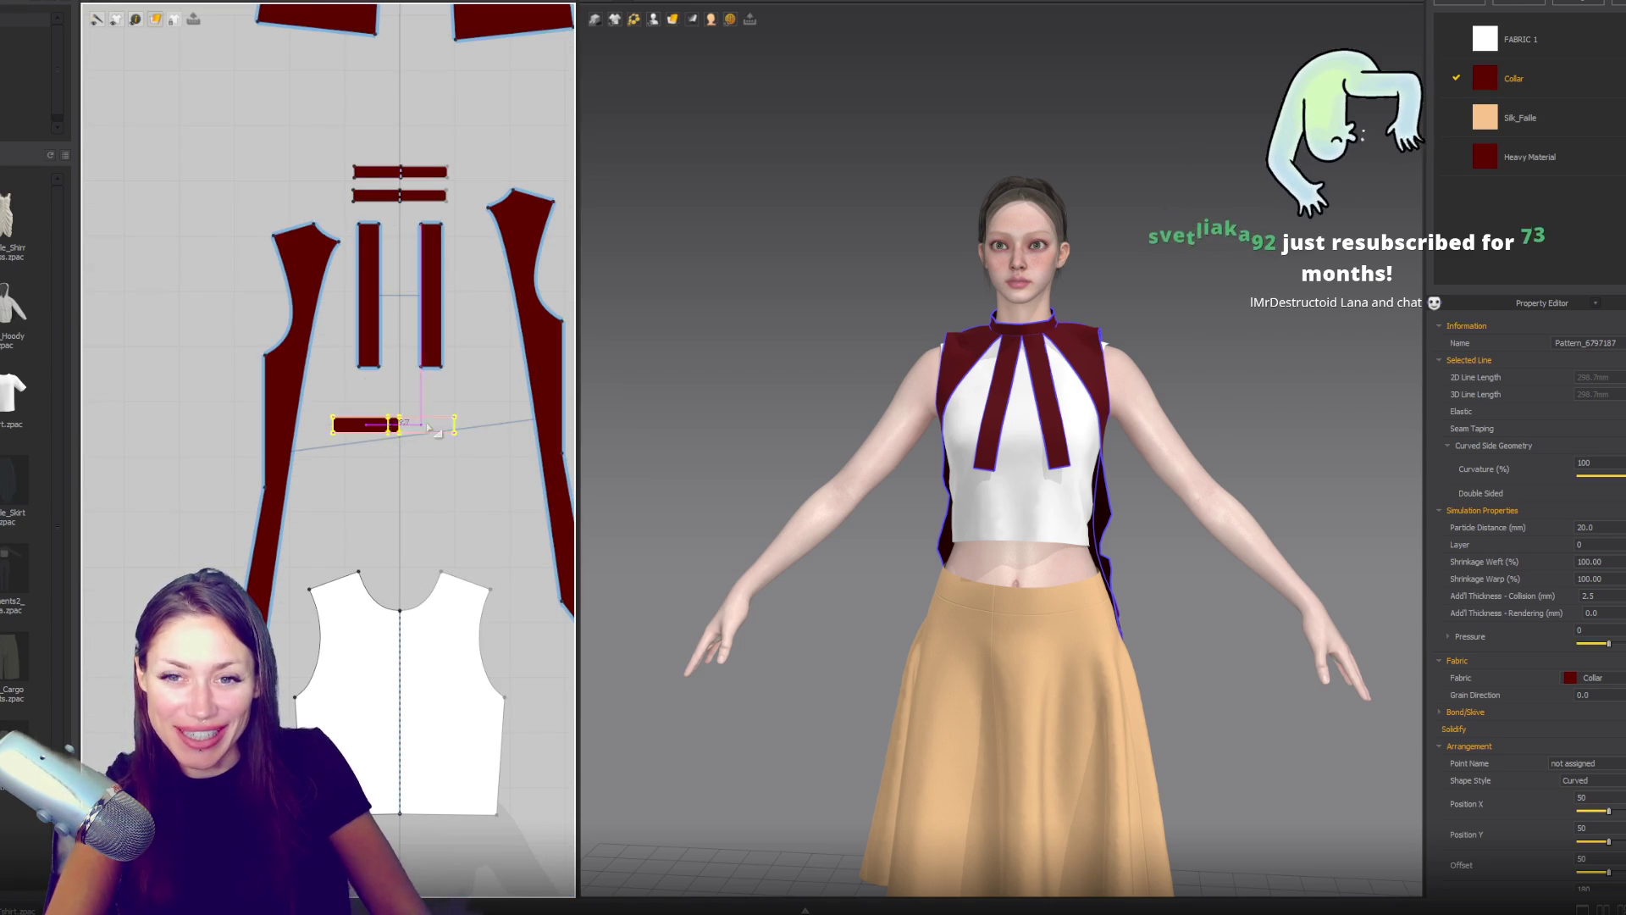
click(405, 429)
- Merge the two strips through their shared line's Merge option
click(398, 429)
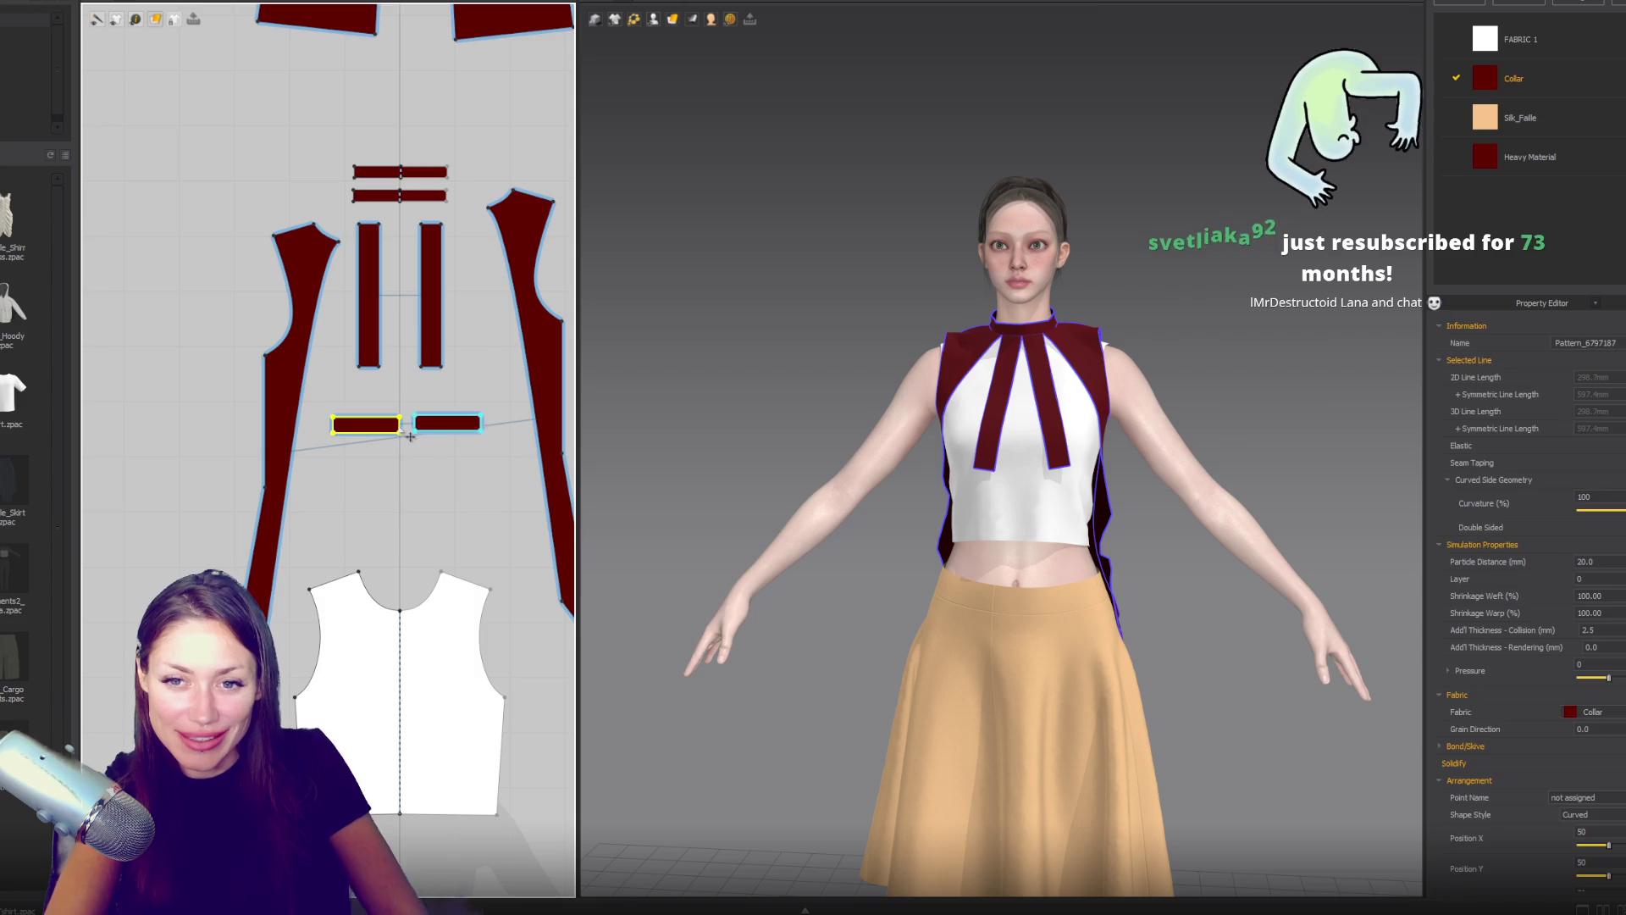
right_click(399, 427)
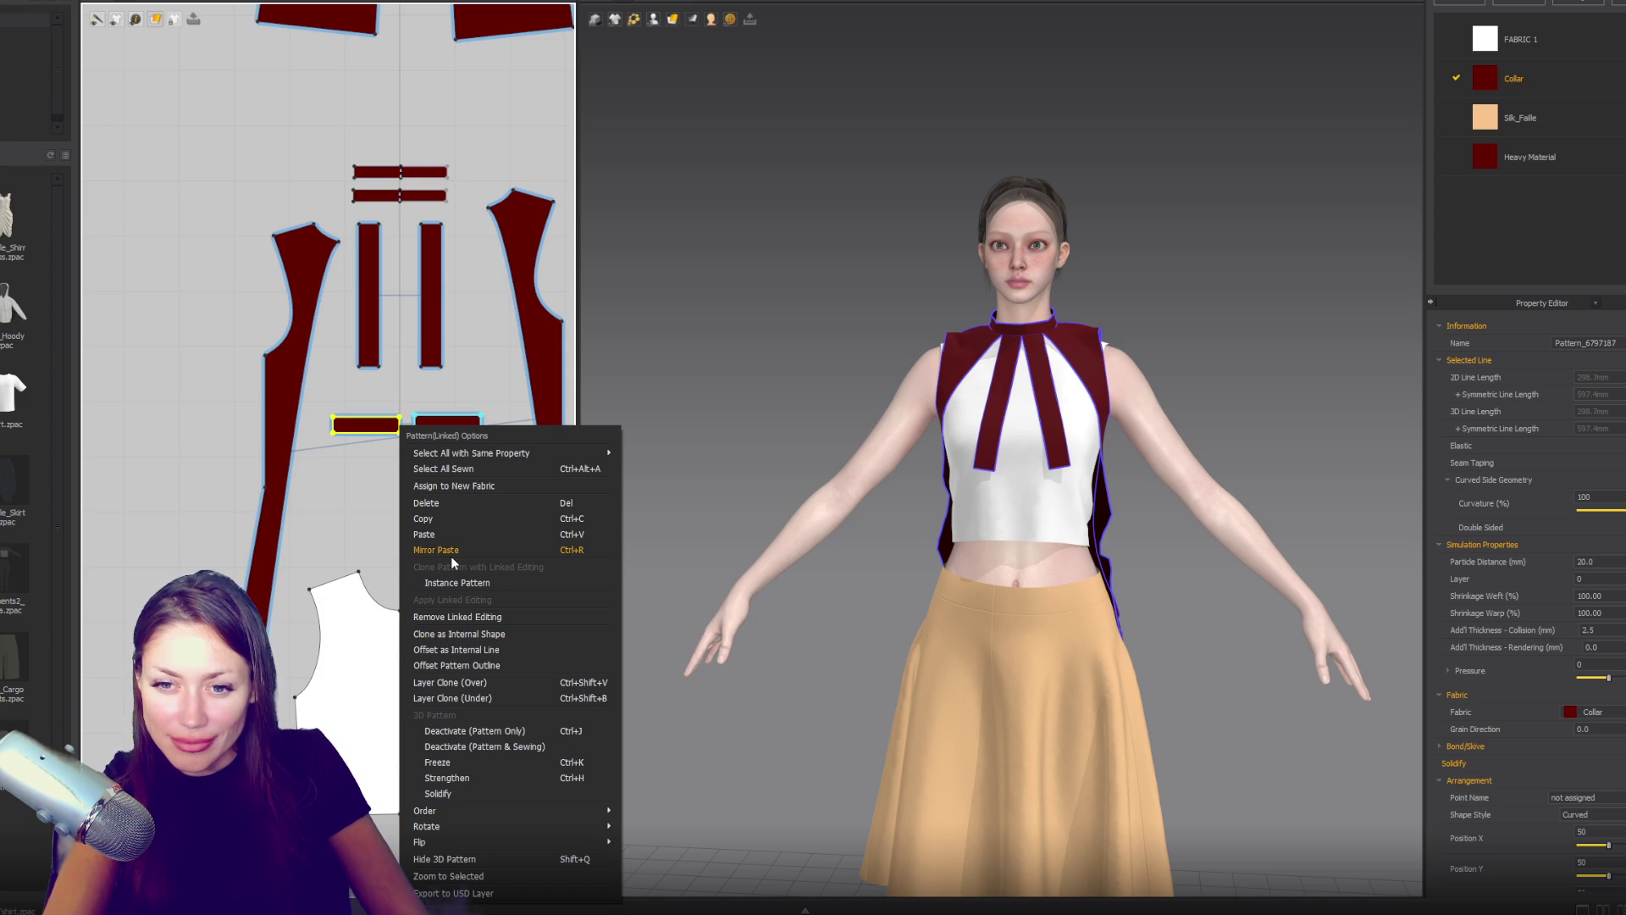
click(328, 529)
click(399, 423)
right_click(399, 425)
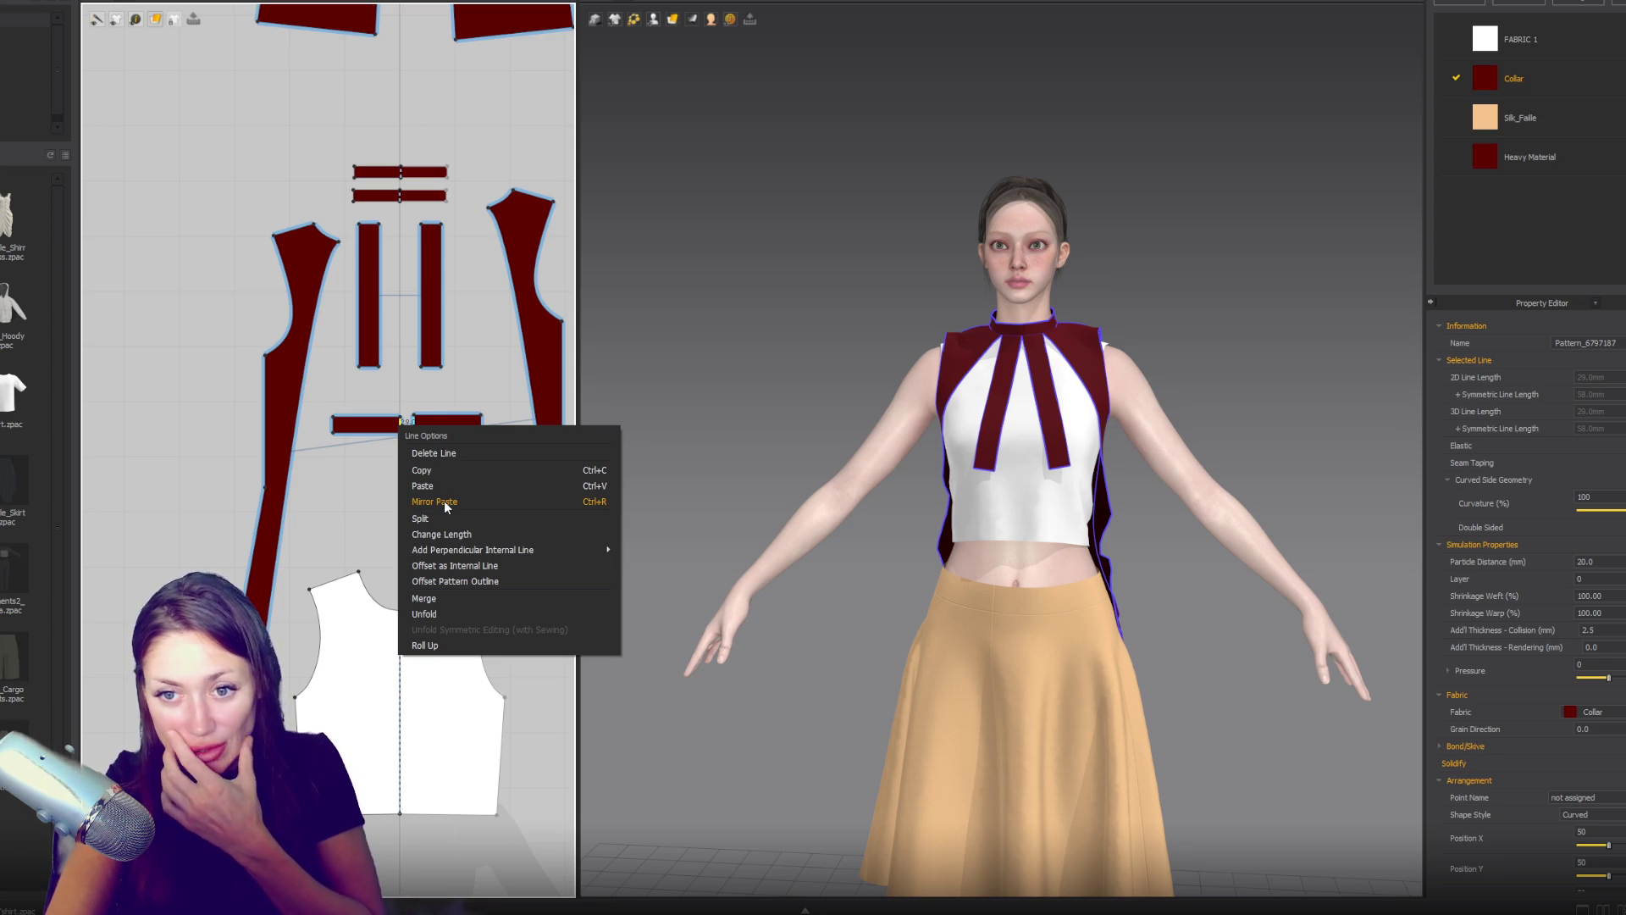
click(448, 598)
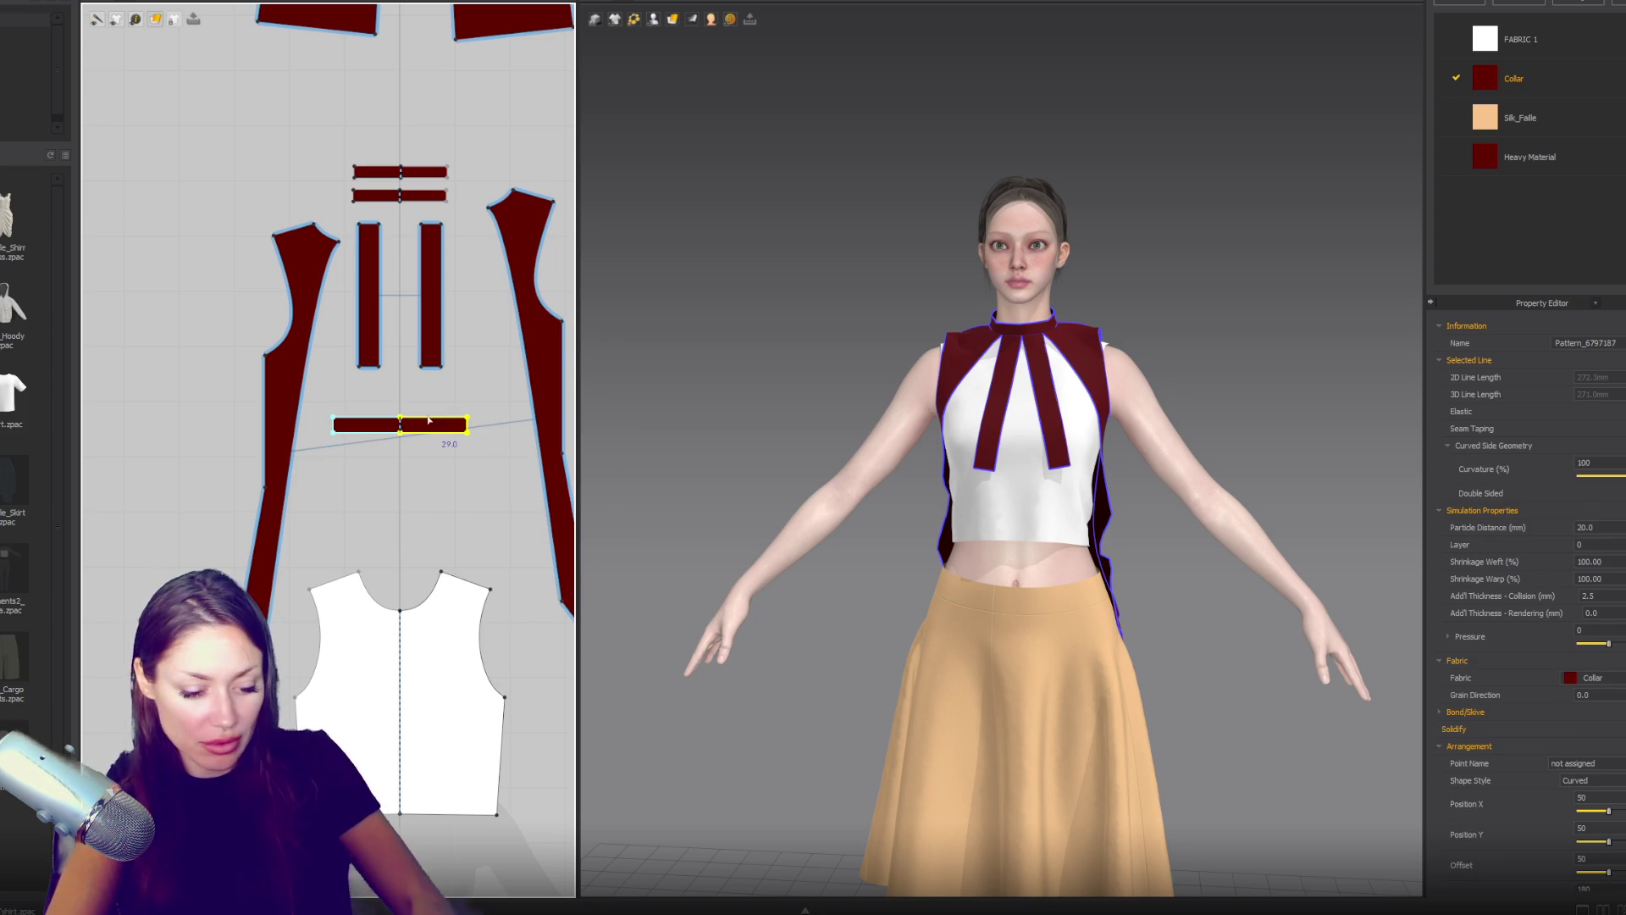
mouse_move(890, 590)
right_down()
mouse_move(880, 564)
mouse_move(855, 561)
right_up()
click(343, 507)
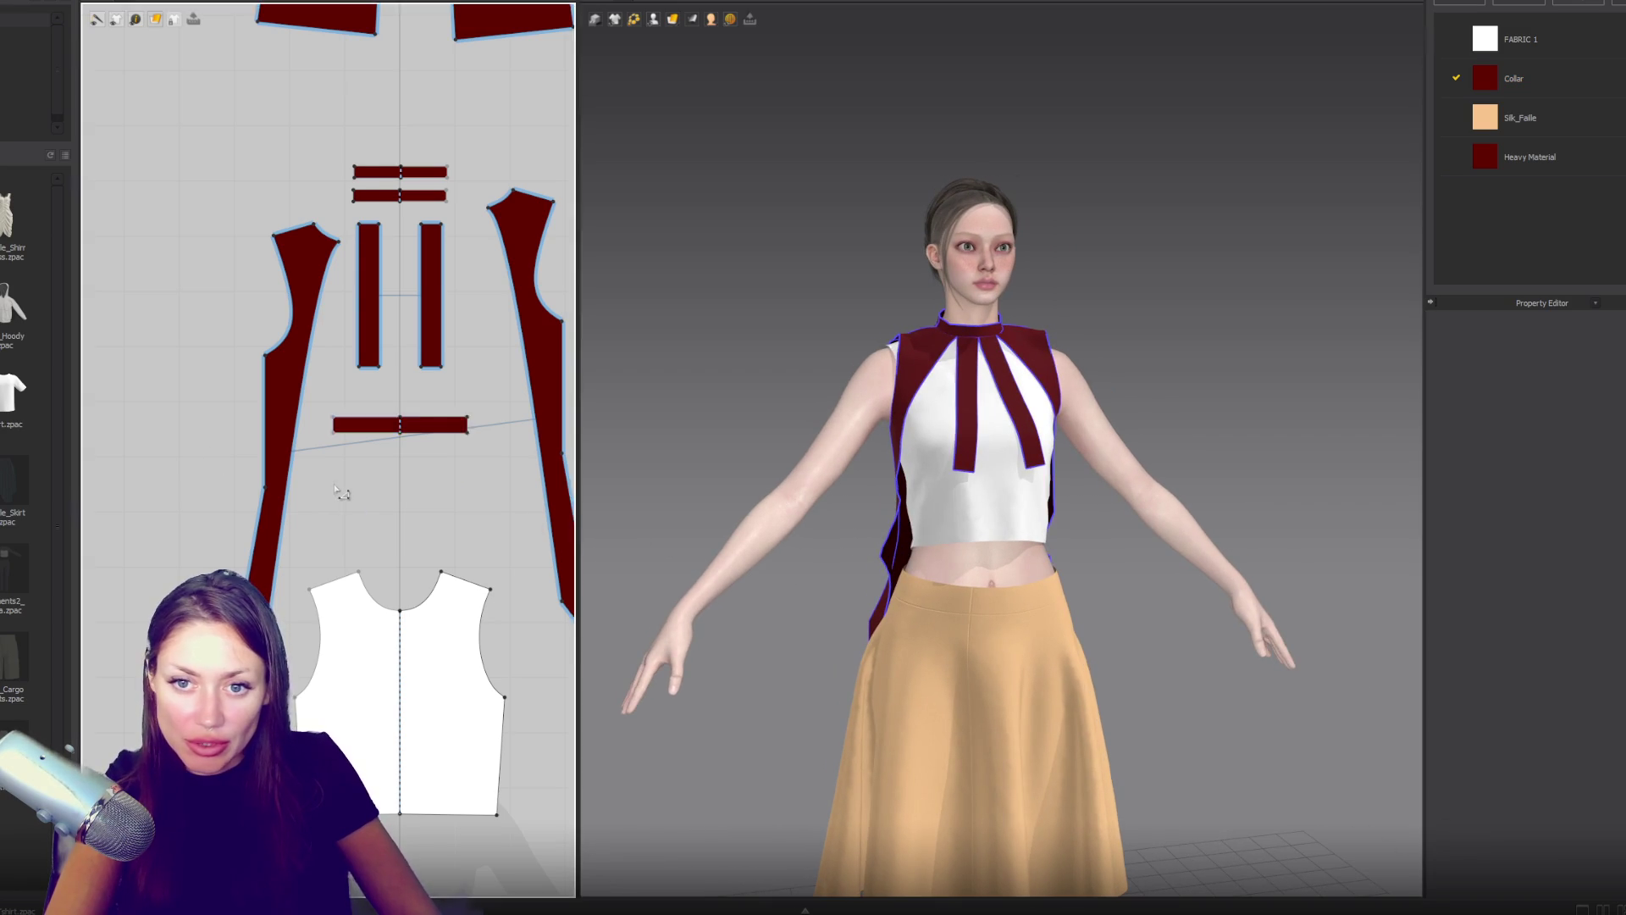
- Sew the strip's left edge to the front piece
scroll(338, 500, up, 3)
click(343, 397)
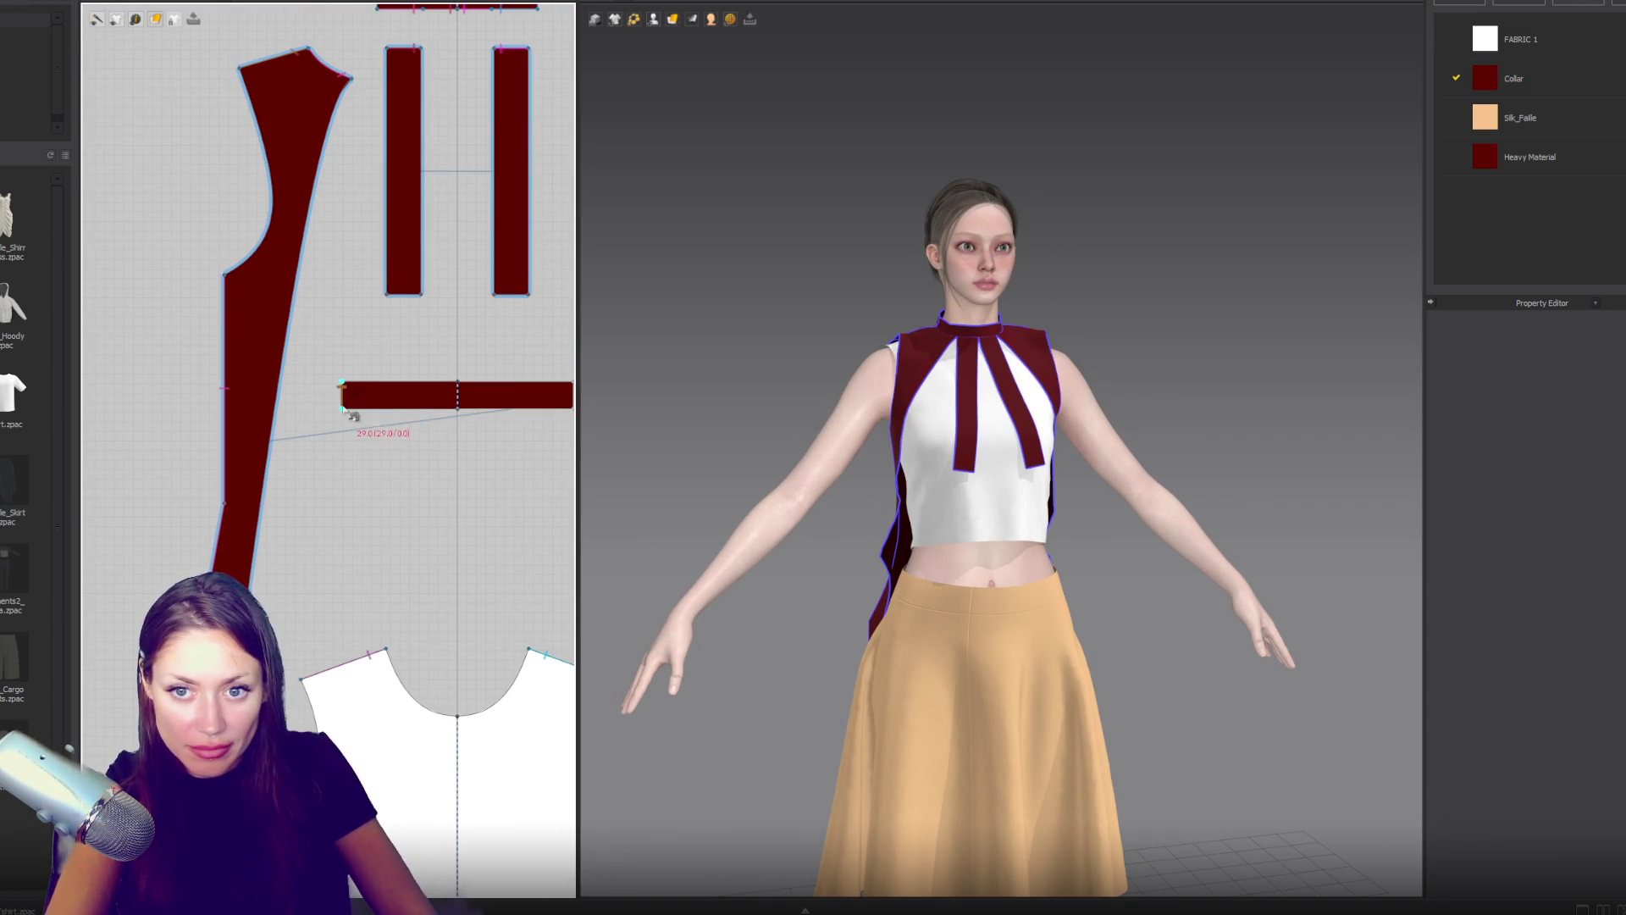
click(280, 387)
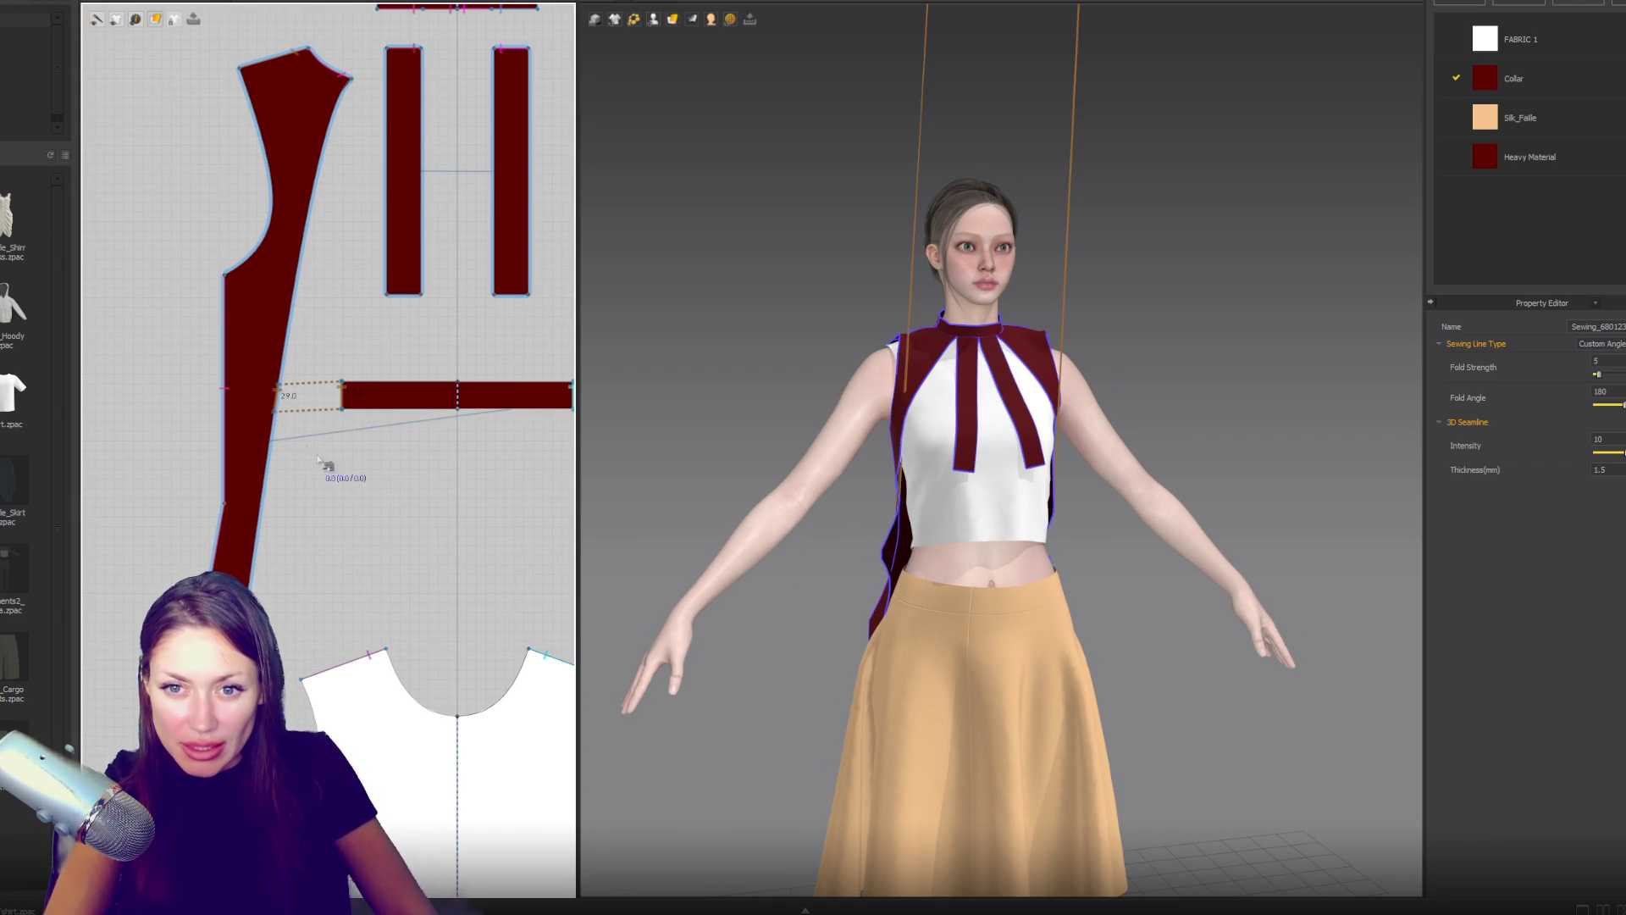
right_drag(438, 491, 384, 509)
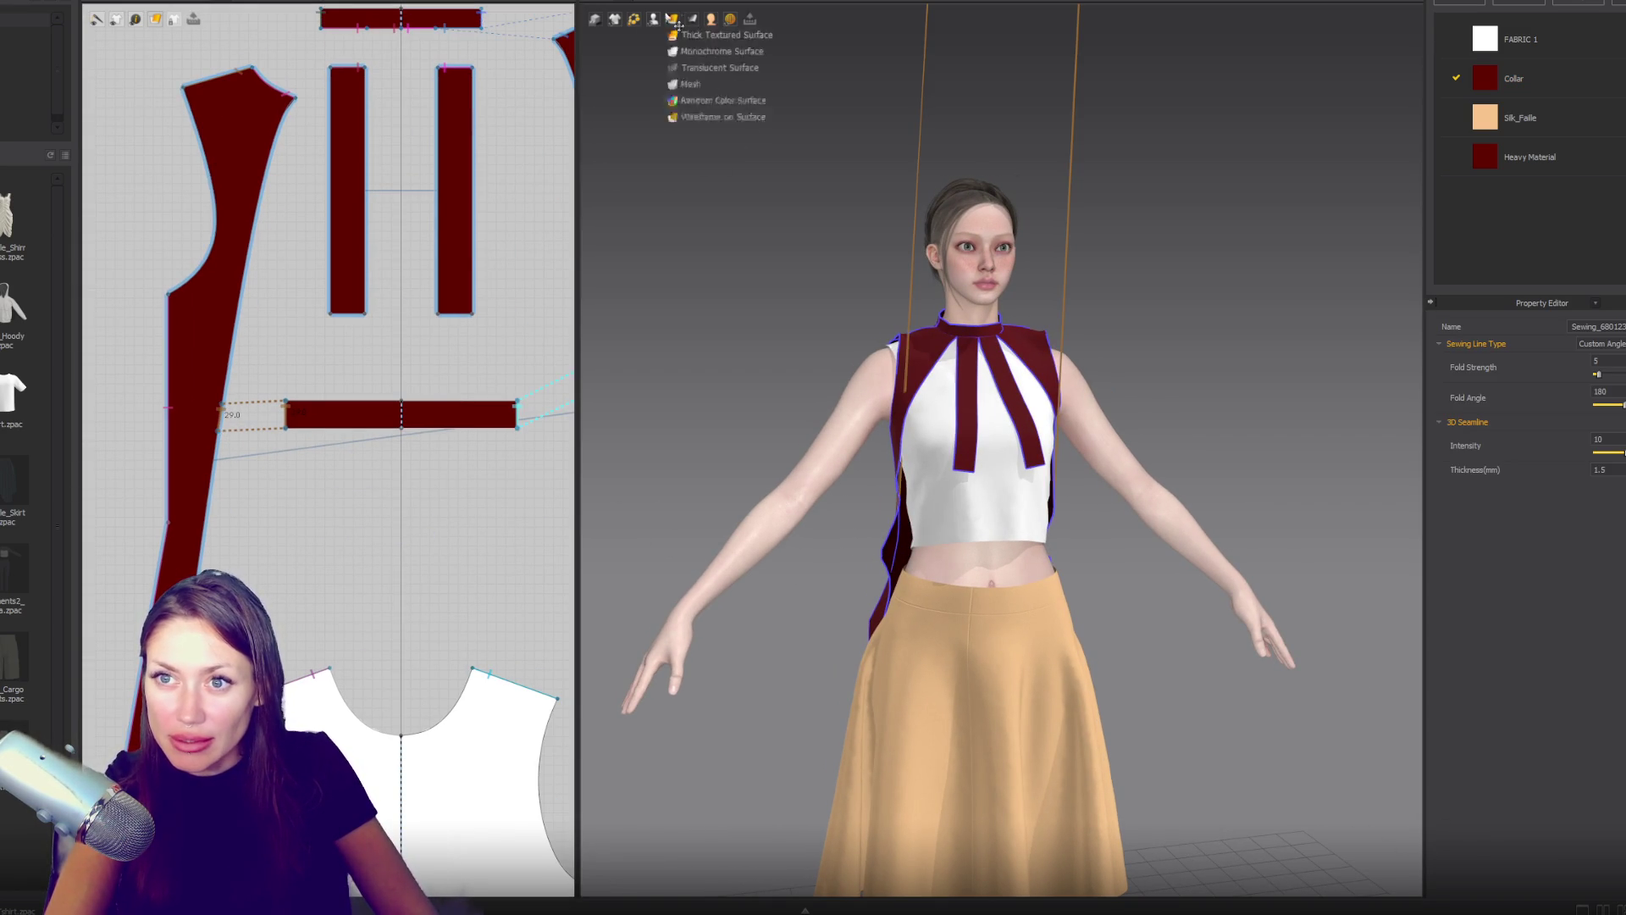
- Place the strip on the front-waist arrangement point and simulate the drape
click(336, 422)
click(653, 18)
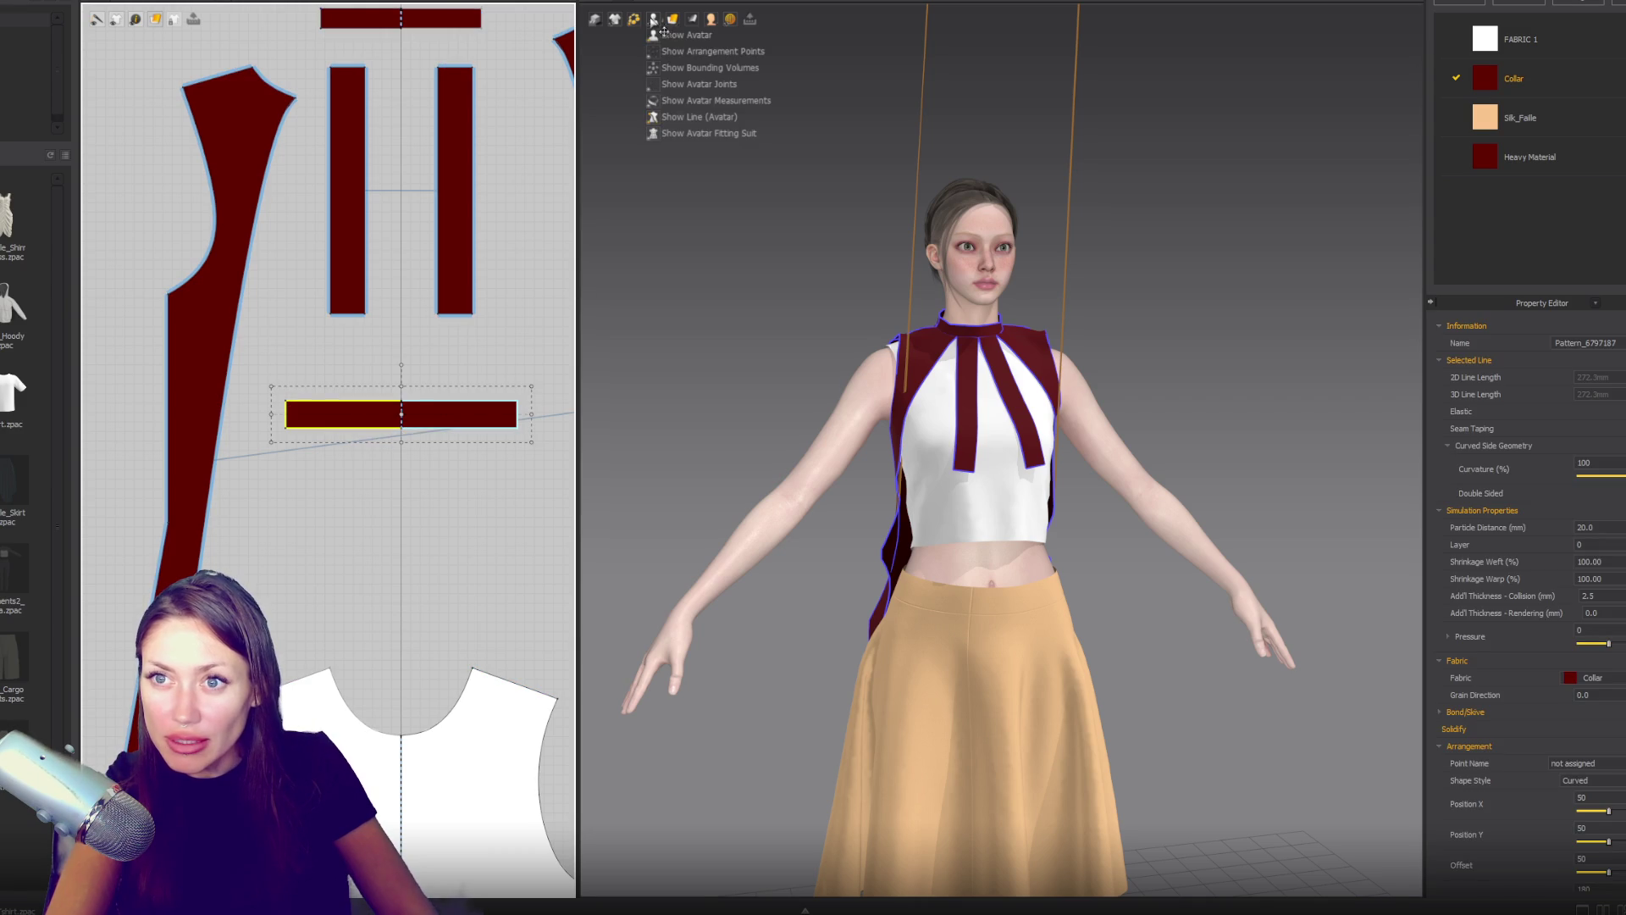
click(653, 51)
click(978, 536)
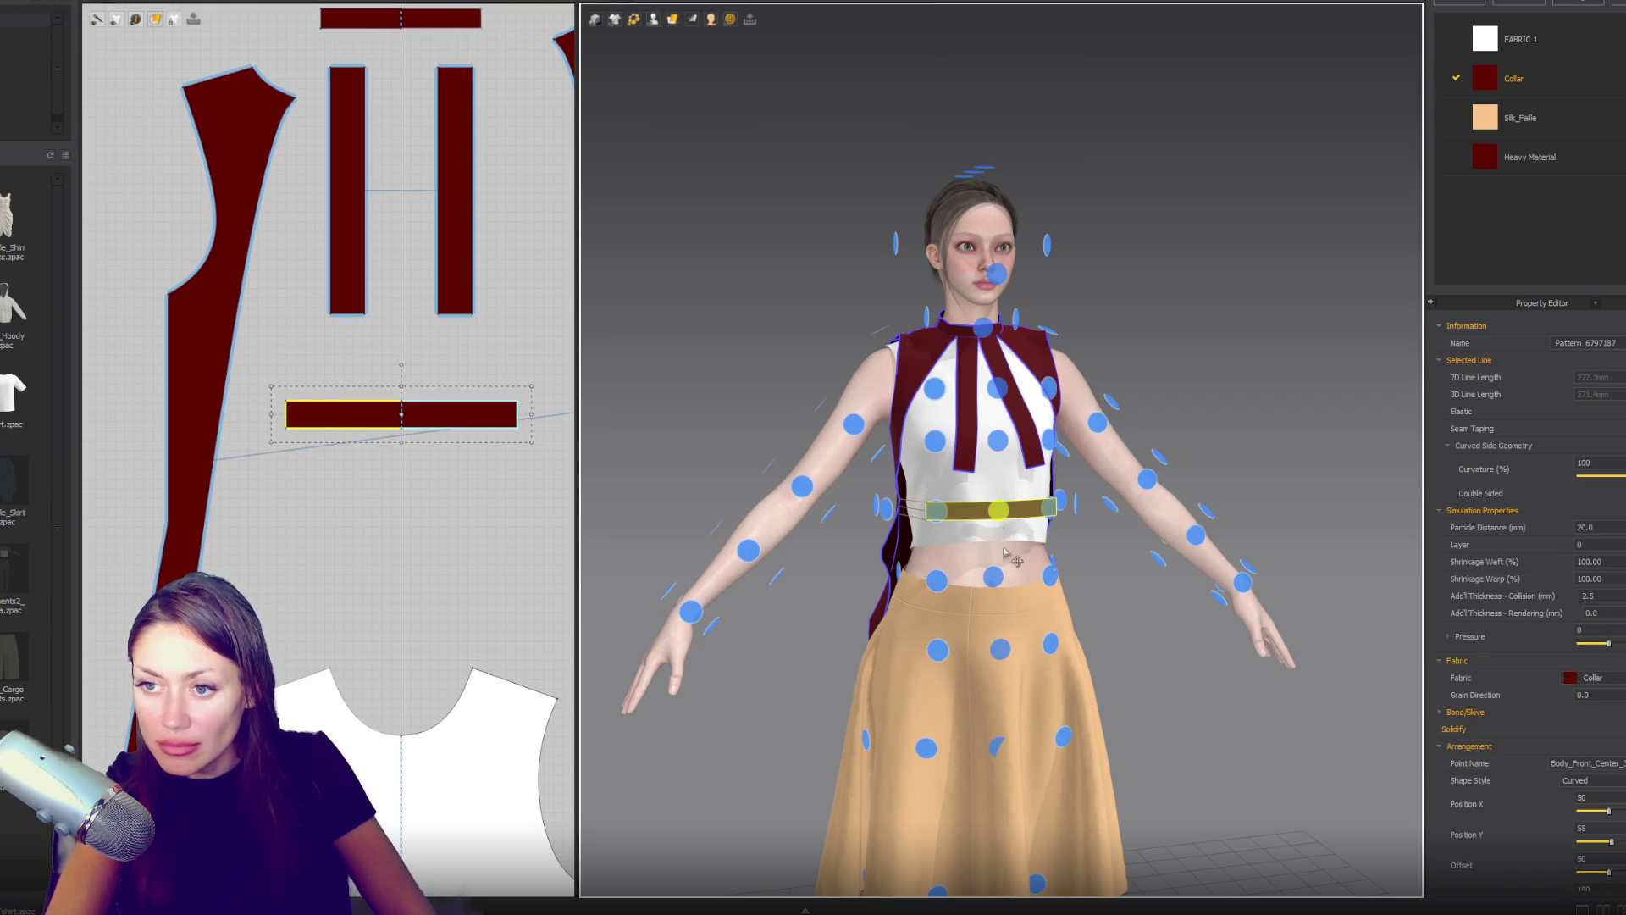
right_drag(979, 536, 1170, 595)
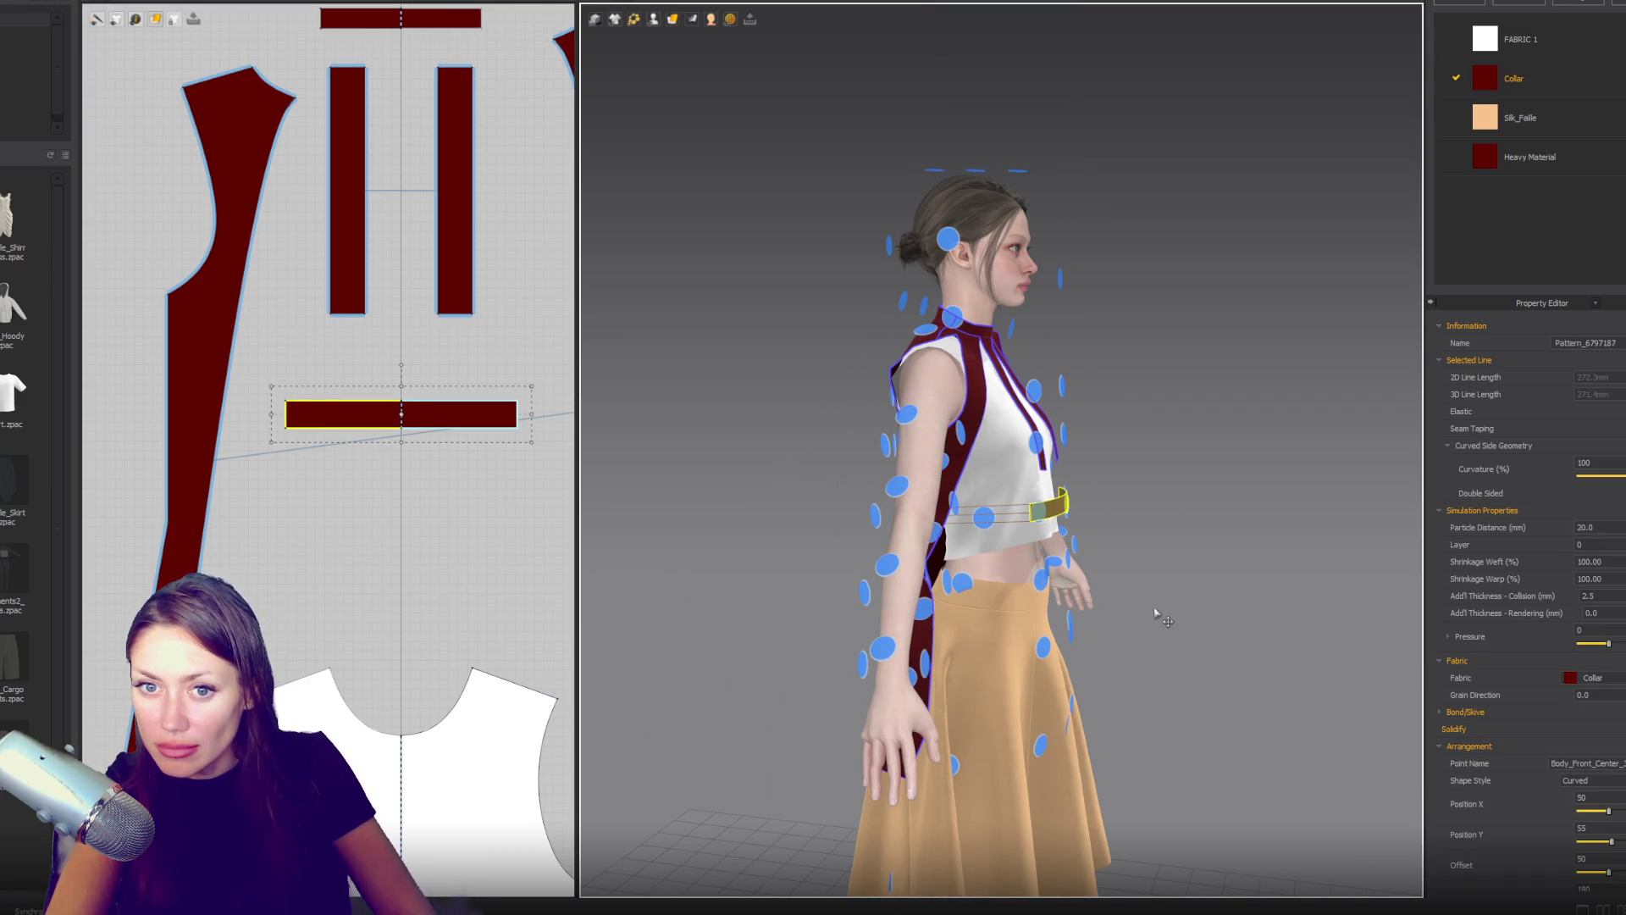
key(space)
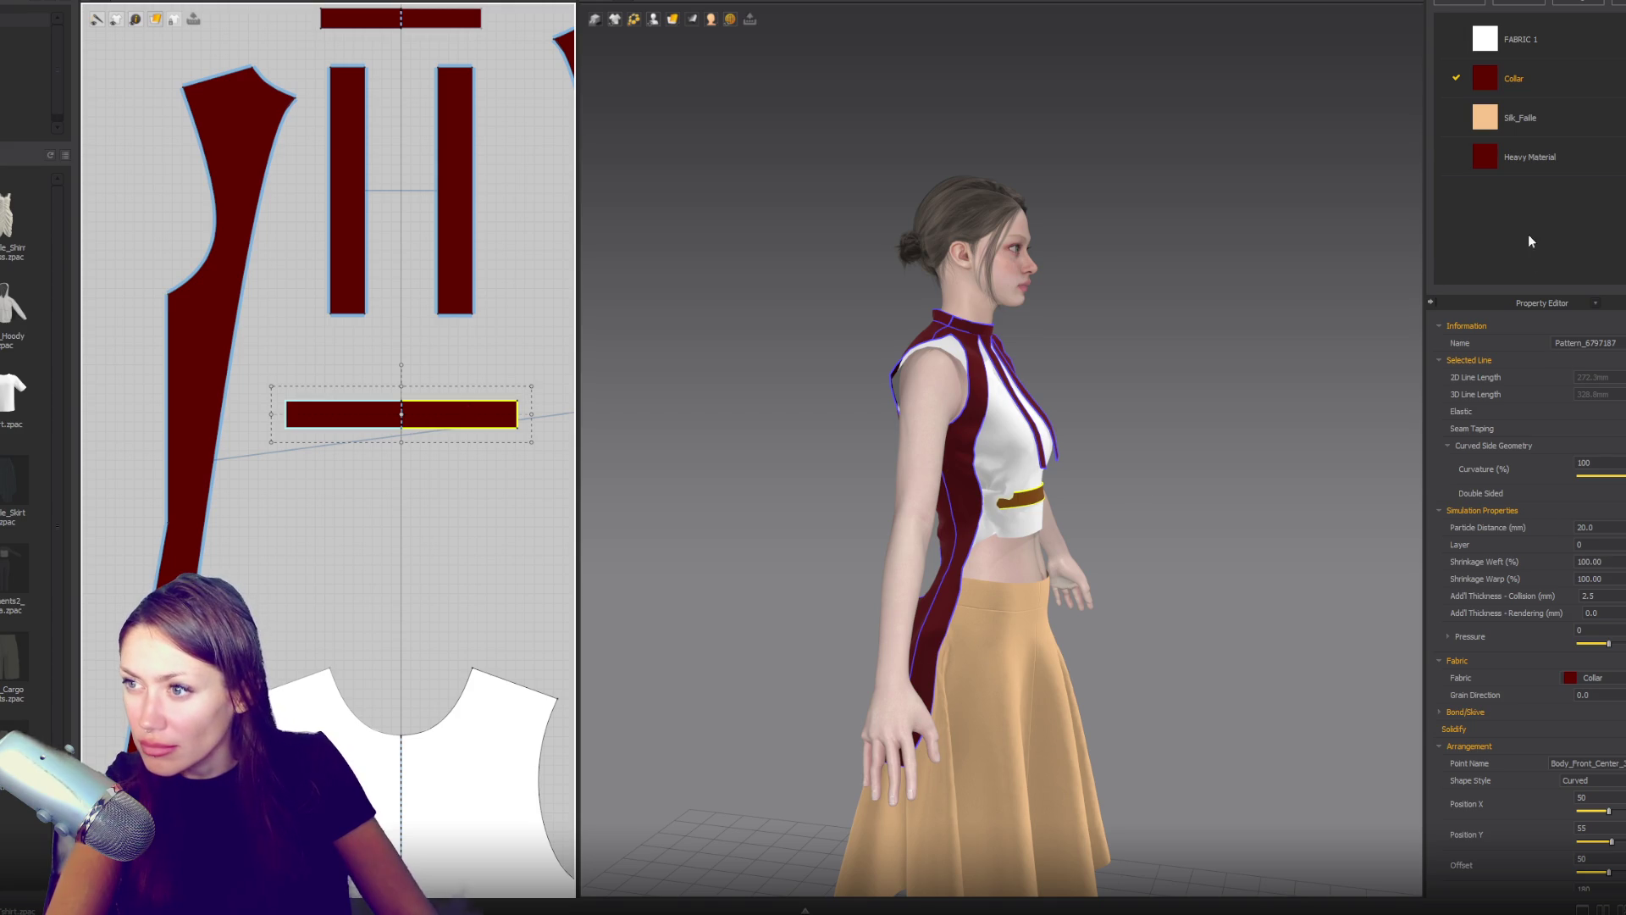
- Set the strip's Layer to 2 and view the waistband from the front
double_click(1593, 544)
text(2)
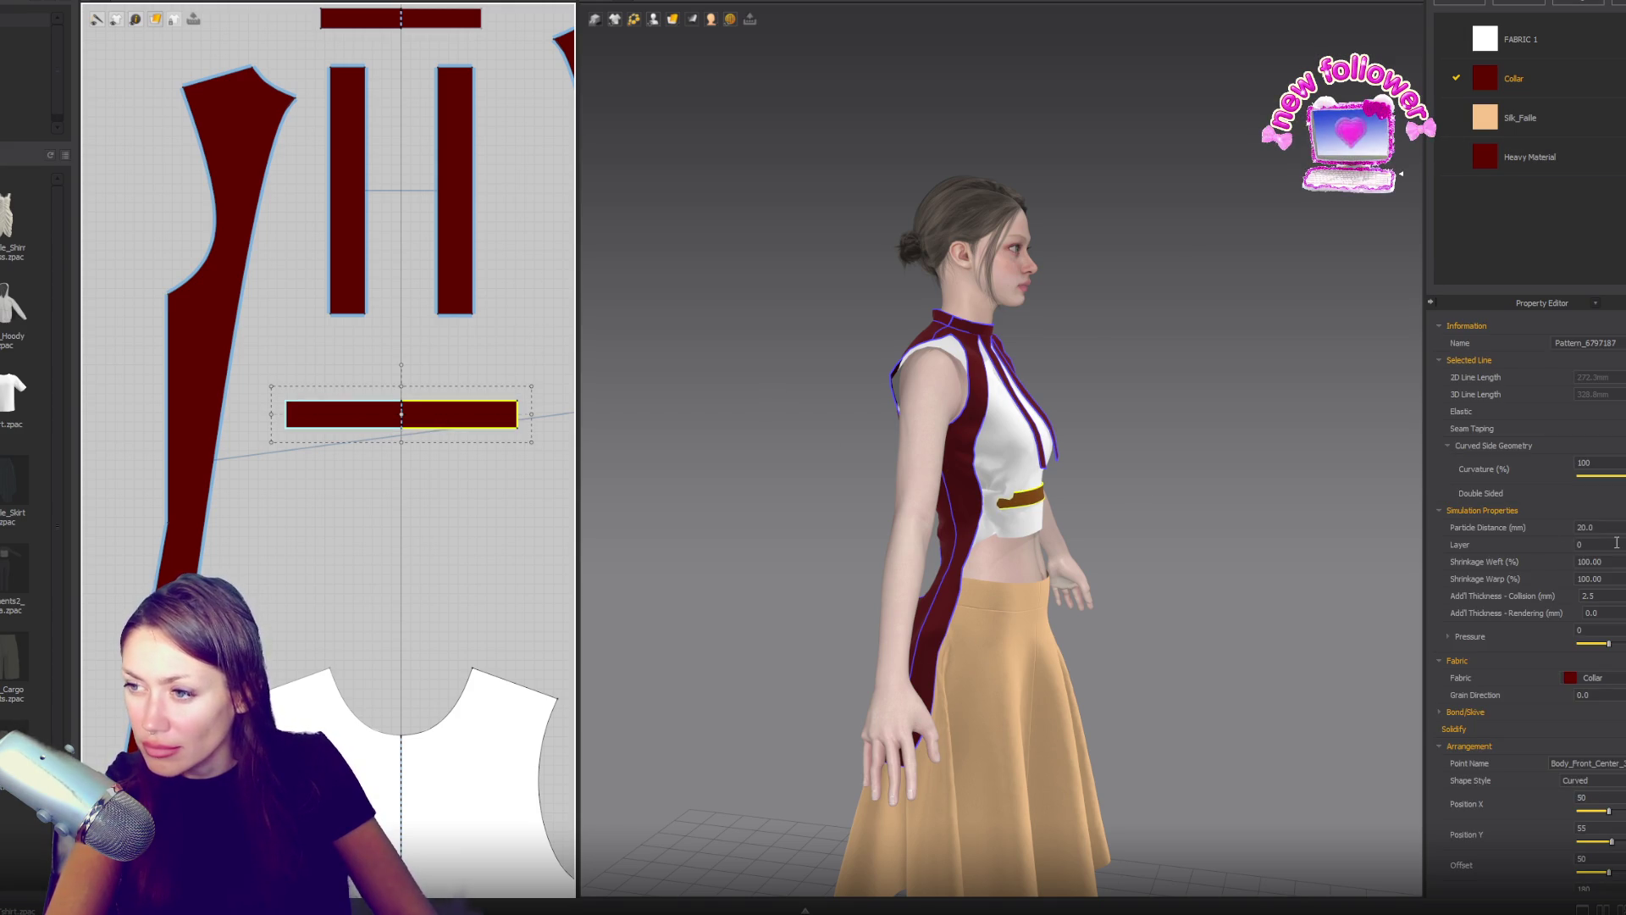
click(1086, 399)
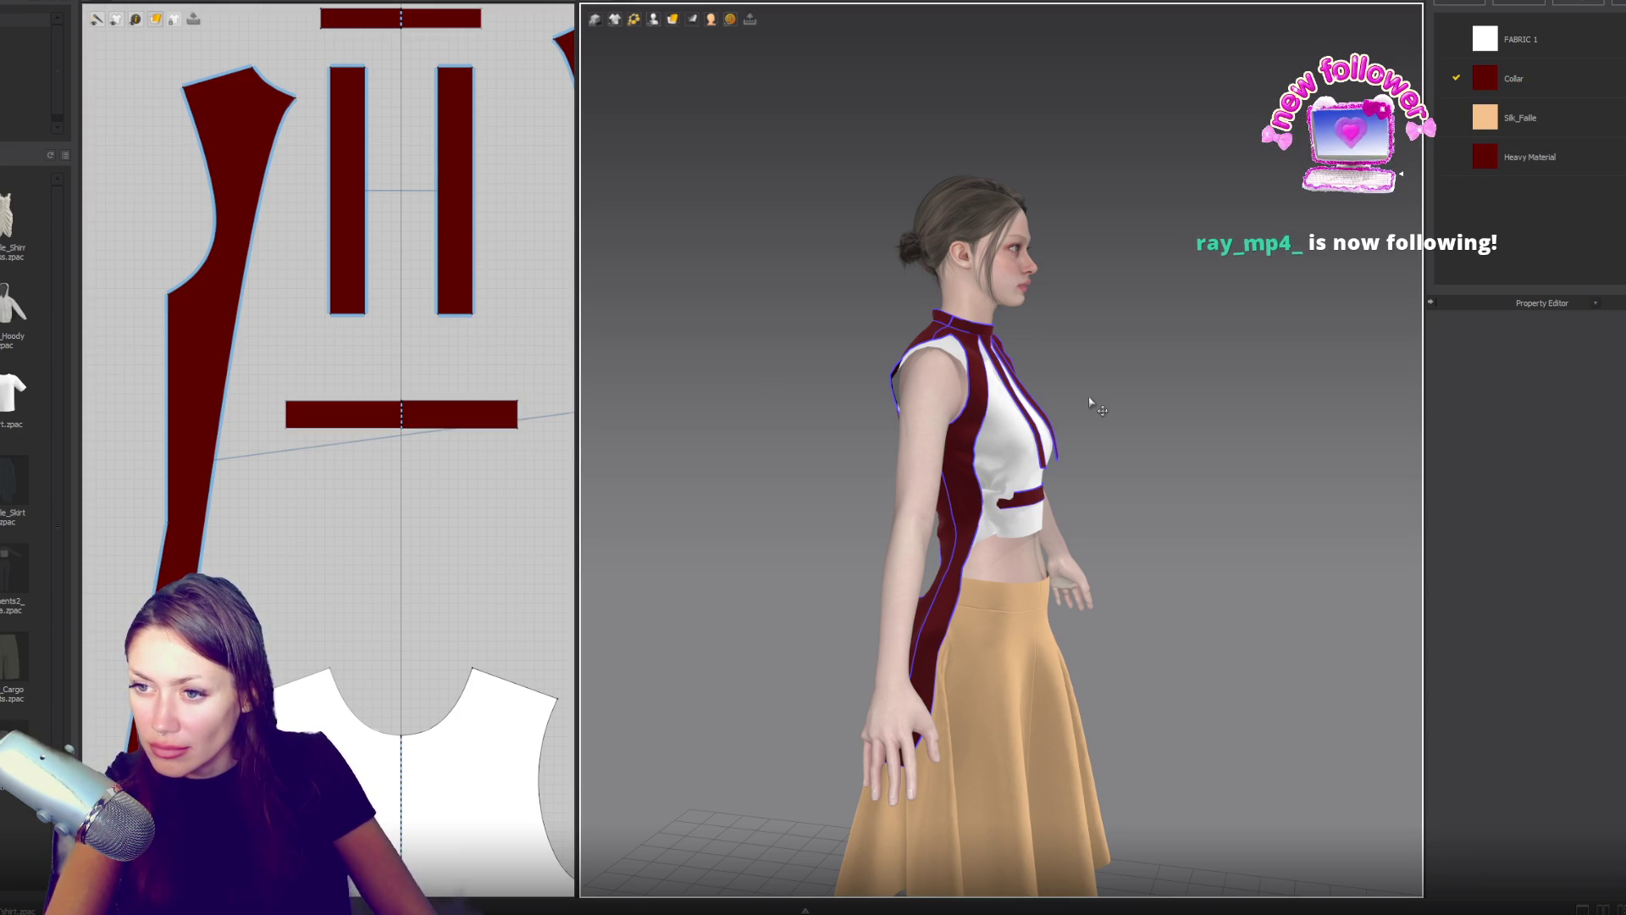
key(2)
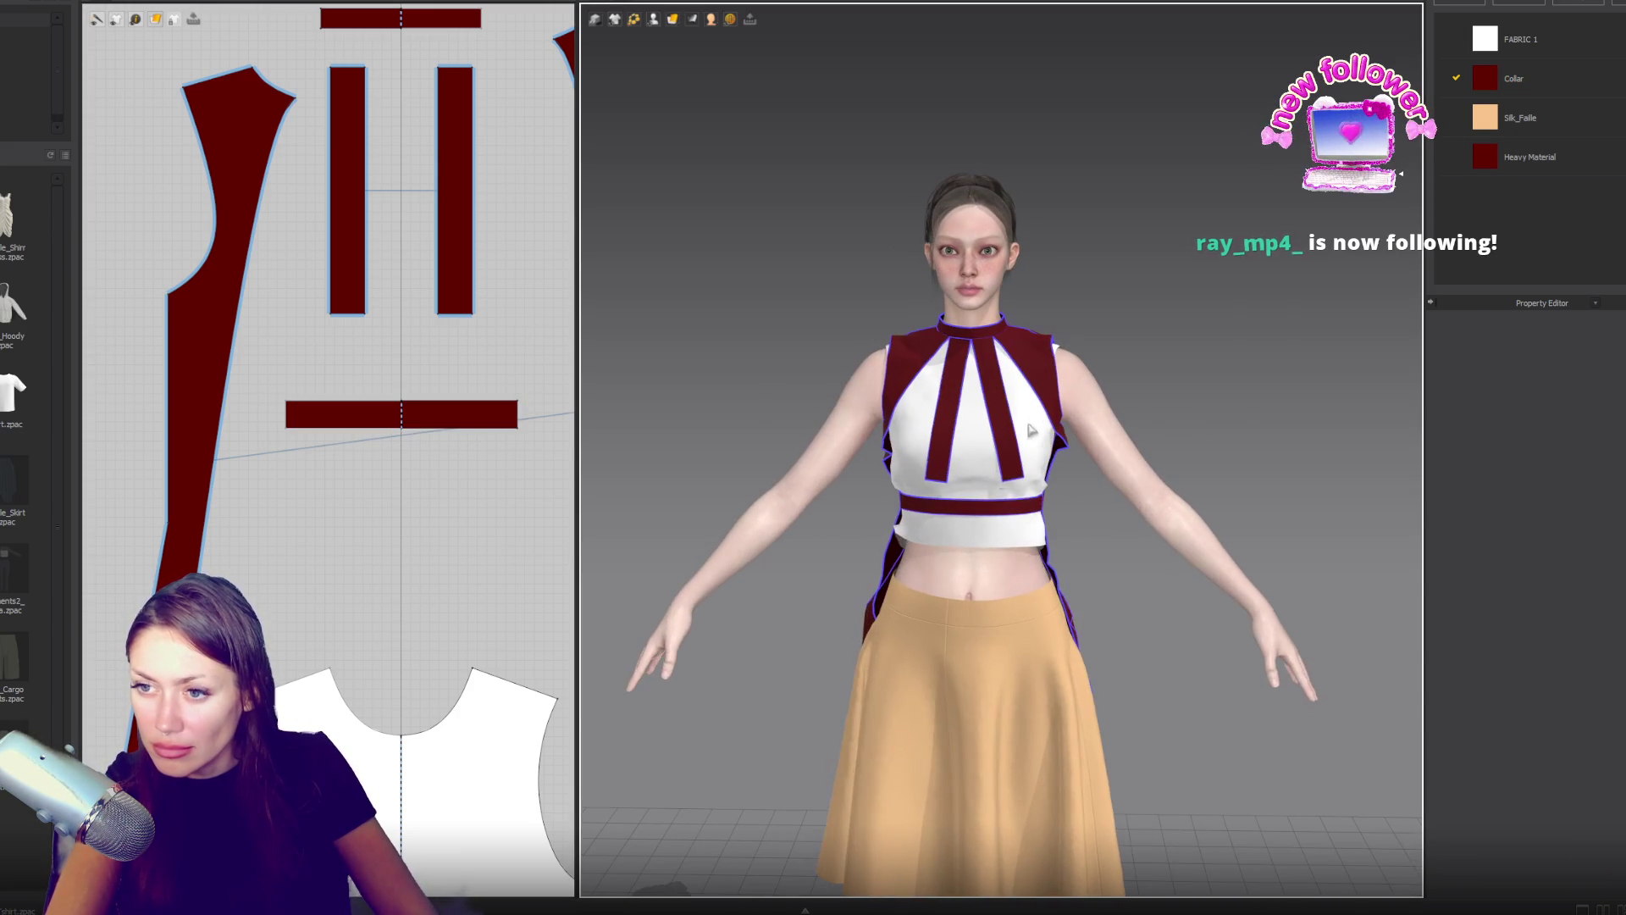
click(903, 508)
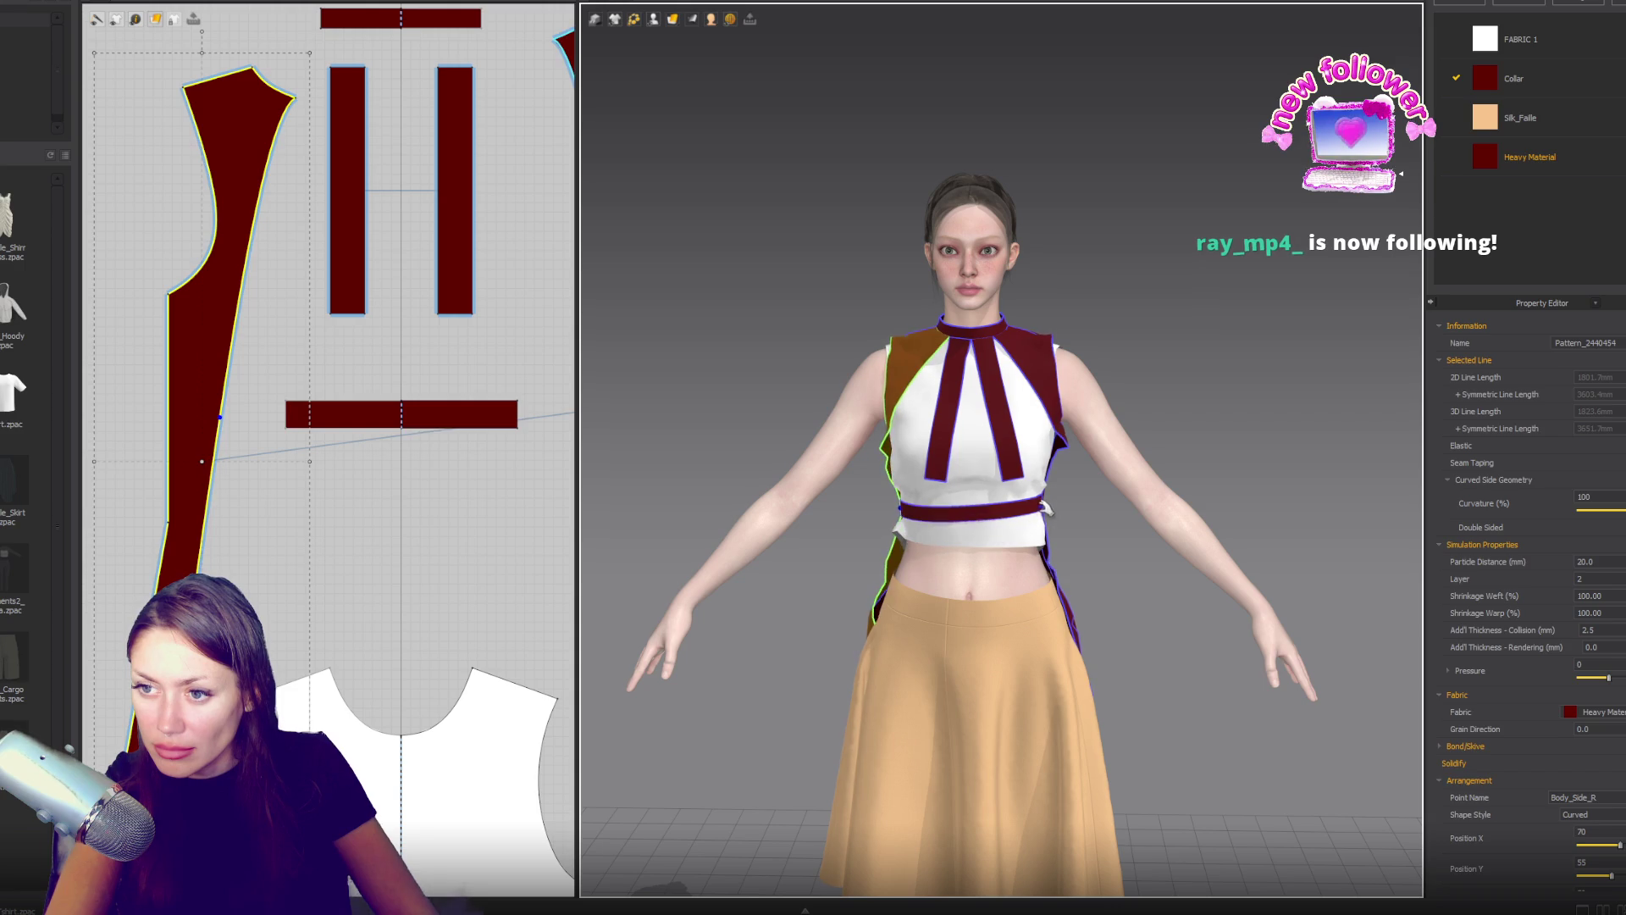
click(974, 720)
- Step back and forth through Undo/Redo around the bodice pieces' split
scroll(376, 552, up, 5)
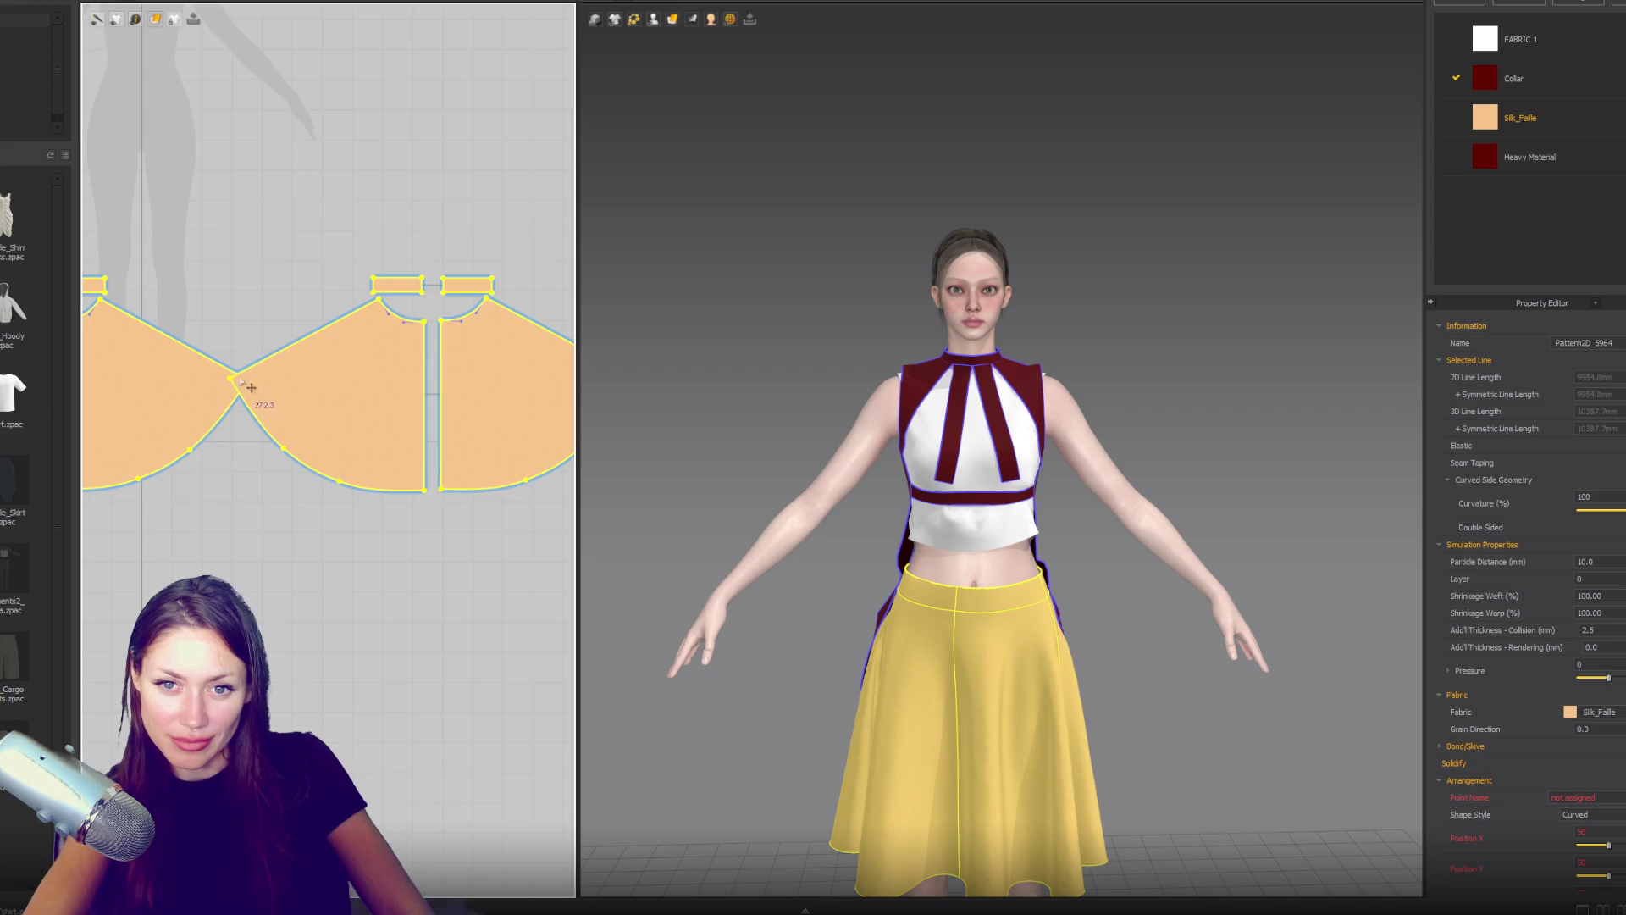
key(ctrl+z)
key(ctrl+z)
key(ctrl+z)
key(ctrl+y)
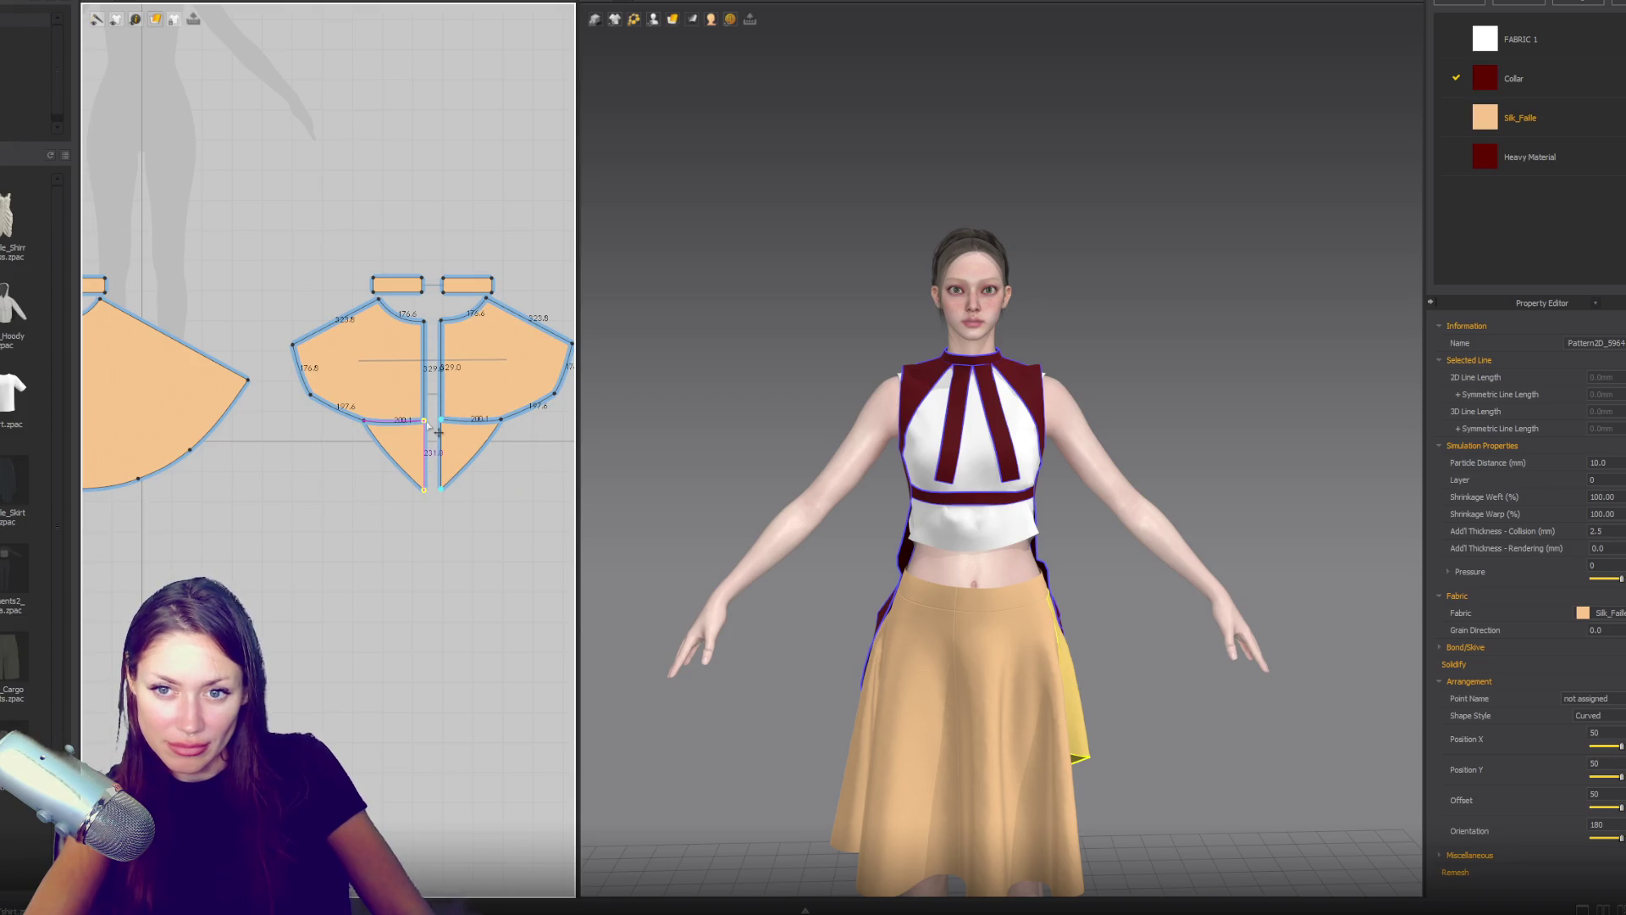
key(ctrl+z)
scroll(428, 480, down, 3)
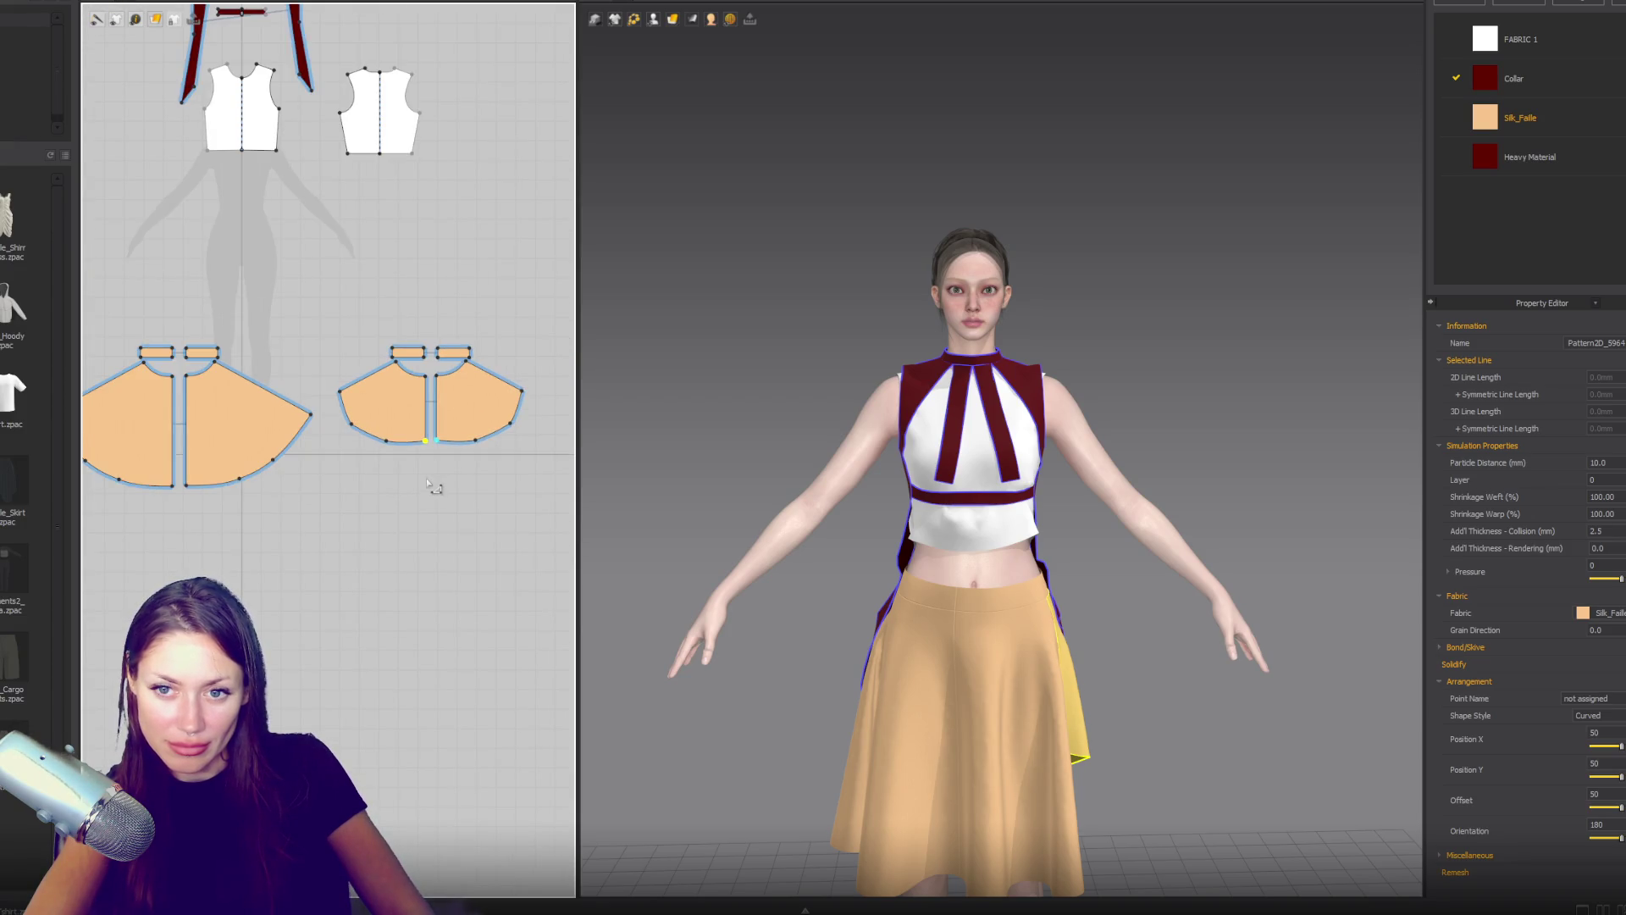
scroll(427, 480, up, 4)
key(ctrl+y)
key(ctrl+z)
key(ctrl+y)
key(ctrl+z)
- Redo forward to the final short, evenly flared skirt hem
mouse_move(363, 461)
middle_down()
mouse_move(454, 527)
mouse_move(381, 515)
middle_up()
key(ctrl+y)
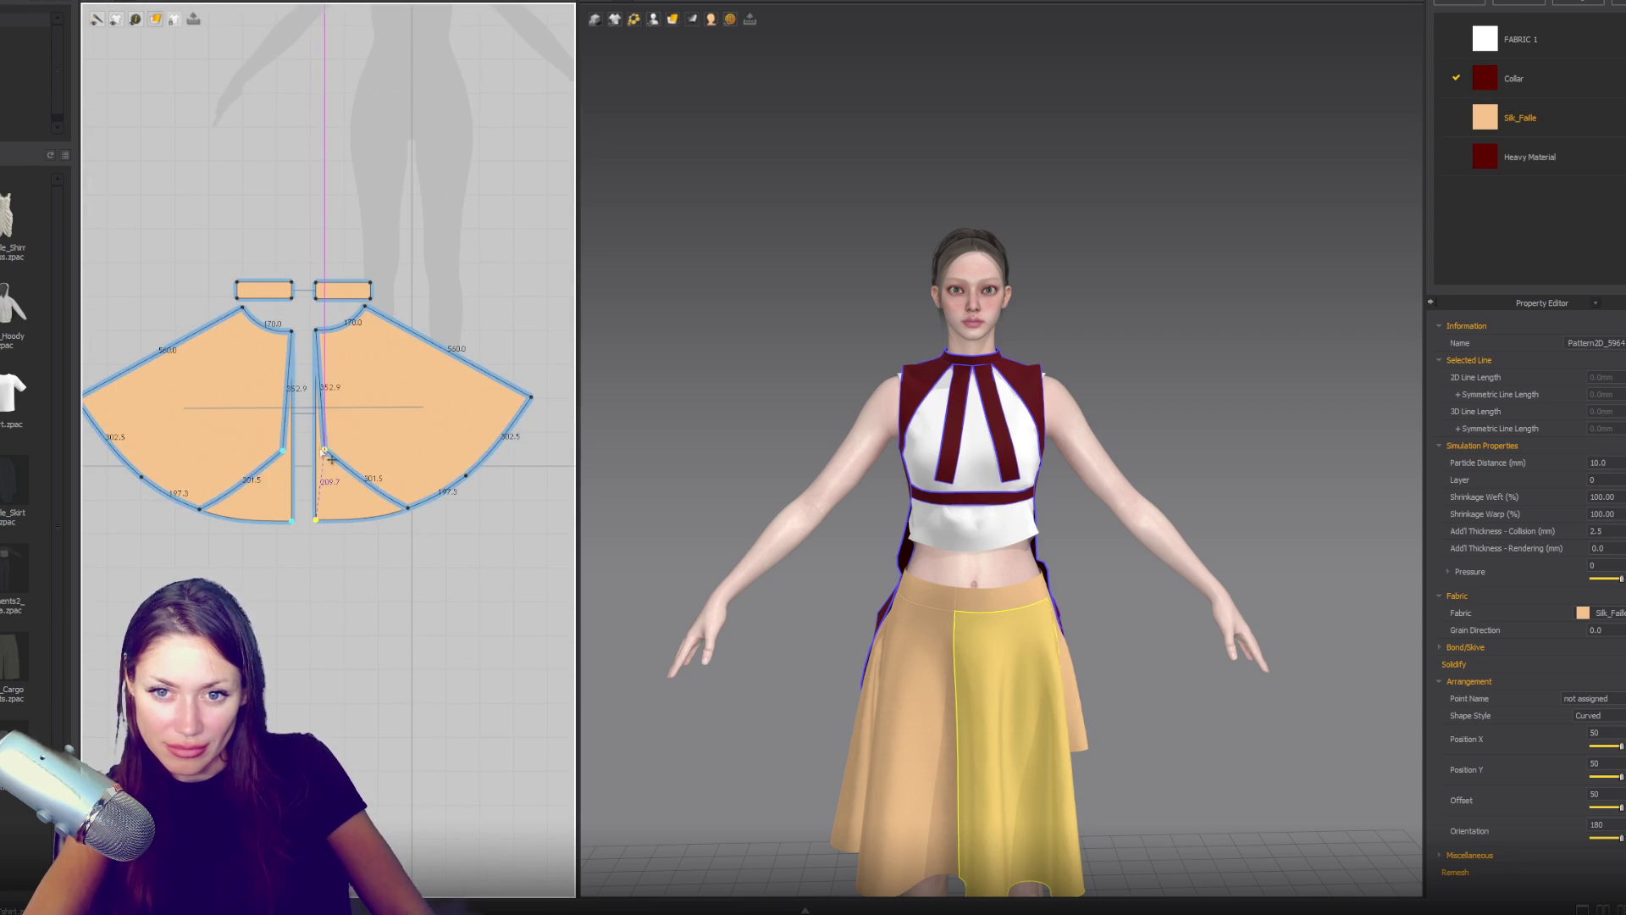
key(ctrl+y)
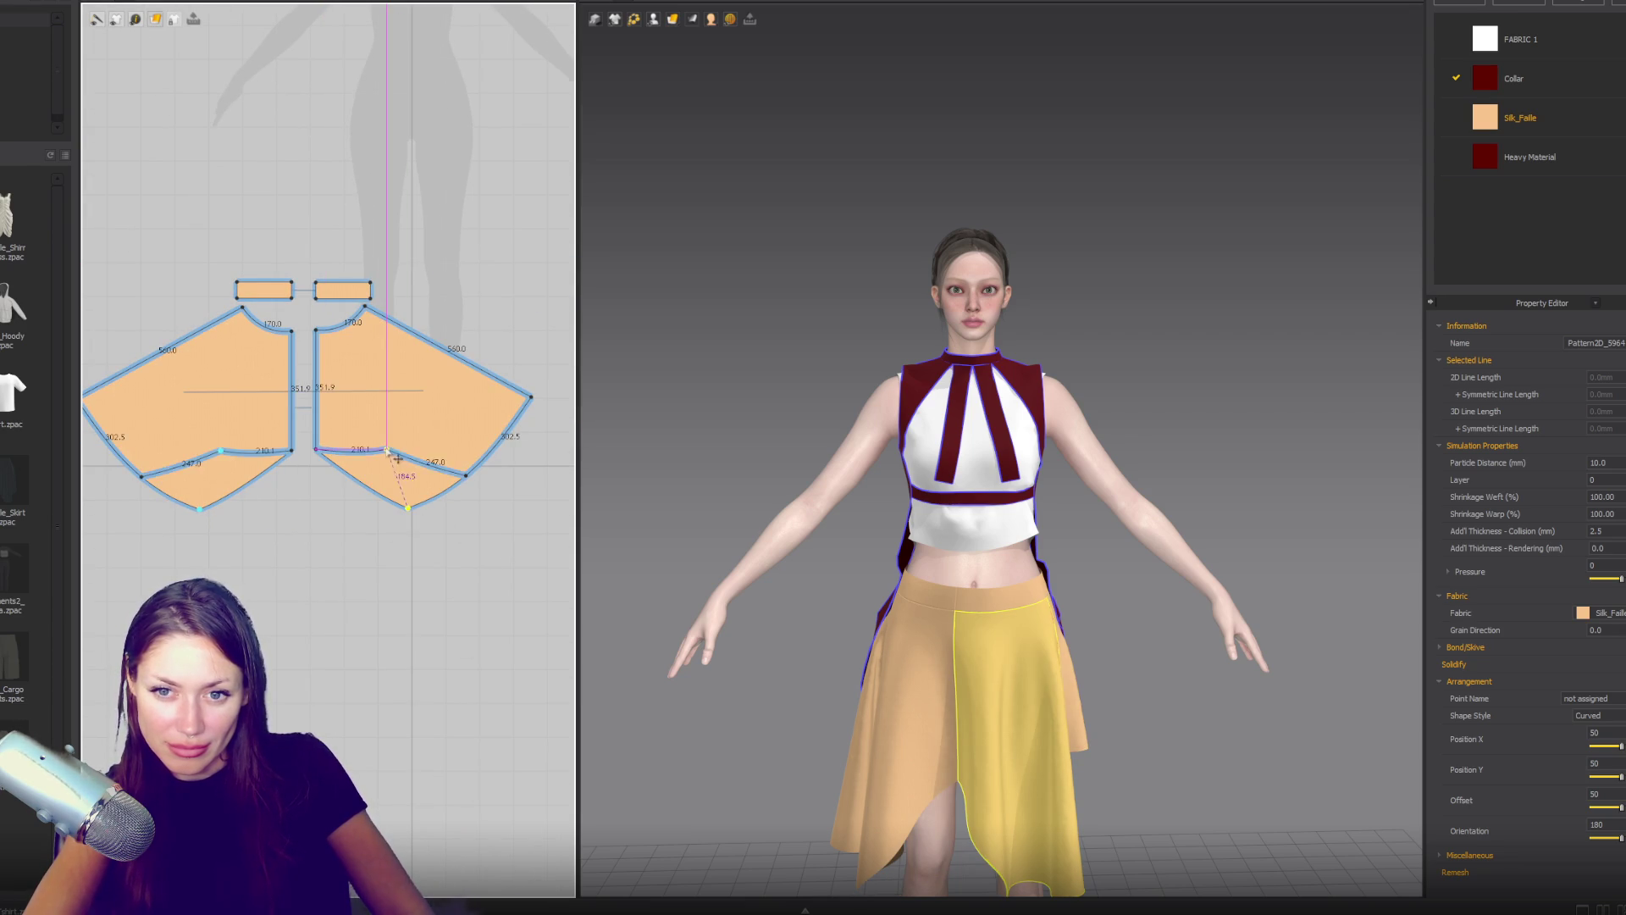
key(ctrl+y)
key(ctrl+y)
key(ctrl+y)
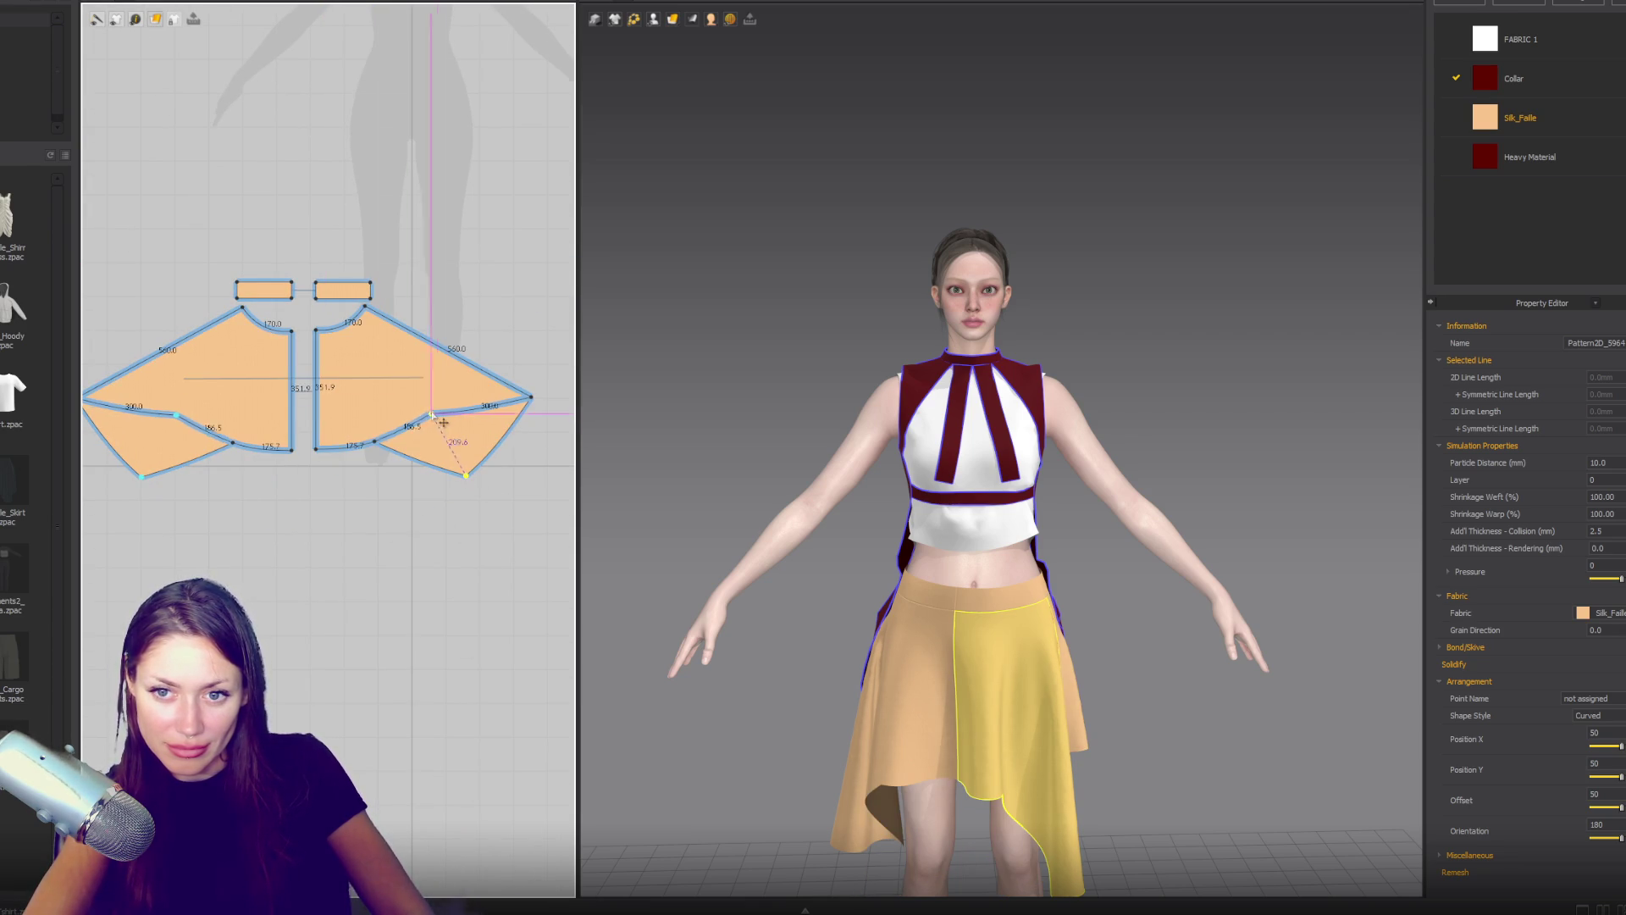
key(ctrl+y)
key(ctrl+y)
key(ctrl+y)
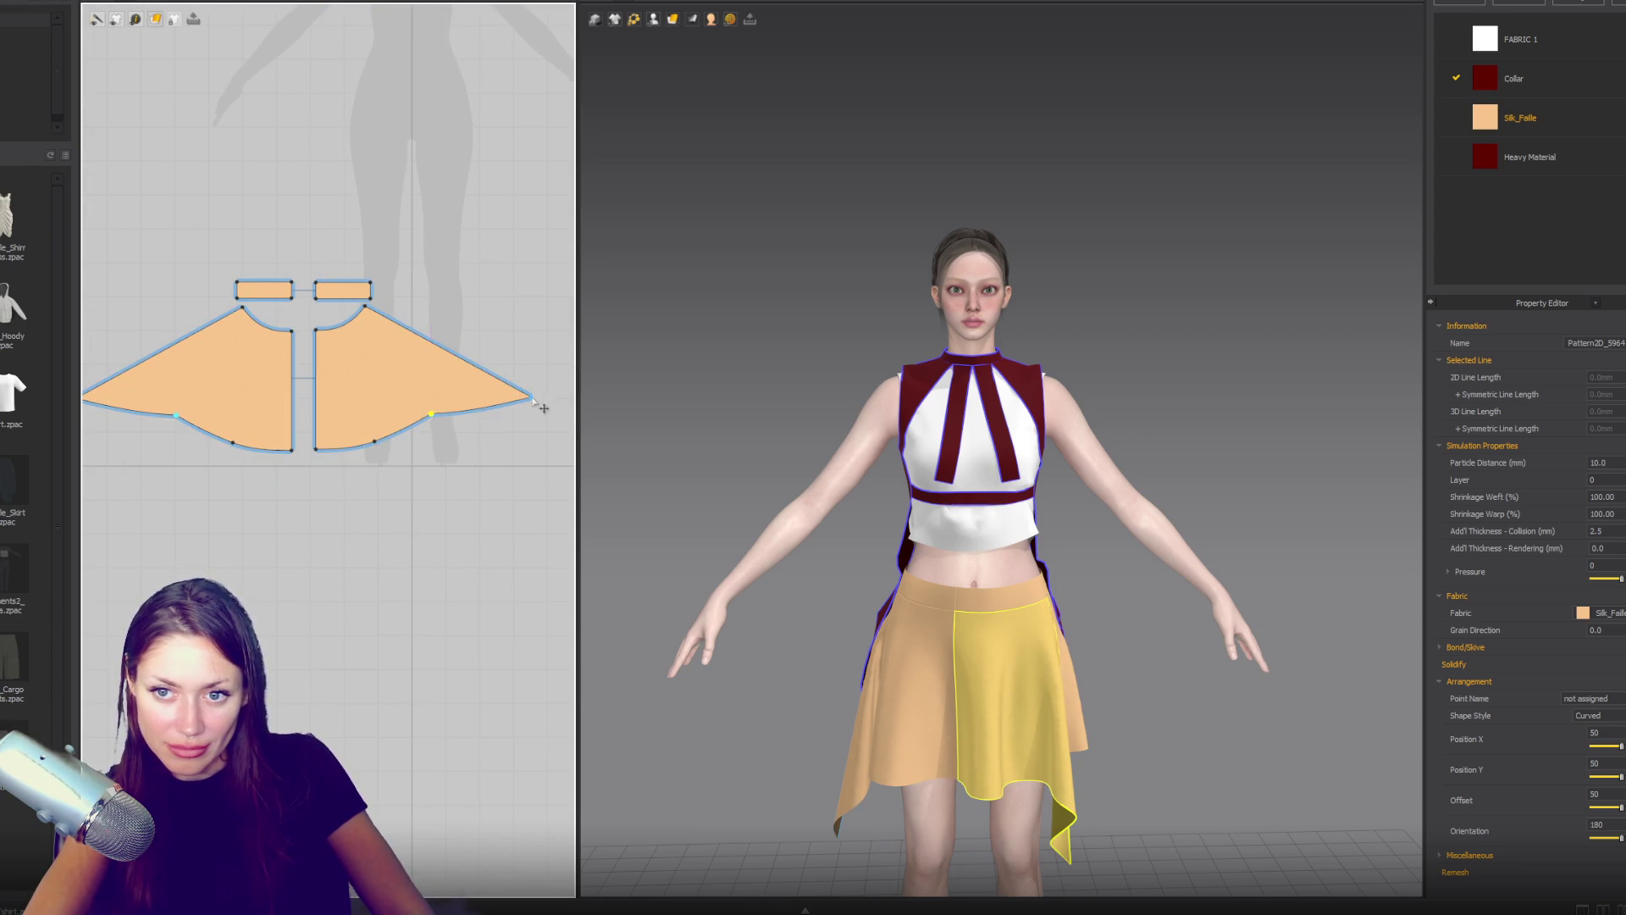
key(ctrl+y)
key(ctrl+y)
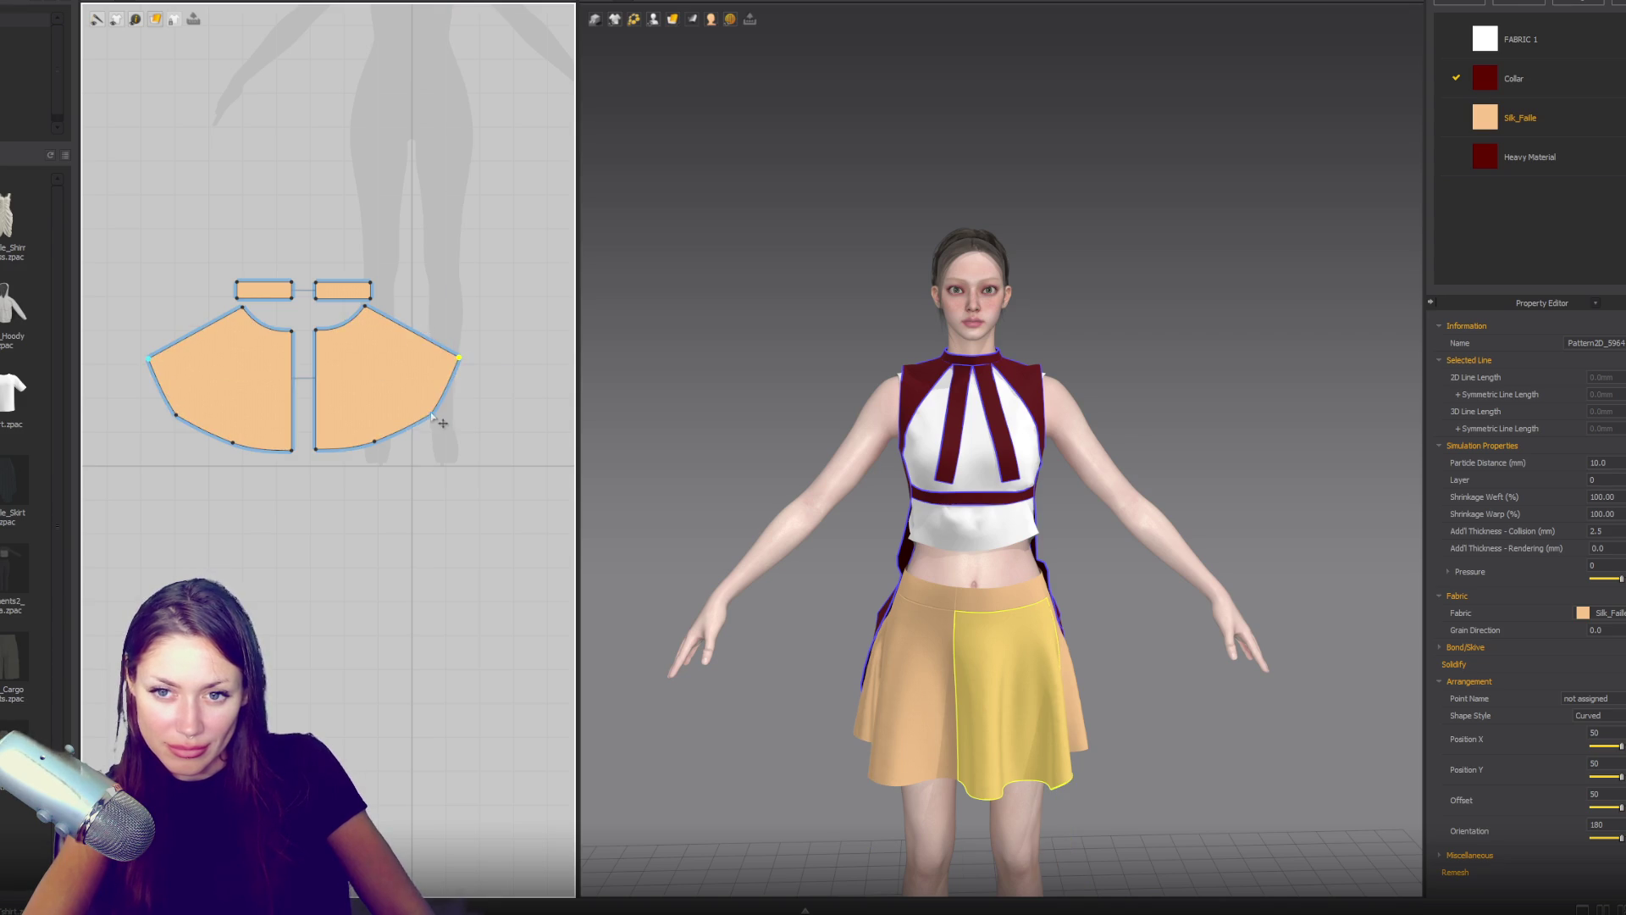
key(ctrl+y)
key(ctrl+y)
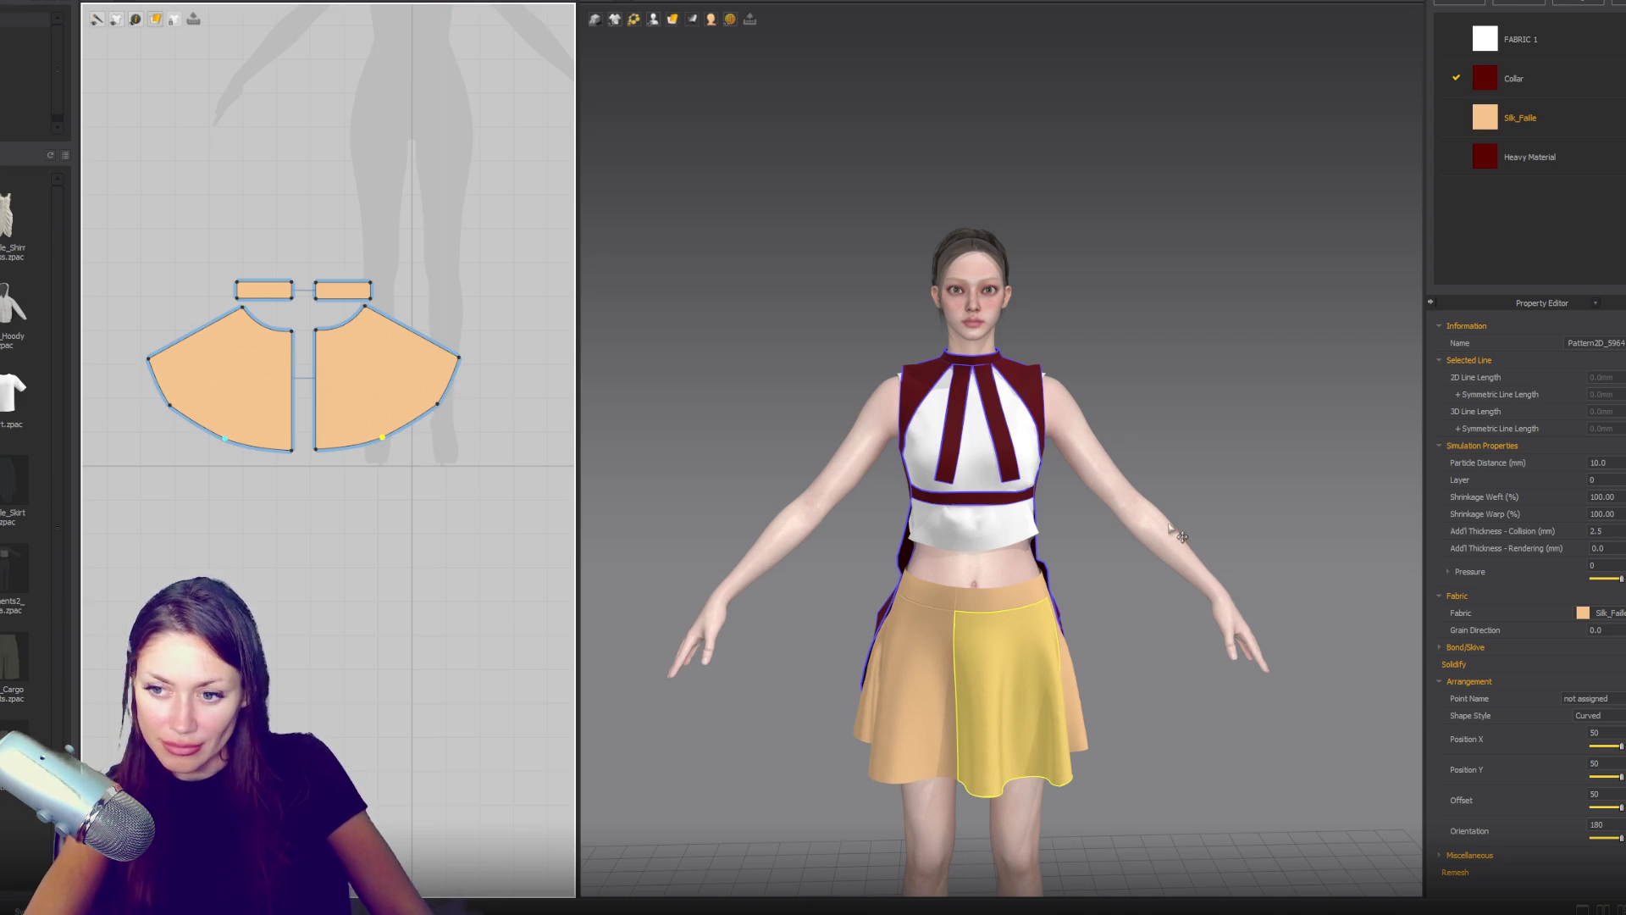
- Check the shortened skirt from a three-quarter back and straight front view
scroll(1118, 548, down, 3)
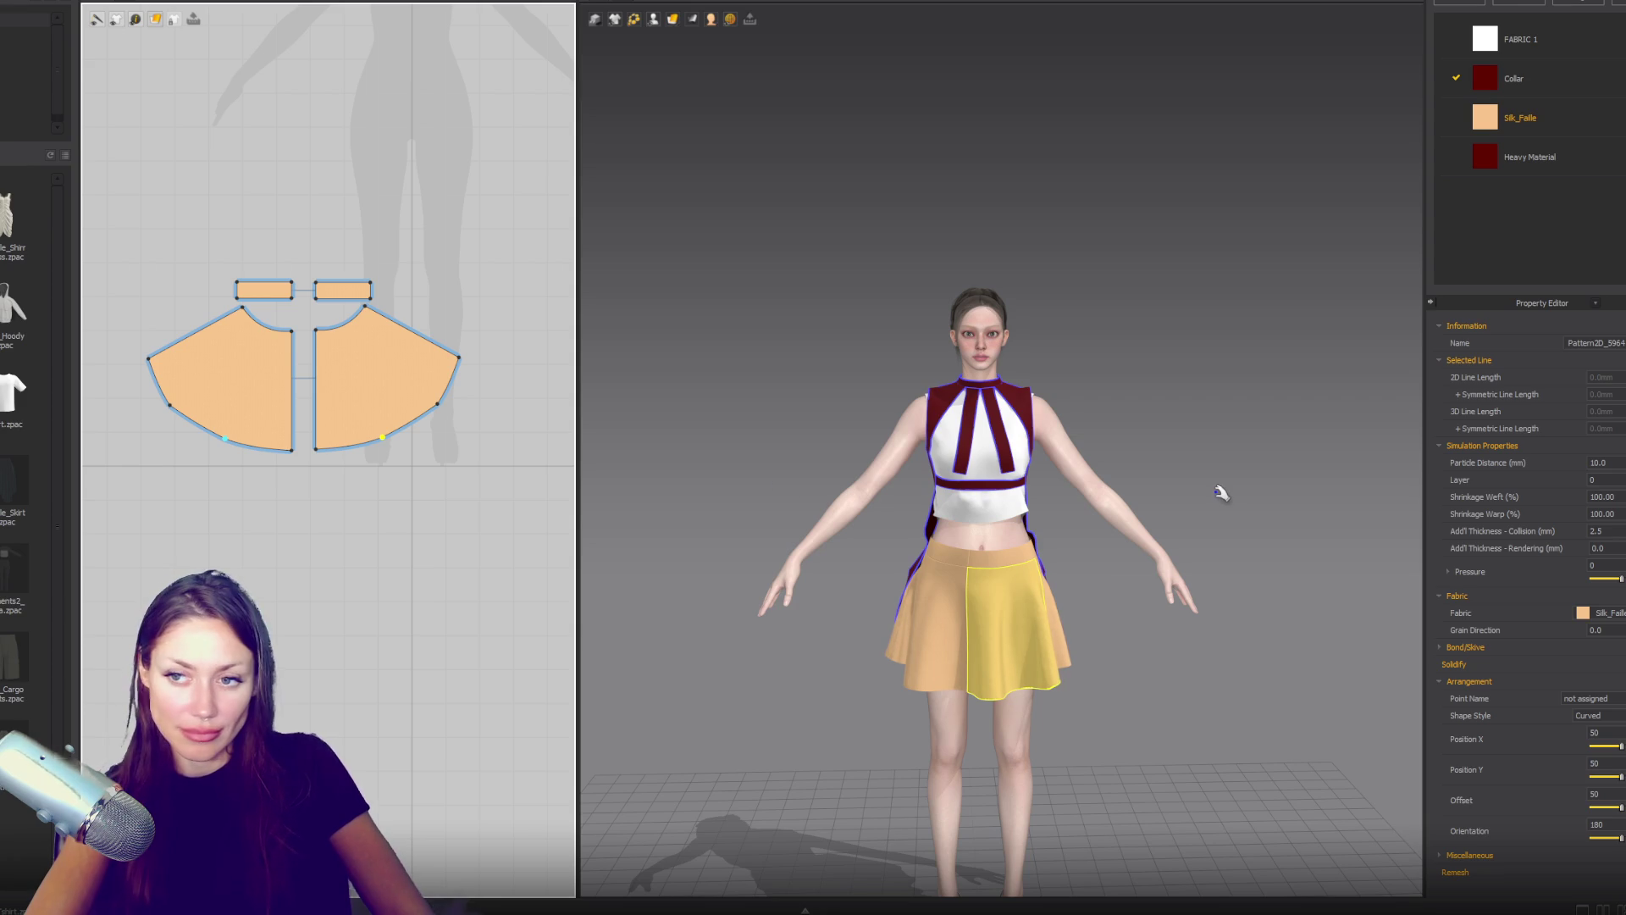
click(1209, 447)
mouse_move(1209, 447)
right_down()
mouse_move(1238, 534)
mouse_move(1096, 498)
right_up()
key(2)
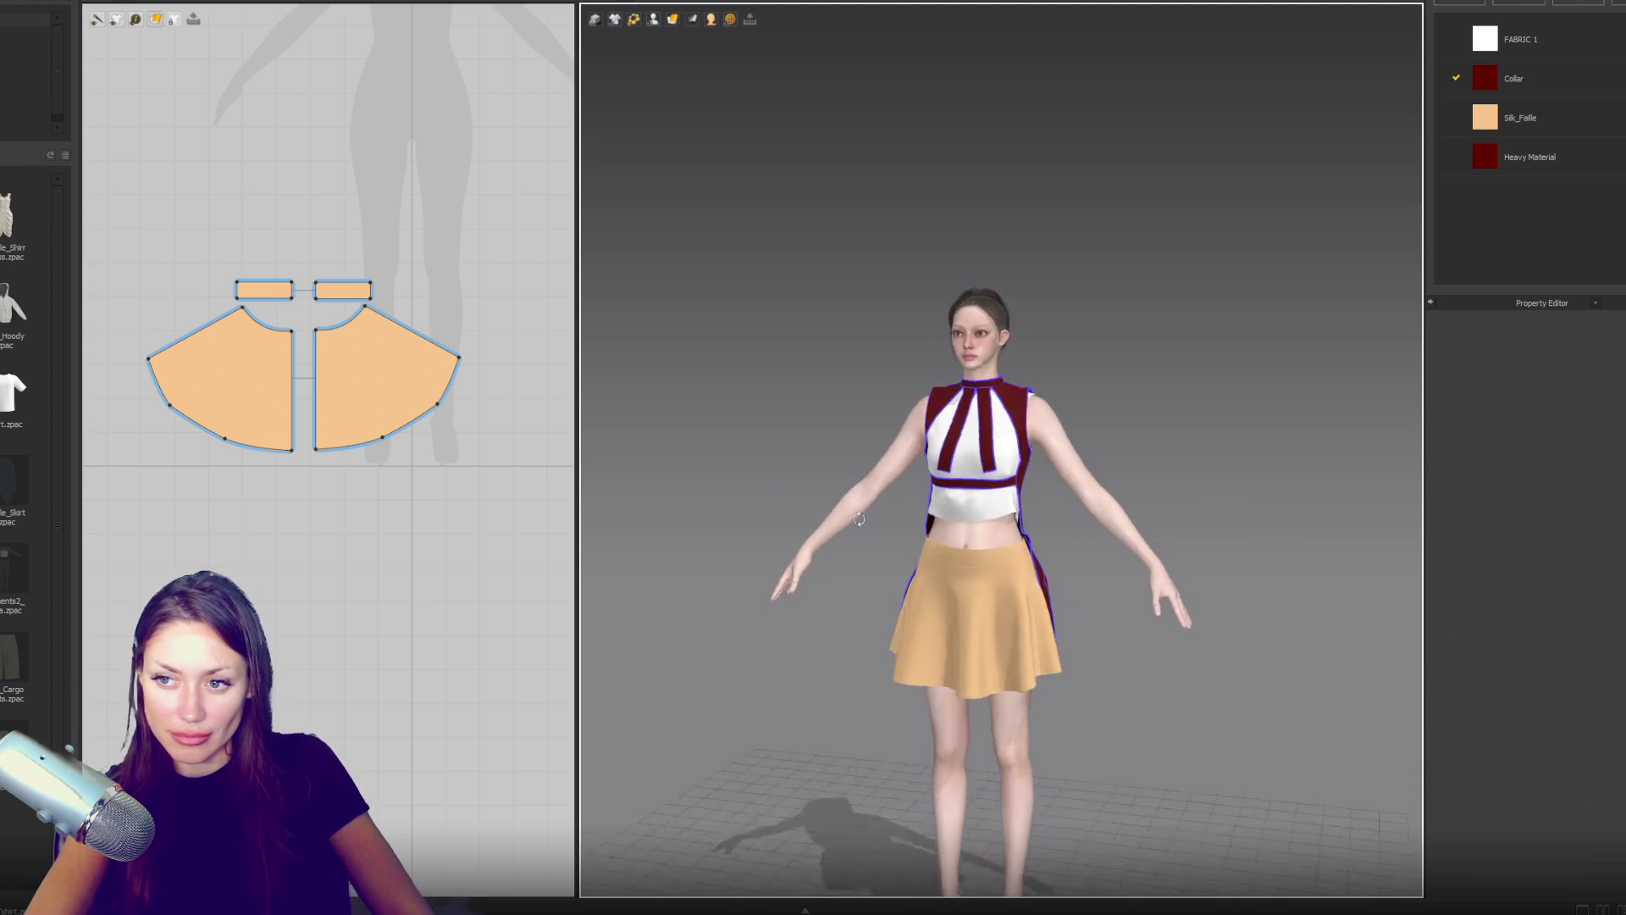
scroll(908, 522, up, 3)
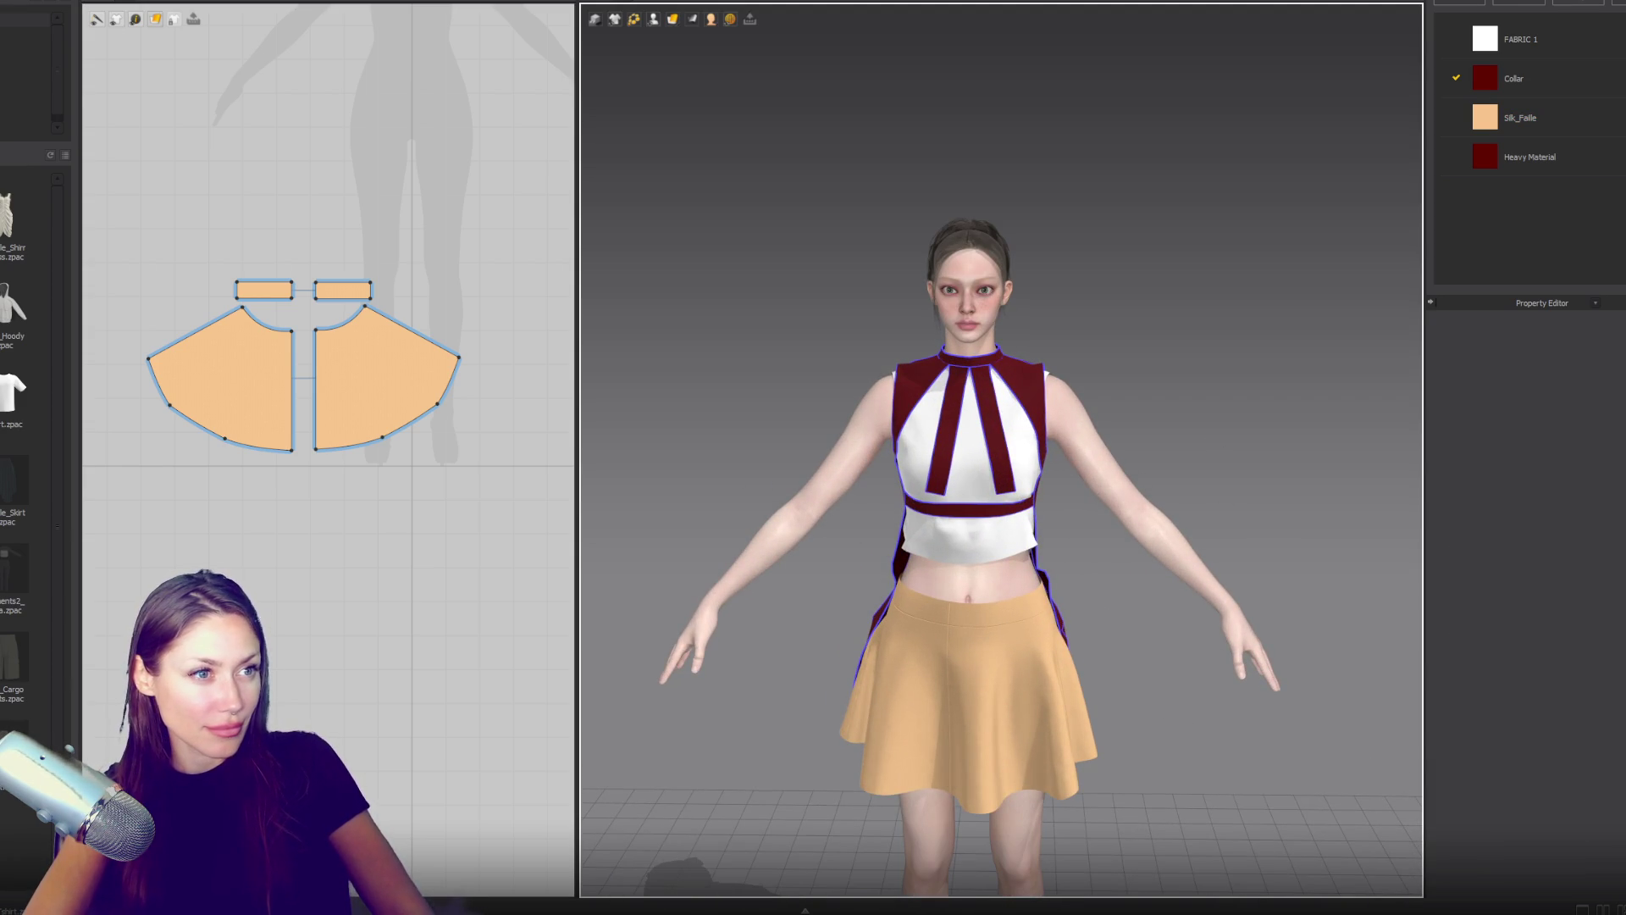
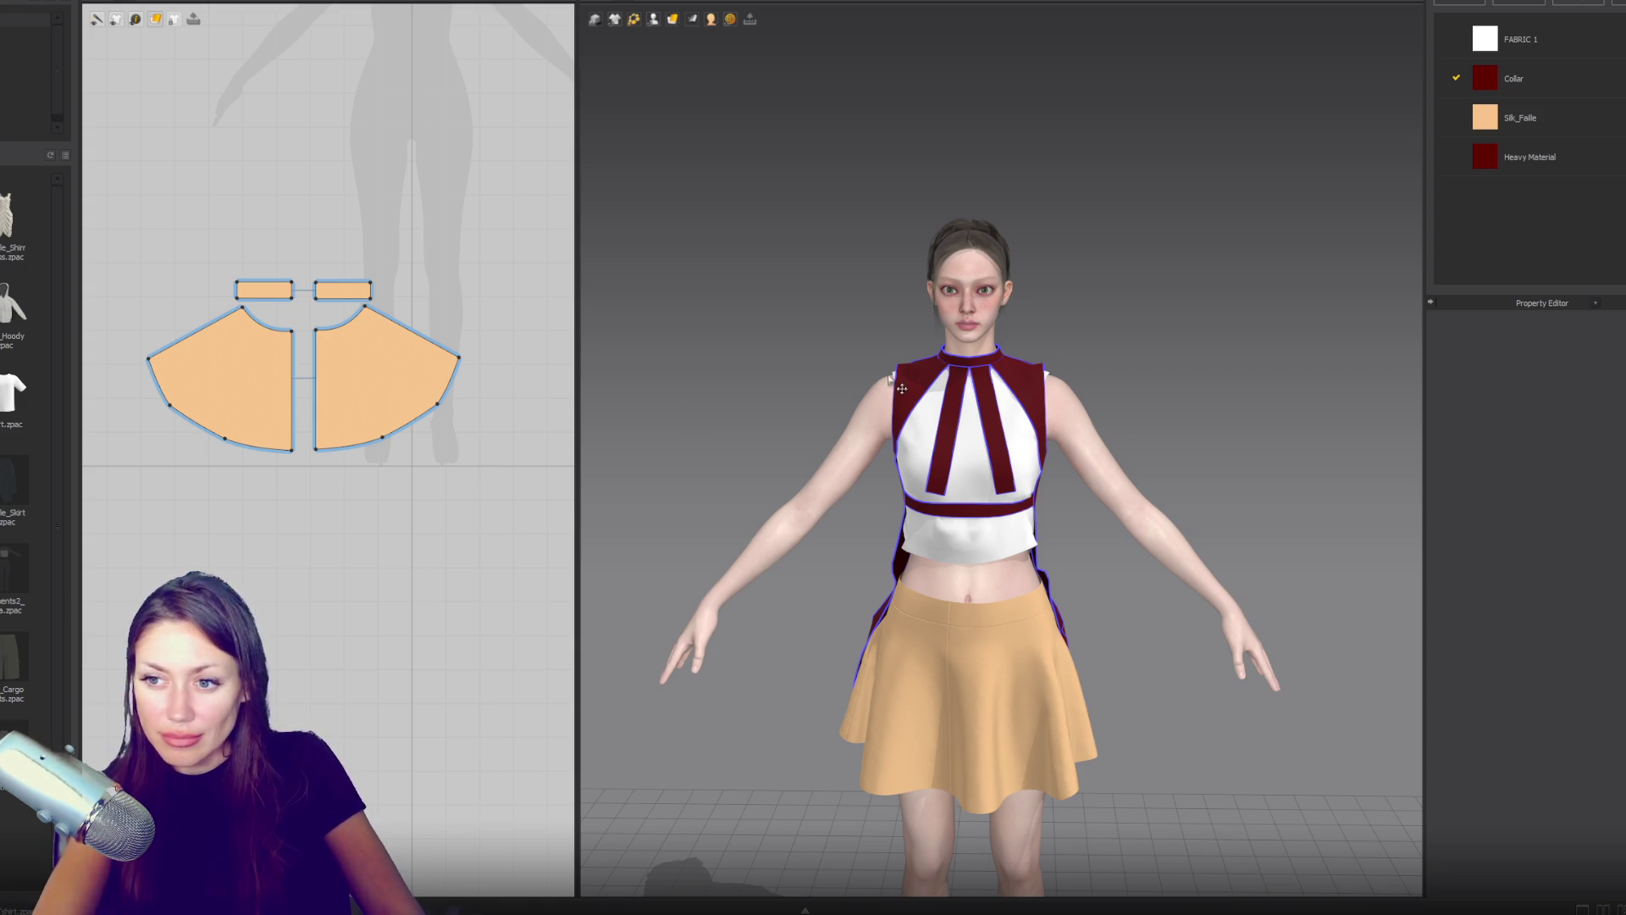
- Draw a new square pattern piece with the Rectangle tool
mouse_move(797, 320)
right_down()
mouse_move(1462, 330)
mouse_move(805, 363)
right_up()
scroll(338, 338, up, 3)
right_drag(338, 338, 392, 624)
scroll(392, 624, up, 2)
scroll(343, 407, up, 5)
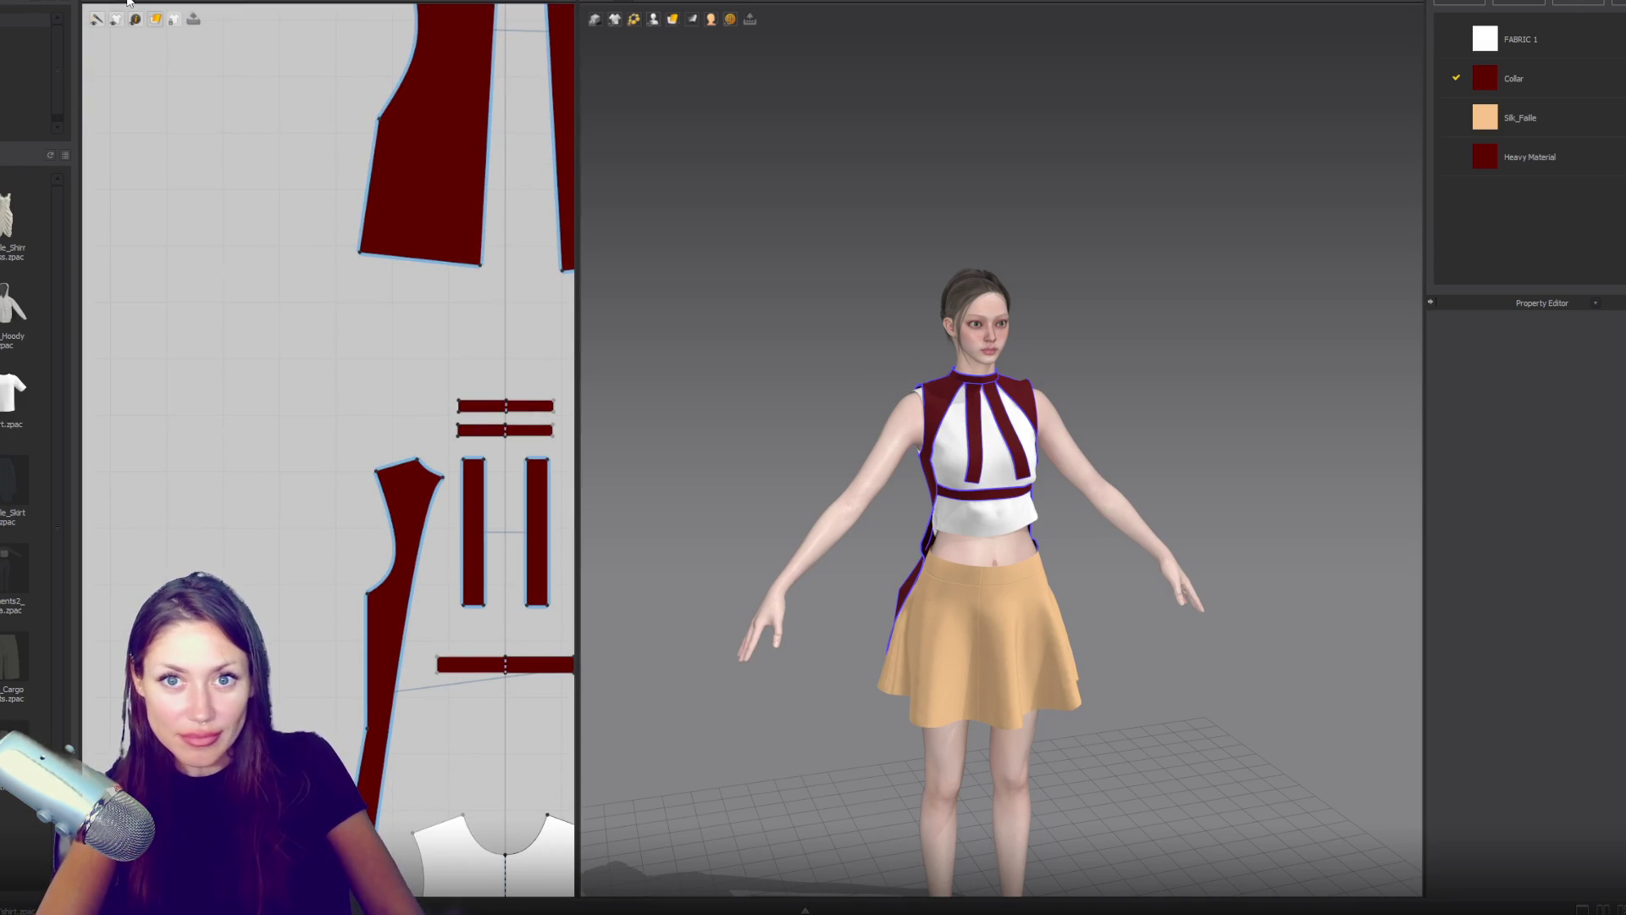
click(98, 19)
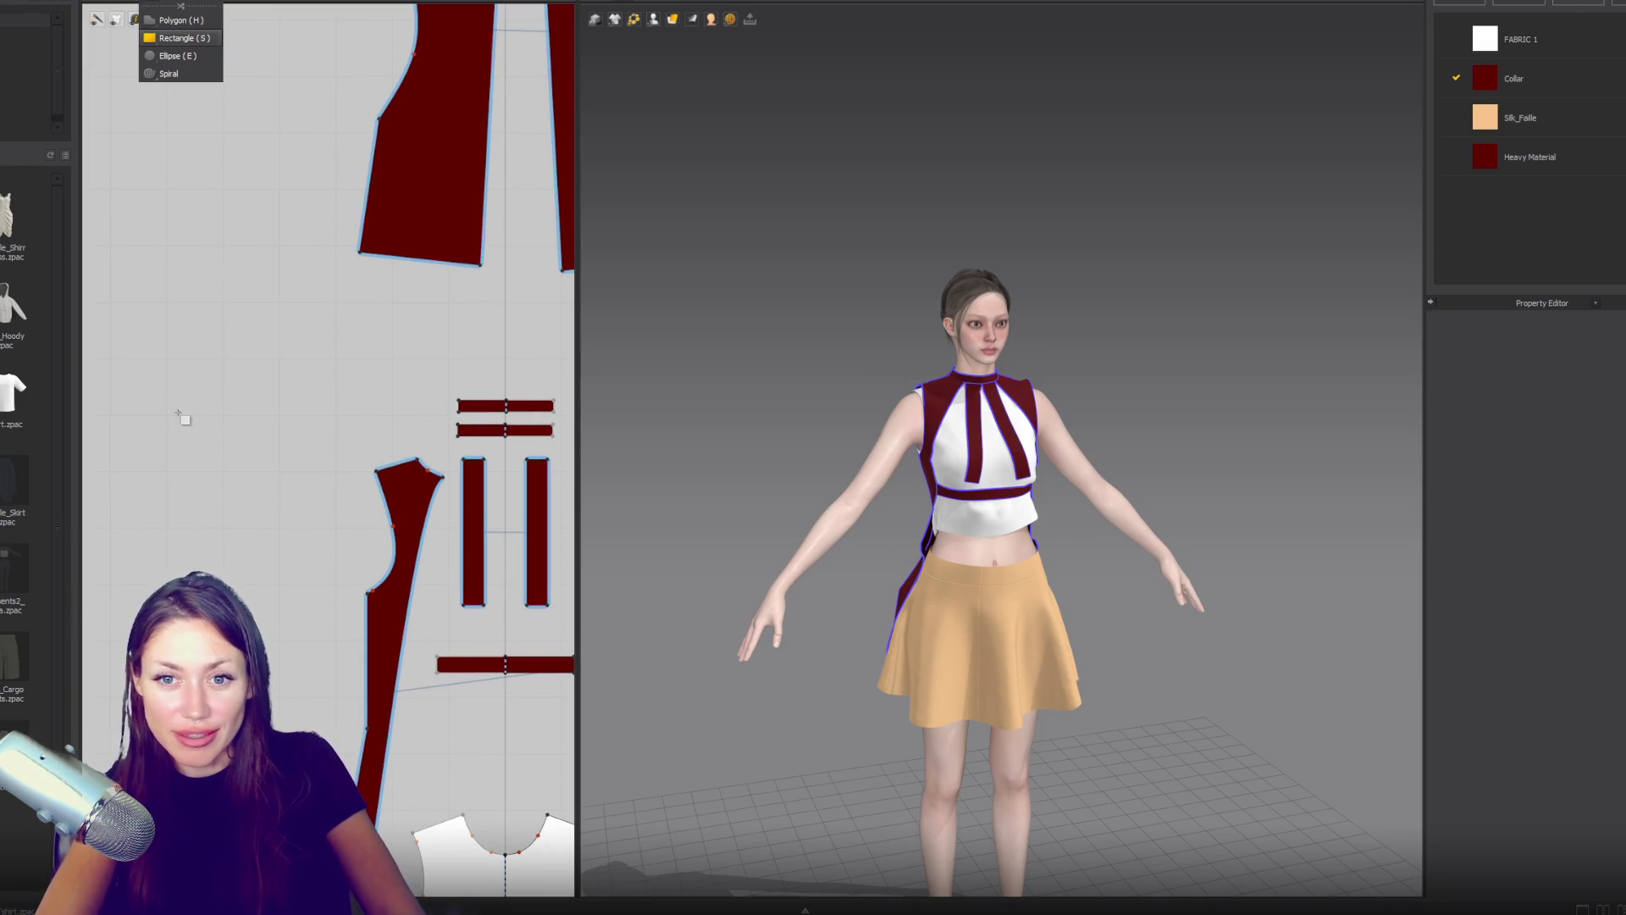
click(170, 55)
drag(186, 477, 328, 602)
scroll(850, 412, up, 3)
- Show arrangement points and place the square on the avatar's right upper arm
click(653, 19)
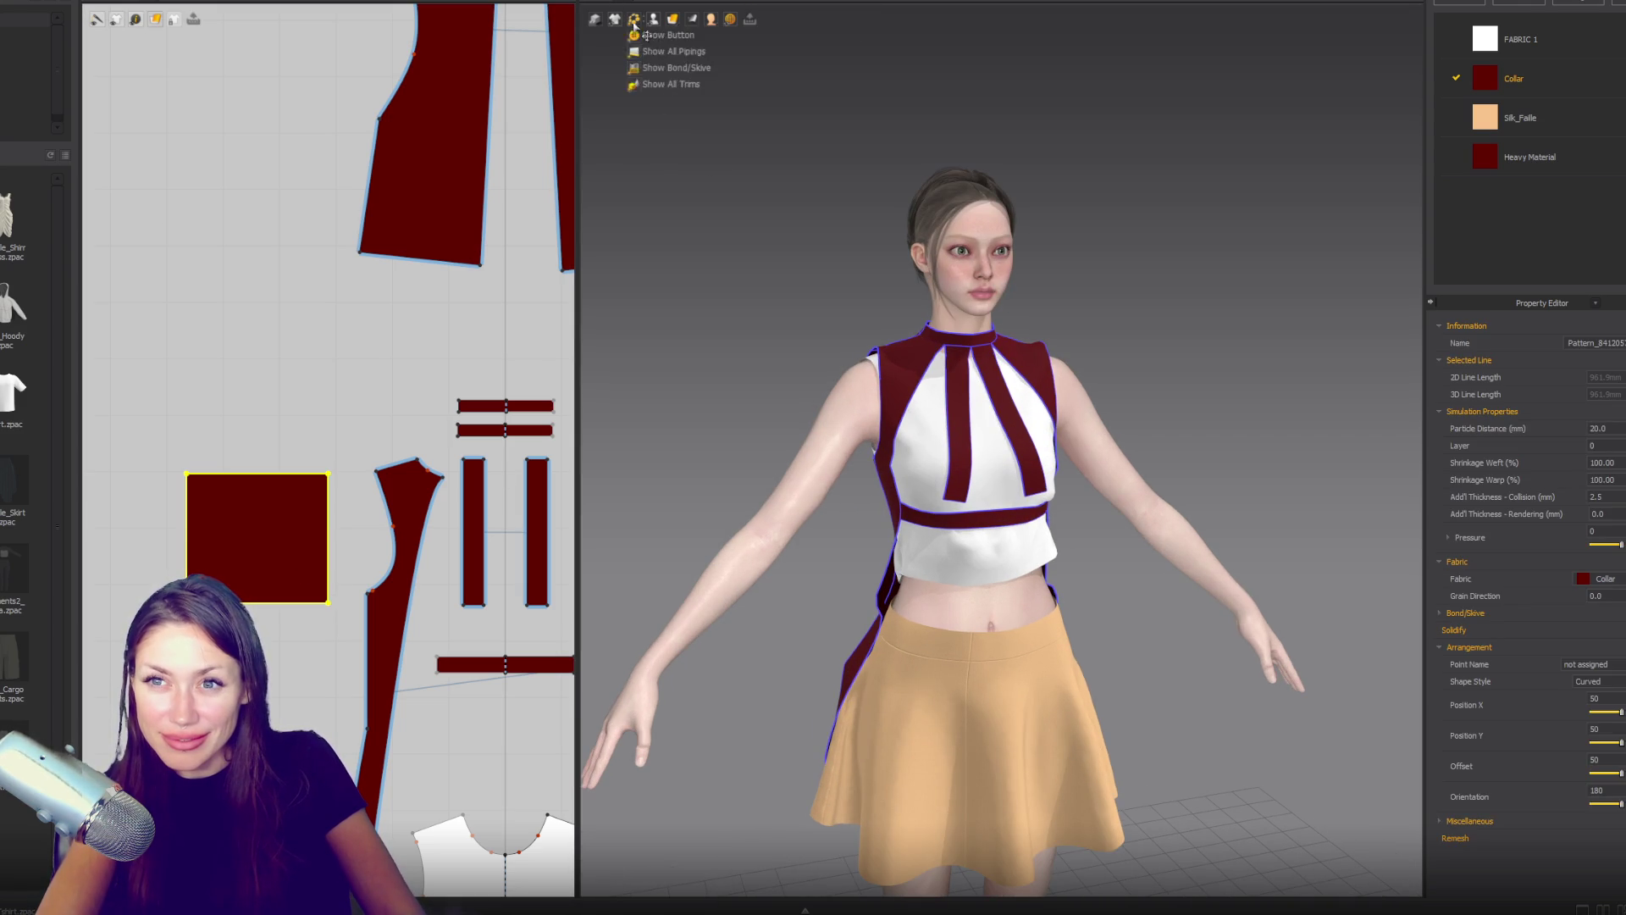
click(669, 51)
click(834, 451)
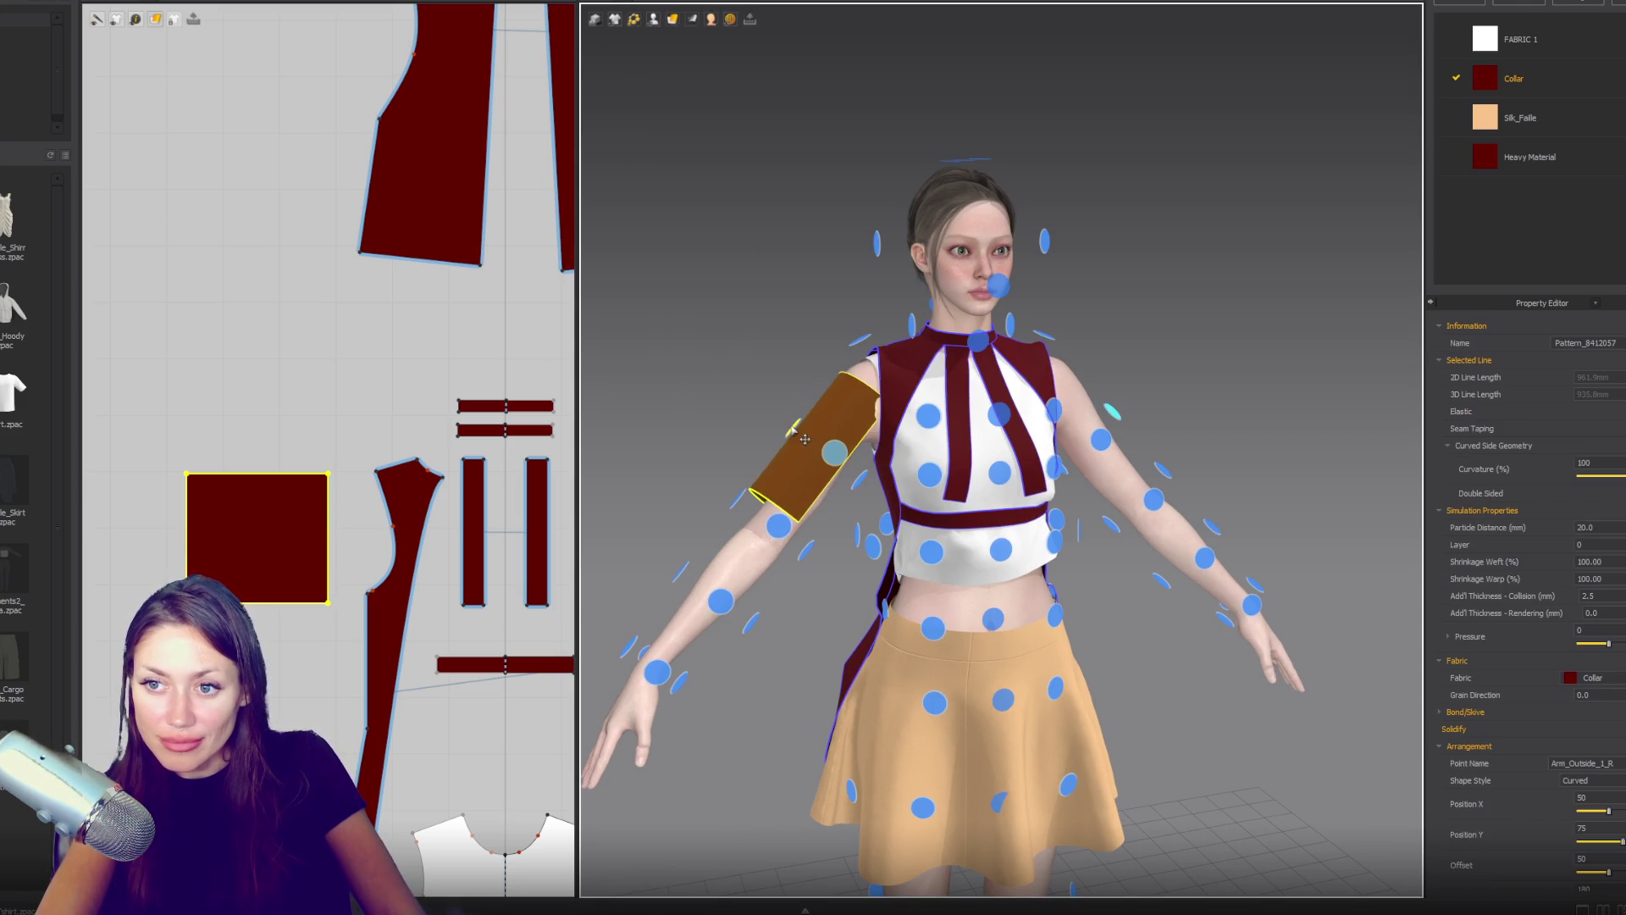
key(8)
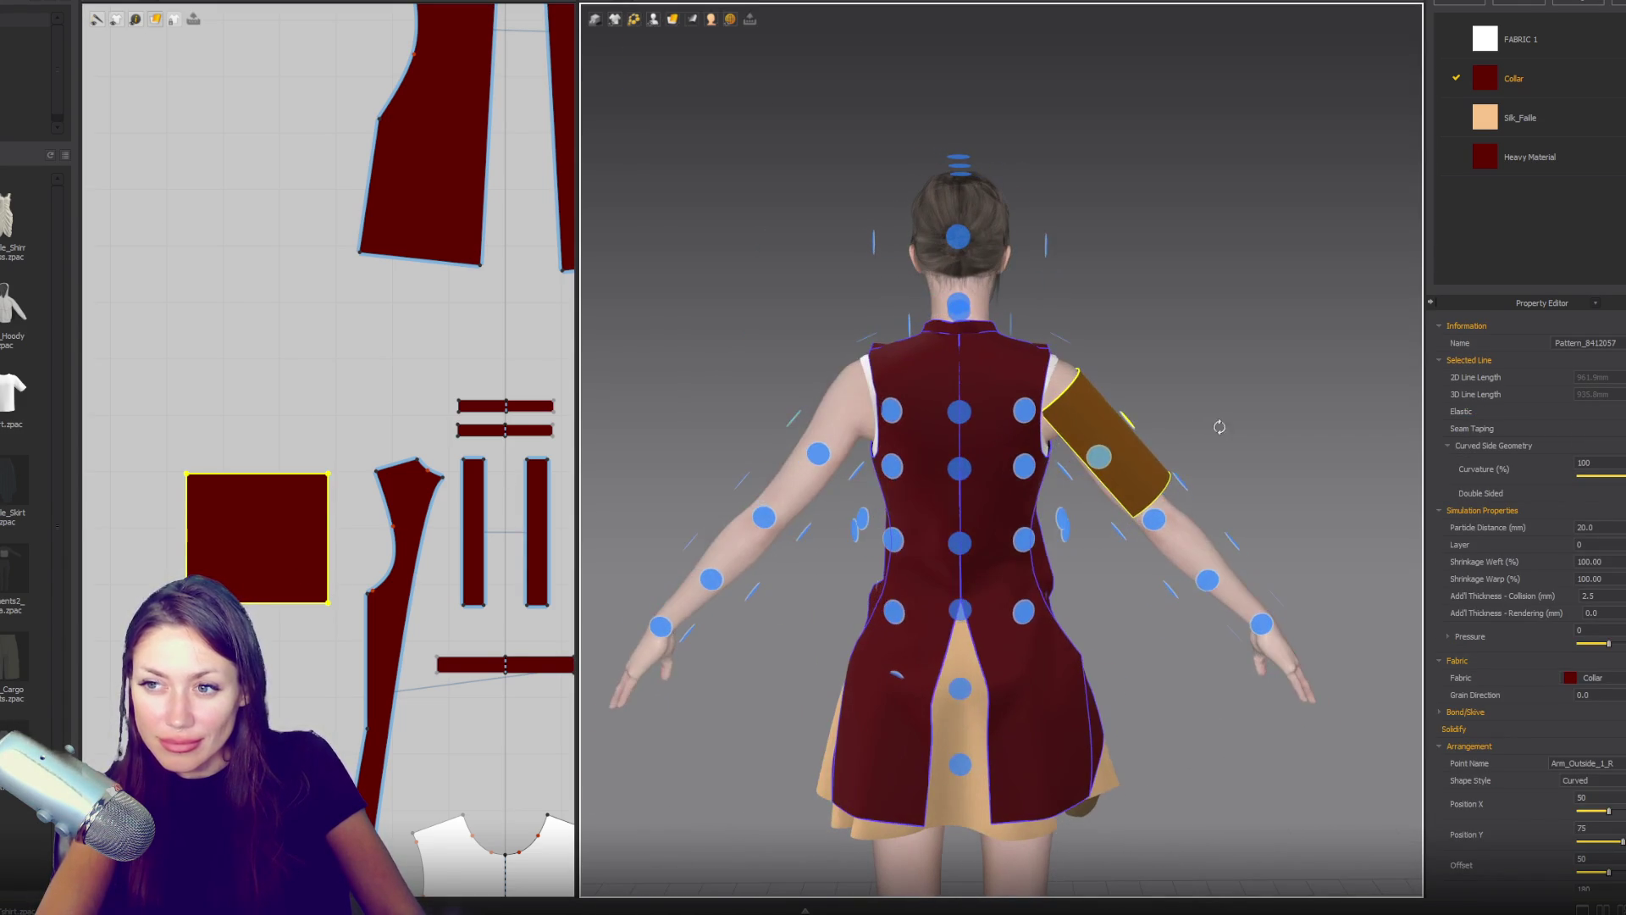
scroll(979, 425, up, 3)
right_drag(1101, 424, 980, 425)
key(2)
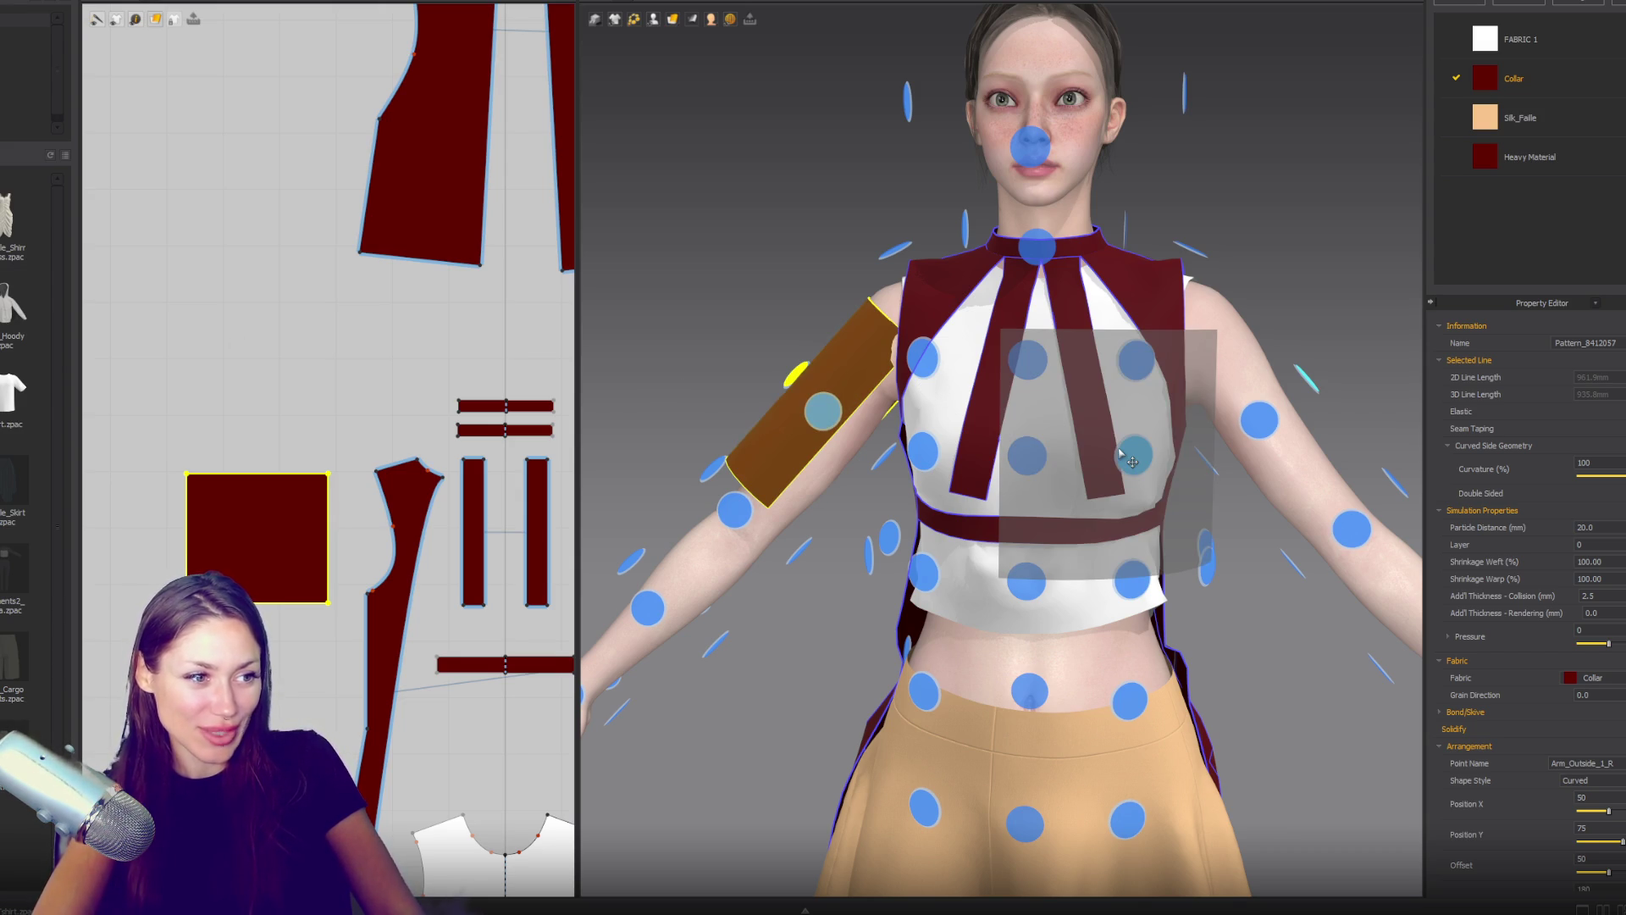
- Draw a small cuff strip and arrange it on the right arm
right_drag(949, 423, 1118, 423)
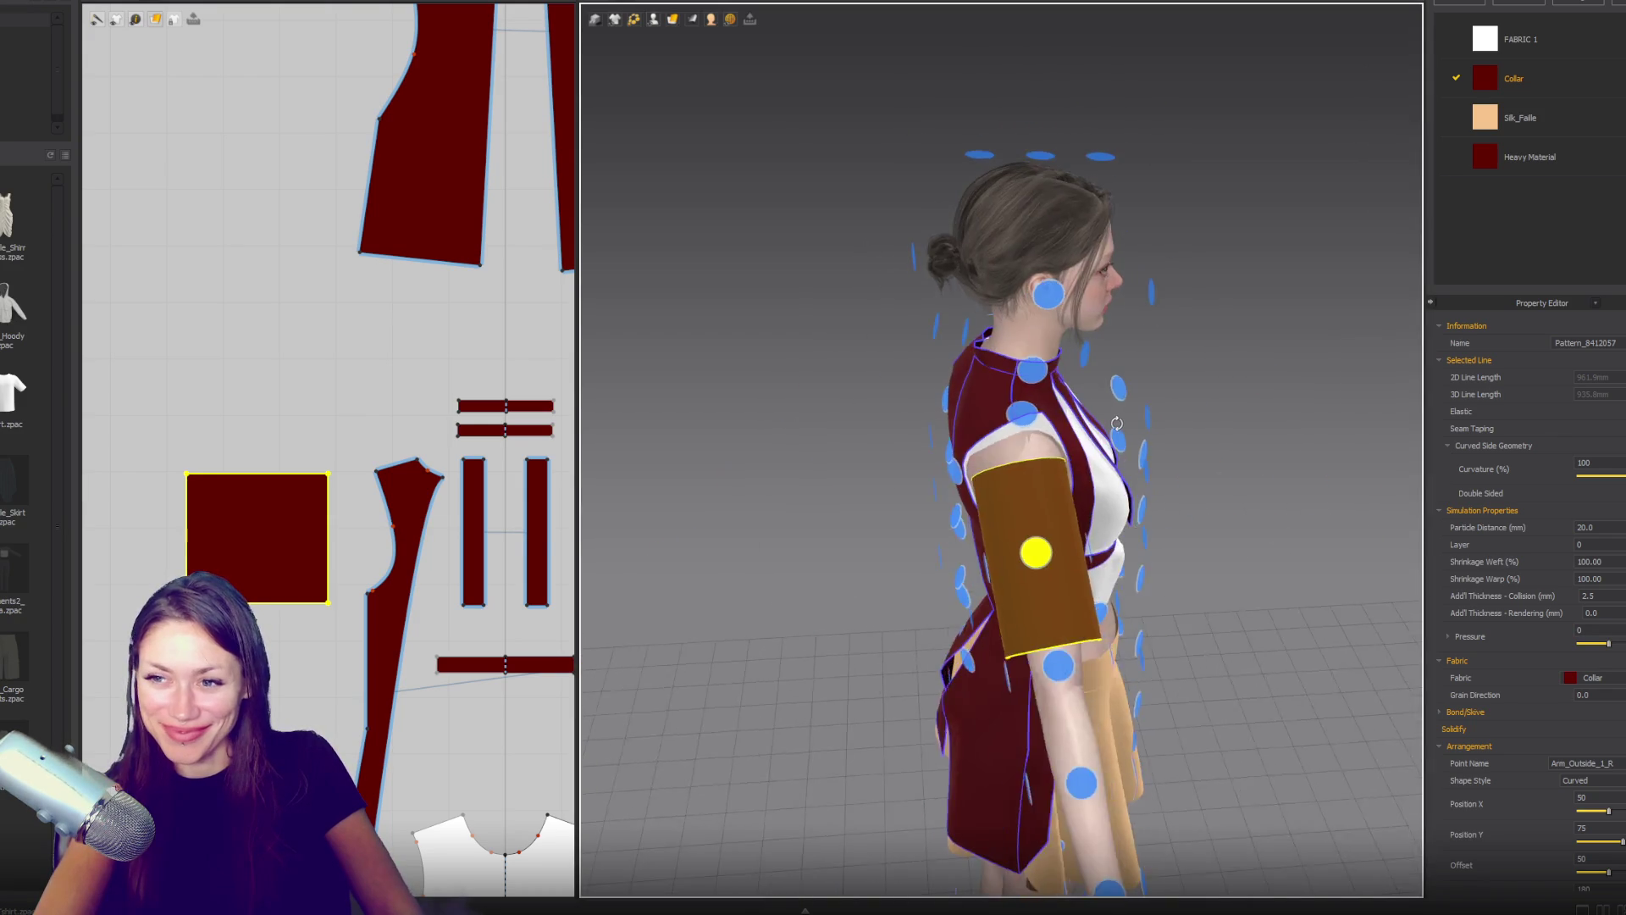
key(2)
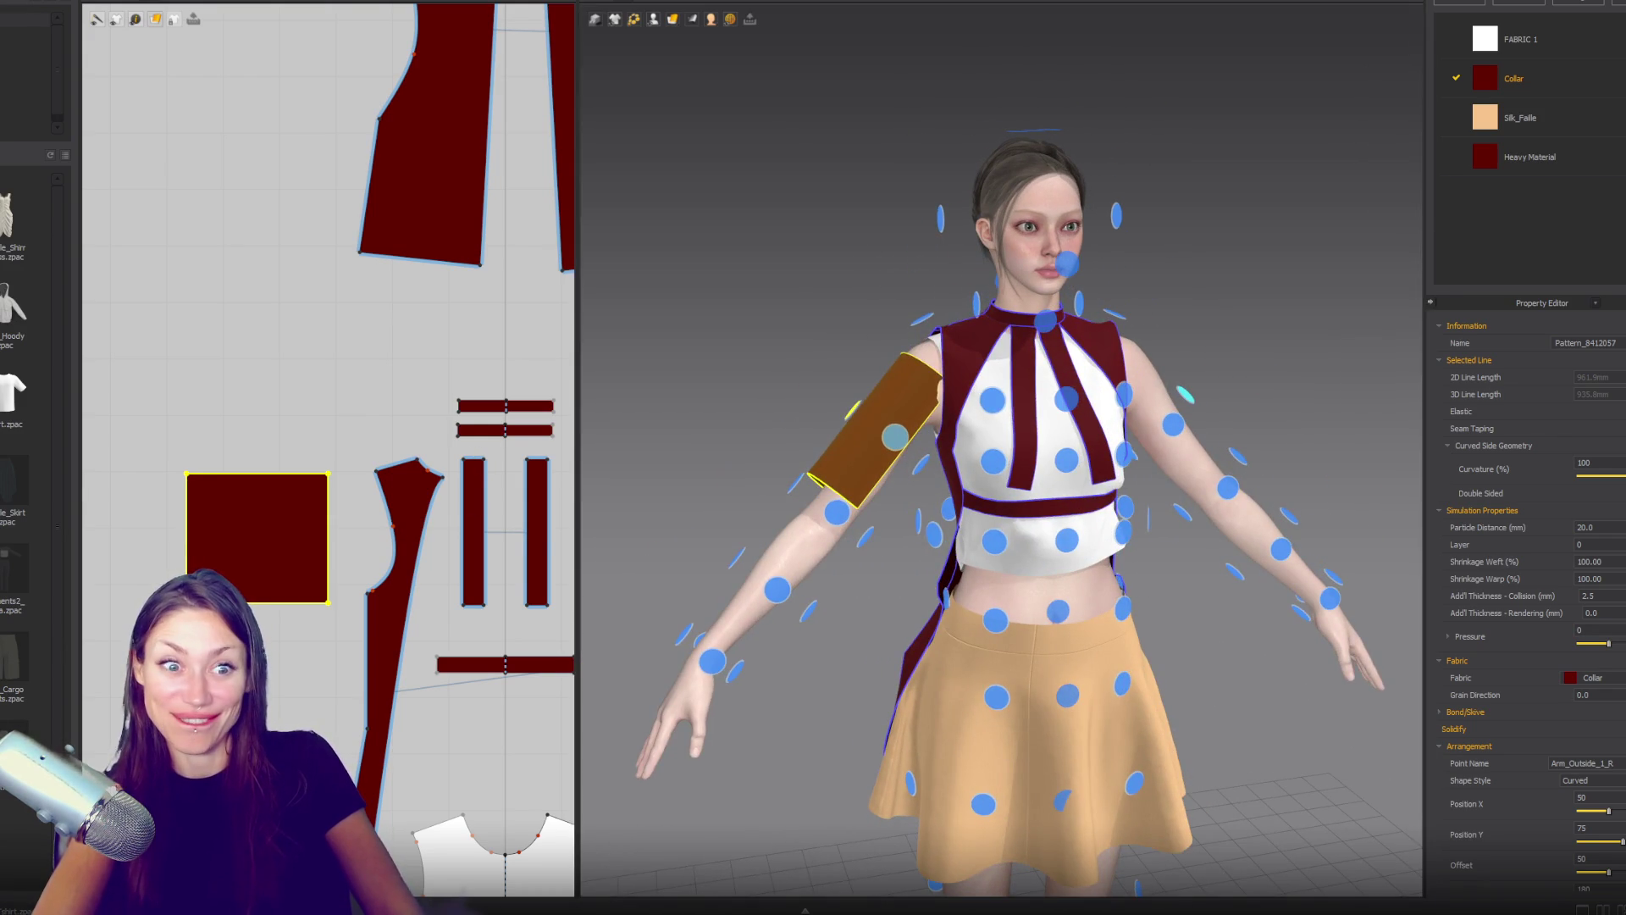
scroll(1014, 602, up, 3)
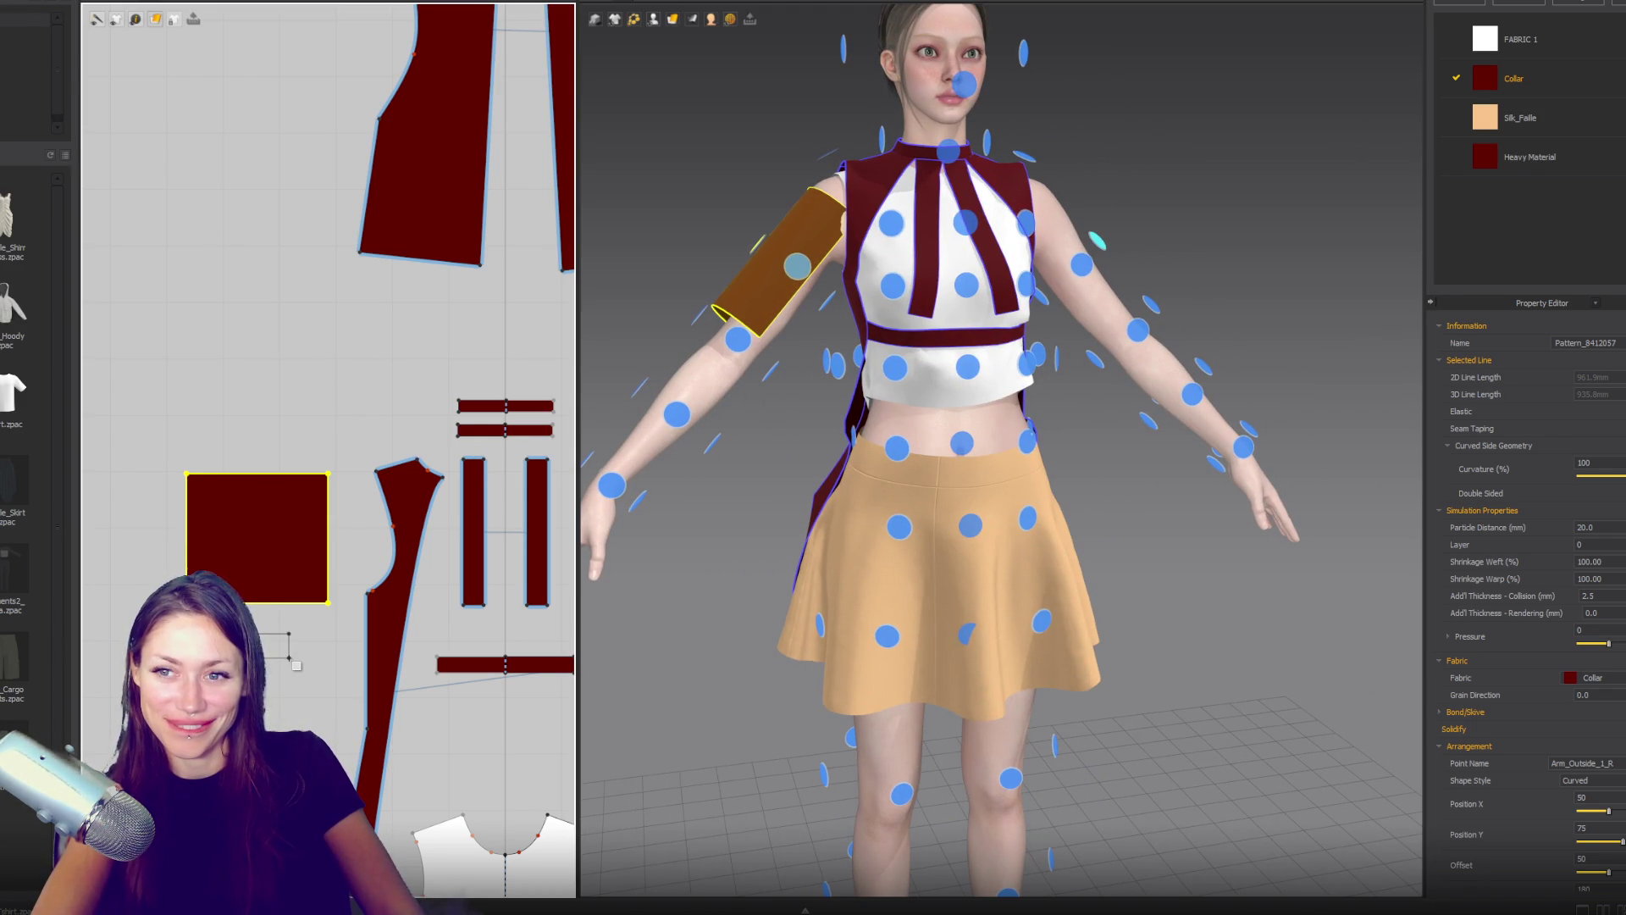
drag(289, 658, 289, 658)
right_drag(712, 429, 657, 461)
click(833, 414)
- Strengthen the square arm panel and simulate so the arm pieces settle
key(2)
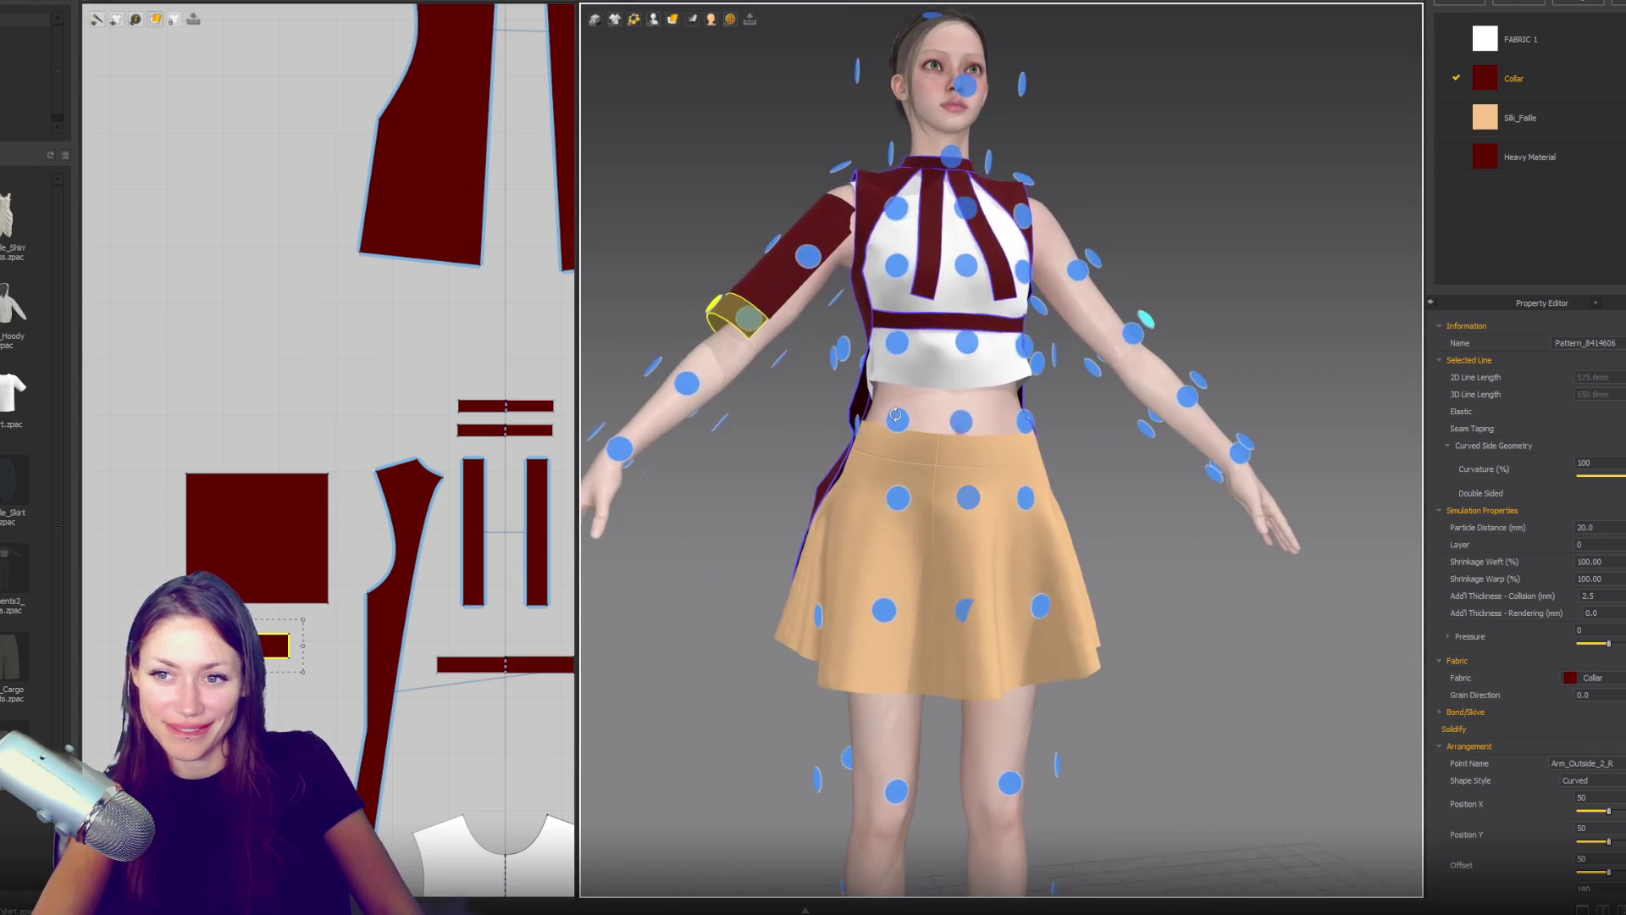
key(n)
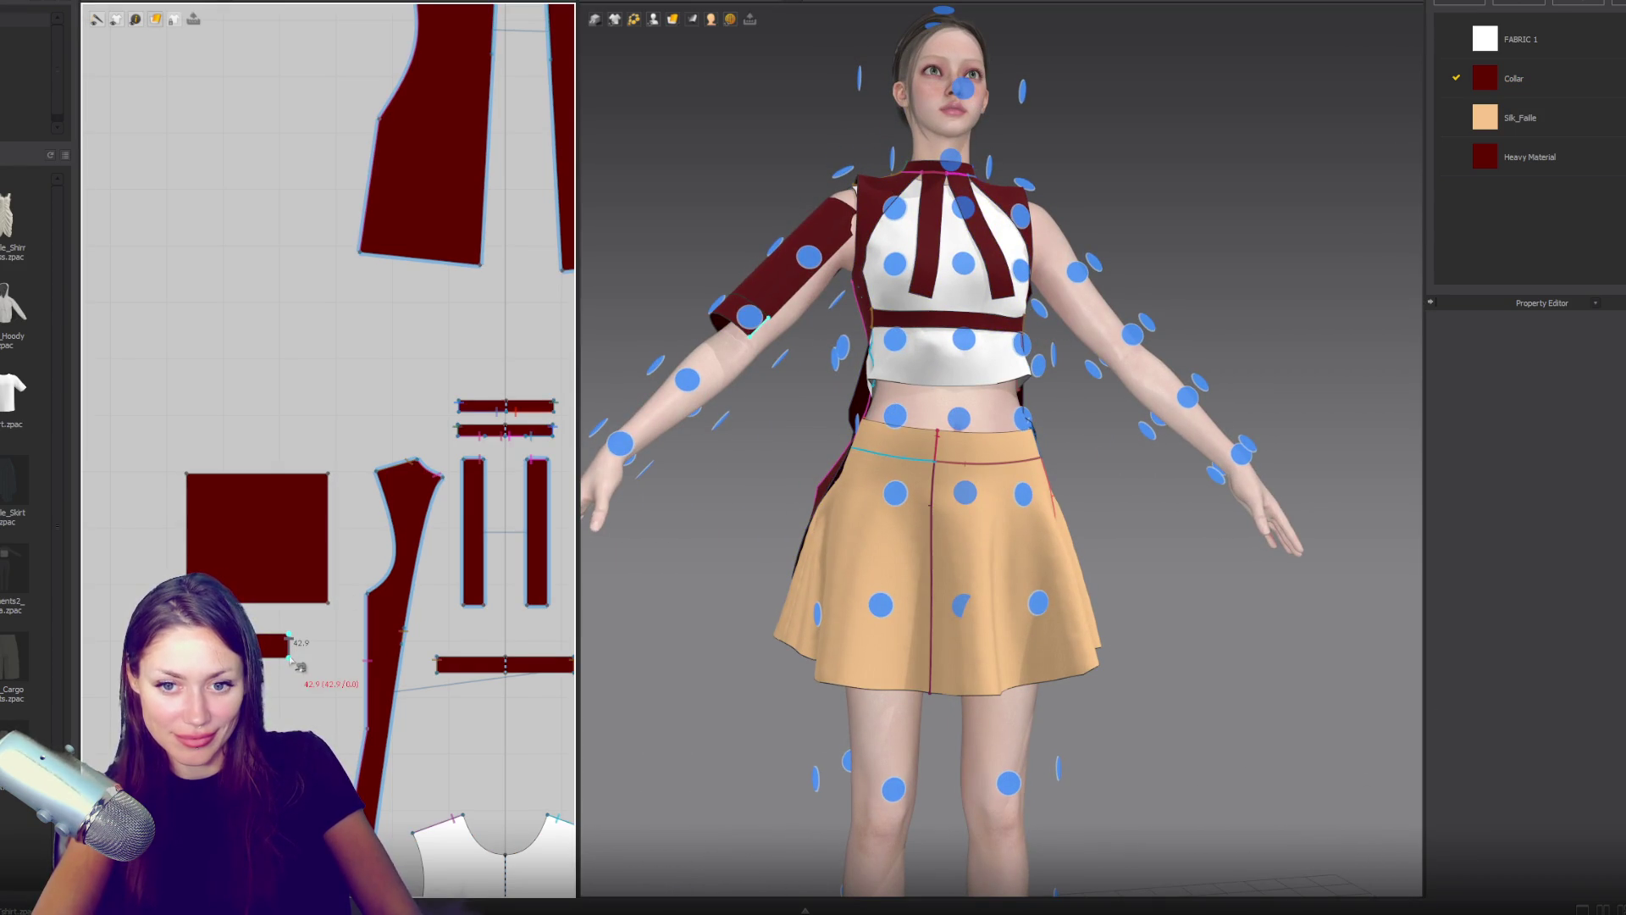
click(305, 584)
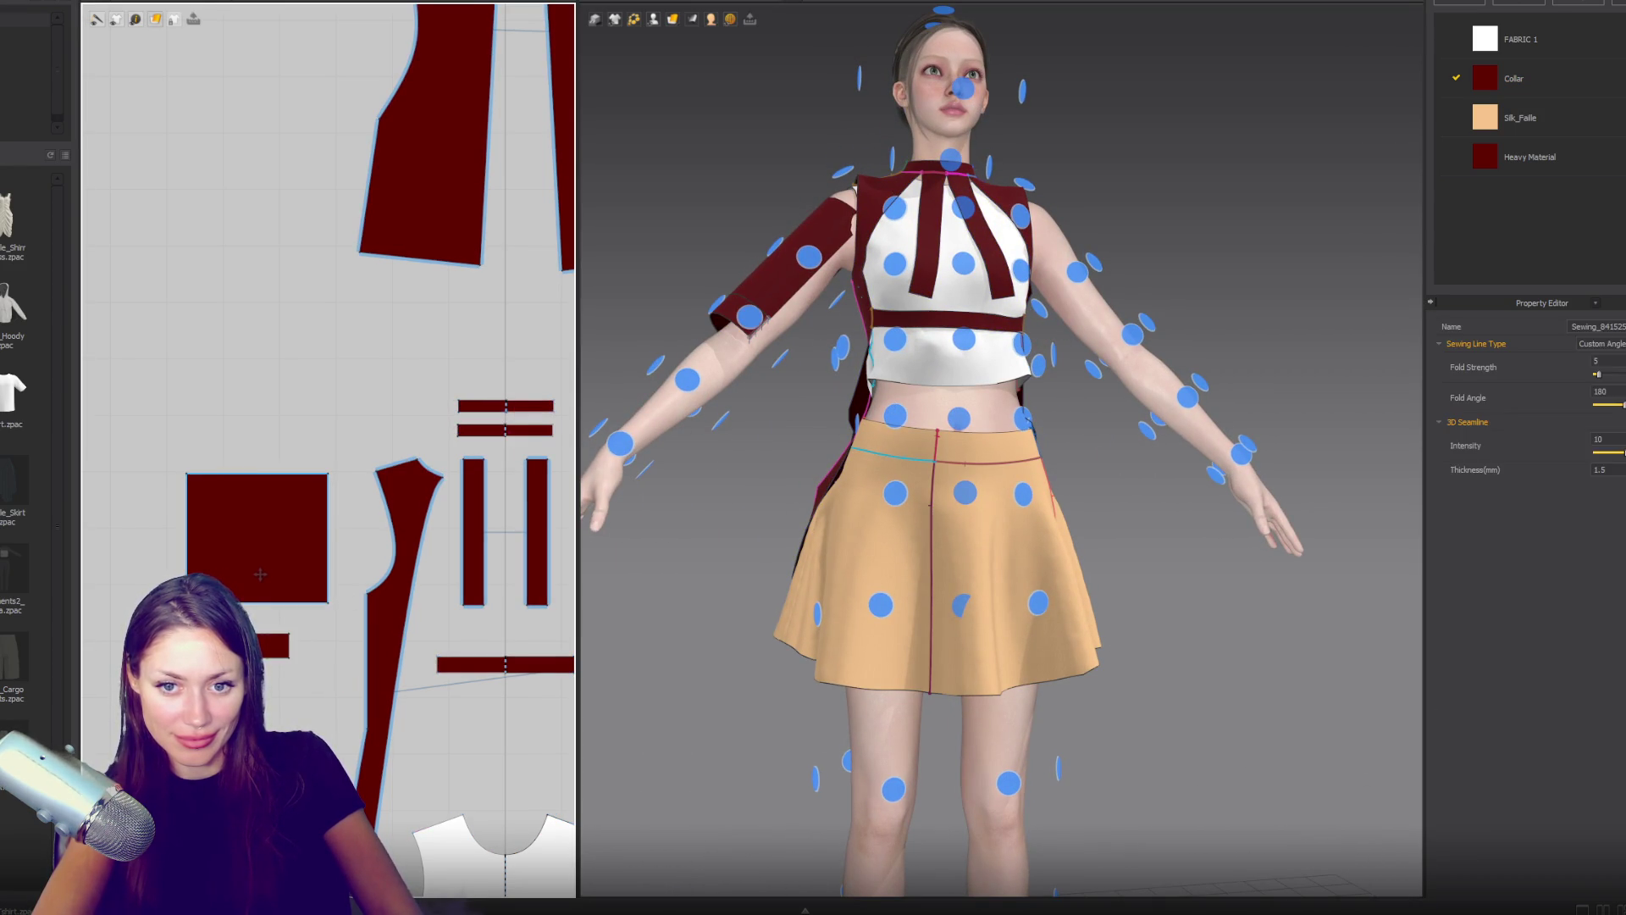
right_click(769, 291)
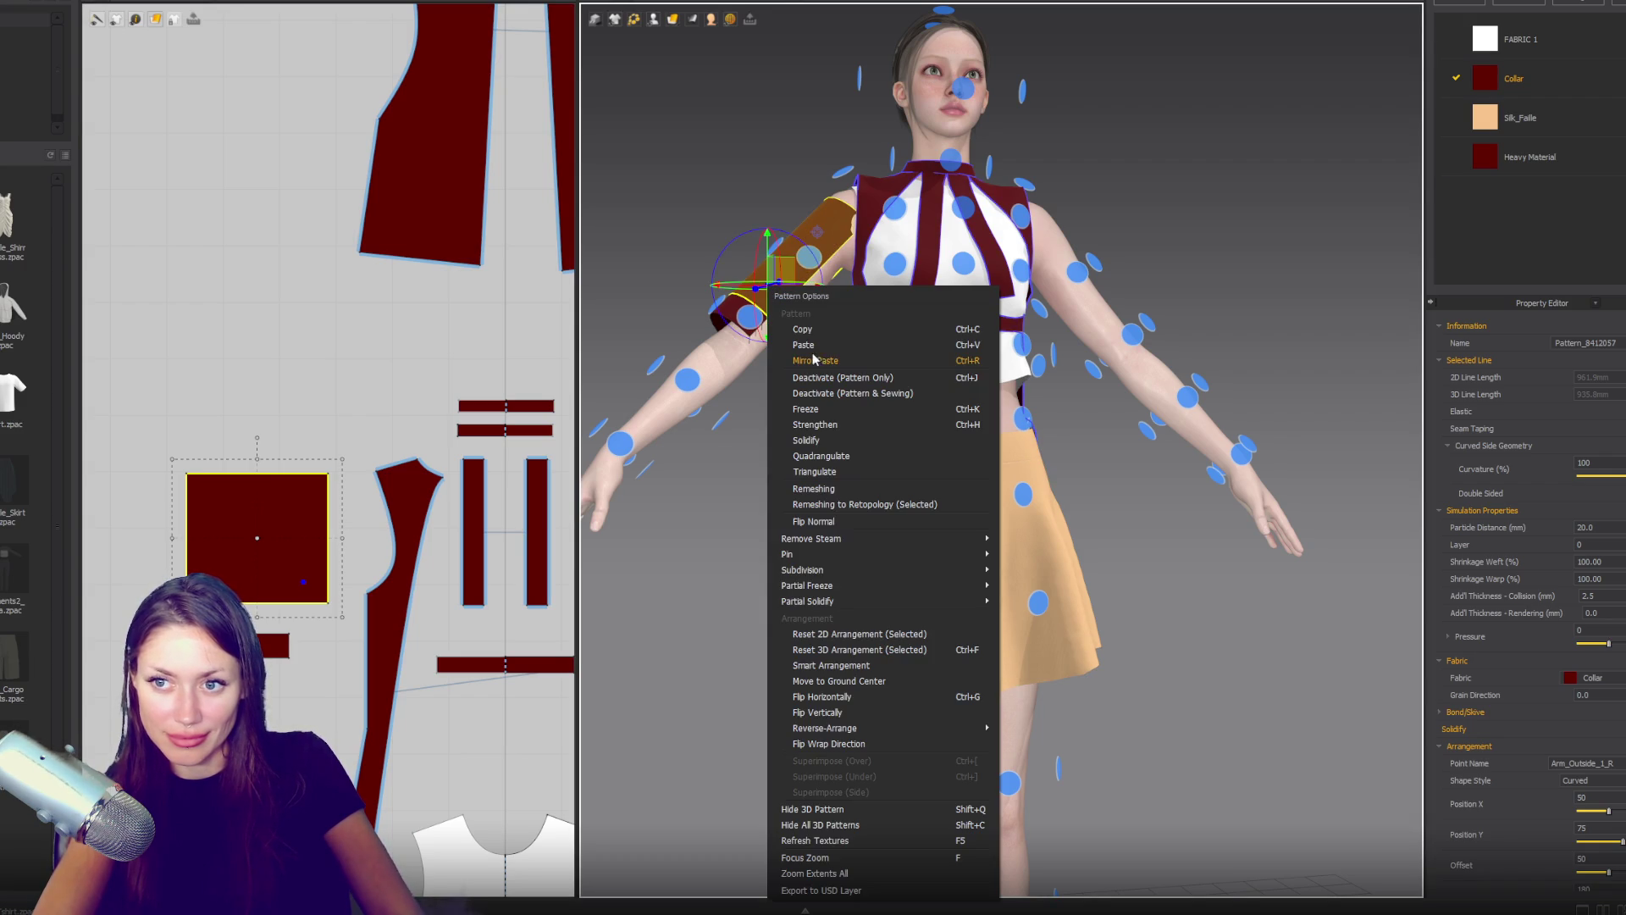
click(815, 425)
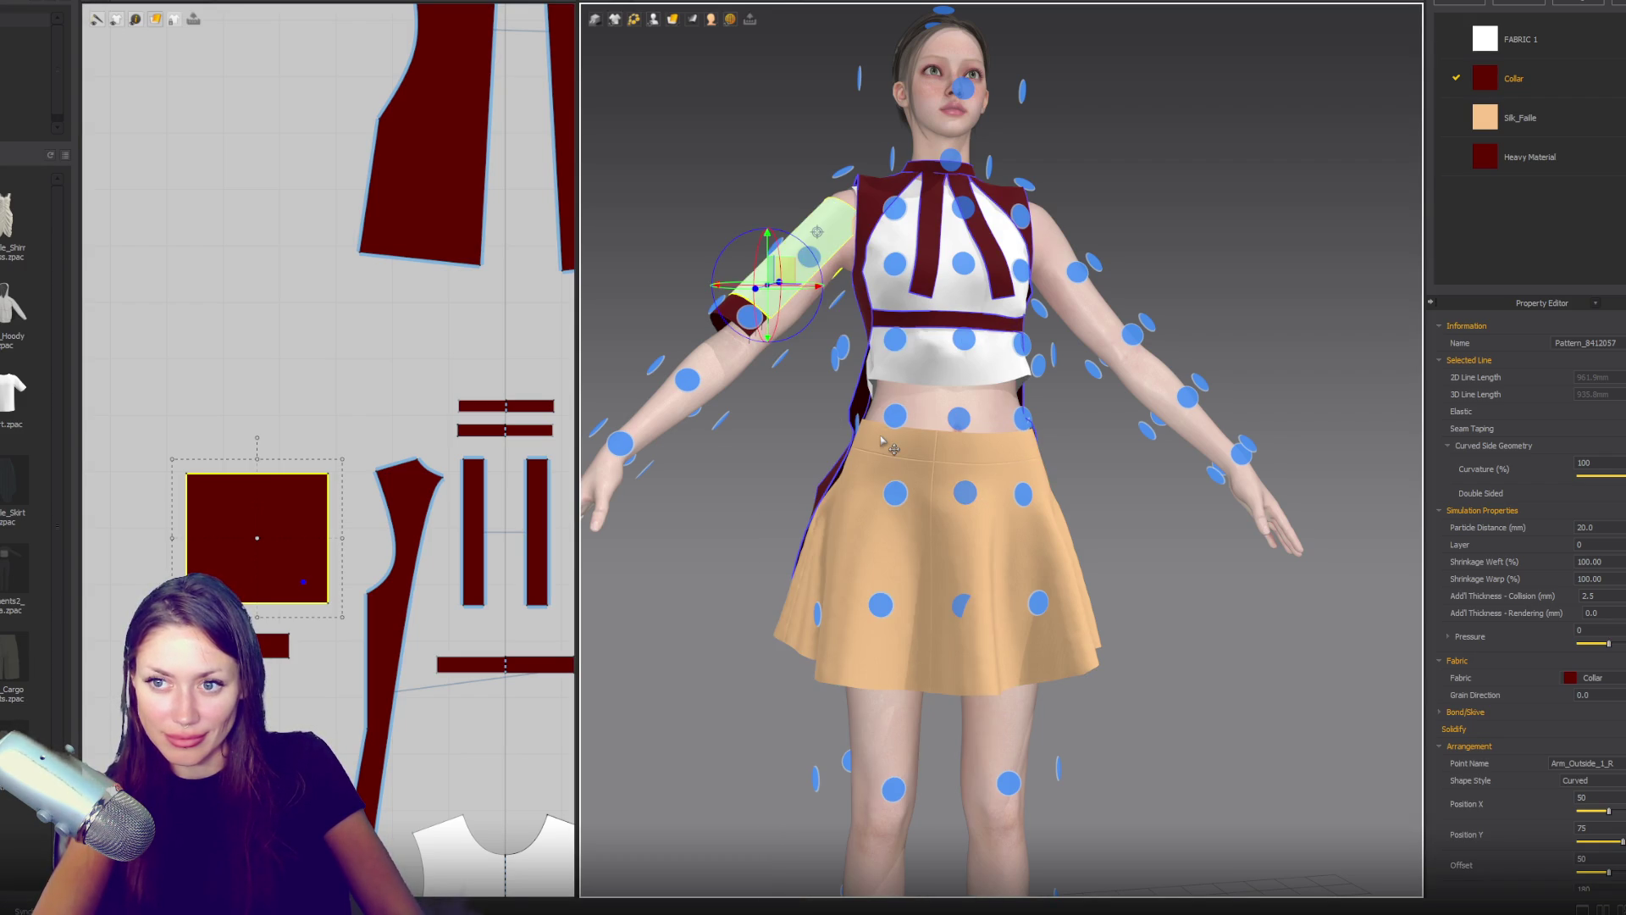
key(space)
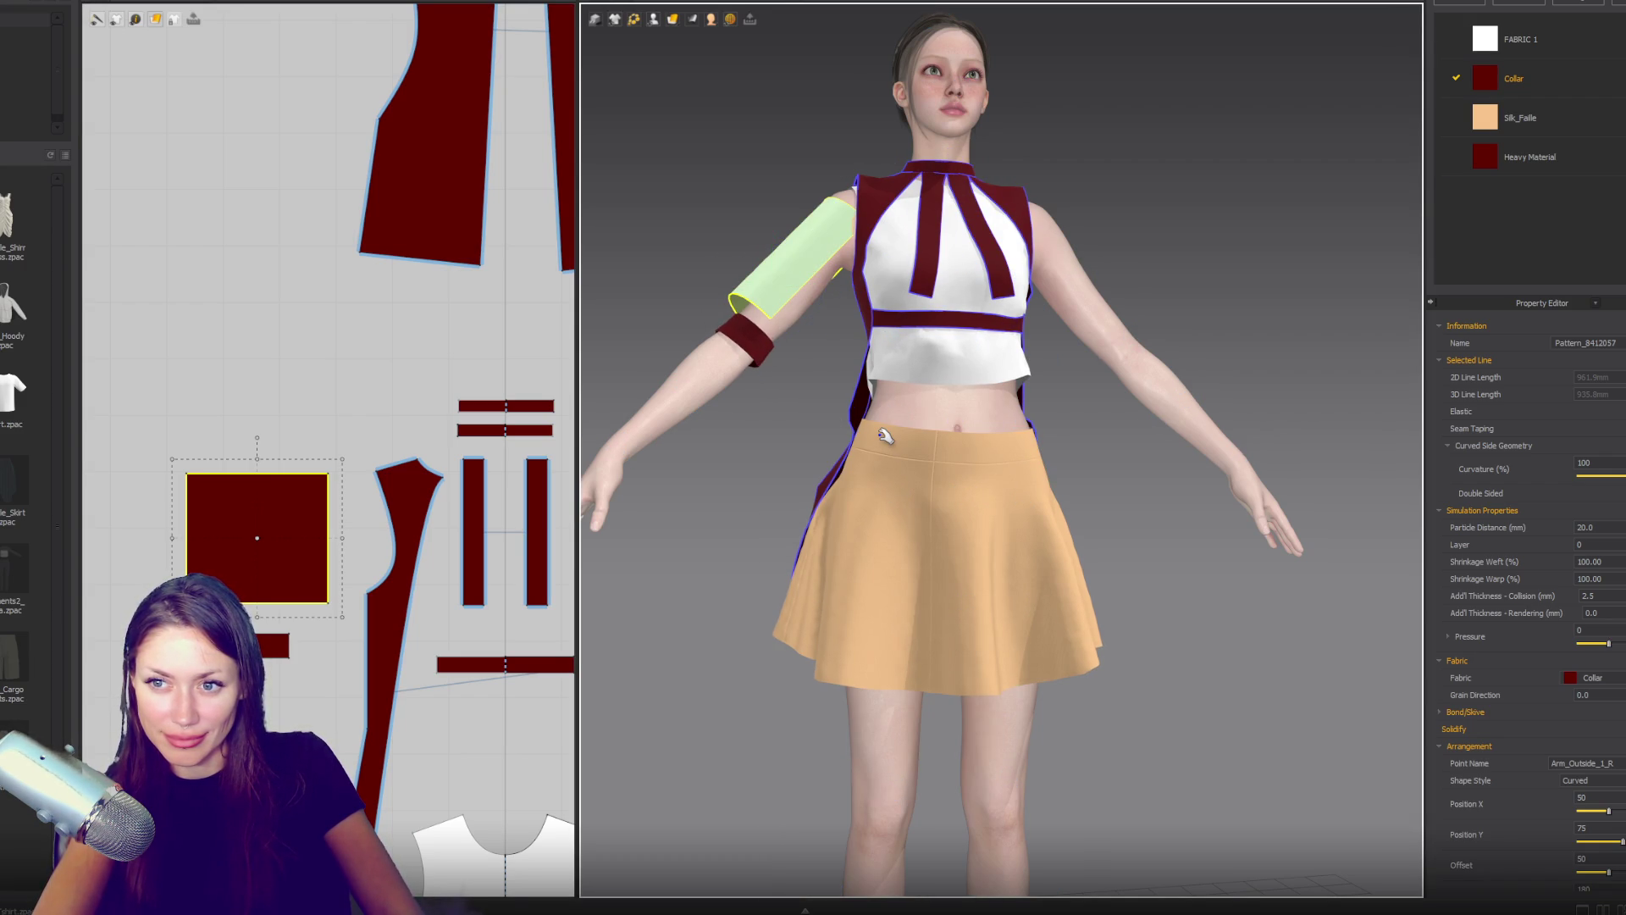
- Narrow the cuff piece and turn the square panel into a thin strip
click(287, 649)
drag(289, 647, 266, 647)
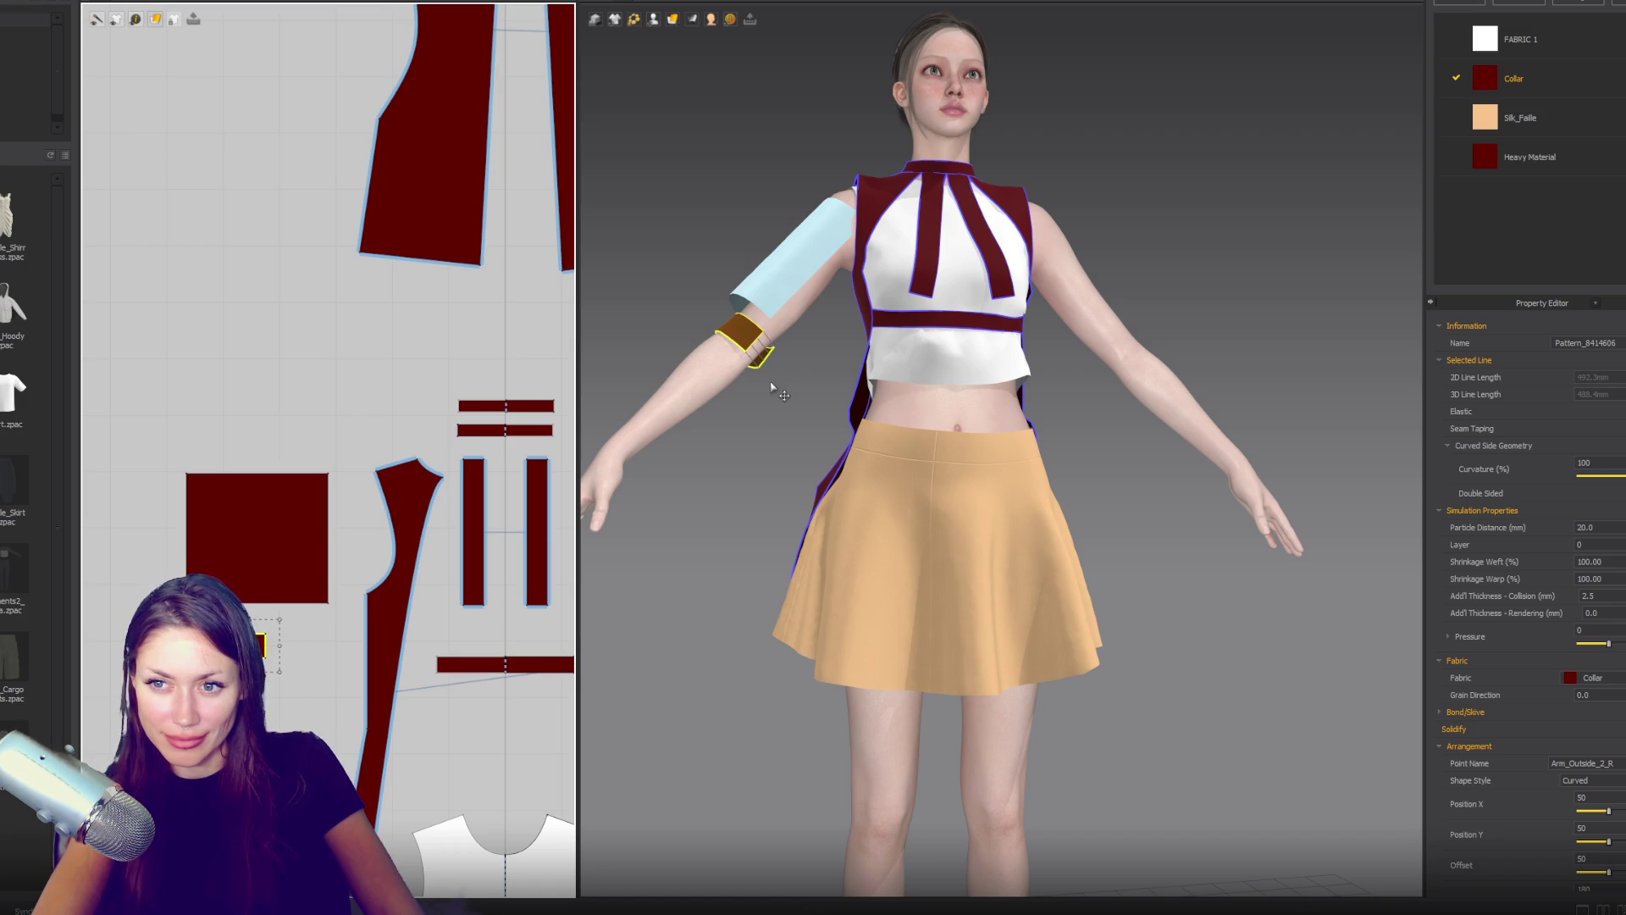
key(6)
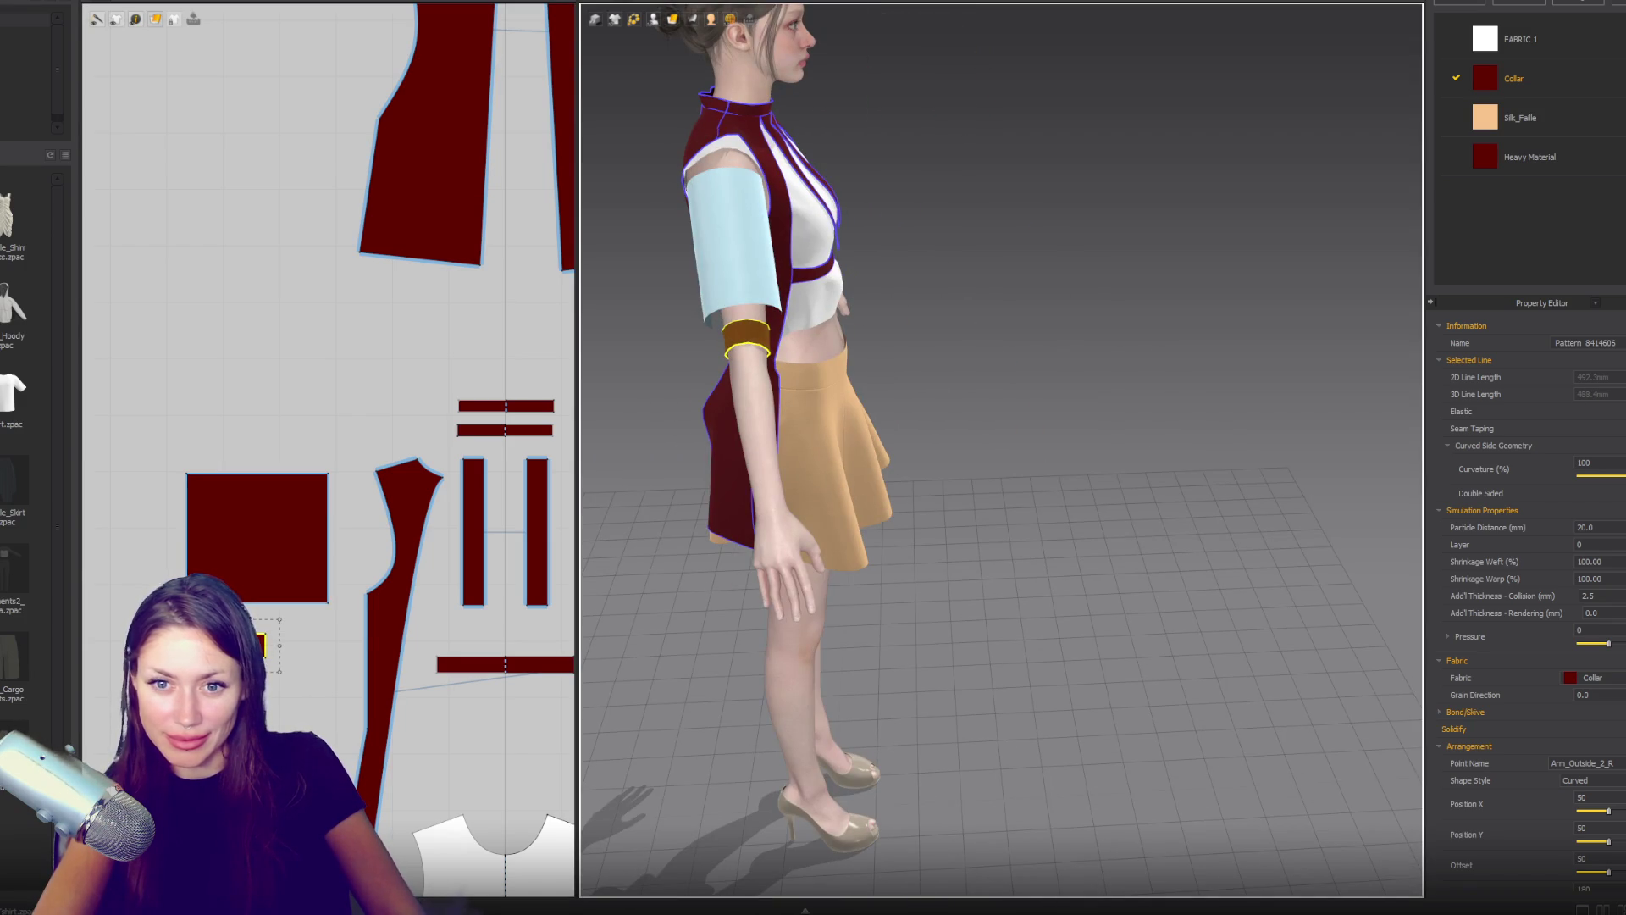
click(305, 533)
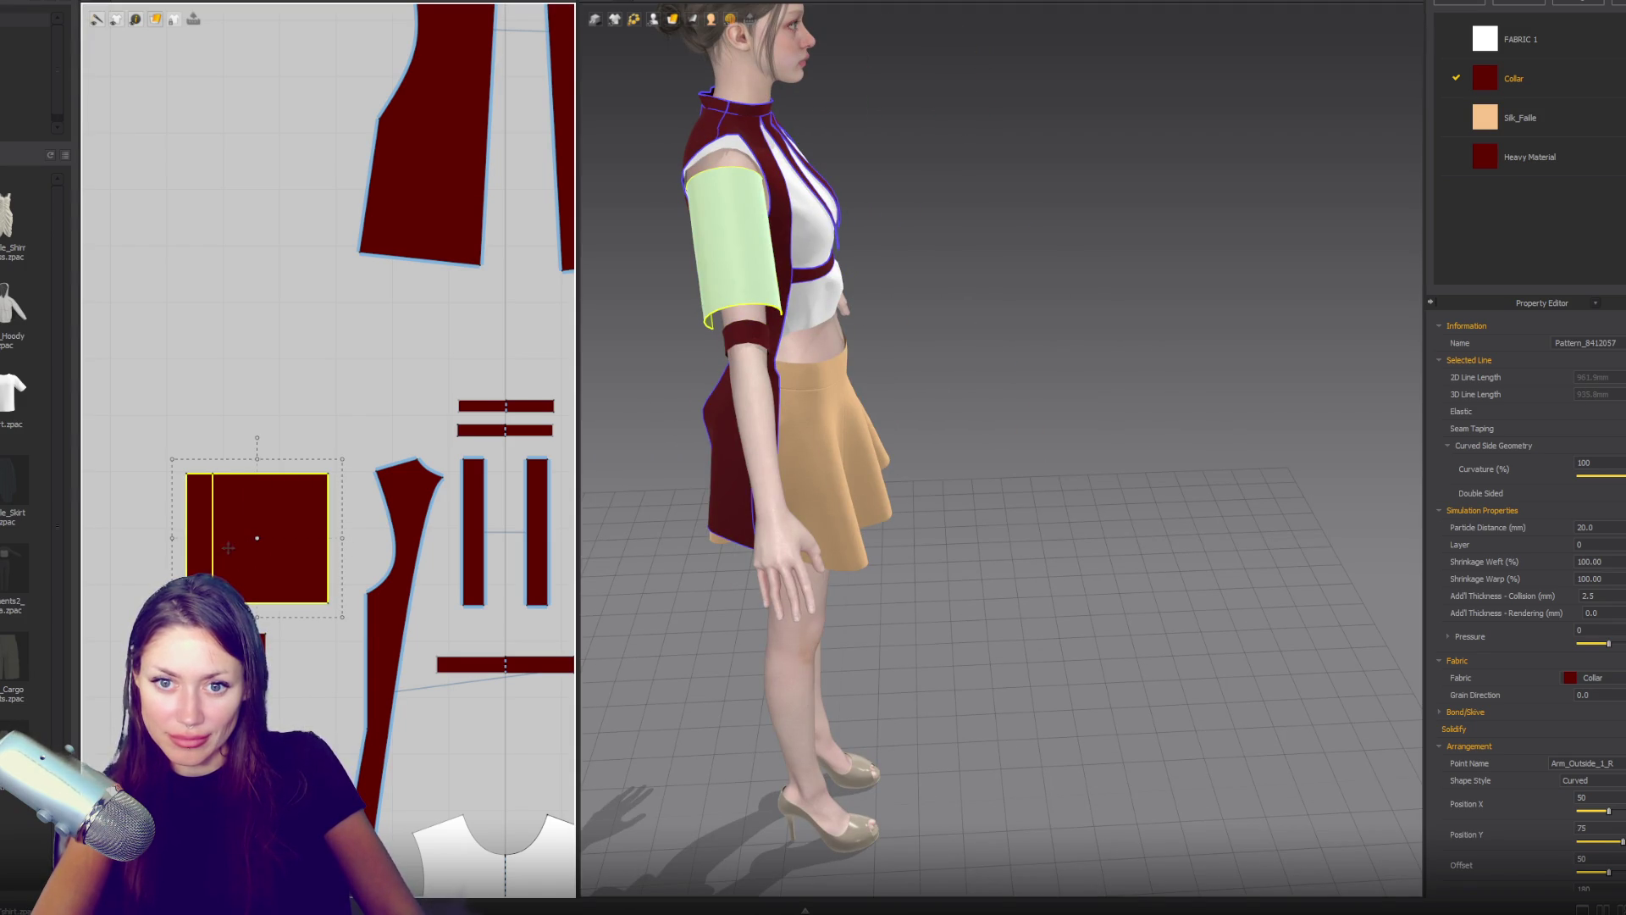
drag(231, 548, 222, 548)
- Show arrangement points again and lengthen the arm strip upward
click(653, 21)
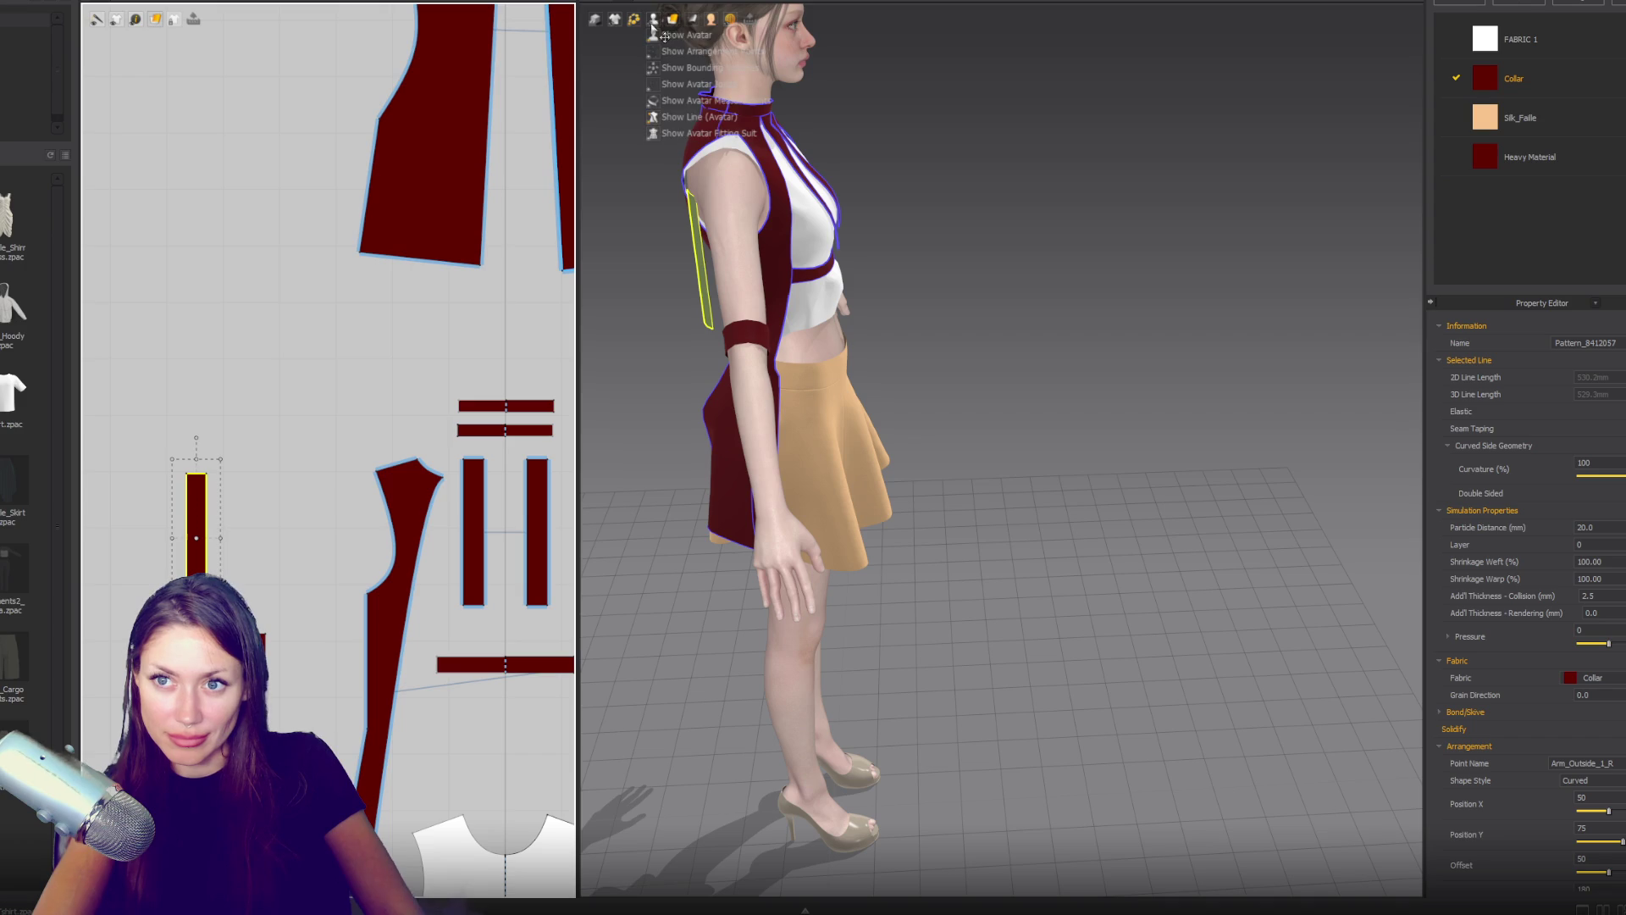
click(678, 51)
key(2)
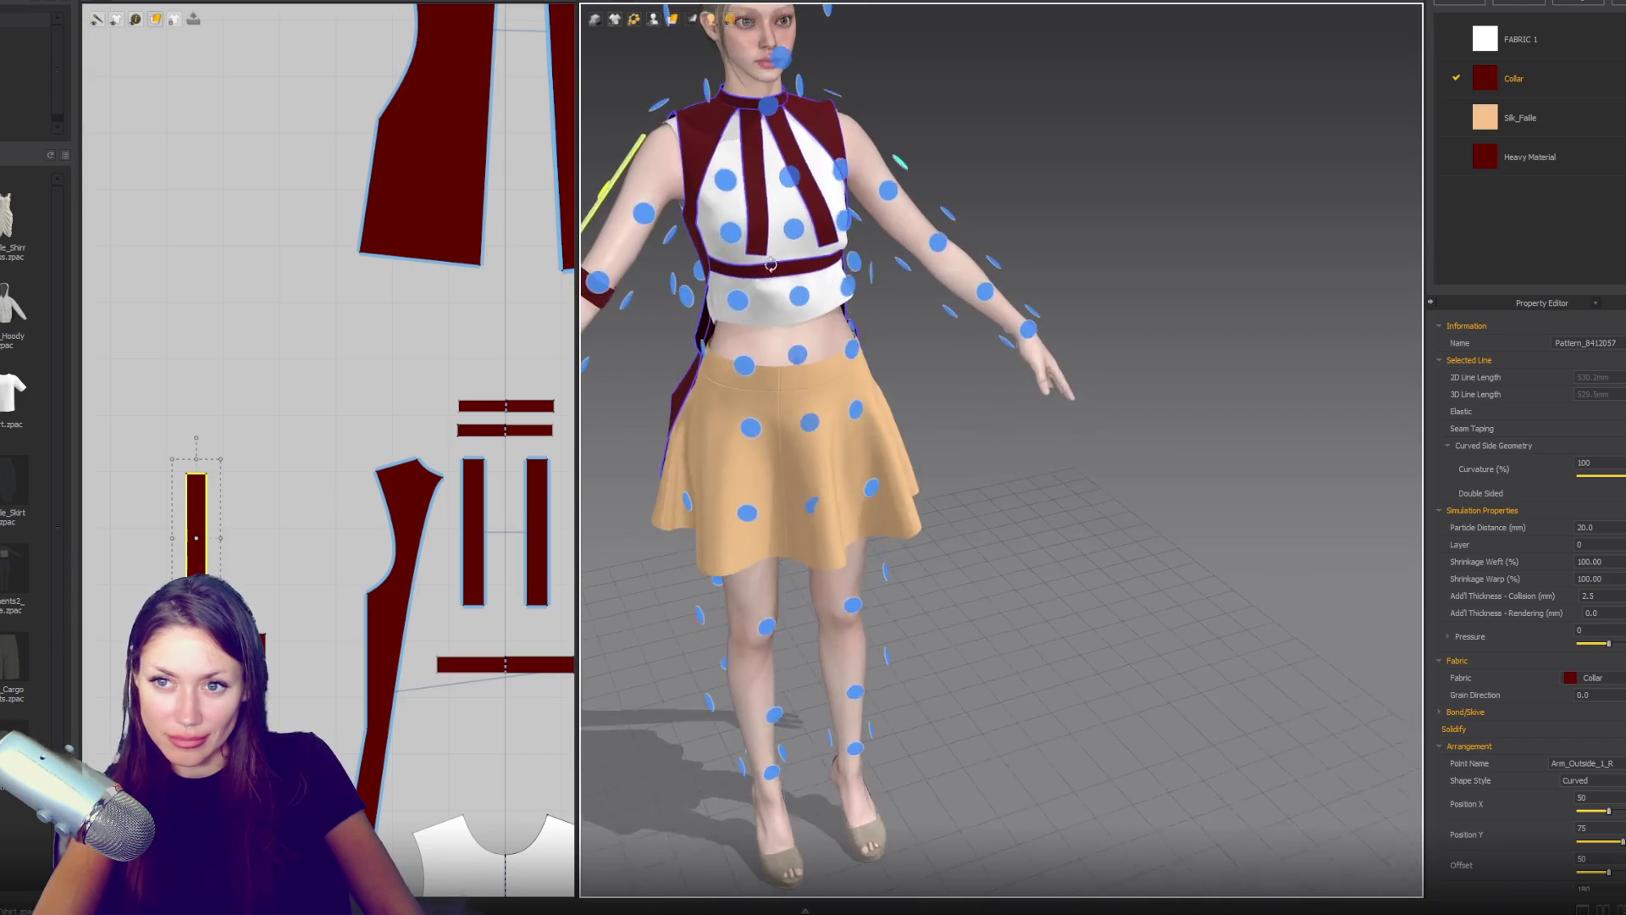
scroll(766, 267, up, 5)
right_drag(766, 267, 837, 396)
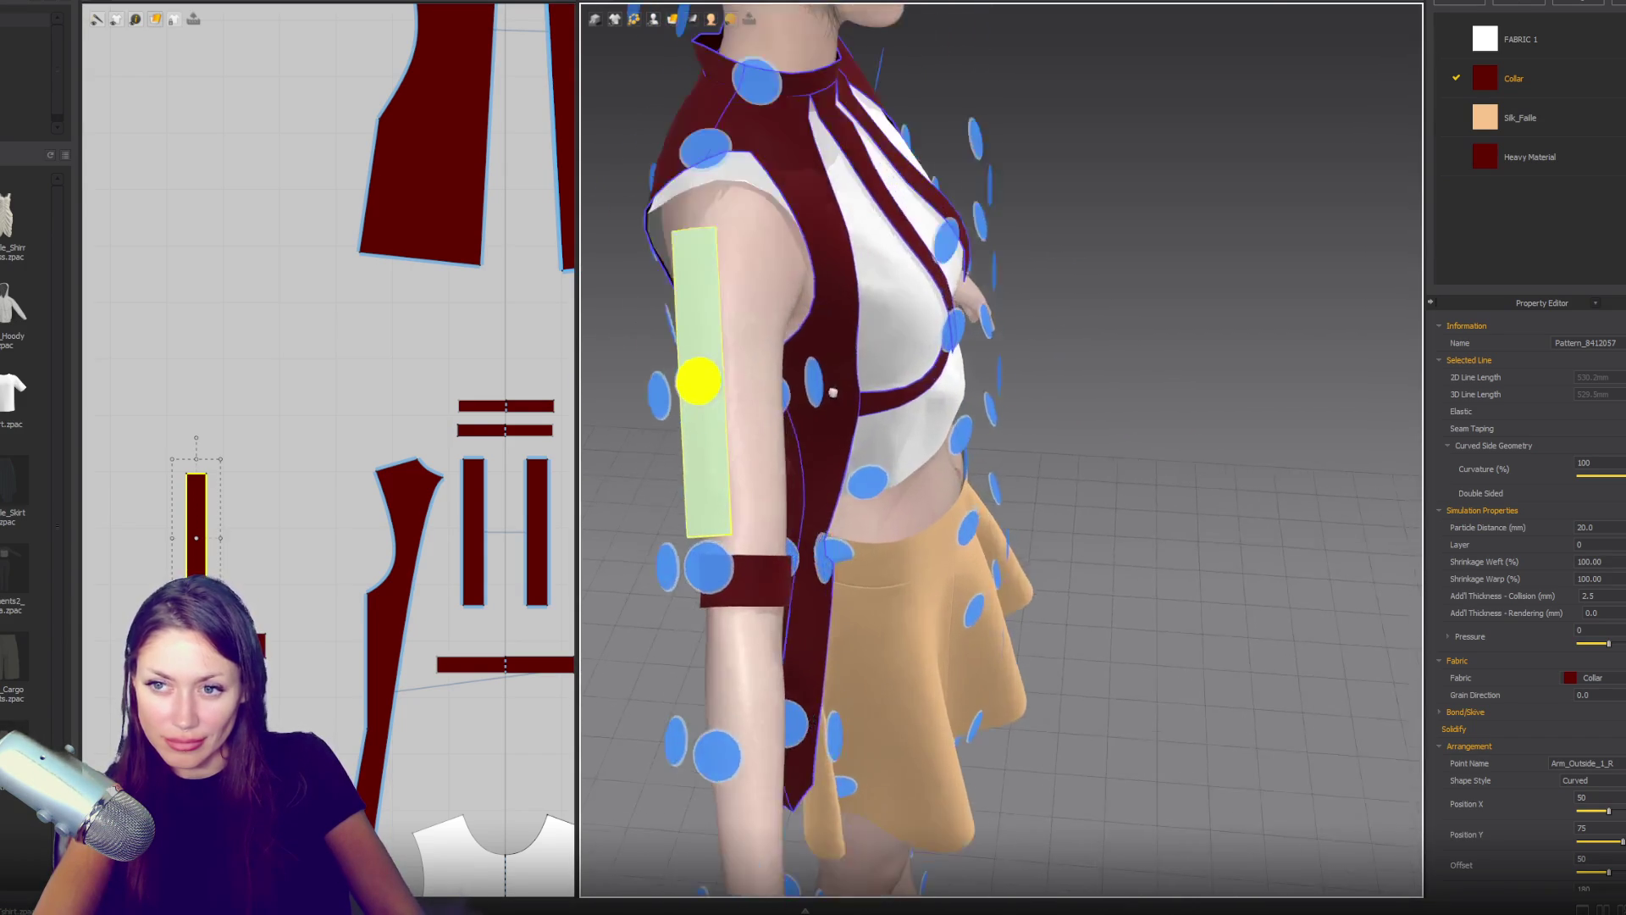
key(2)
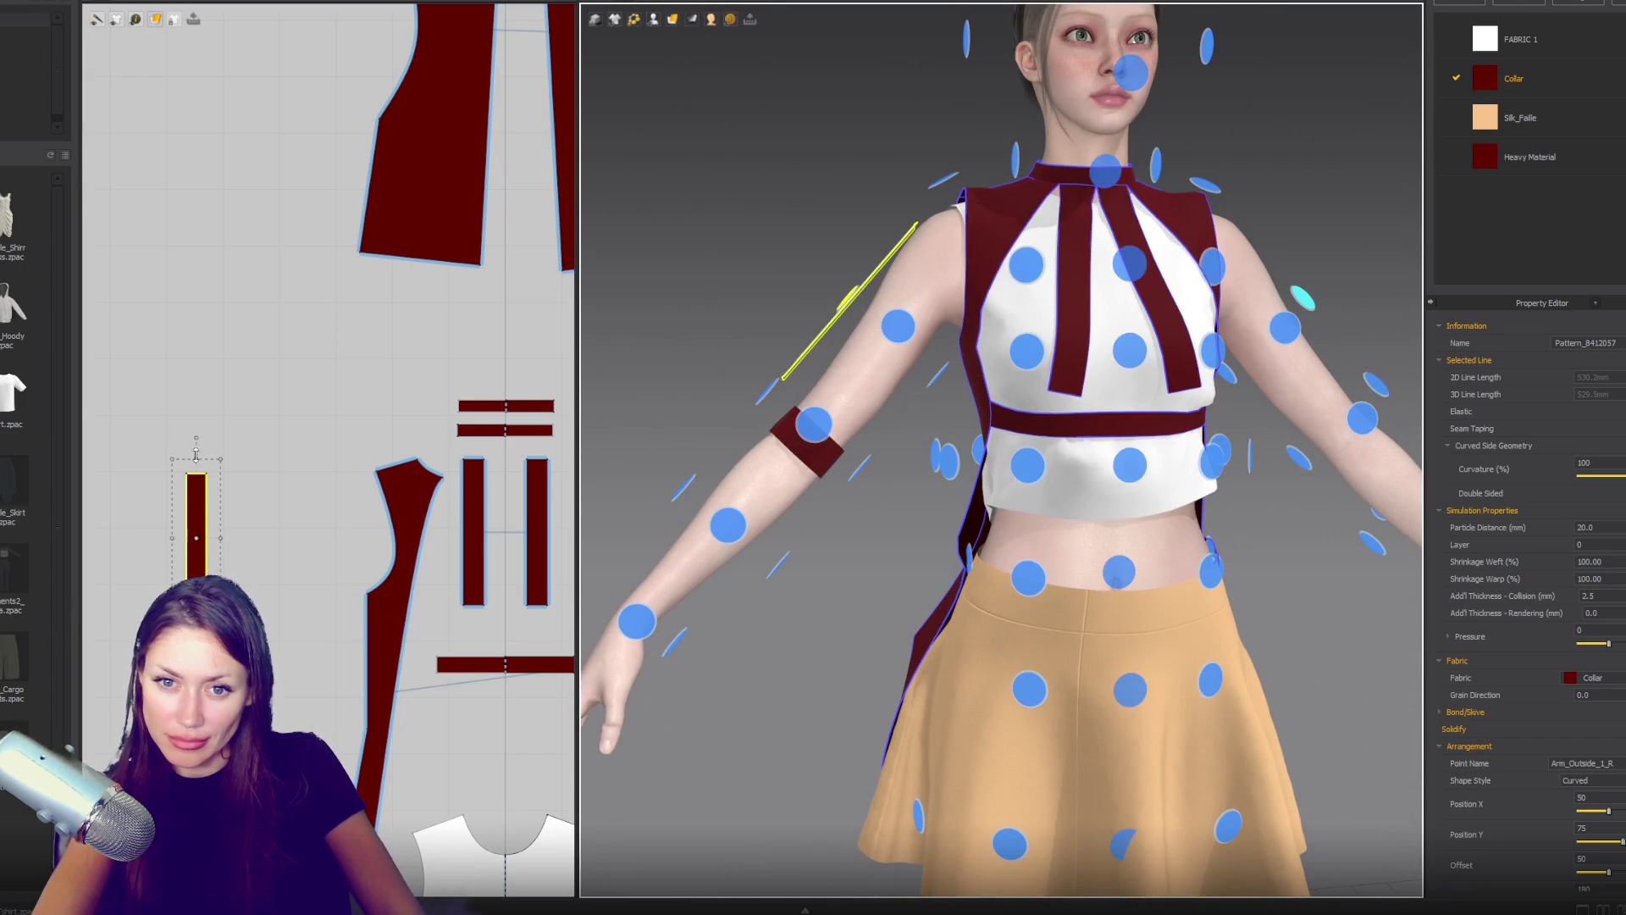
drag(196, 455, 198, 428)
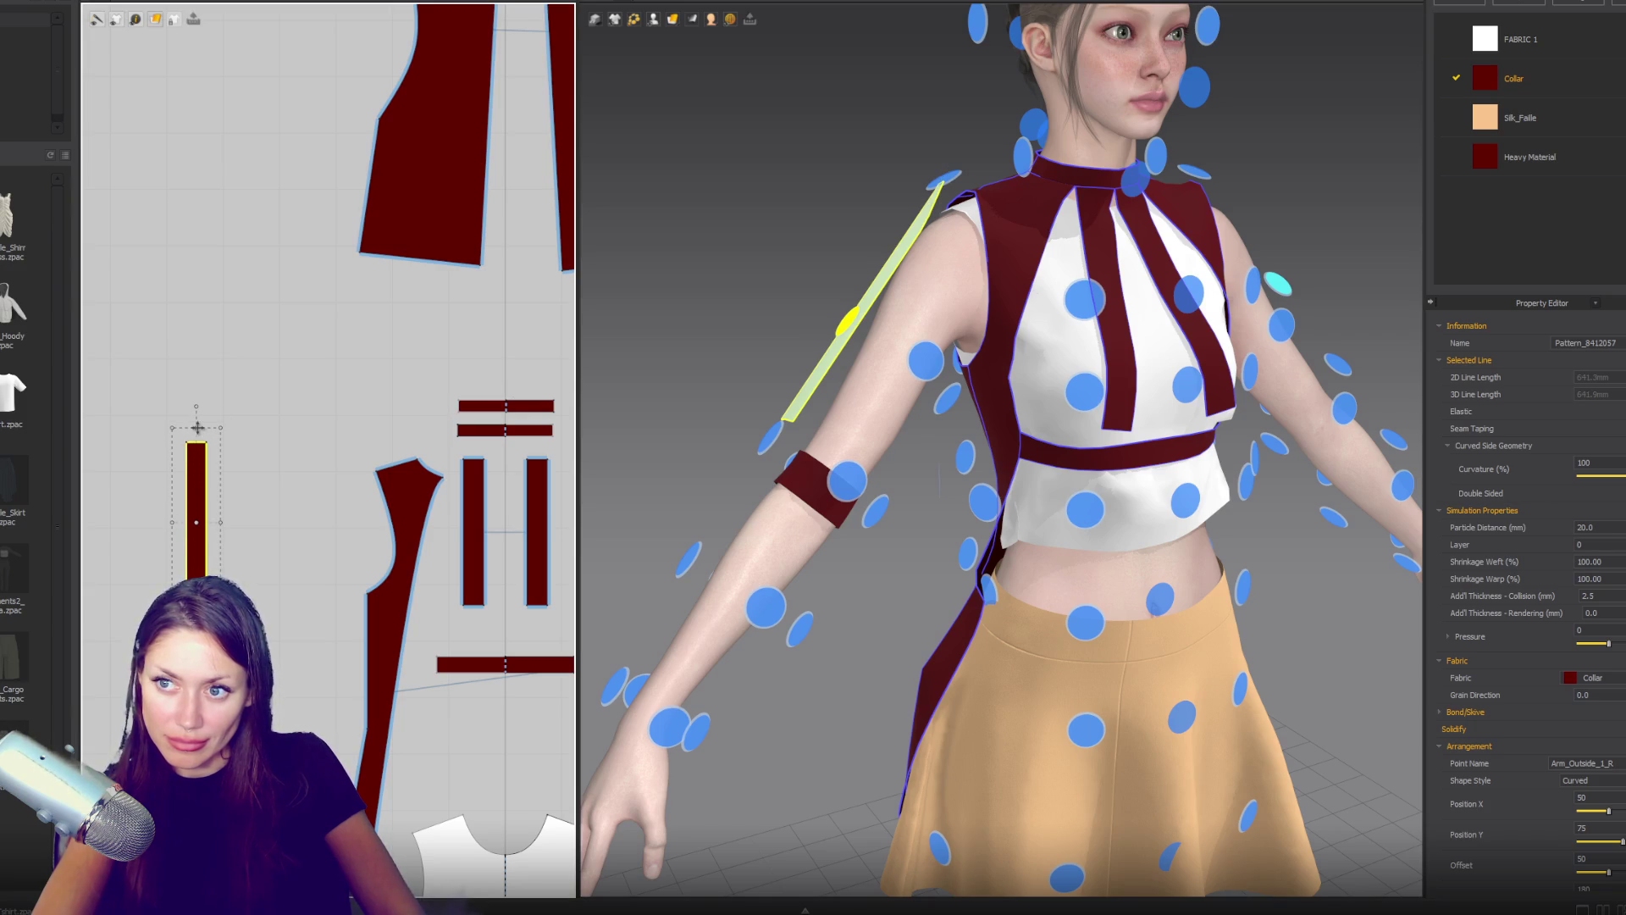
- Unfreeze the arm strip
right_click(817, 371)
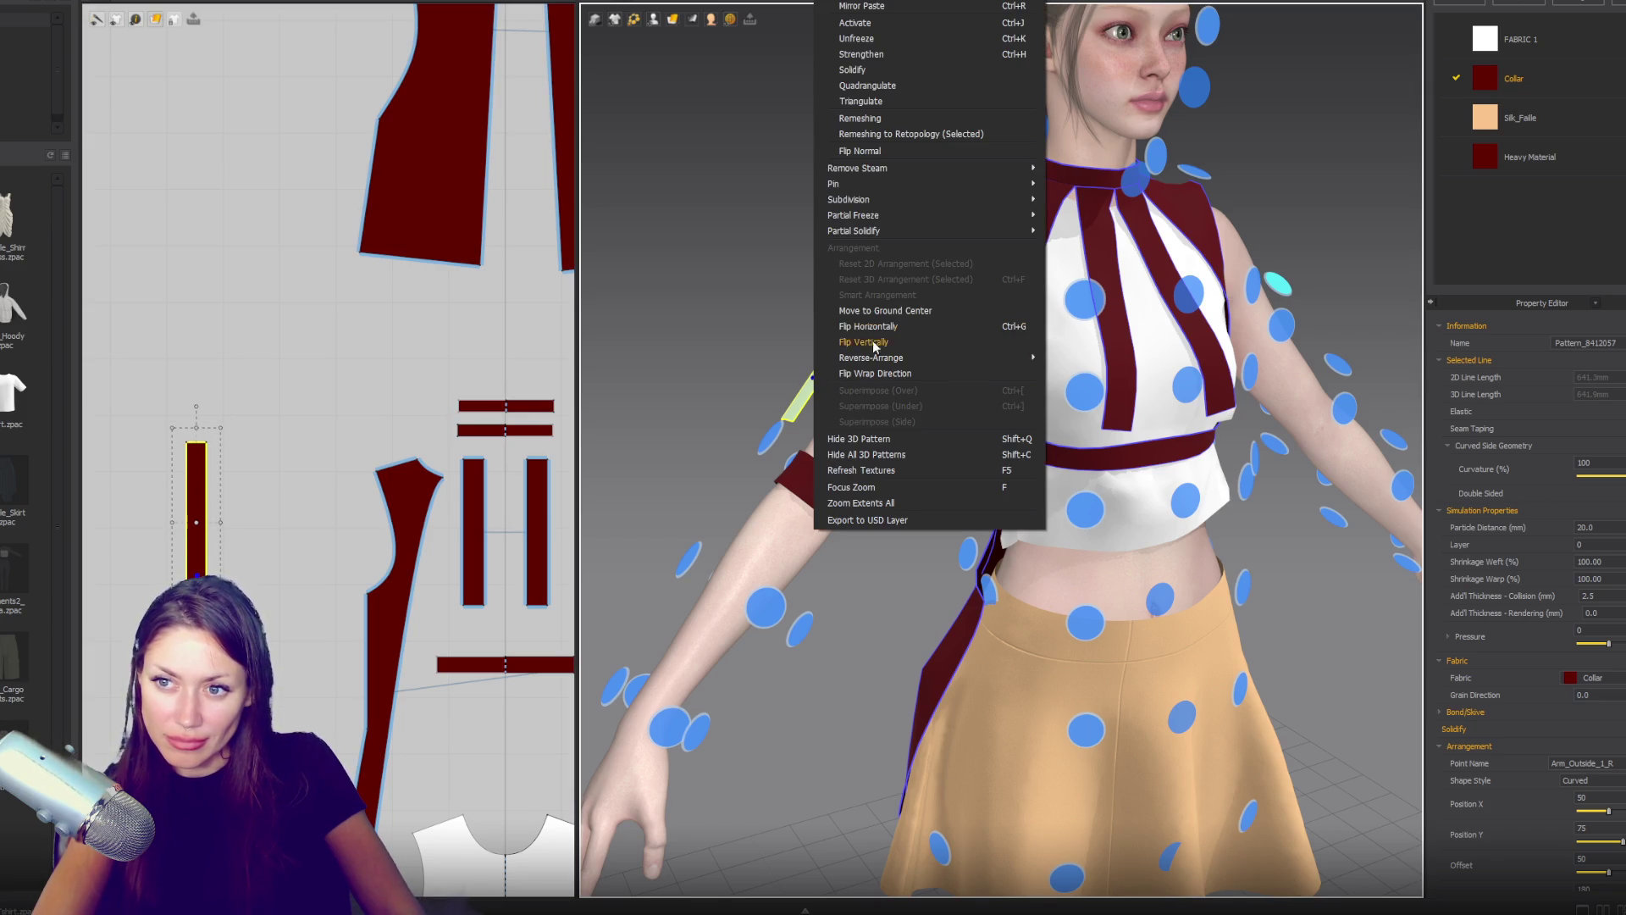
click(858, 38)
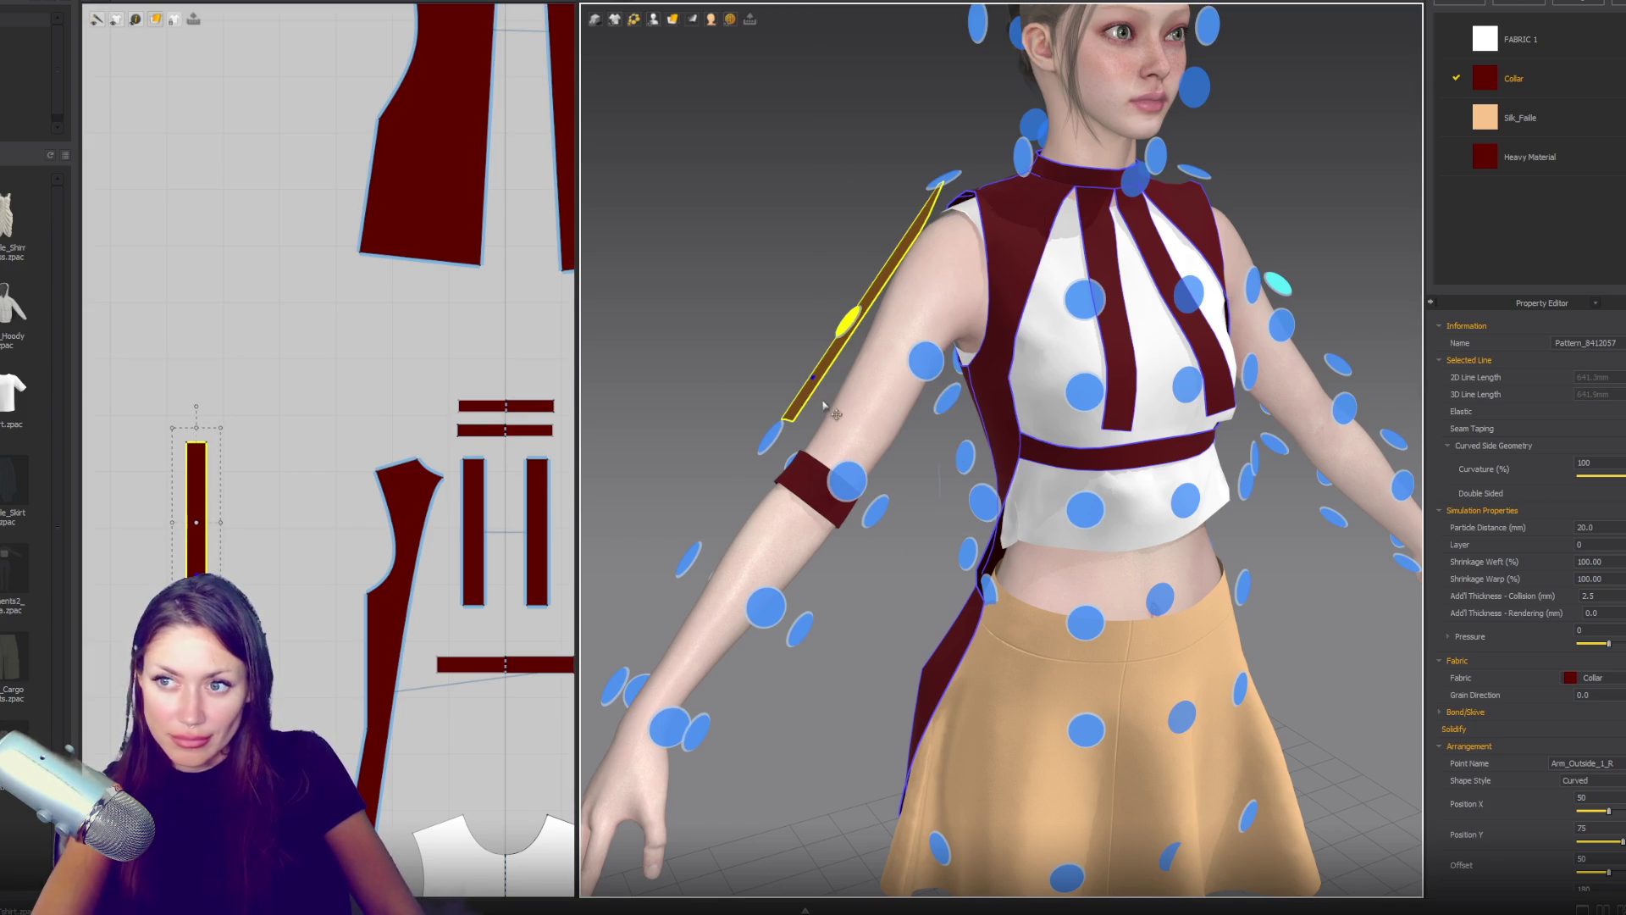
key(6)
scroll(197, 441, up, 3)
scroll(199, 442, up, 1)
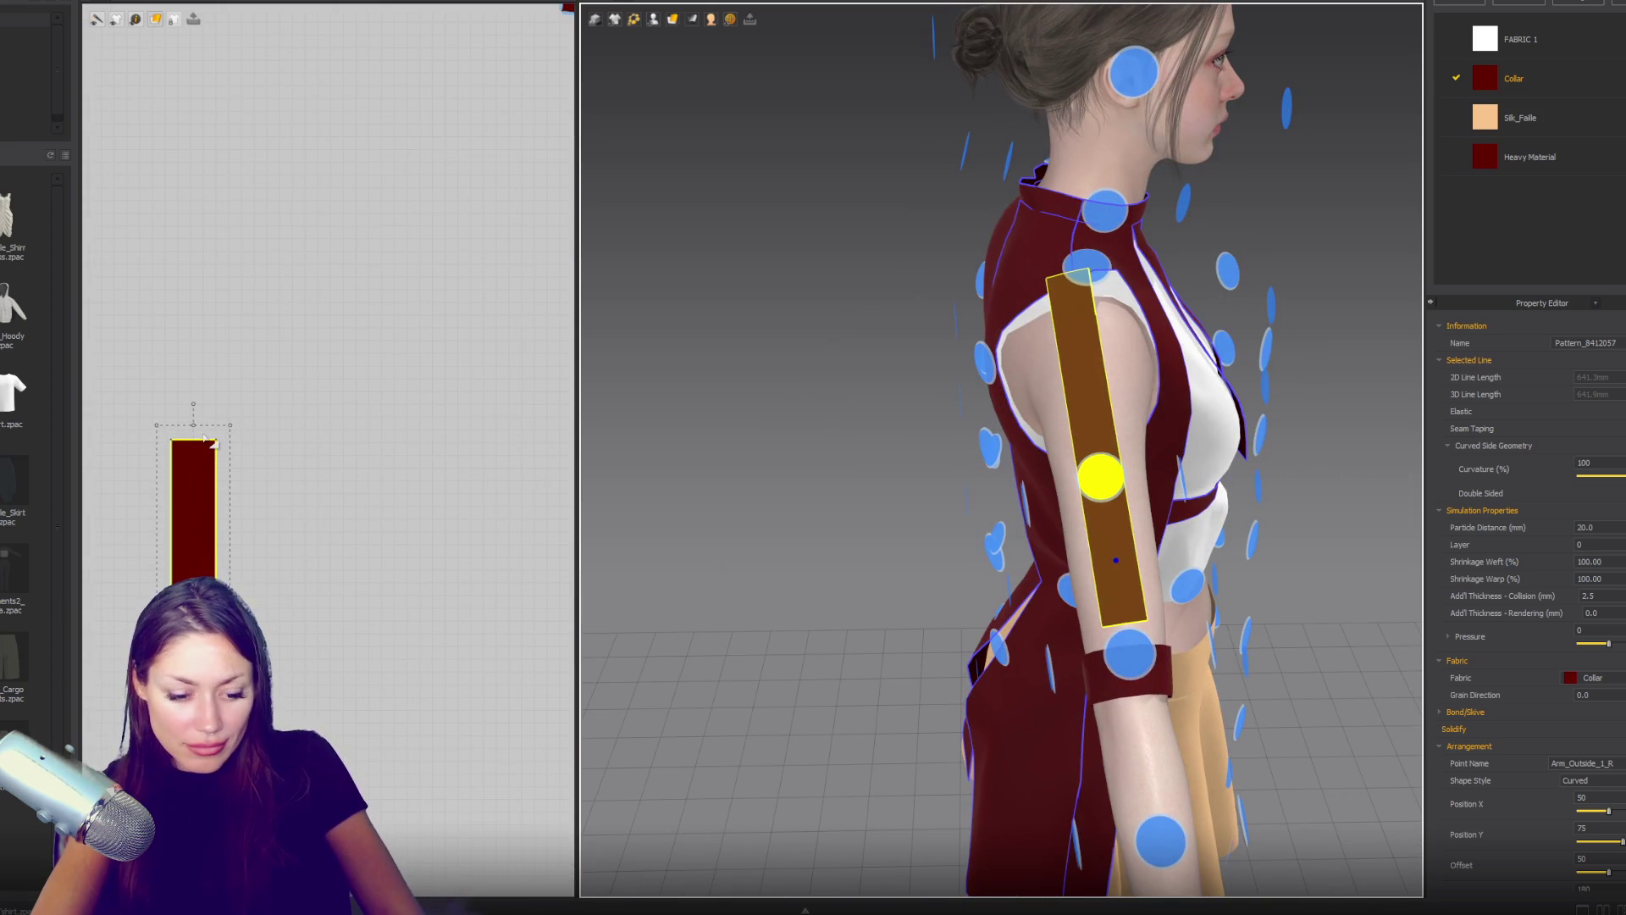
- Sew the strip's top edge to the front bodice's shoulder corner
key(z)
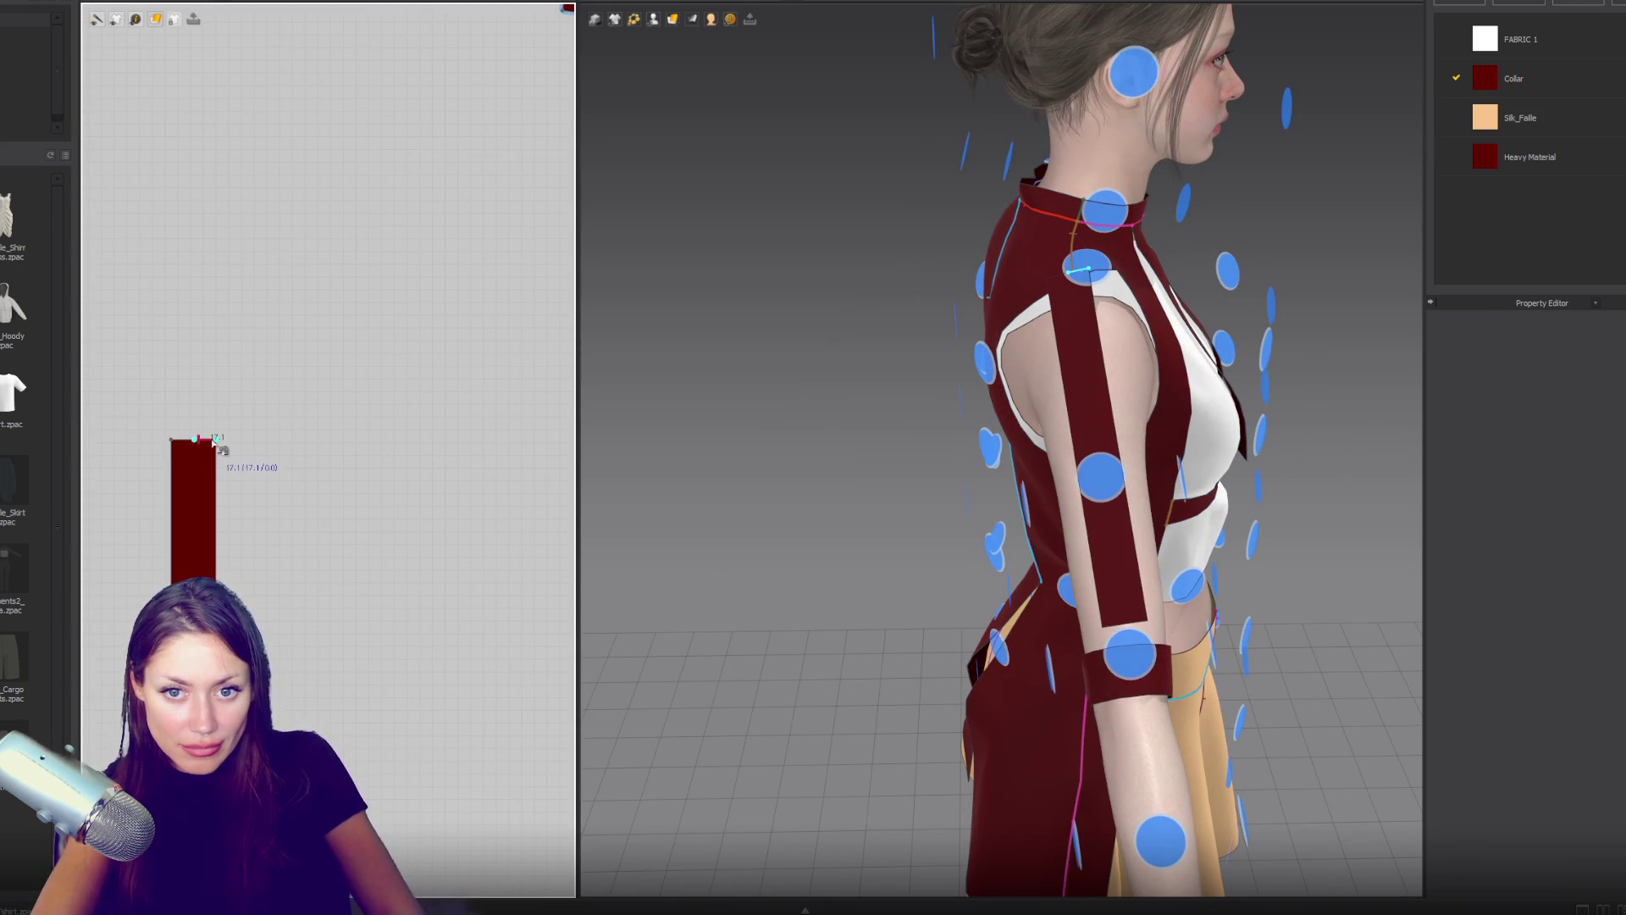
scroll(195, 442, down, 3)
scroll(359, 493, up, 2)
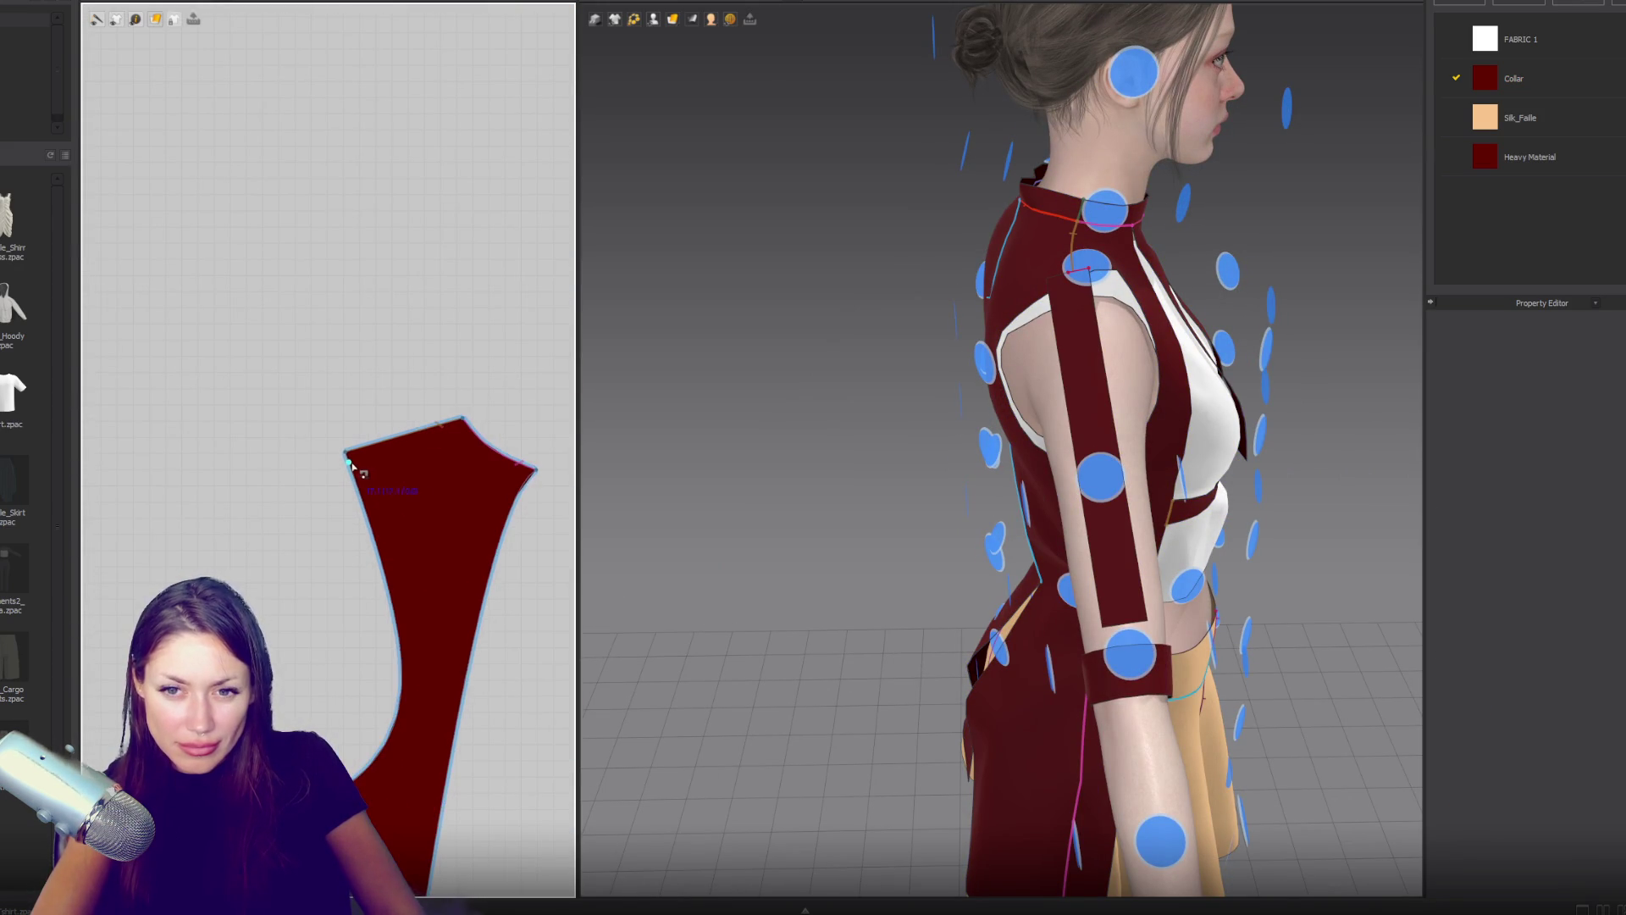
click(352, 466)
scroll(332, 471, up, 5)
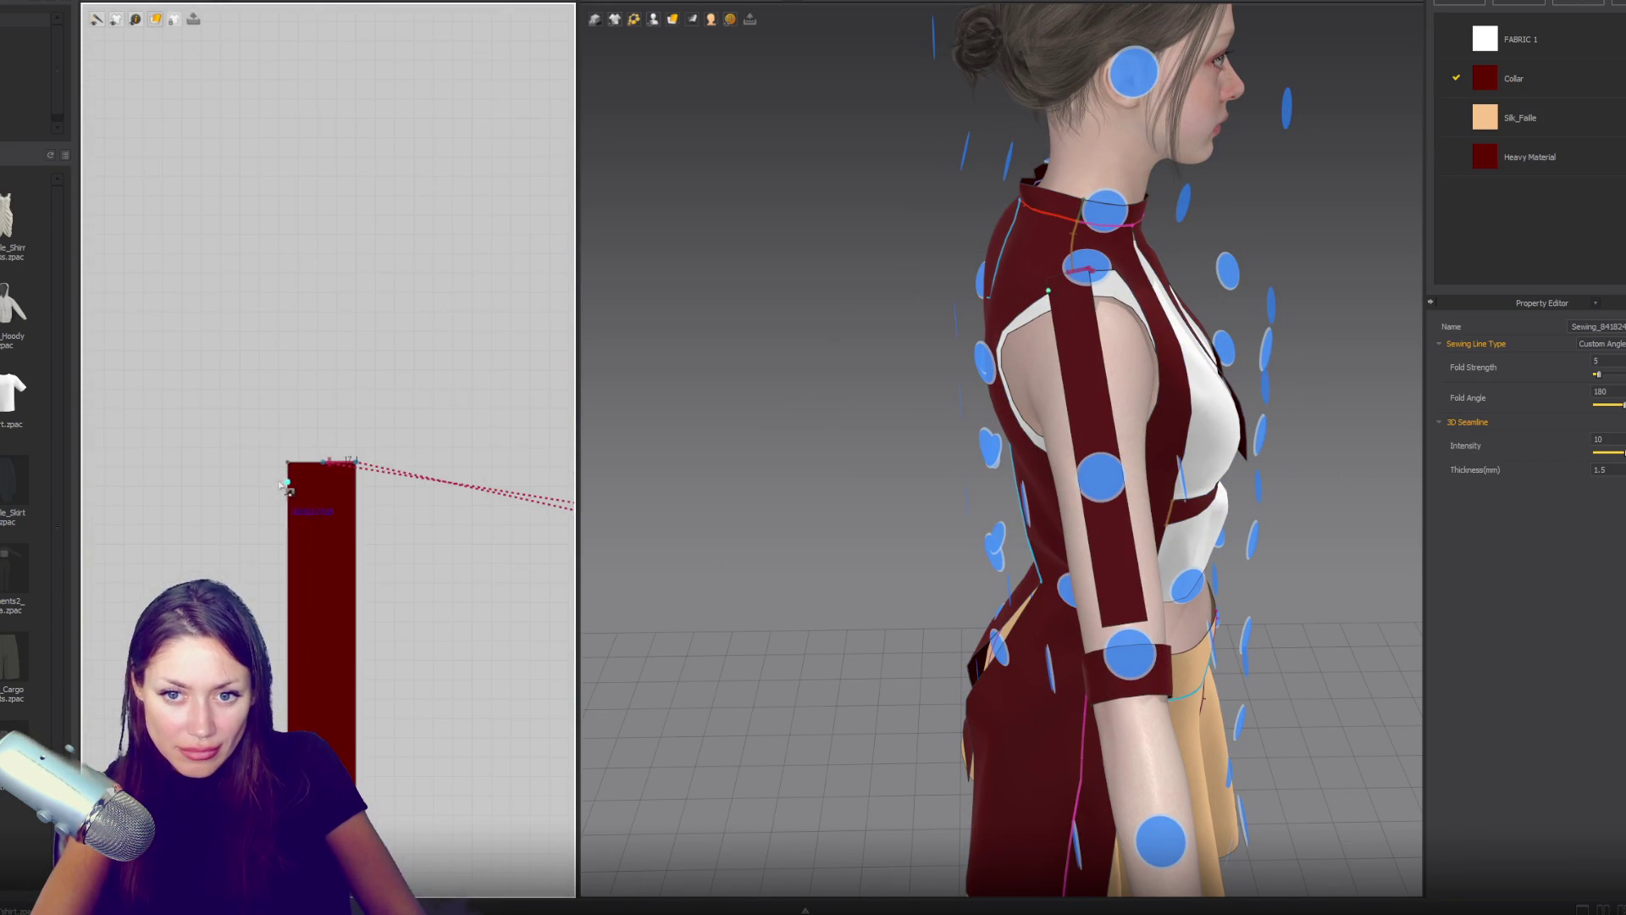
click(290, 466)
scroll(290, 465, down, 5)
mouse_move(290, 465)
middle_down()
mouse_move(381, 349)
mouse_move(398, 423)
middle_up()
scroll(301, 345, up, 5)
click(244, 291)
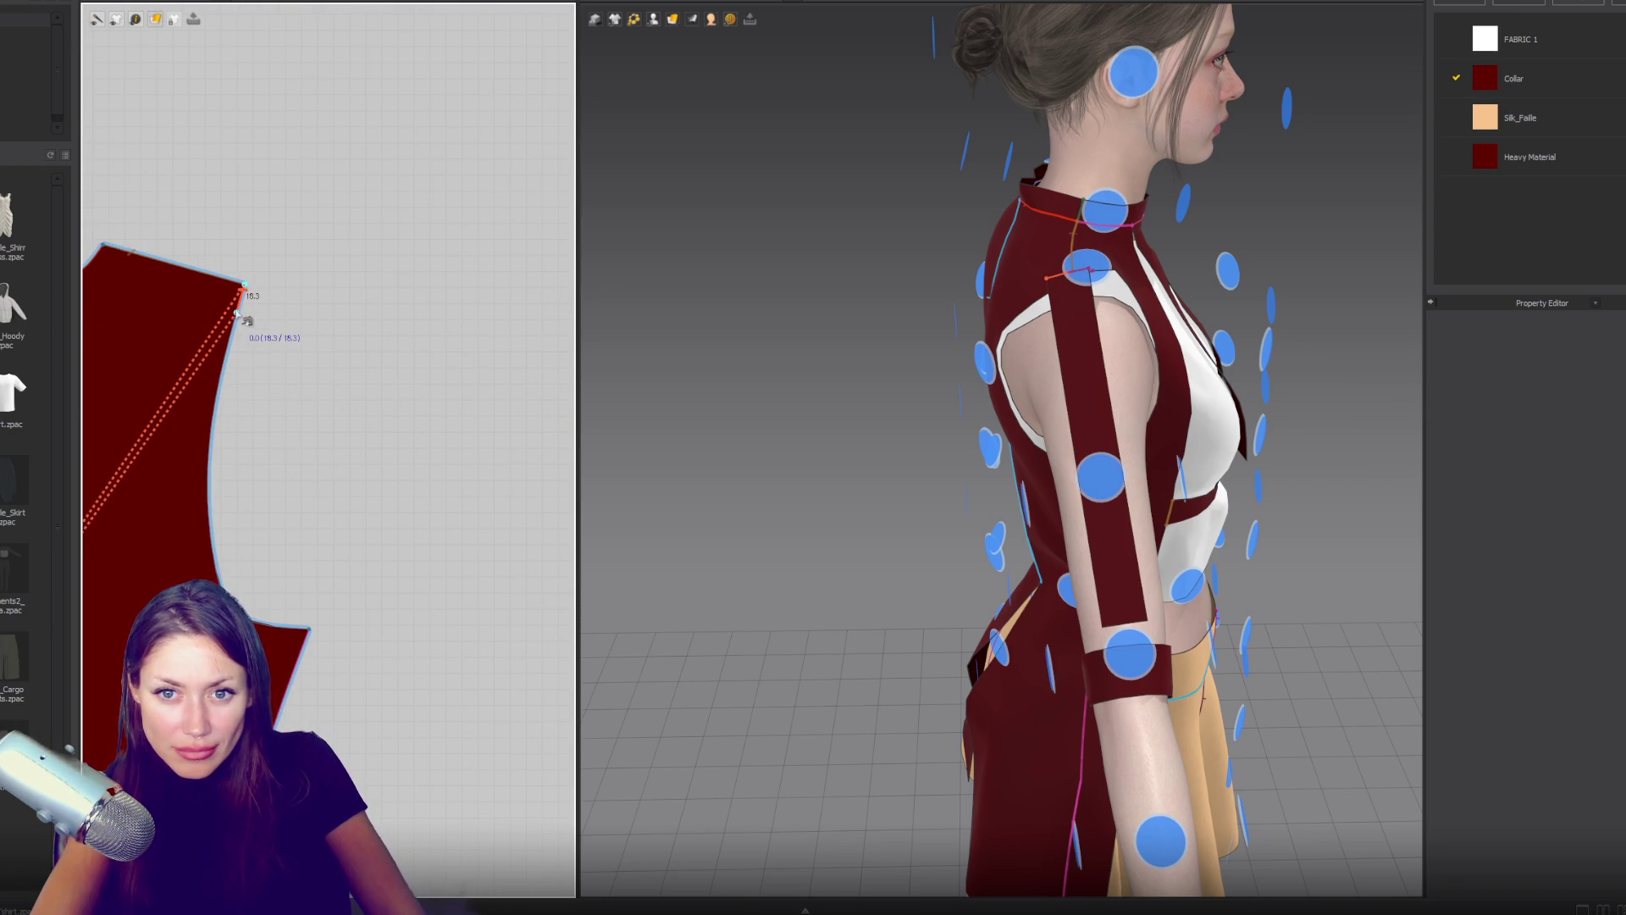
- Move the long strip up onto the outside of the right upper arm
click(1084, 374)
drag(1093, 397, 1089, 364)
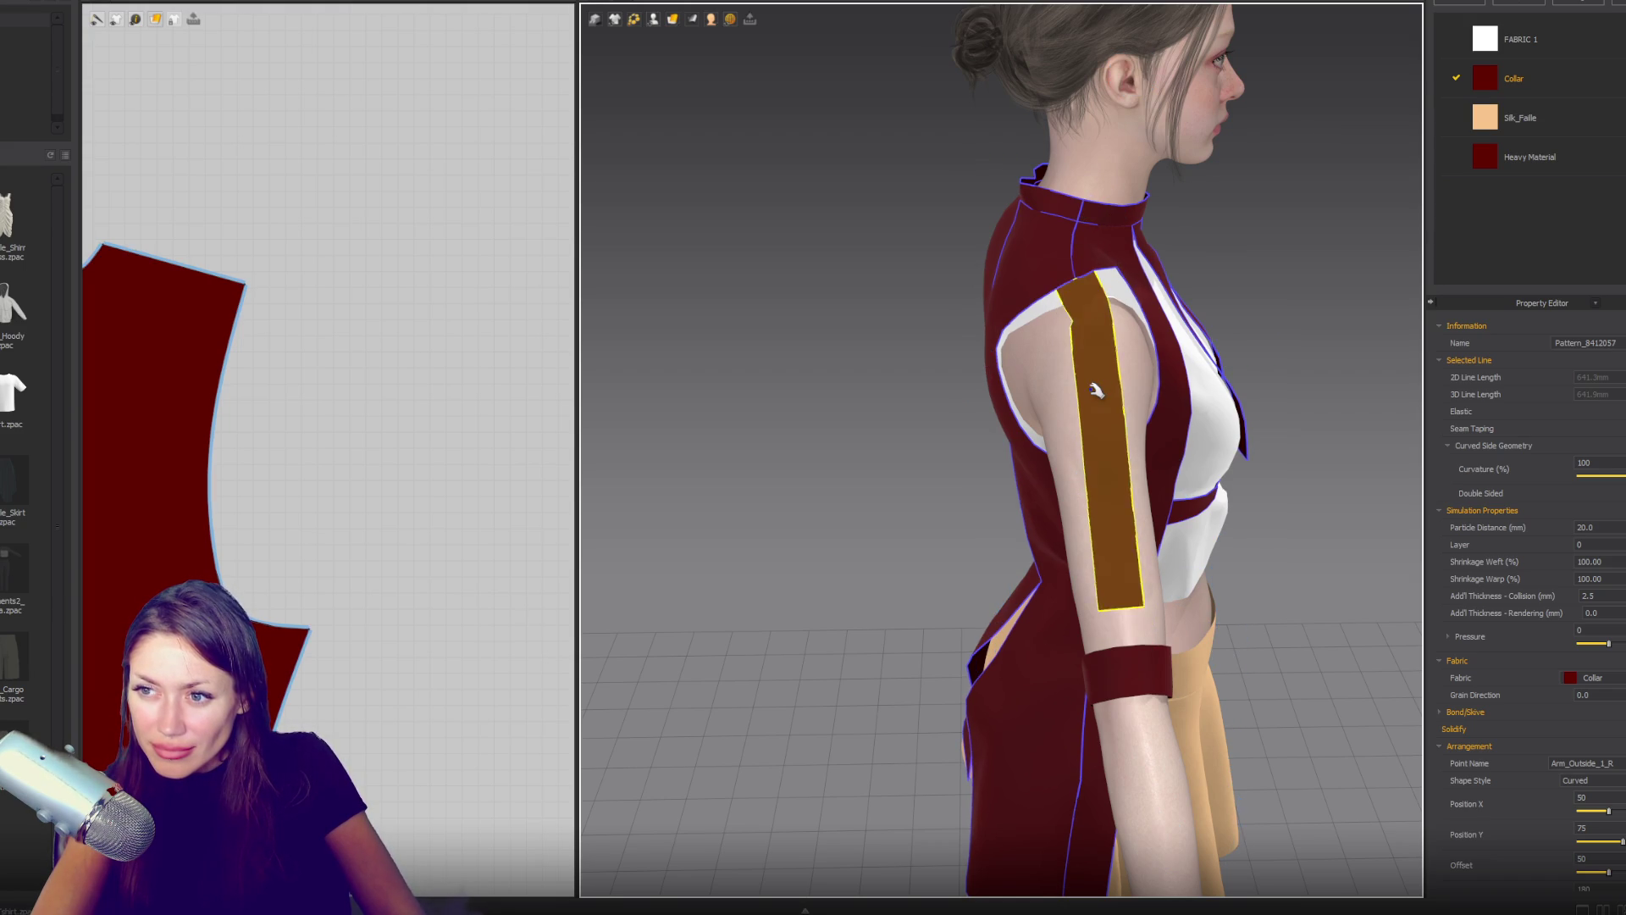
right_drag(1089, 364, 1006, 407)
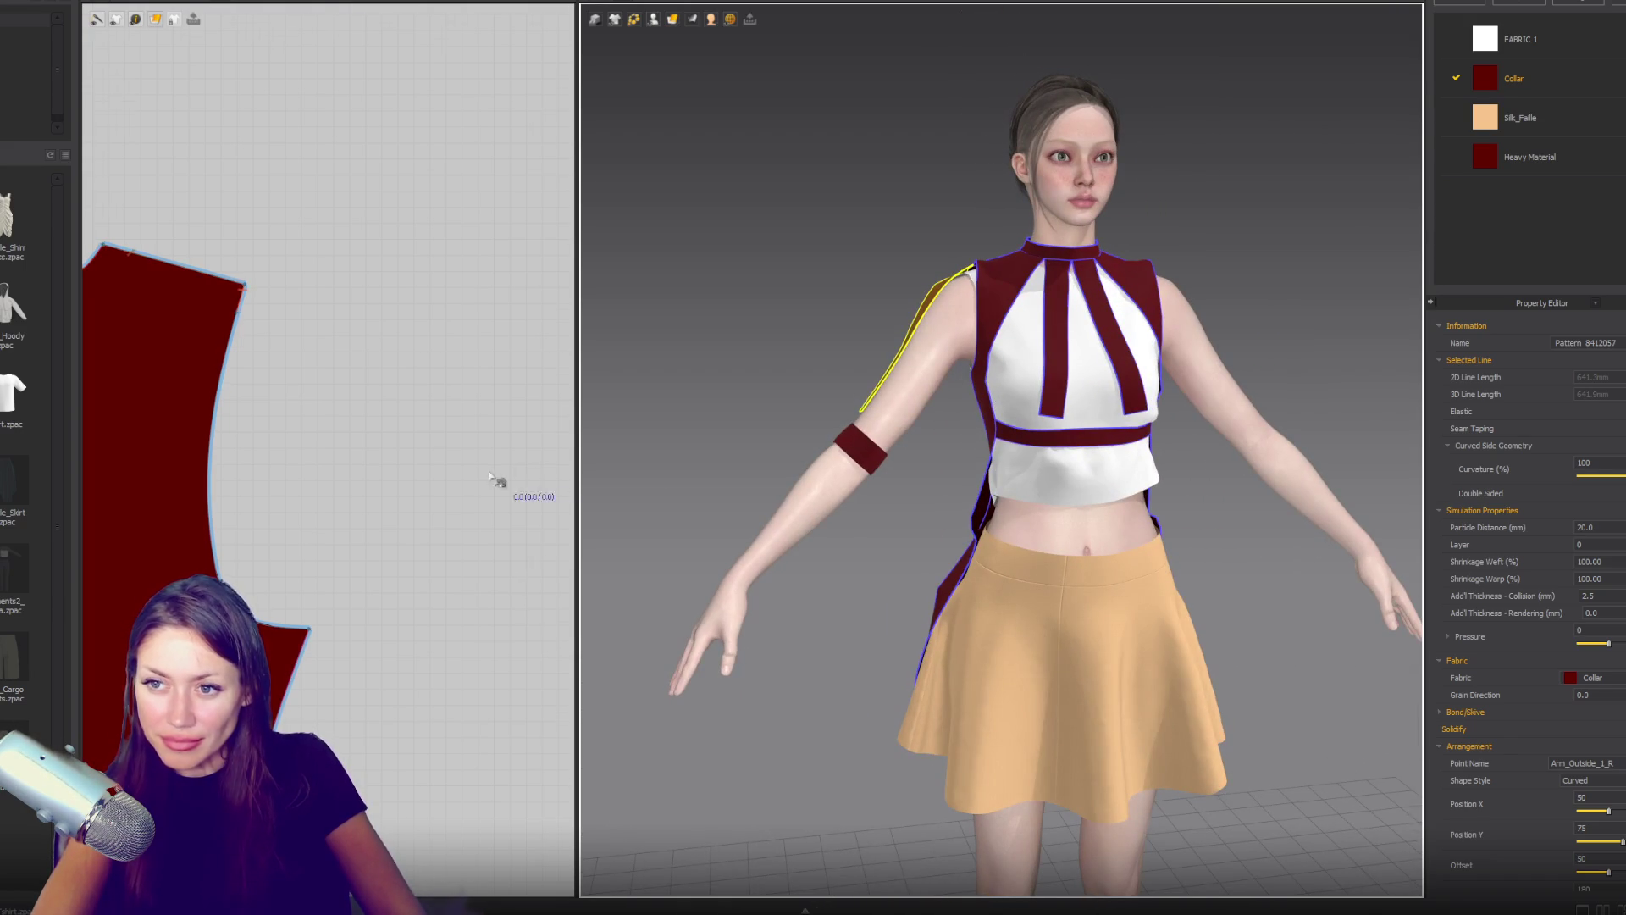
- Slide the armband higher up the right arm in 3D
scroll(527, 472, down, 3)
scroll(346, 407, up, 4)
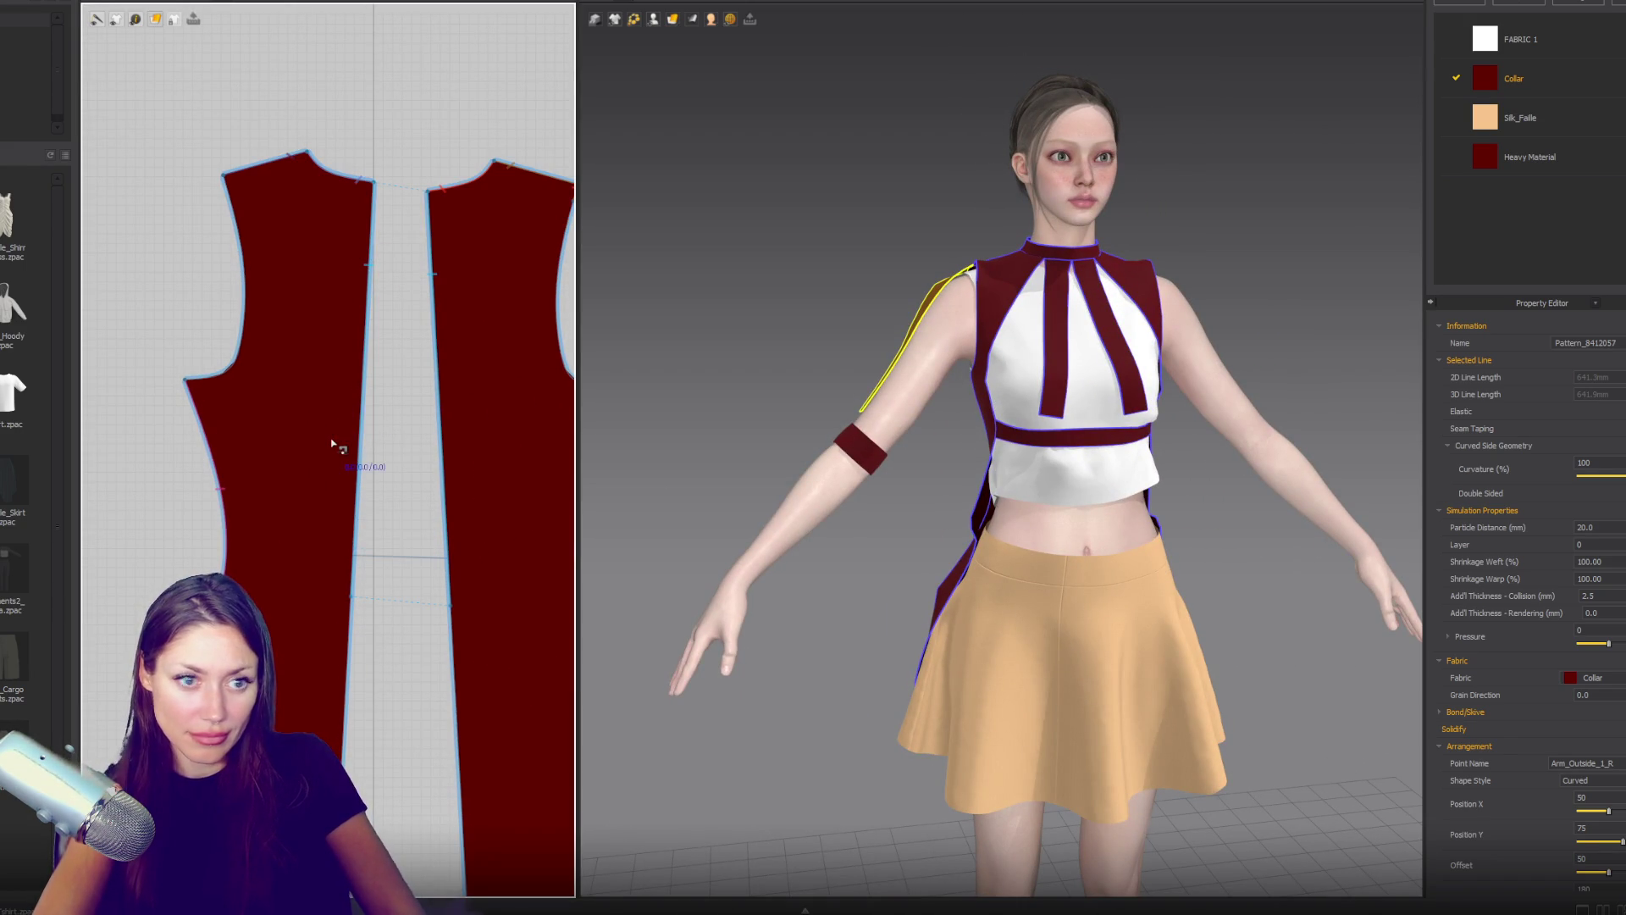
scroll(443, 519, down, 3)
right_drag(400, 615, 417, 428)
drag(871, 434, 893, 412)
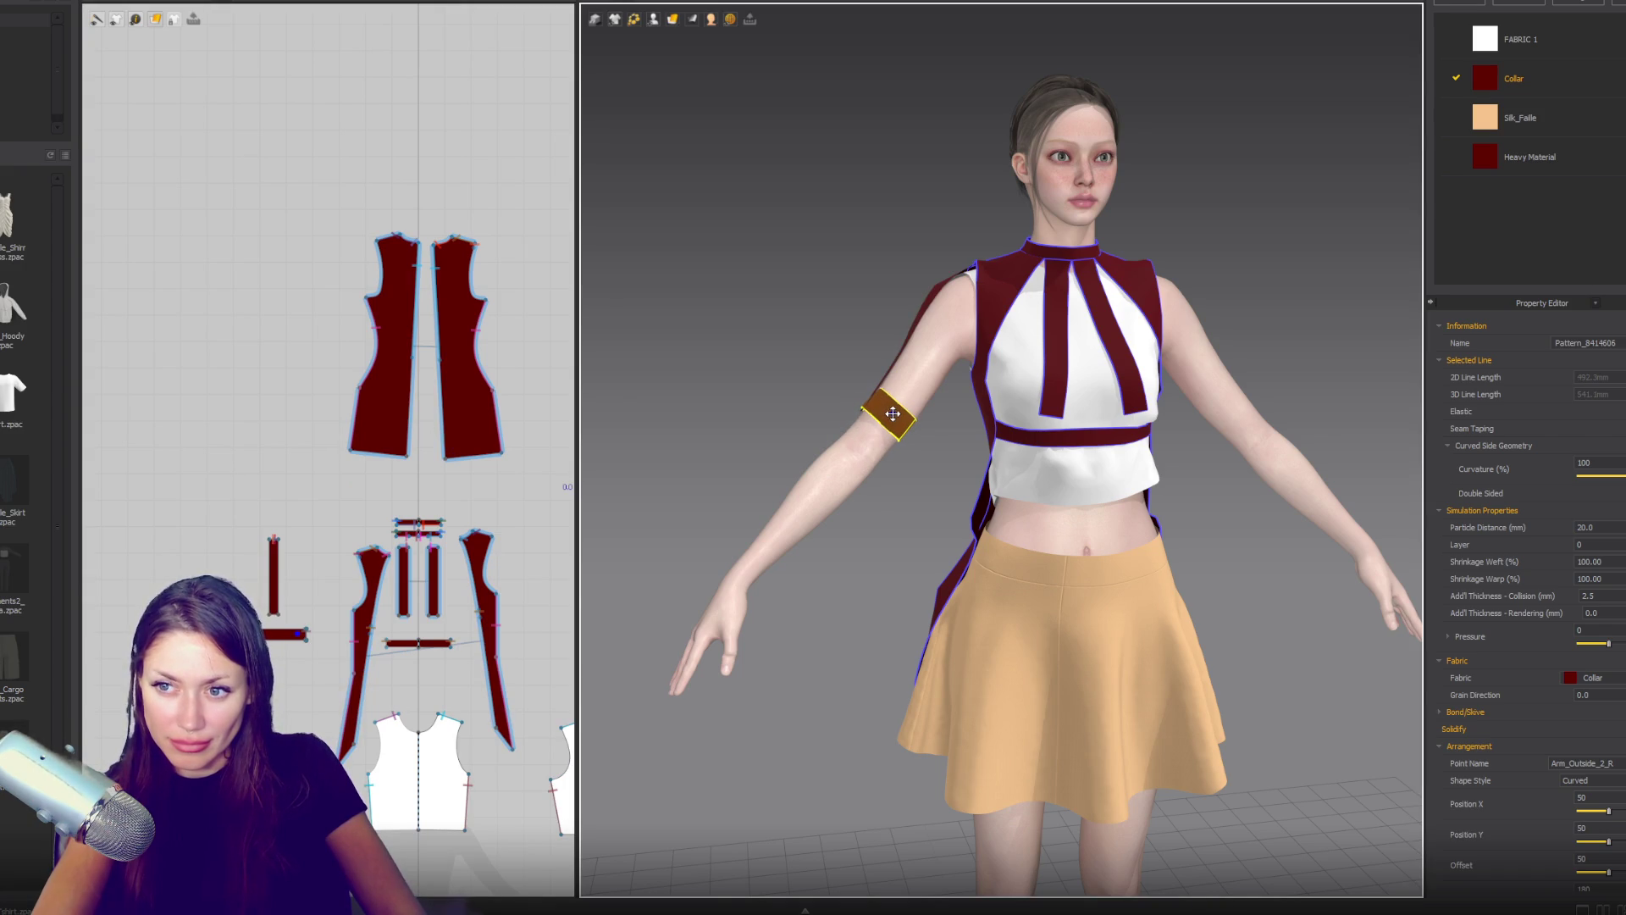
mouse_move(875, 488)
right_down()
mouse_move(1085, 465)
mouse_move(963, 470)
right_up()
drag(885, 429, 878, 421)
right_drag(878, 421, 1021, 436)
scroll(279, 572, up, 2)
- Shorten the arm strip from its bottom end and move the band pattern below it
click(270, 603)
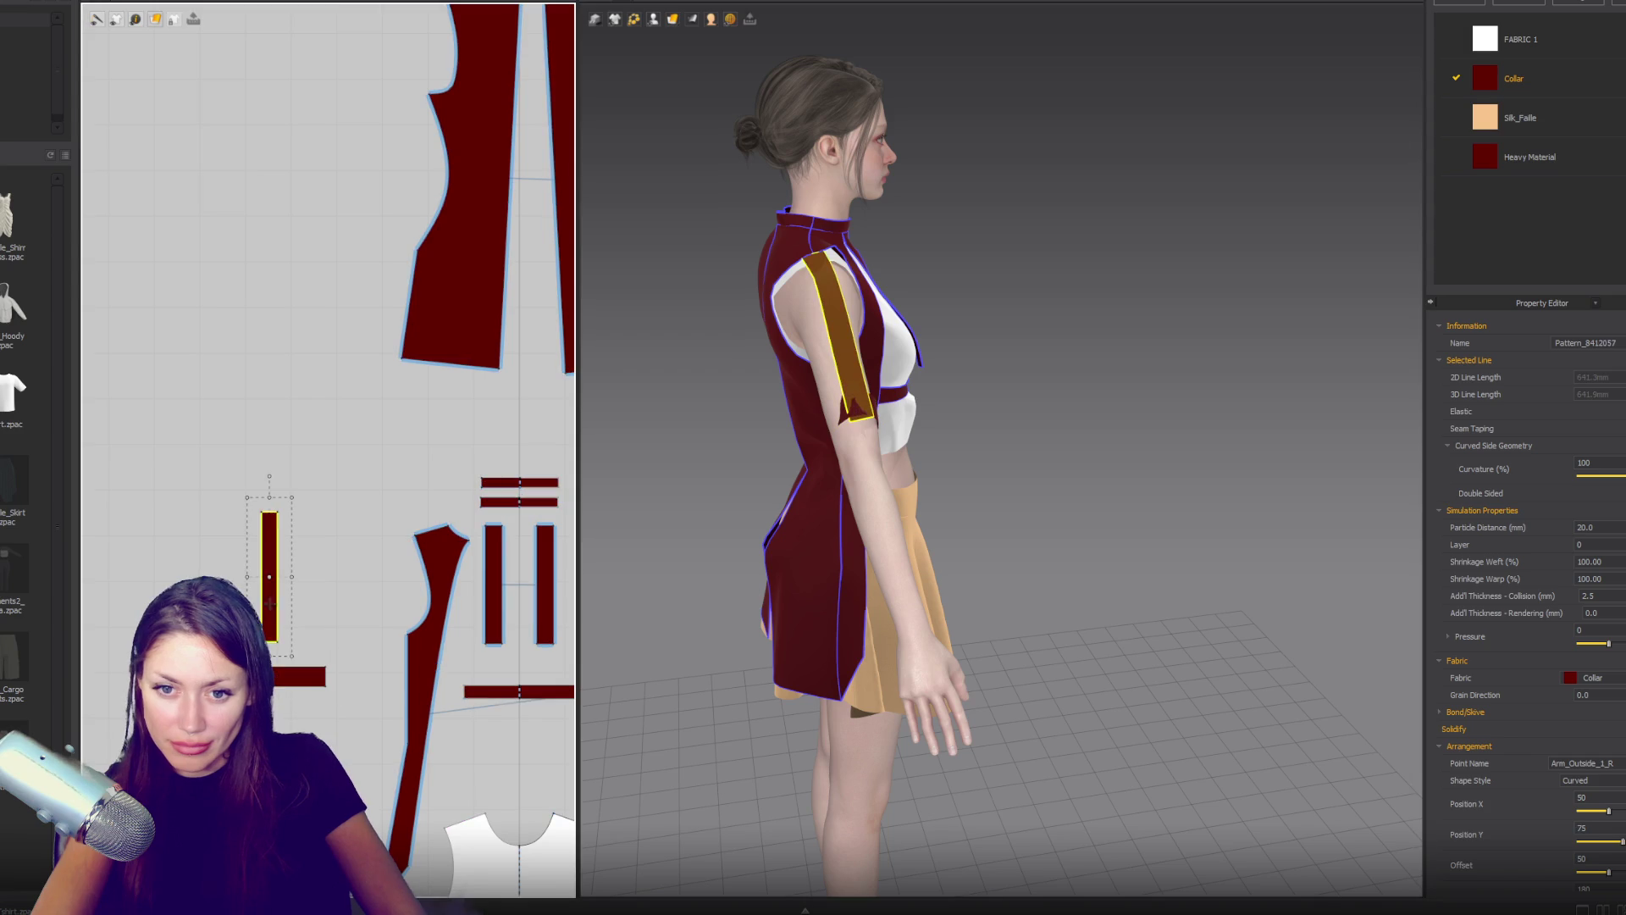
drag(271, 653, 272, 638)
right_drag(847, 423, 982, 409)
scroll(280, 610, up, 2)
click(297, 675)
drag(297, 675, 294, 650)
key(n)
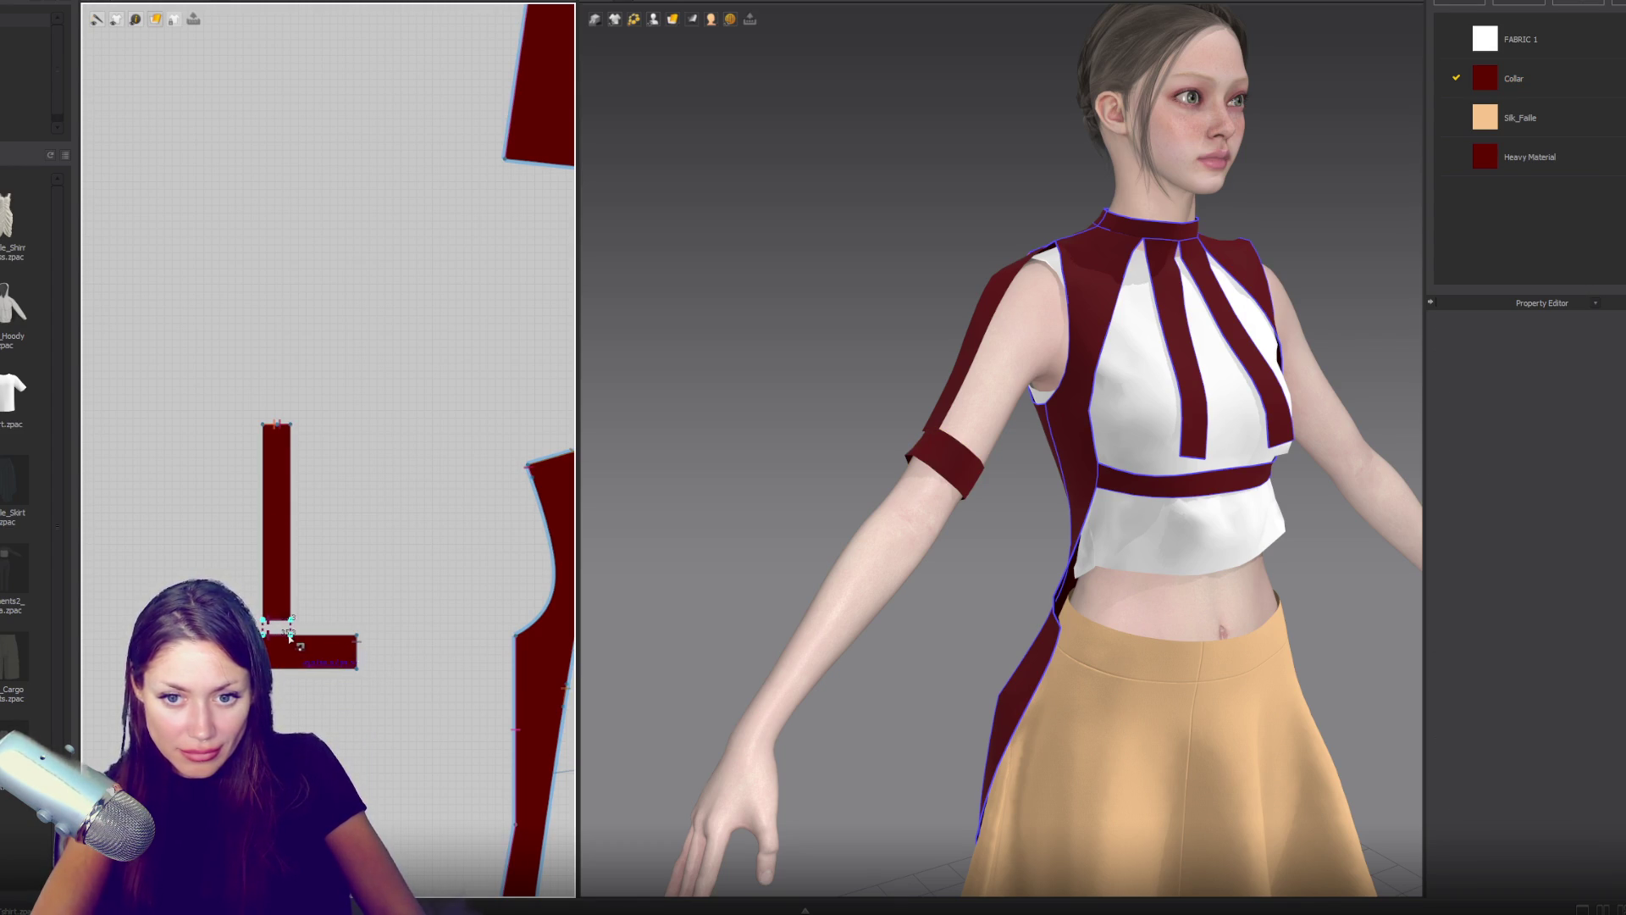
- Pull the armband up the arm and straighten it just below the strip
click(1083, 460)
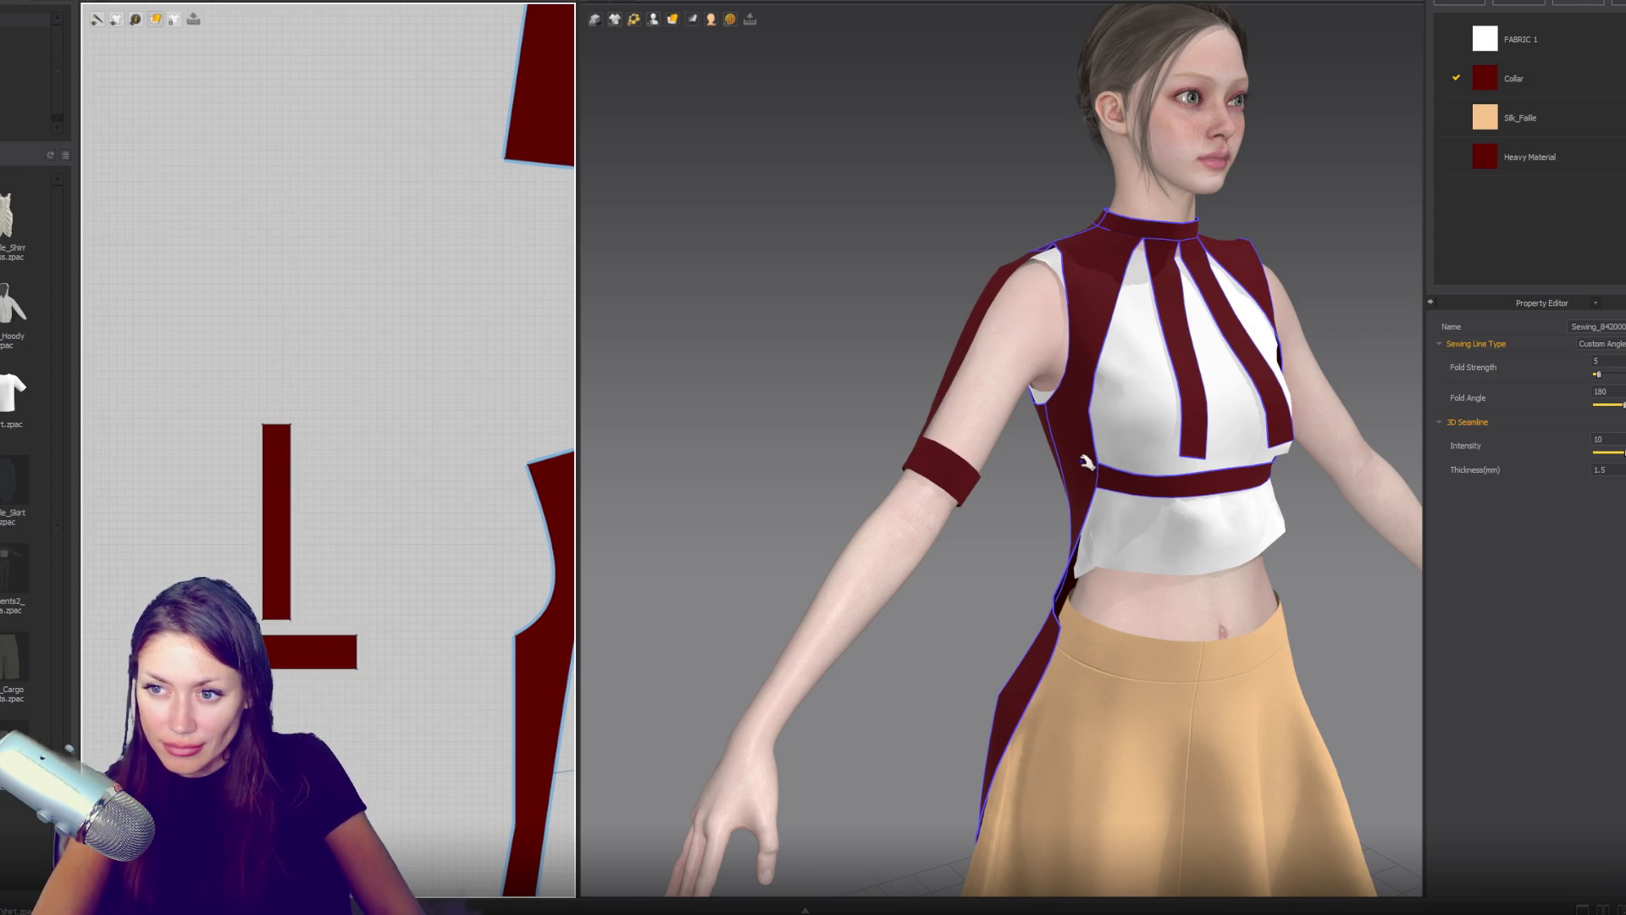
mouse_move(1082, 459)
right_down()
mouse_move(994, 599)
mouse_move(827, 272)
right_up()
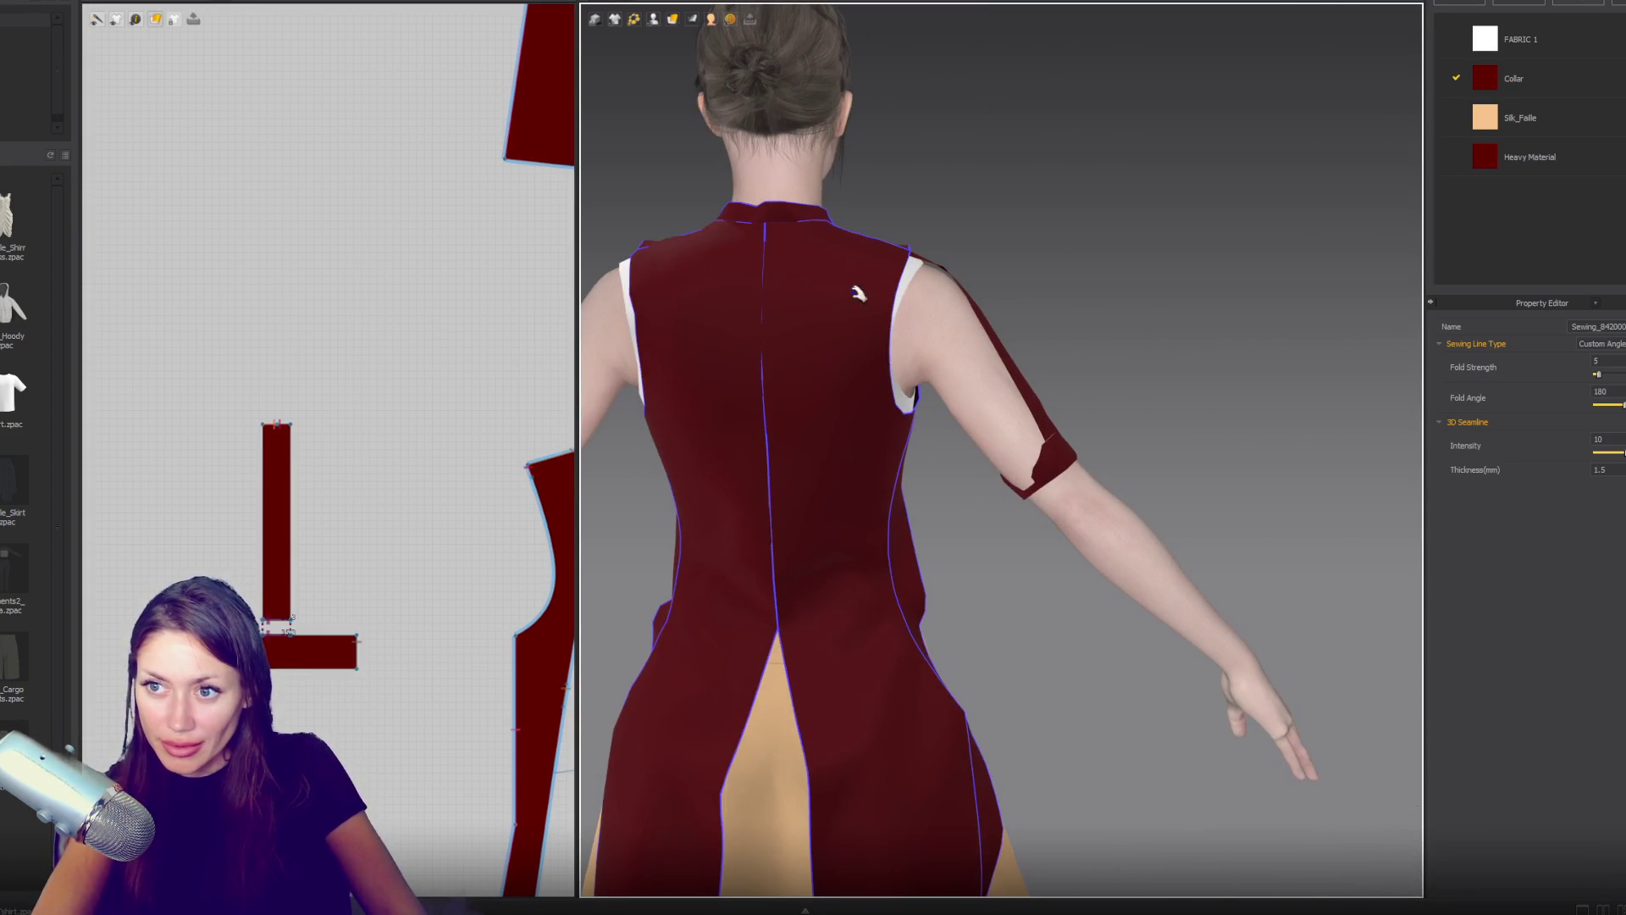
click(1020, 525)
drag(1021, 525, 1051, 466)
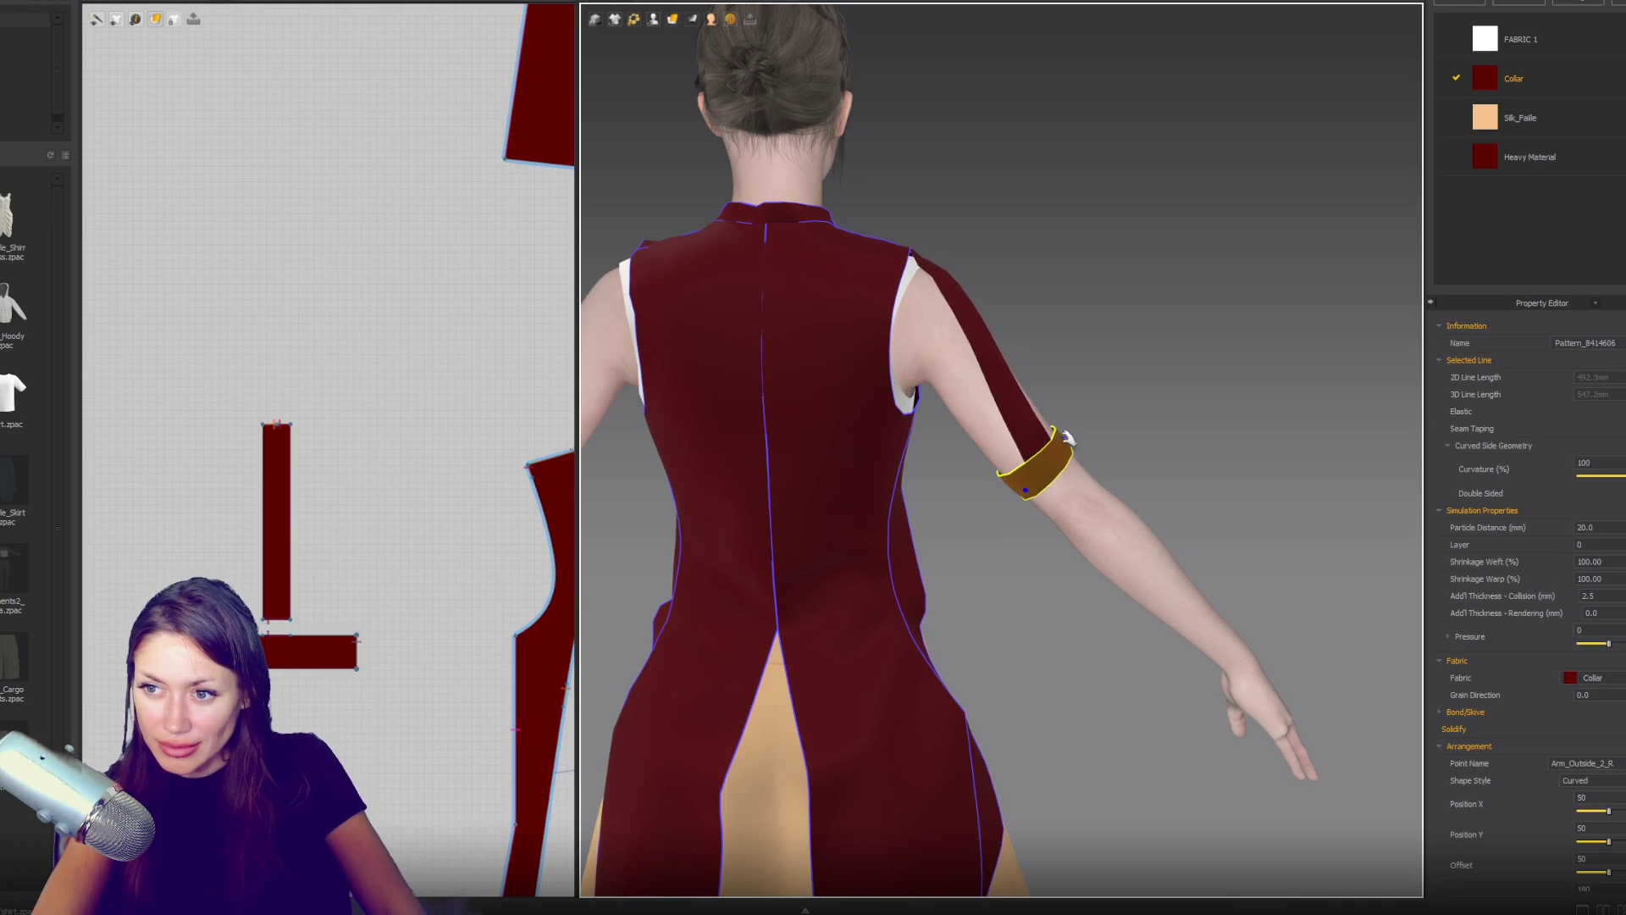
right_drag(1175, 413, 844, 399)
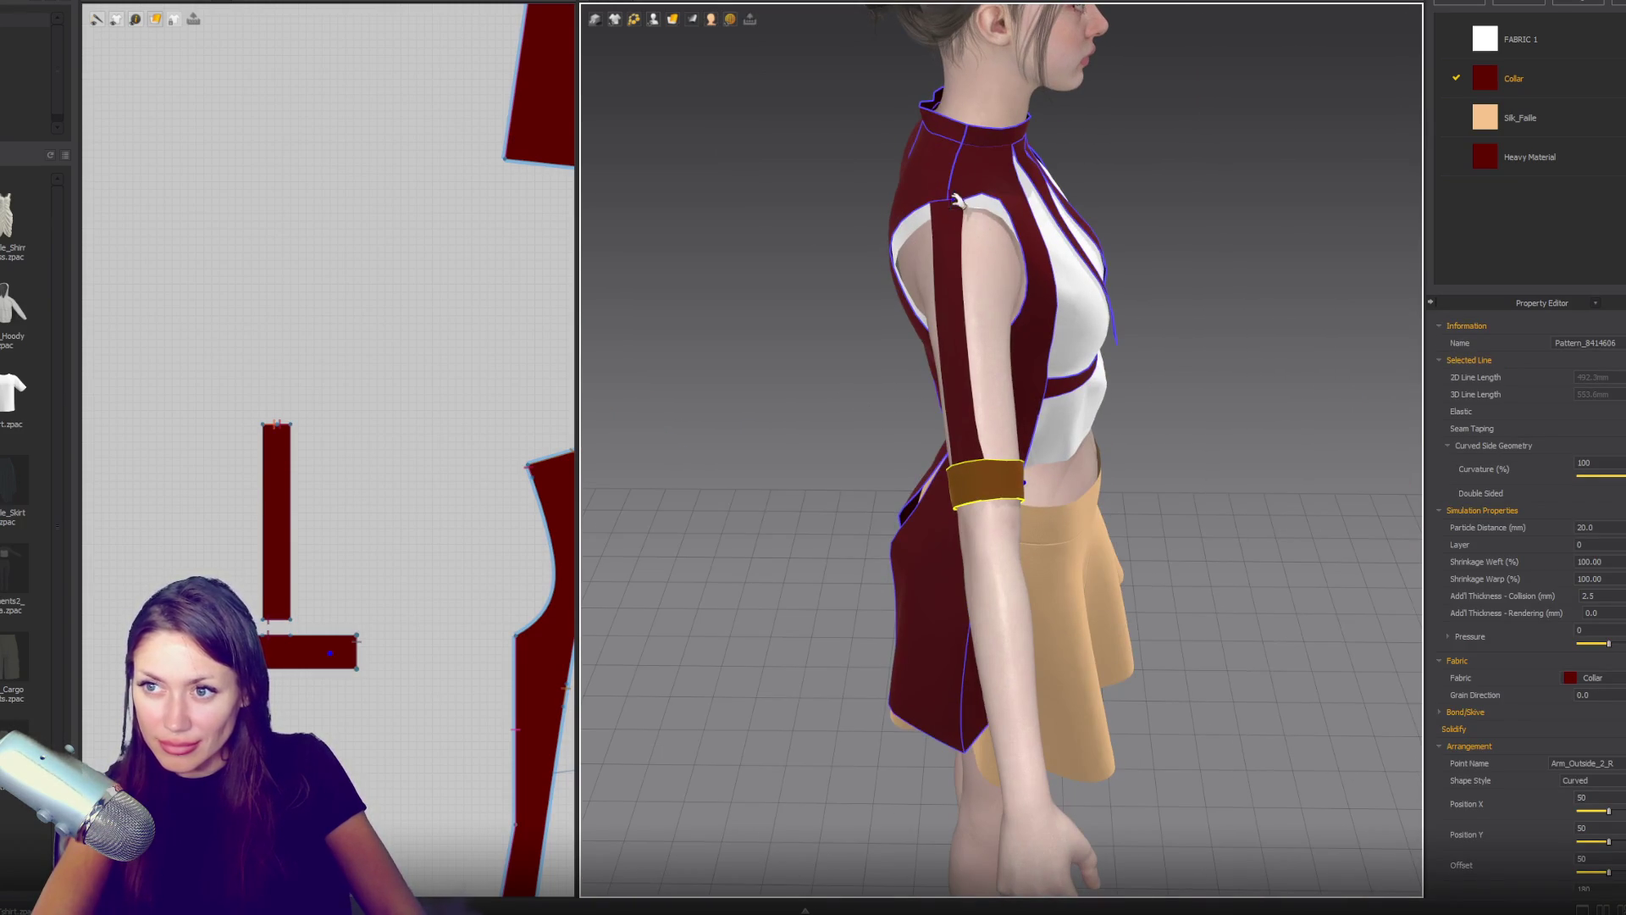
click(985, 192)
right_drag(985, 191, 1014, 213)
mouse_move(568, 273)
right_down()
mouse_move(393, 151)
mouse_move(411, 555)
right_up()
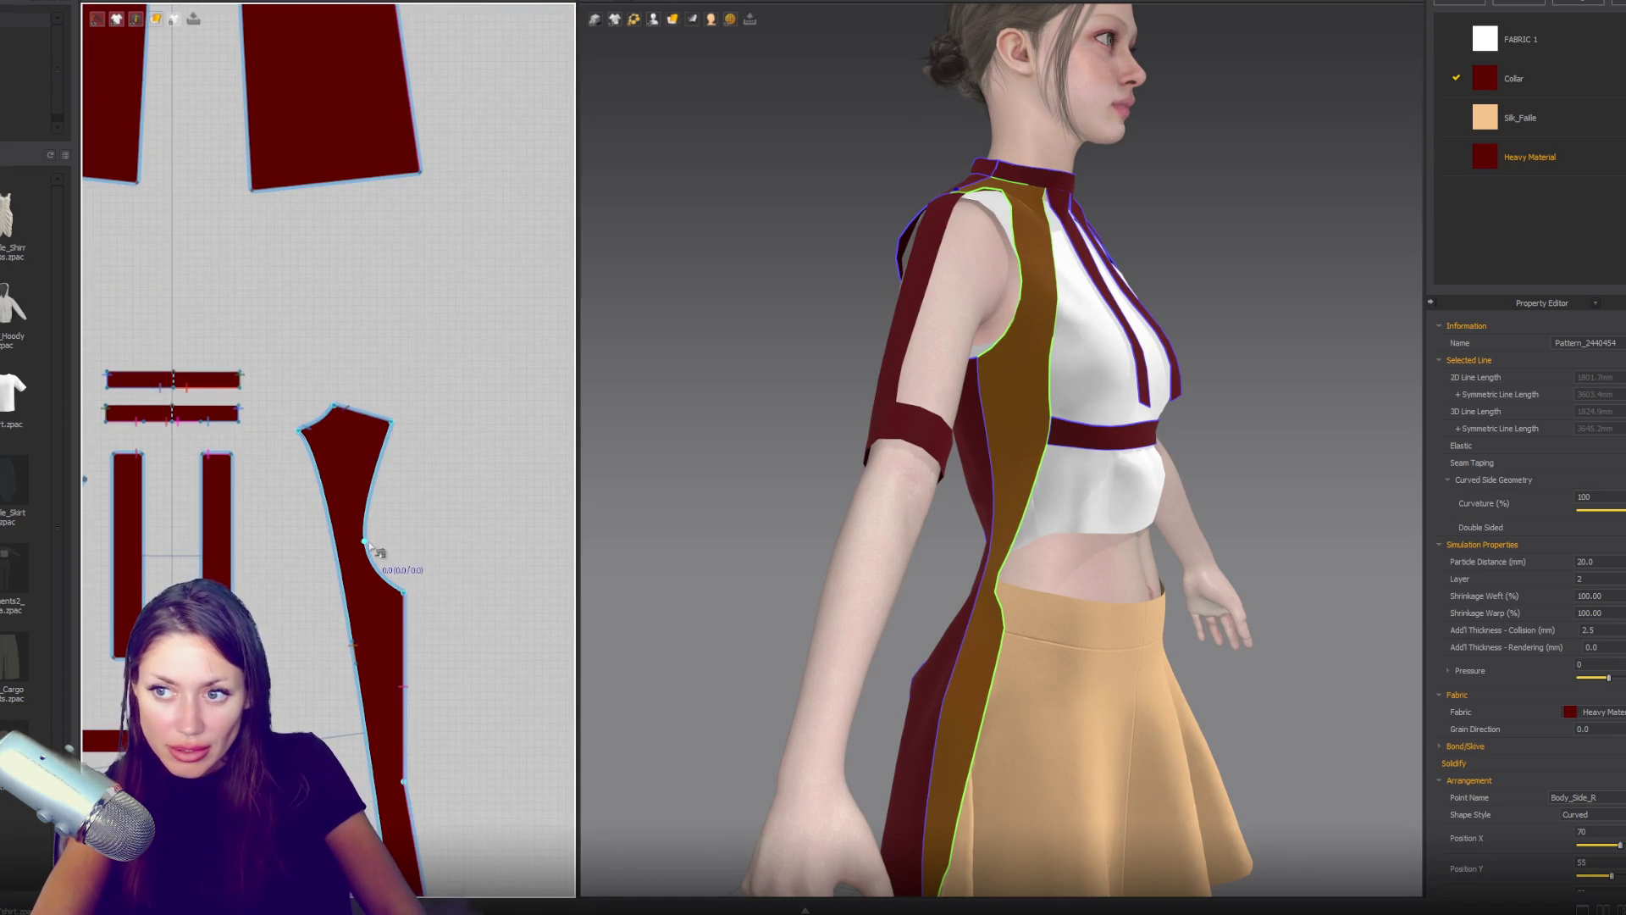
- Bend the side panel's curved inner edge outward, redoing the first attempt
scroll(411, 555, up, 3)
click(373, 566)
drag(376, 568, 388, 571)
key(ctrl+z)
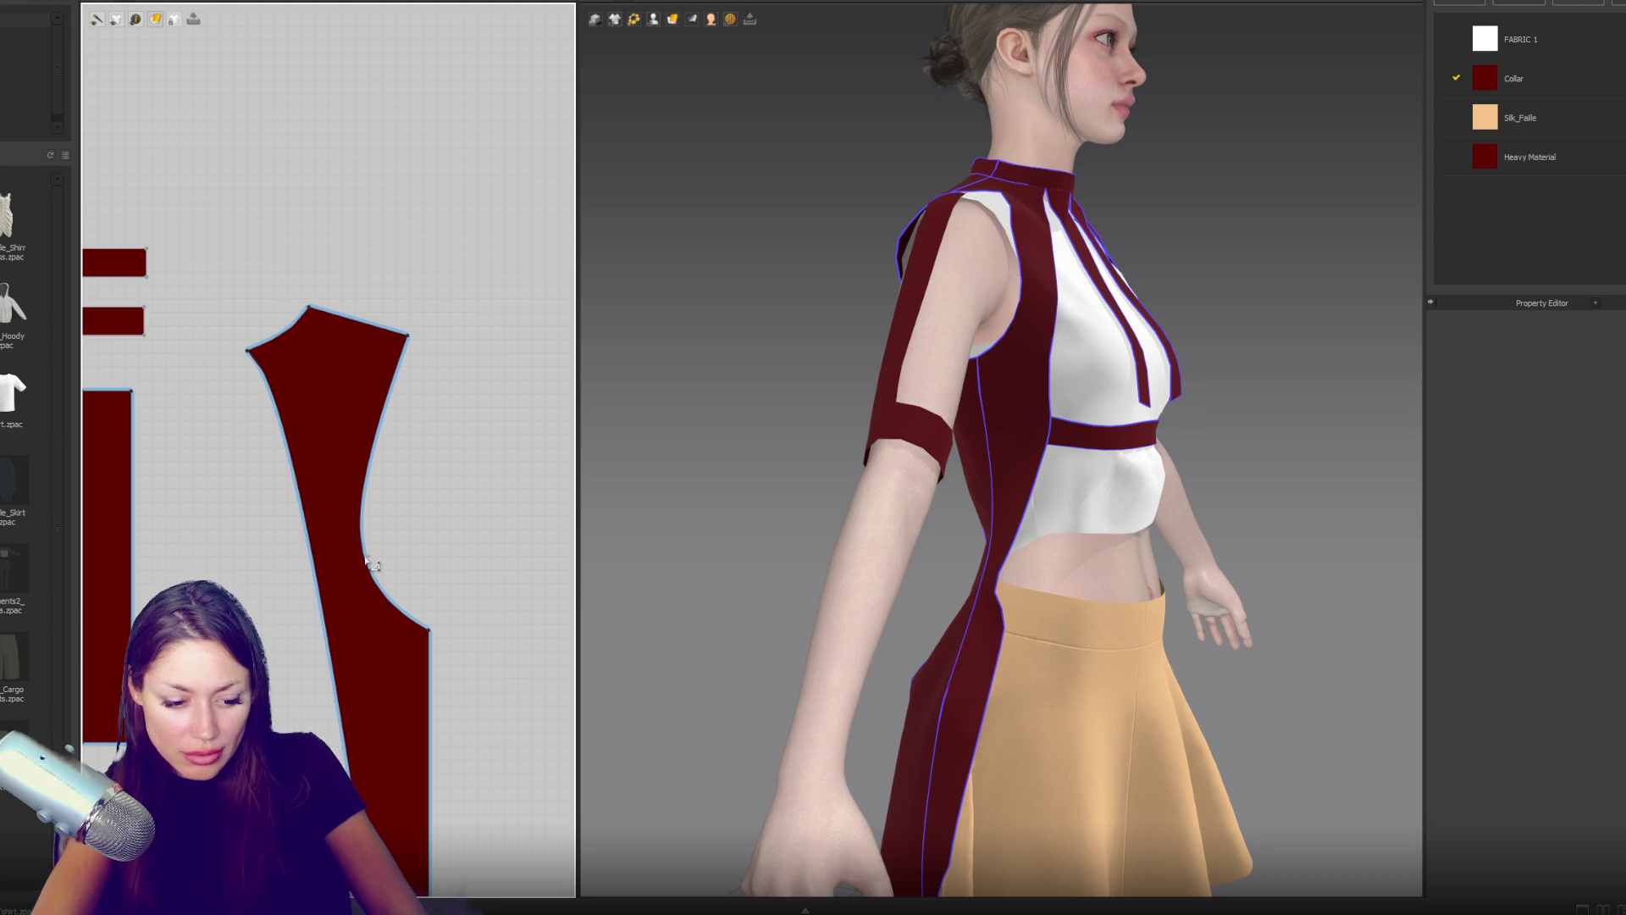
click(370, 563)
drag(370, 564, 394, 549)
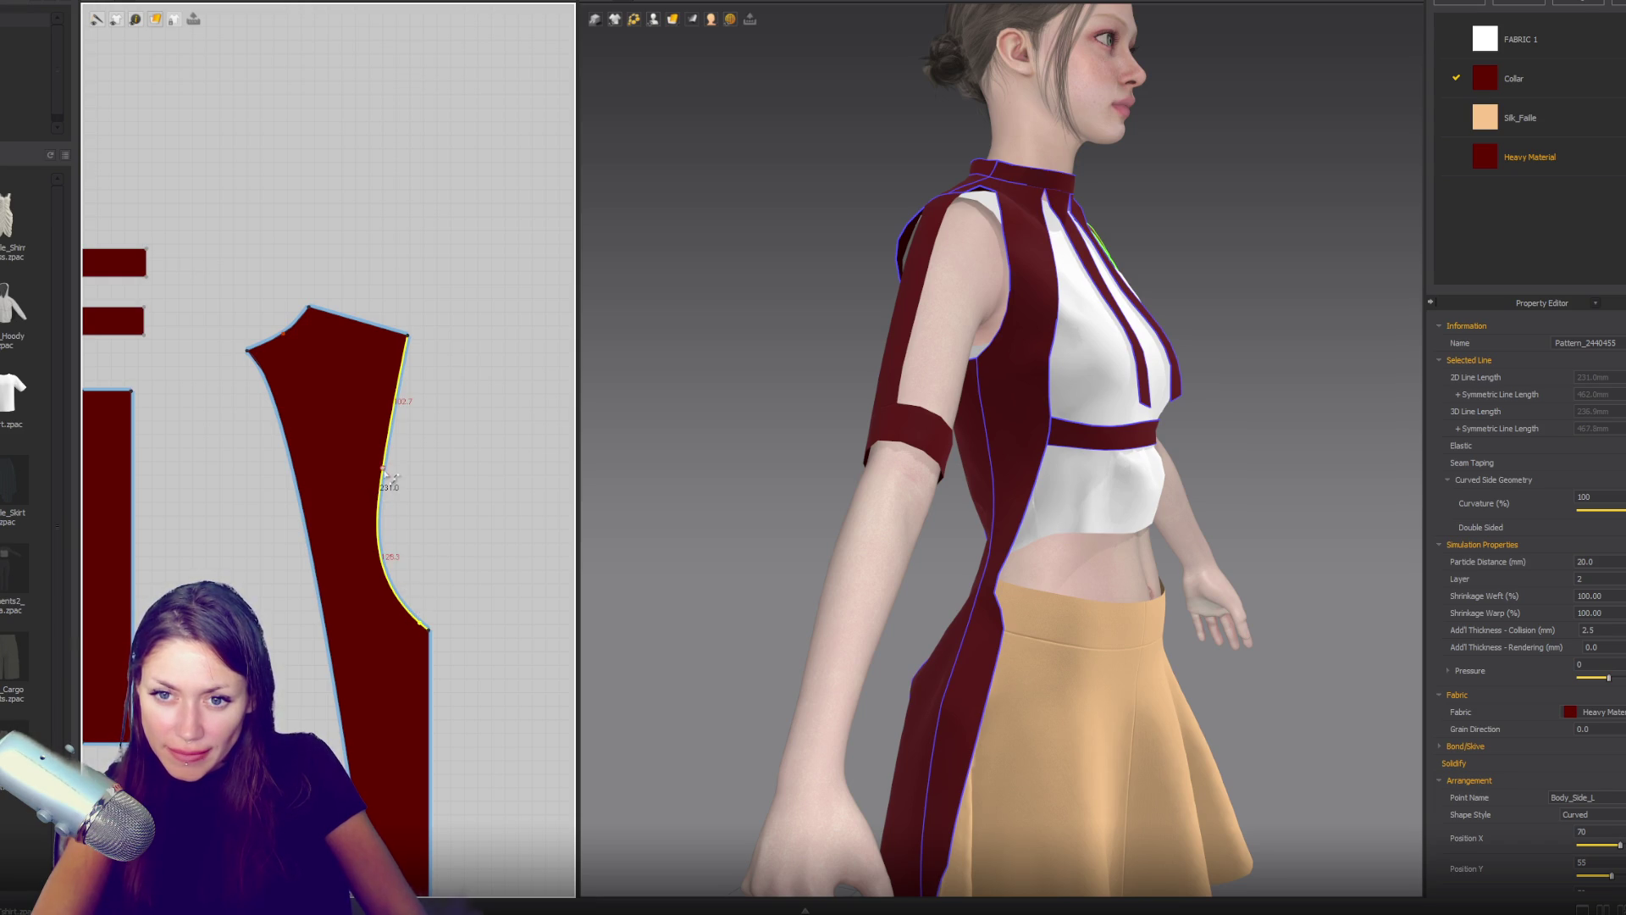
- Make the inner curve shallower, pulling it toward the lower corner
click(384, 472)
drag(393, 488, 431, 628)
click(386, 471)
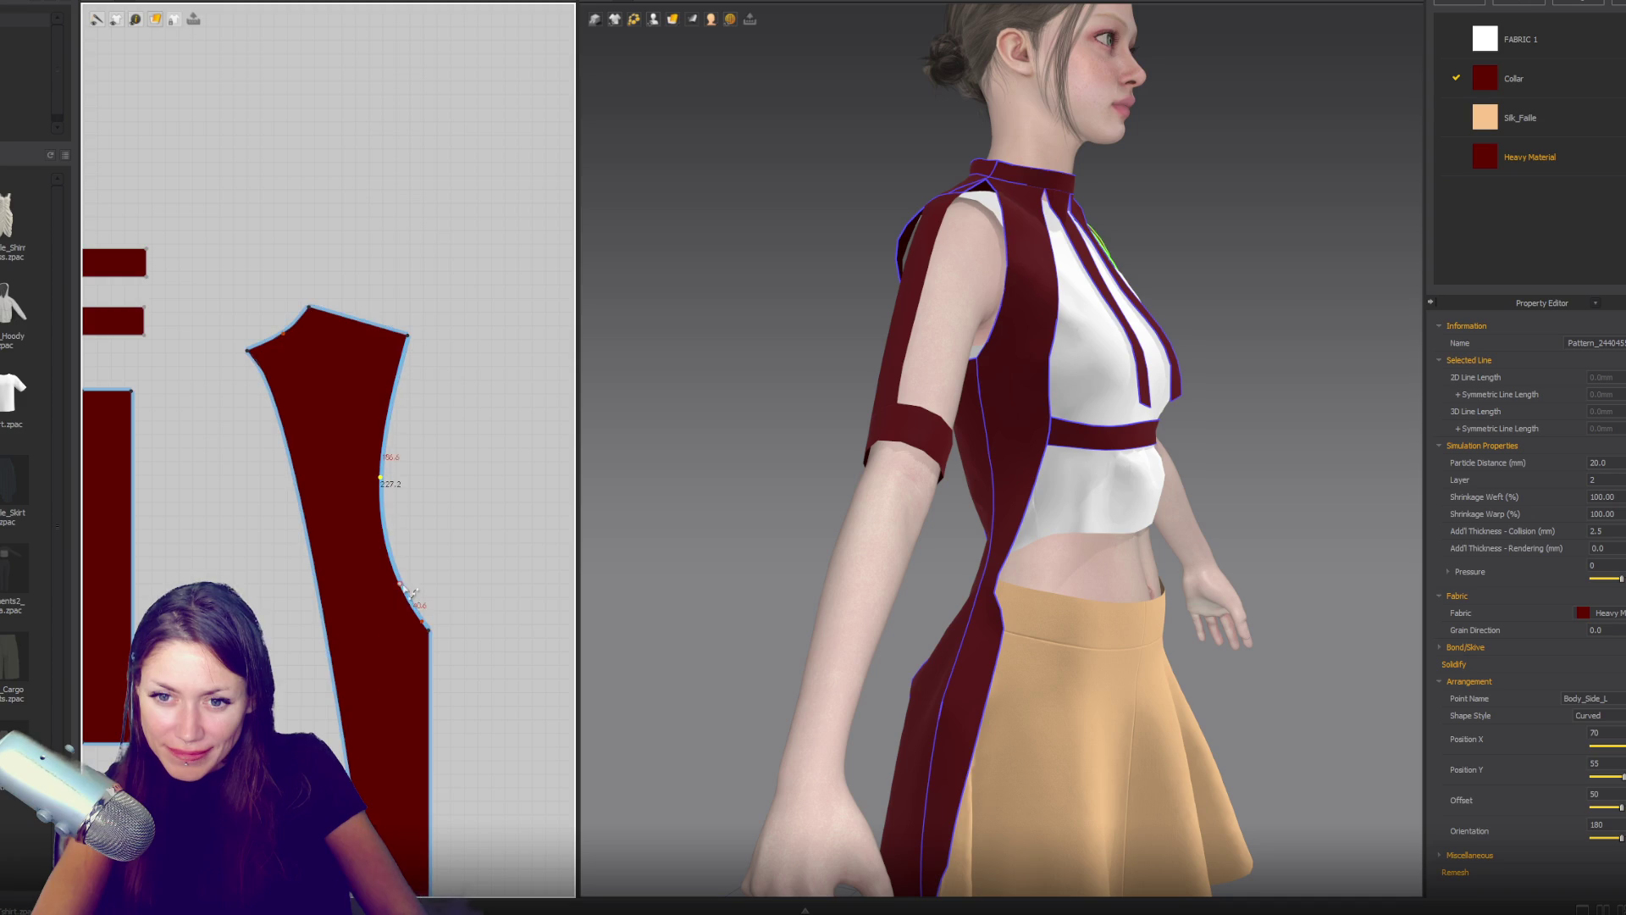
drag(388, 478, 410, 627)
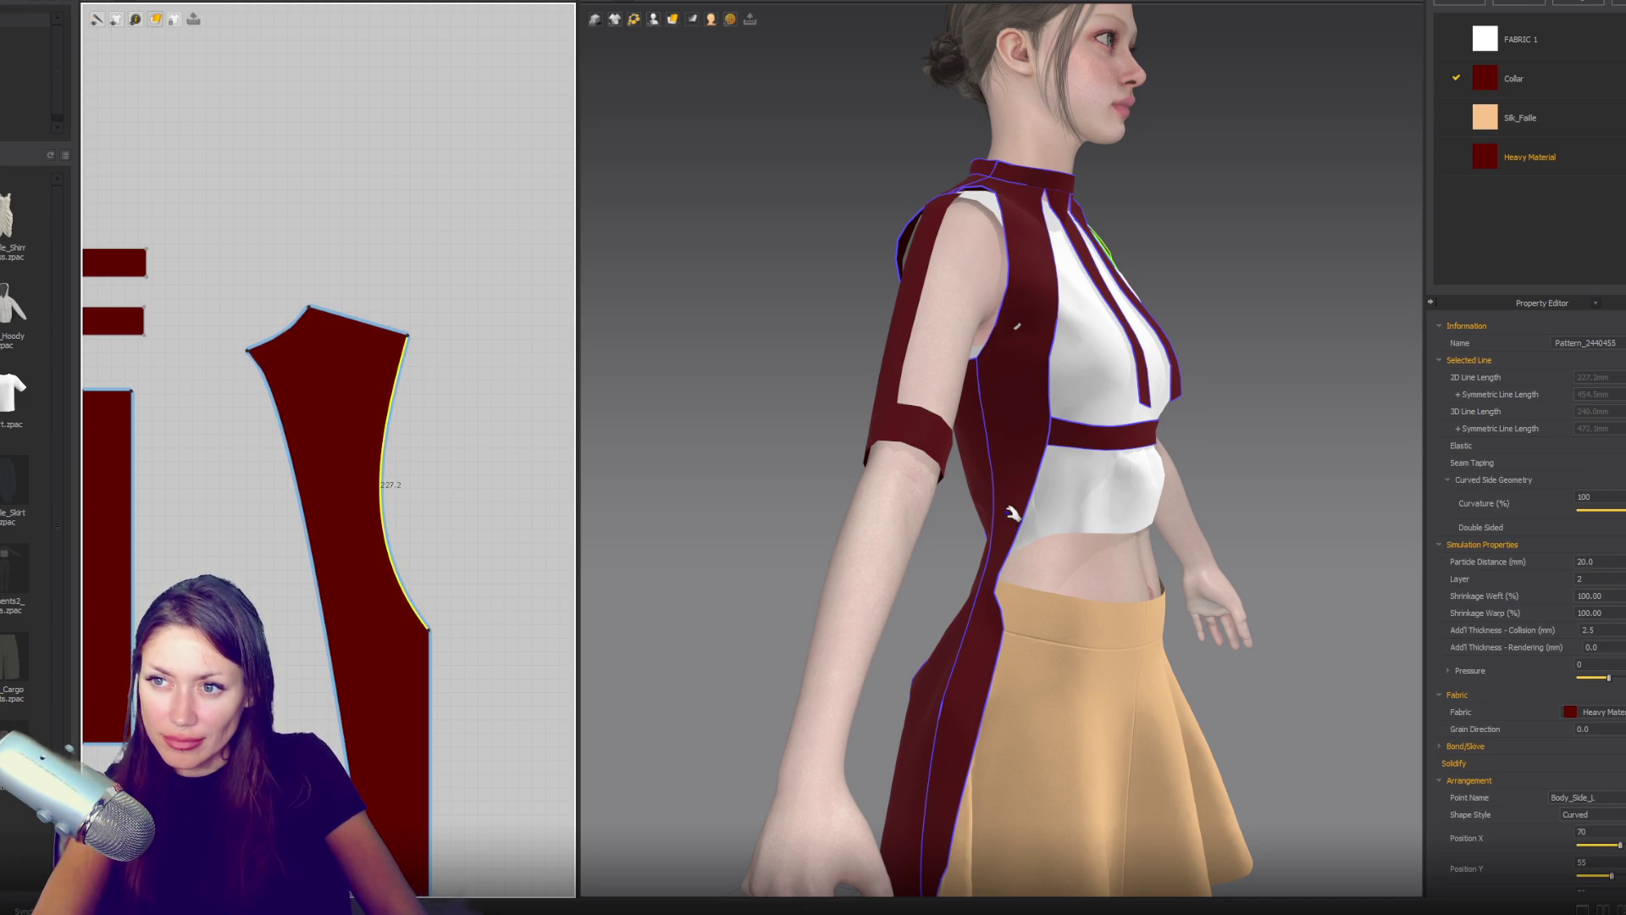
scroll(1013, 512, down, 5)
right_drag(1016, 474, 1118, 461)
- Resize both front tie strips to be narrower and longer
key(2)
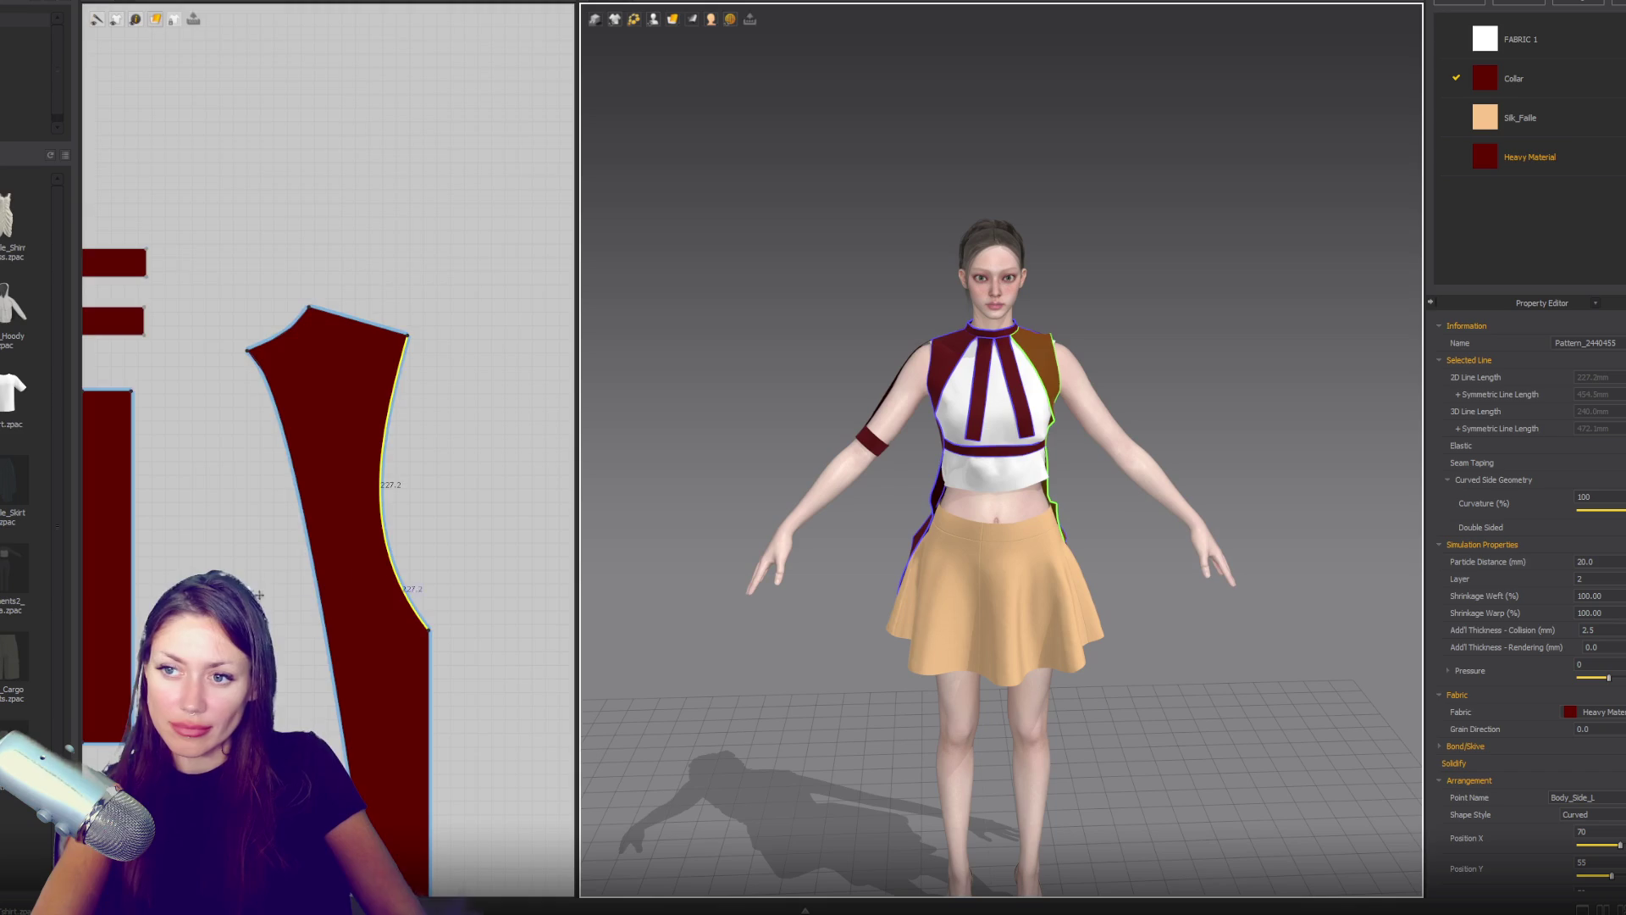
scroll(267, 591, down, 3)
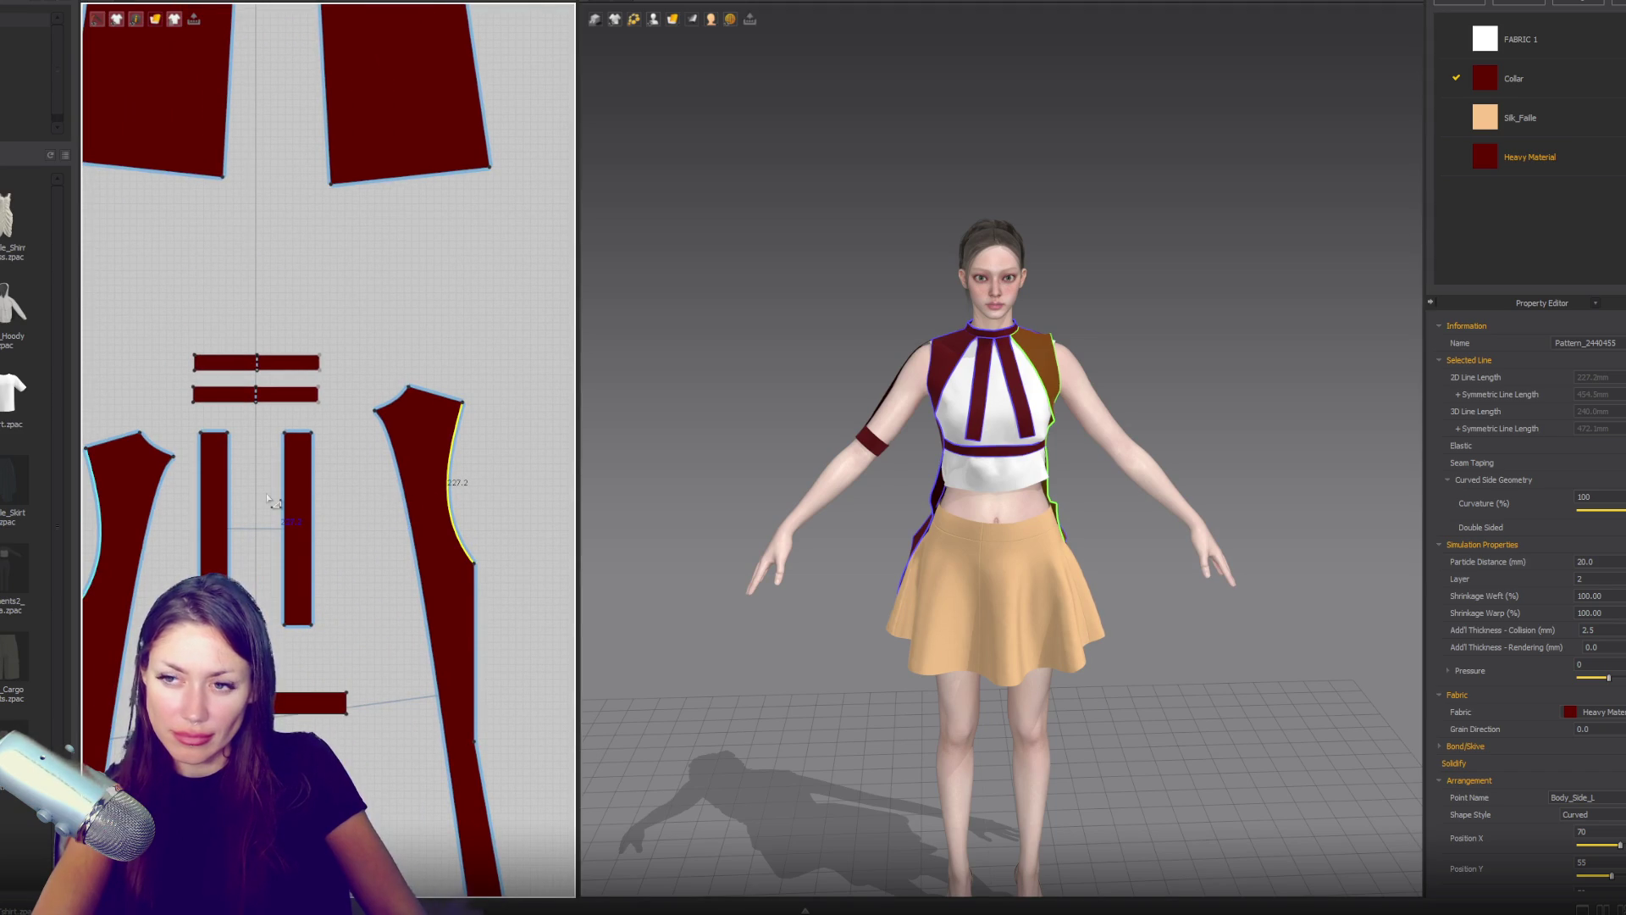
scroll(307, 602, down, 3)
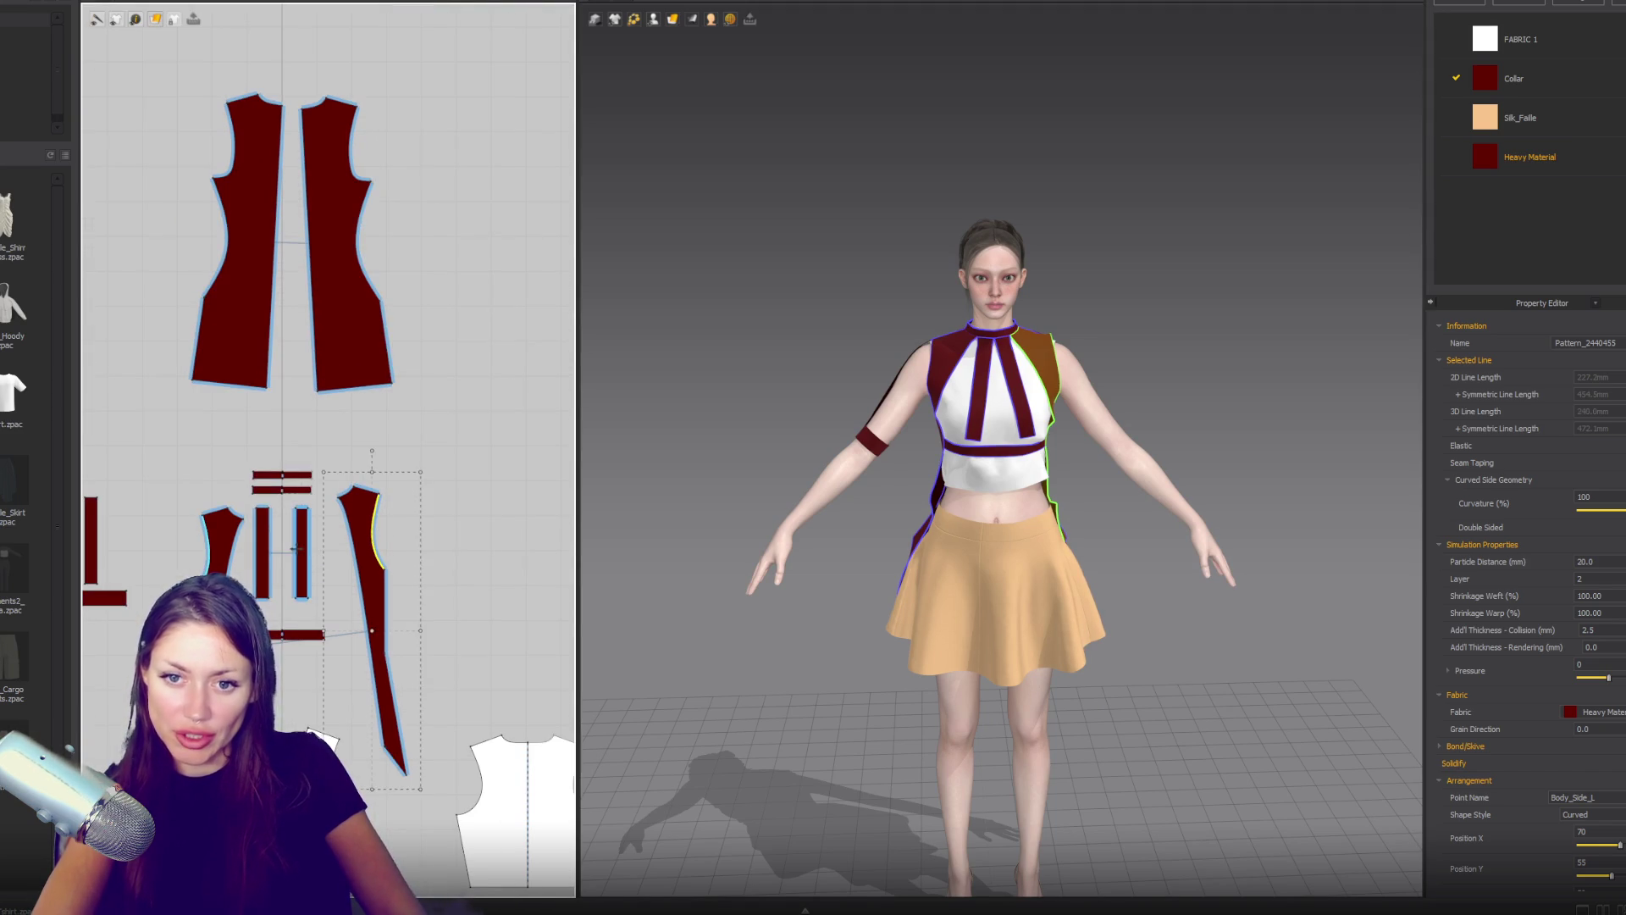
click(302, 549)
scroll(306, 549, down, 2)
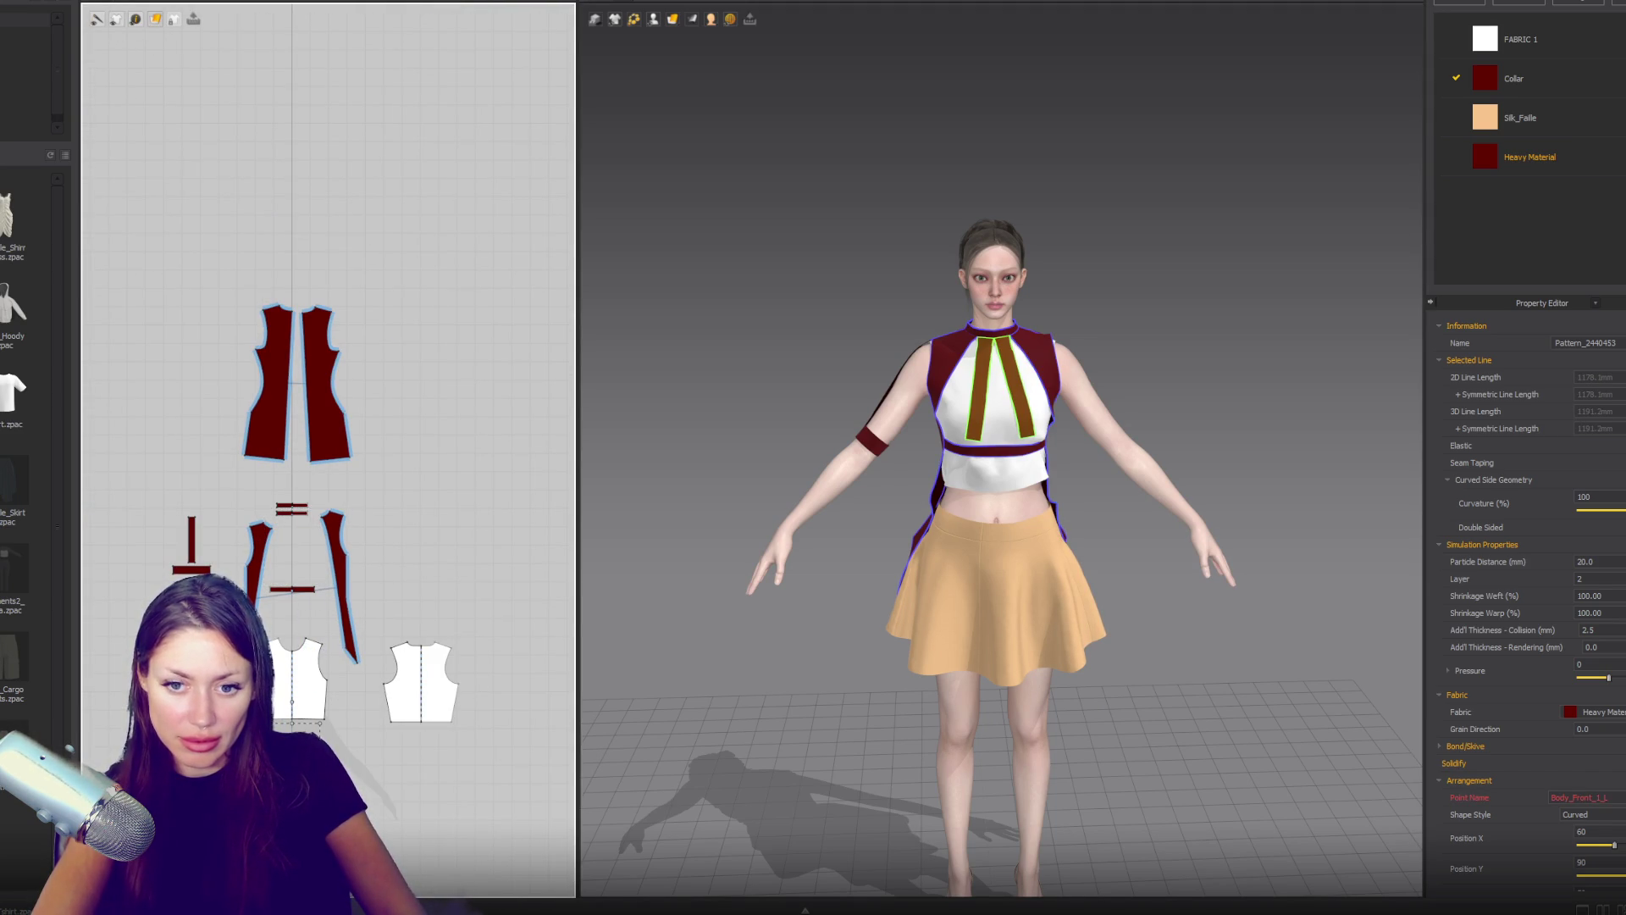
mouse_move(293, 721)
mouse_down()
mouse_move(286, 702)
mouse_move(286, 881)
mouse_up()
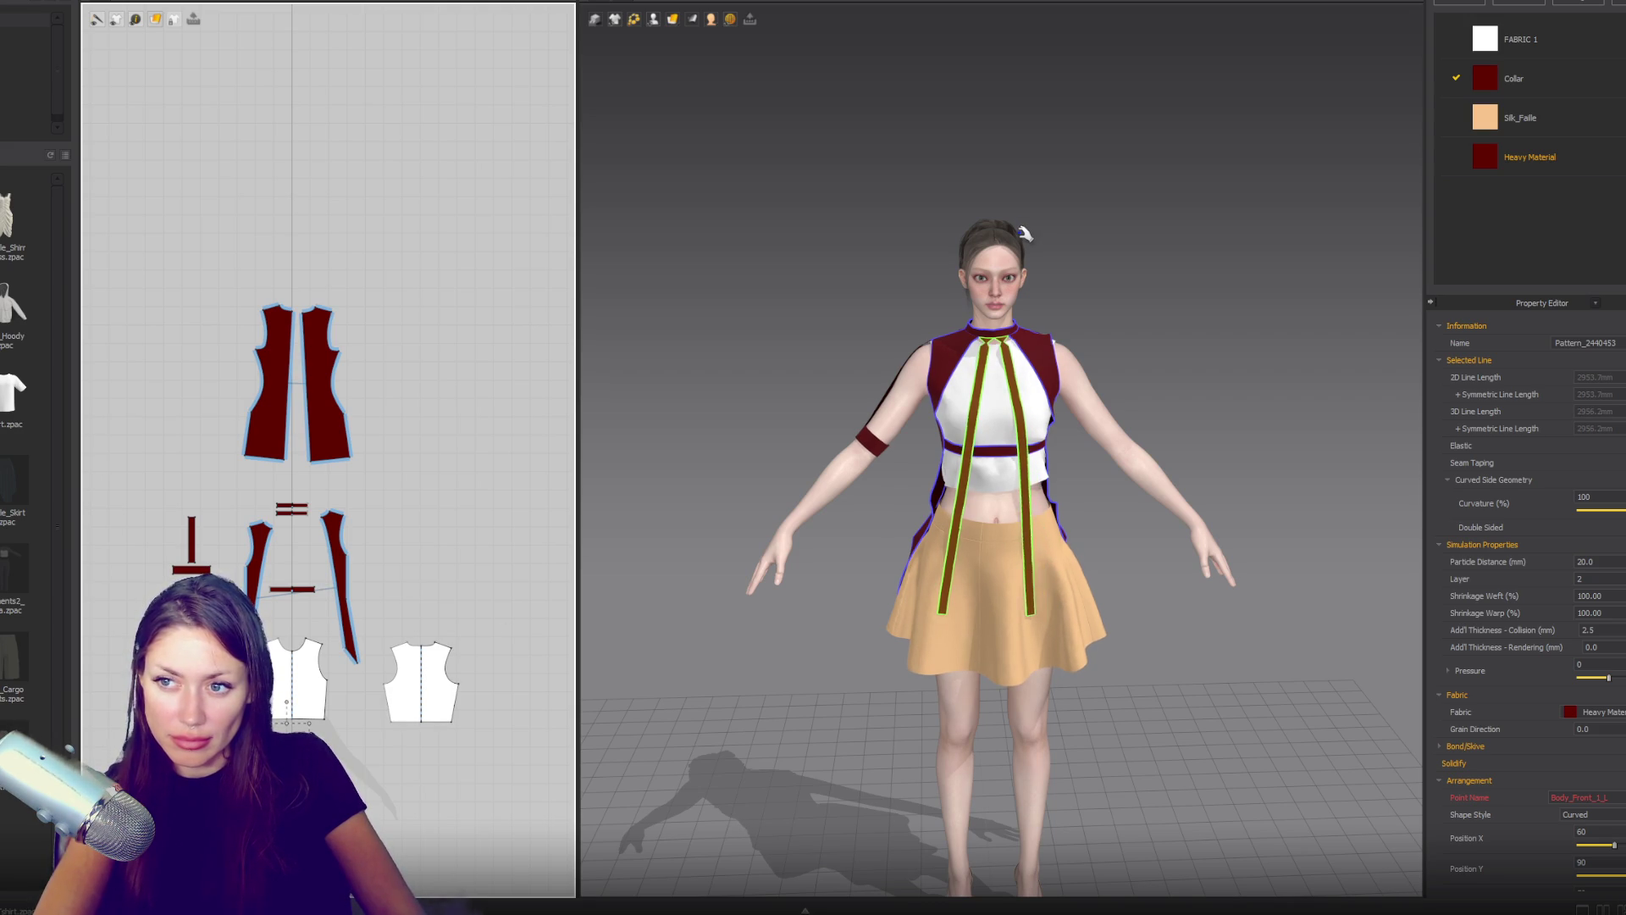
- Orbit around the neck and chest to inspect how the ties hang
scroll(1054, 263, up, 3)
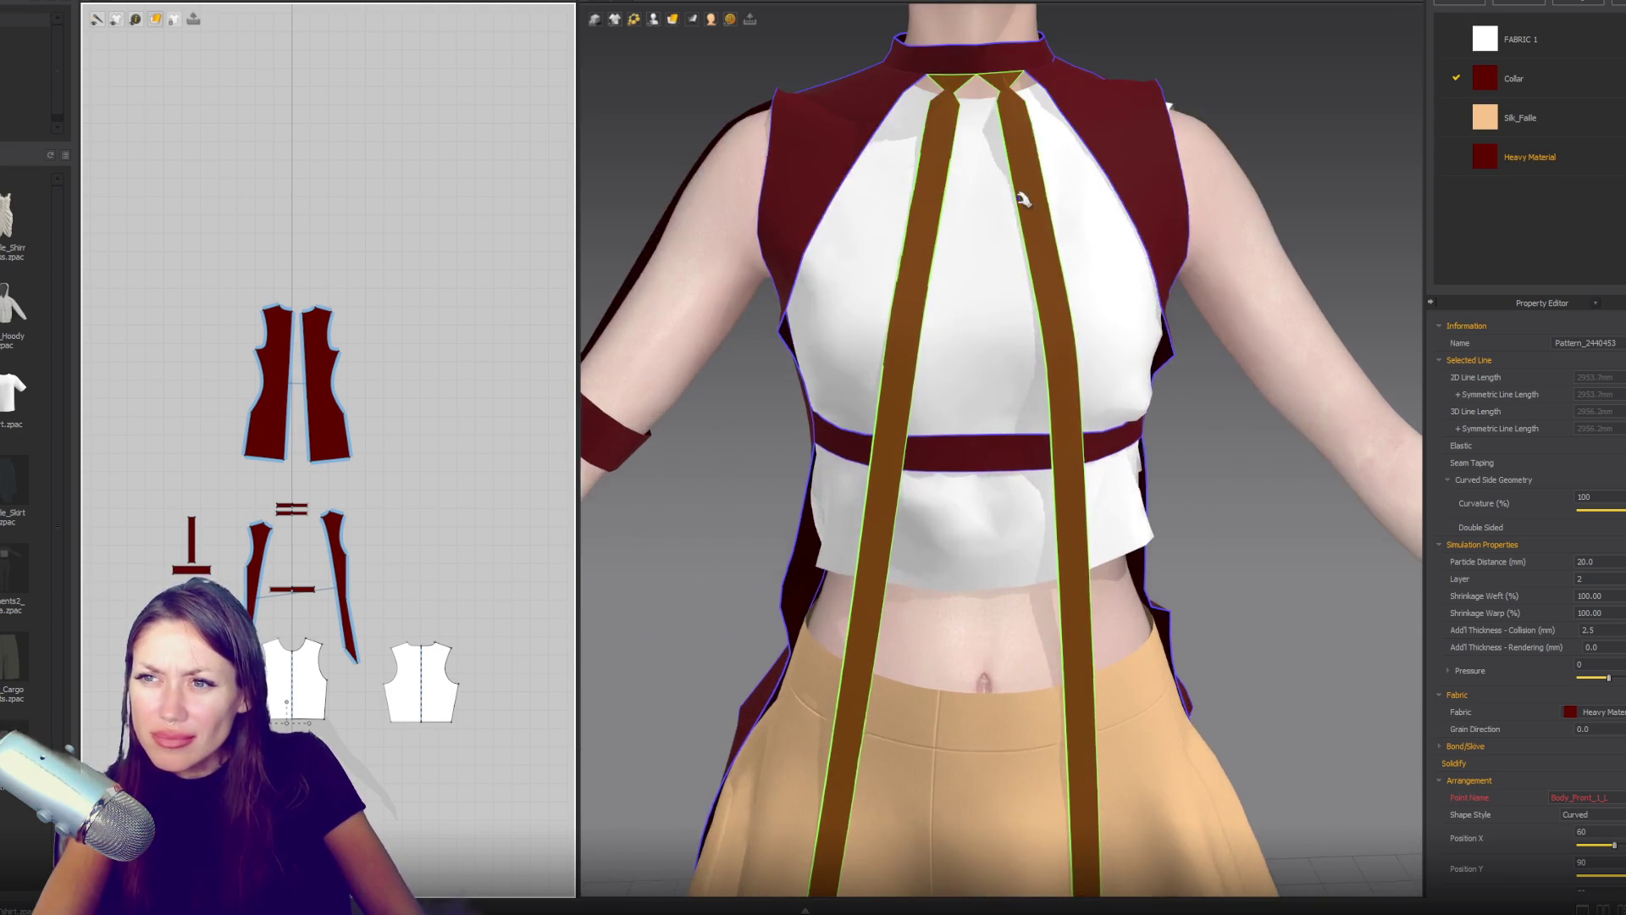
middle_drag(1024, 163, 974, 399)
scroll(1006, 399, up, 3)
right_drag(1005, 399, 813, 370)
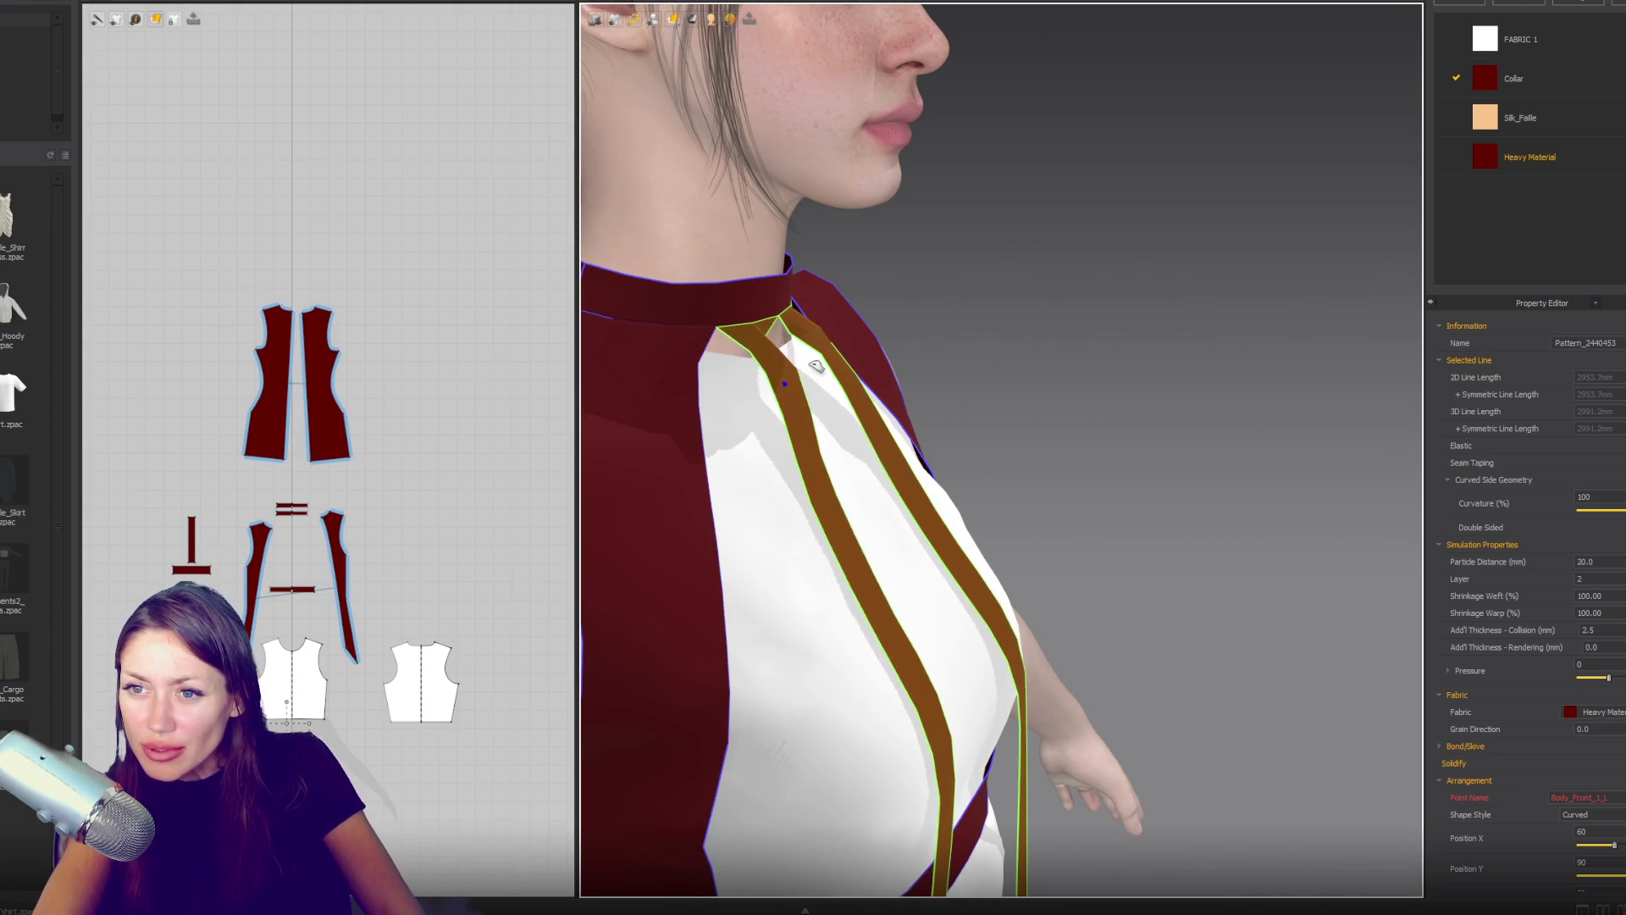
right_drag(980, 327, 856, 339)
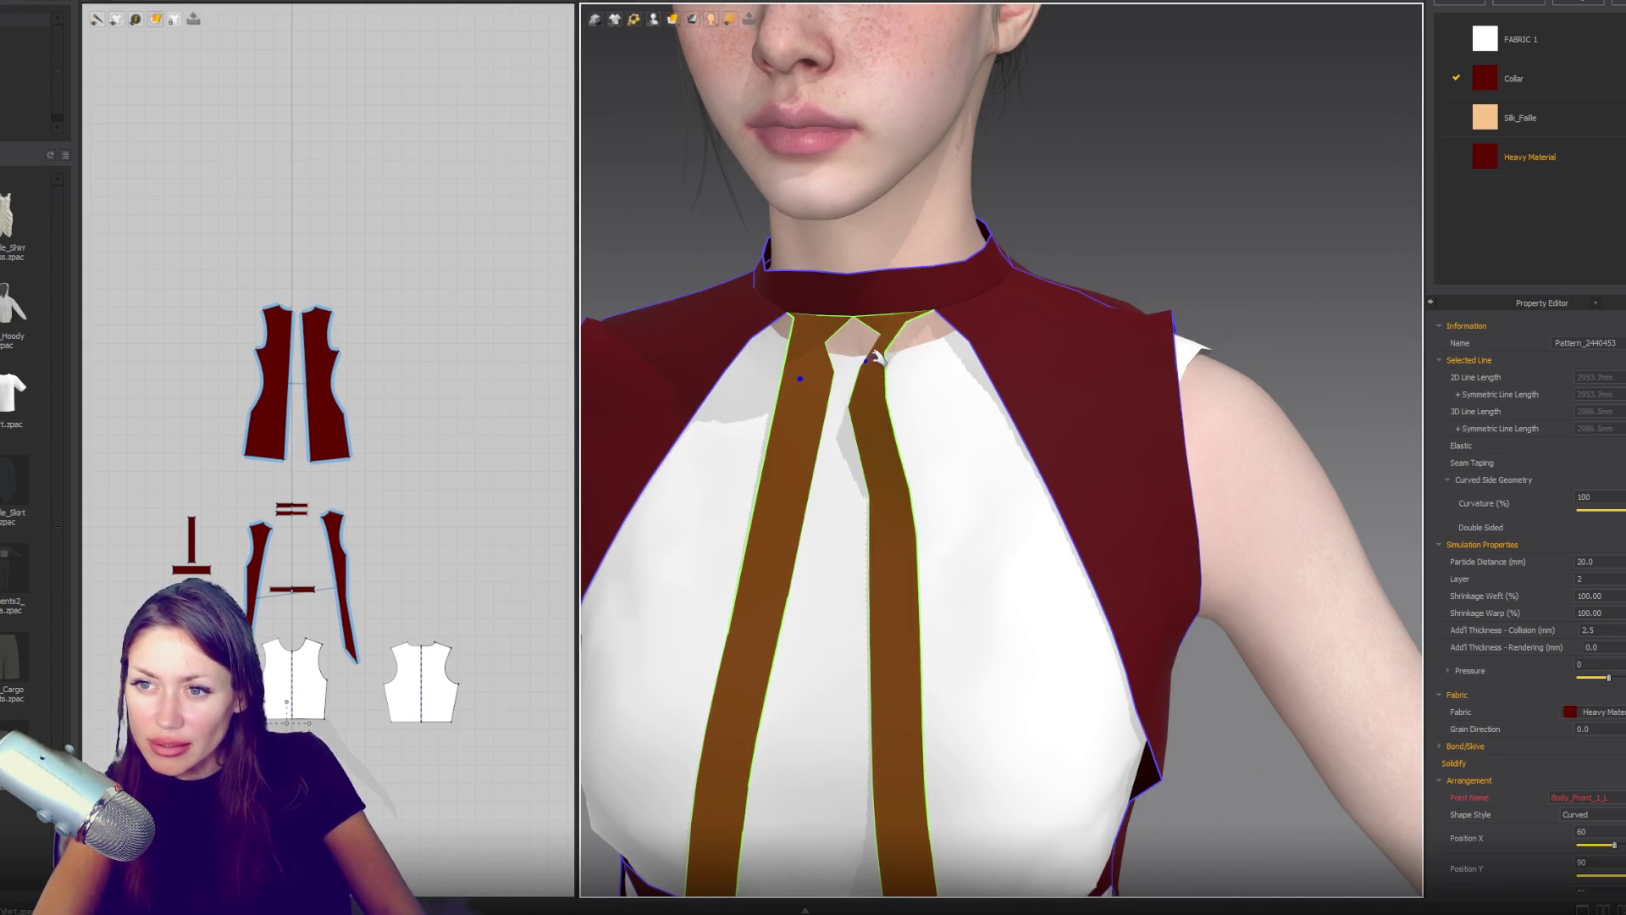
scroll(987, 399, down, 5)
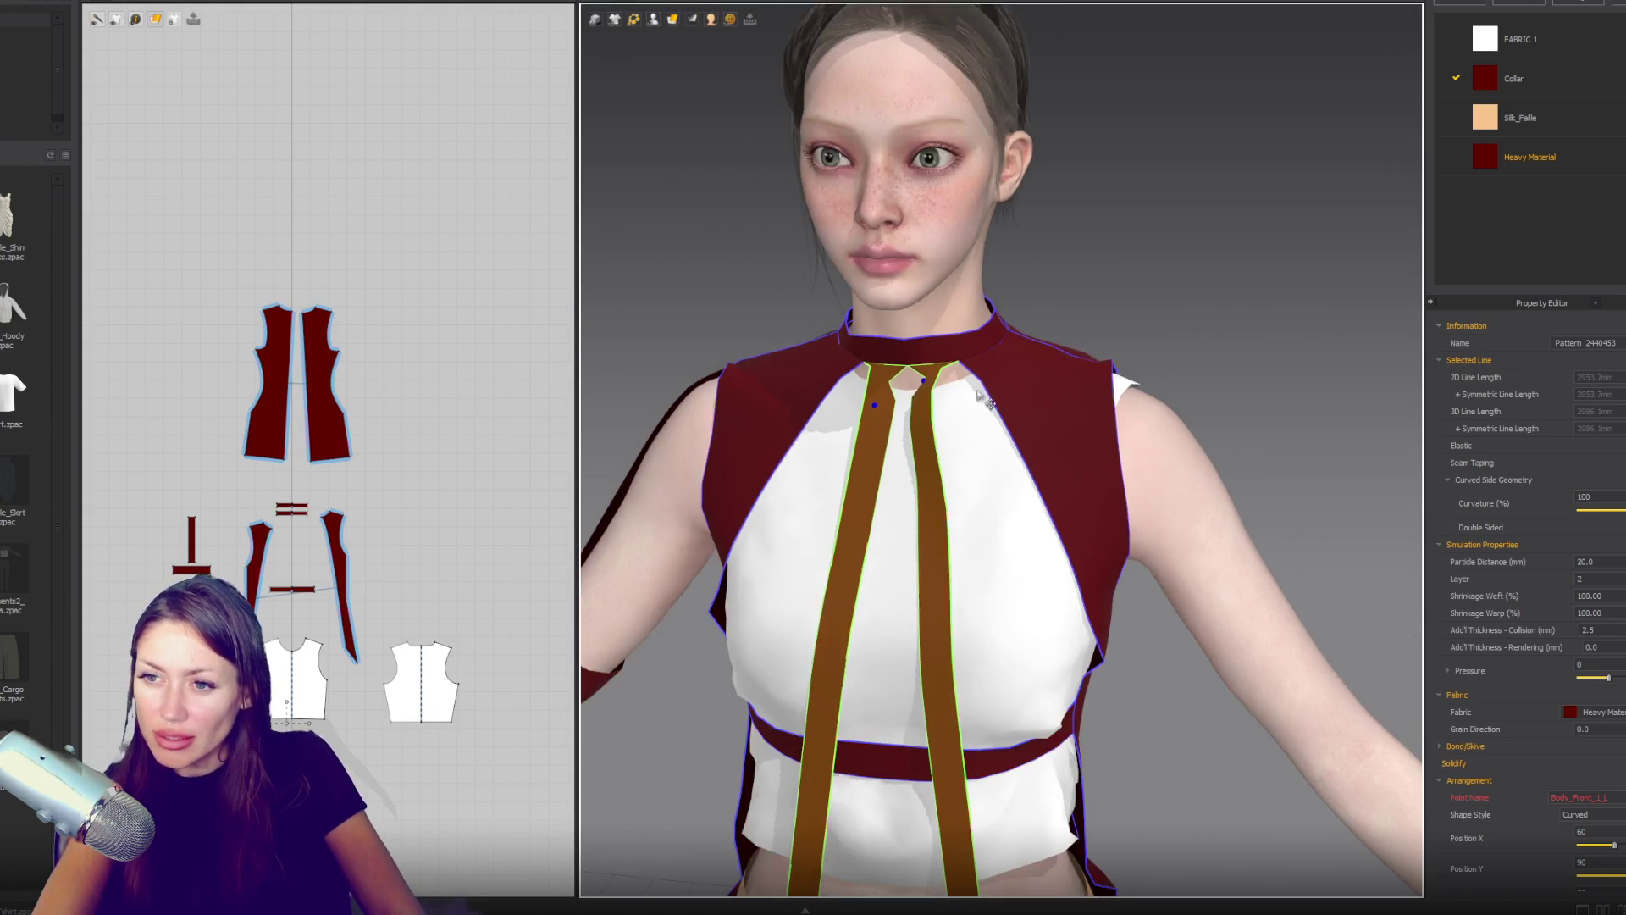
scroll(979, 395, down, 3)
mouse_move(972, 394)
right_down()
mouse_move(1042, 410)
mouse_move(961, 431)
right_up()
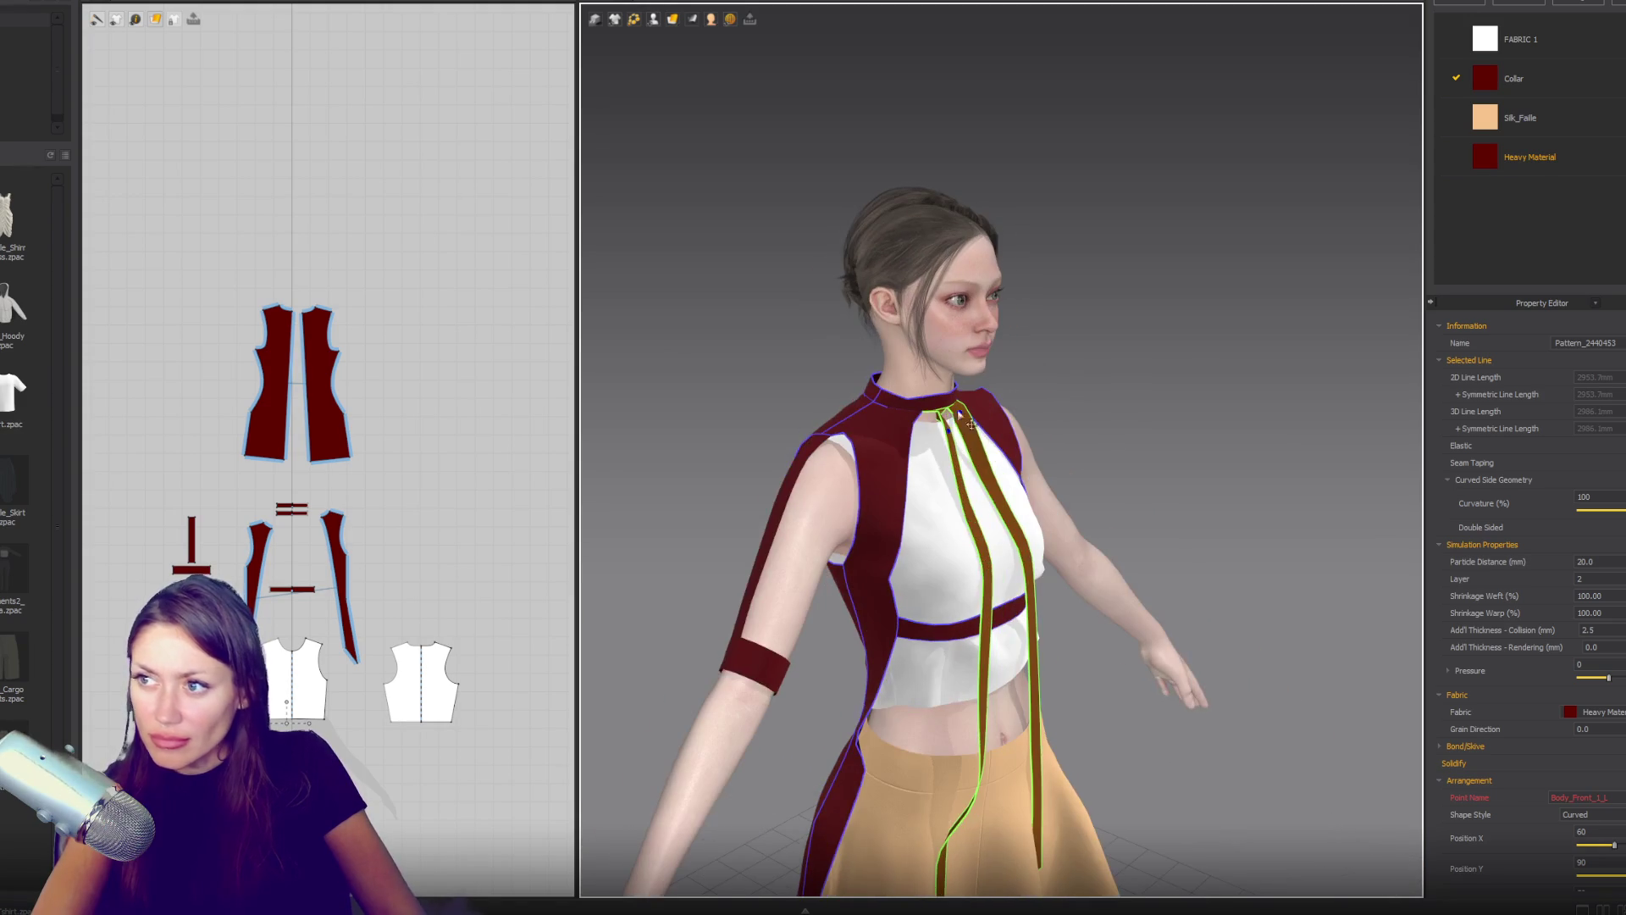
key(2)
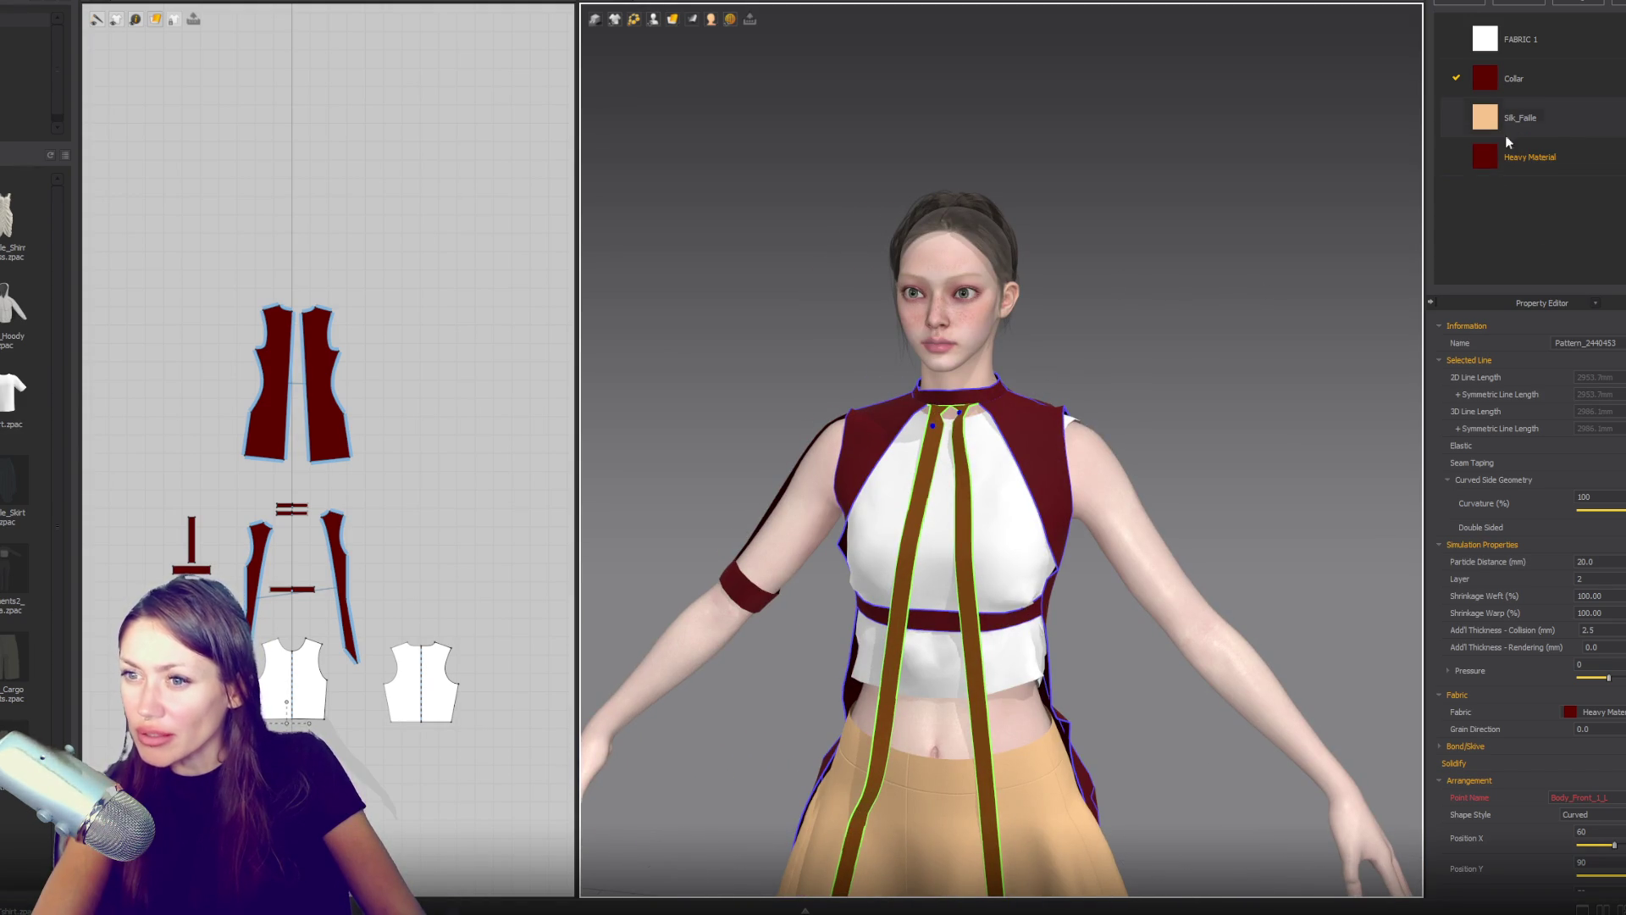
- Create a 'Jacket Default' fabric using the Default_for_Simulation preset, coloured dark red (930000)
click(1513, 4)
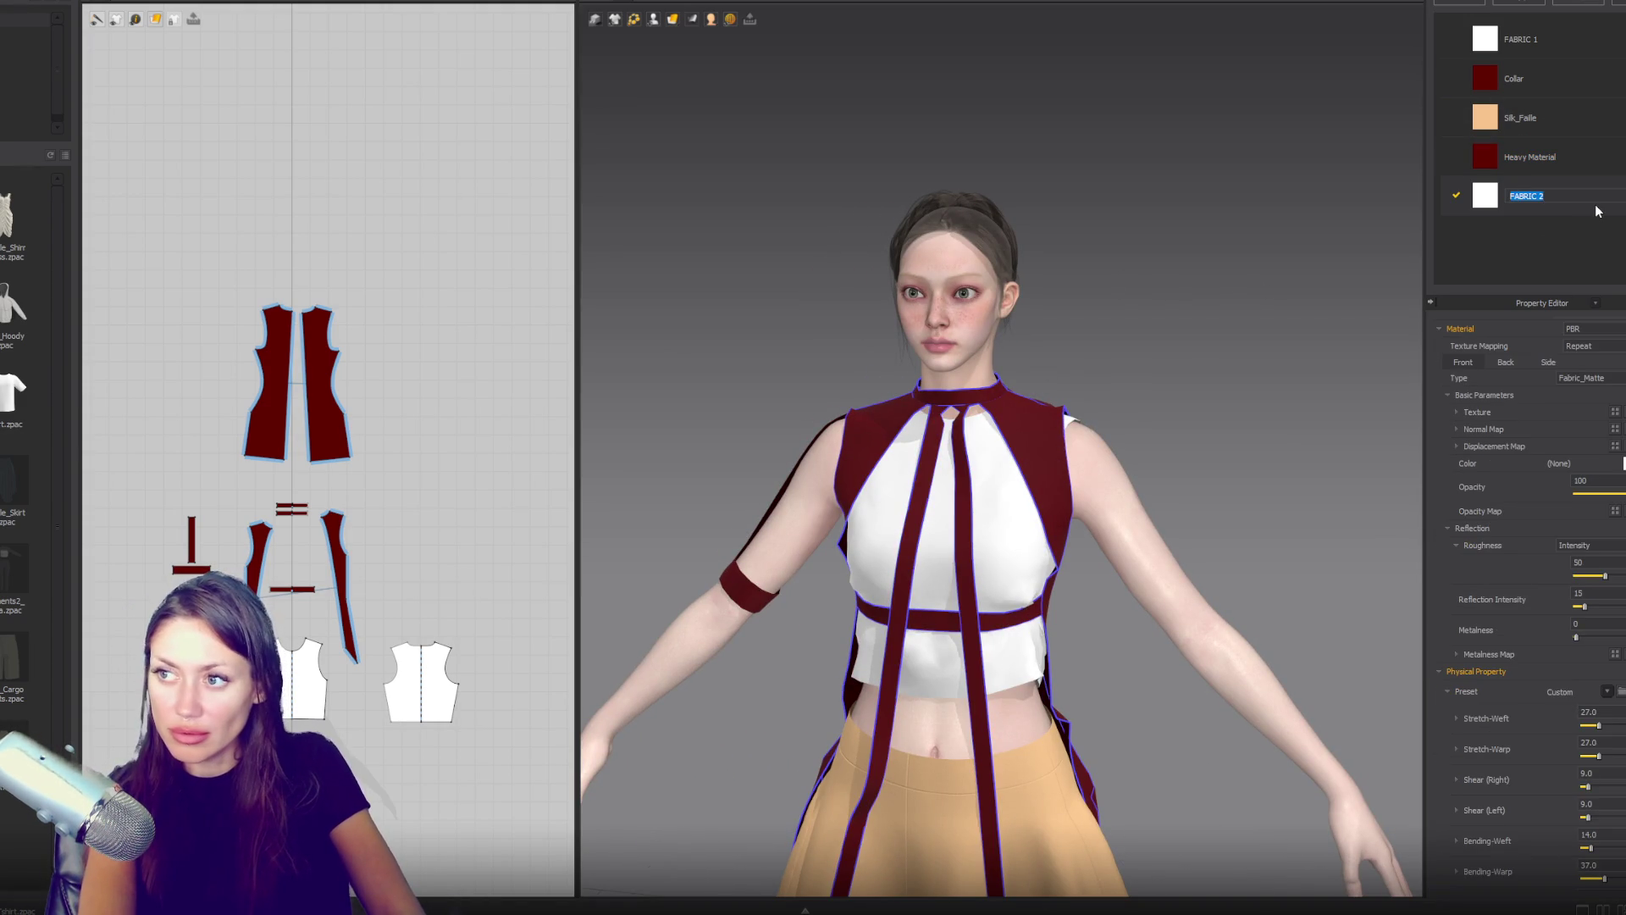
text(ket De)
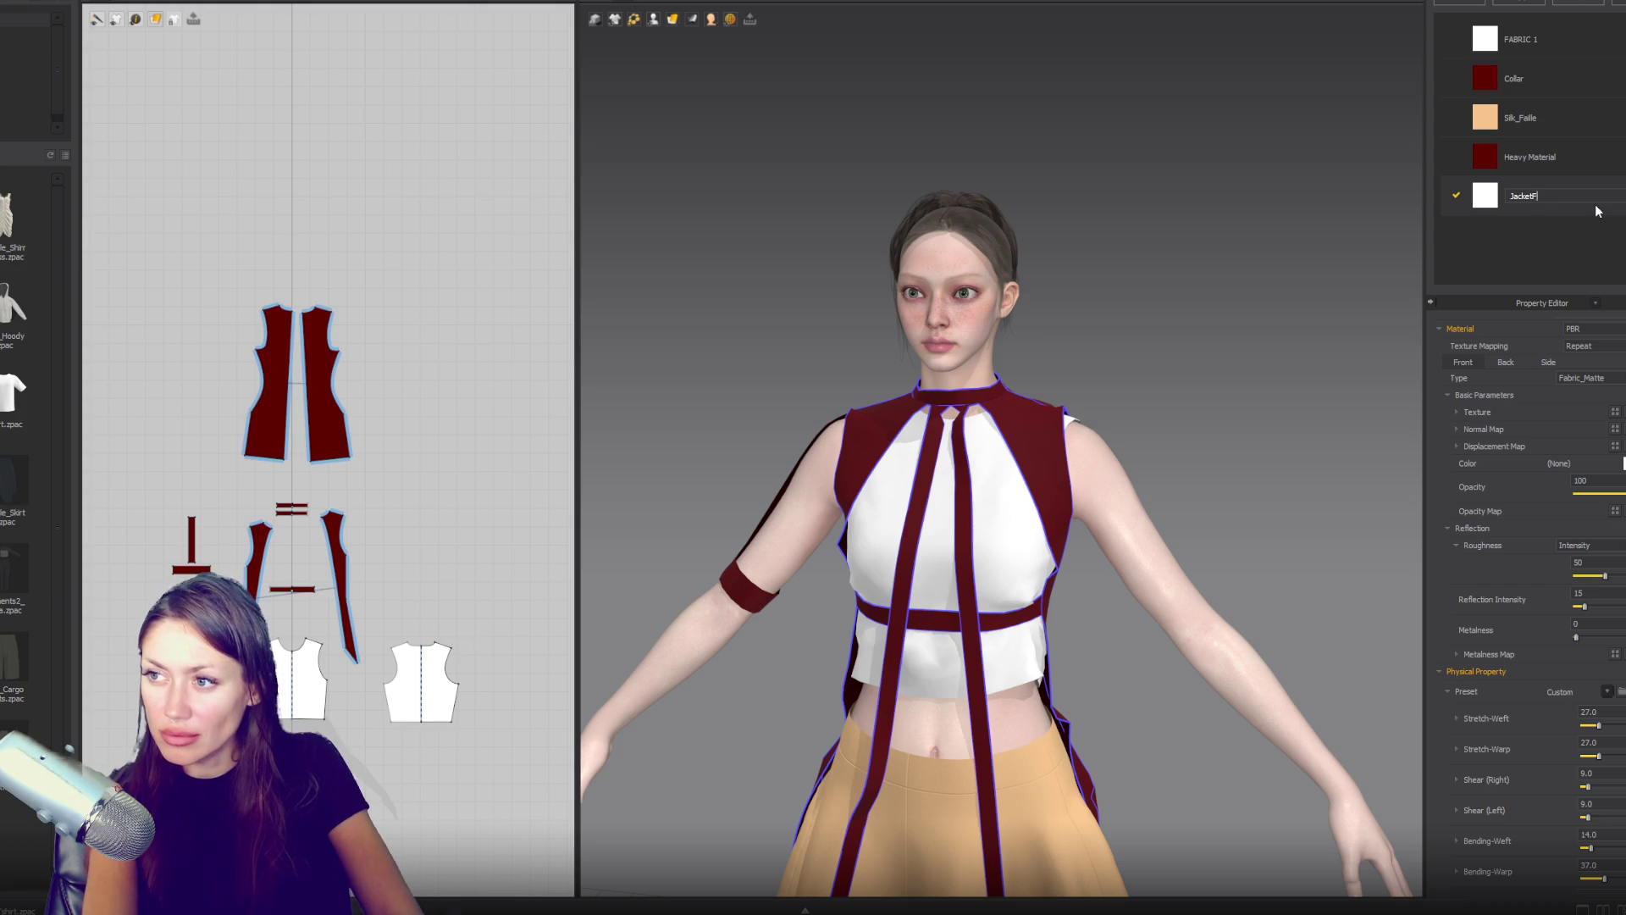
text(fault)
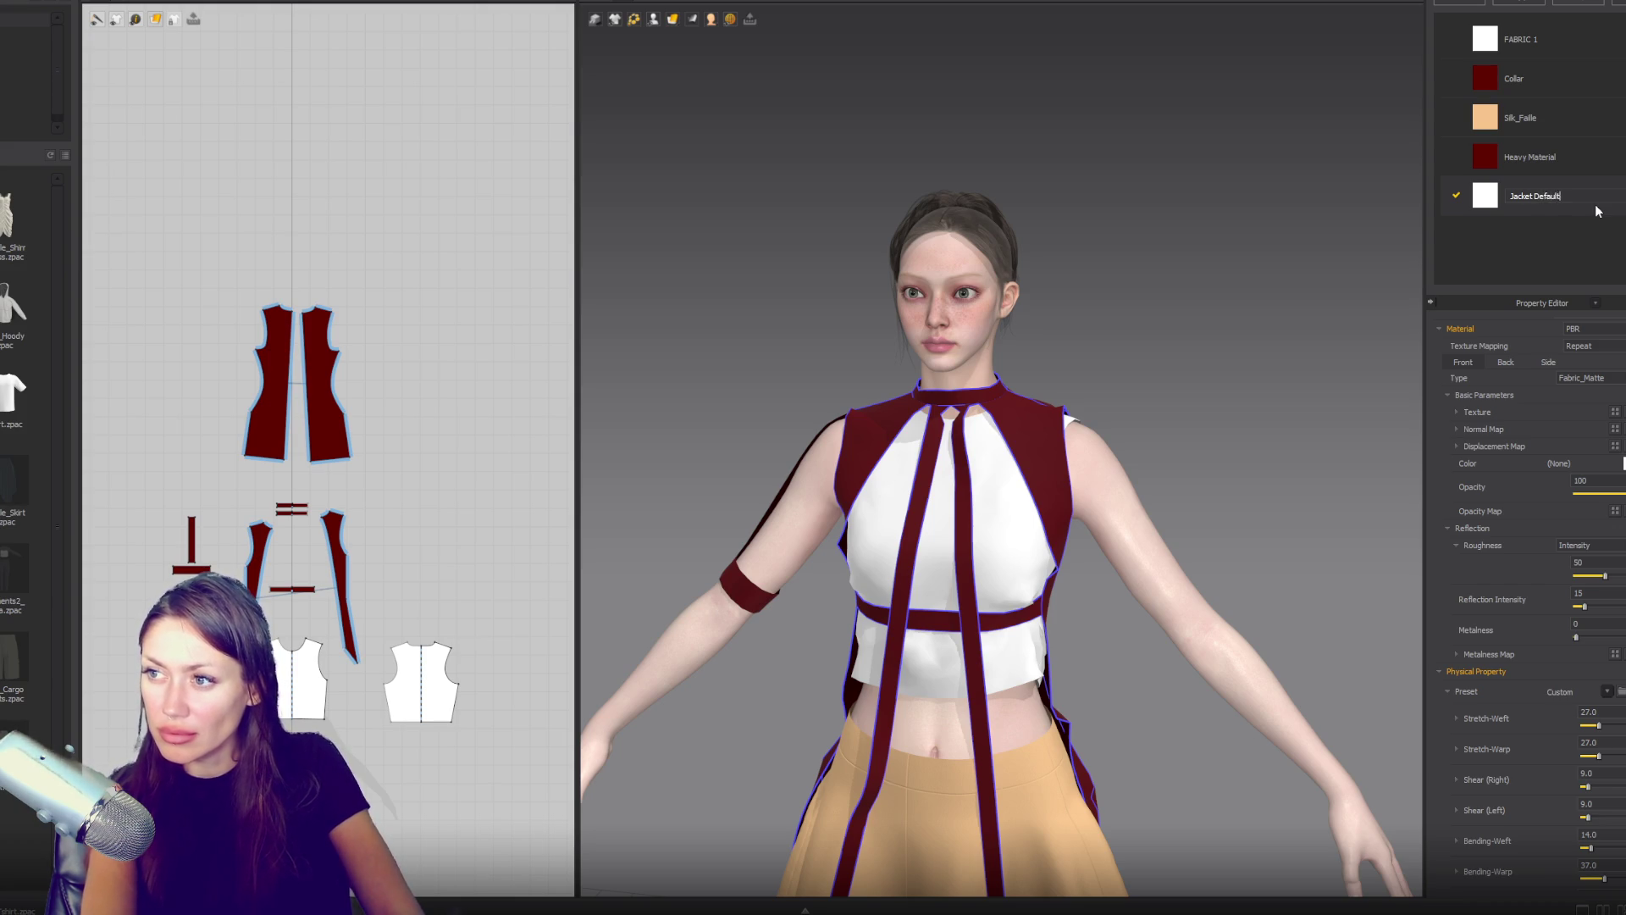
key(Return)
click(1607, 691)
scroll(1466, 491, up, 10)
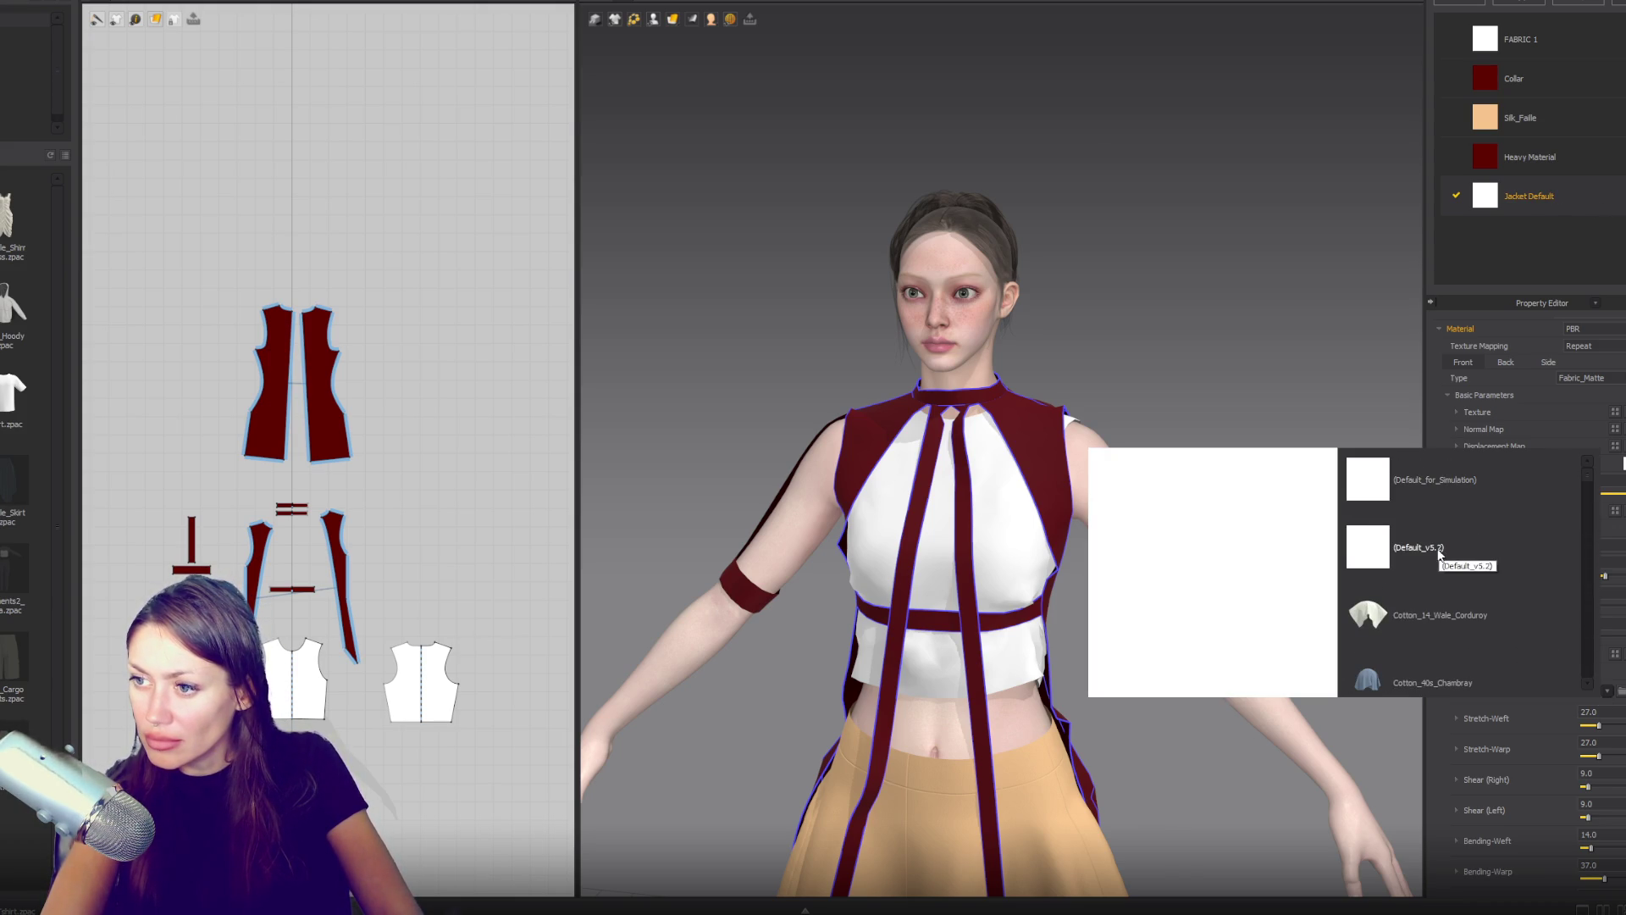
click(1438, 481)
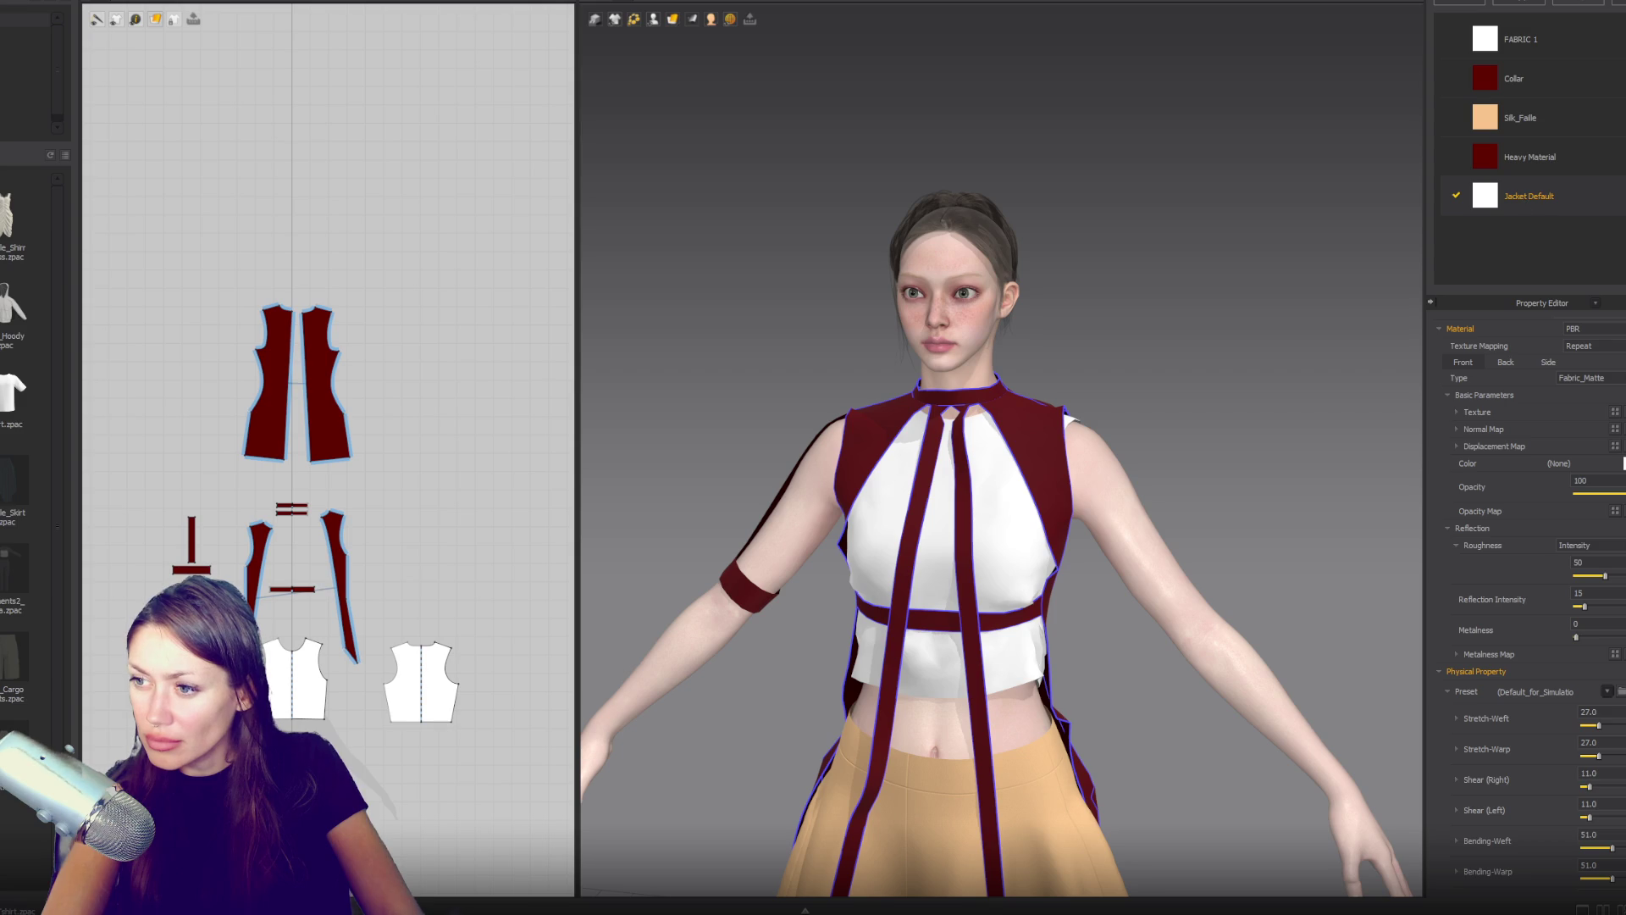
click(1623, 464)
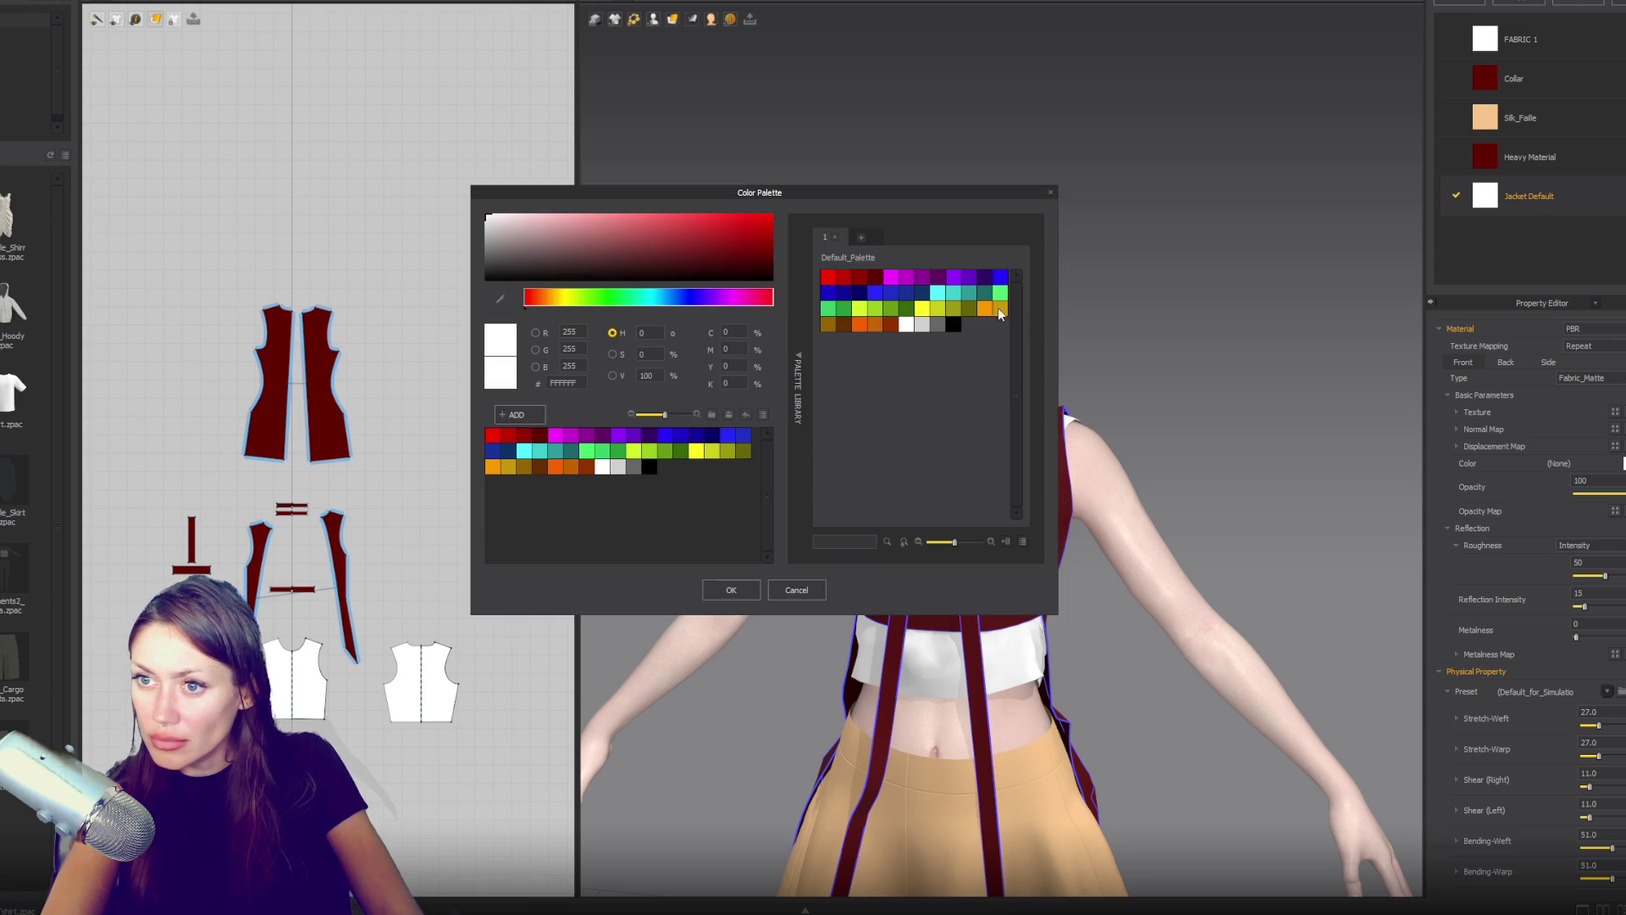
click(860, 279)
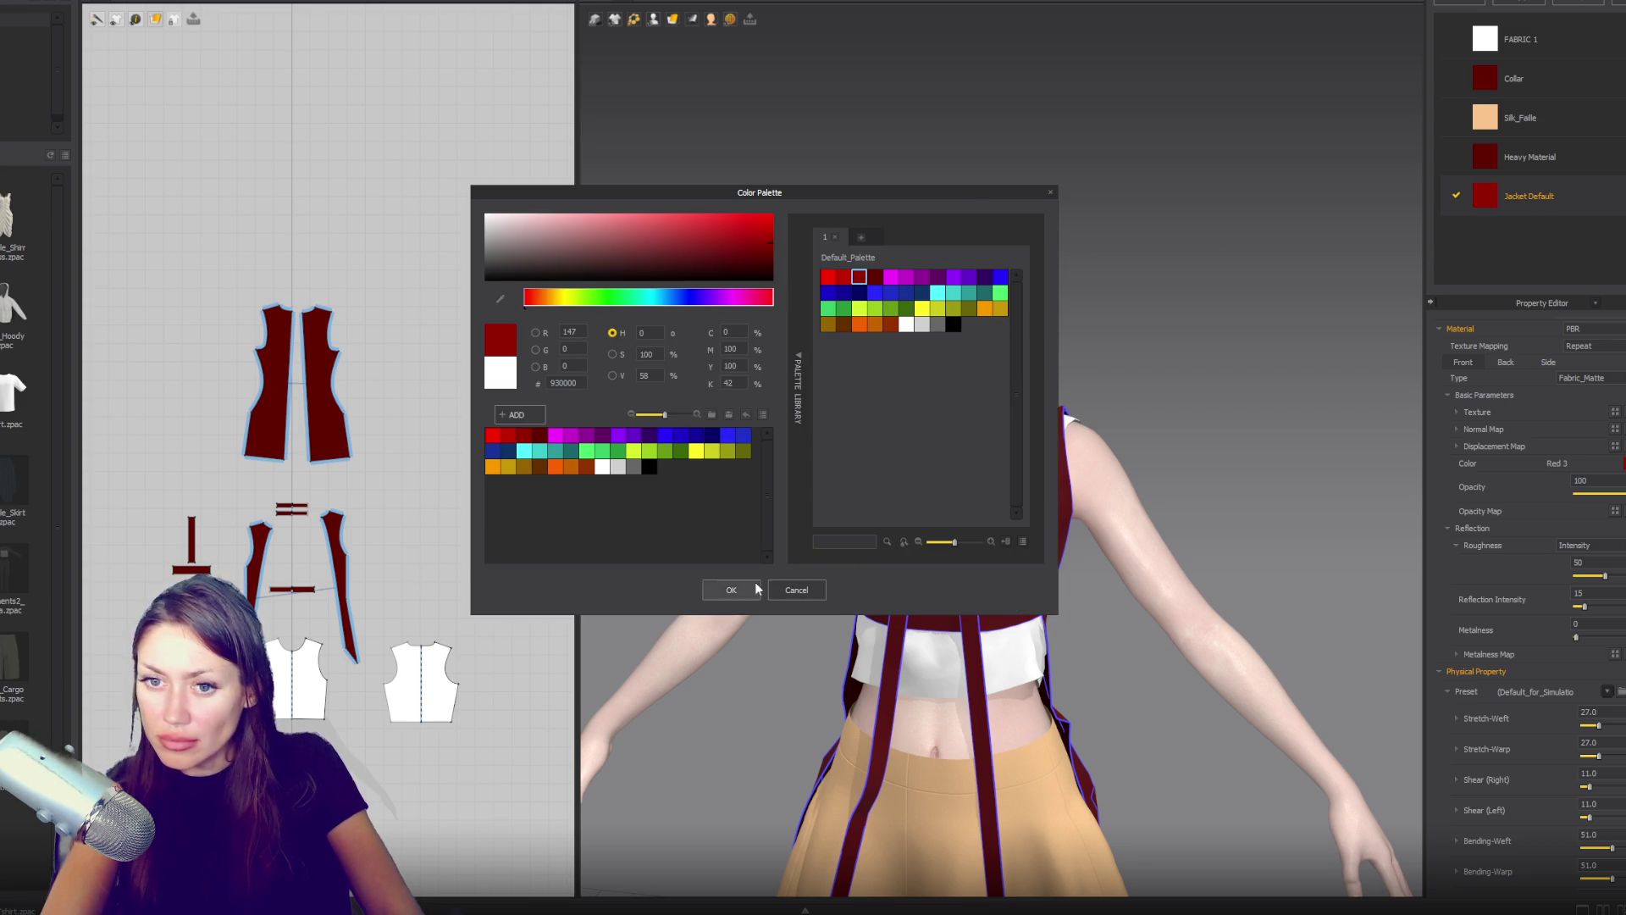
click(754, 588)
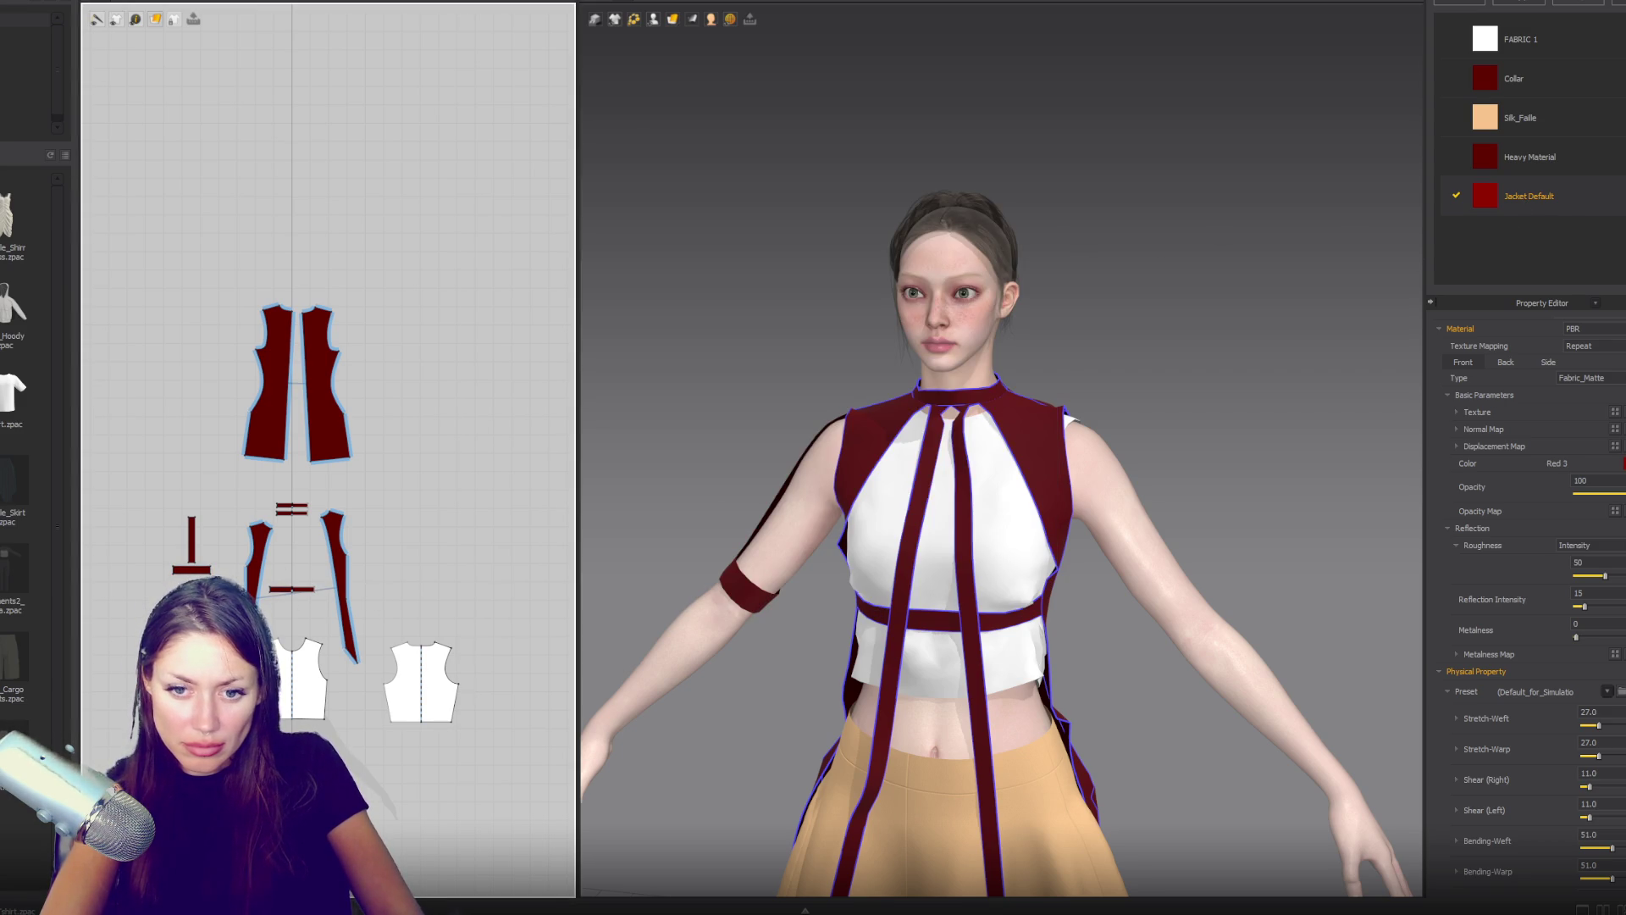
- Assign the Jacket Default fabric to the front strip pieces
click(193, 531)
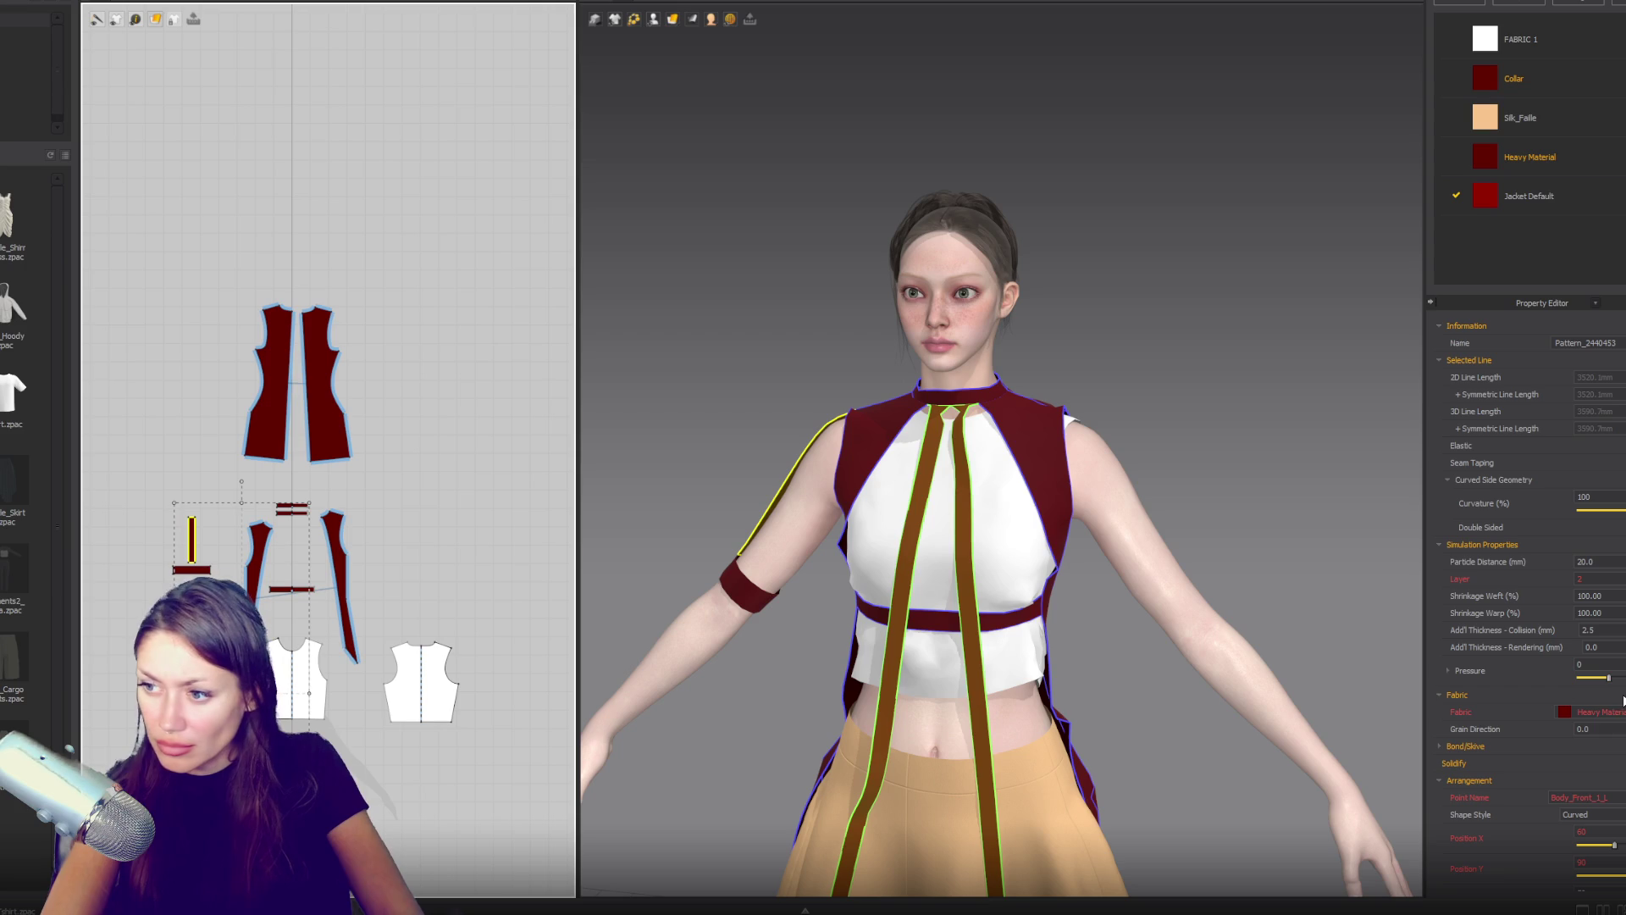
click(1593, 713)
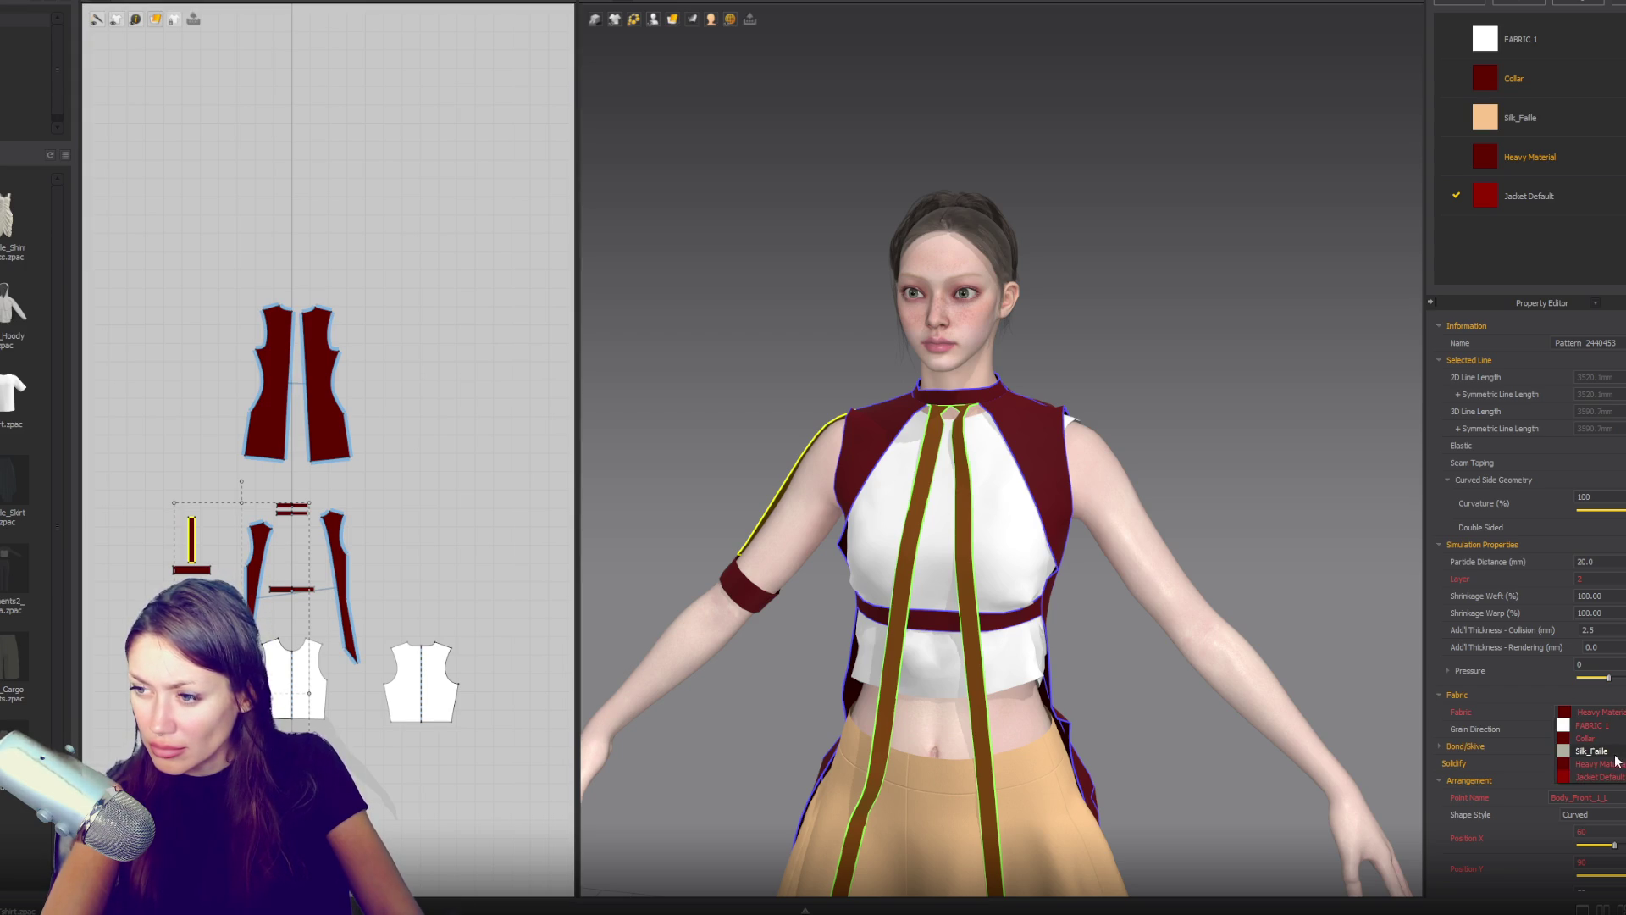
click(1602, 780)
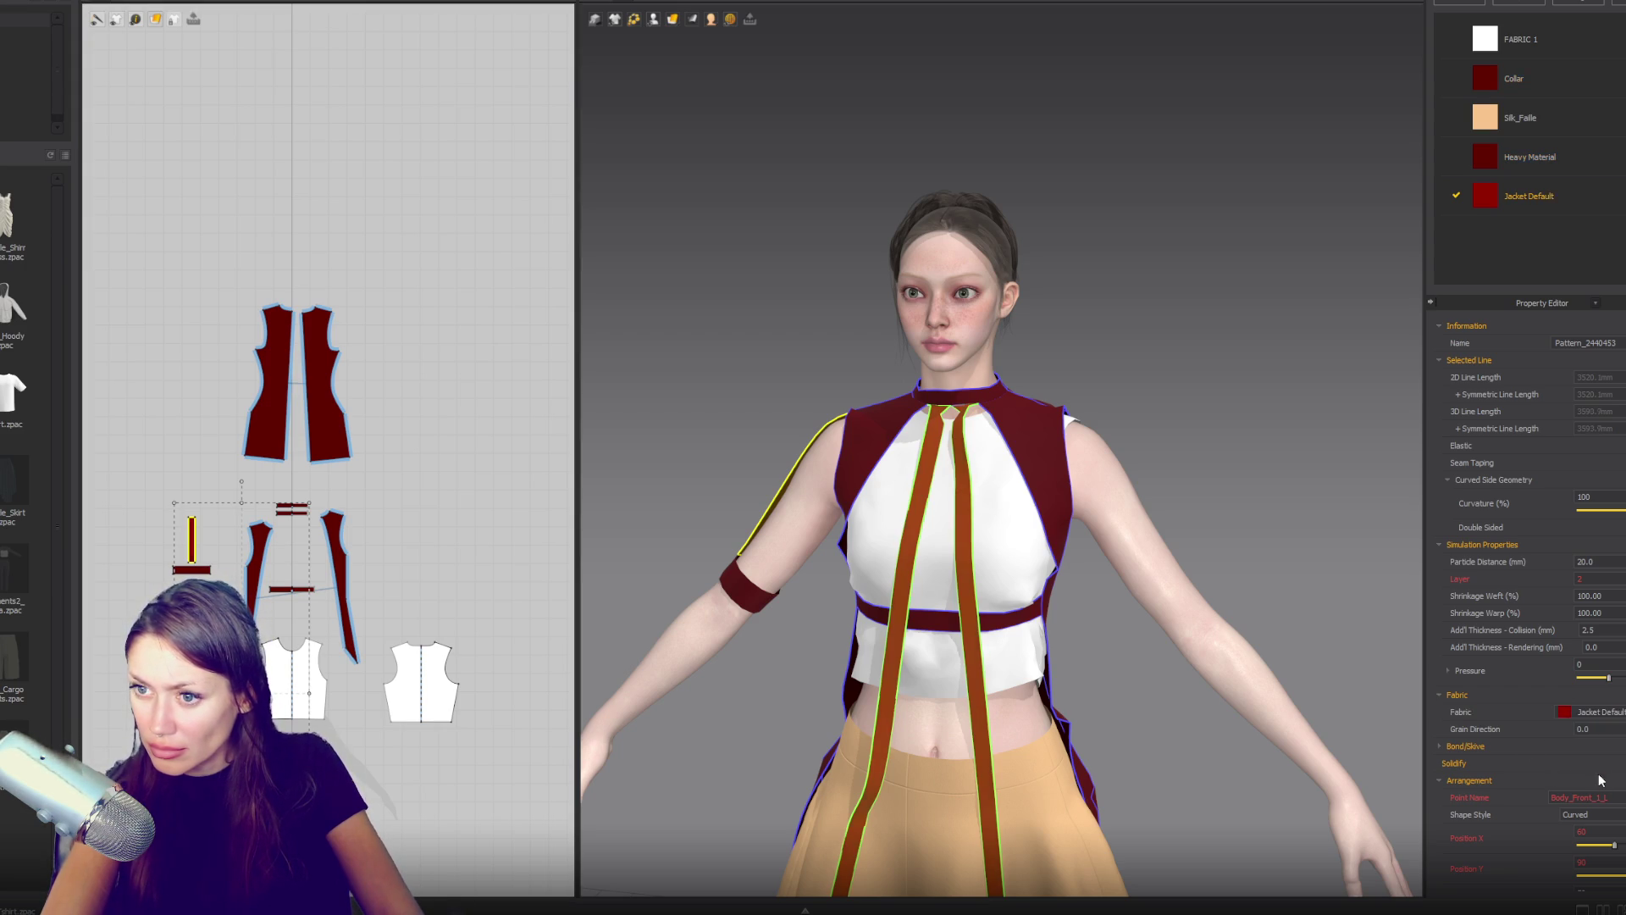
click(1188, 455)
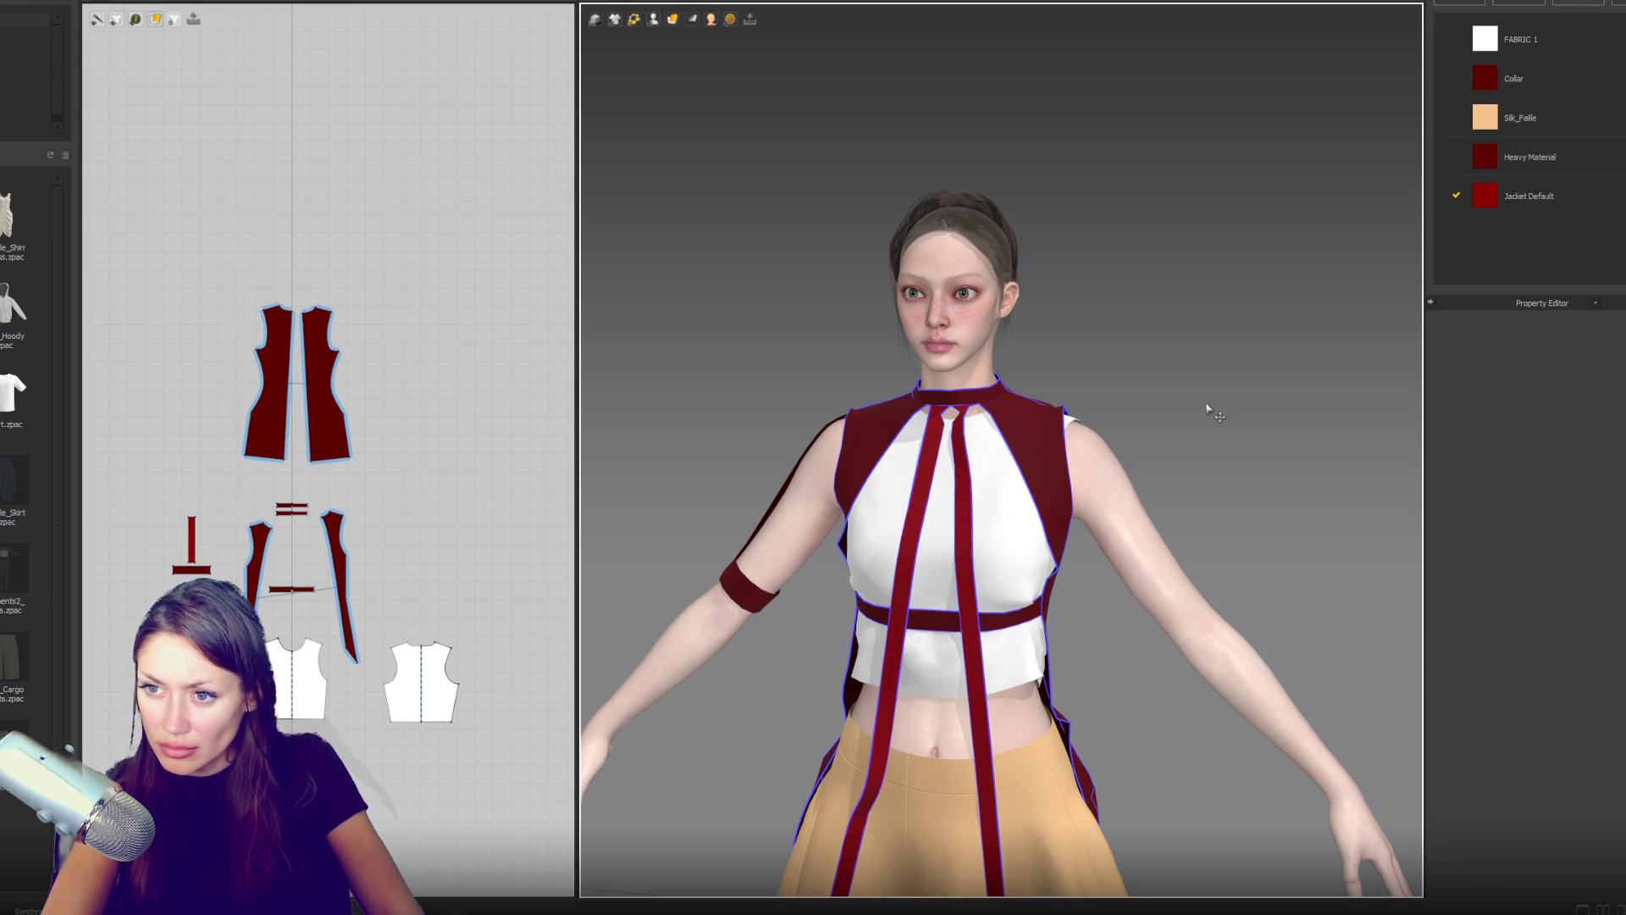
- Place a copy of the sleeve strip beside the original in the pattern
key(4)
key(2)
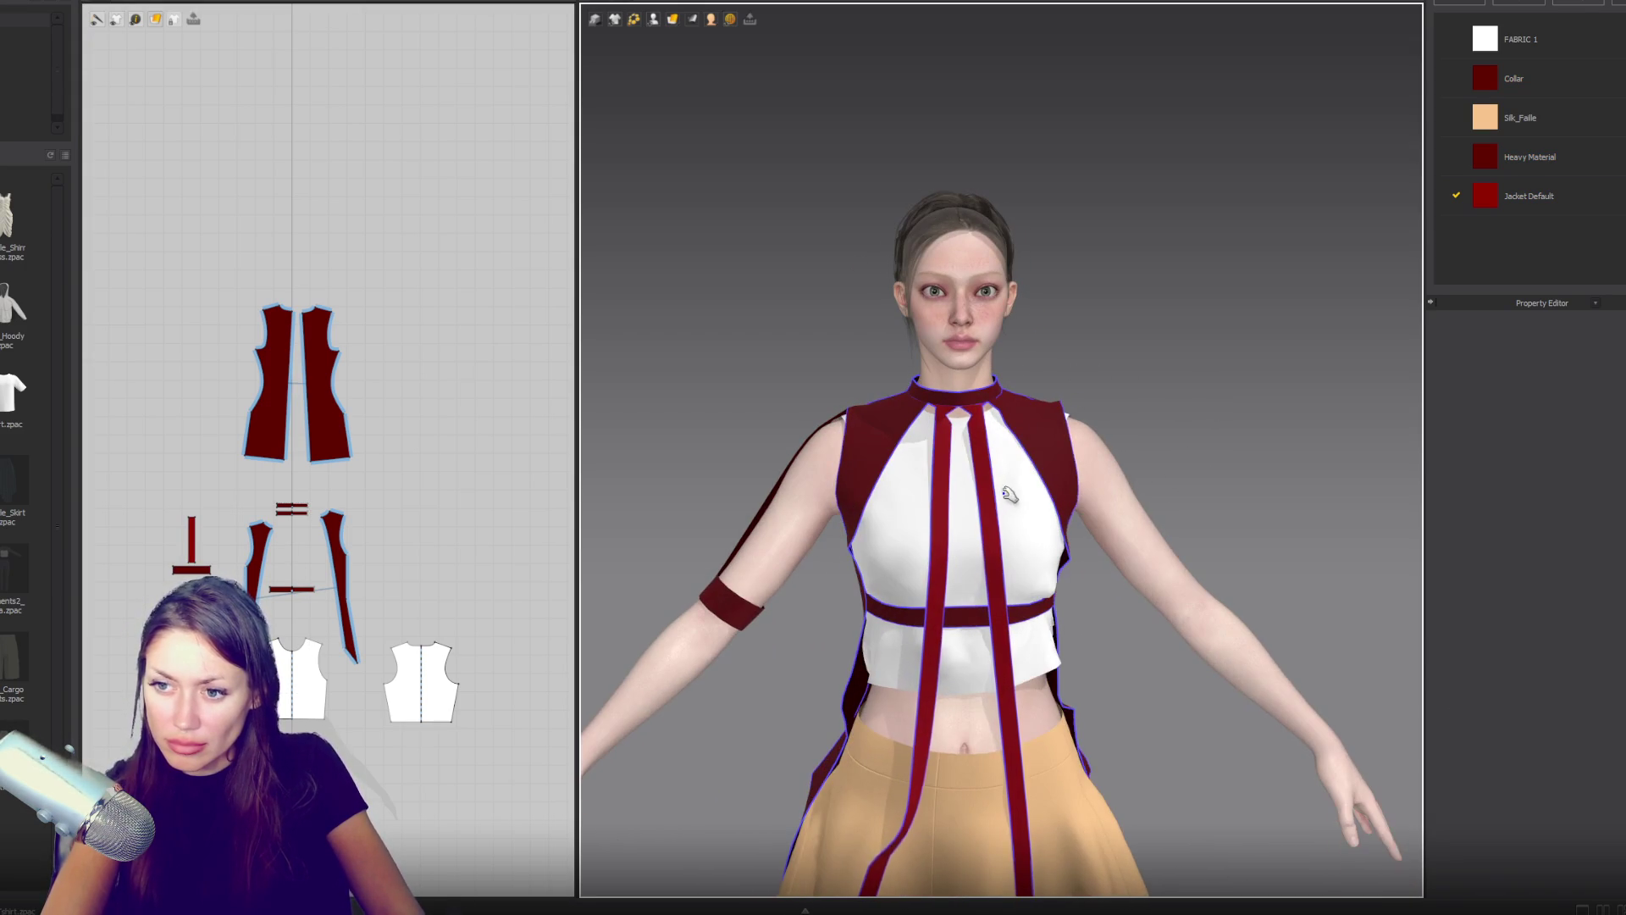
mouse_move(1028, 477)
right_down()
mouse_move(1322, 406)
mouse_move(1263, 410)
mouse_move(1128, 499)
right_up()
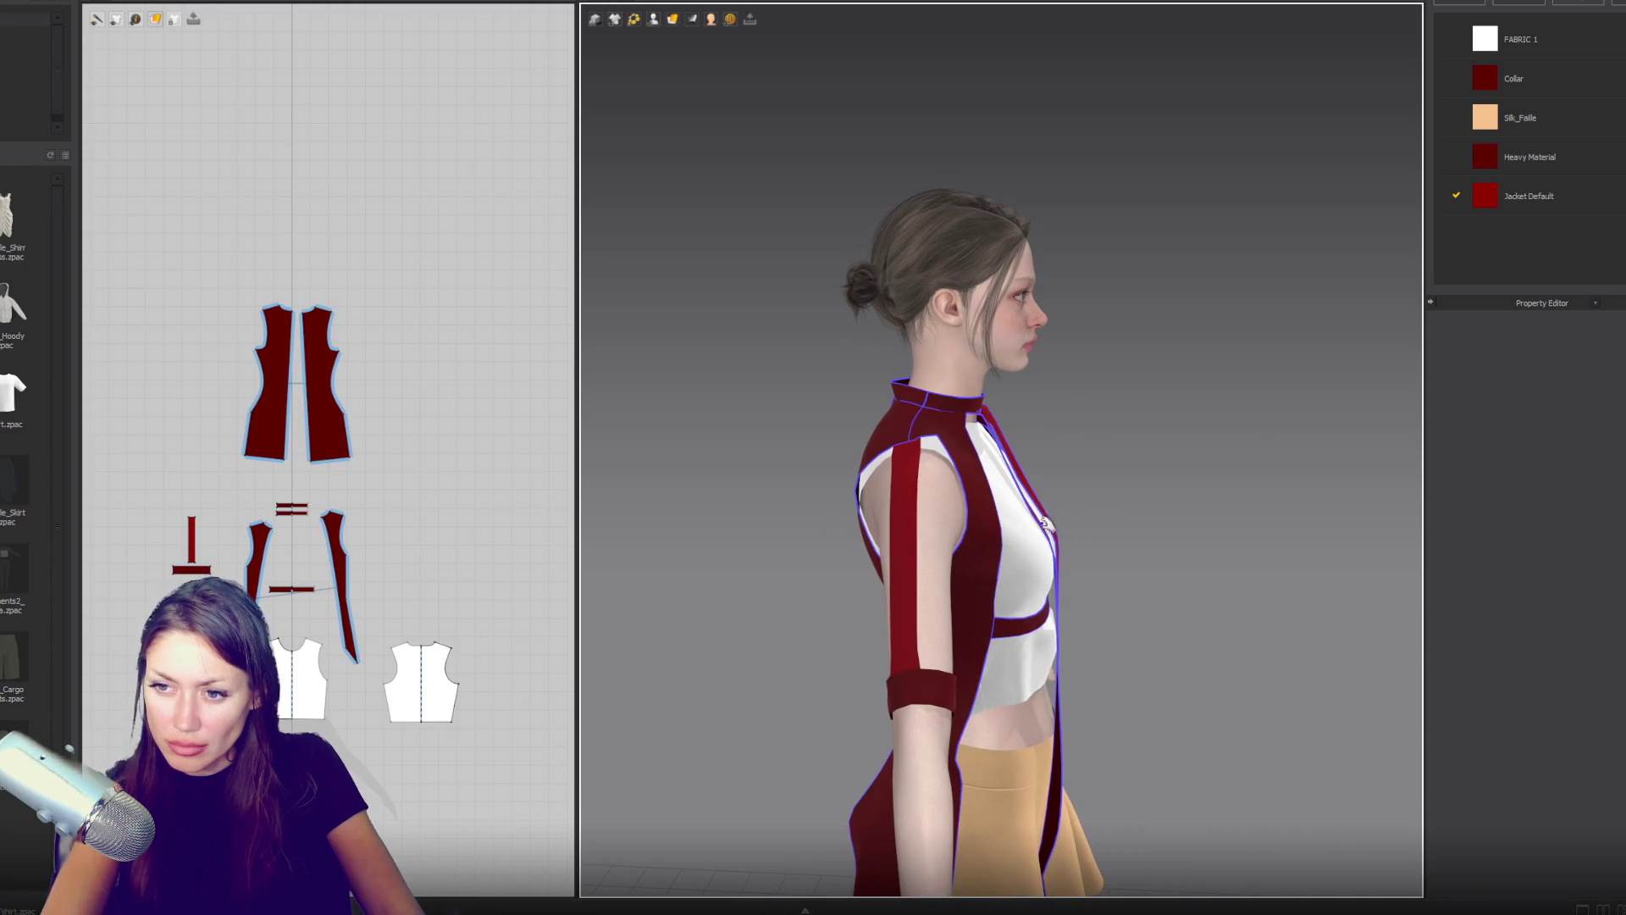
click(193, 542)
scroll(195, 542, up, 3)
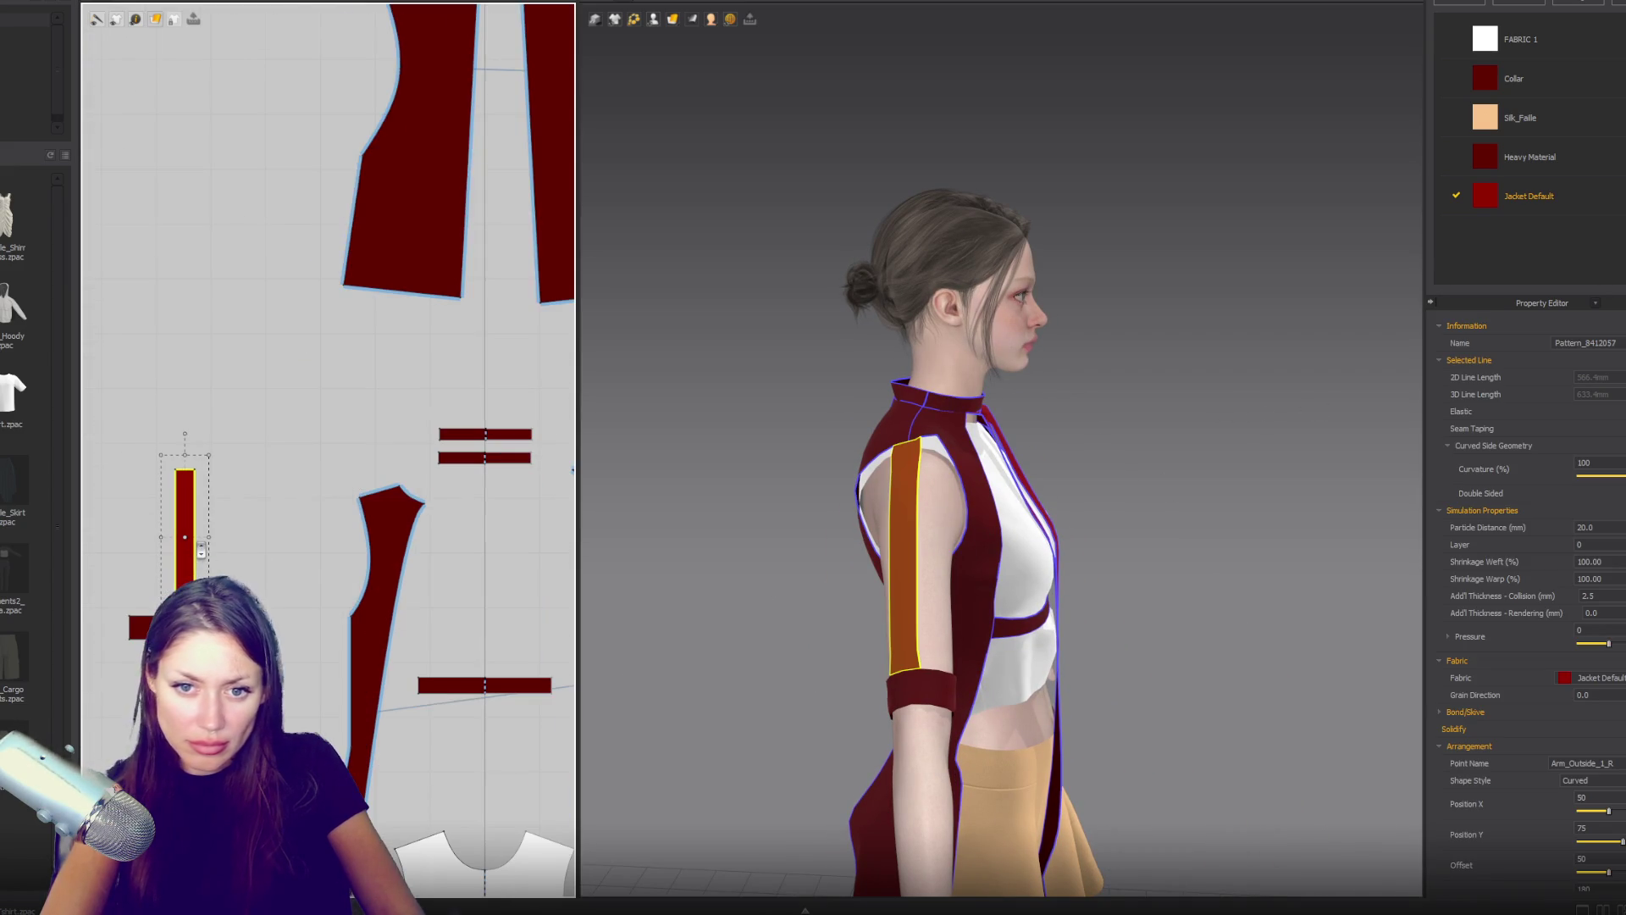
drag(236, 538, 228, 530)
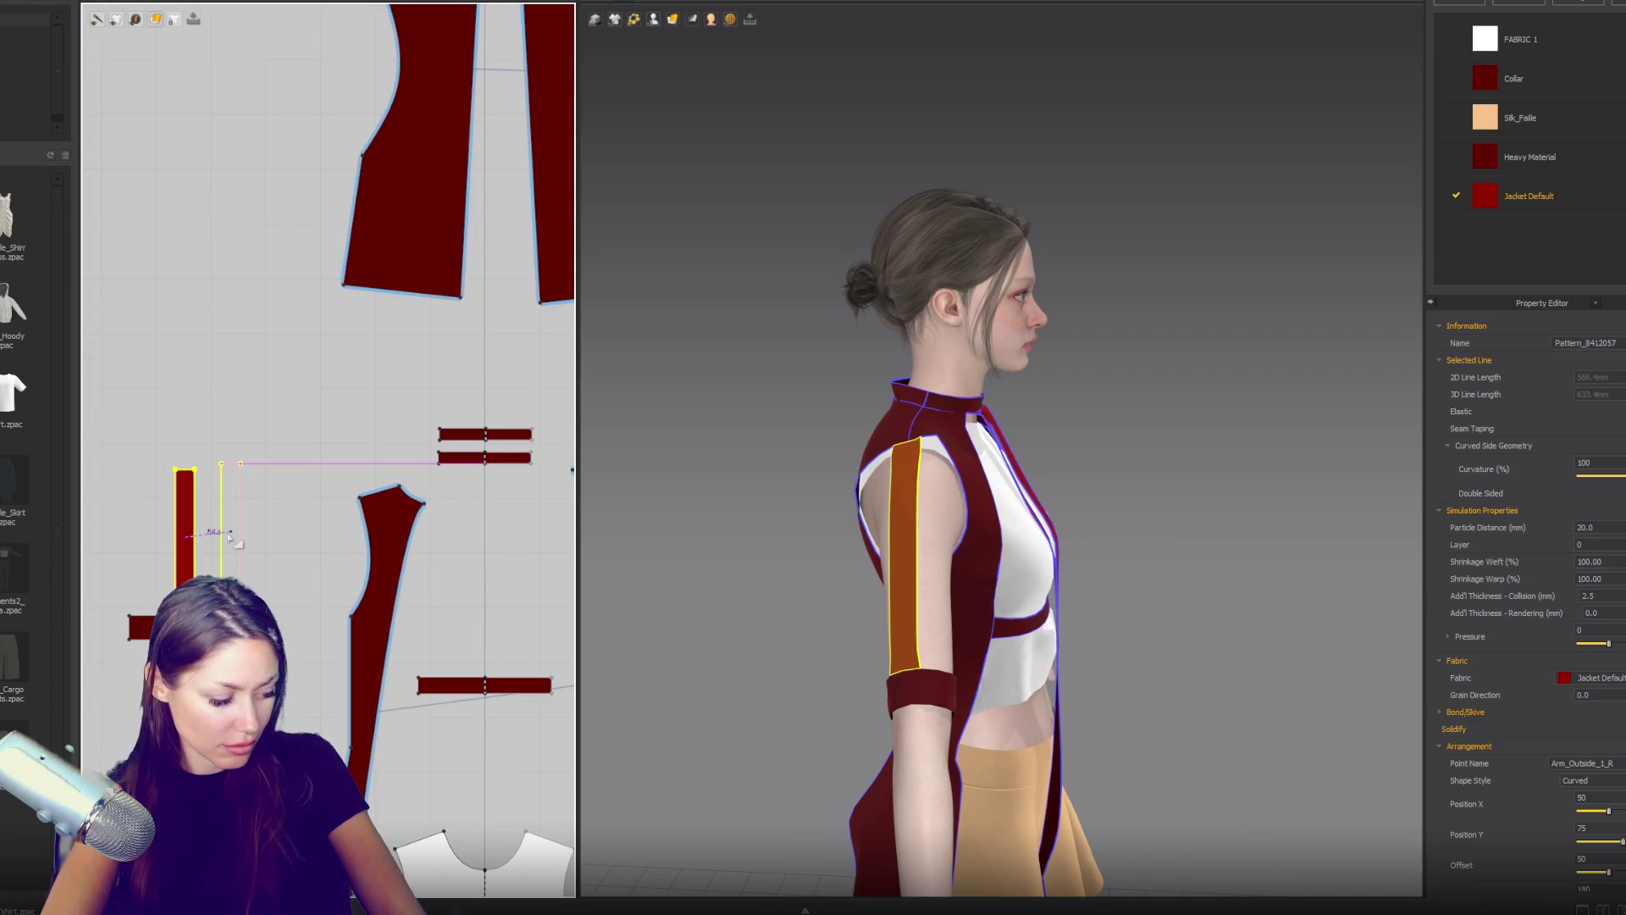
click(228, 535)
- Sew the new strip's top edge to the armhole and simulate the drape
scroll(226, 541, up, 2)
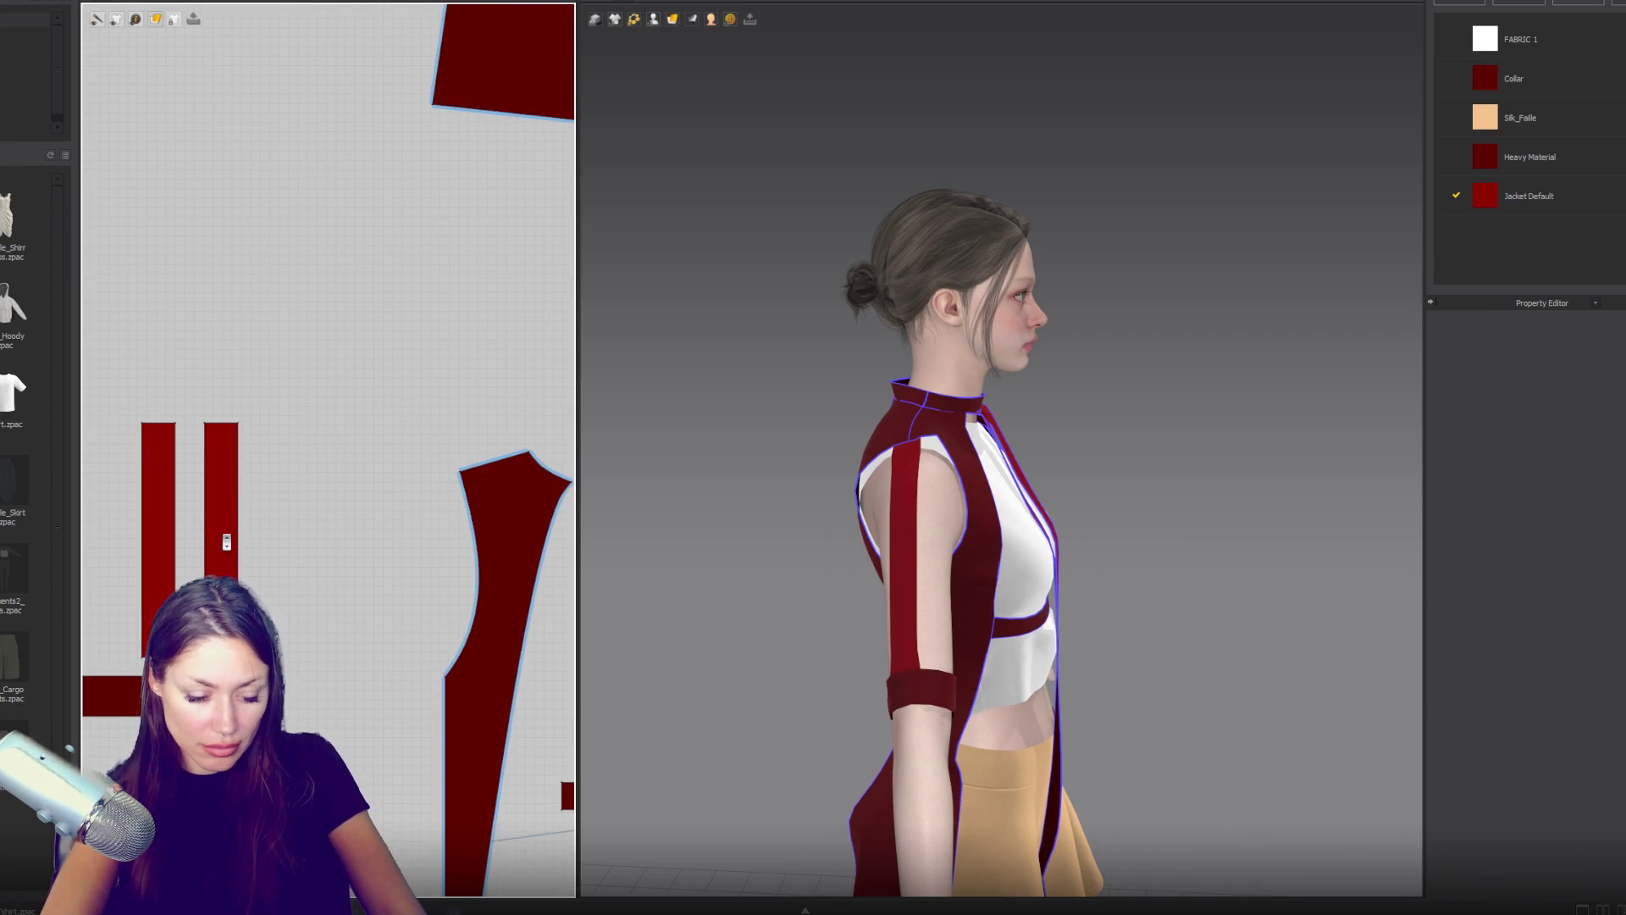
key(z)
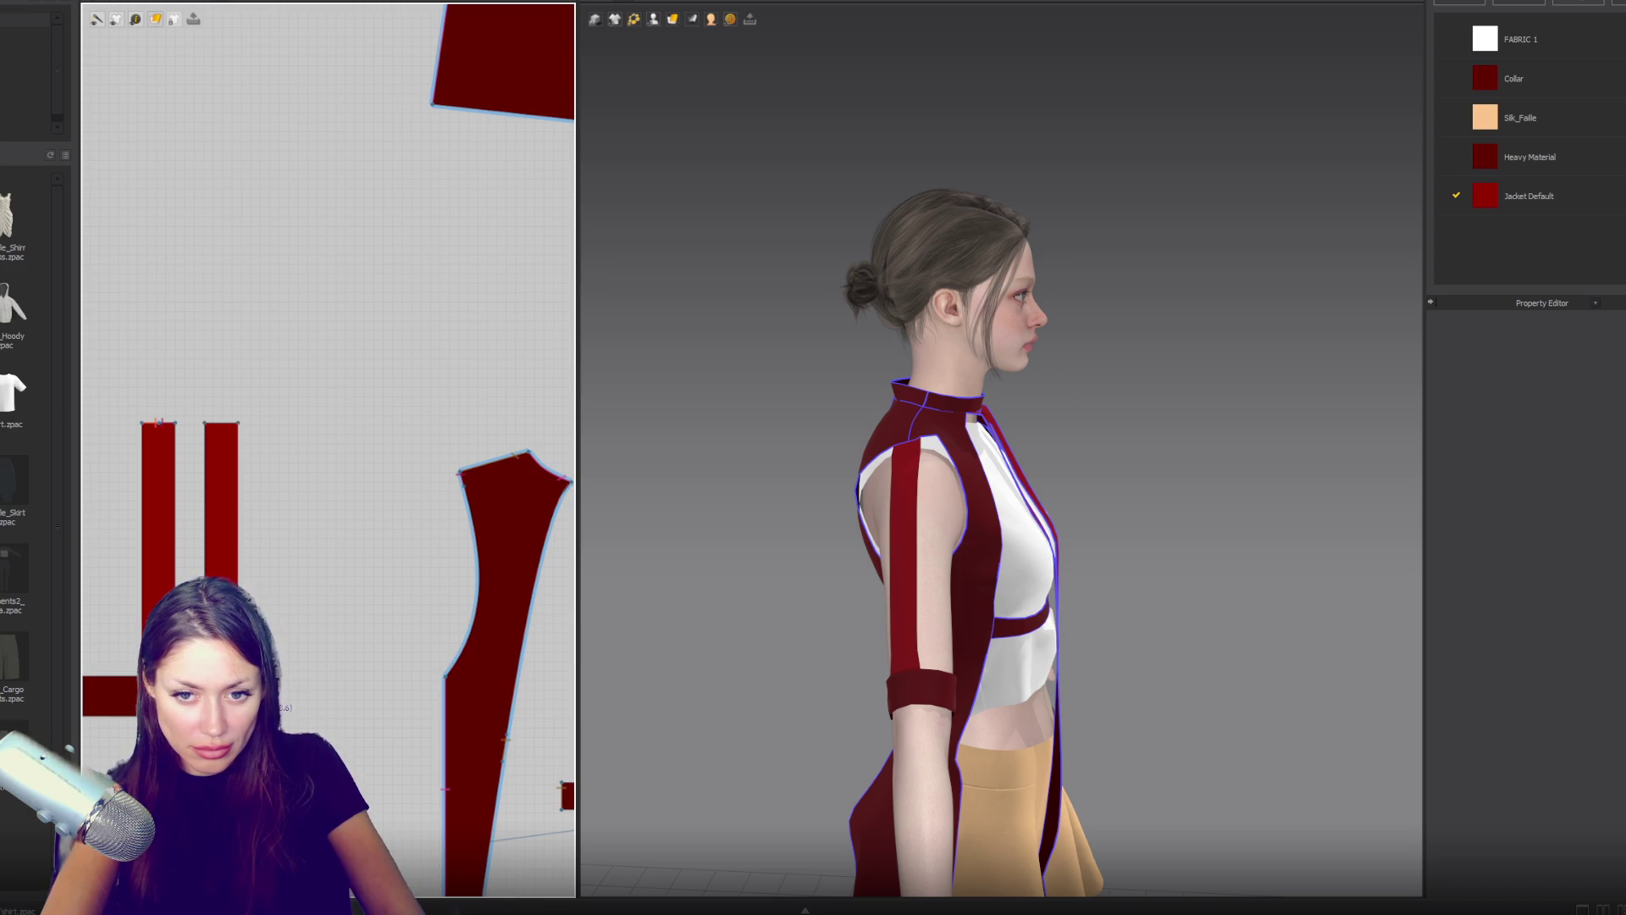
click(447, 763)
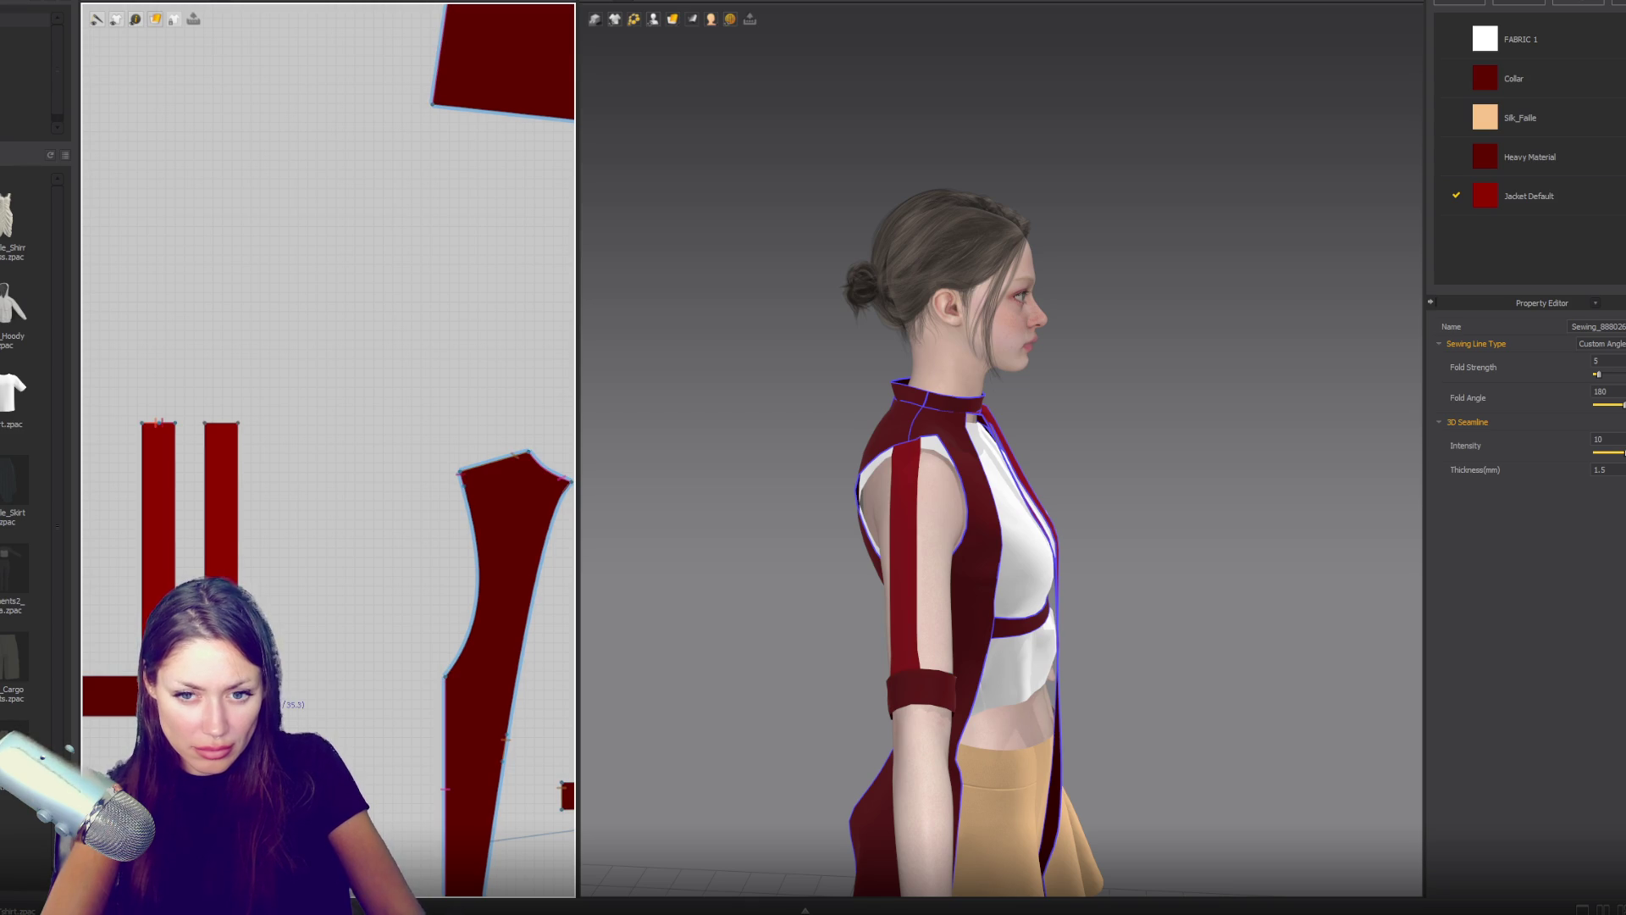
key(Escape)
scroll(942, 450, up, 2)
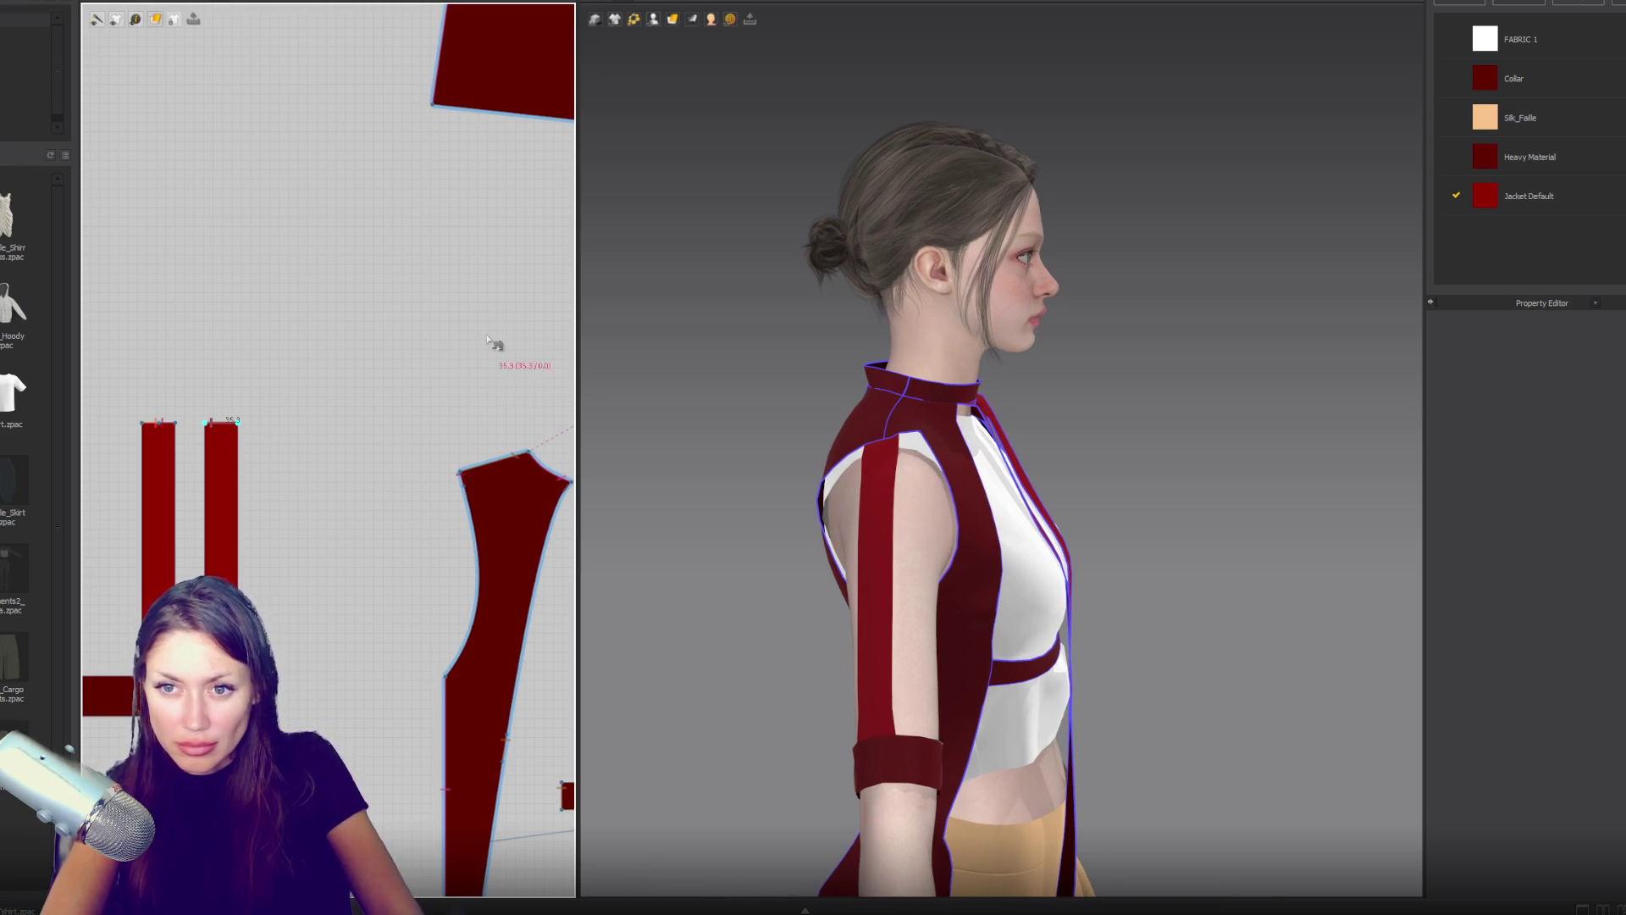
middle_drag(487, 352, 254, 261)
scroll(237, 519, up, 1)
click(243, 534)
key(space)
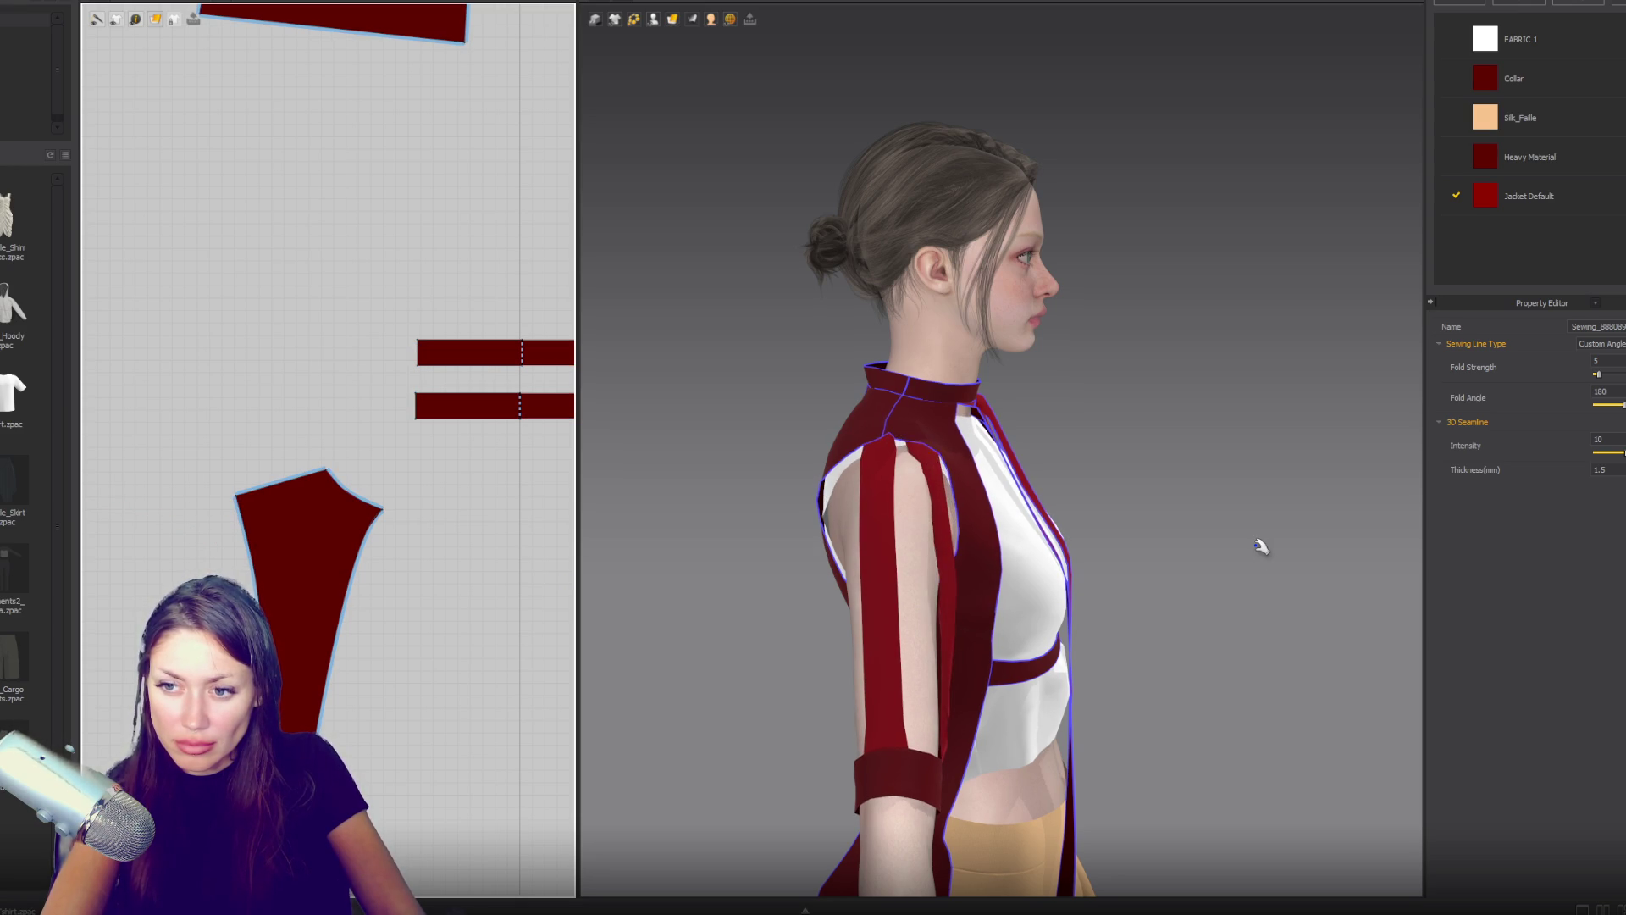
- Tug the new stripe into place on the arm and check its strip-top and armhole seams
key(2)
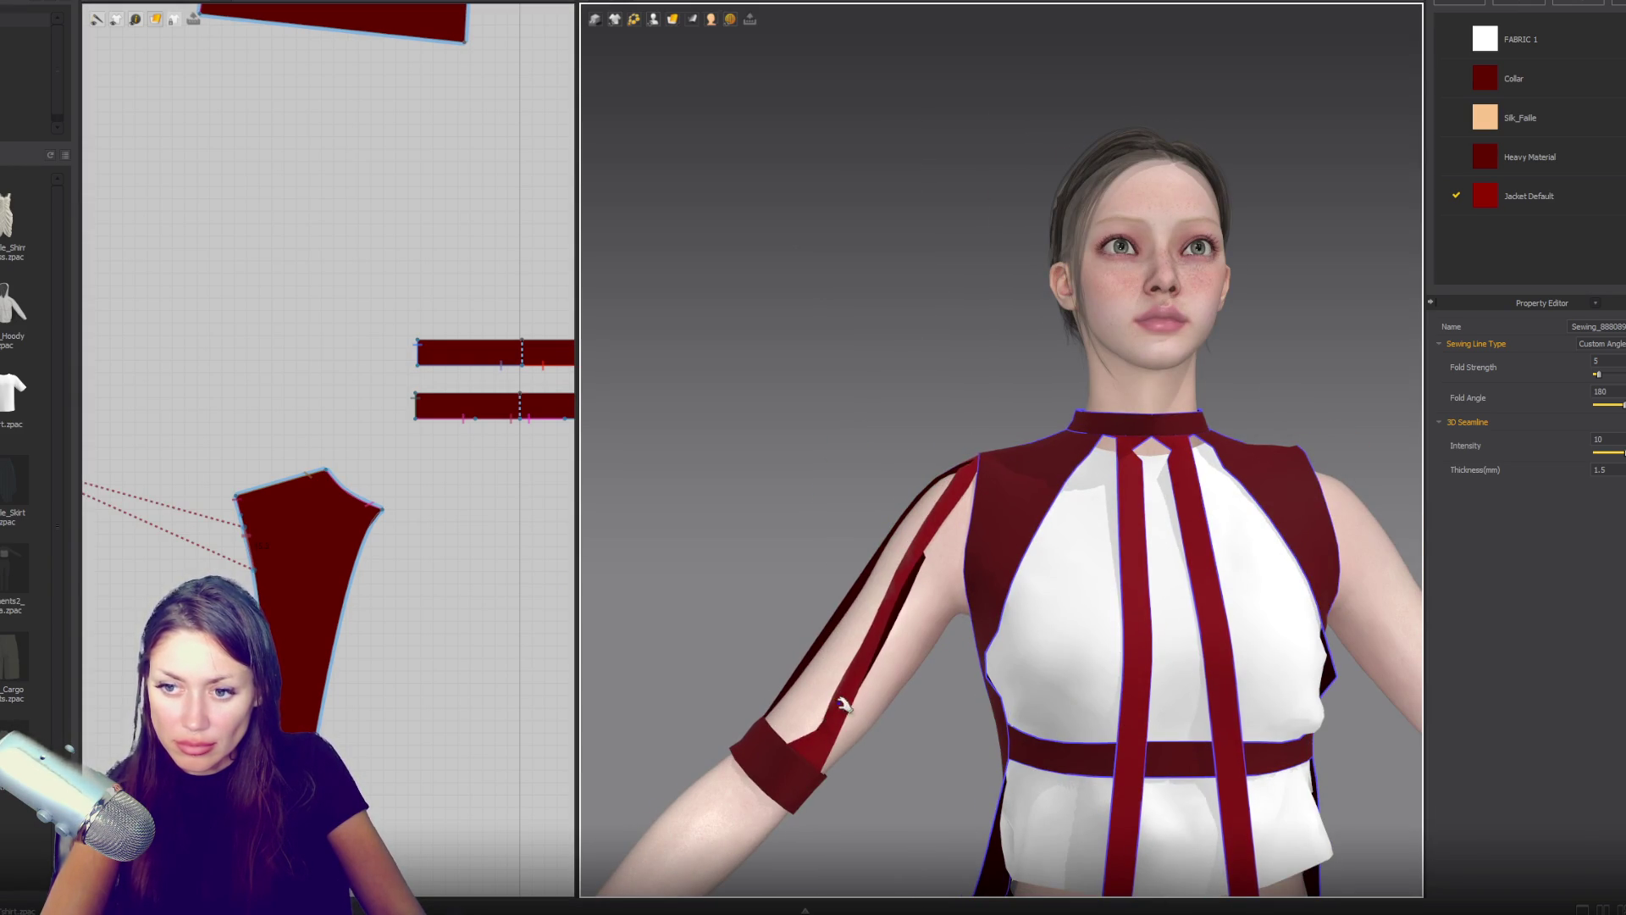
click(843, 704)
right_drag(843, 703, 1045, 664)
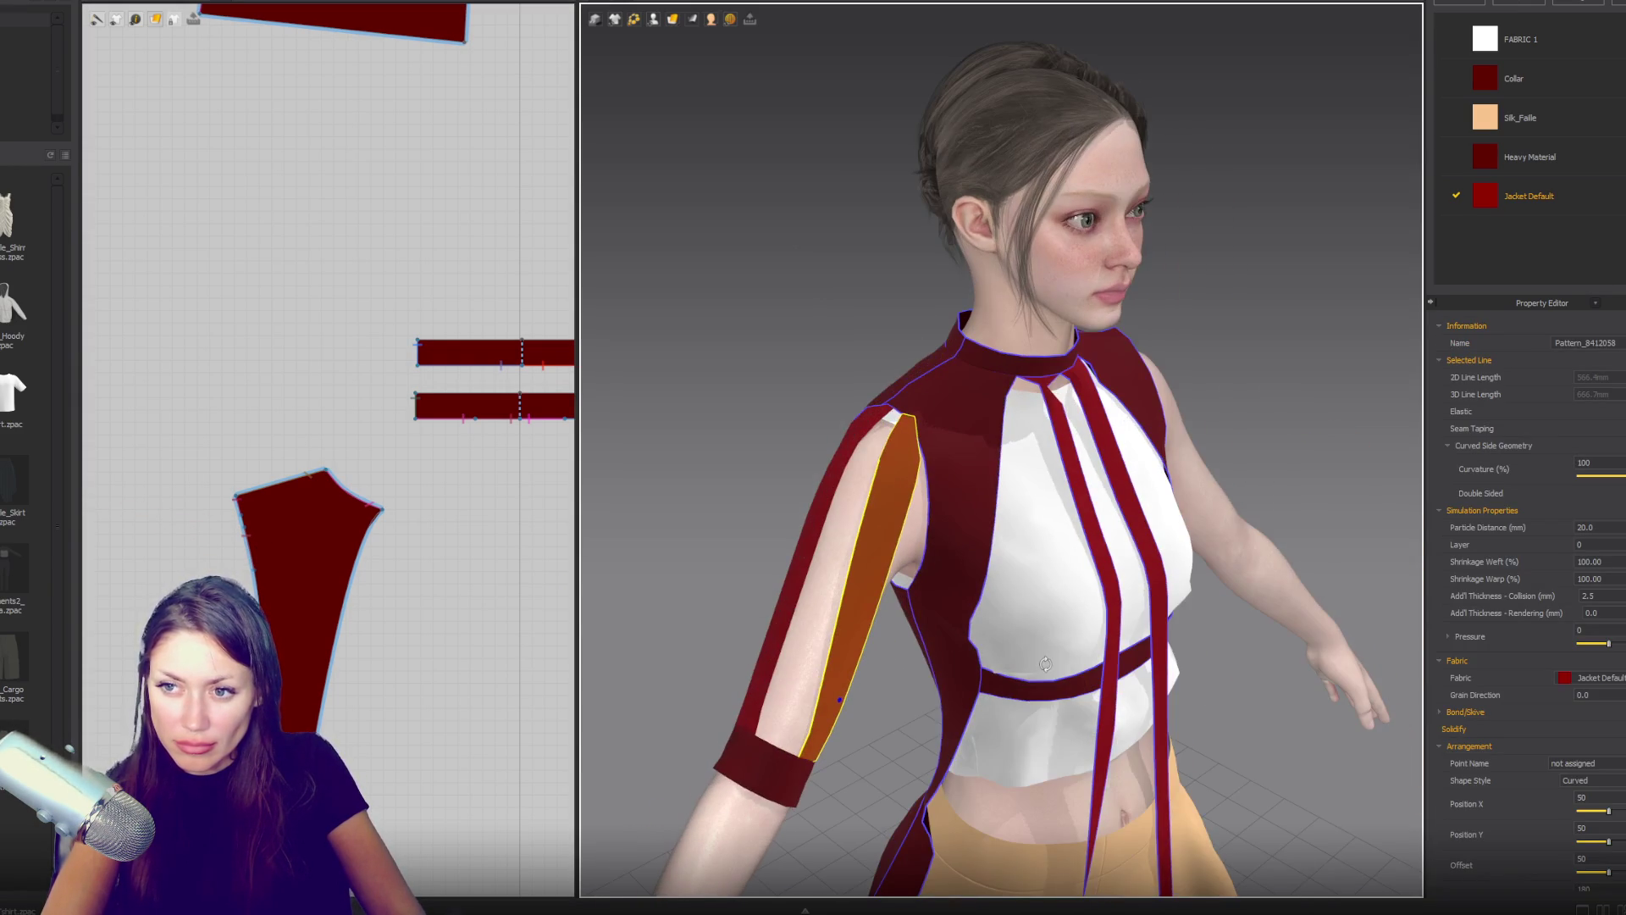
scroll(254, 597, down, 4)
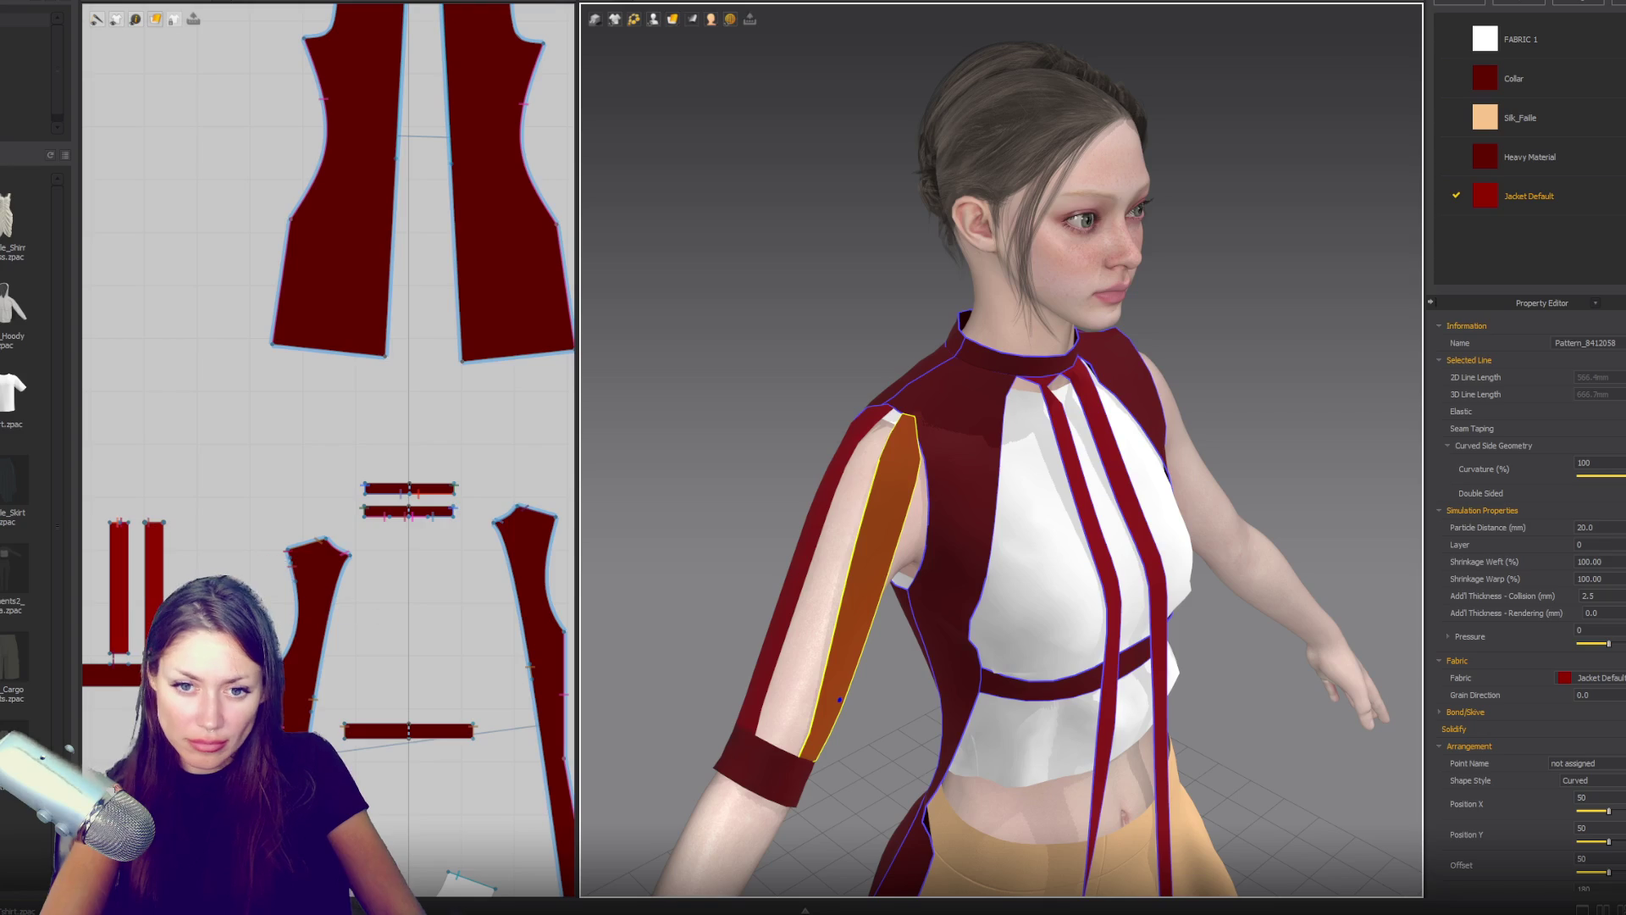
scroll(284, 682, up, 5)
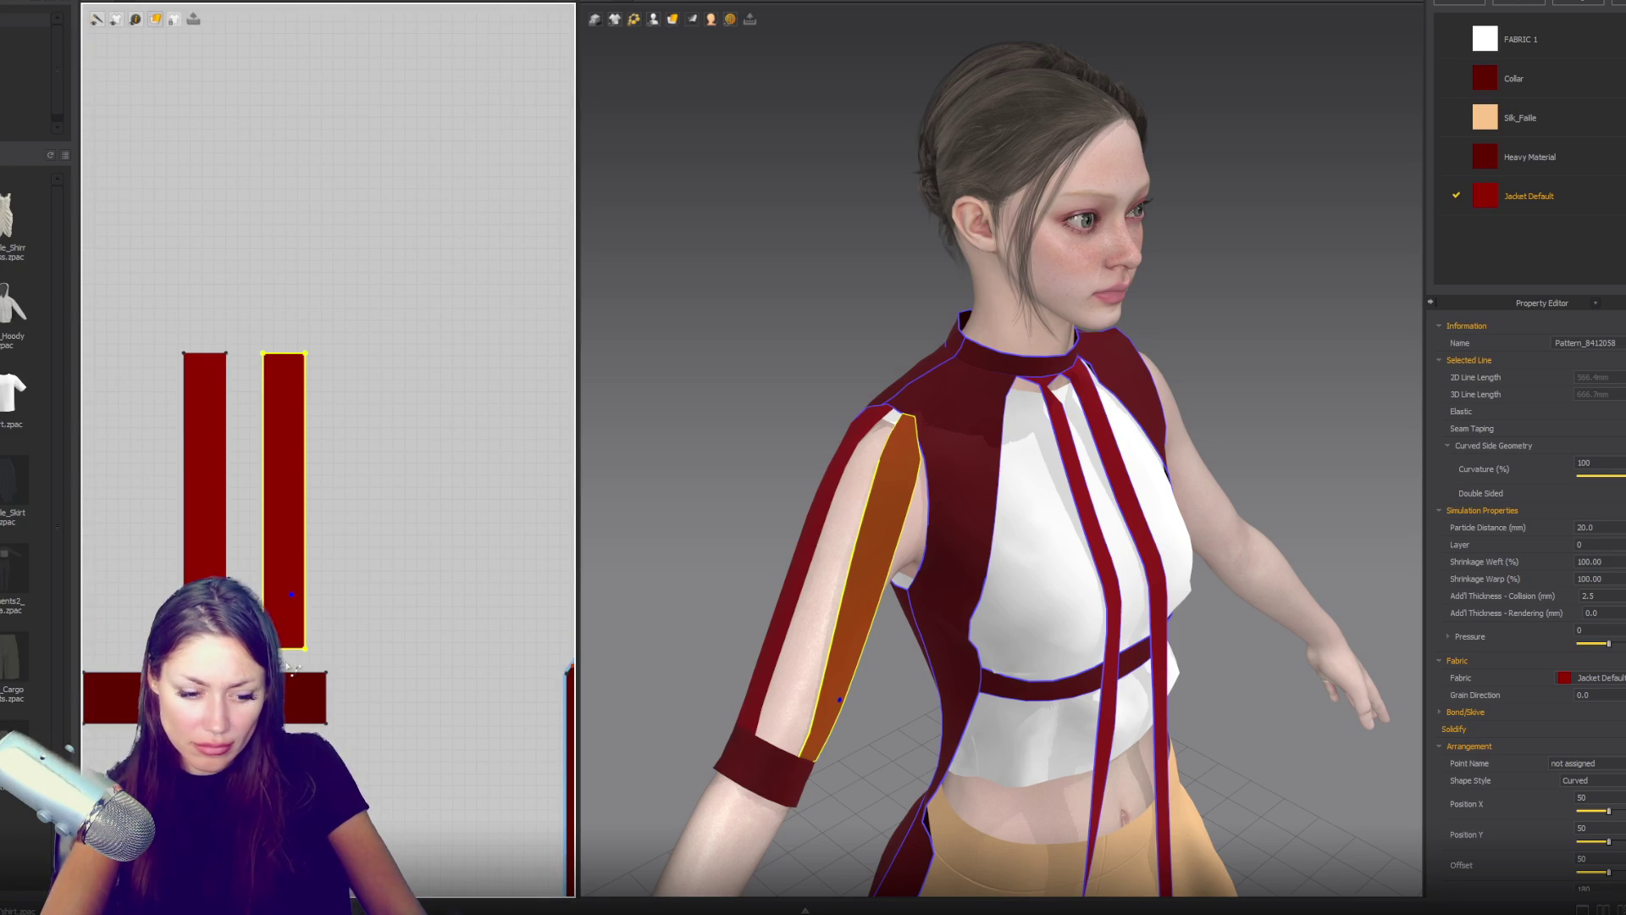
click(285, 679)
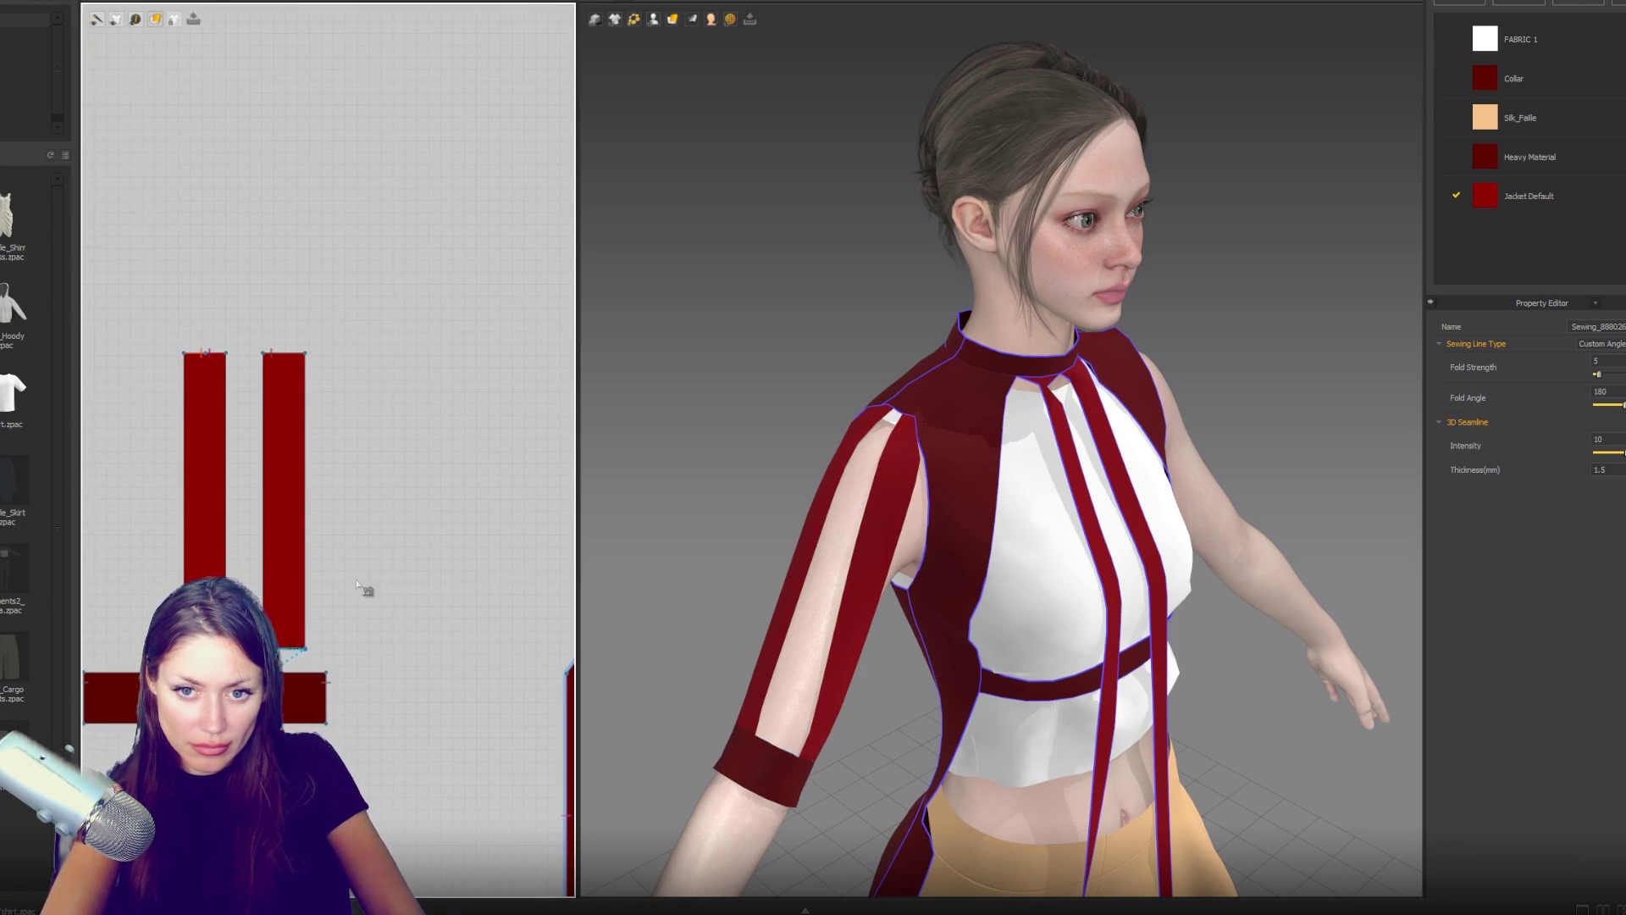
scroll(389, 559, down, 3)
scroll(435, 547, up, 1)
click(399, 524)
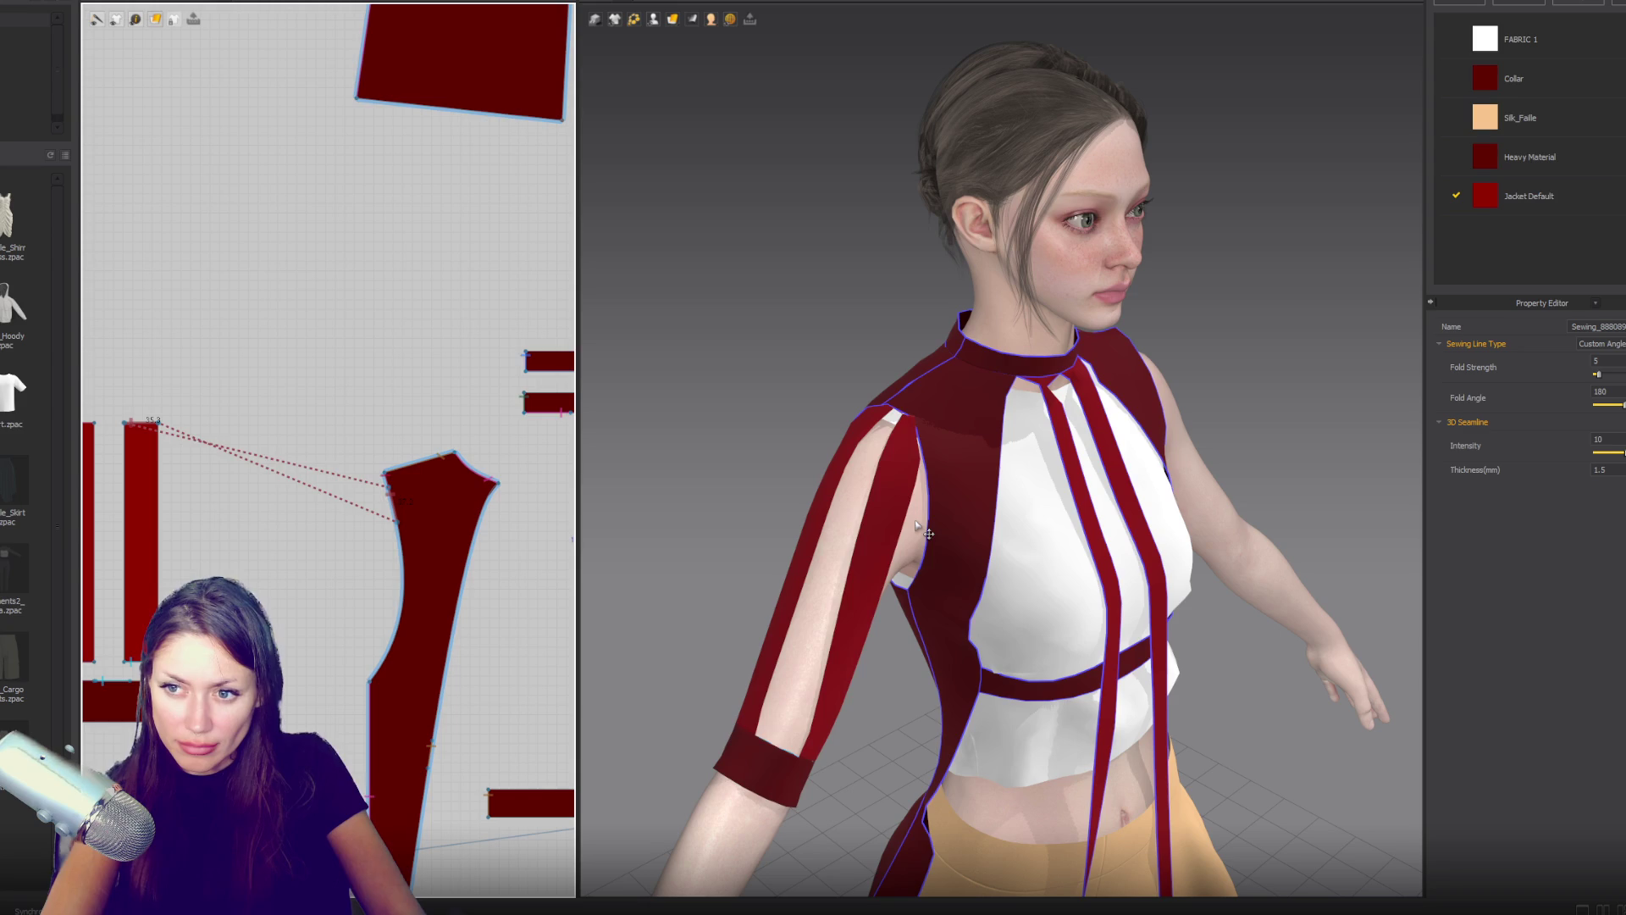
mouse_move(918, 527)
right_down()
mouse_move(992, 385)
mouse_move(955, 356)
mouse_move(1166, 389)
mouse_move(968, 458)
right_up()
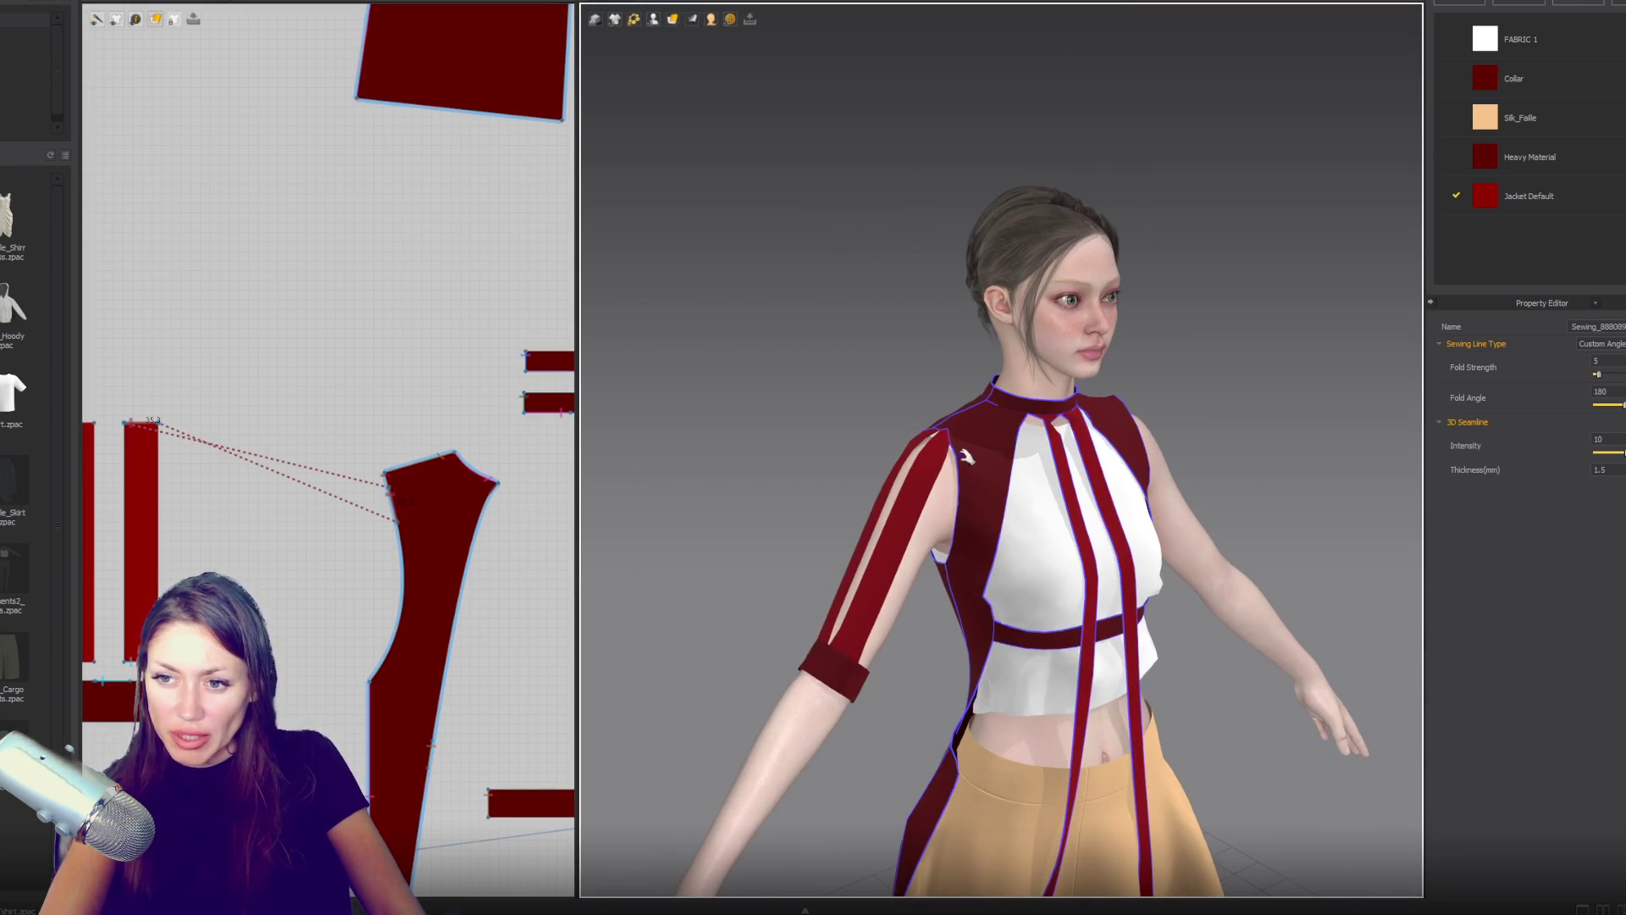
mouse_move(312, 567)
right_down()
mouse_move(350, 514)
mouse_move(318, 510)
right_up()
- Add a third sleeve strip, sew it to the bodice armhole and simulate
click(272, 515)
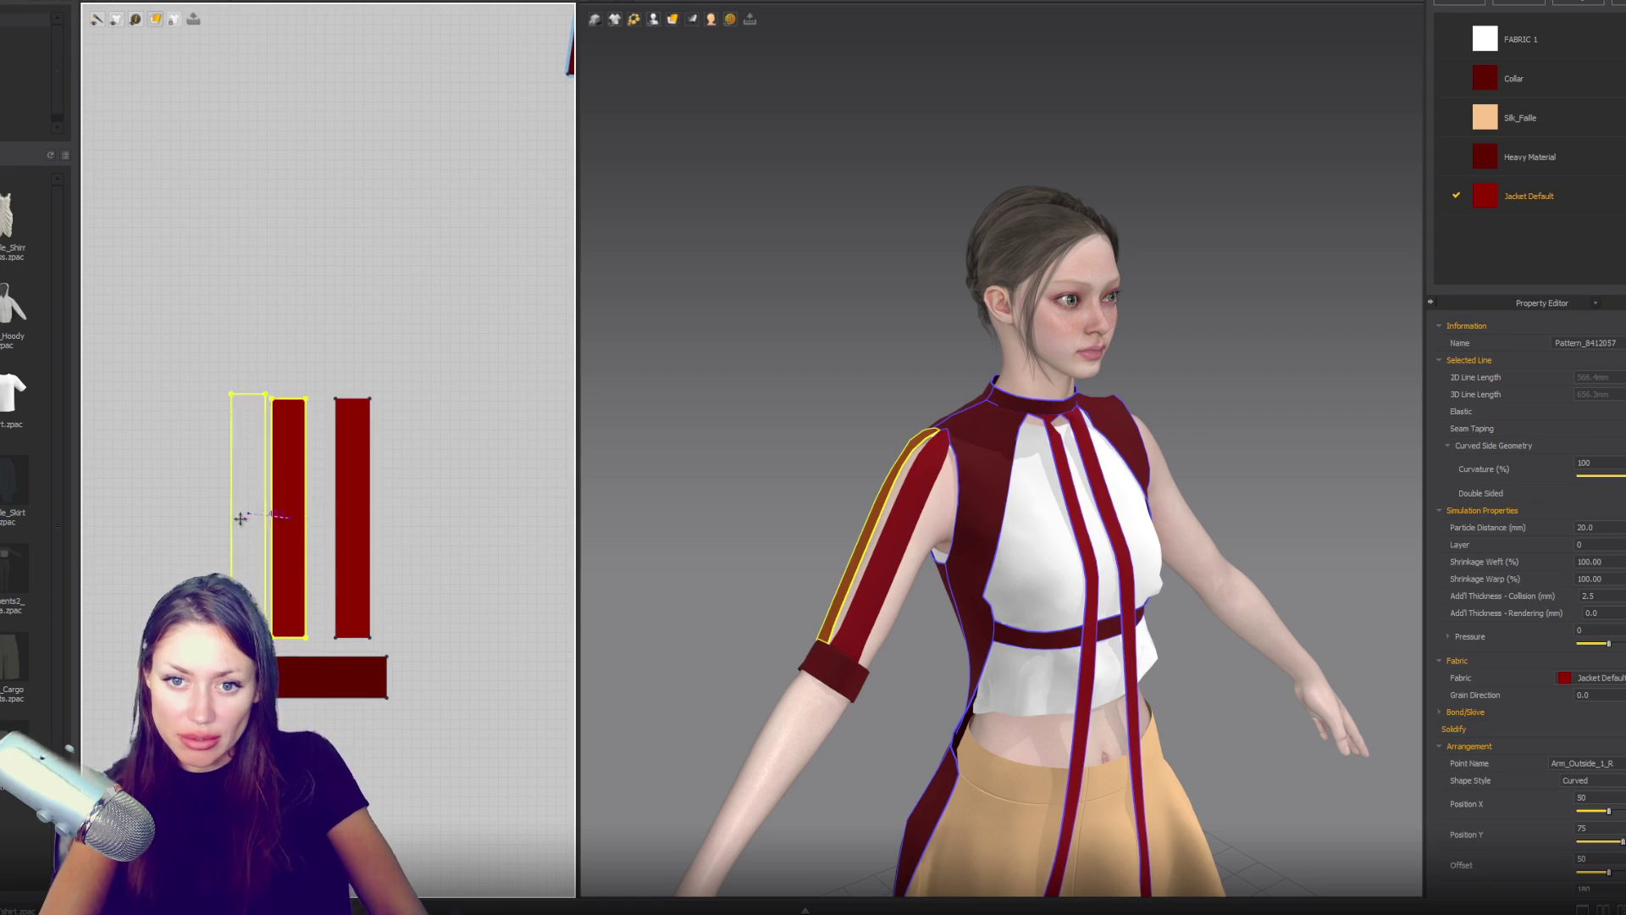
click(206, 518)
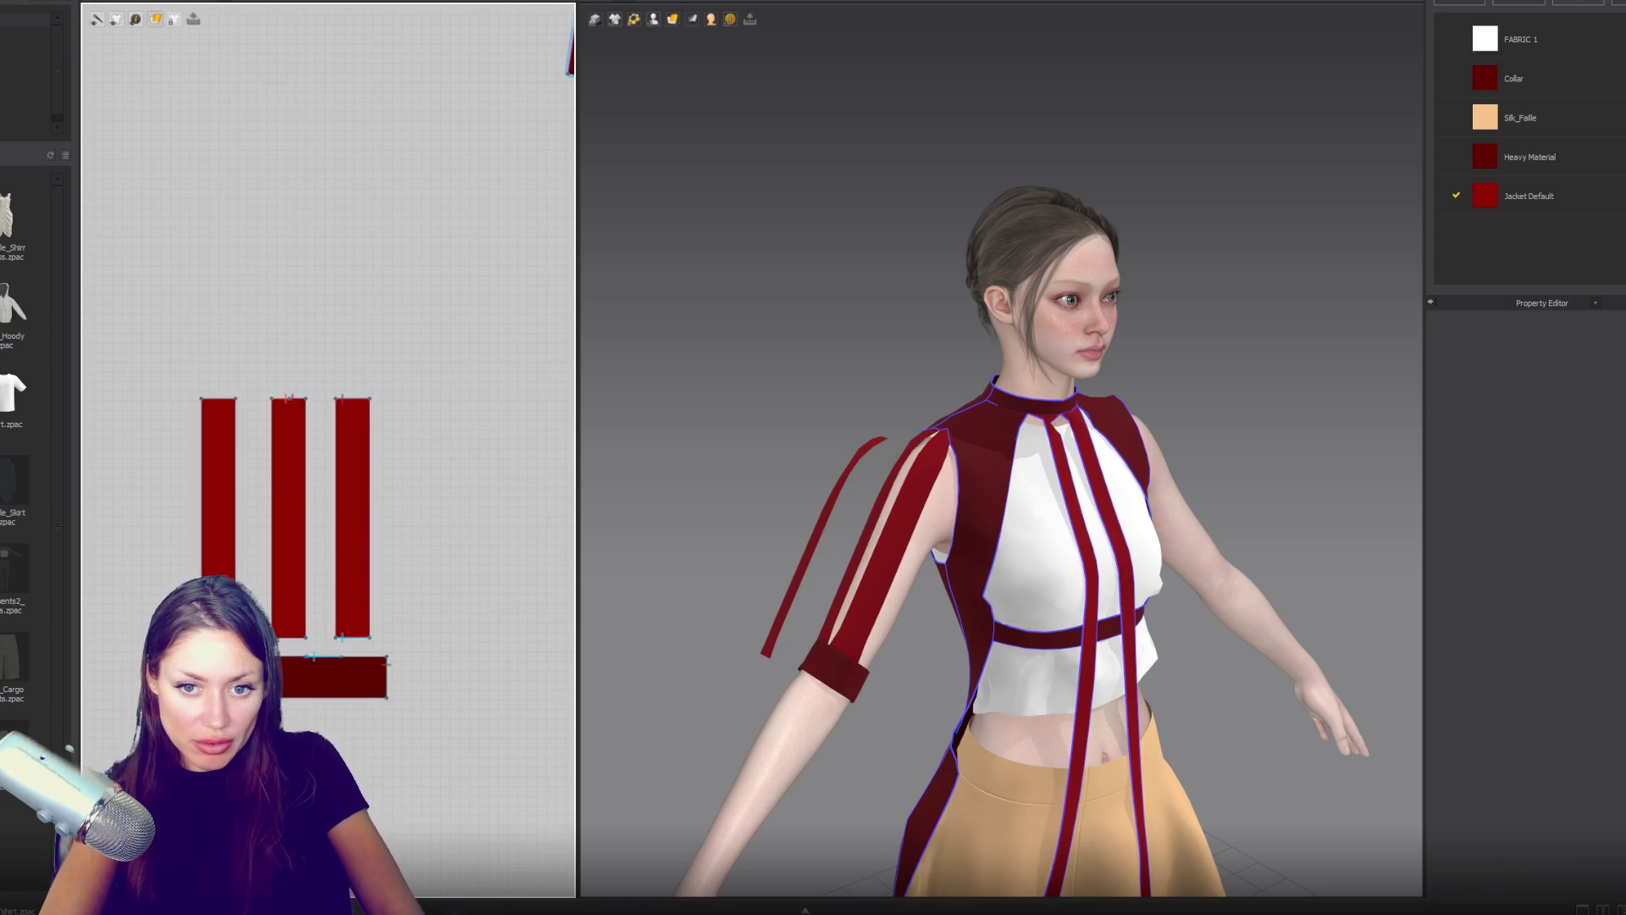
scroll(222, 605, up, 3)
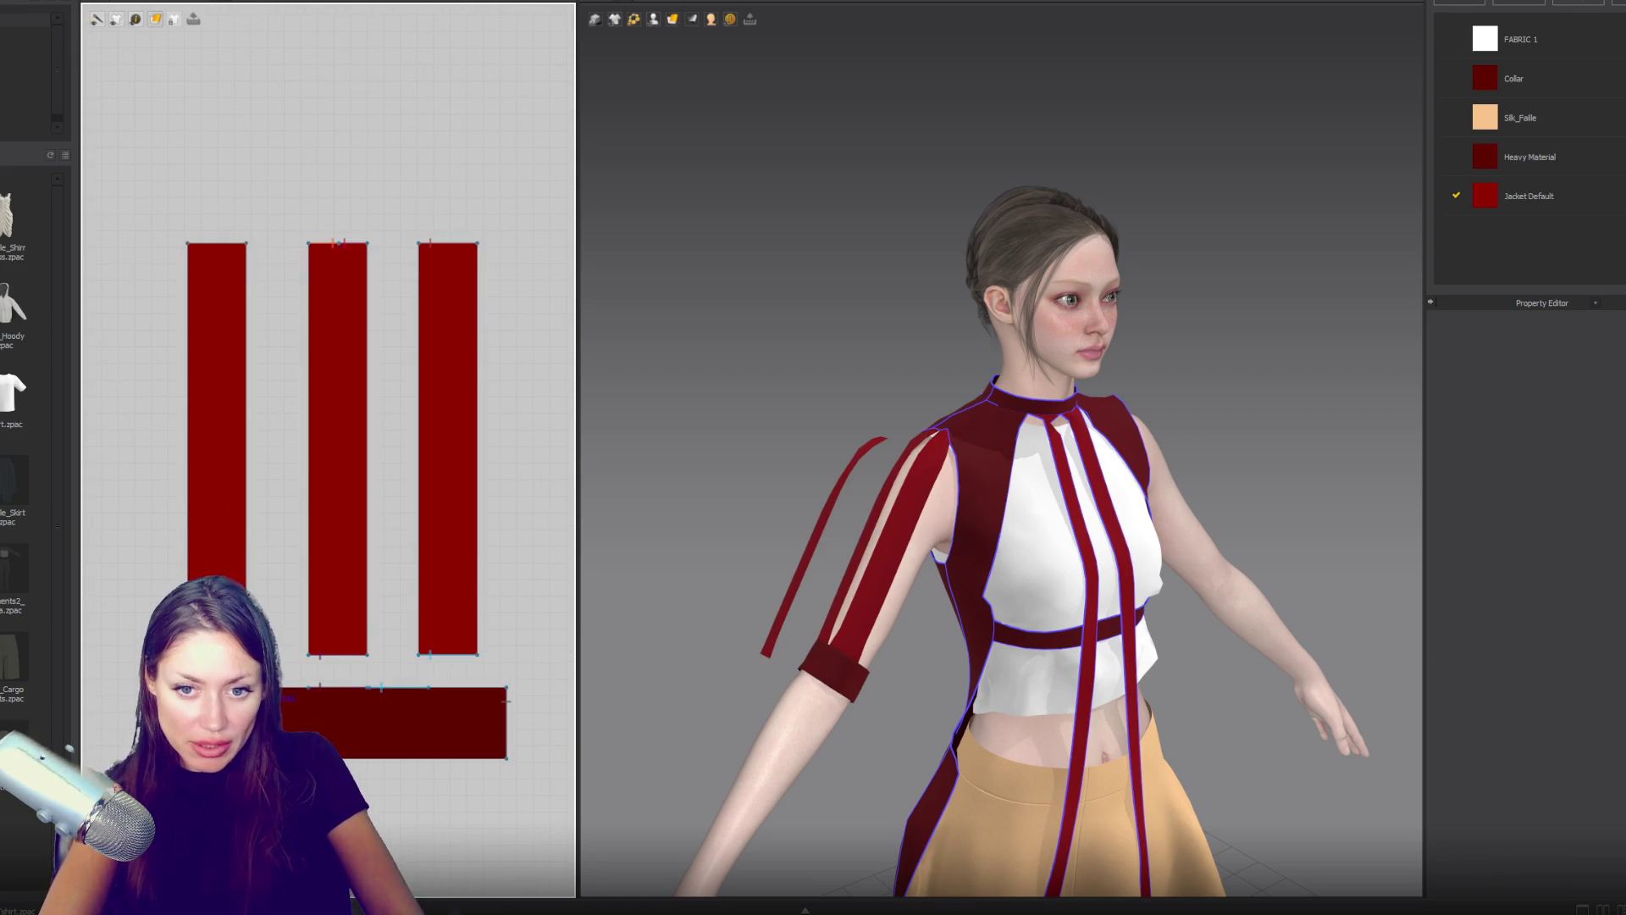
click(292, 688)
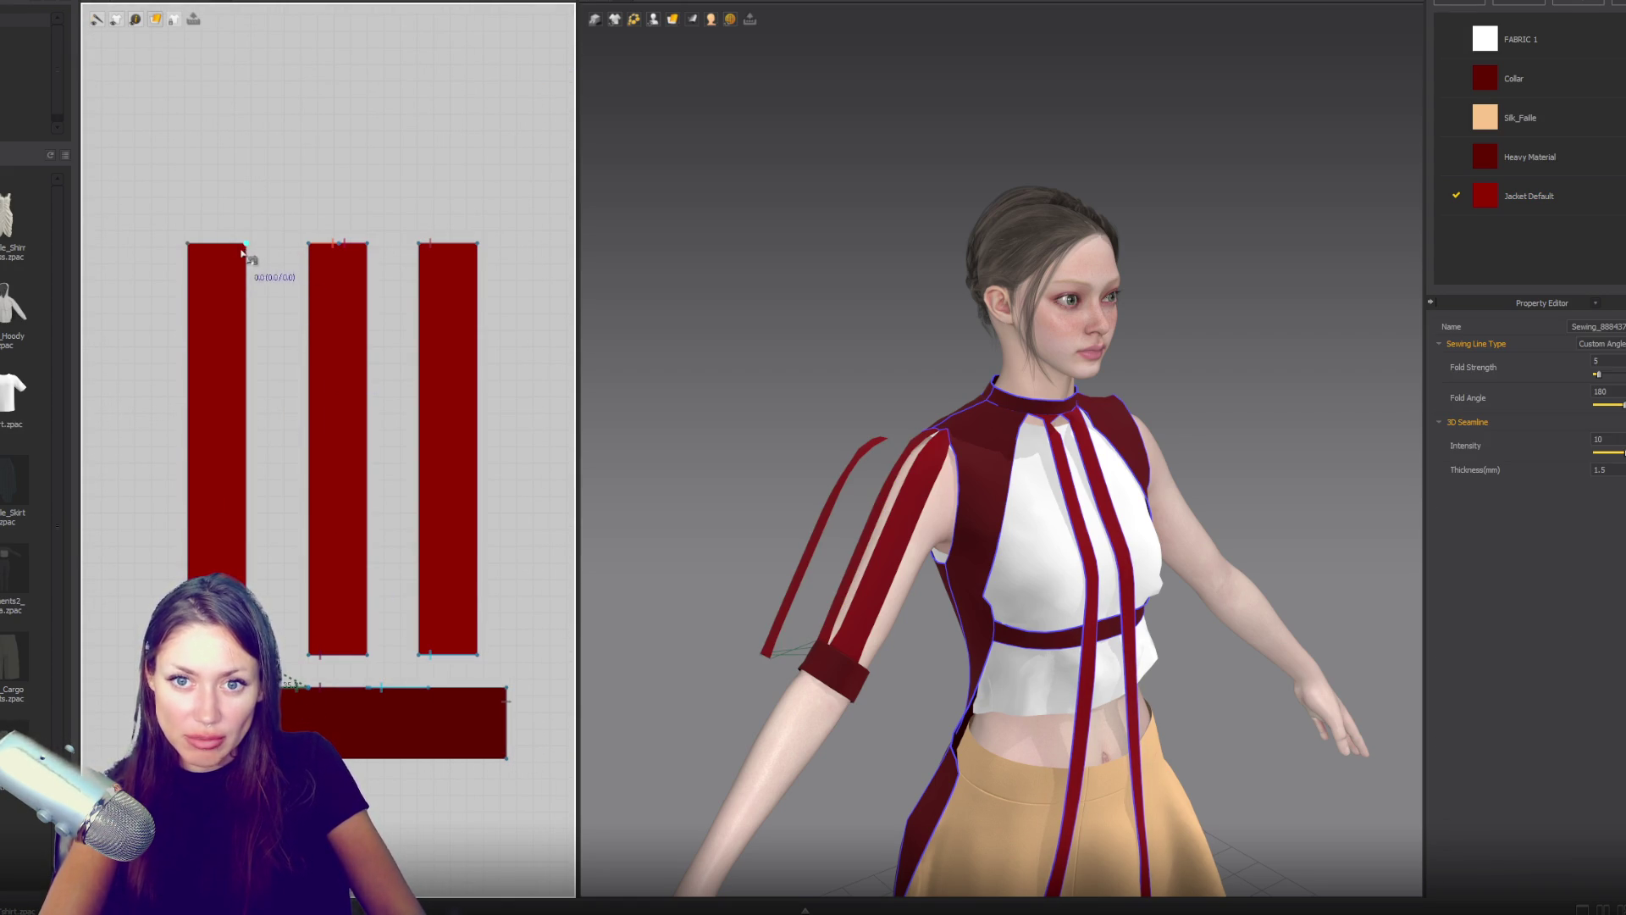
scroll(300, 302, down, 3)
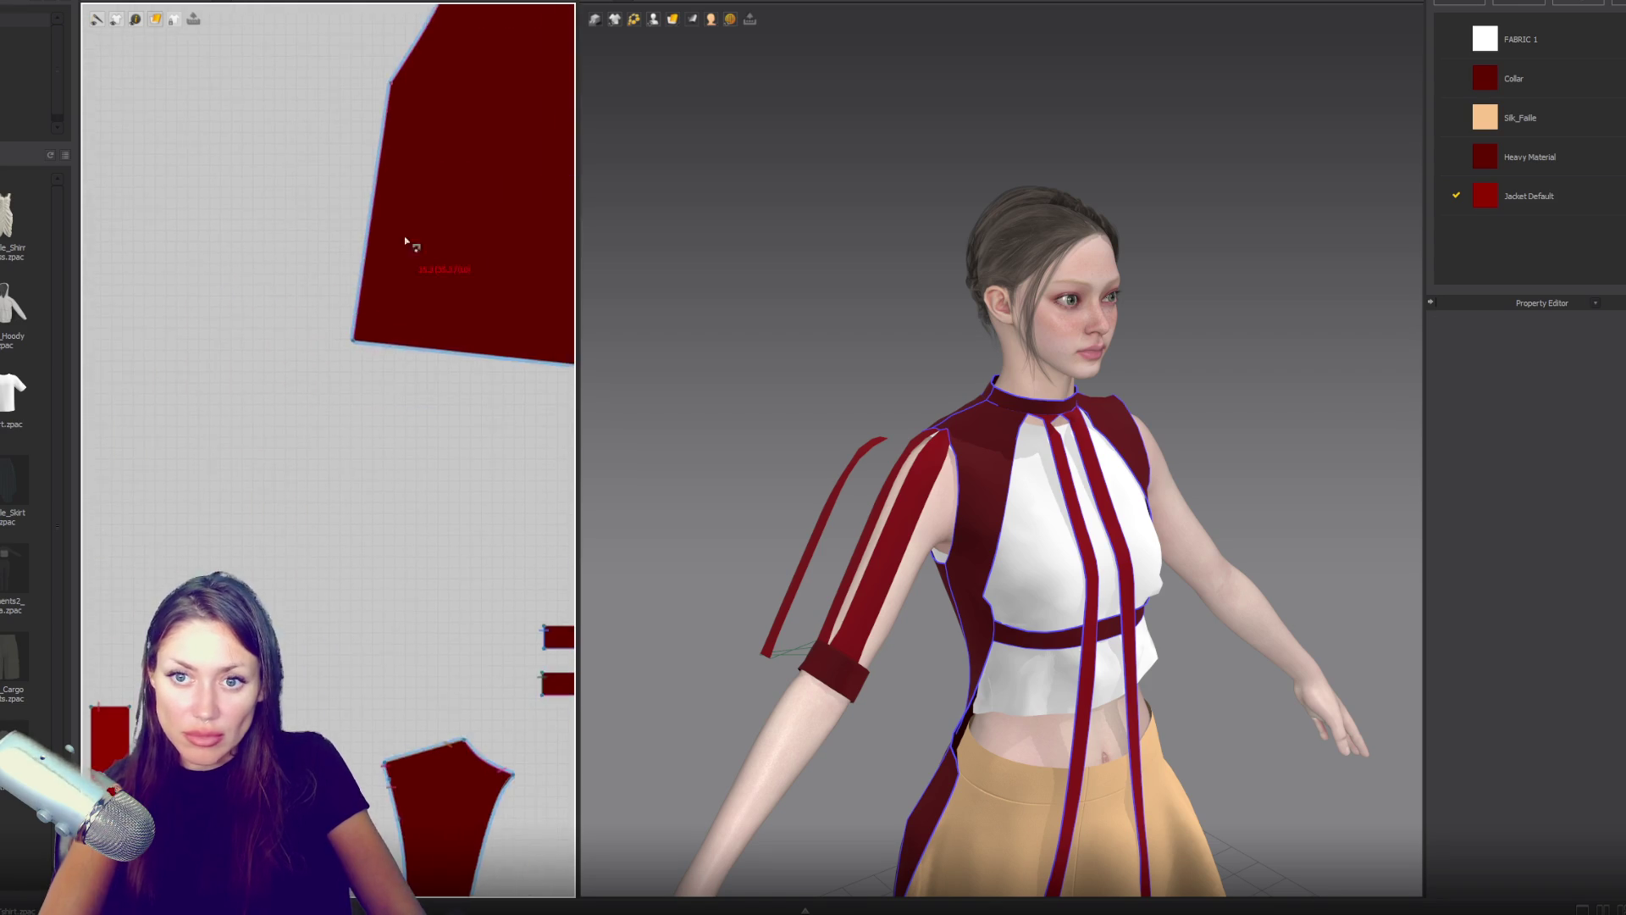
scroll(394, 281, down, 2)
scroll(381, 465, up, 3)
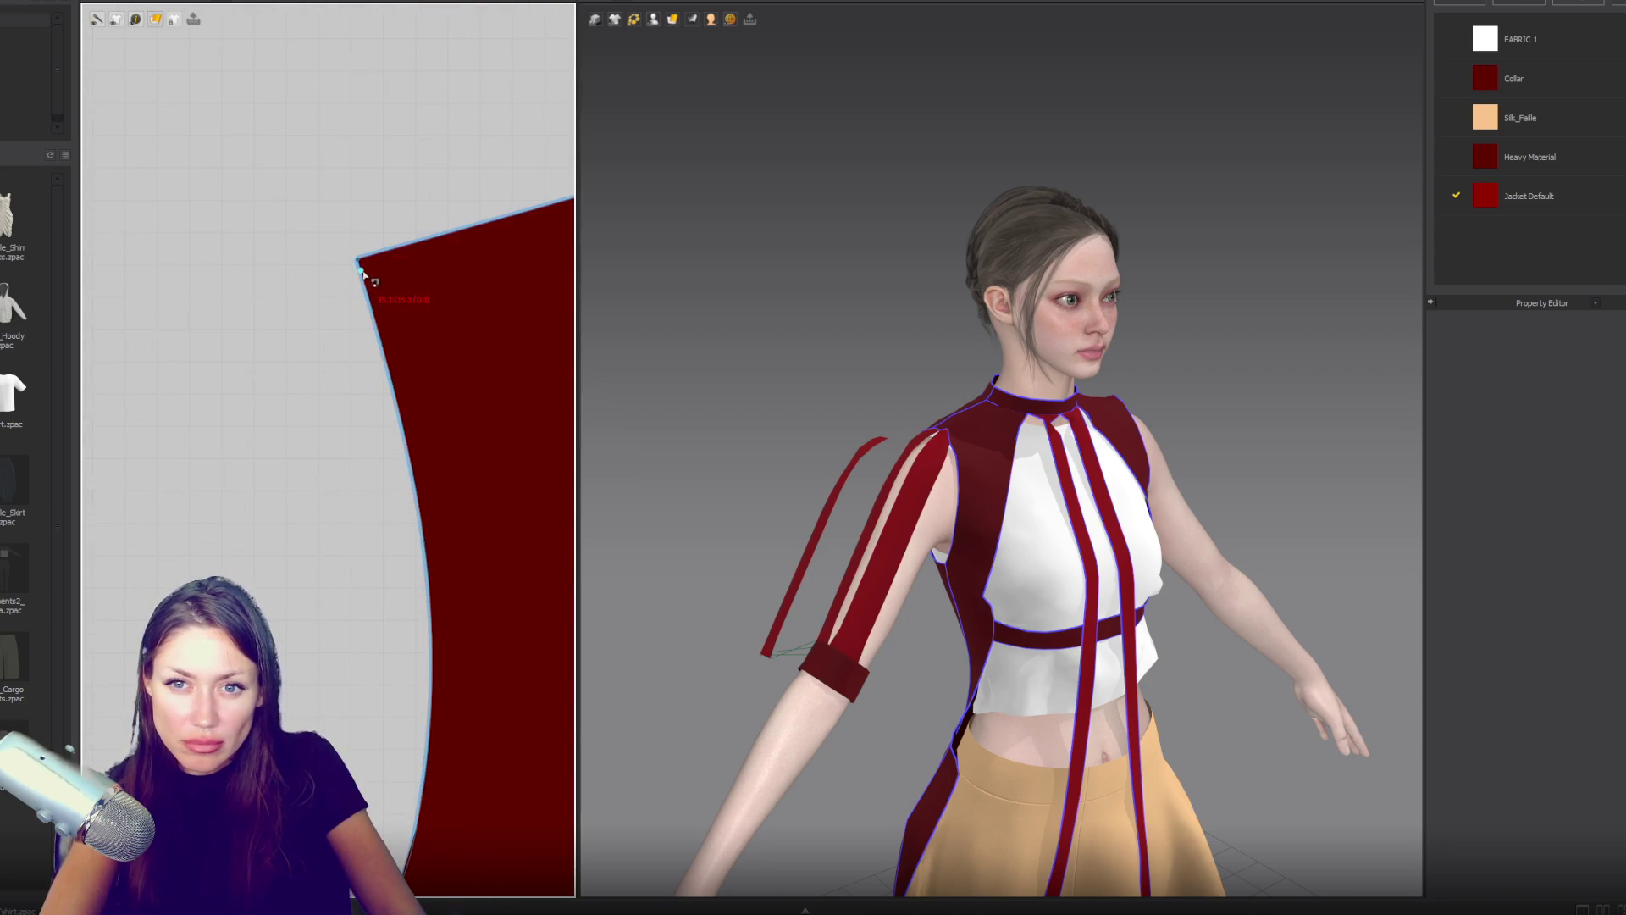
scroll(365, 272, down, 4)
scroll(385, 411, up, 2)
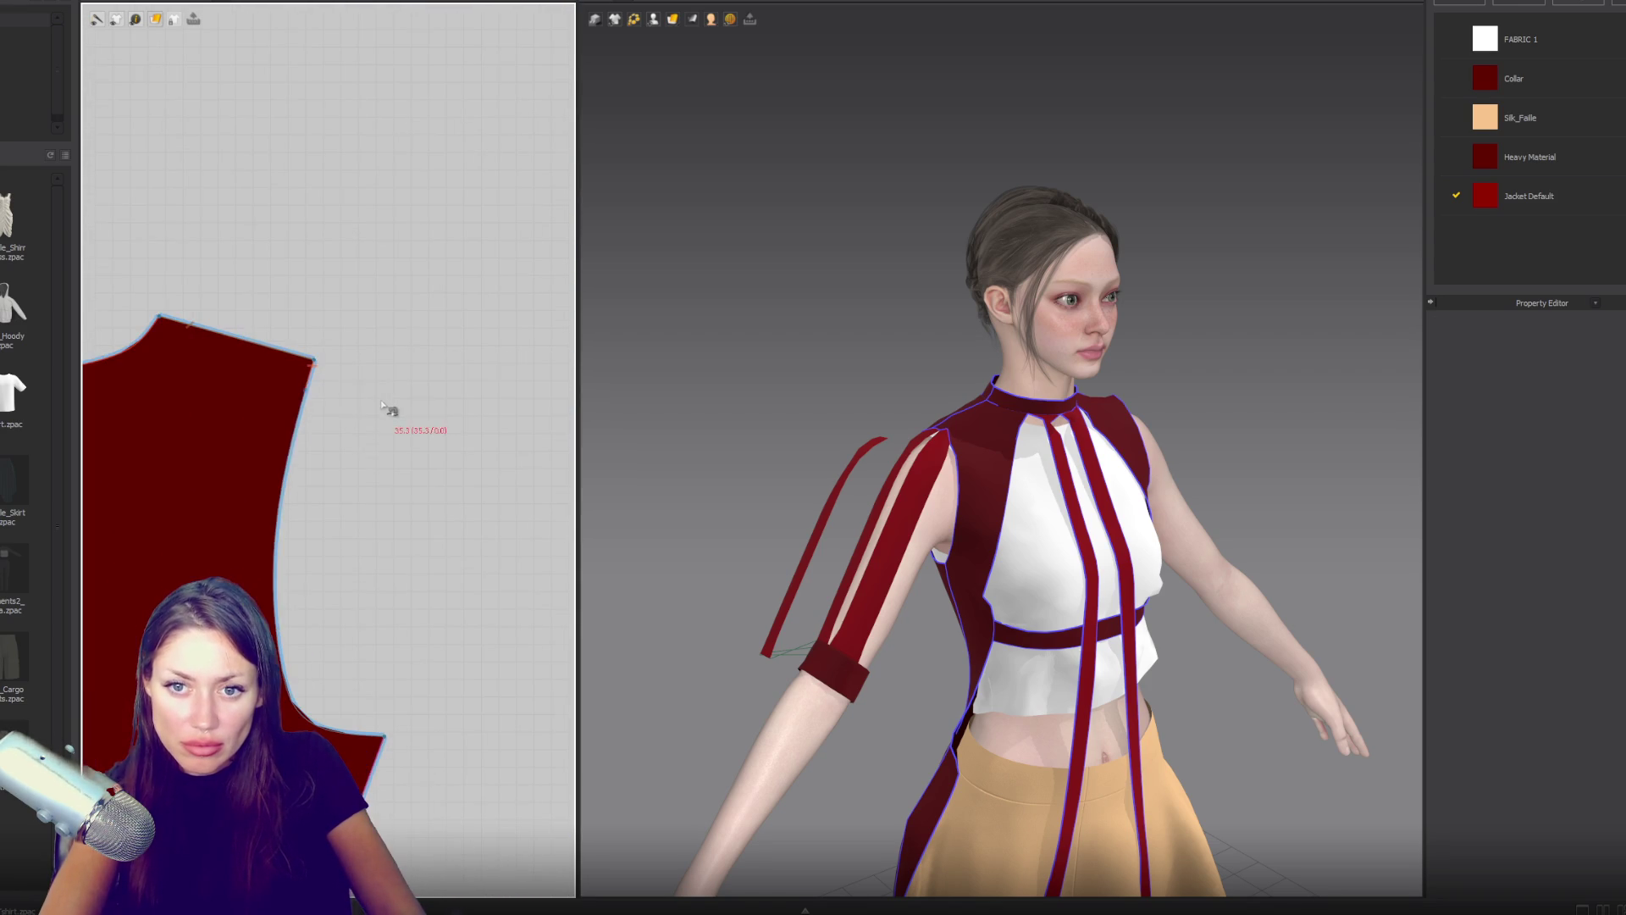
click(307, 405)
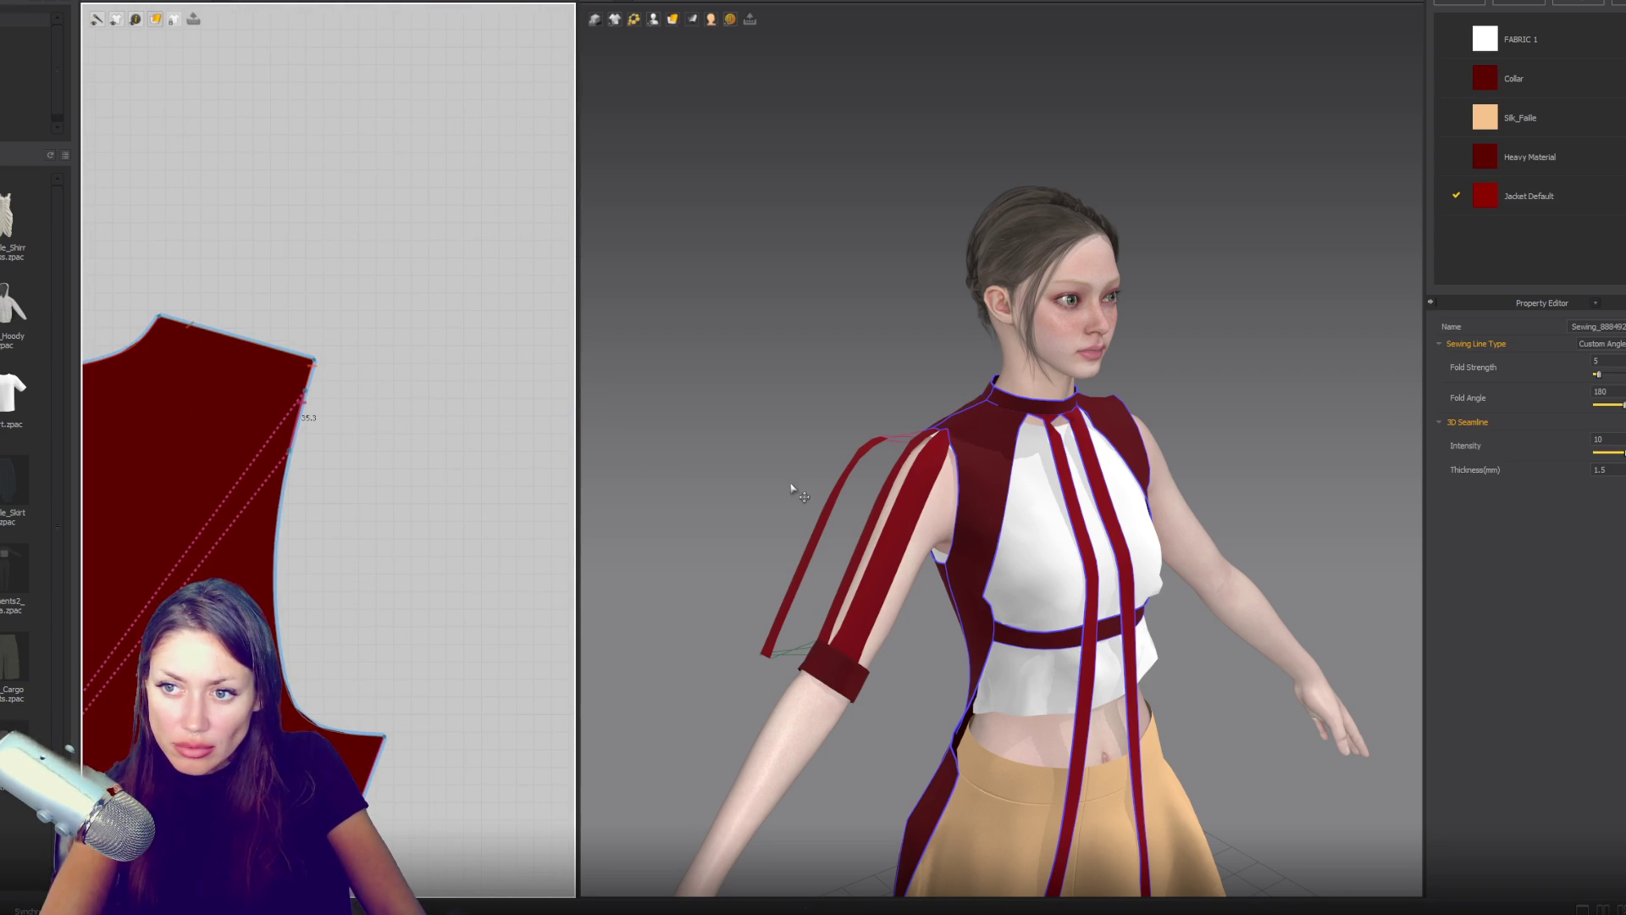
key(space)
- Inspect the striped sleeve from back and front, then frame the cuff below the strips
right_drag(796, 508, 847, 422)
click(889, 449)
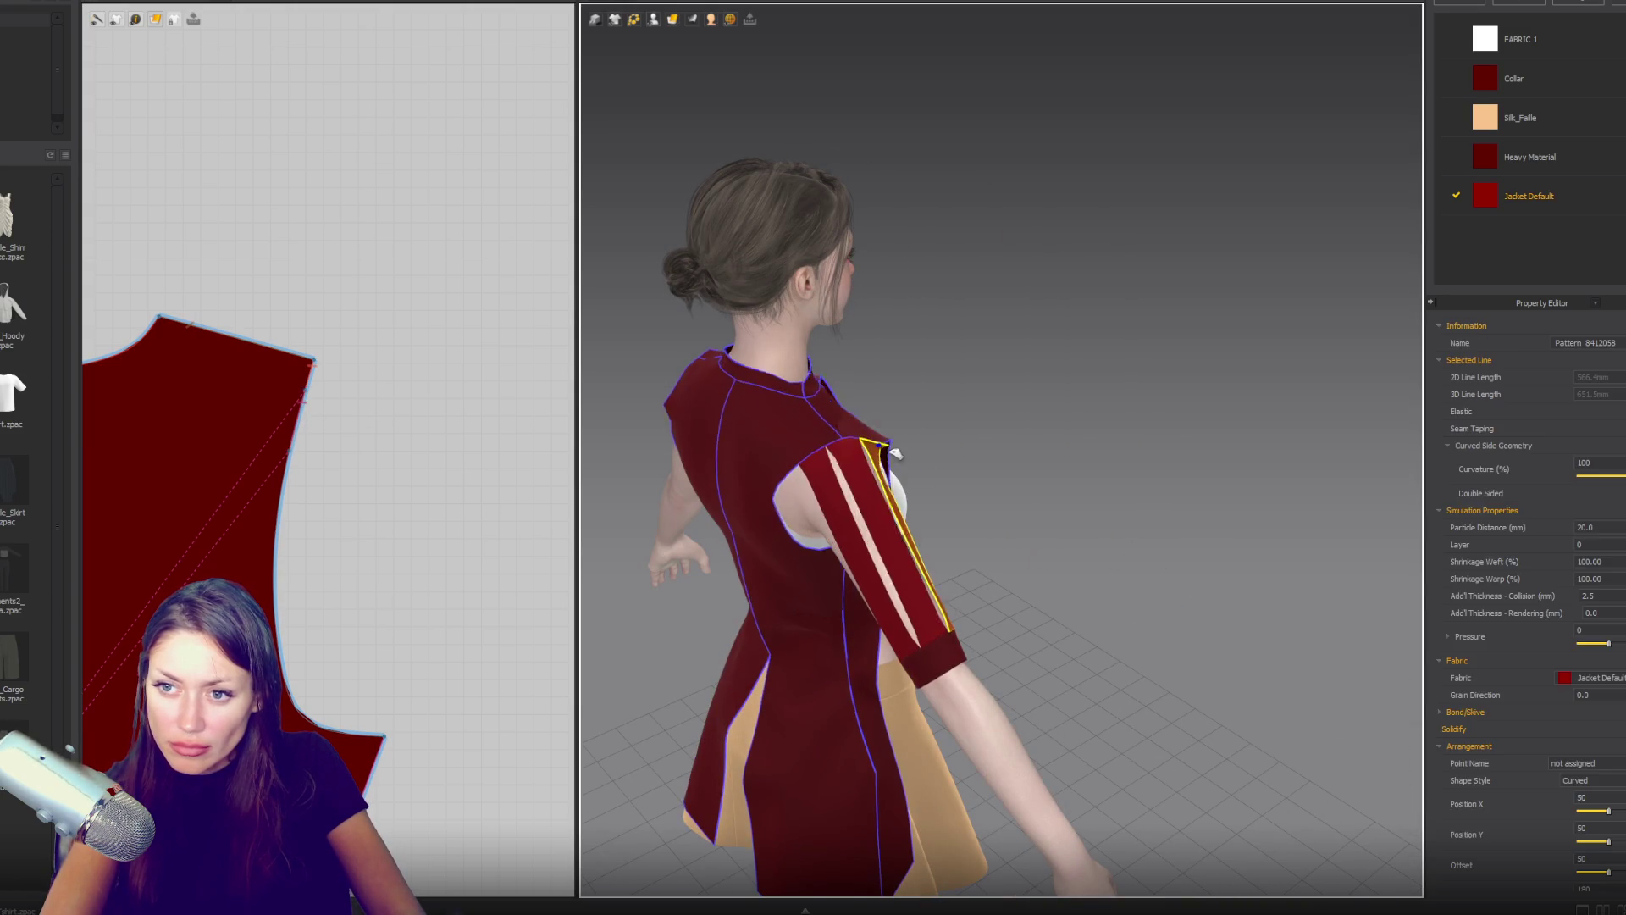
mouse_move(1049, 472)
right_down()
mouse_move(825, 440)
mouse_move(1136, 428)
mouse_move(801, 419)
mouse_move(1130, 438)
mouse_move(1101, 410)
mouse_move(799, 410)
right_up()
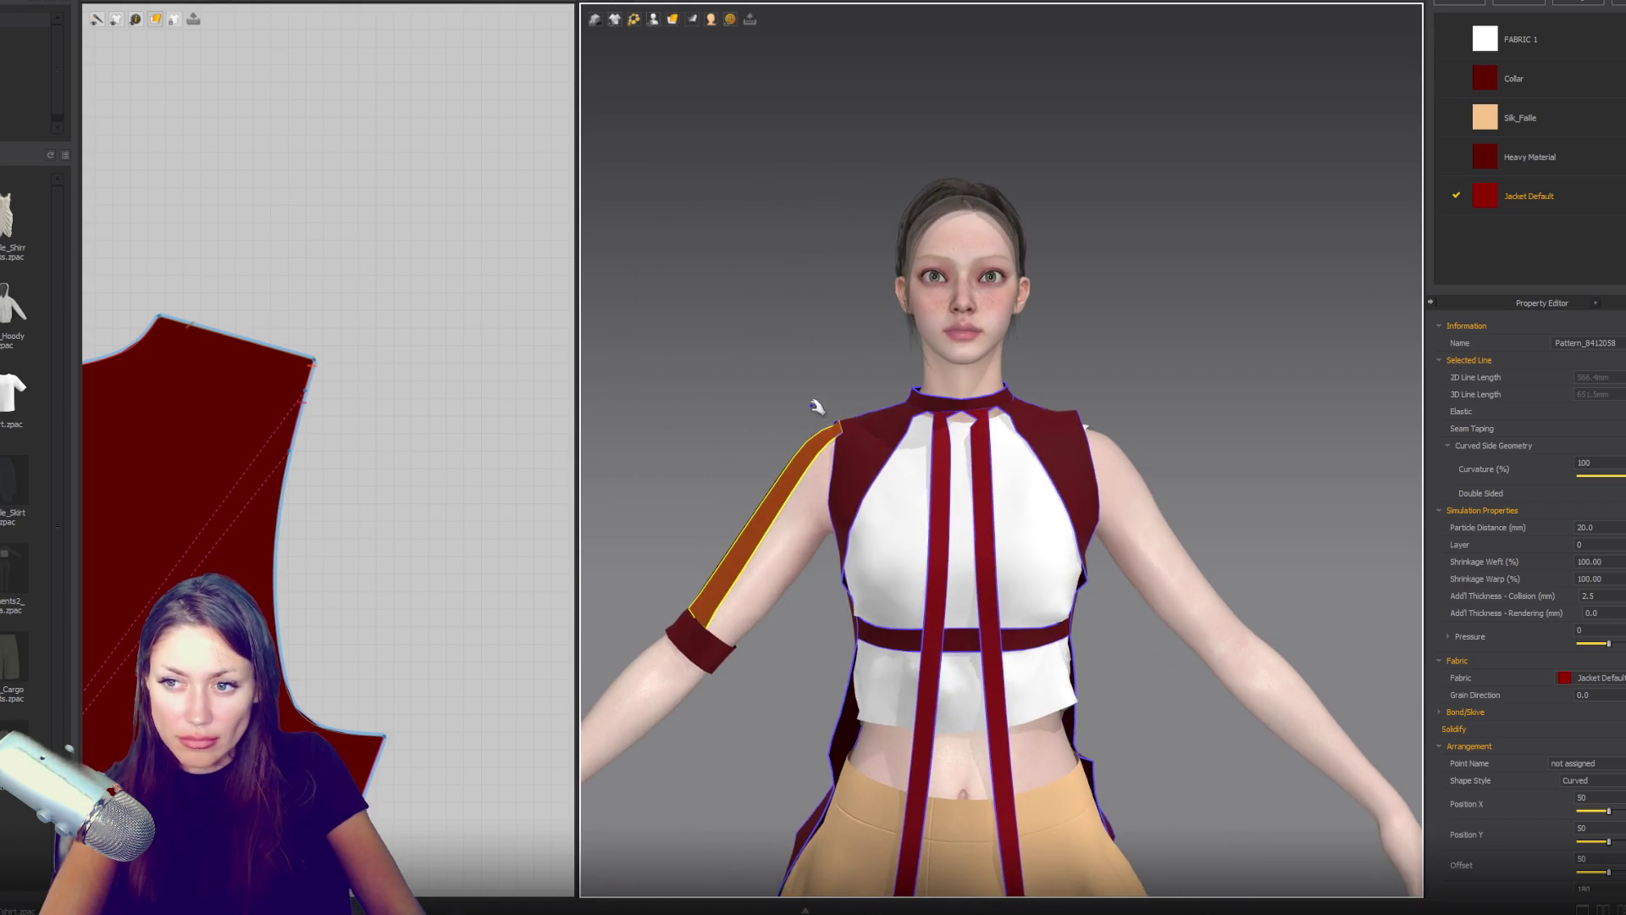
scroll(800, 410, down, 3)
click(795, 445)
scroll(327, 508, down, 5)
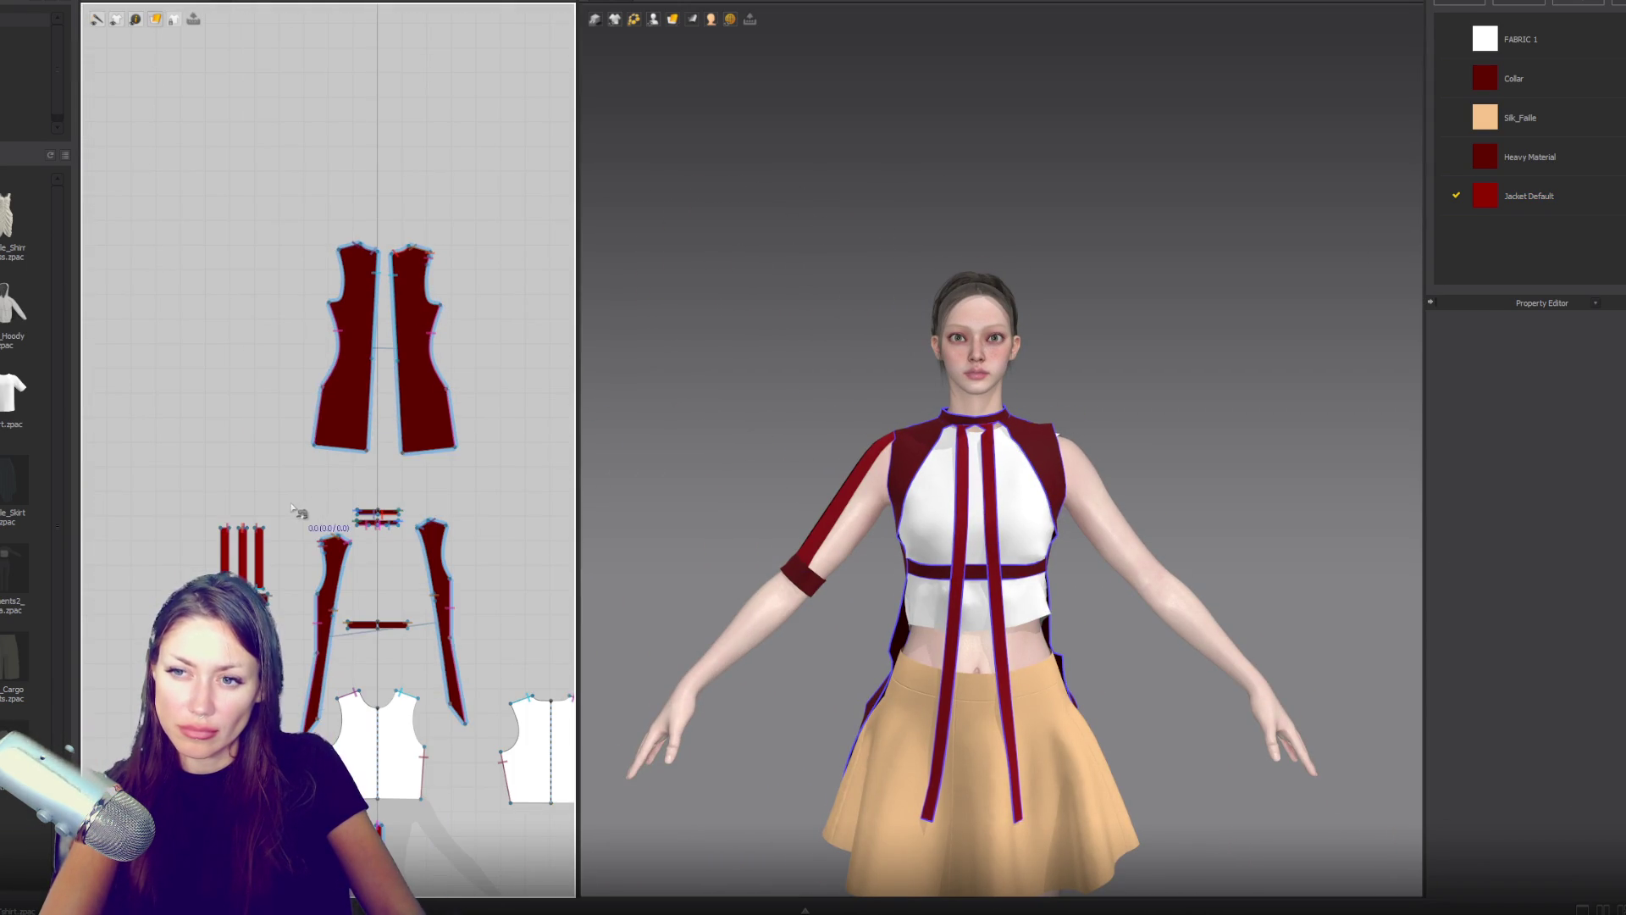
scroll(241, 542, up, 5)
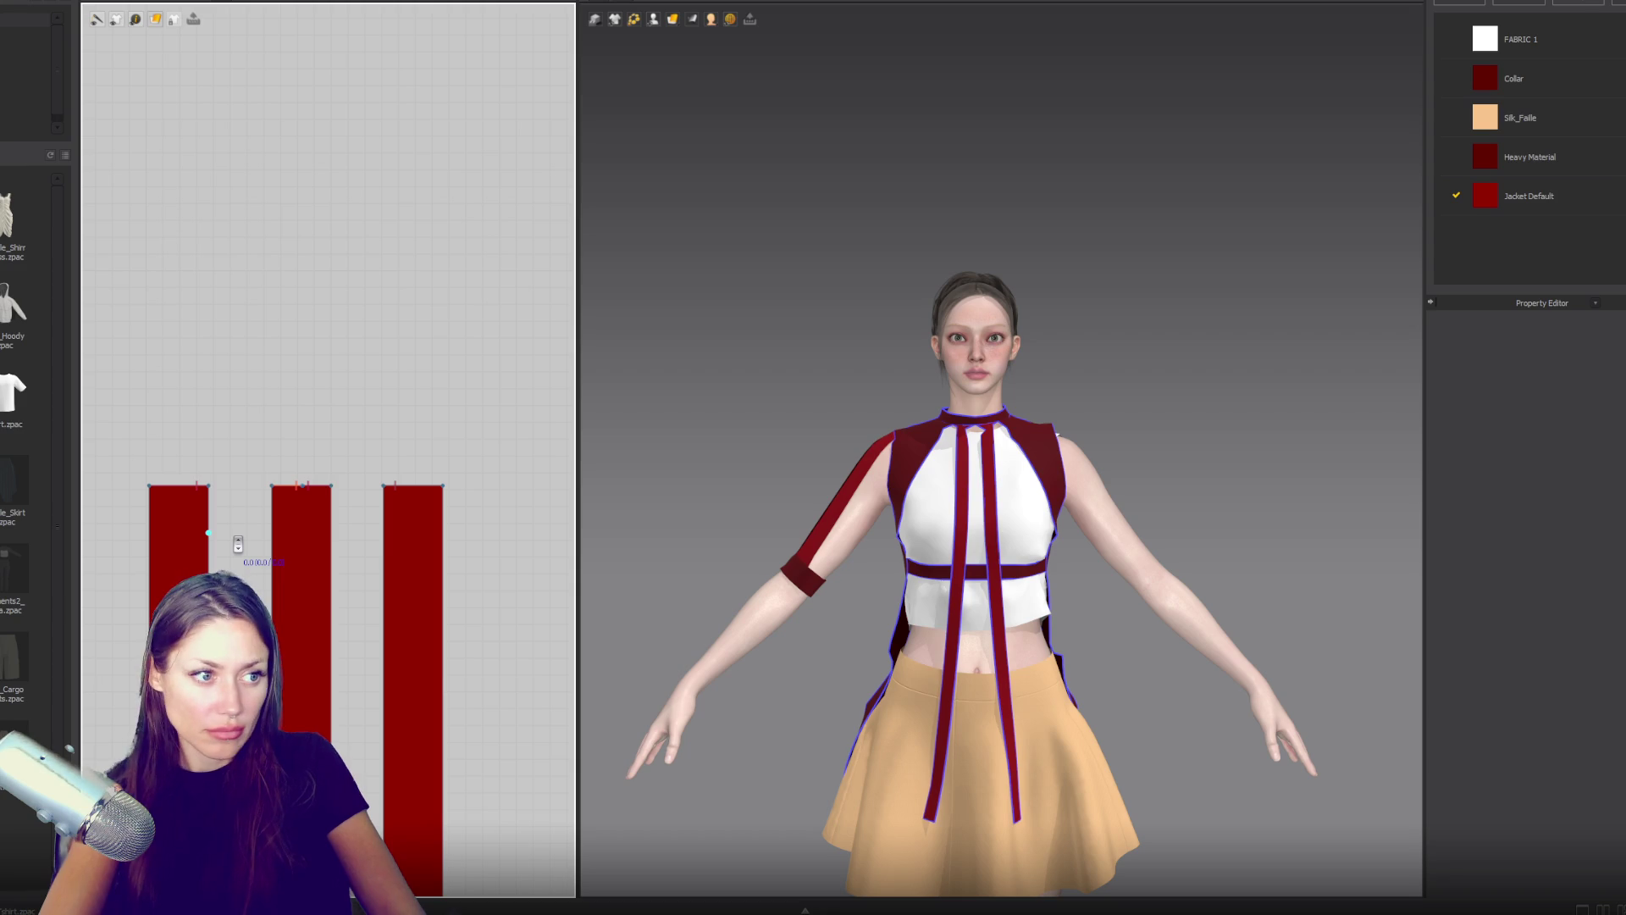
mouse_move(238, 544)
middle_down()
mouse_move(308, 509)
mouse_move(272, 392)
mouse_move(320, 404)
middle_up()
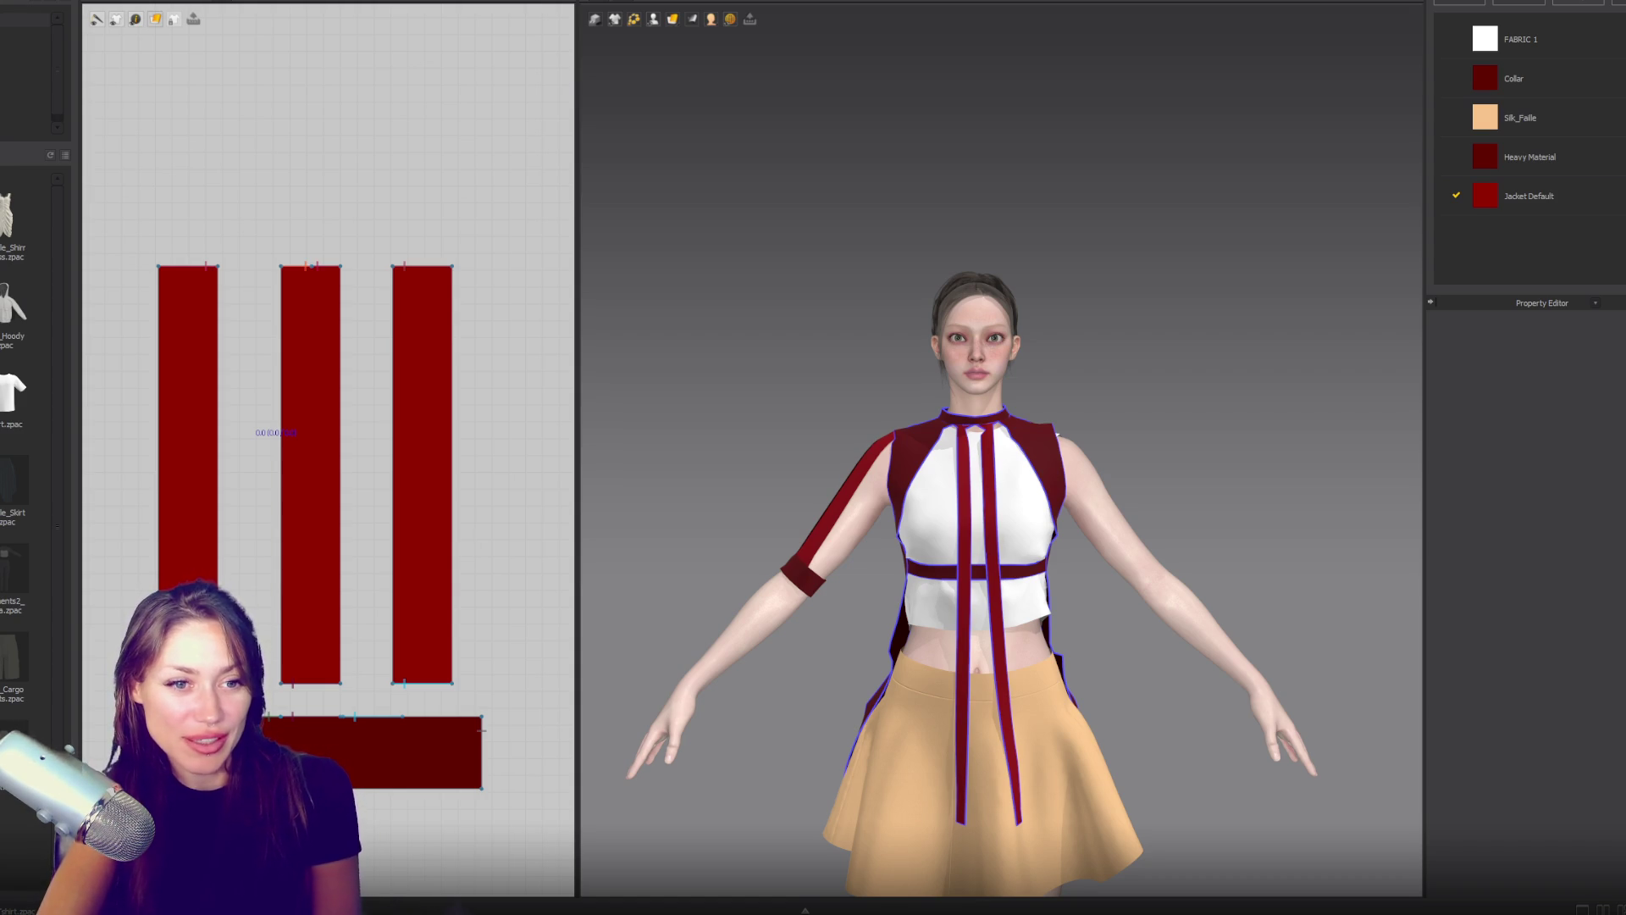
- Stretch the third sleeve strip's edge outward to widen it
click(404, 267)
mouse_move(843, 470)
right_down()
mouse_move(1082, 465)
mouse_move(1035, 450)
right_up()
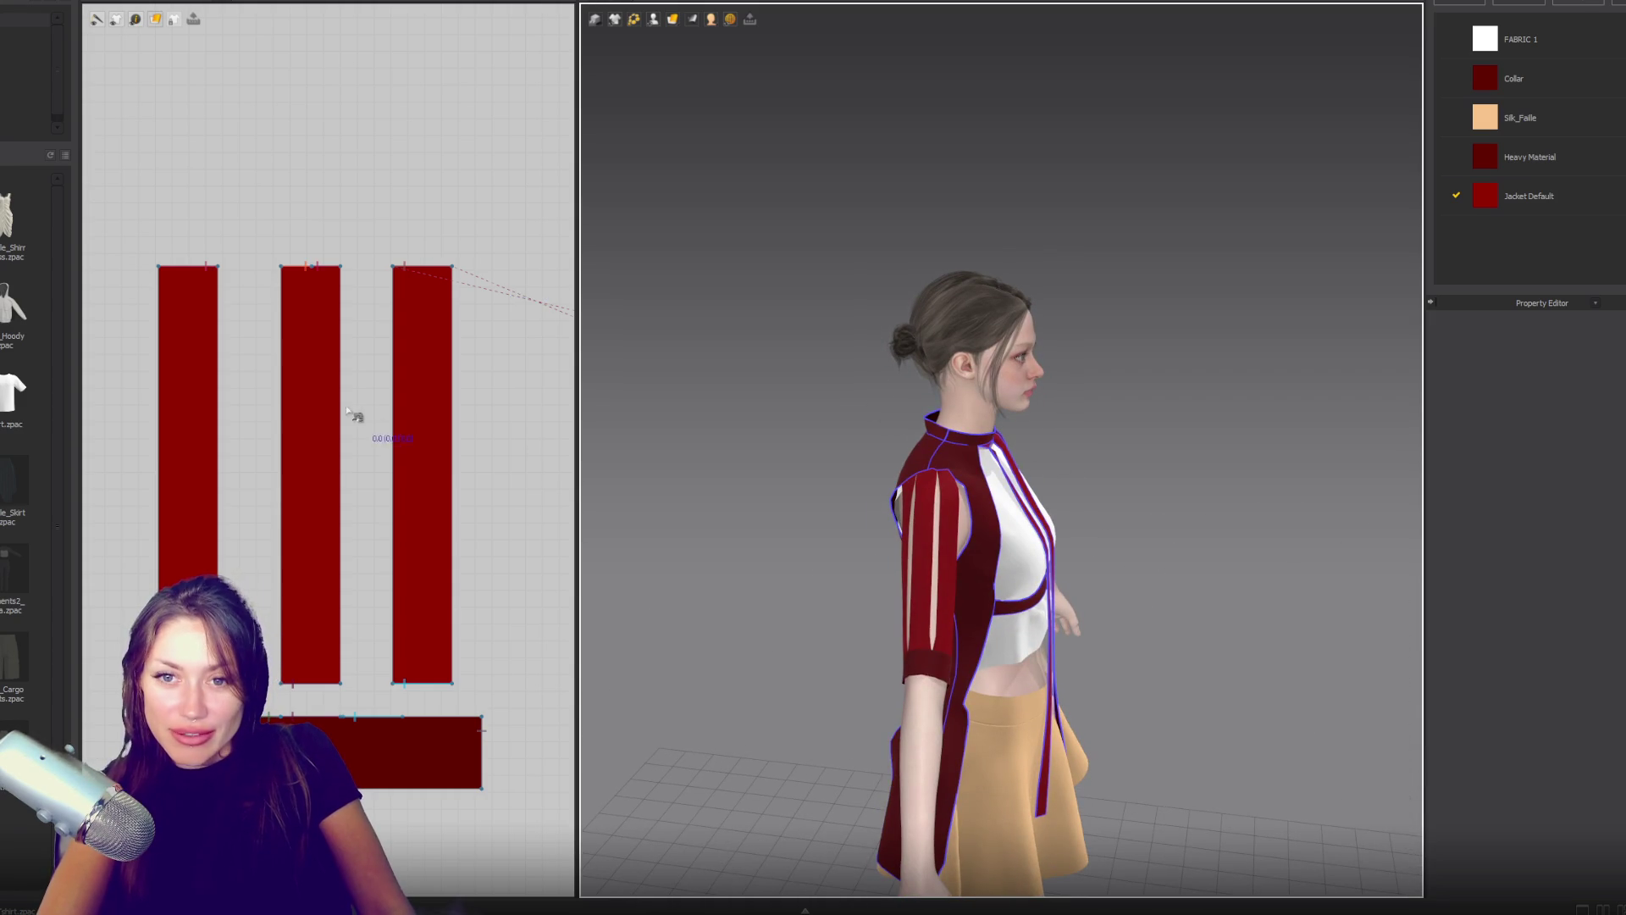
click(185, 472)
click(422, 474)
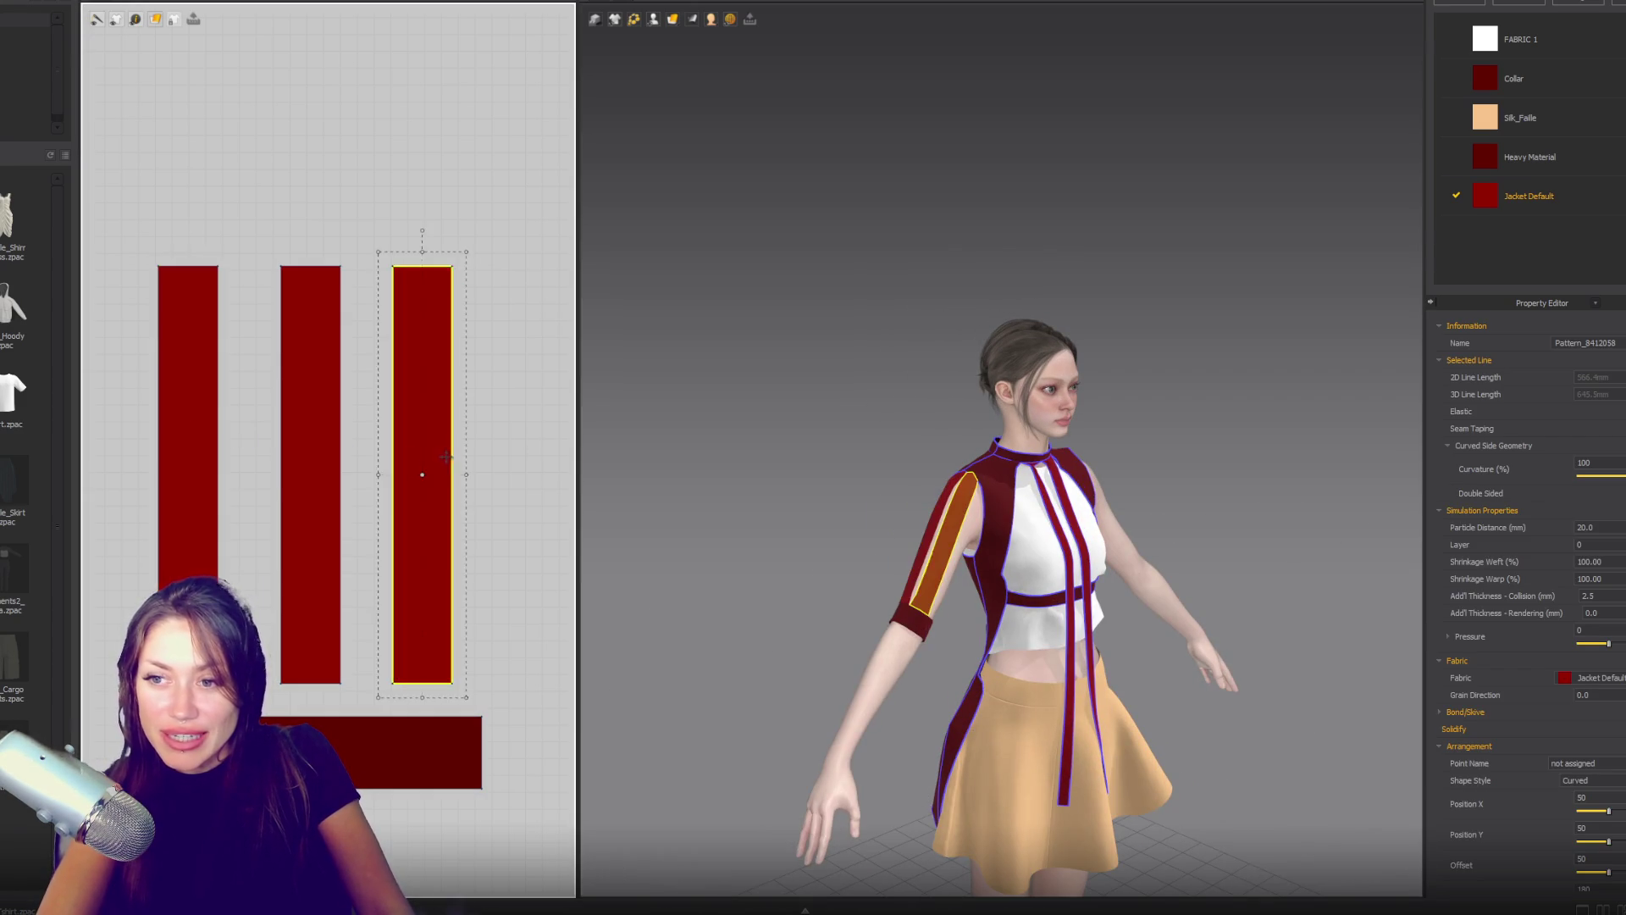
right_drag(581, 477, 330, 367)
mouse_move(202, 364)
mouse_down()
mouse_move(308, 355)
mouse_move(277, 365)
mouse_up()
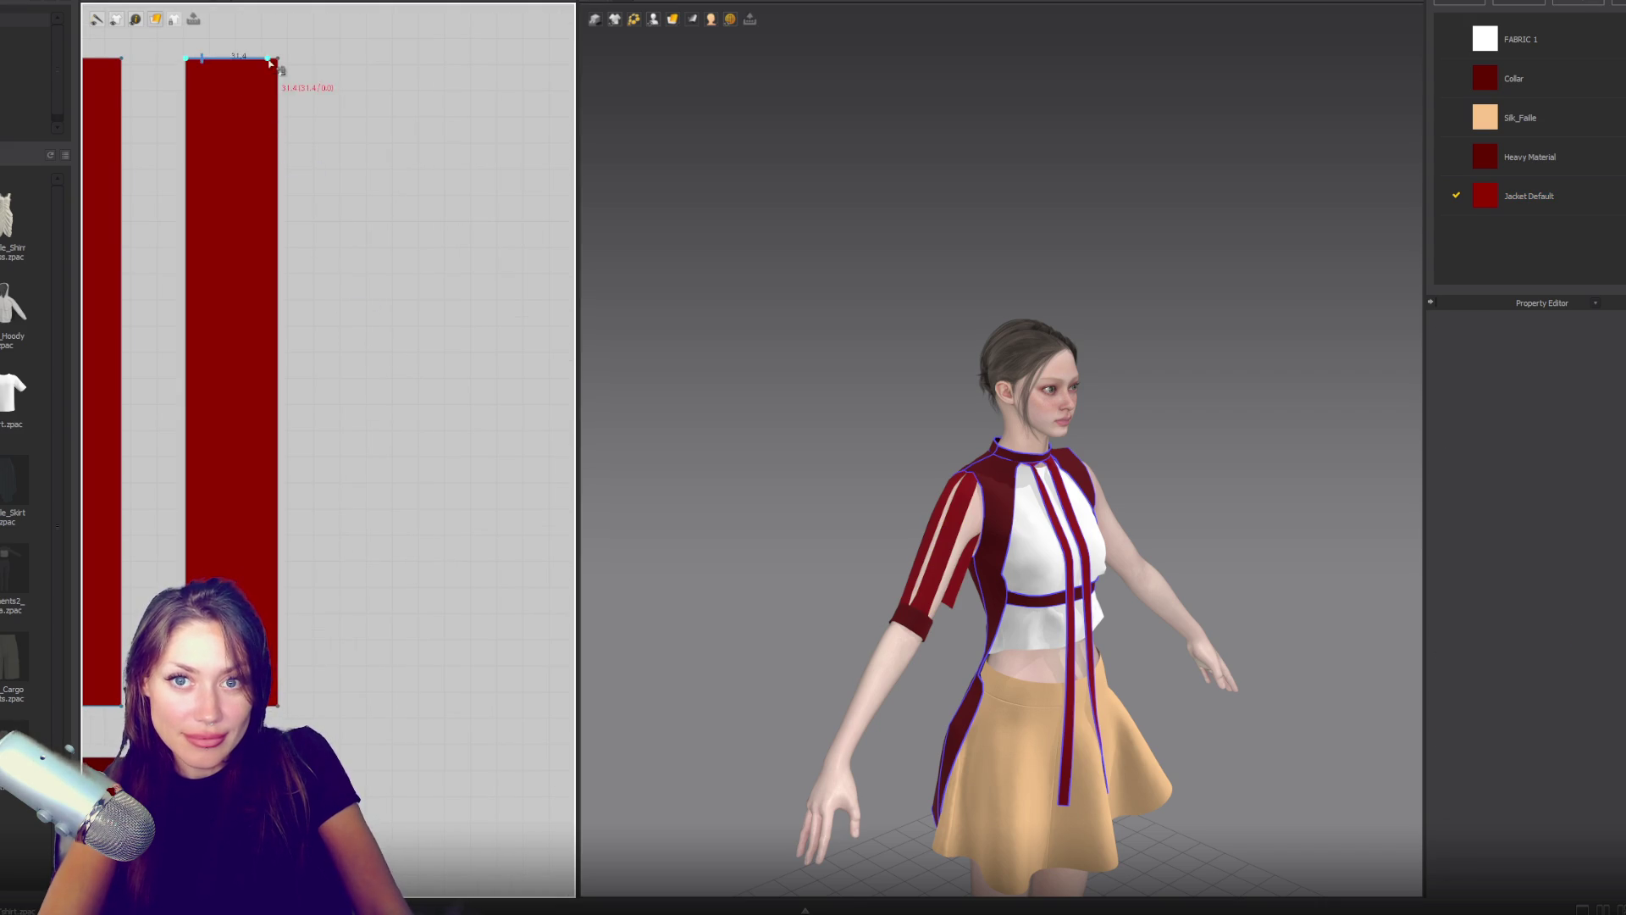
scroll(282, 64, down, 5)
scroll(285, 414, up, 5)
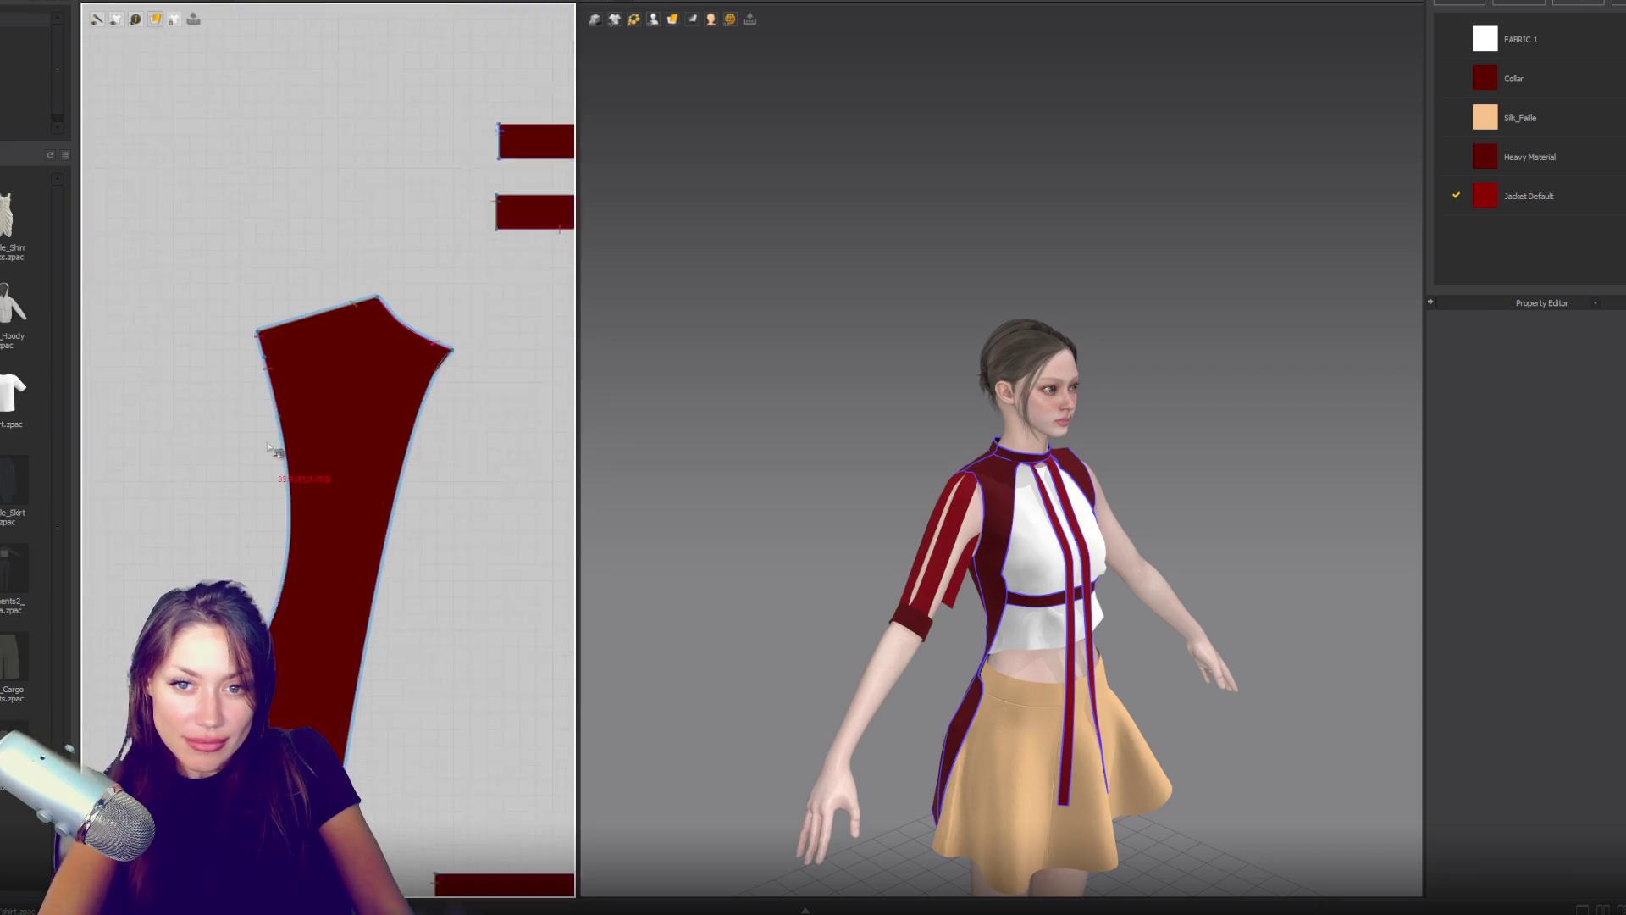
mouse_move(132, 379)
middle_down()
mouse_move(364, 495)
mouse_move(243, 388)
mouse_move(150, 363)
middle_up()
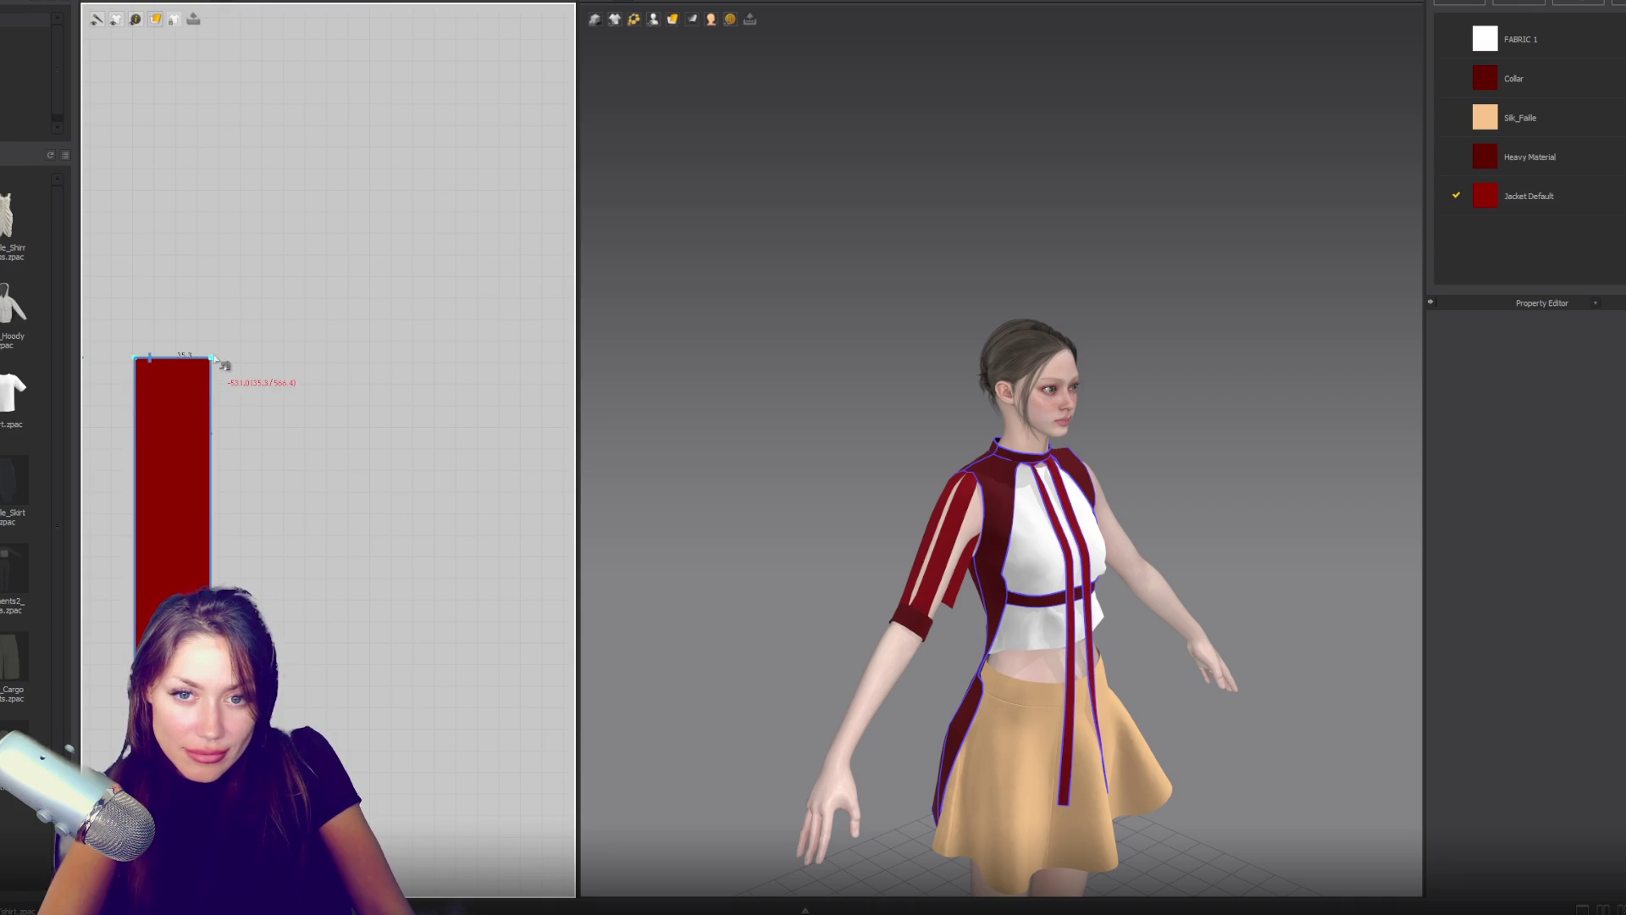
- Sew the strip's top to the armhole edge and its bottom to the cuff's top edge
click(150, 362)
click(212, 359)
click(416, 413)
click(434, 497)
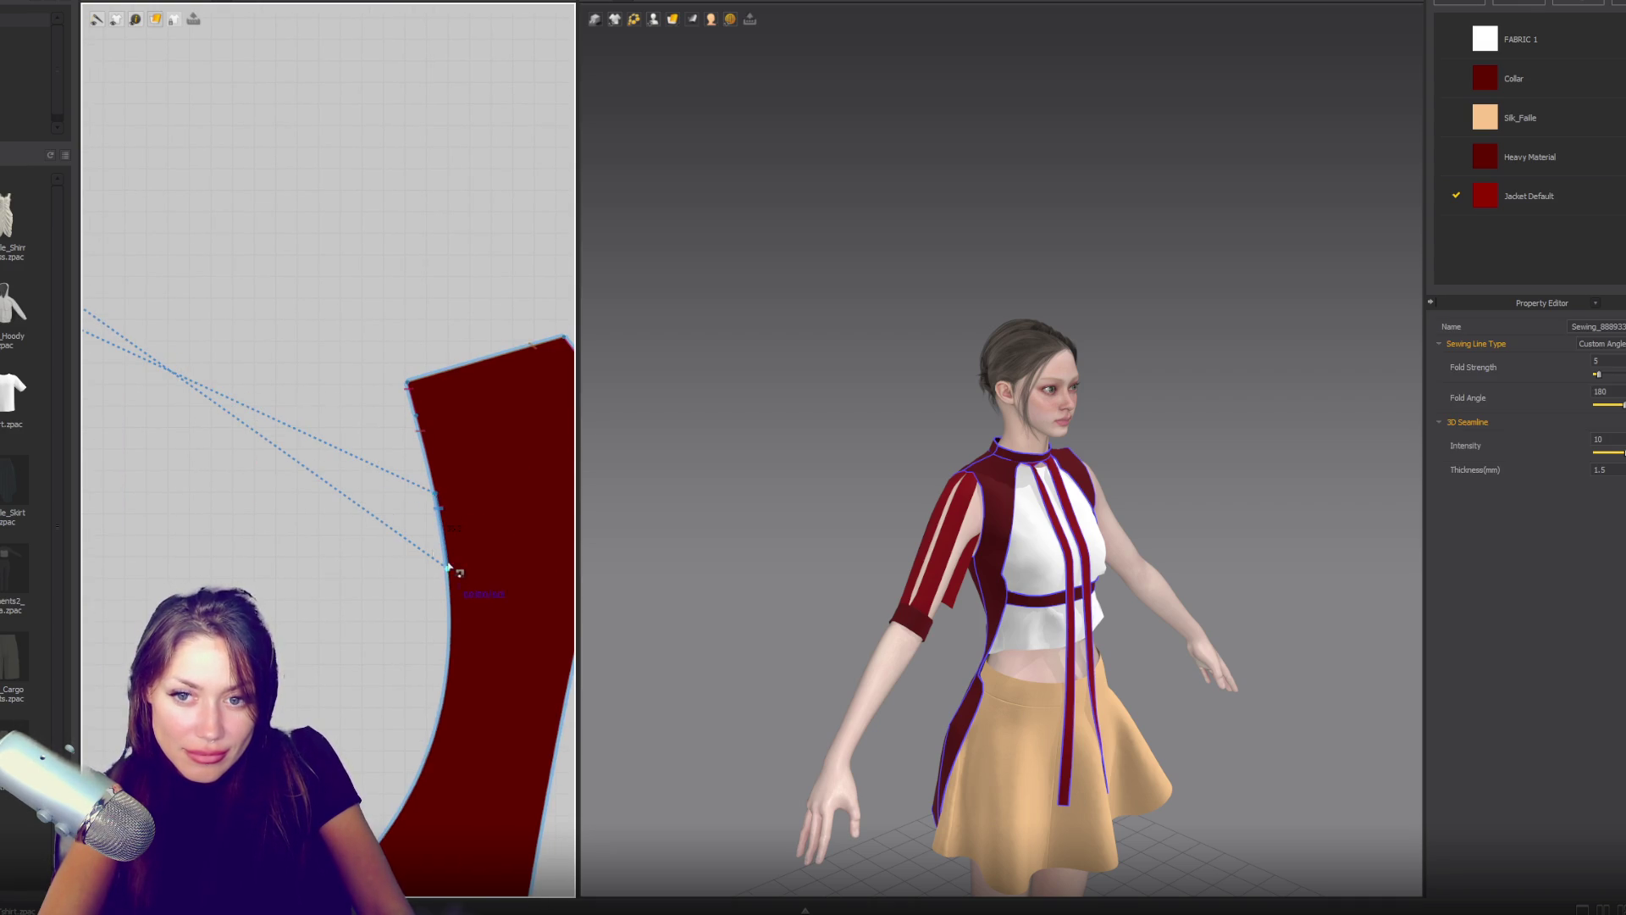
scroll(332, 511, down, 3)
scroll(288, 564, up, 2)
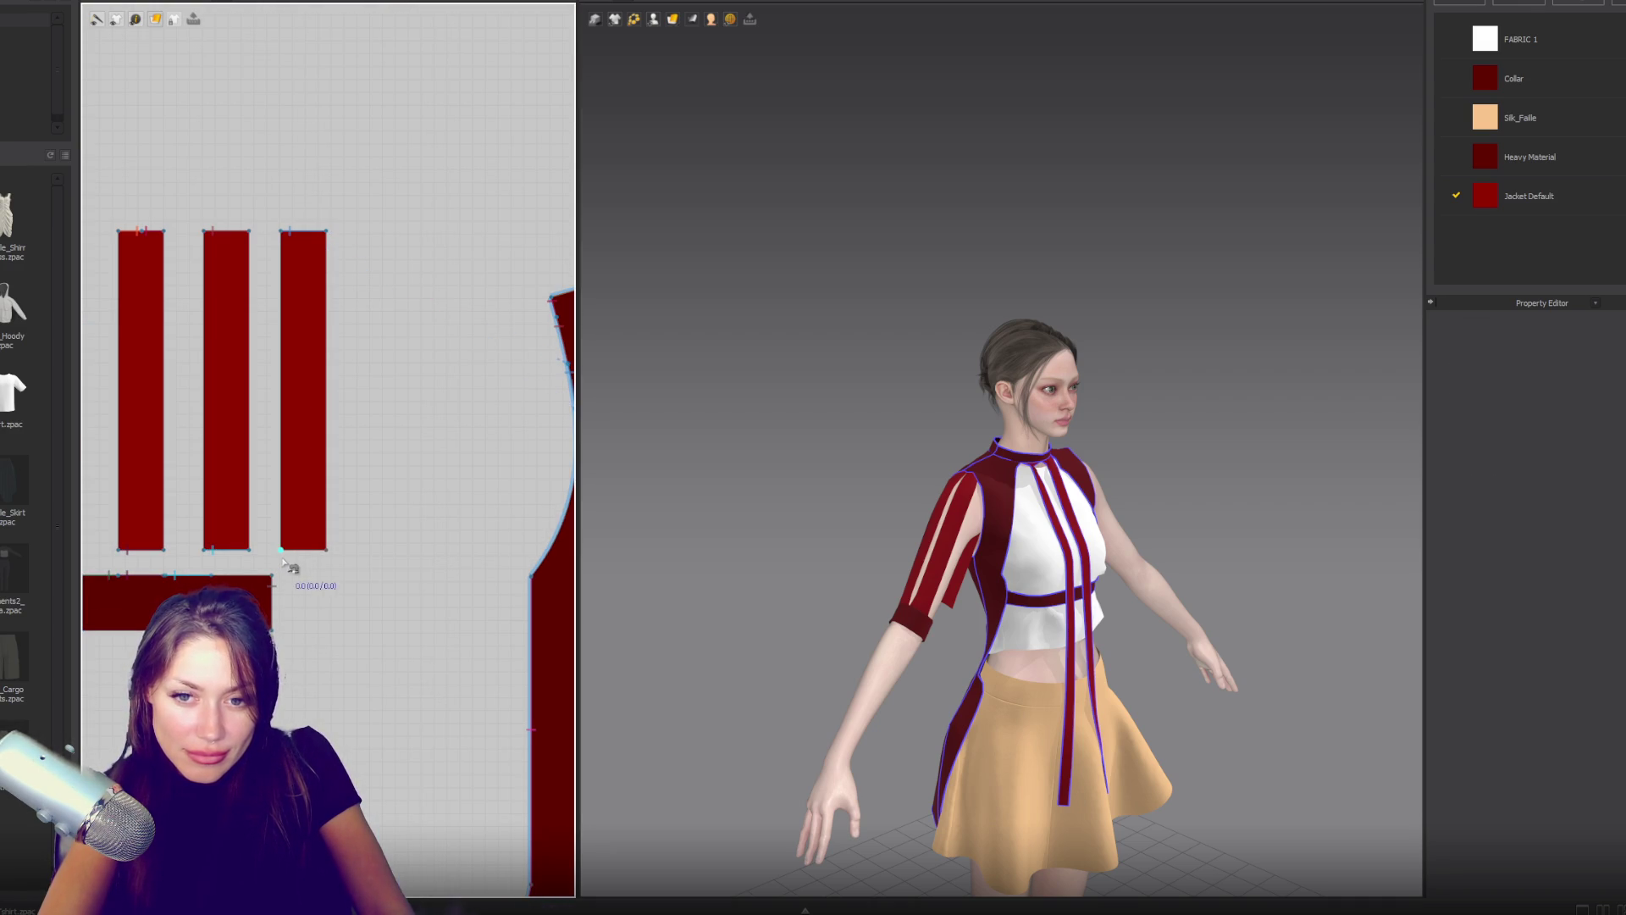
click(327, 552)
click(246, 581)
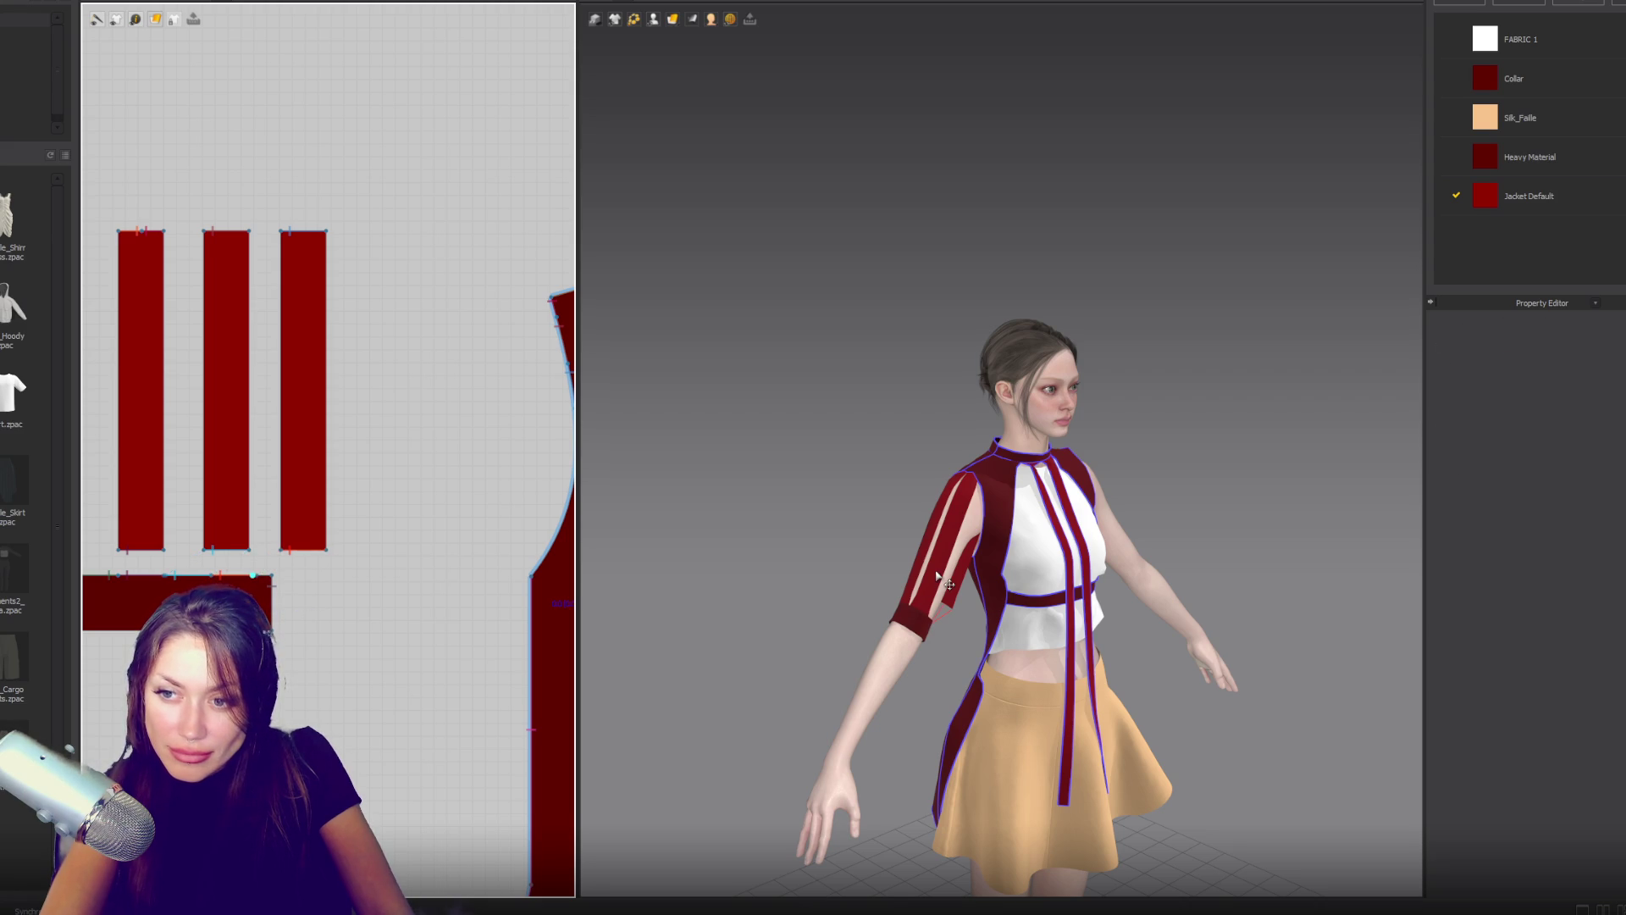
- Orbit around the avatar to check the cuff seam on the sleeve
mouse_move(1014, 475)
right_down()
mouse_move(1050, 449)
mouse_move(1038, 462)
right_up()
scroll(1039, 462, up, 2)
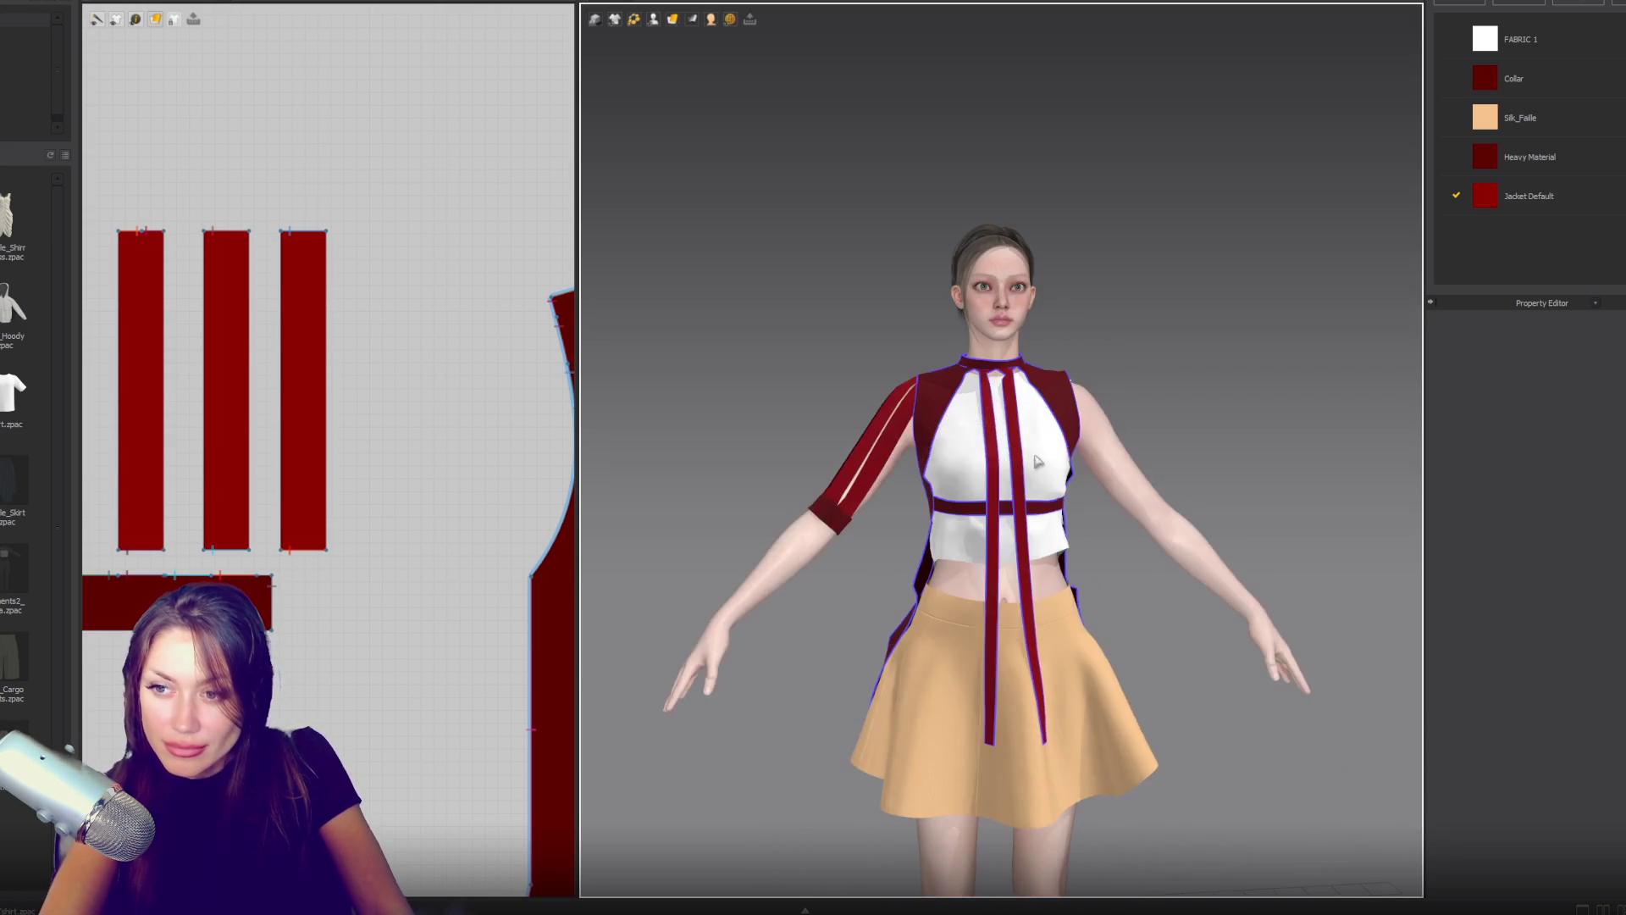
click(864, 500)
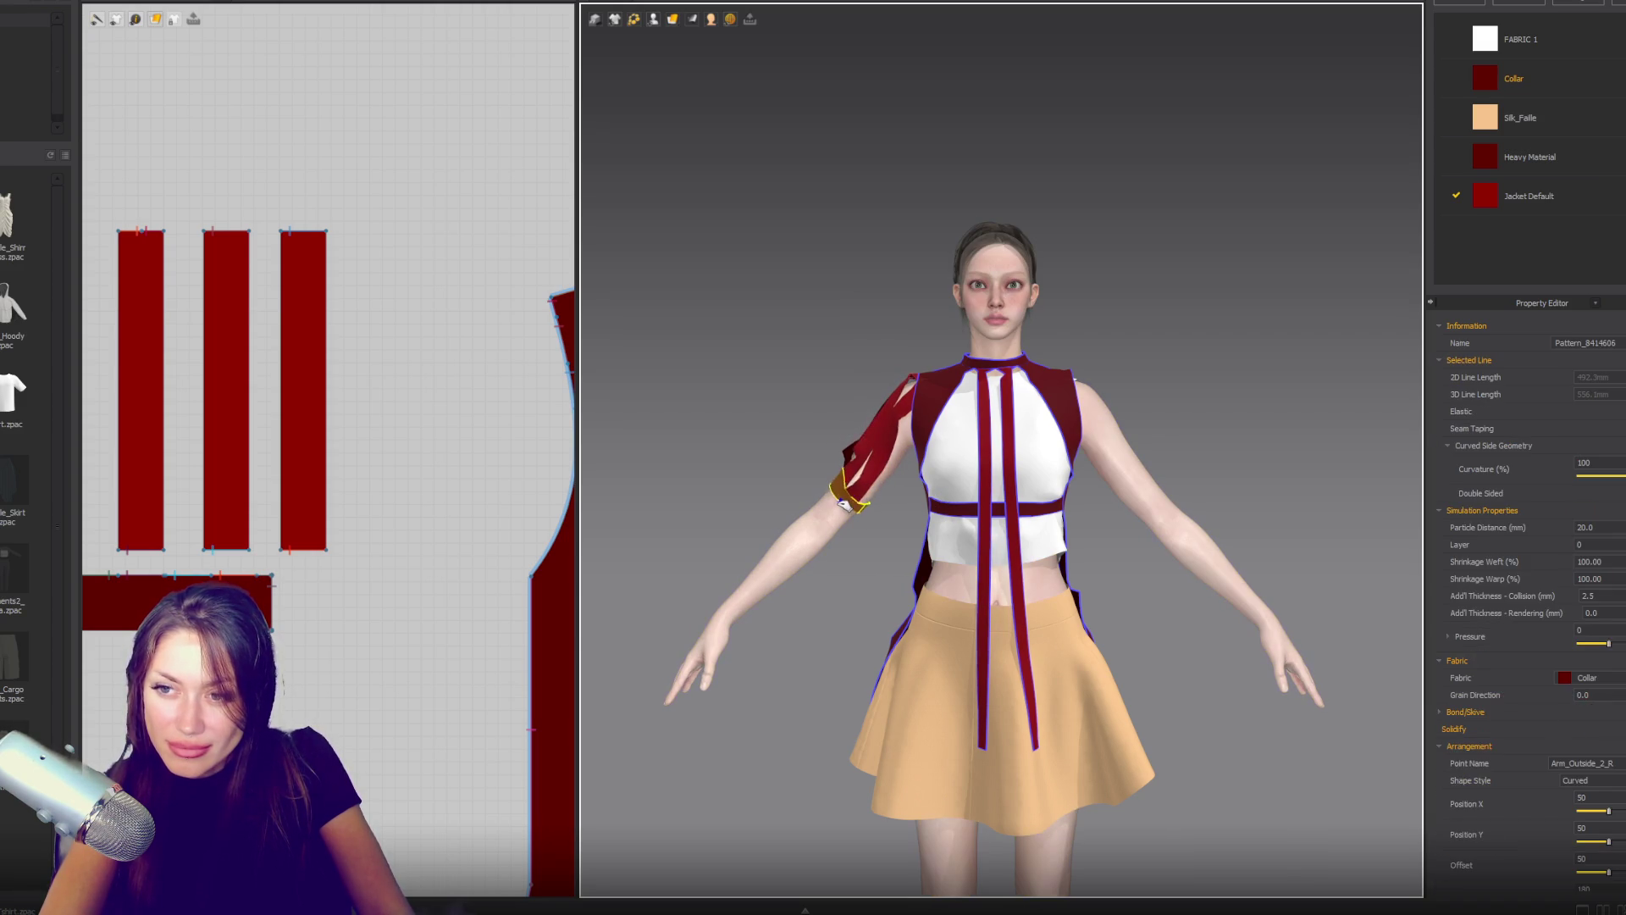
scroll(859, 533, down, 3)
click(905, 624)
mouse_move(905, 625)
right_down()
mouse_move(1186, 618)
mouse_move(887, 603)
right_up()
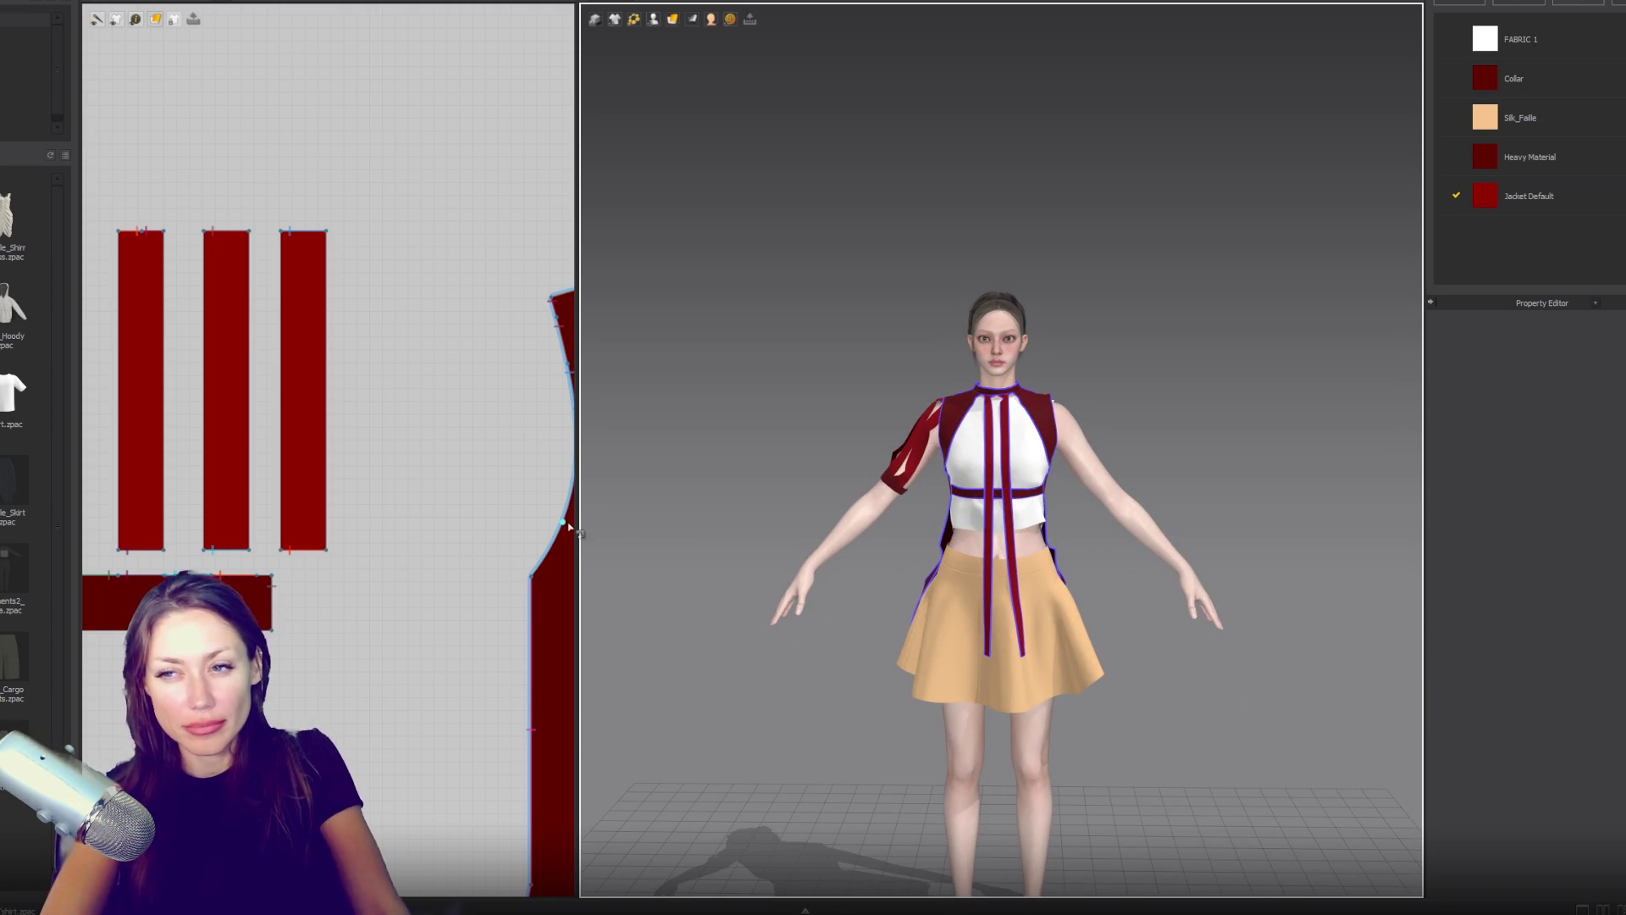
- Select both collar strips and lengthen them with the transform box
scroll(569, 527, down, 3)
scroll(356, 423, up, 5)
mouse_move(339, 533)
right_down()
mouse_move(322, 624)
mouse_move(321, 500)
right_up()
scroll(321, 627, up, 3)
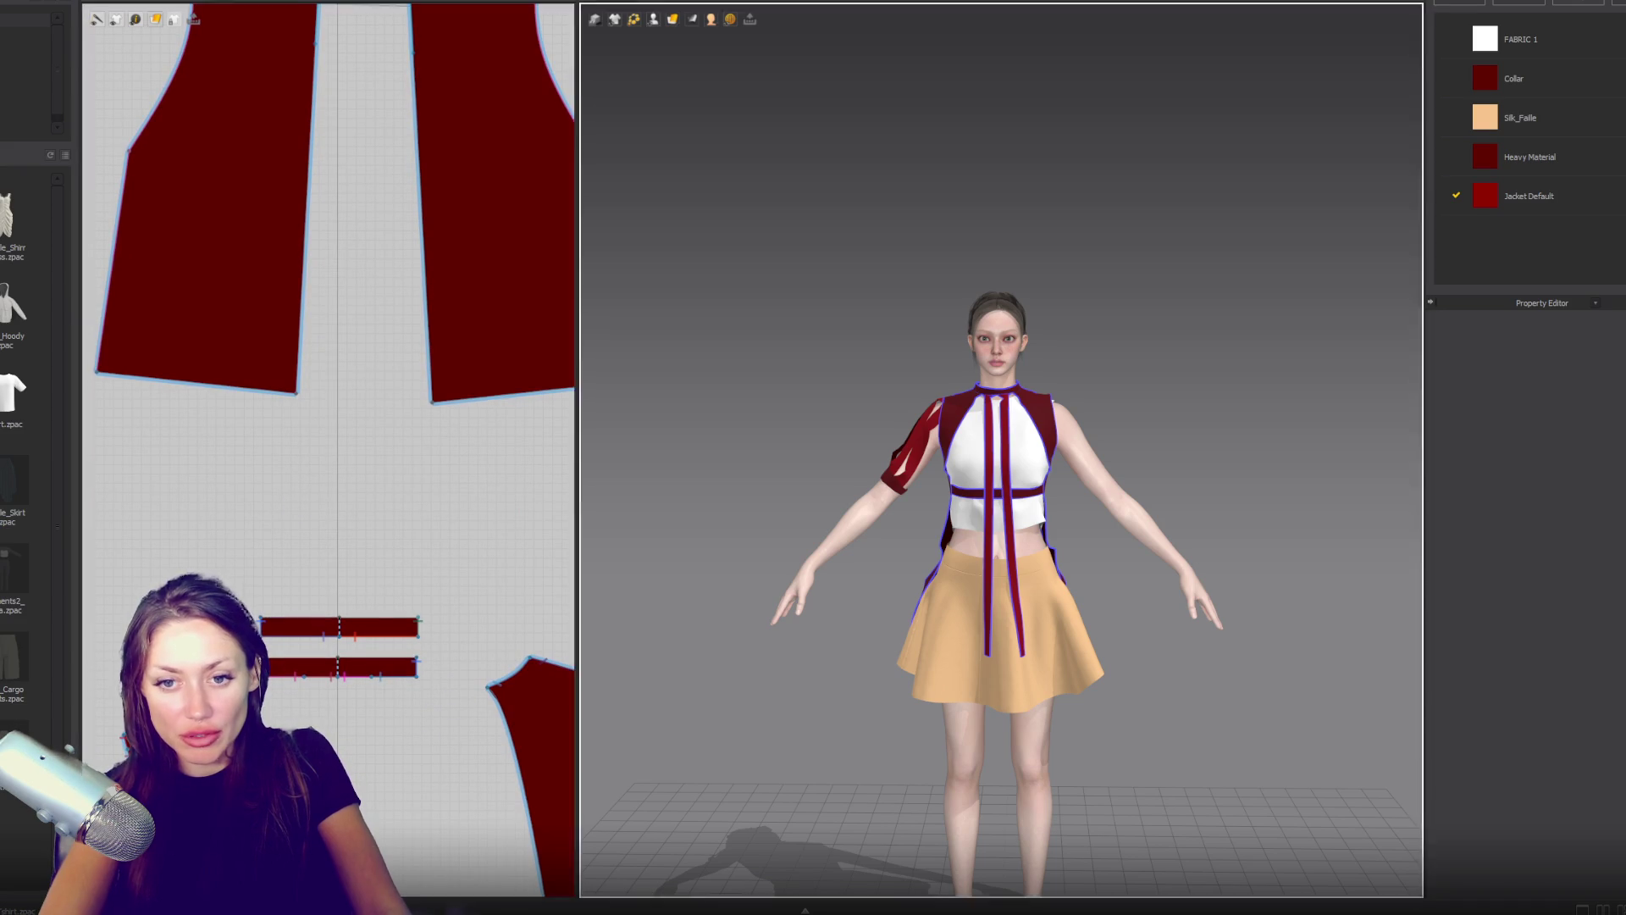
click(407, 668)
drag(435, 649, 446, 649)
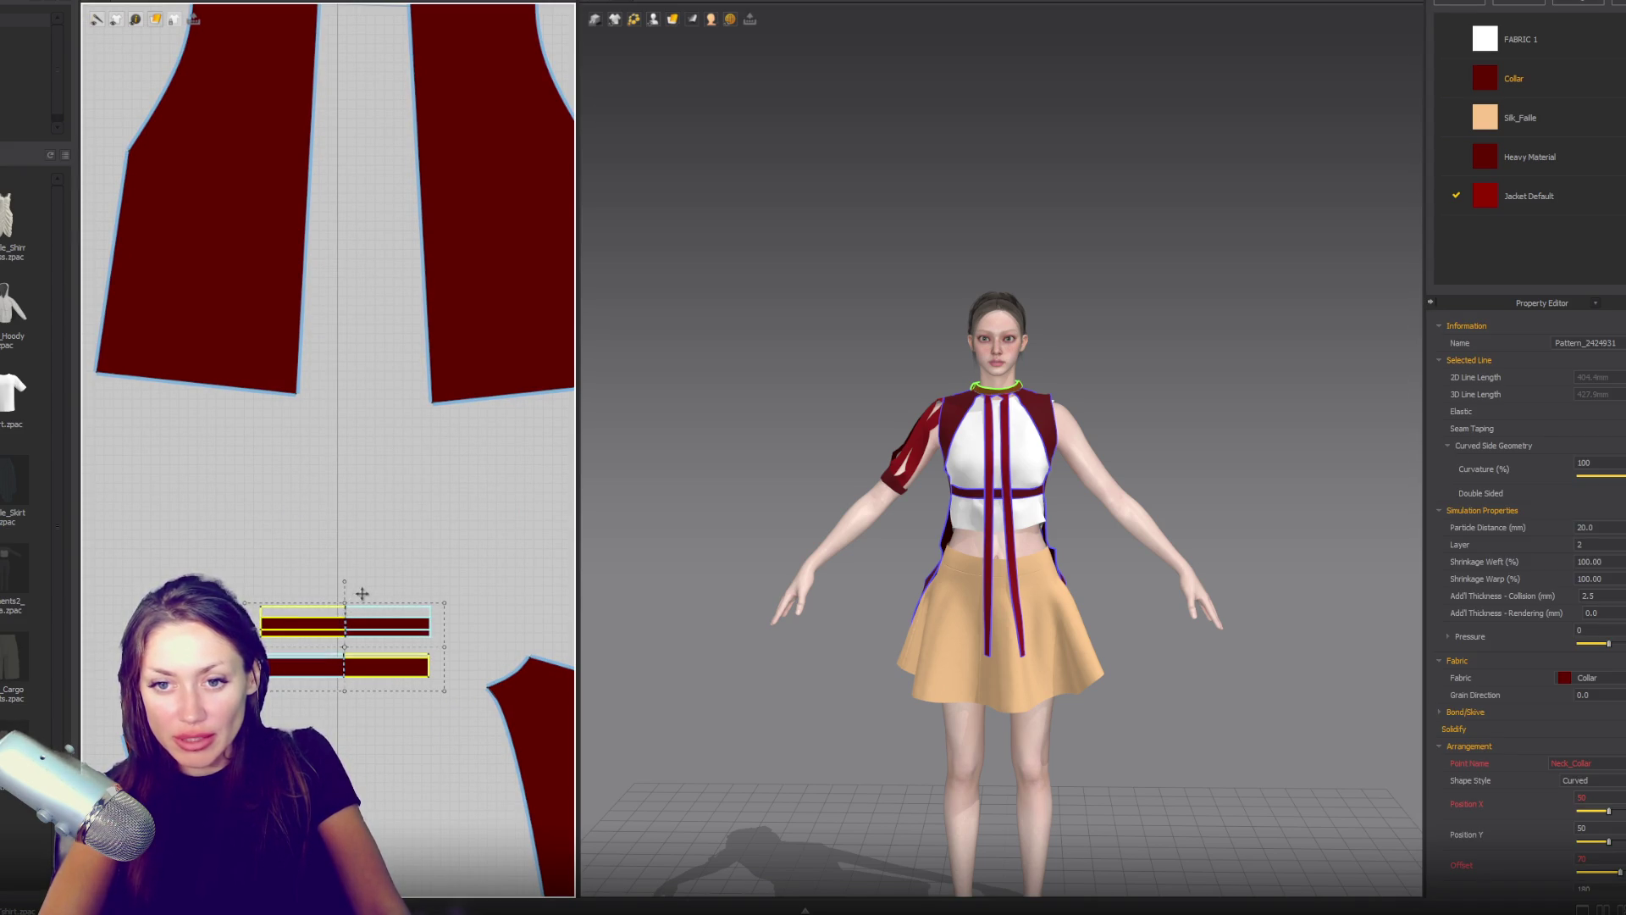
drag(355, 592, 355, 582)
- Set the Collar fabric density to 52 and review the Jacket Default fabric's properties
click(1553, 78)
scroll(1567, 678, down, 5)
drag(1600, 835, 1614, 835)
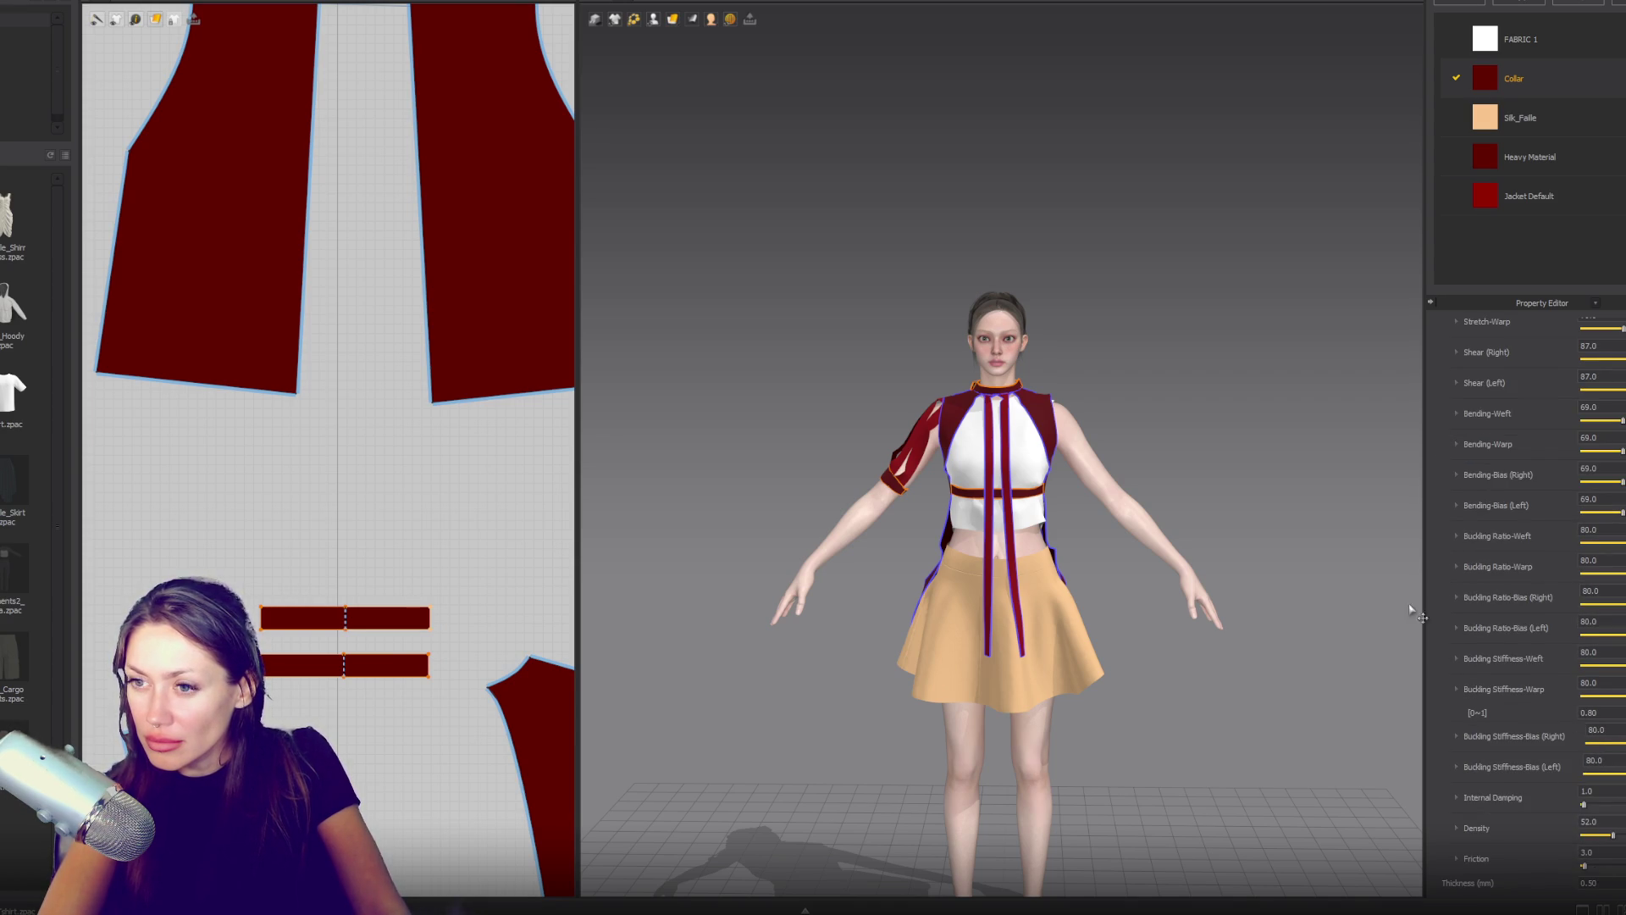
click(1292, 416)
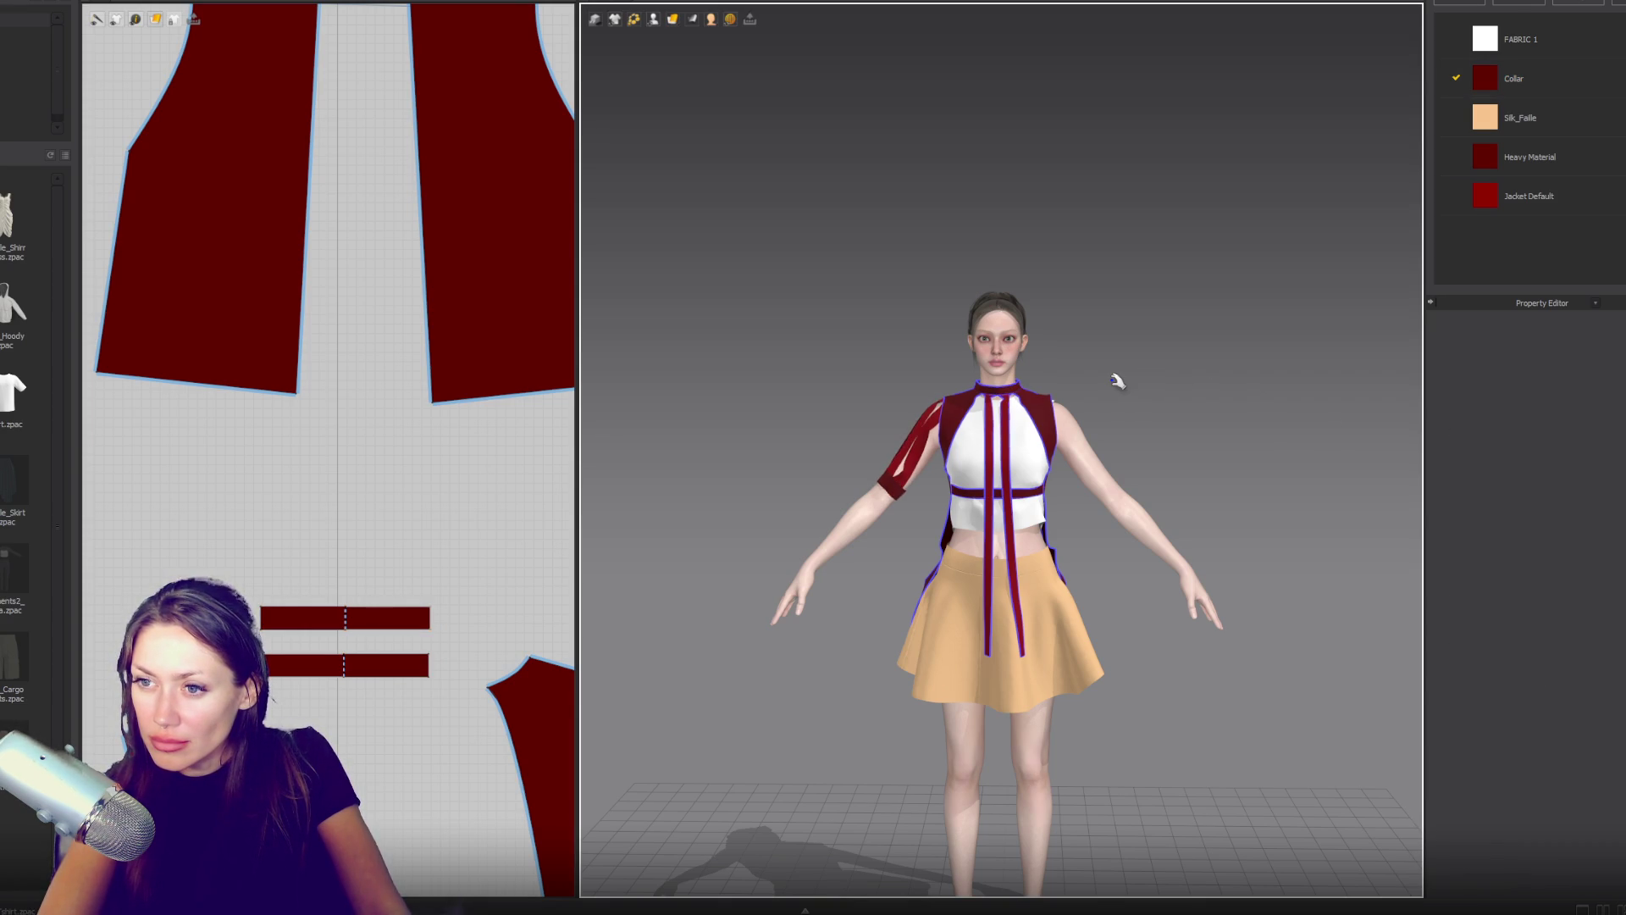
scroll(1099, 347, up, 2)
scroll(1098, 347, up, 3)
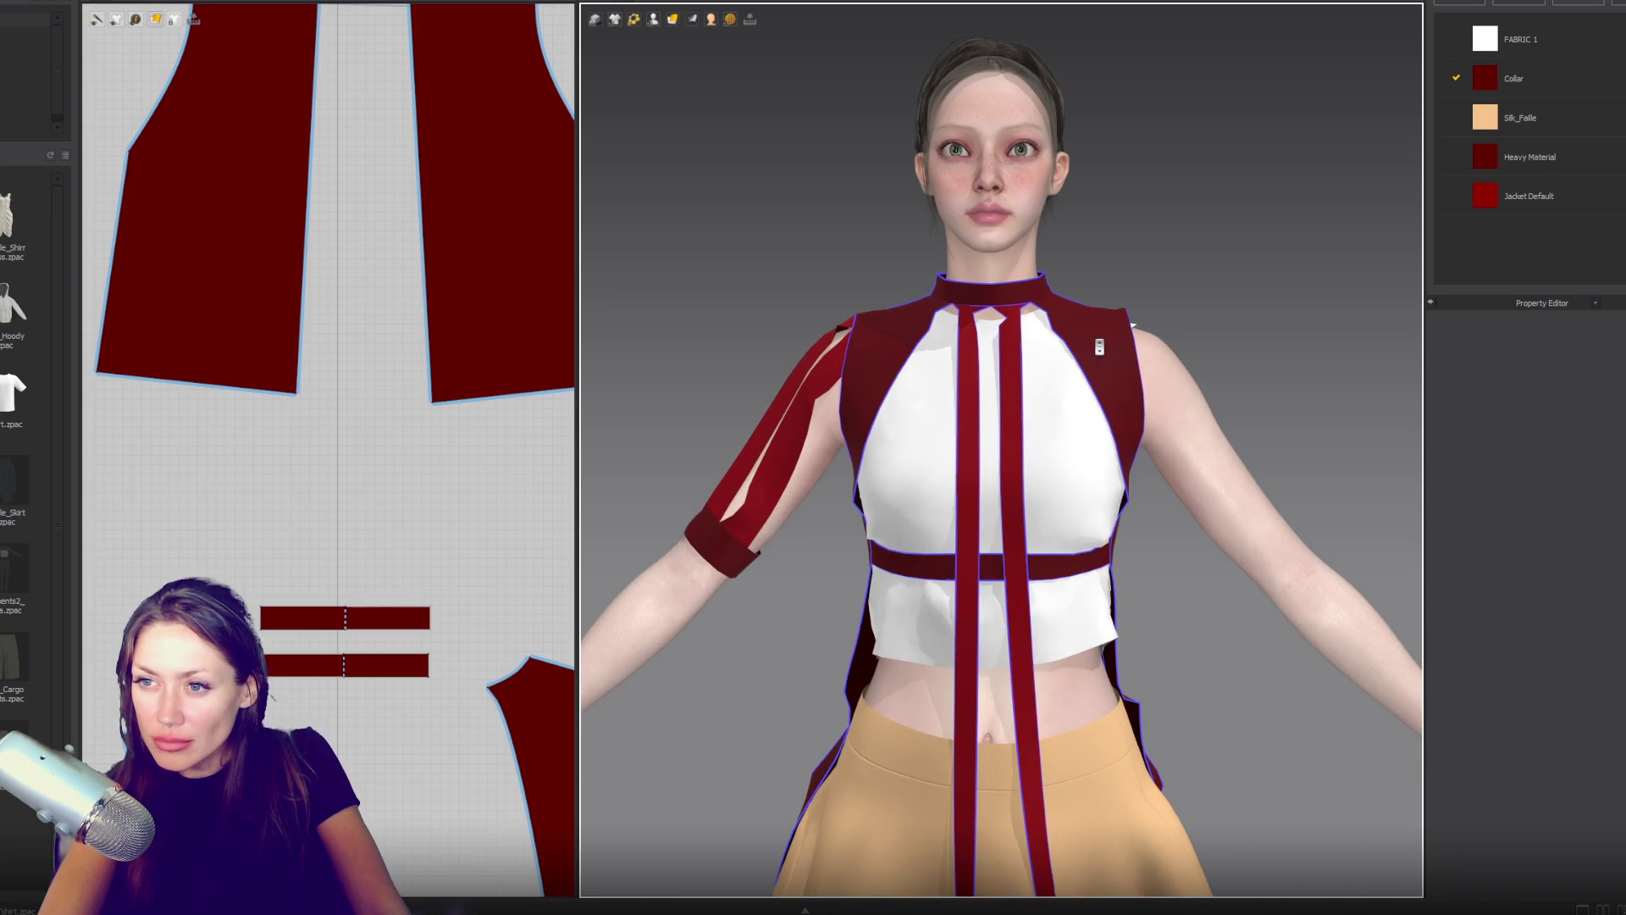
click(1578, 188)
scroll(1574, 484, down, 5)
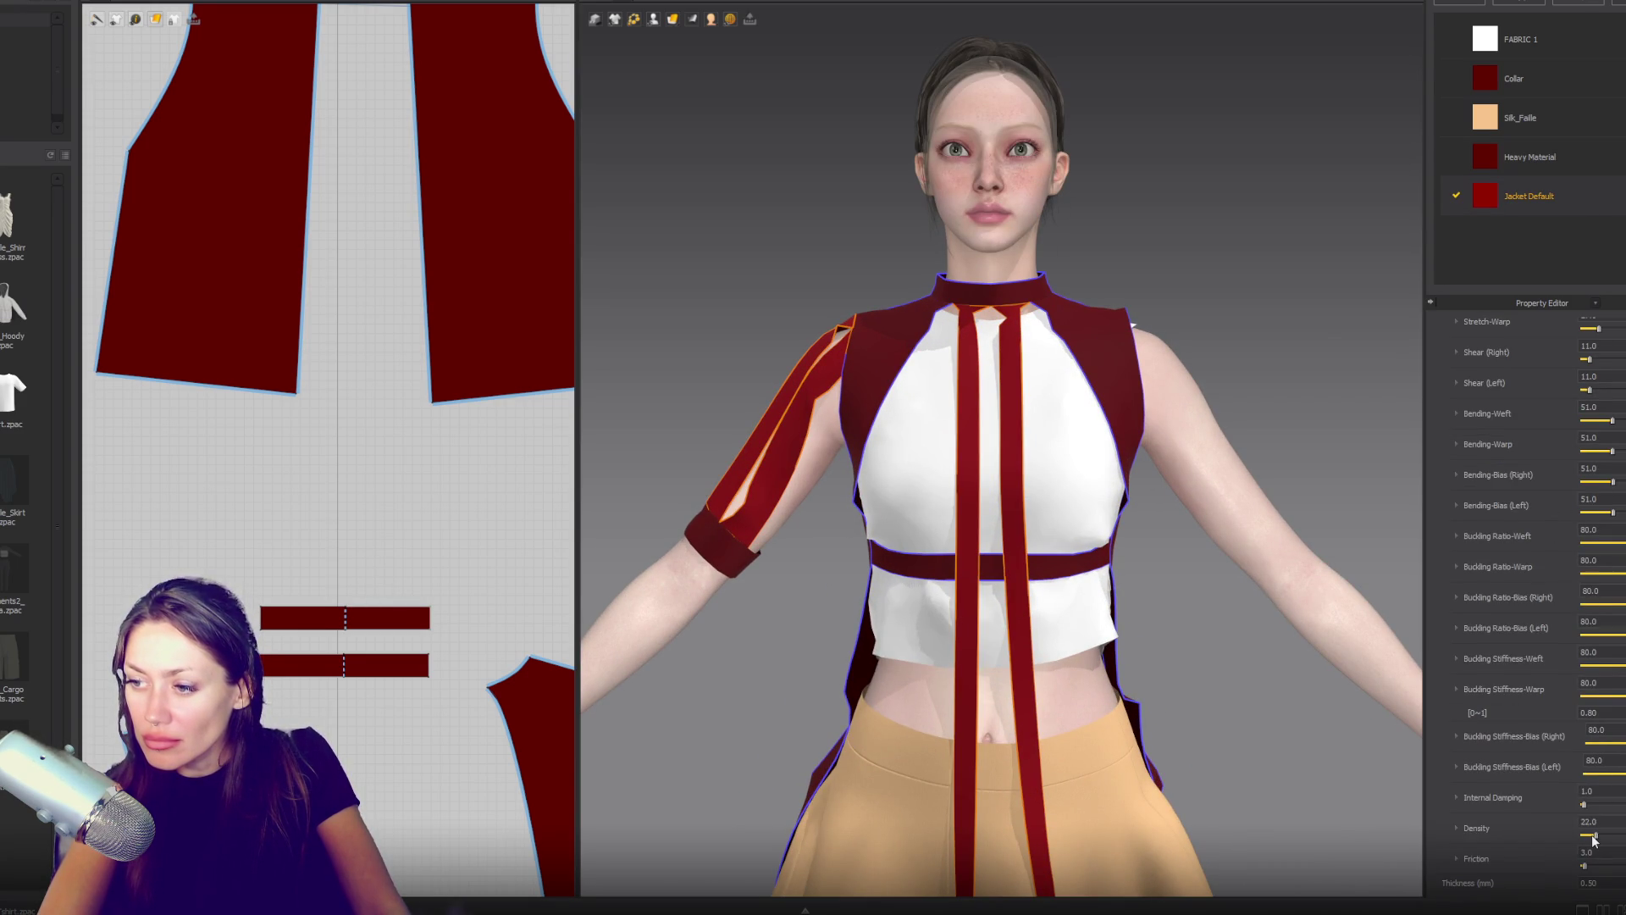
scroll(1610, 775, up, 5)
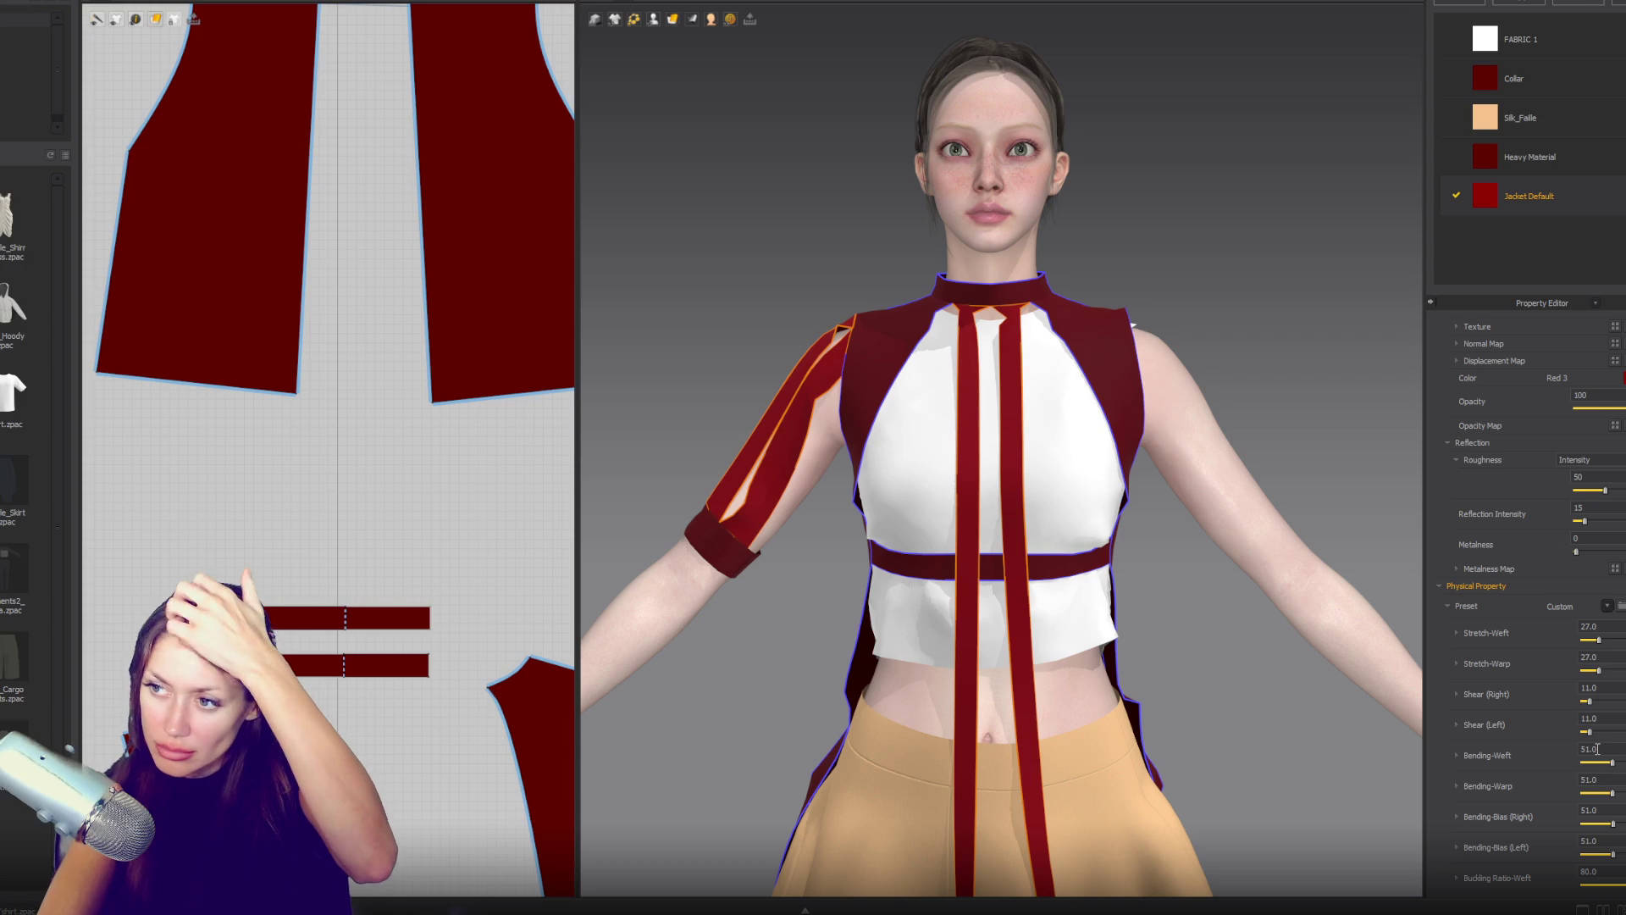
scroll(396, 600, down, 5)
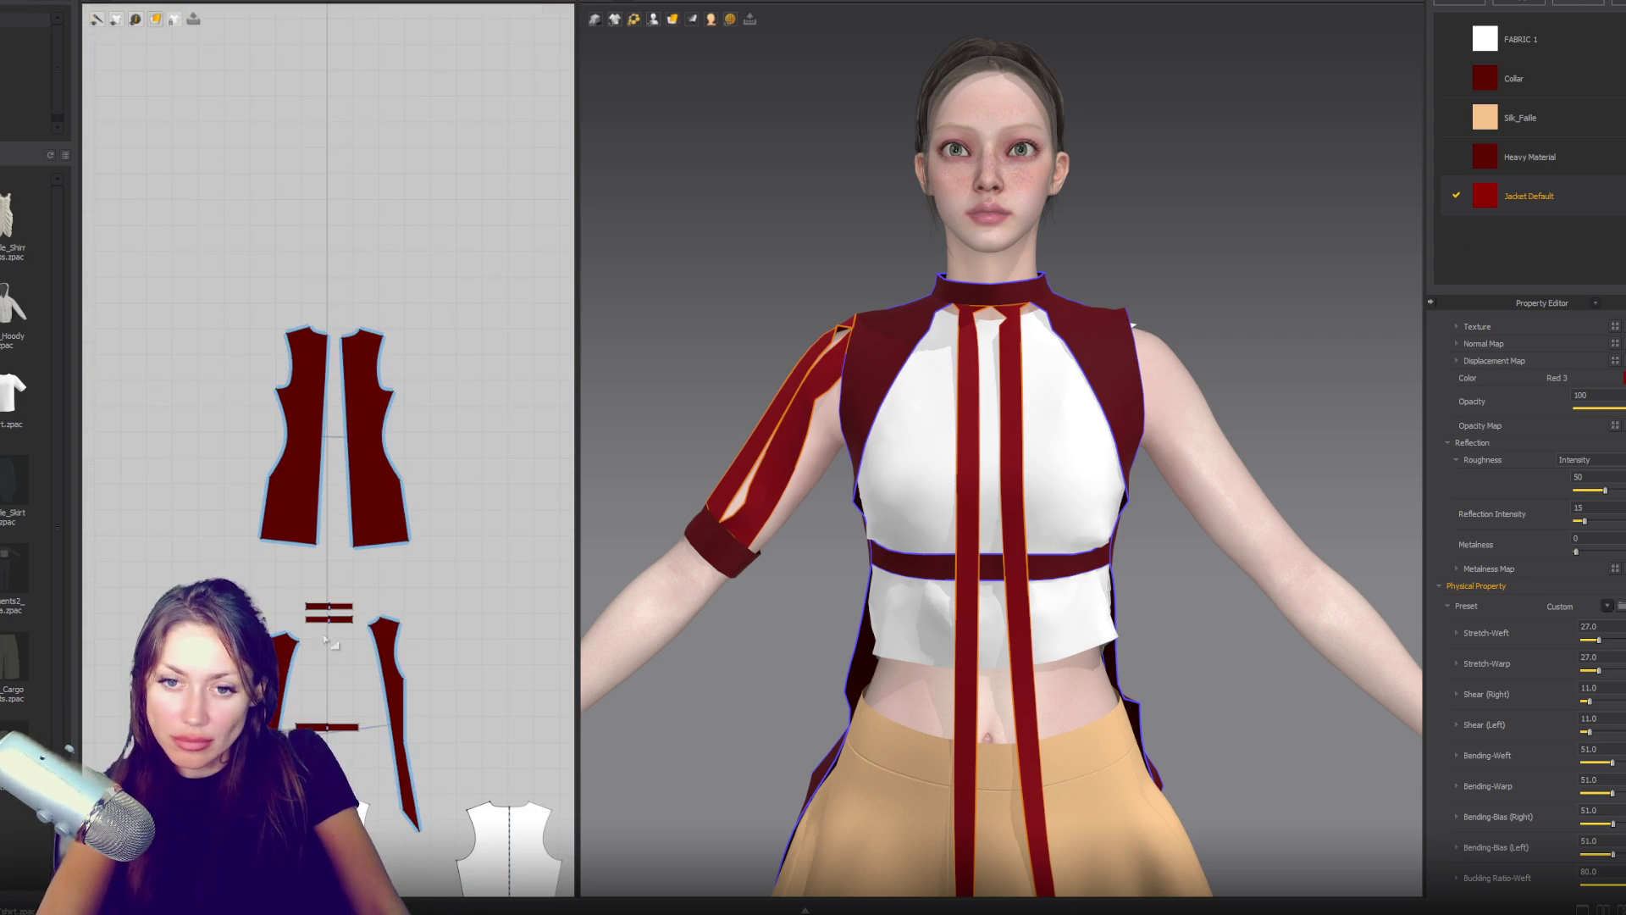
click(343, 726)
- Assign the Jacket Default fabric to the lower waist band
right_drag(339, 889, 343, 603)
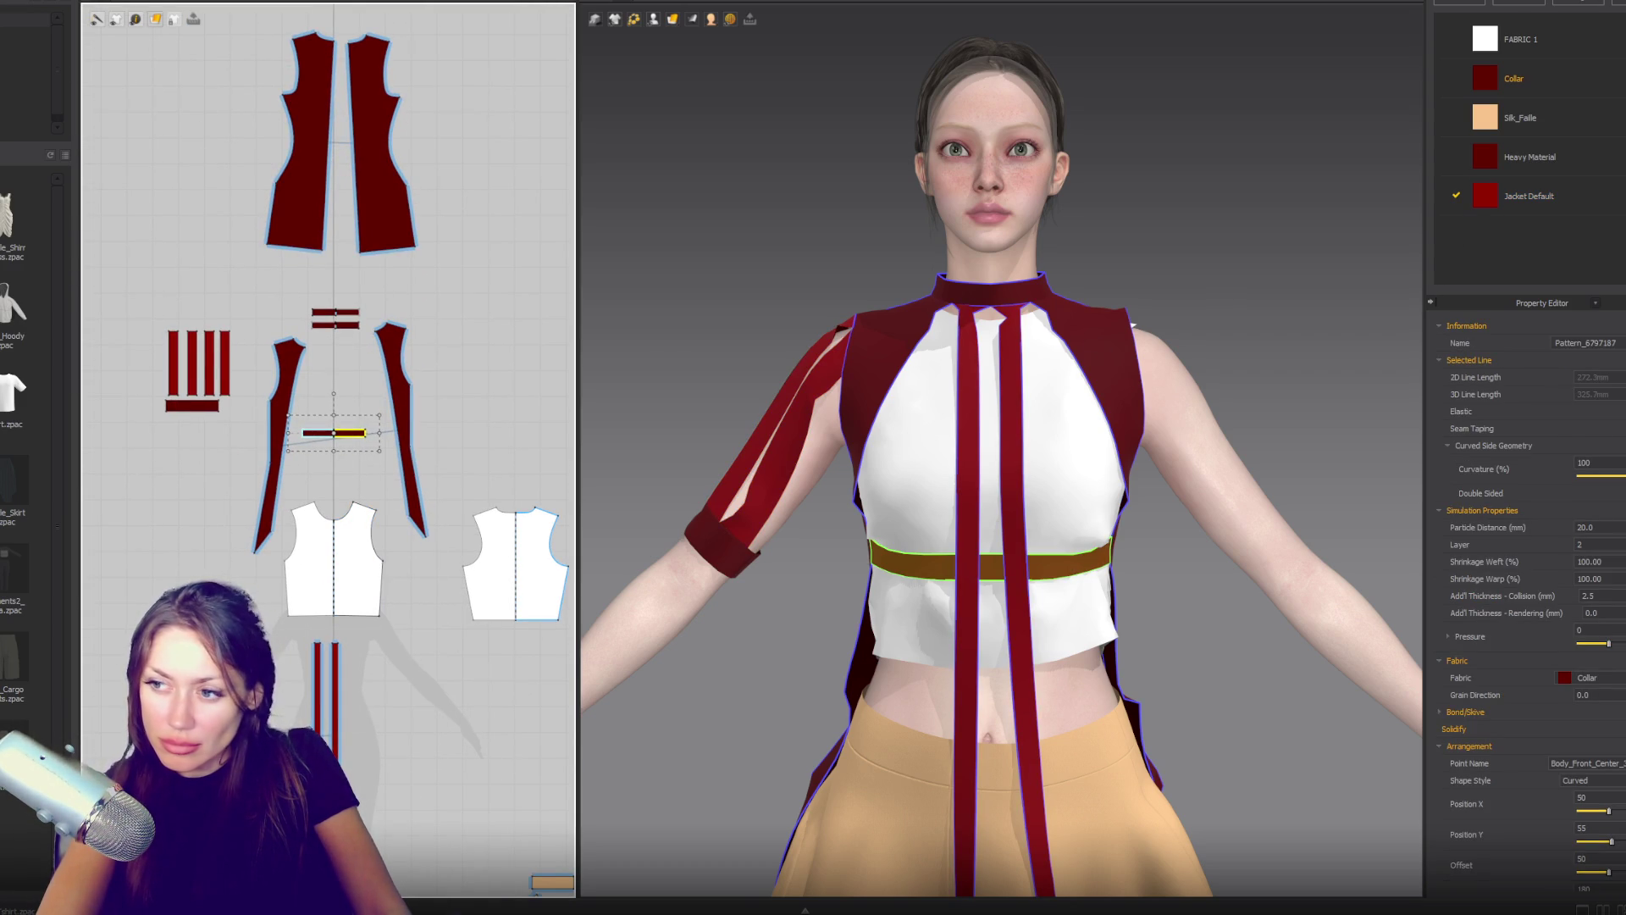
click(1593, 678)
click(1601, 744)
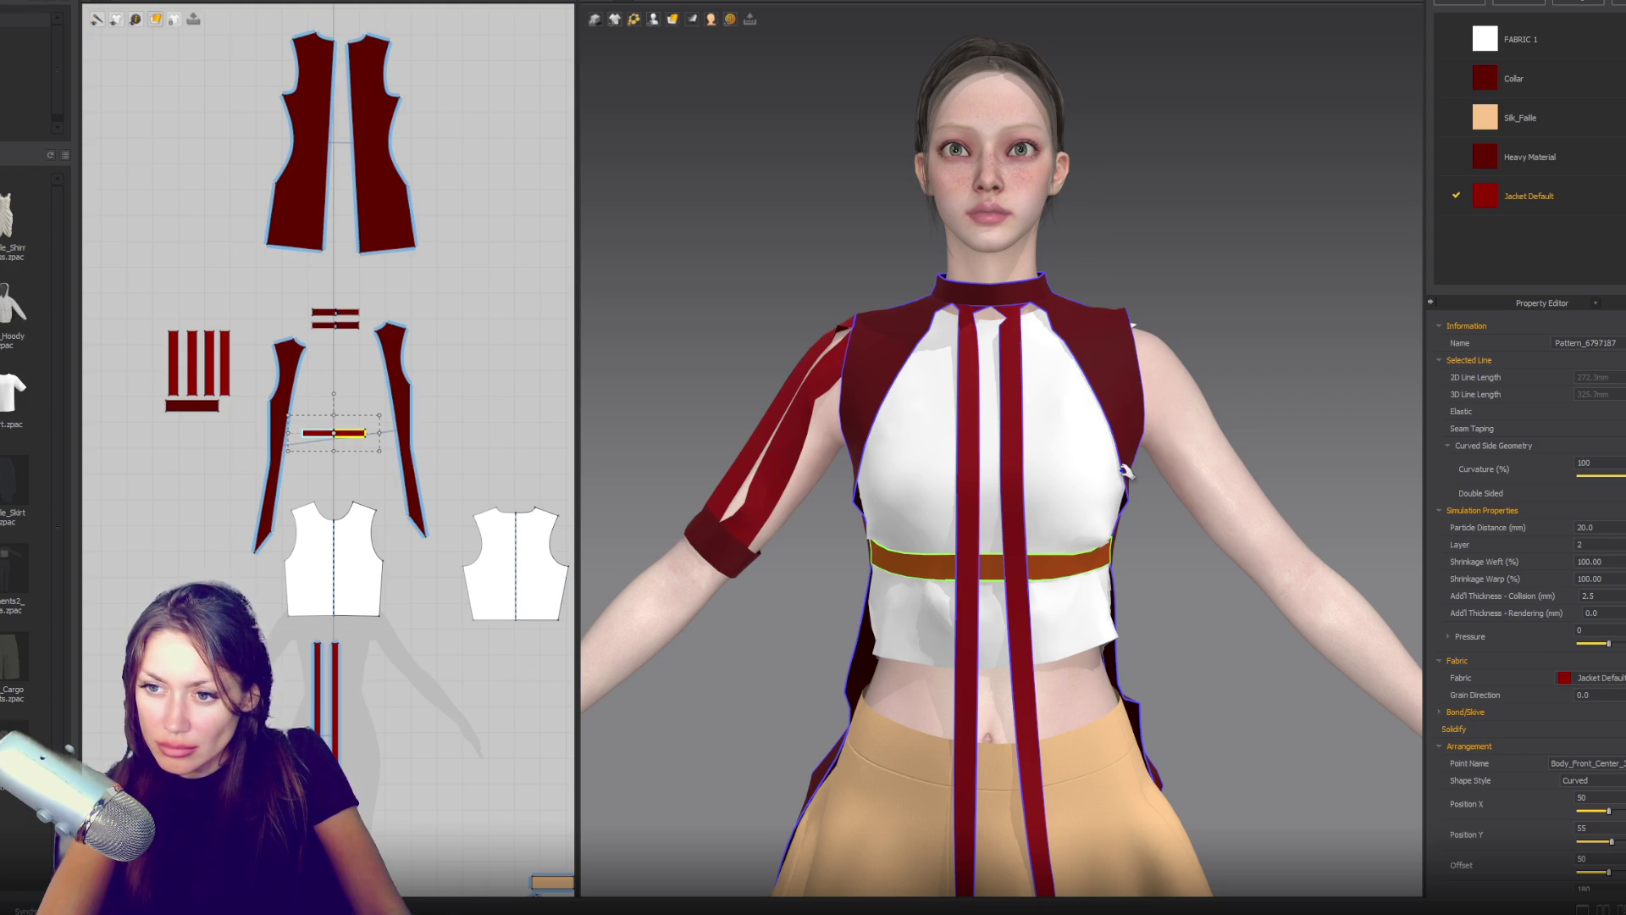
- Set the particle distance of both long front ties to 10
click(417, 652)
click(335, 686)
shift+click(317, 686)
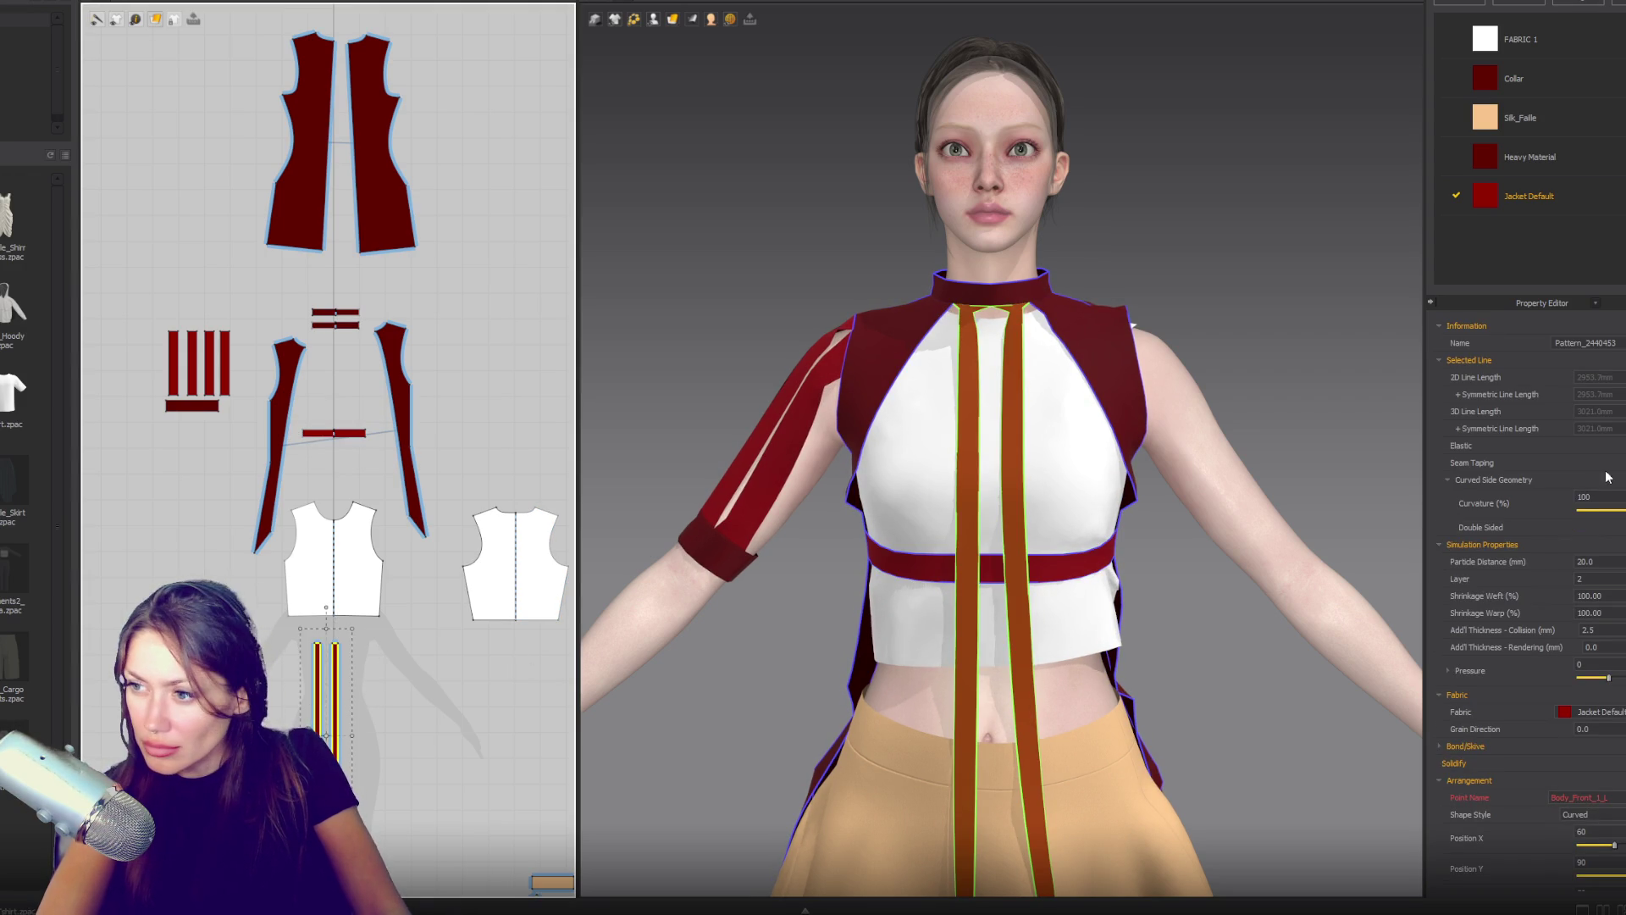
double_click(1598, 561)
text(10)
key(Return)
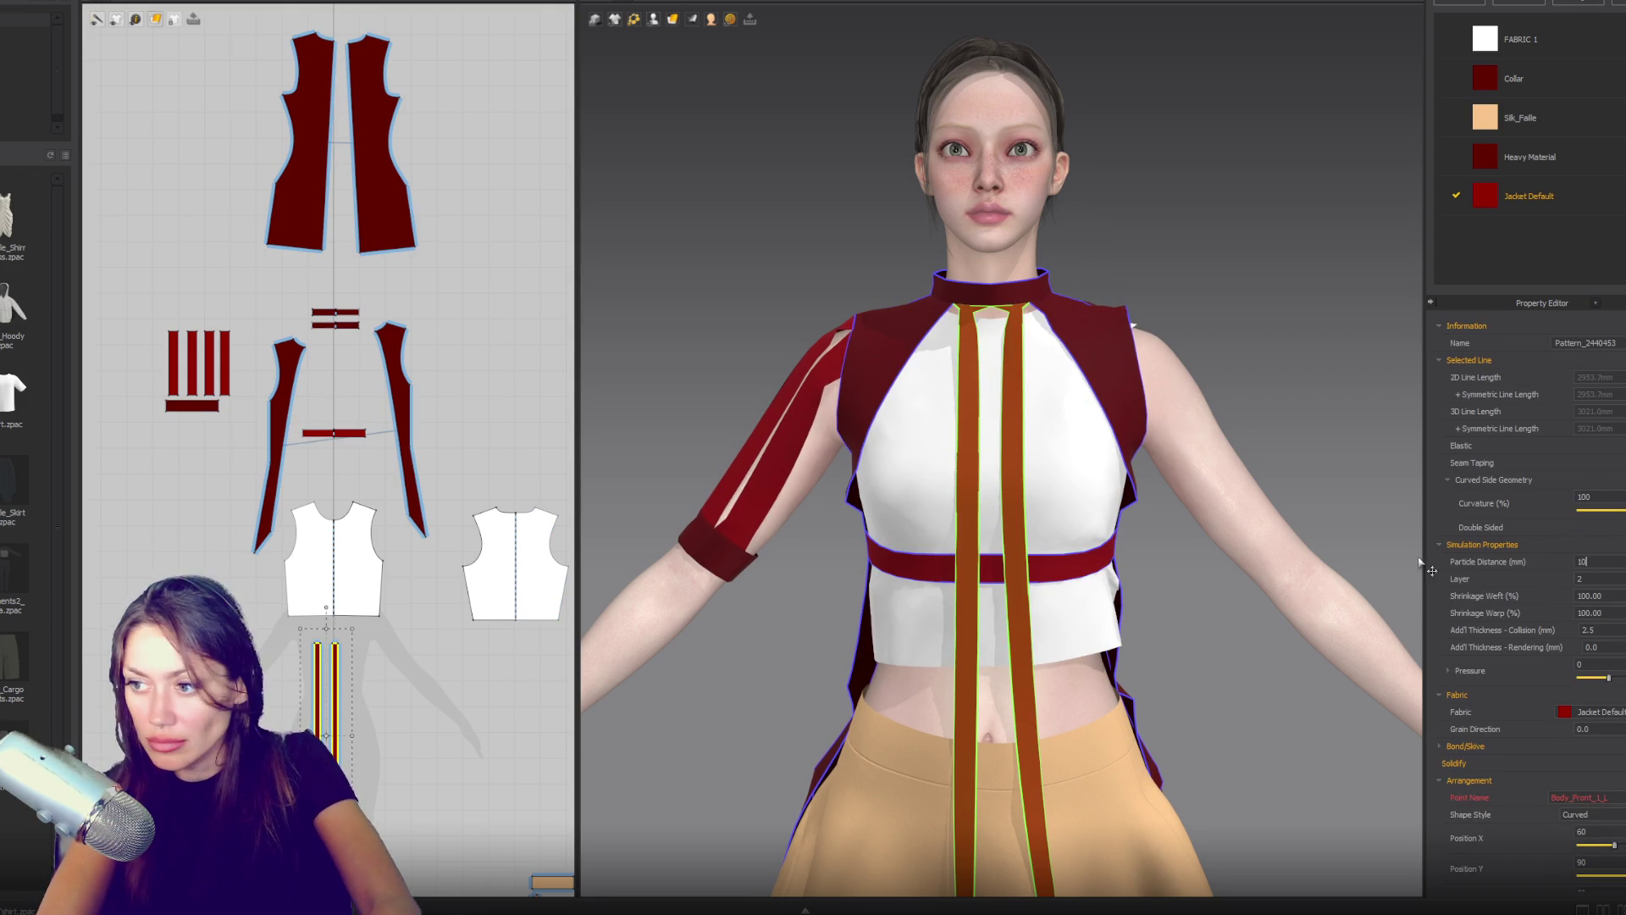
click(1283, 263)
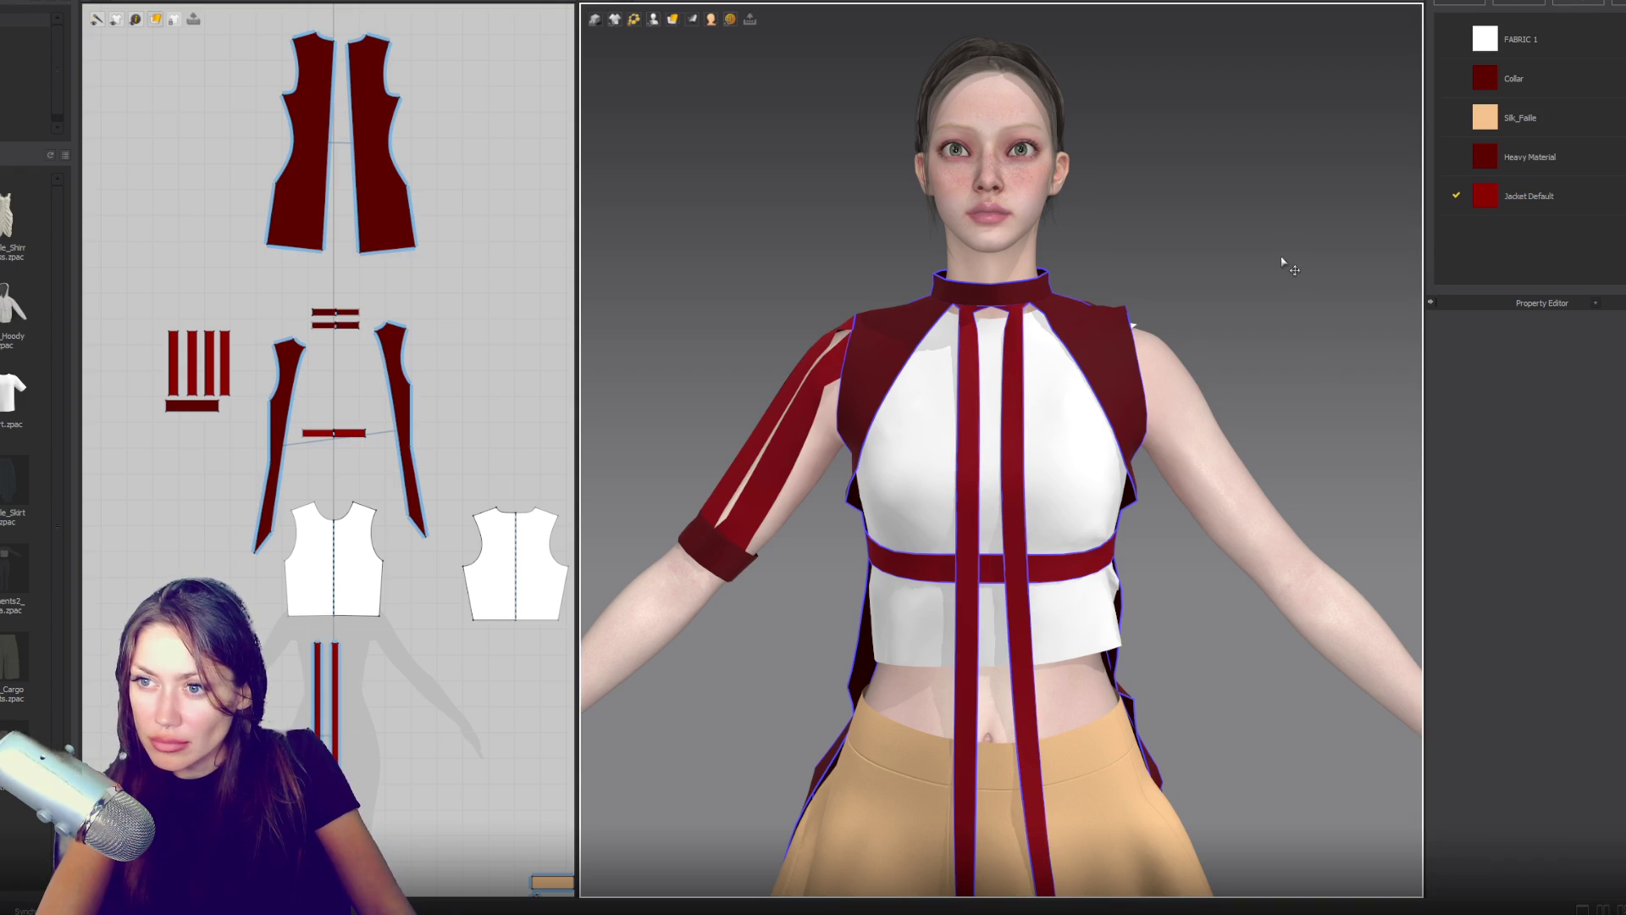
- Select the sleeve strip pieces in the pattern window
drag(116, 291, 253, 411)
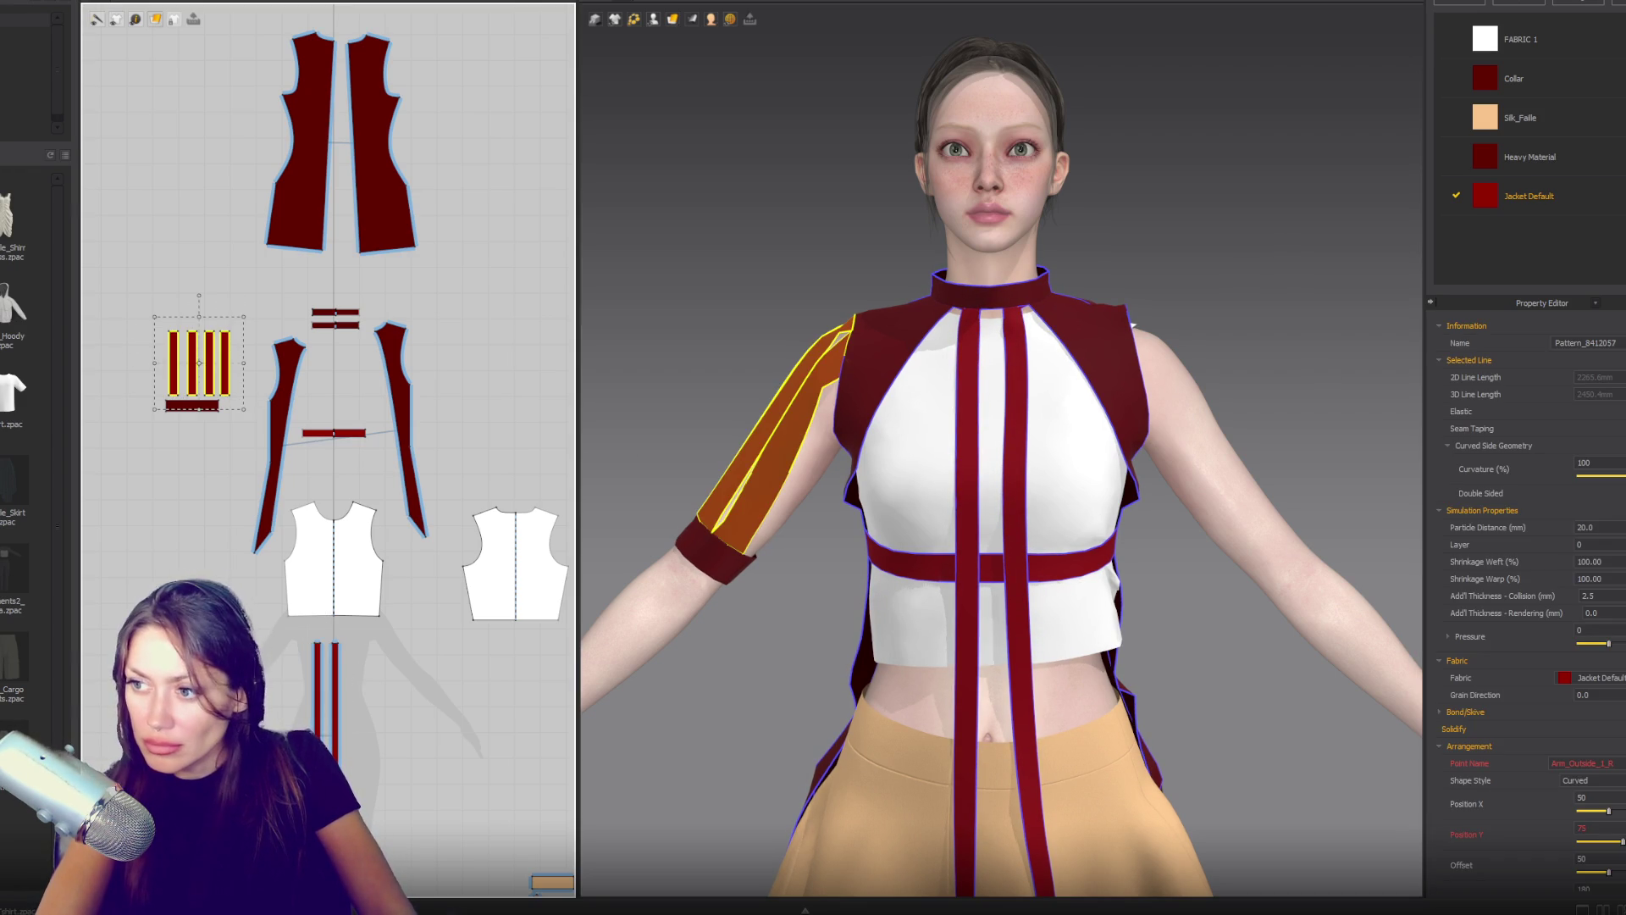
click(1195, 292)
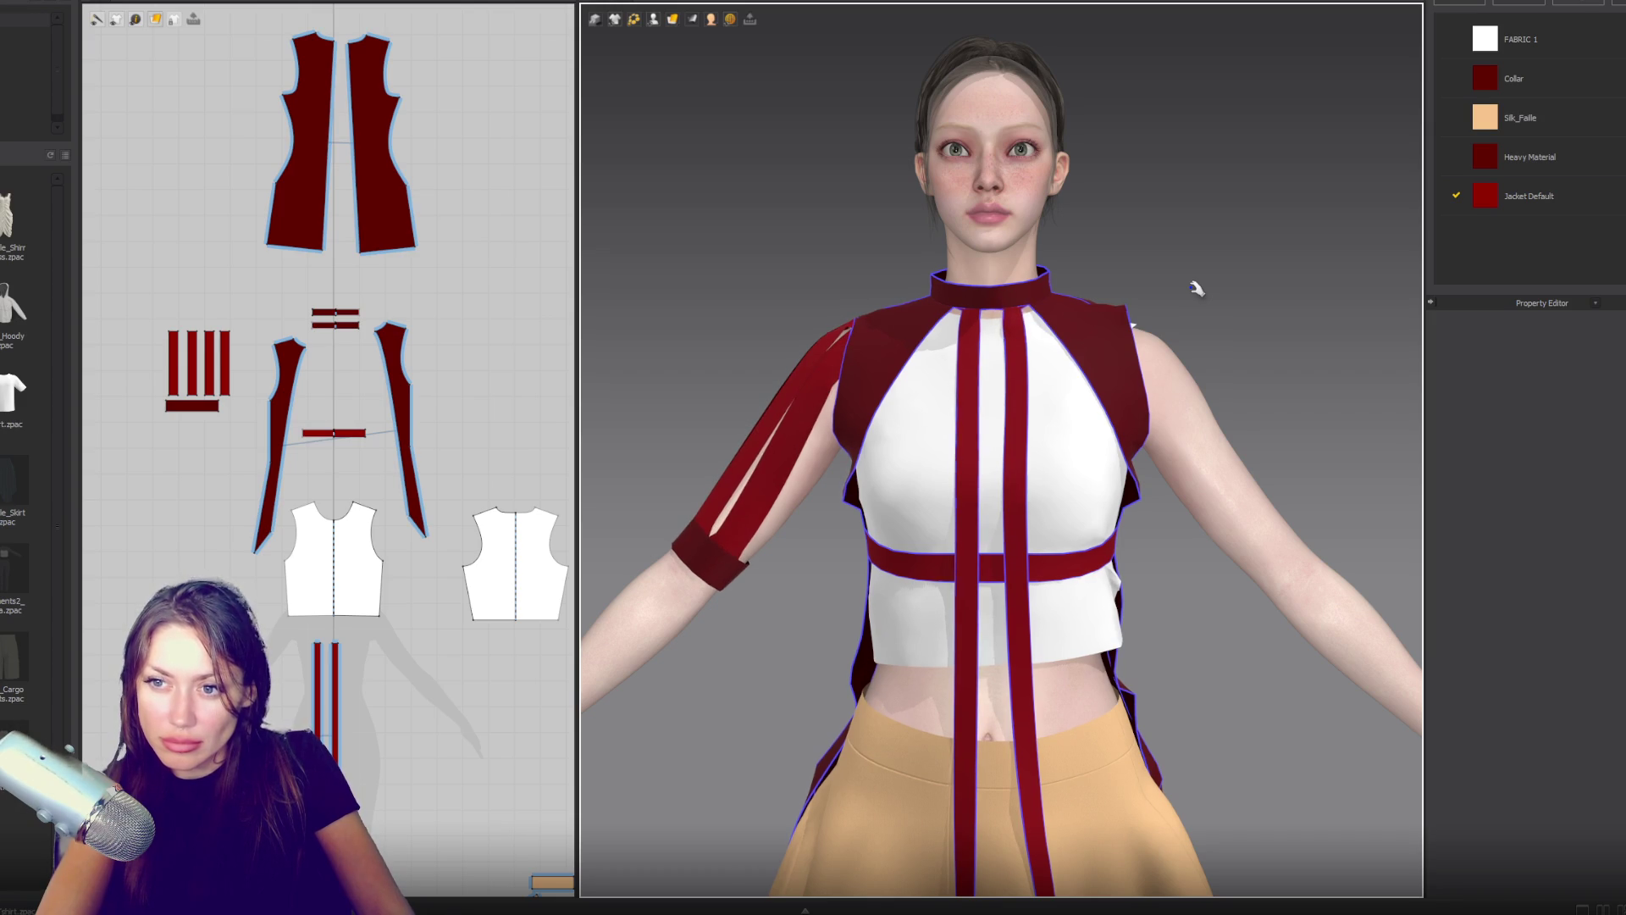
scroll(1200, 298, down, 3)
drag(144, 306, 243, 438)
- Copy the sleeve strap pieces and mirror-paste them for the right arm
key(ctrl+c)
key(ctrl+r)
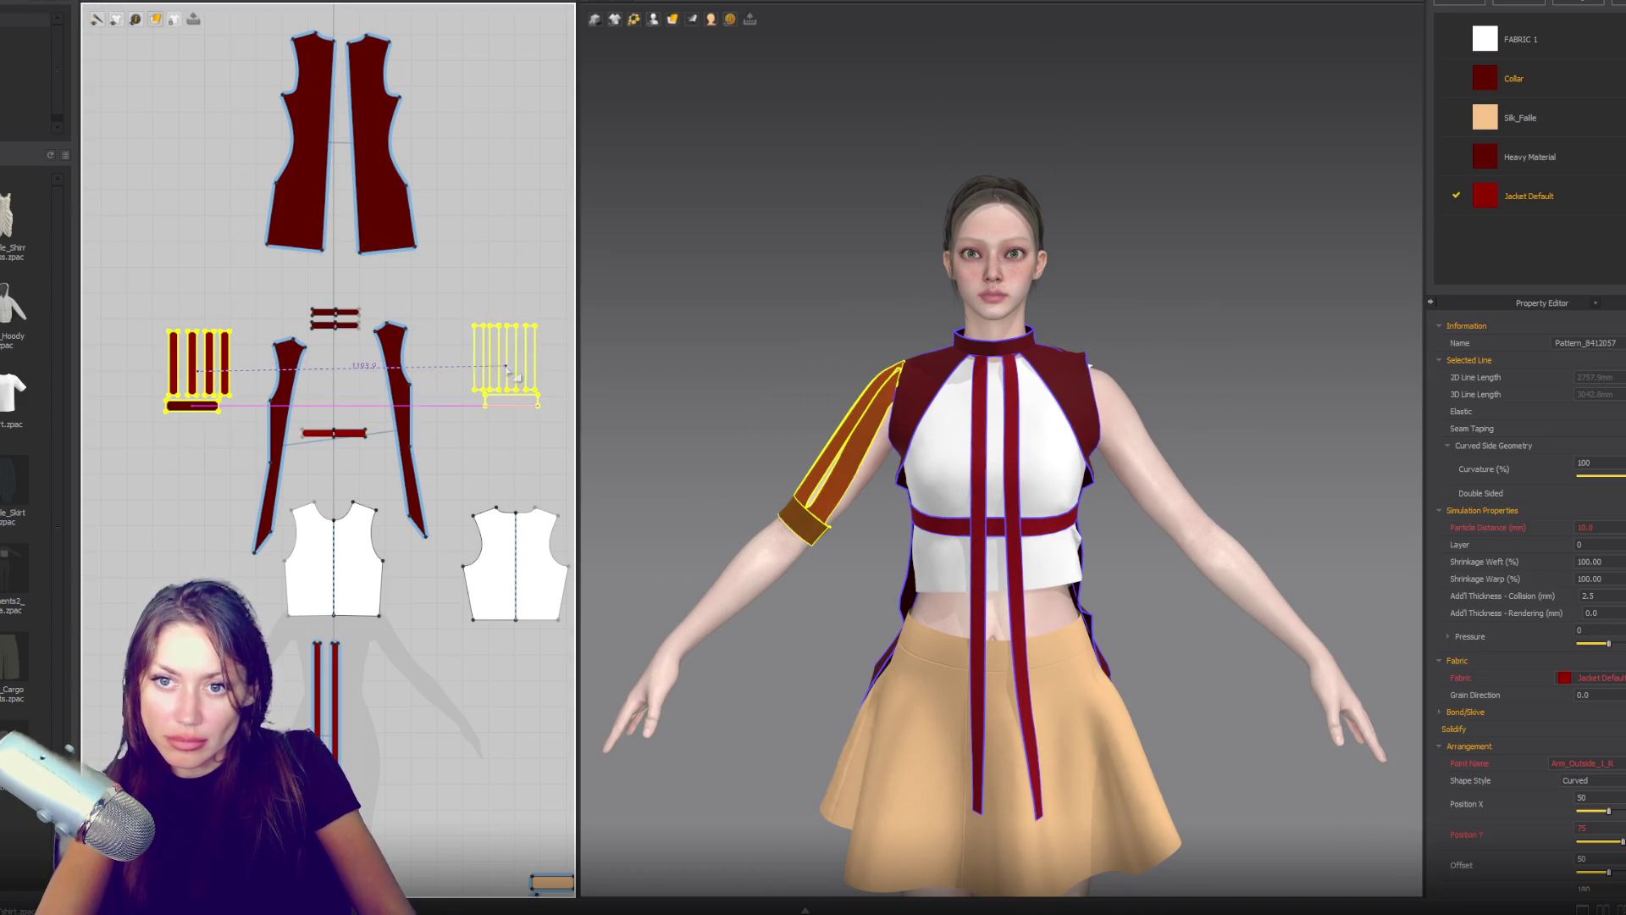
click(507, 366)
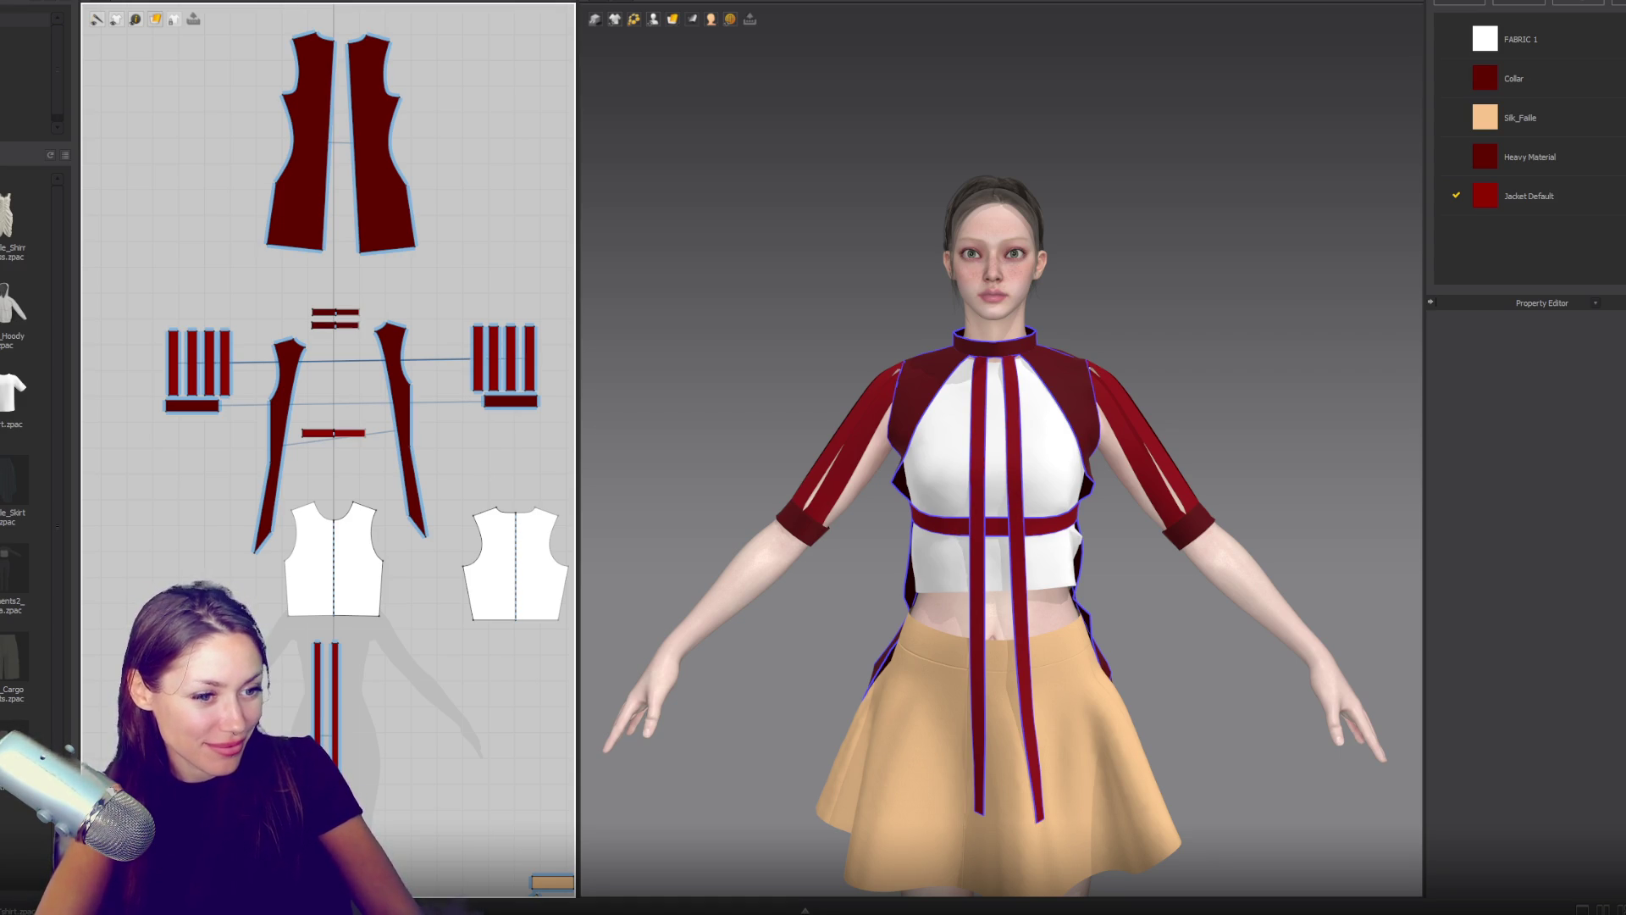
mouse_move(874, 333)
right_down()
mouse_move(852, 384)
mouse_move(632, 406)
mouse_move(969, 398)
mouse_move(906, 375)
right_up()
- Inspect the shoulder pieces and turn the avatar to show the long back panels
click(904, 382)
click(1093, 415)
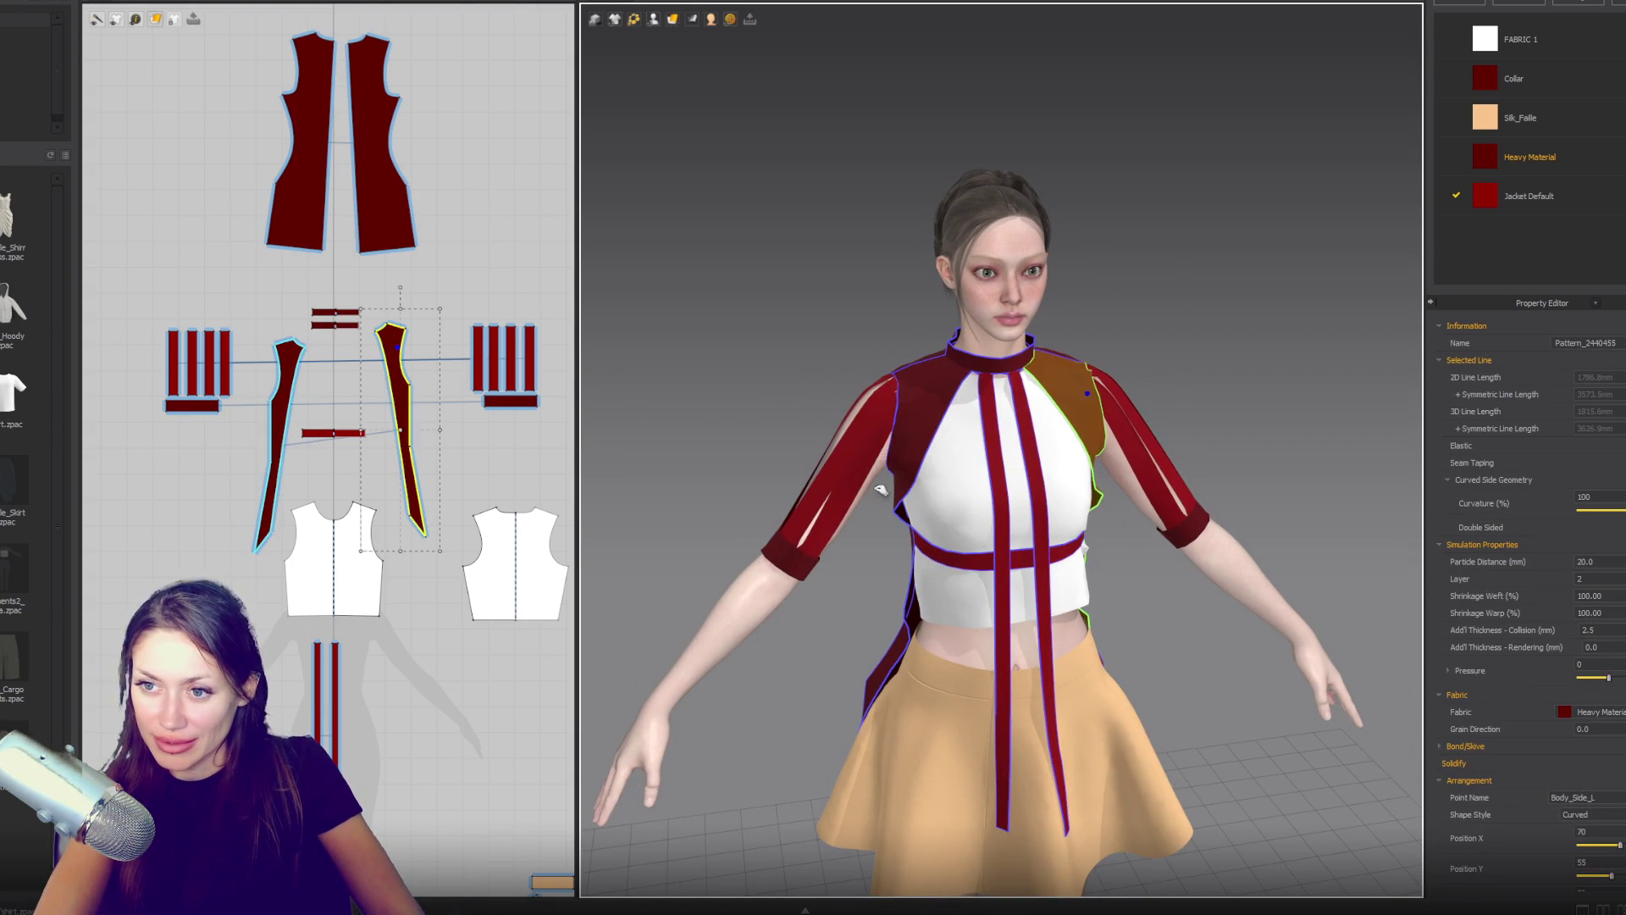
click(1127, 458)
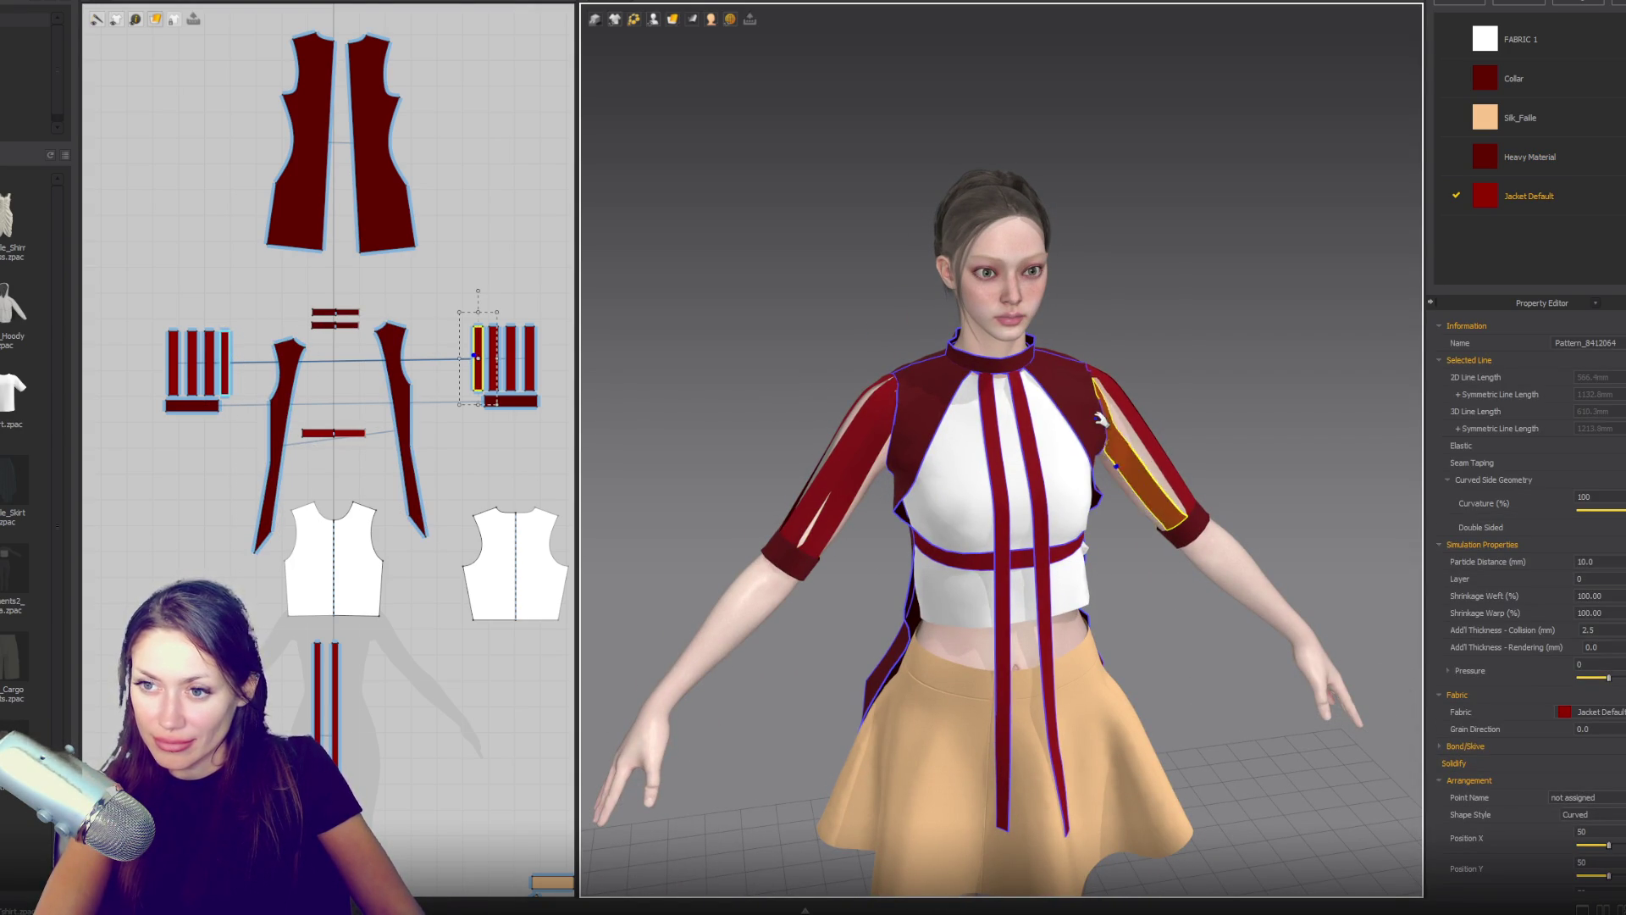
click(1066, 398)
mouse_move(1059, 424)
right_down()
mouse_move(927, 423)
mouse_move(1157, 457)
right_up()
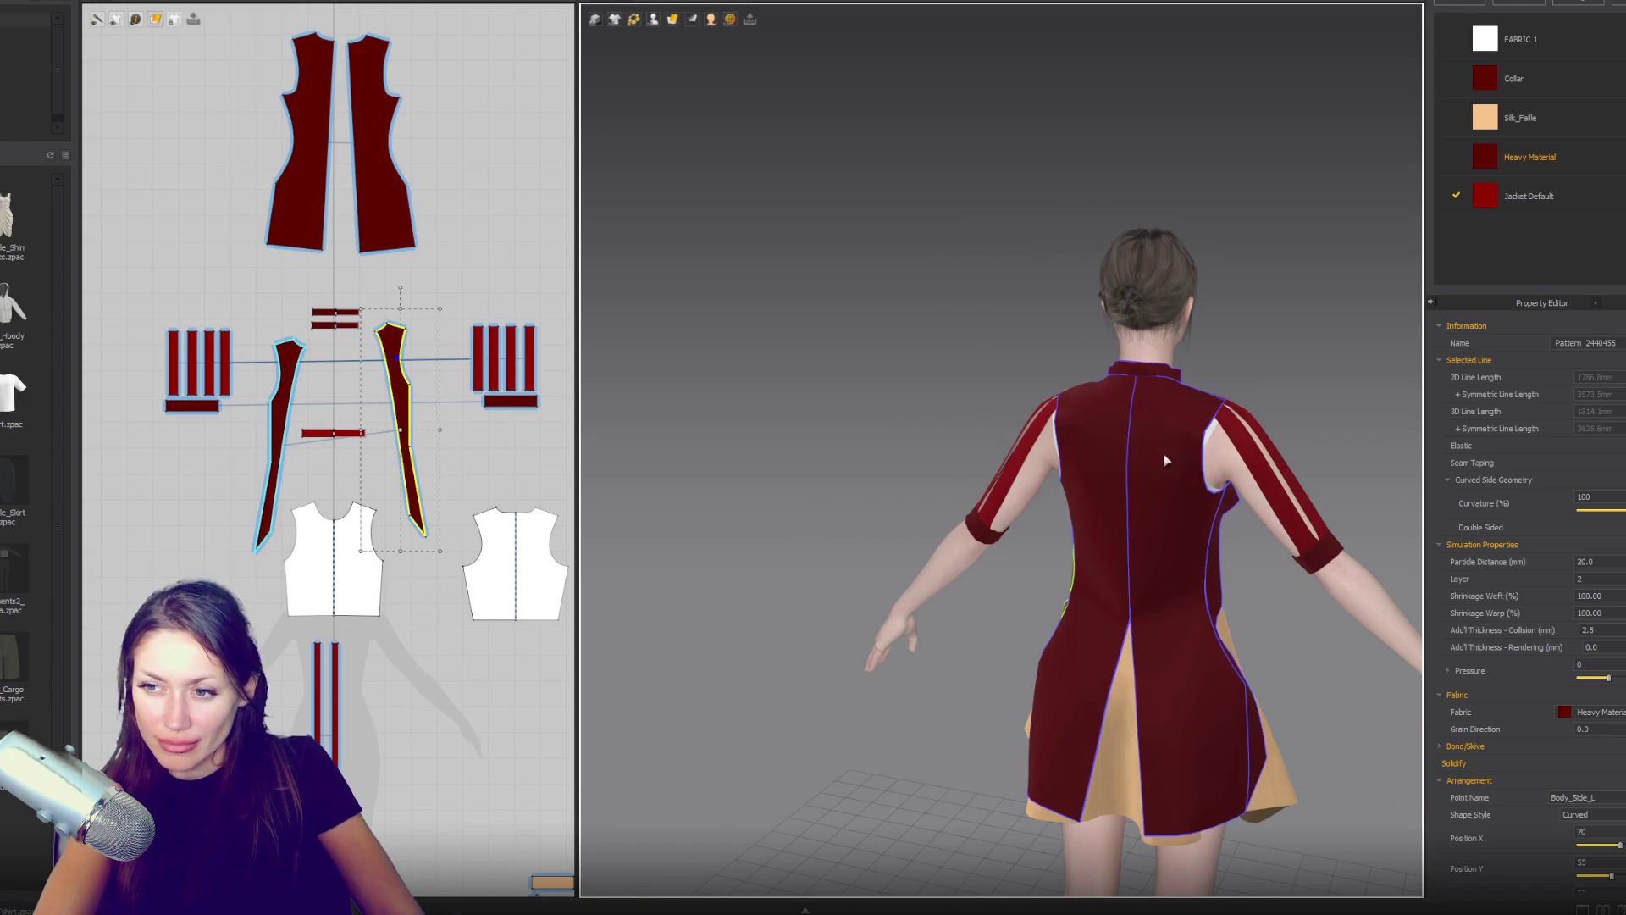
scroll(549, 588, up, 3)
right_drag(517, 477, 558, 574)
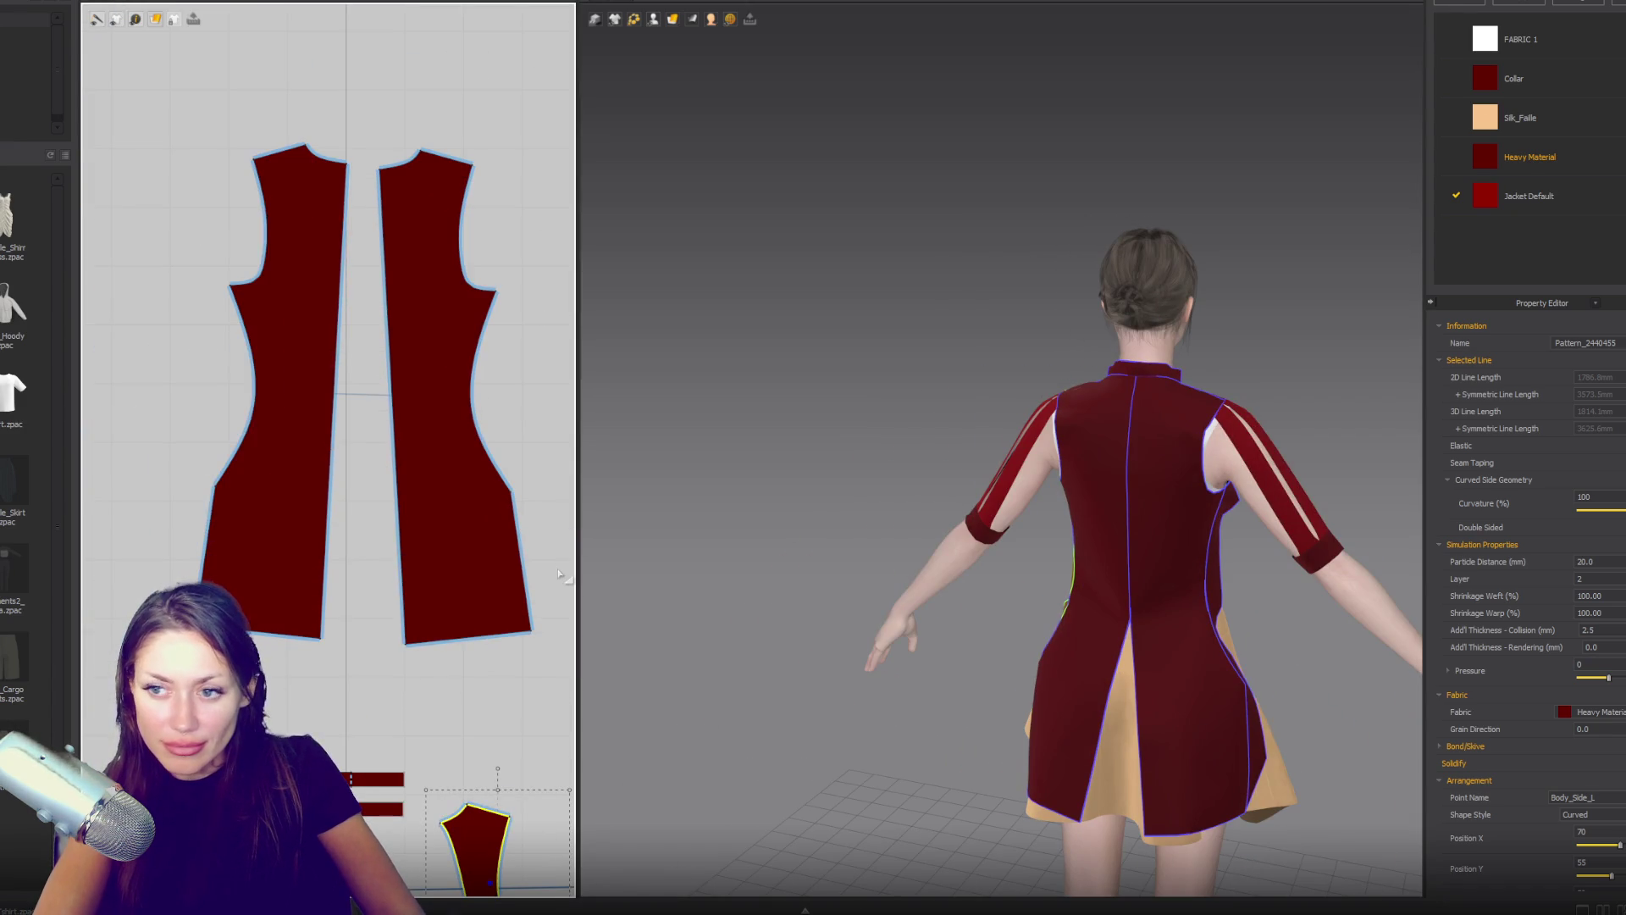
- Widen the right back panel's hem outward, undoing the extra corner change
click(522, 493)
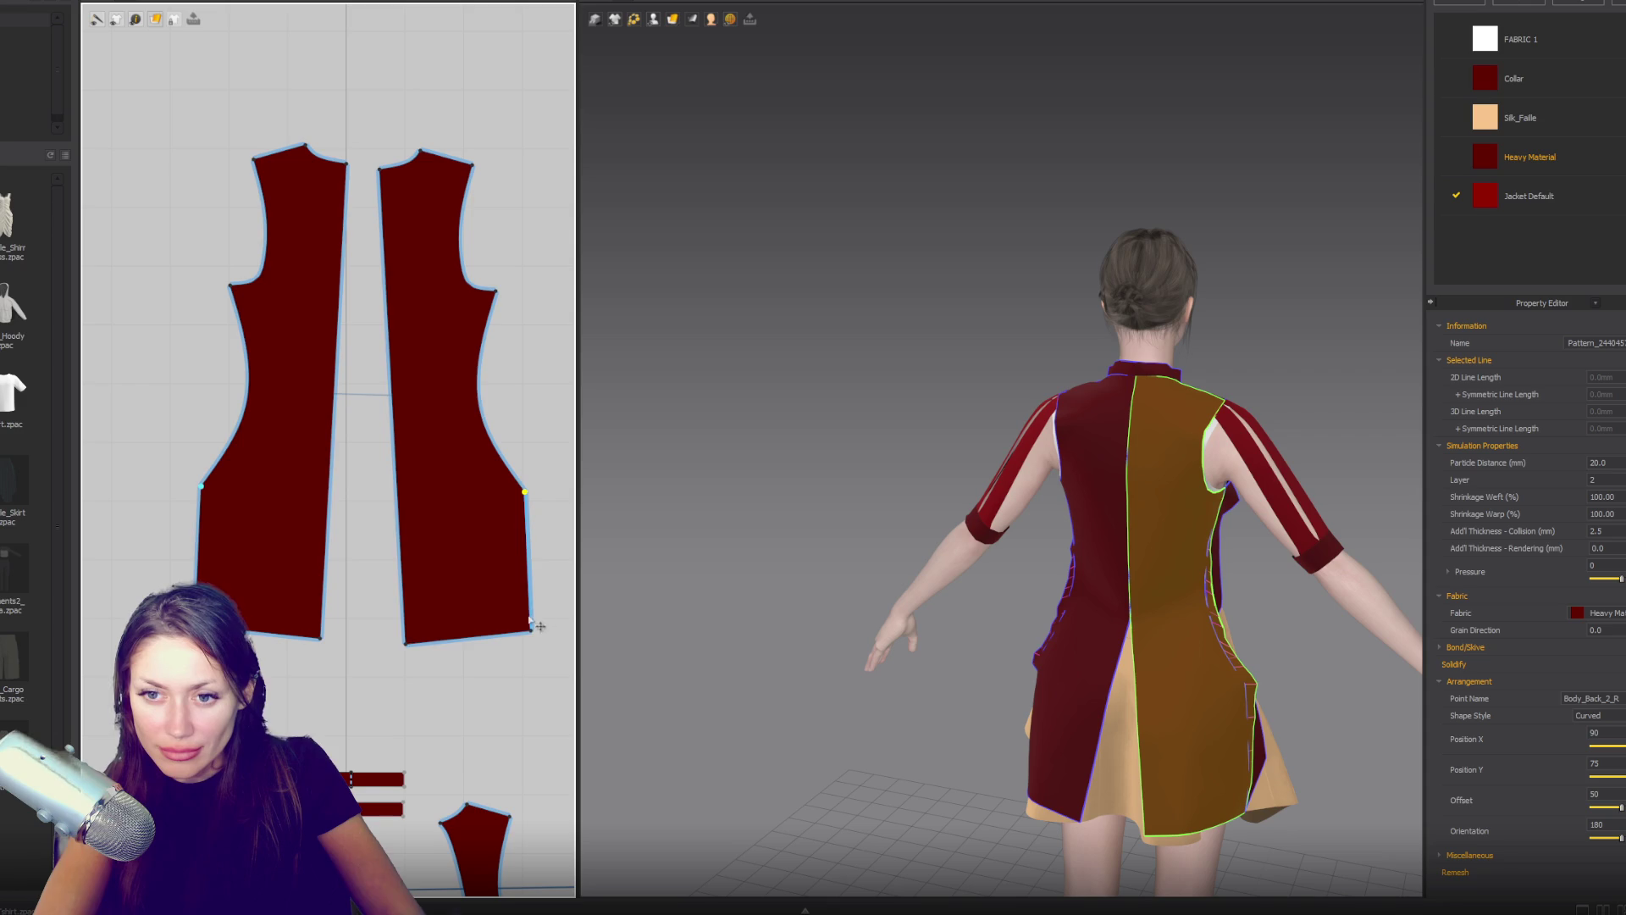
drag(532, 631, 568, 618)
drag(405, 643, 386, 683)
key(ctrl+z)
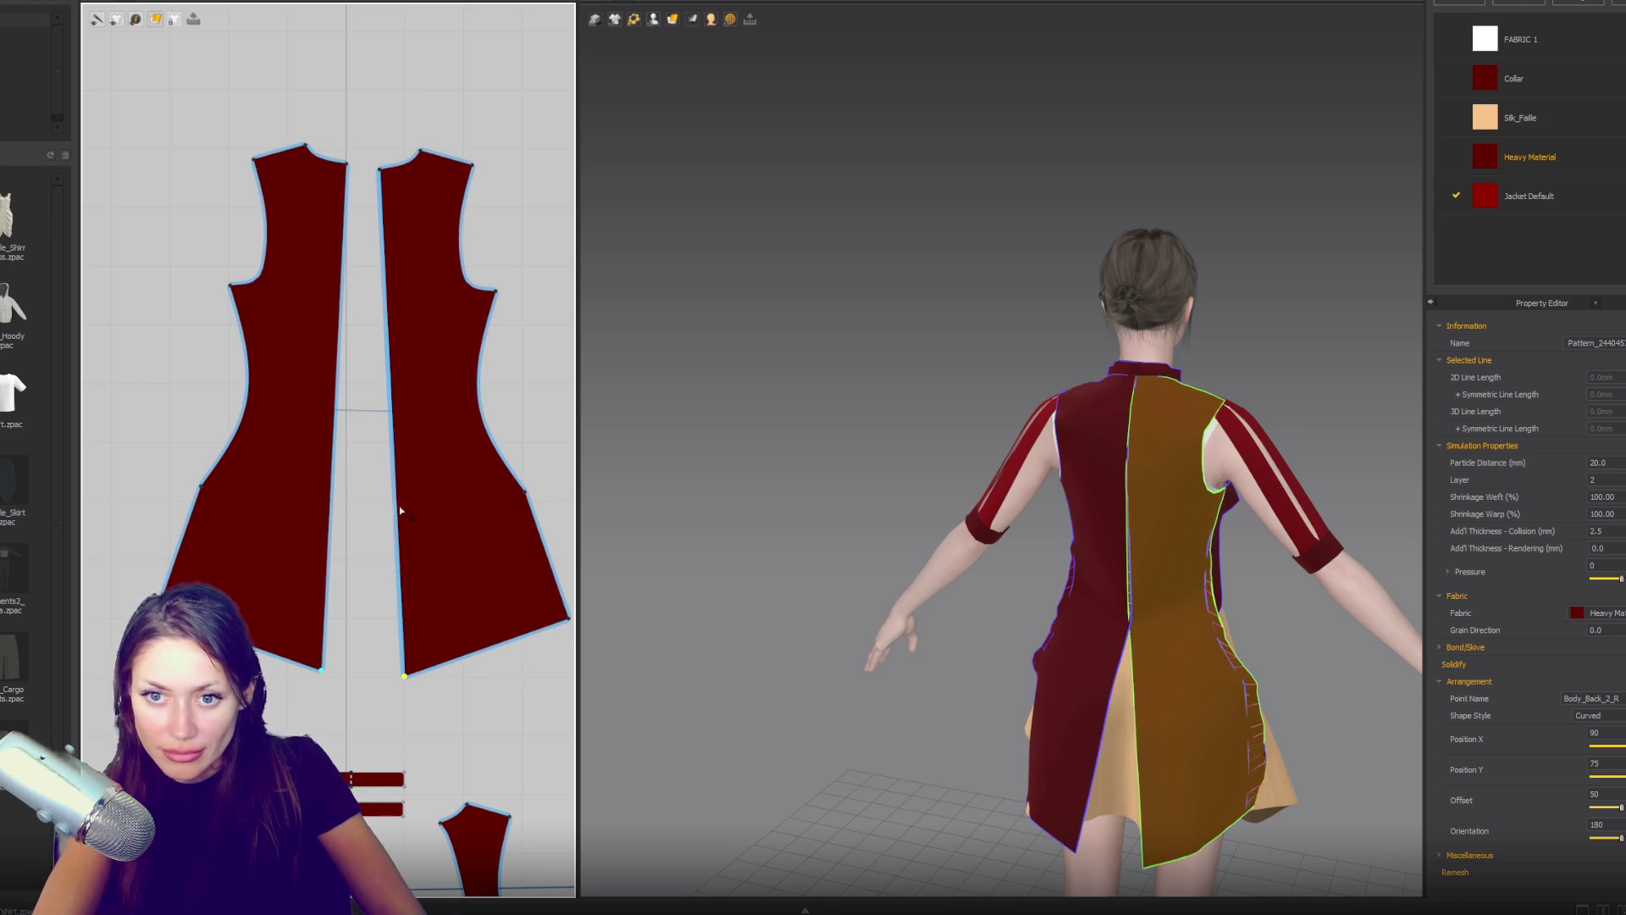
click(415, 669)
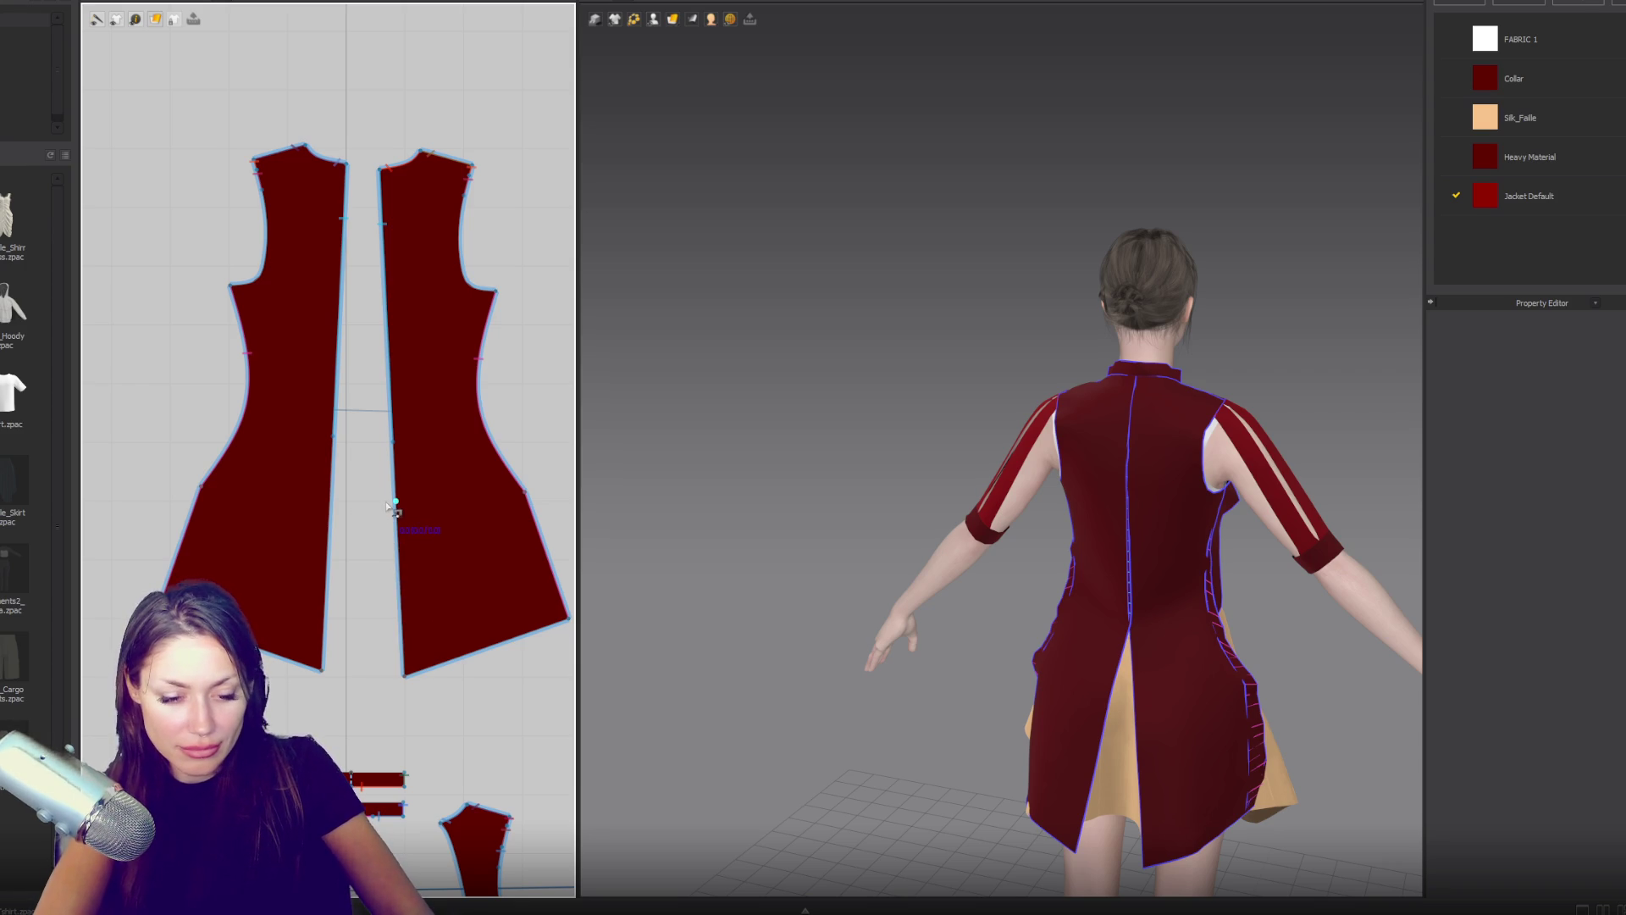
- Straighten the back panel's side edge and start sewing the two centre back edges
key(a)
click(399, 519)
key(z)
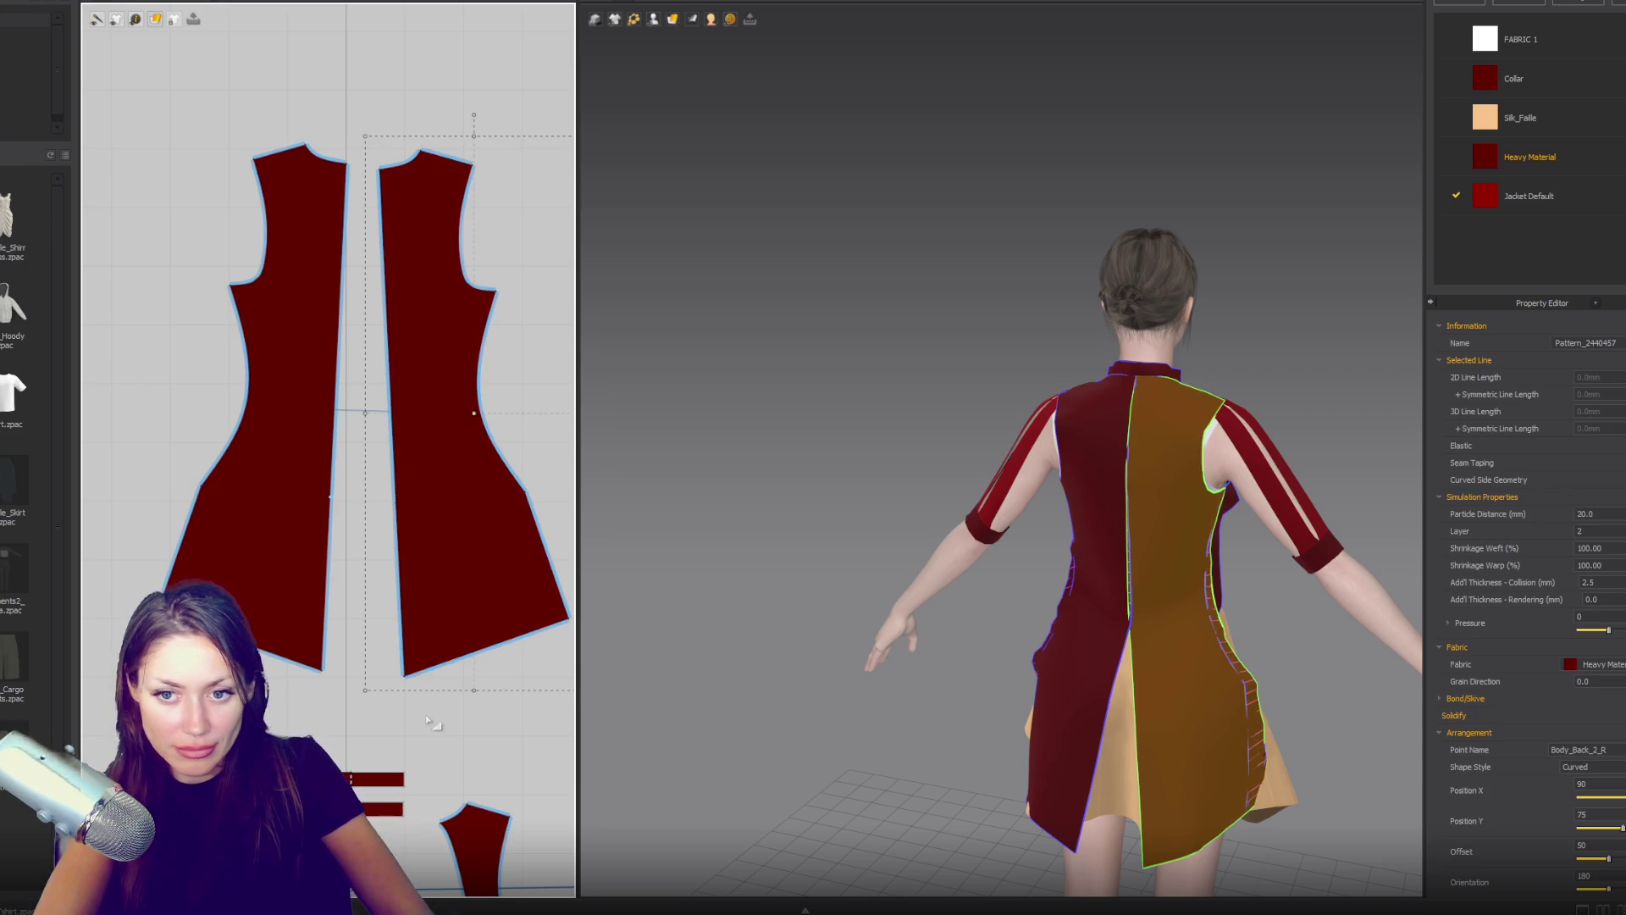
mouse_move(394, 505)
mouse_down()
mouse_move(379, 518)
mouse_move(395, 519)
mouse_up()
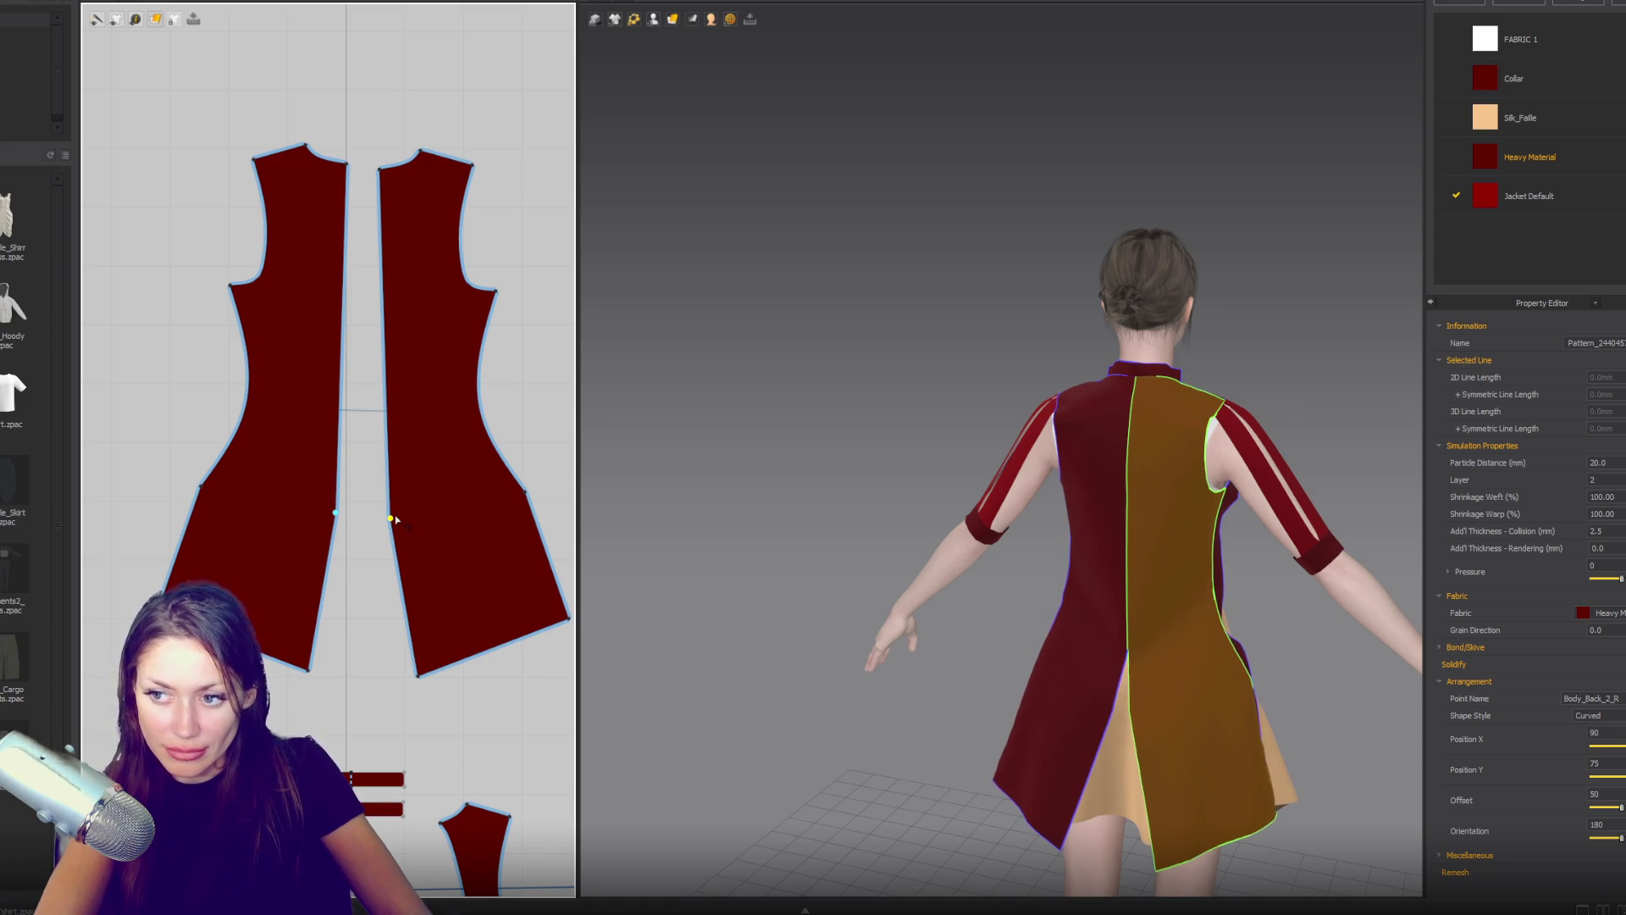
click(392, 462)
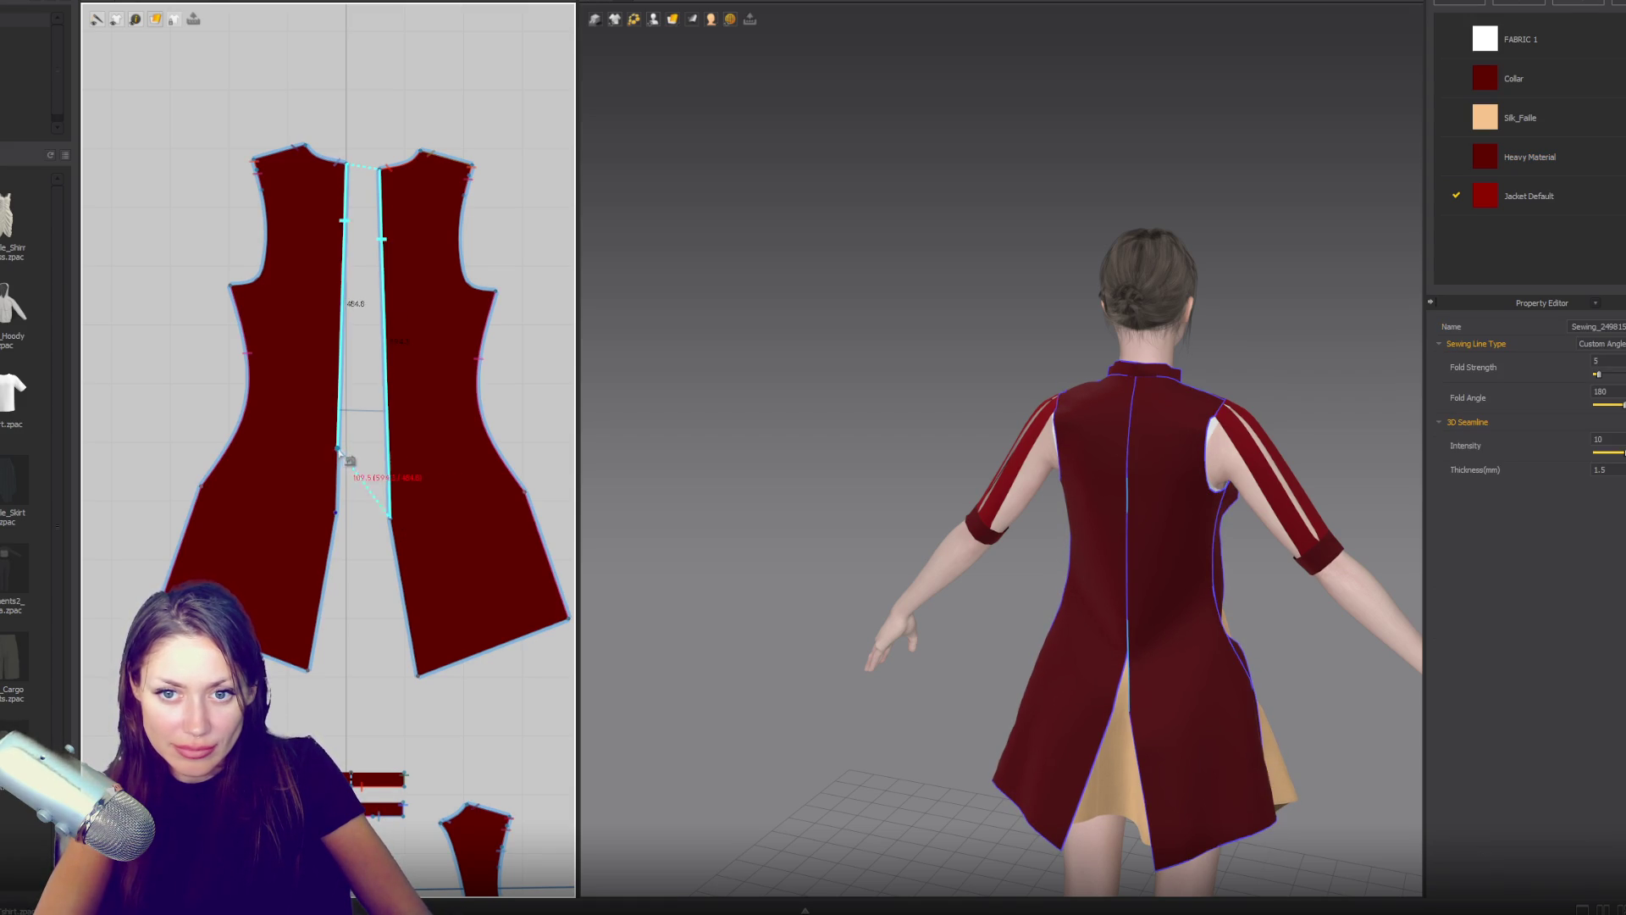
- Finish the centre-back seam and orbit the avatar to check the back slit
click(336, 514)
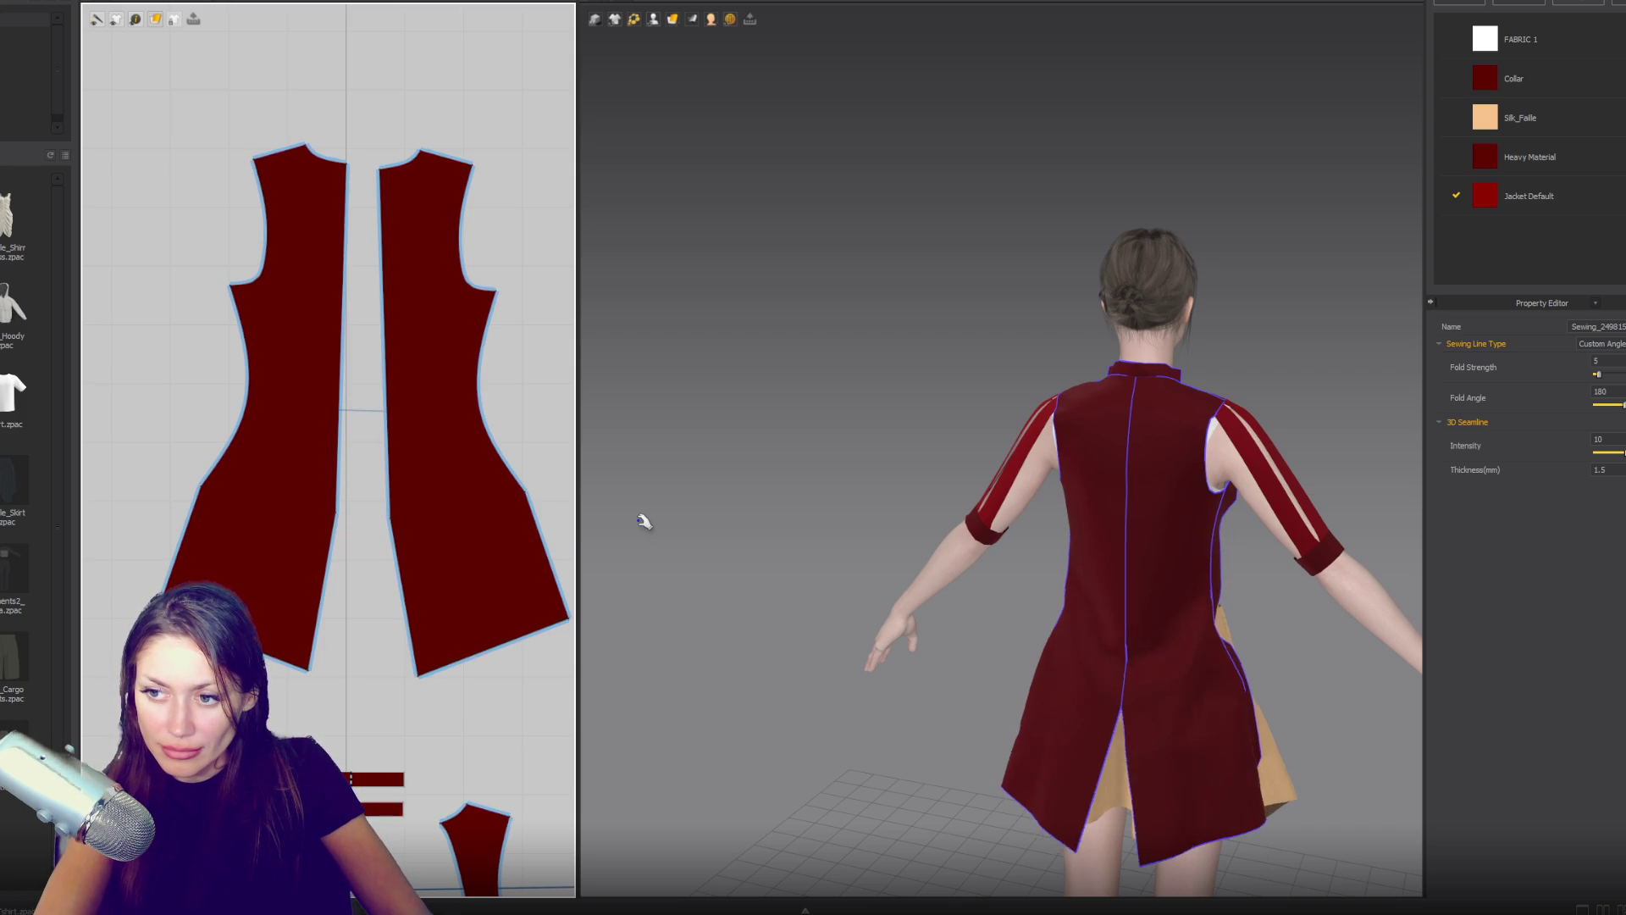
mouse_move(788, 506)
right_down()
mouse_move(729, 440)
mouse_move(606, 450)
mouse_move(828, 435)
mouse_move(1199, 467)
mouse_move(1338, 442)
mouse_move(1249, 447)
mouse_move(1339, 449)
right_up()
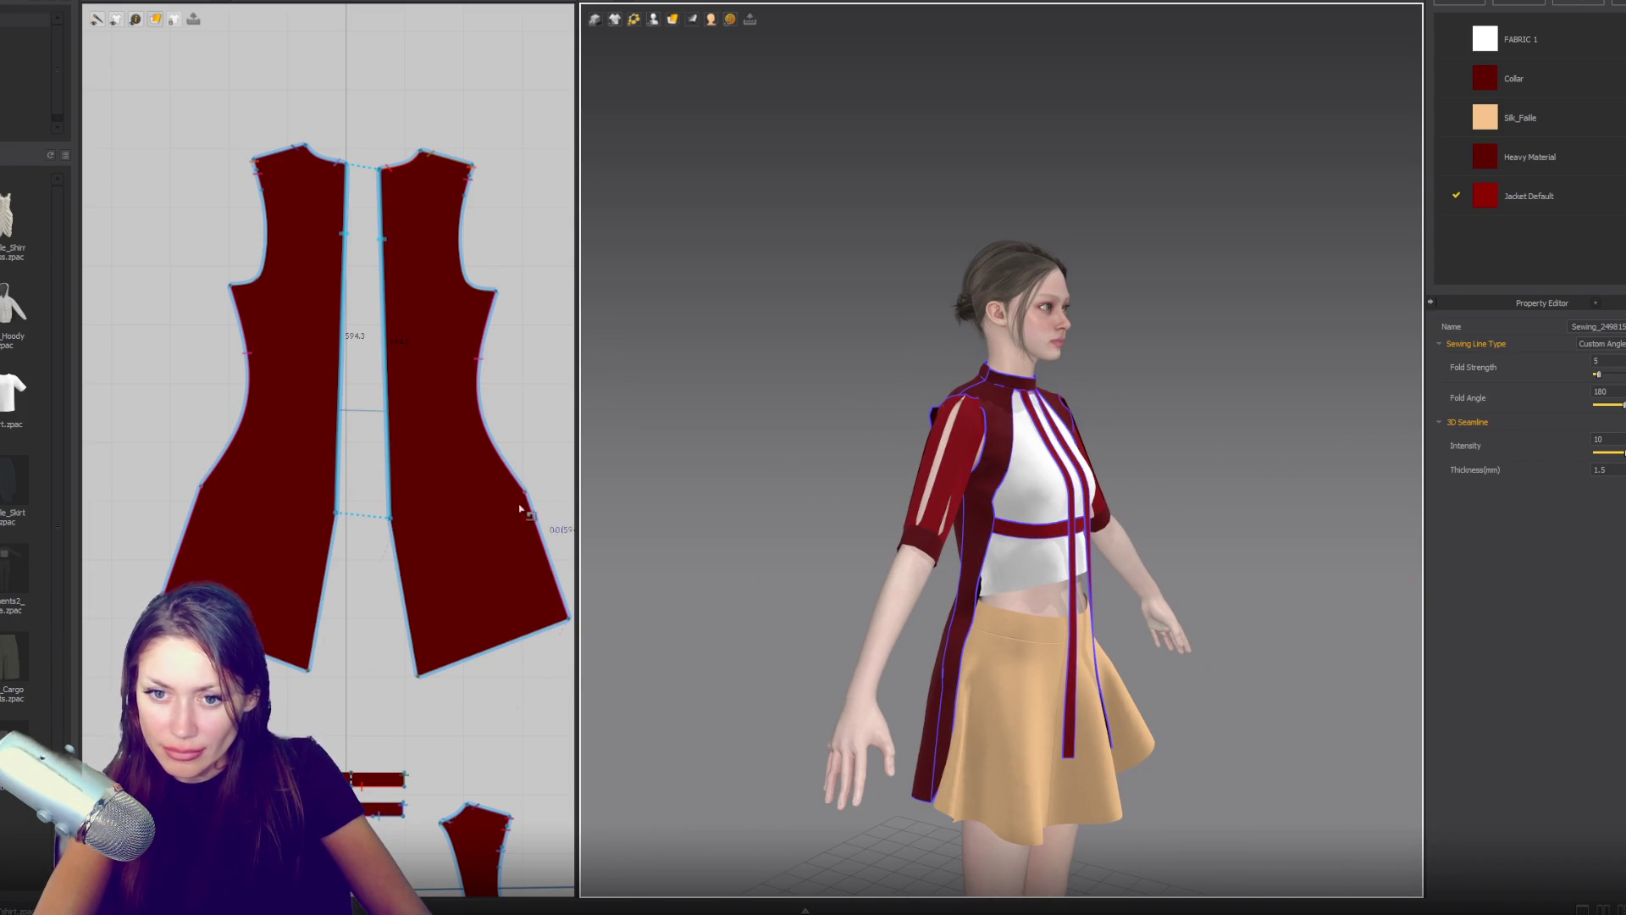
mouse_move(828, 555)
right_down()
mouse_move(1076, 537)
mouse_move(943, 515)
right_up()
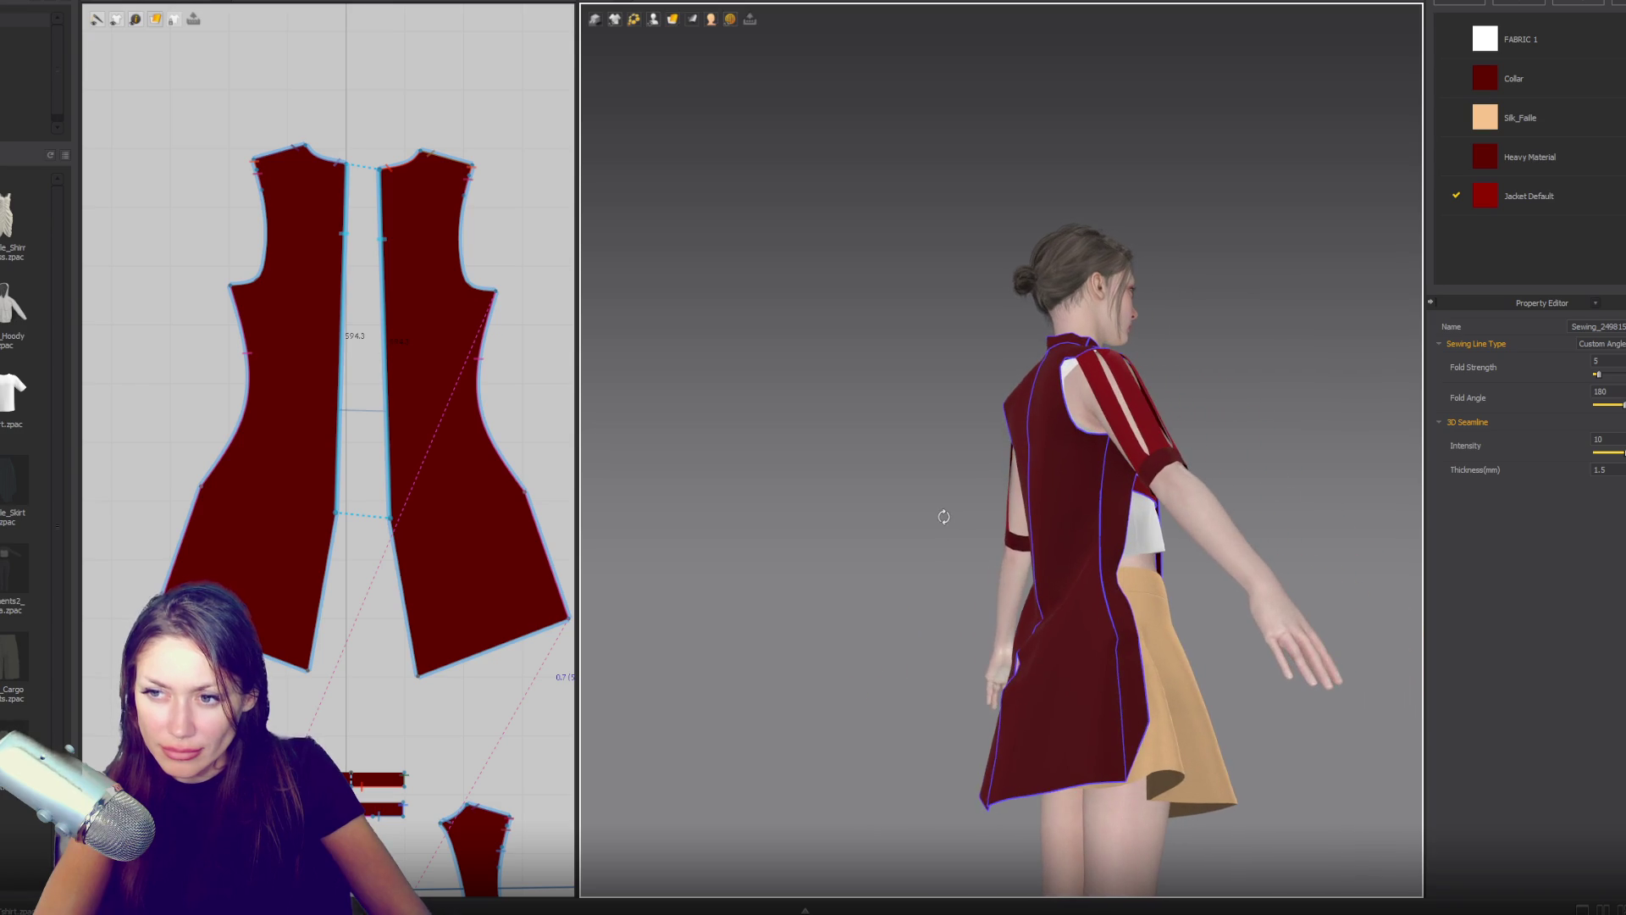
click(486, 422)
key(z)
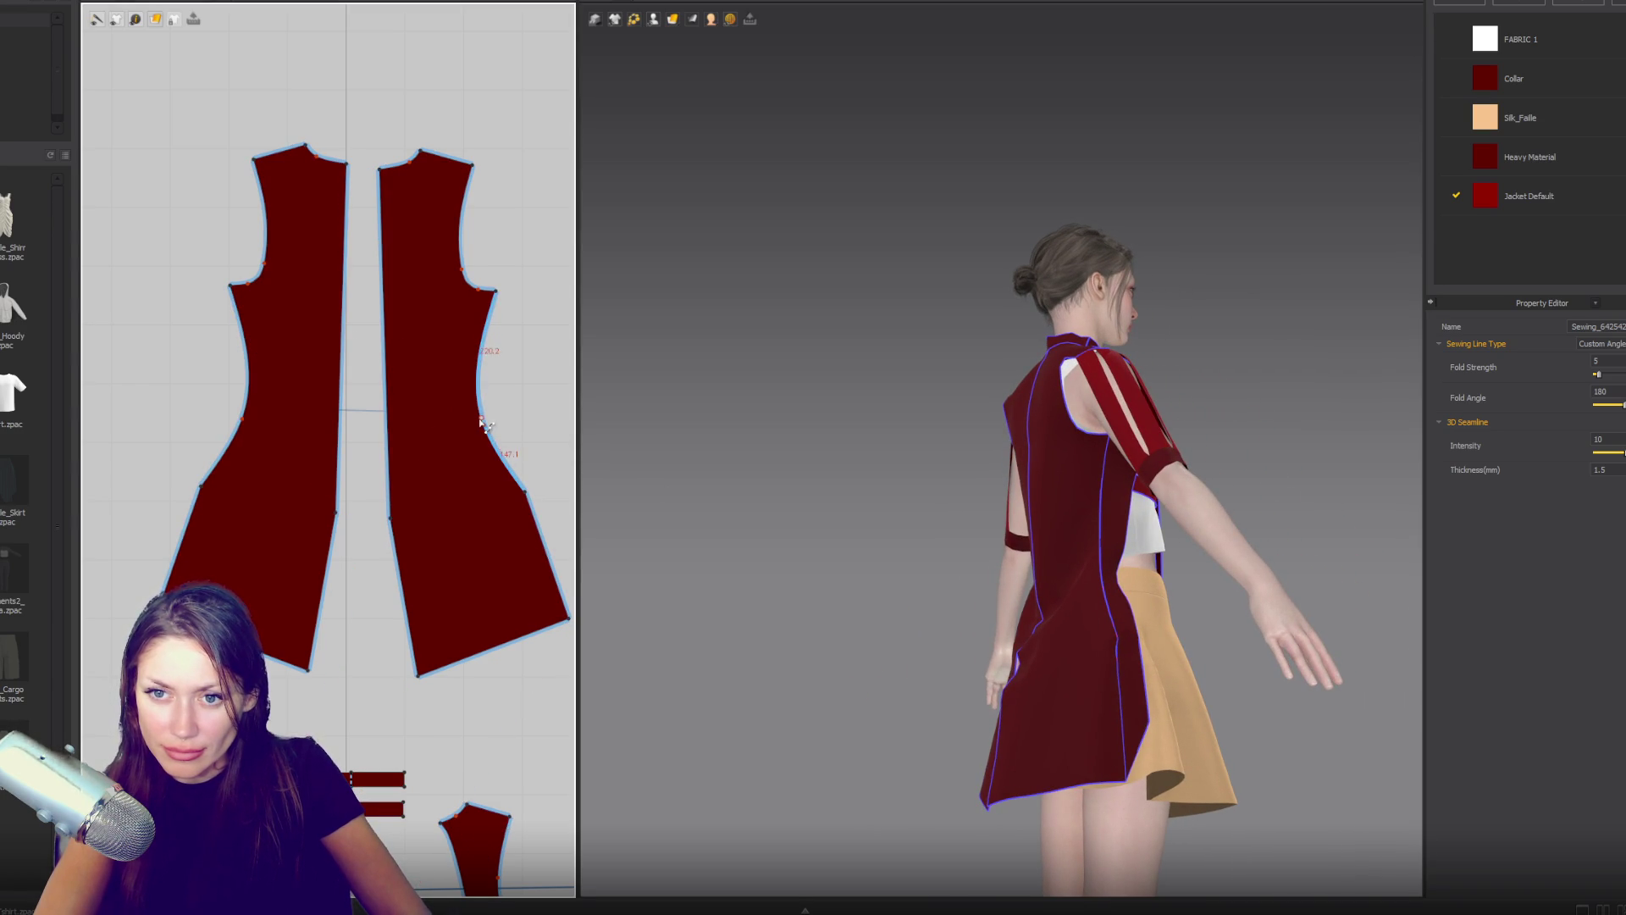
click(486, 430)
mouse_move(877, 546)
right_down()
mouse_move(1008, 555)
mouse_move(962, 537)
right_up()
key(2)
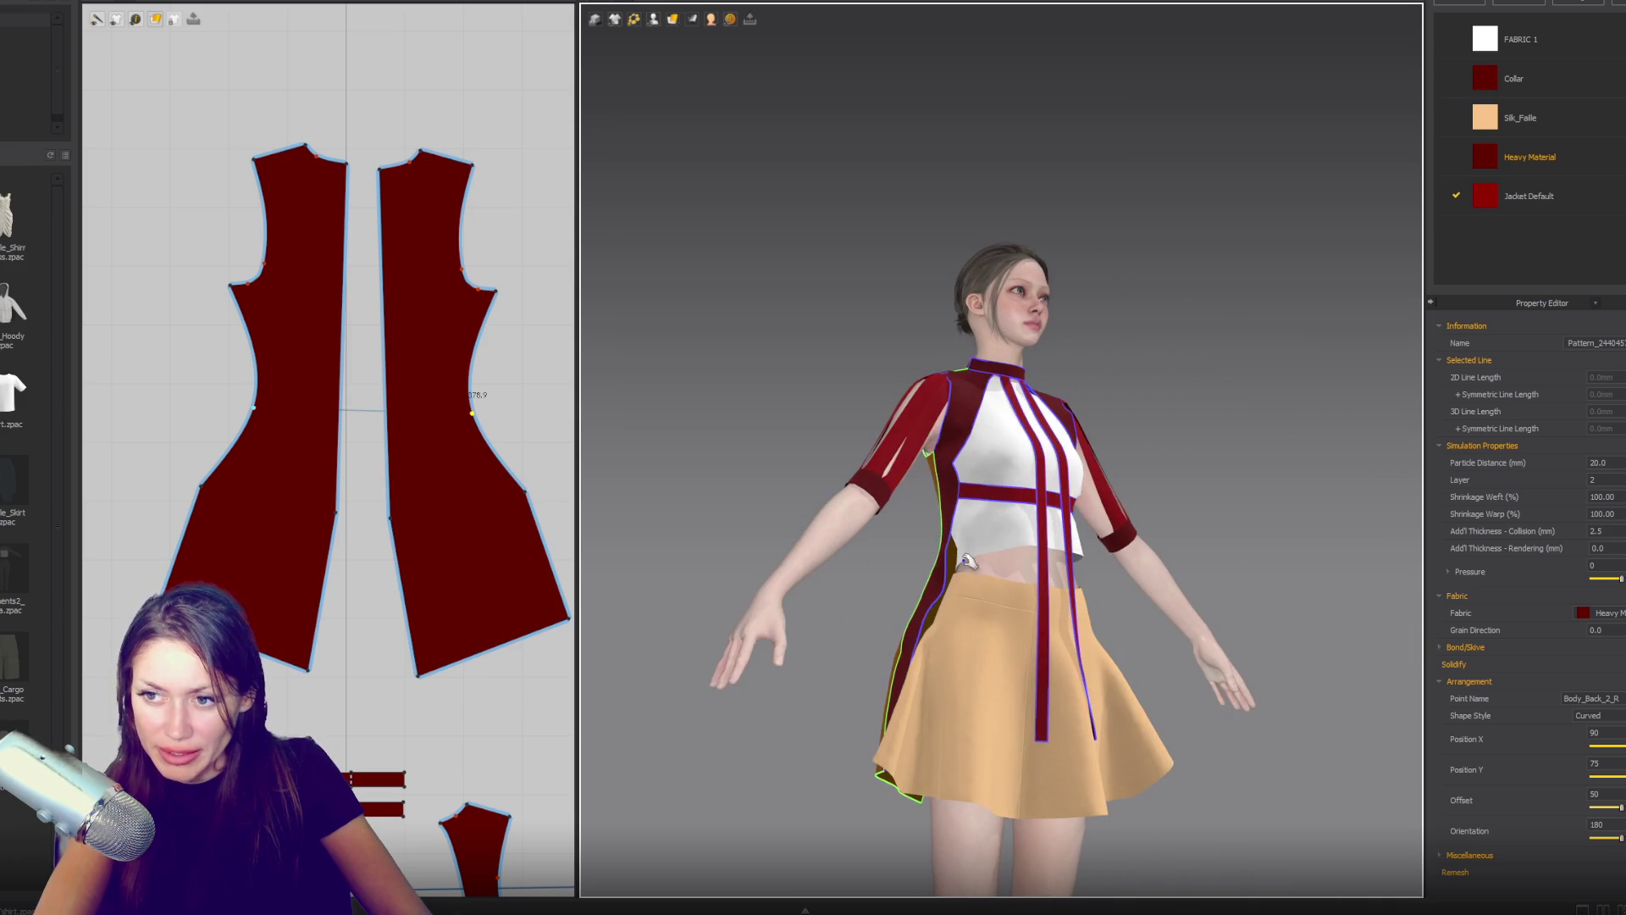
- Duplicate the red waist strip with copy and paste
right_drag(355, 881, 347, 634)
key(ctrl+c)
key(ctrl+v)
- Place the second waist strip below the first, check its seam, and simulate the garment
click(373, 708)
key(ctrl+a)
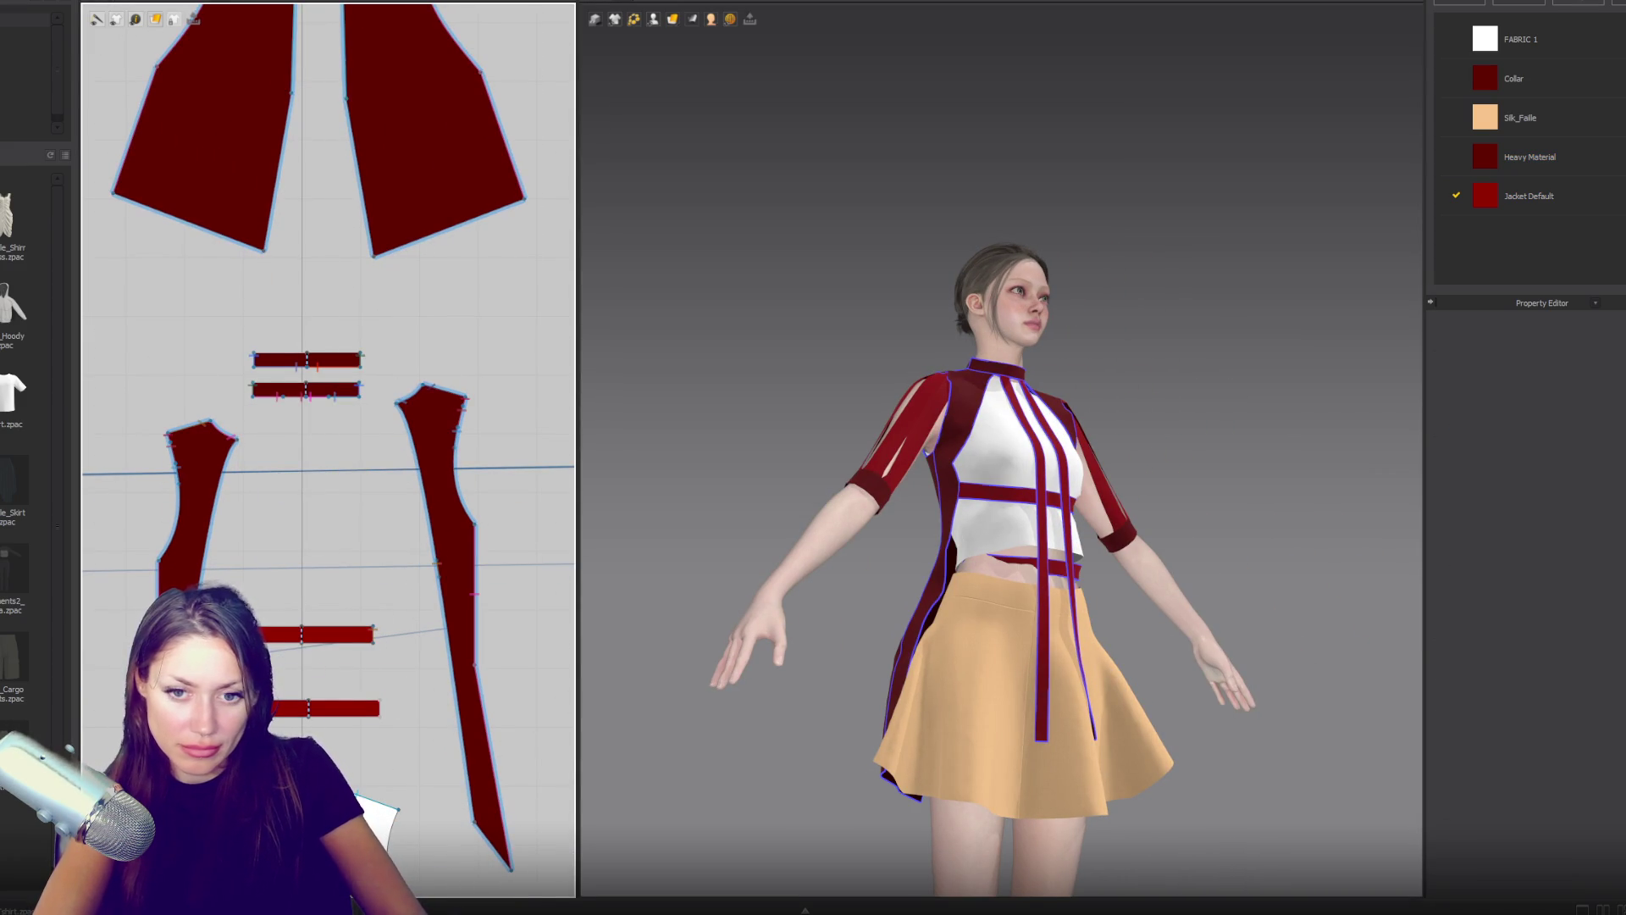
click(414, 670)
key(space)
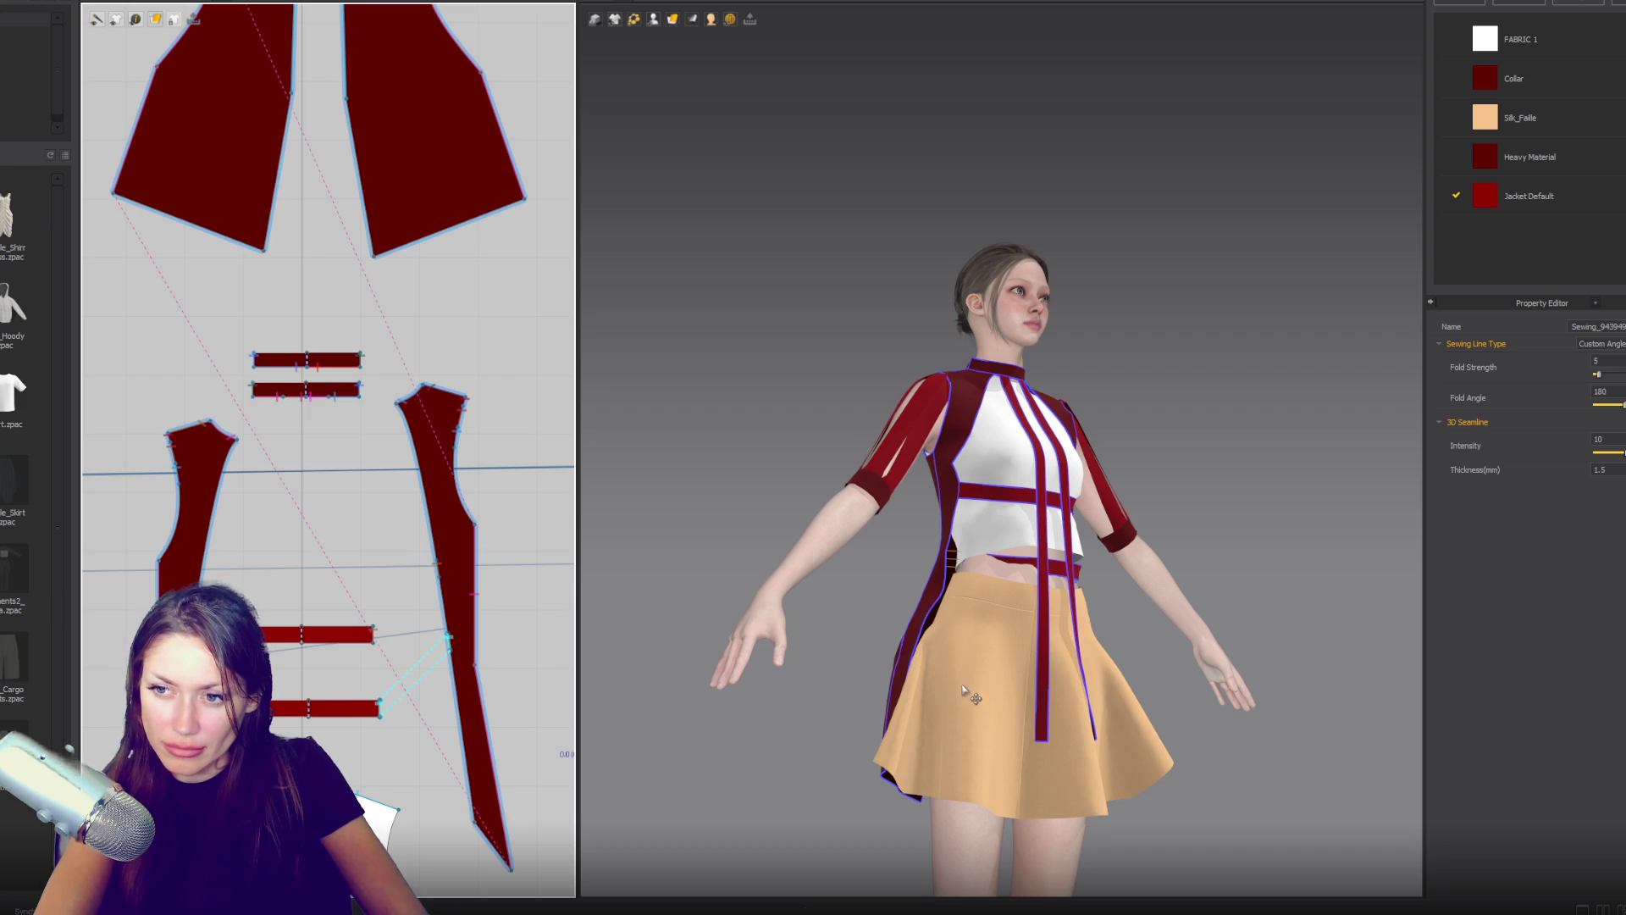
- Inspect the settled bands from side, front and three-quarter angles and select the new waist band
right_drag(968, 668, 1361, 636)
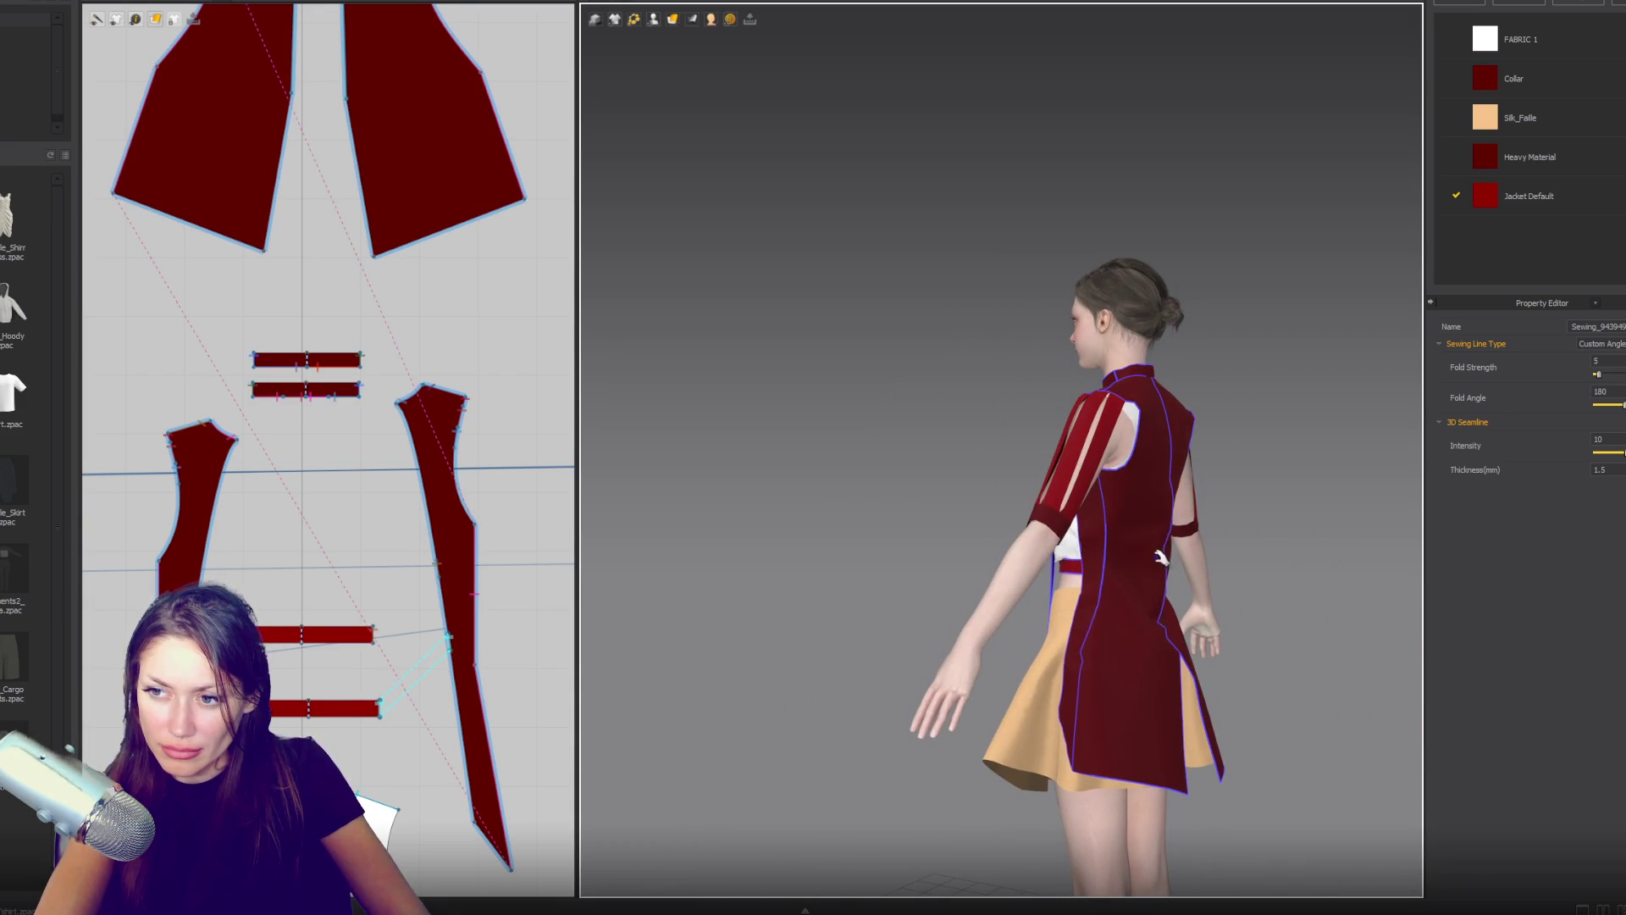
click(1102, 610)
key(2)
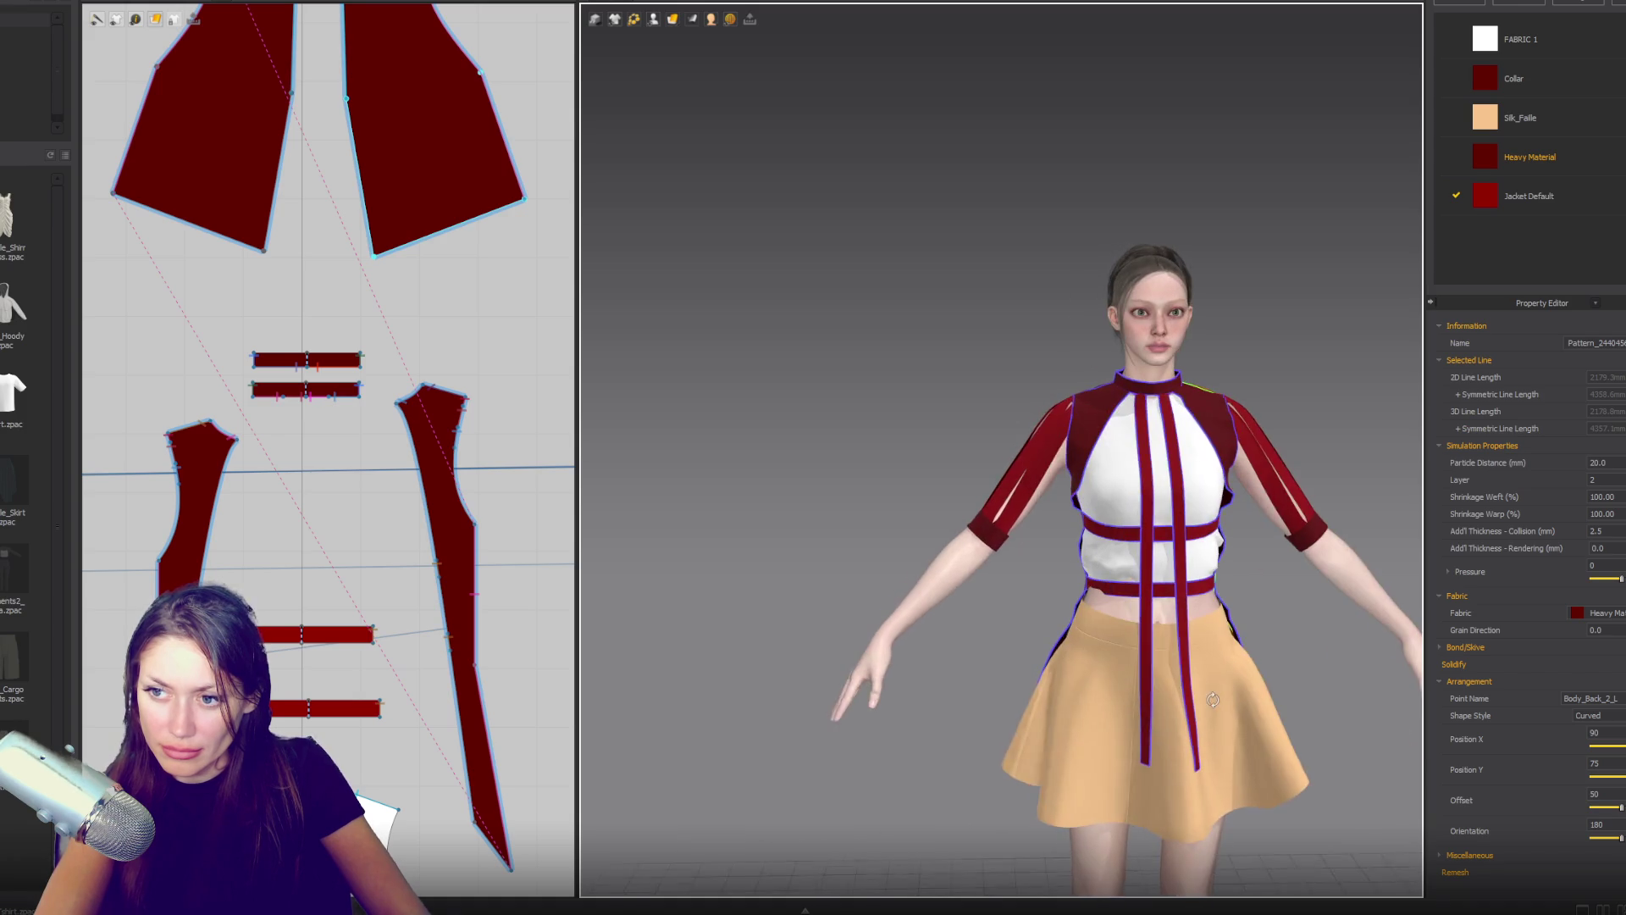
click(1084, 579)
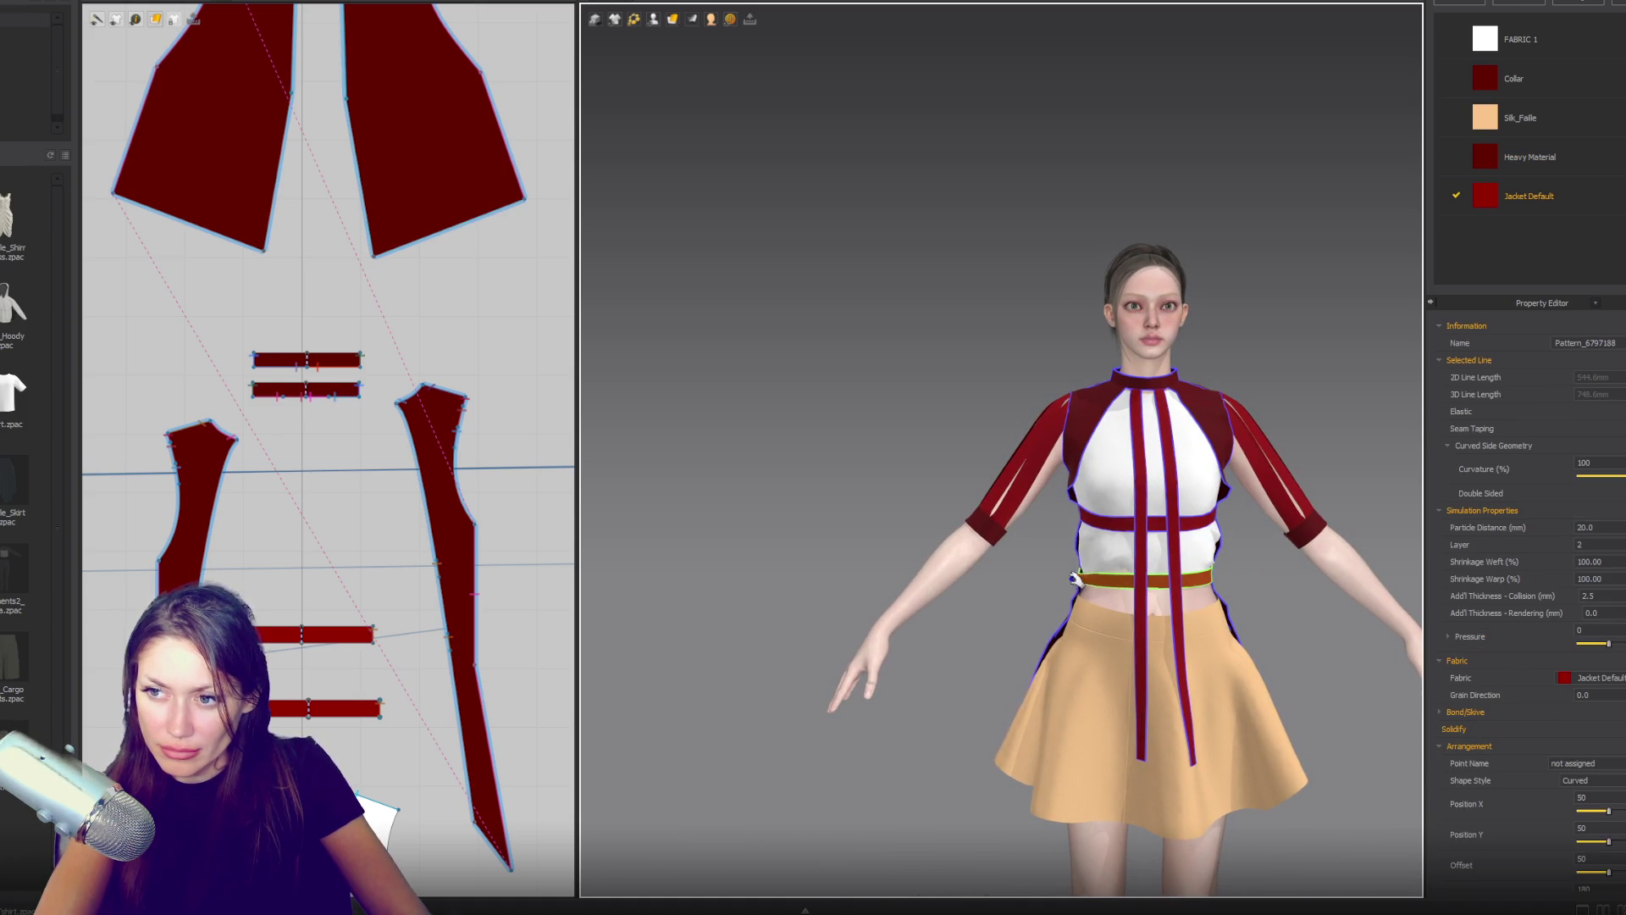
scroll(1211, 629, down, 1)
right_drag(1210, 629, 1264, 594)
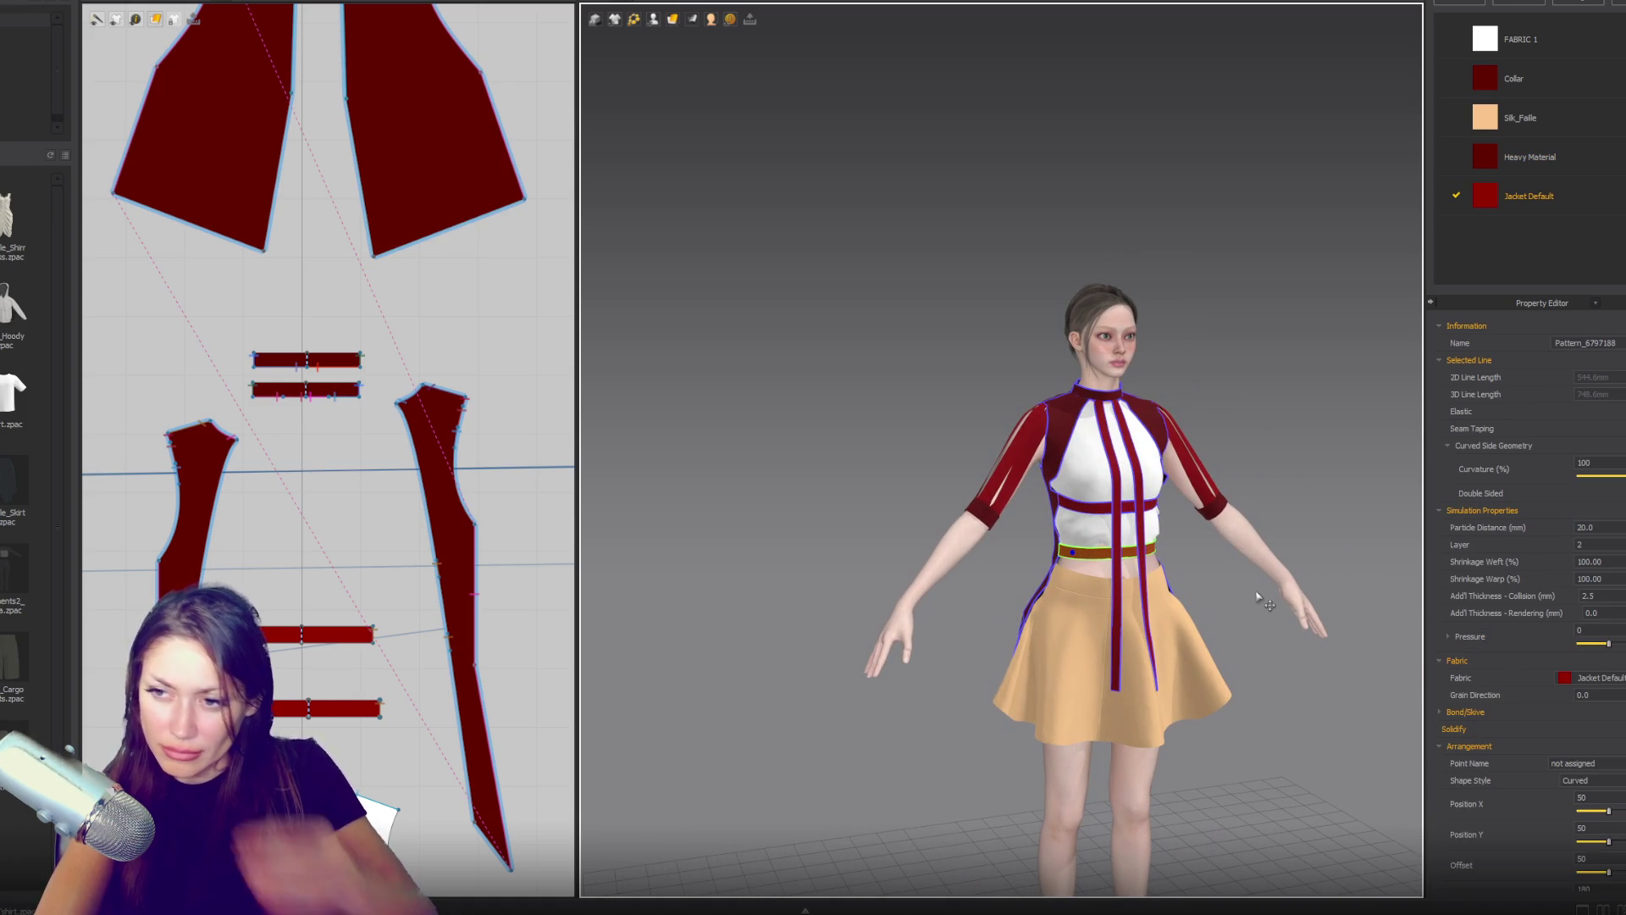
scroll(1259, 598, up, 1)
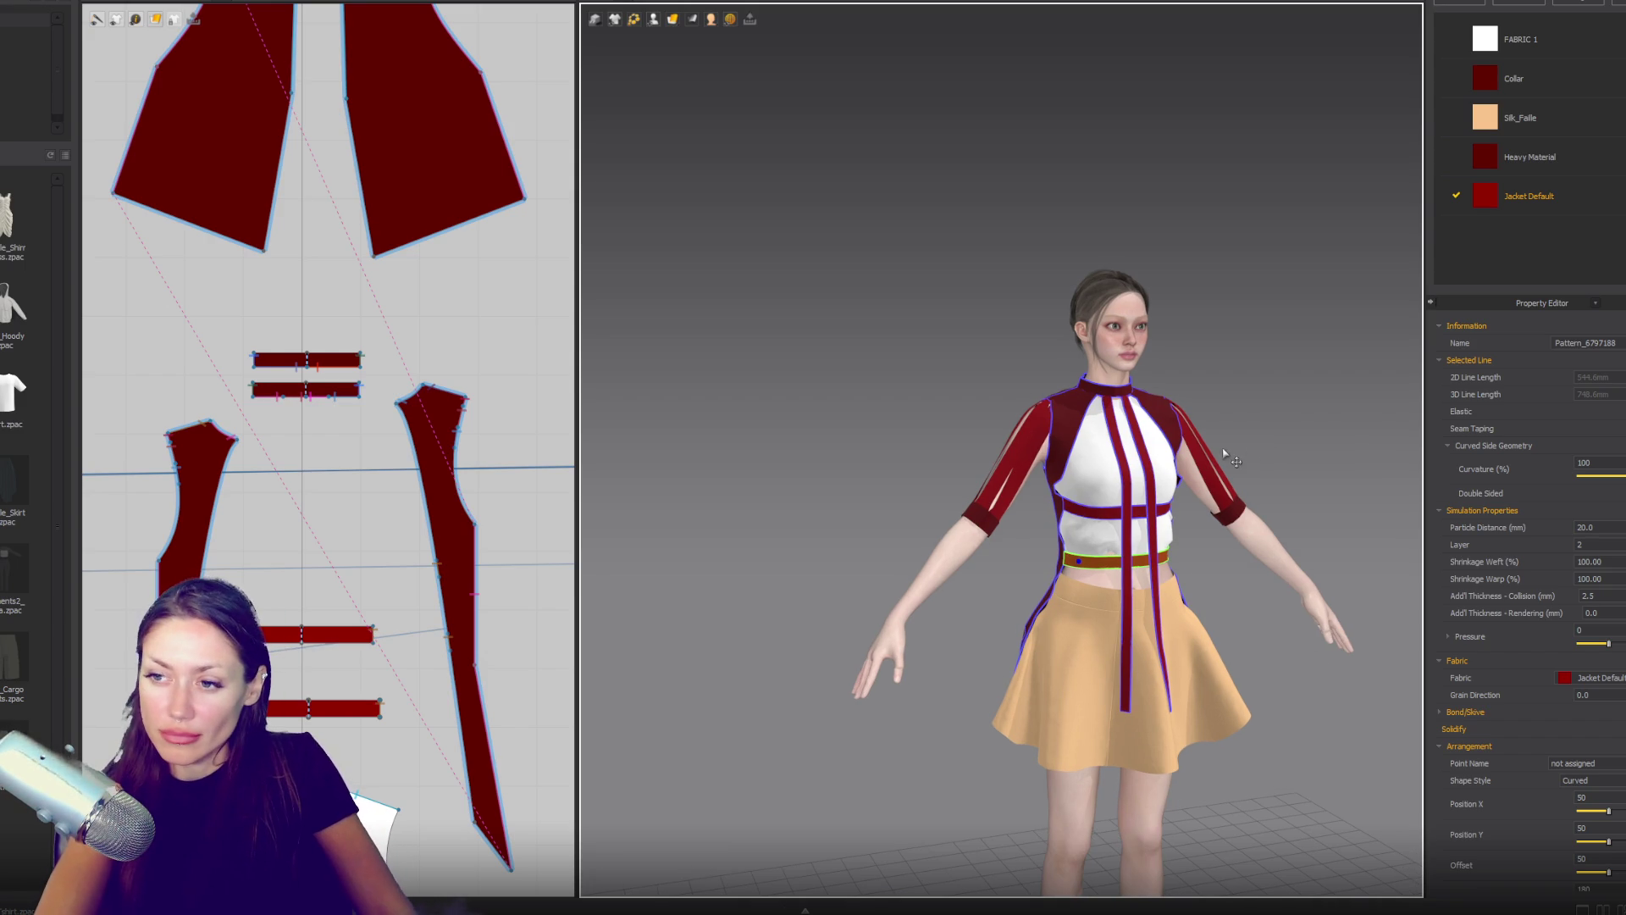
right_drag(309, 576, 375, 60)
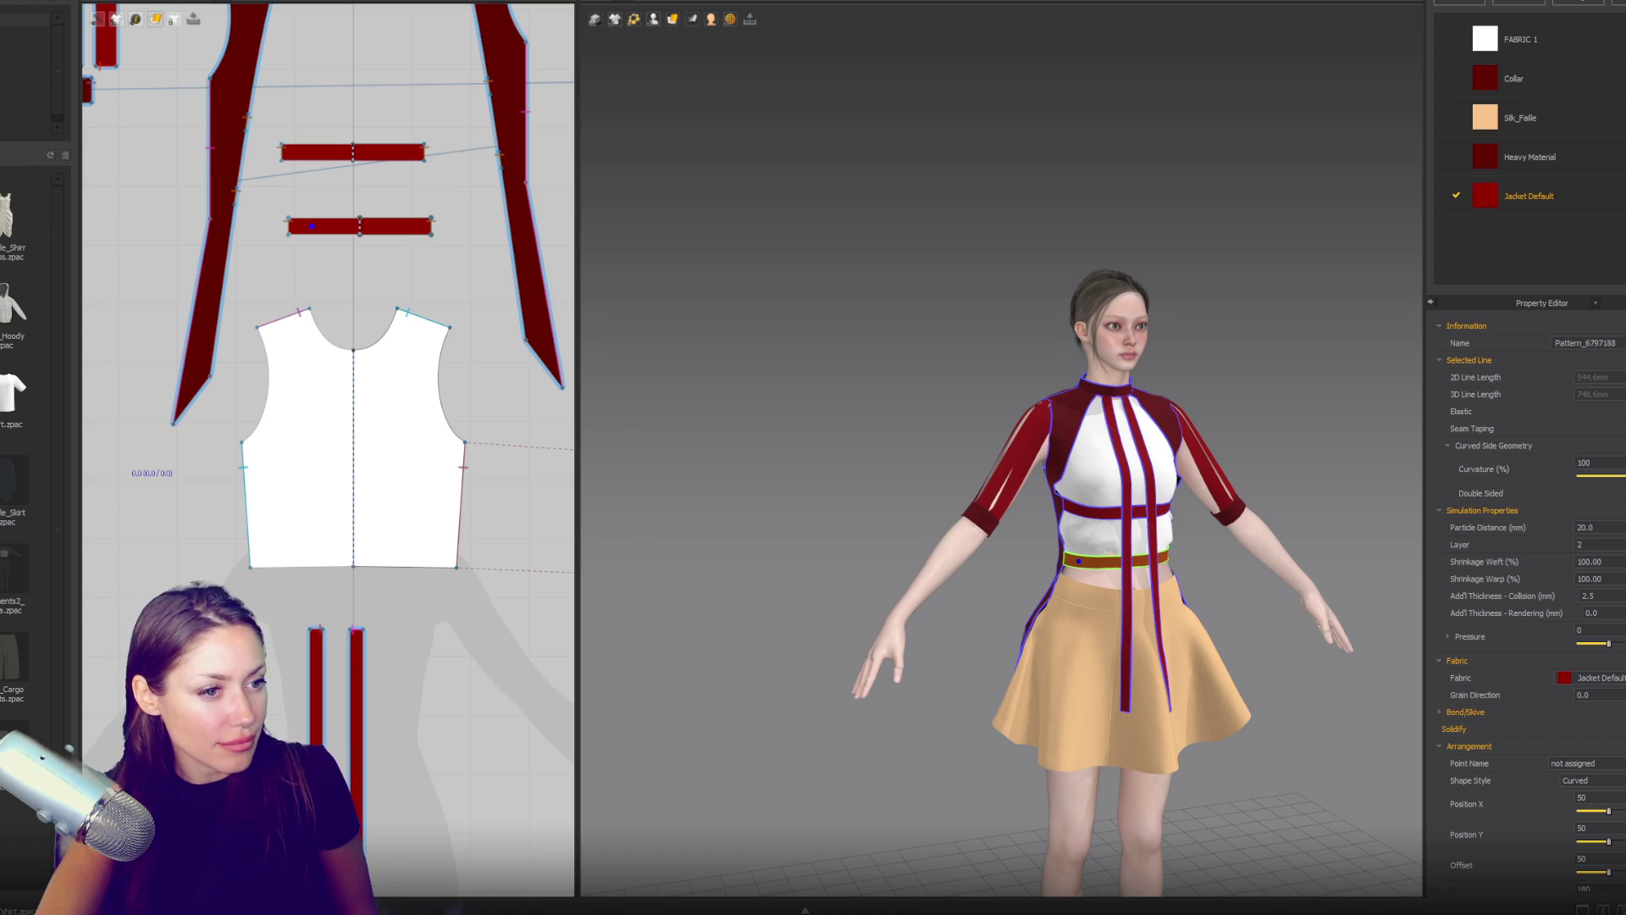
scroll(839, 585, down, 2)
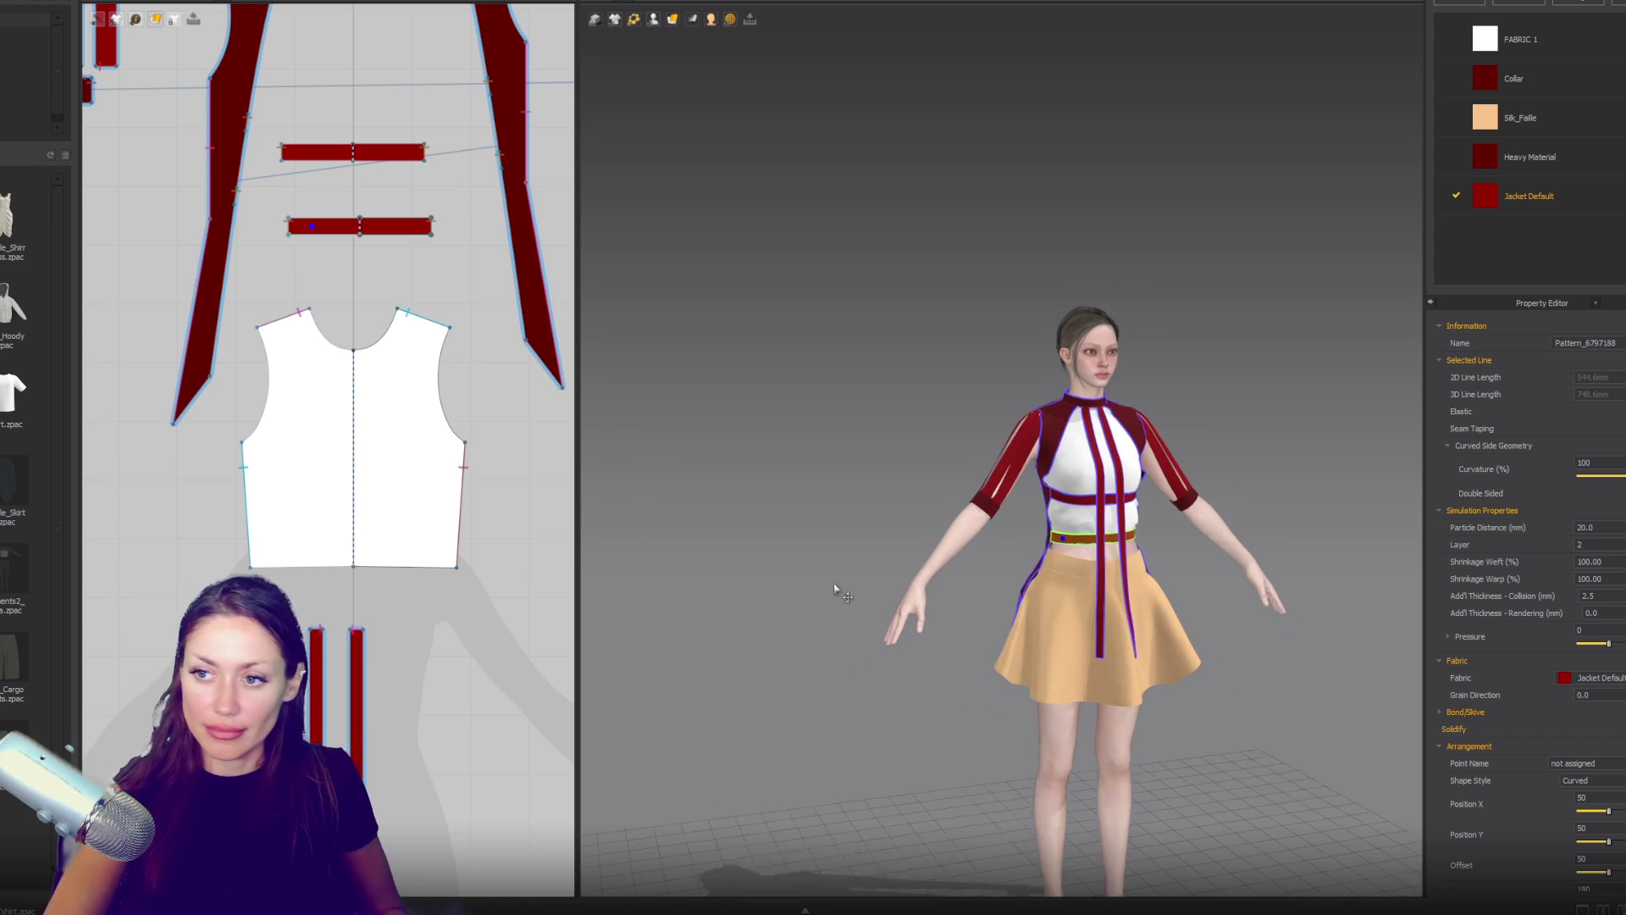
scroll(483, 538, down, 4)
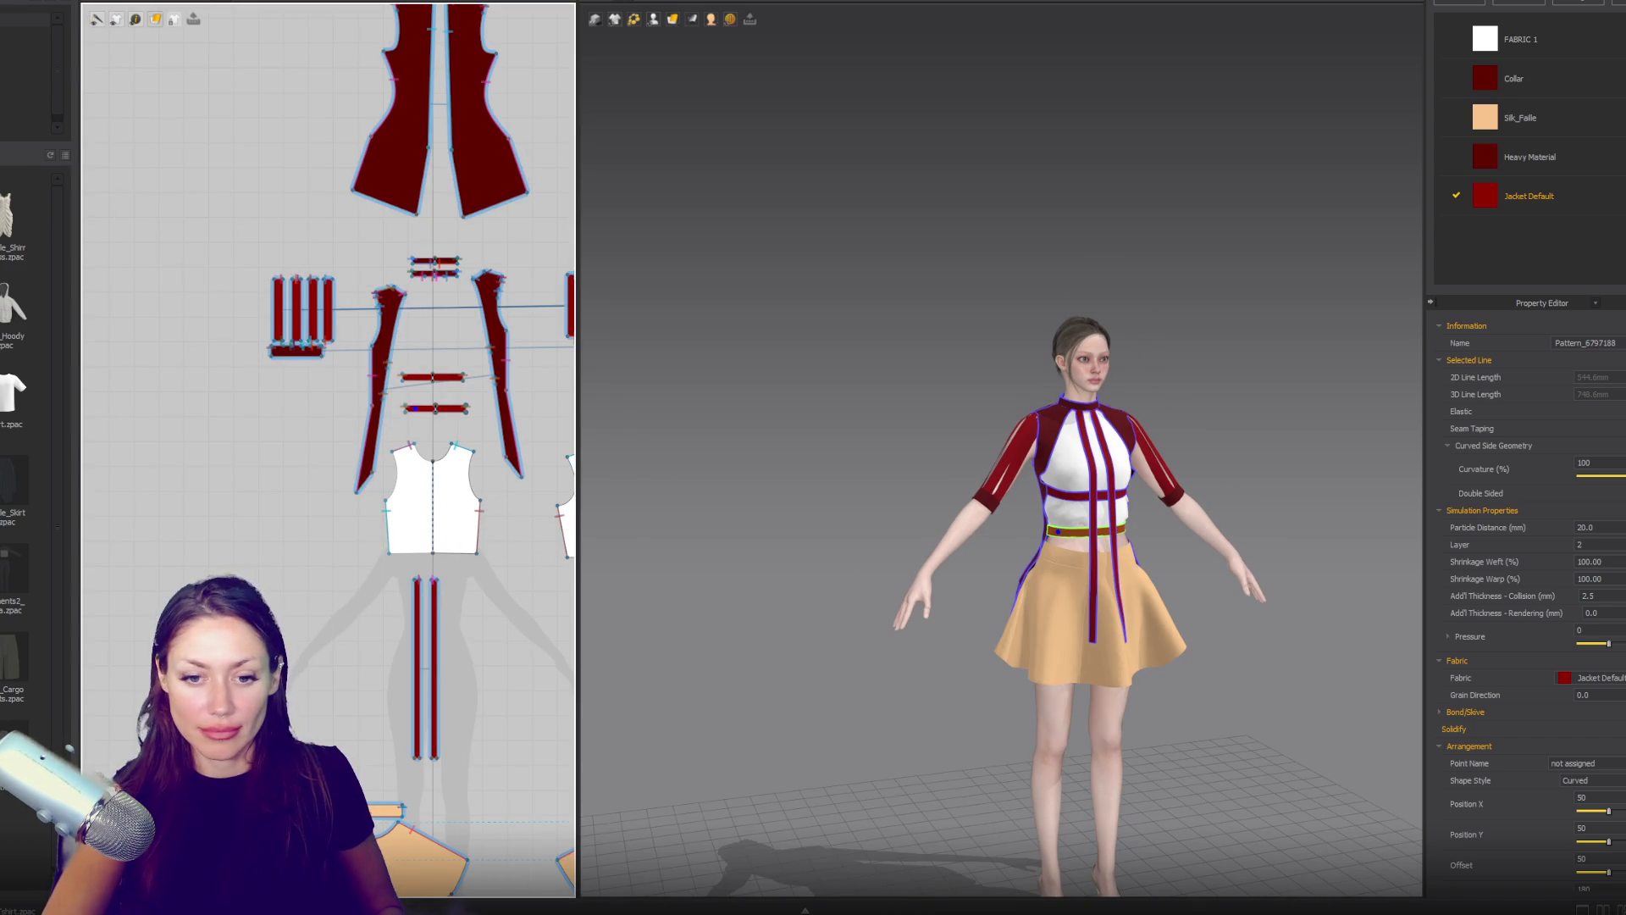
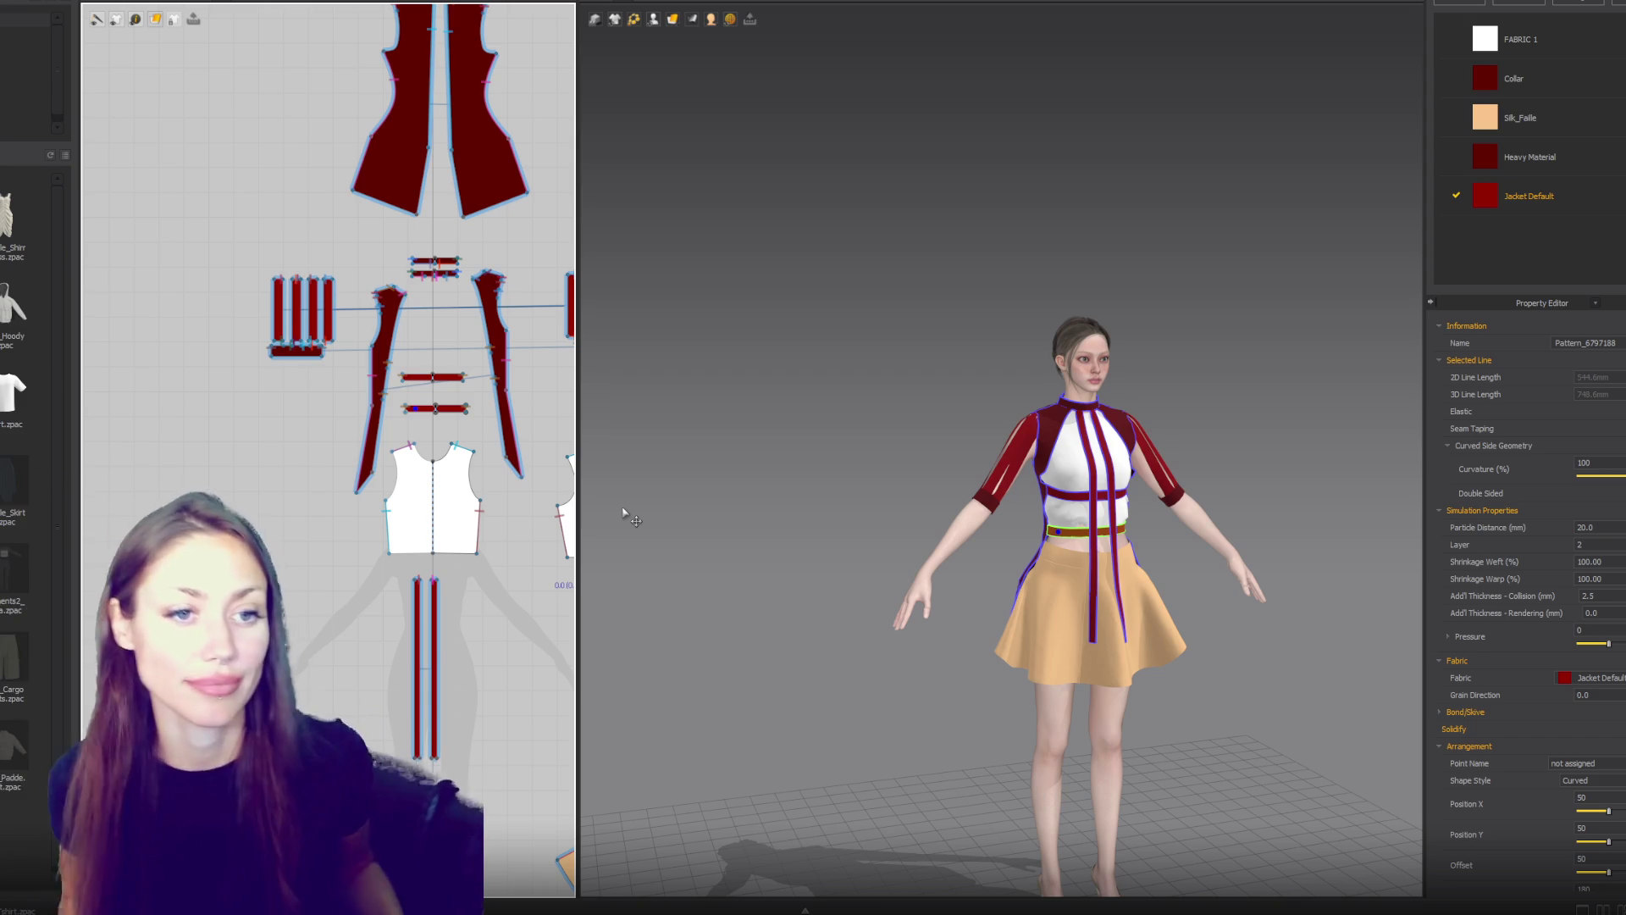
- Locate the sleeve strip on the avatar's arm and in the 2D pattern
scroll(629, 217, up, 1)
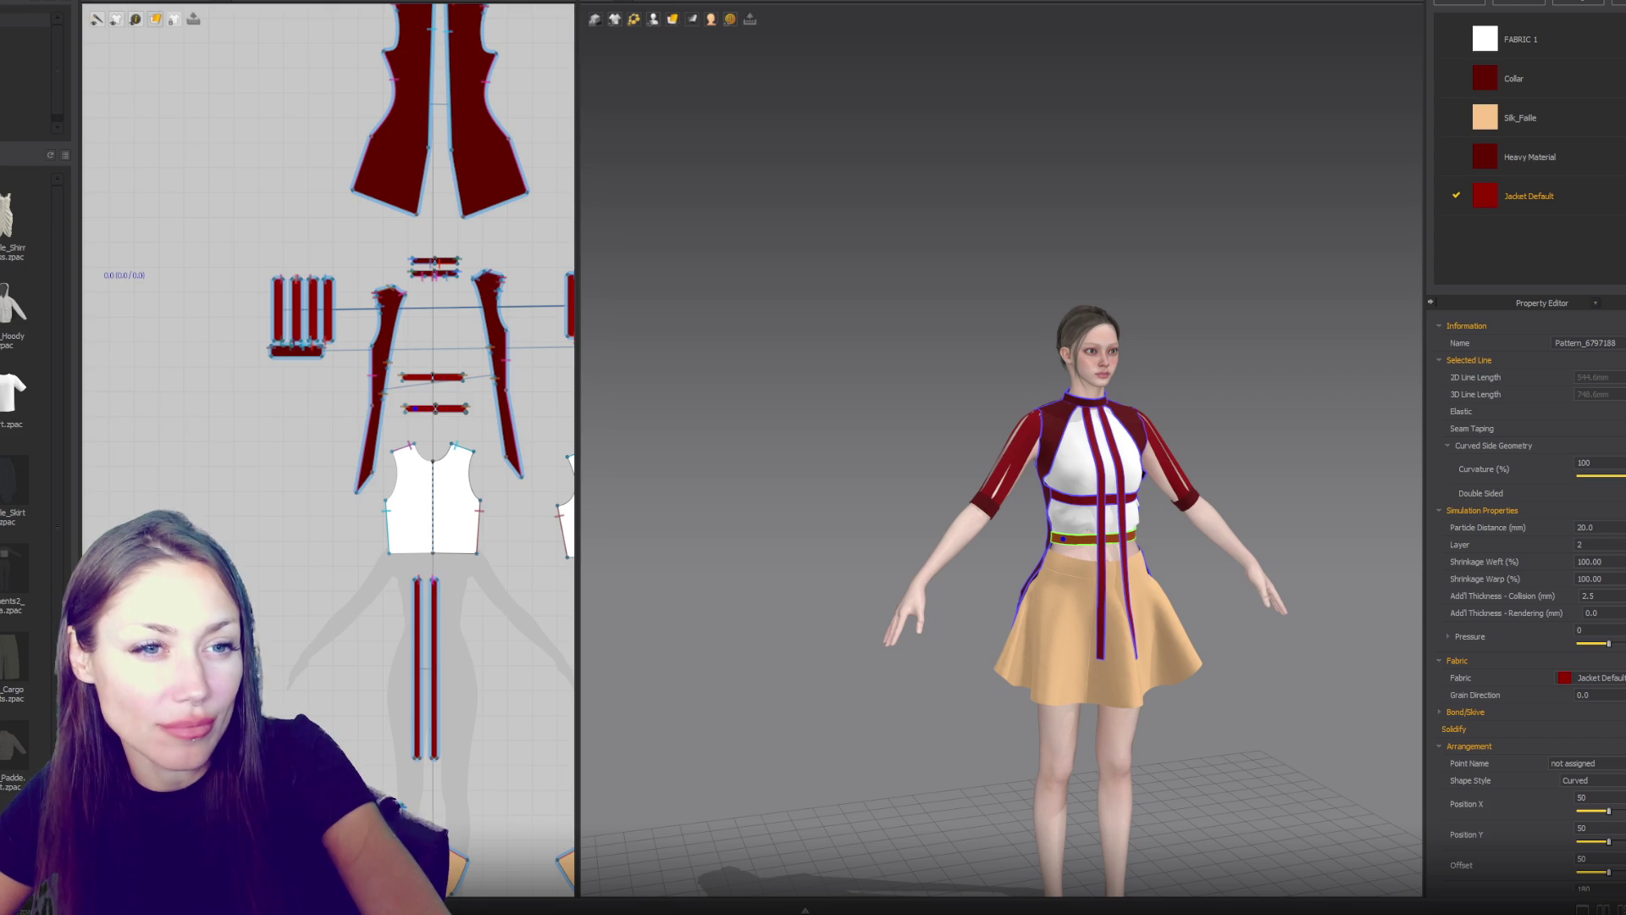
mouse_move(2, 532)
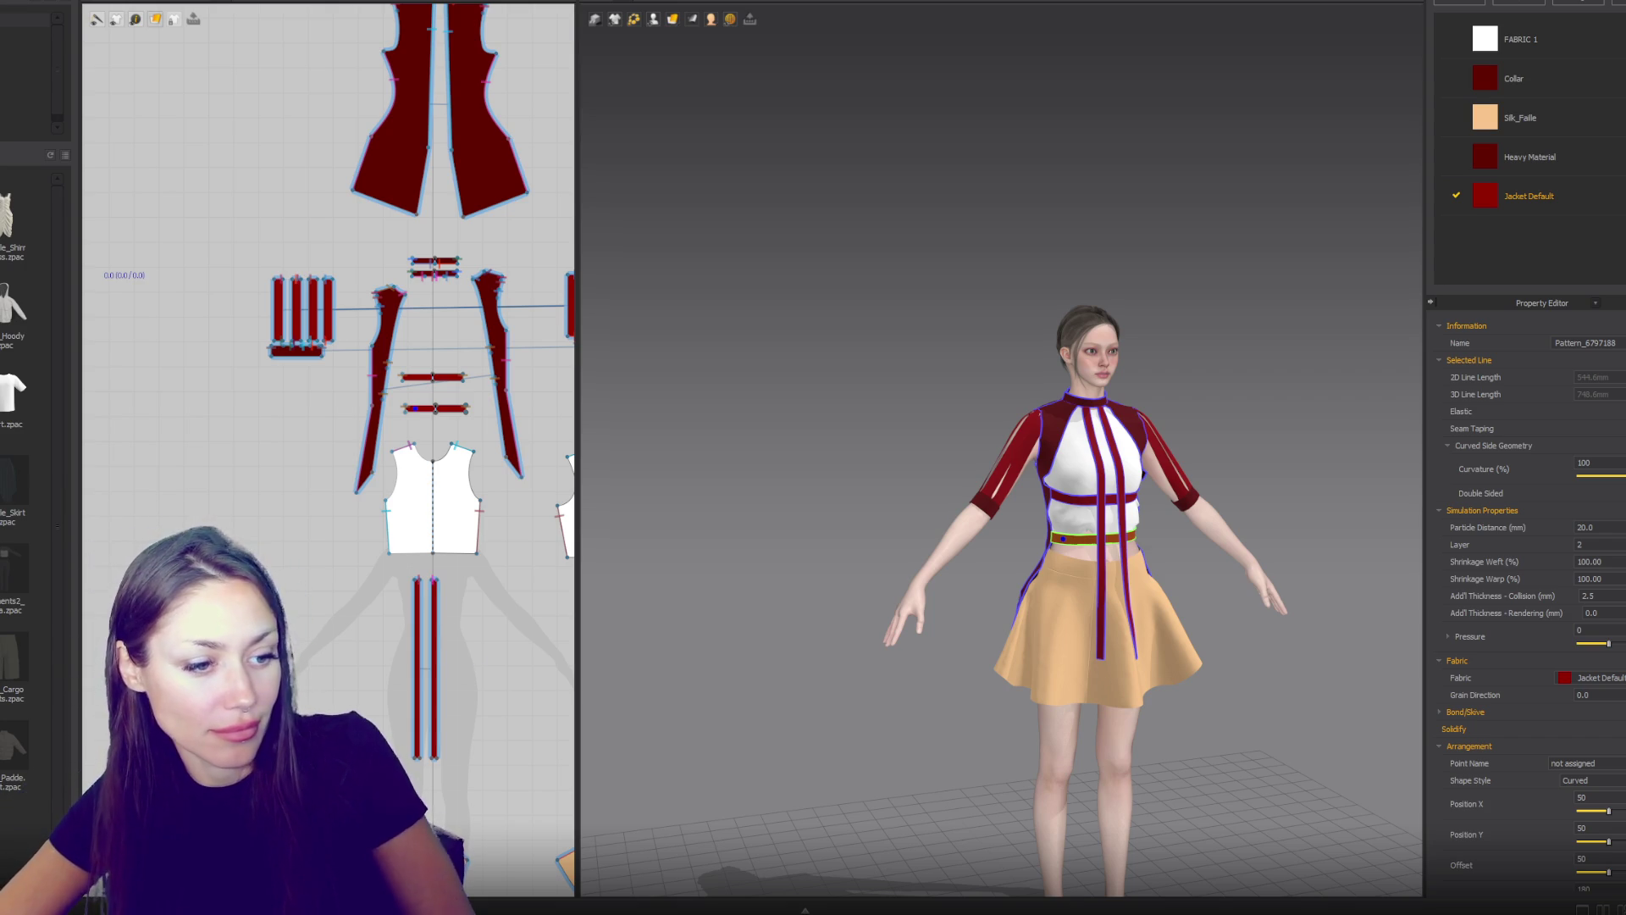
scroll(973, 407, up, 2)
mouse_move(973, 406)
right_down()
mouse_move(847, 423)
mouse_move(1018, 453)
right_up()
click(1048, 441)
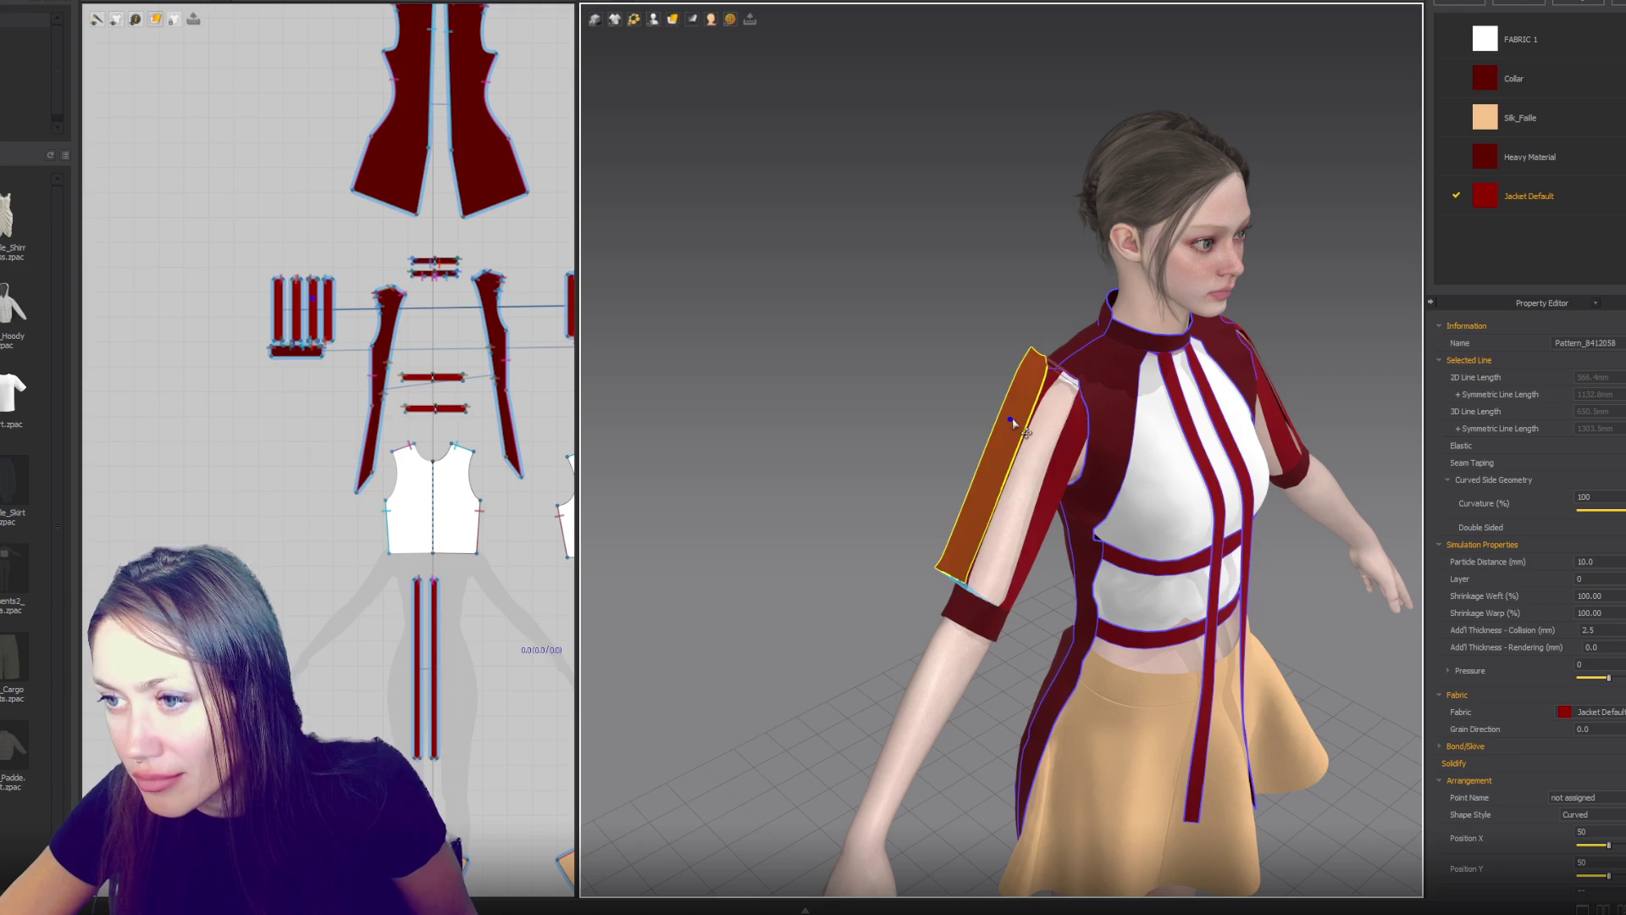
click(1054, 433)
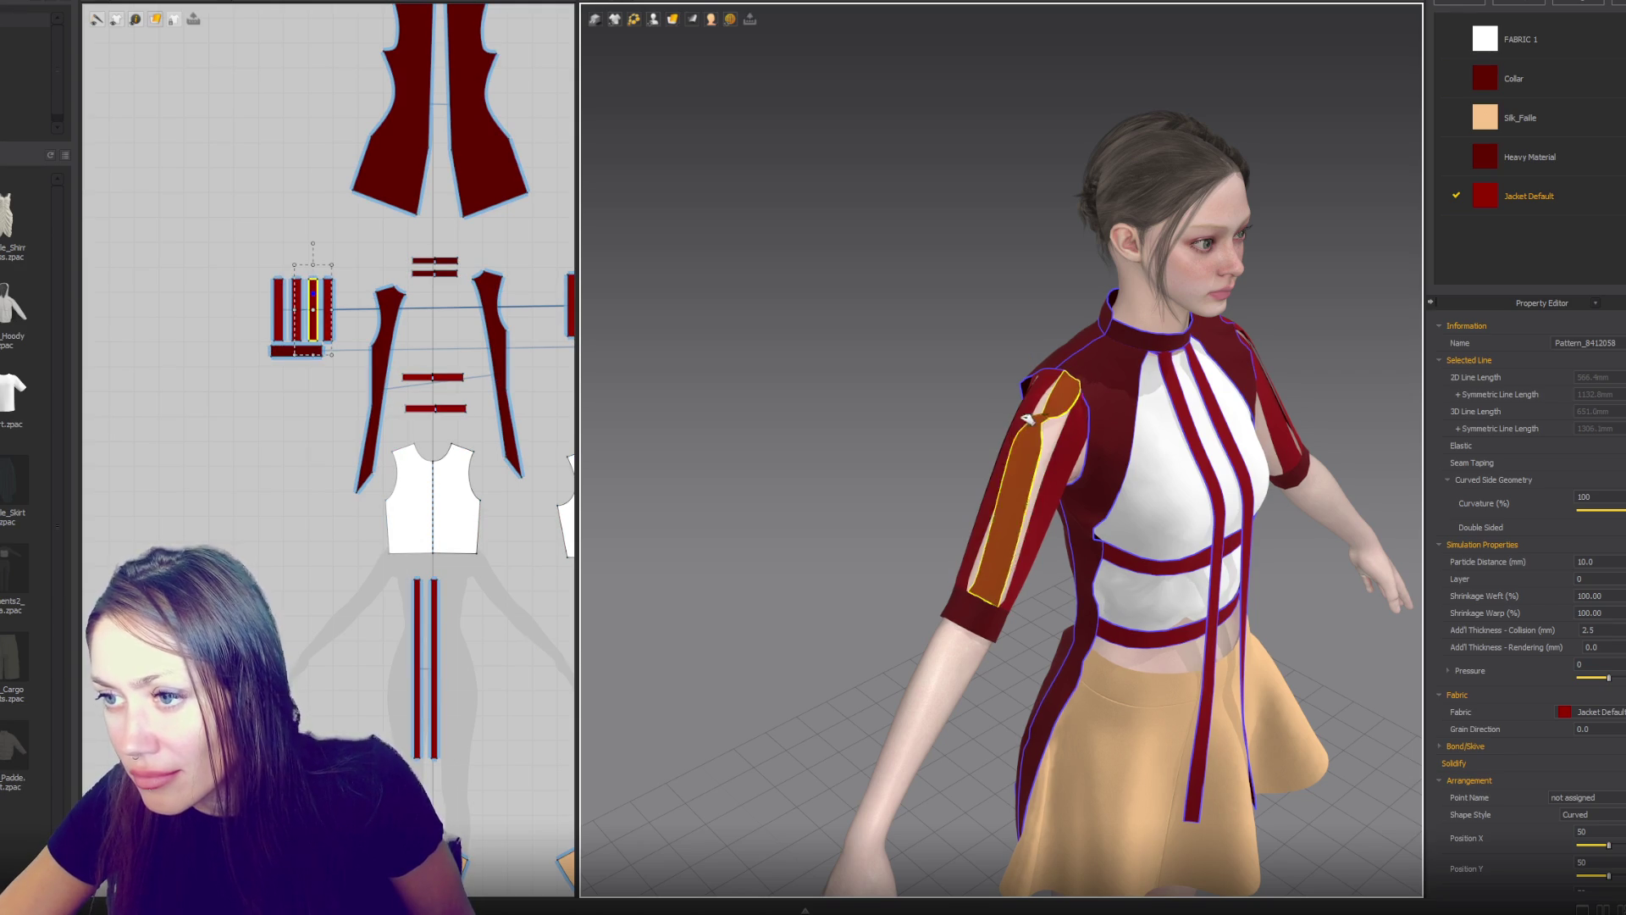
key(2)
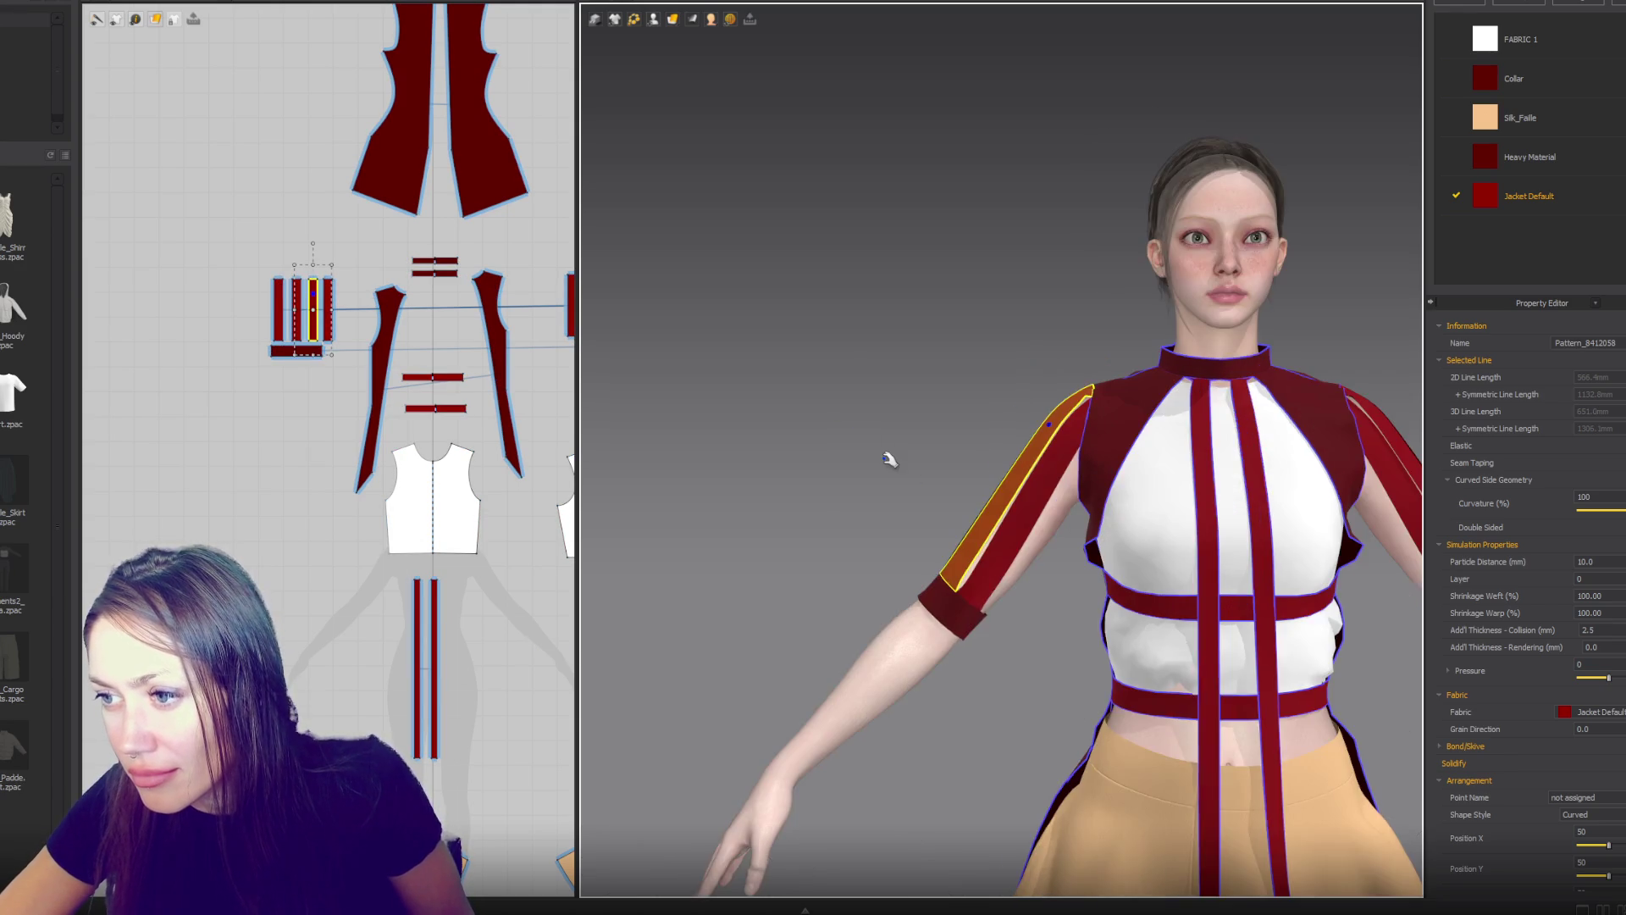
- Orbit around the avatar to a close rear view of the sleeve
scroll(885, 453, down, 5)
mouse_move(890, 466)
right_down()
mouse_move(1187, 468)
mouse_move(1180, 450)
mouse_move(683, 447)
mouse_move(917, 467)
right_up()
middle_drag(917, 466, 913, 394)
right_drag(906, 596, 813, 593)
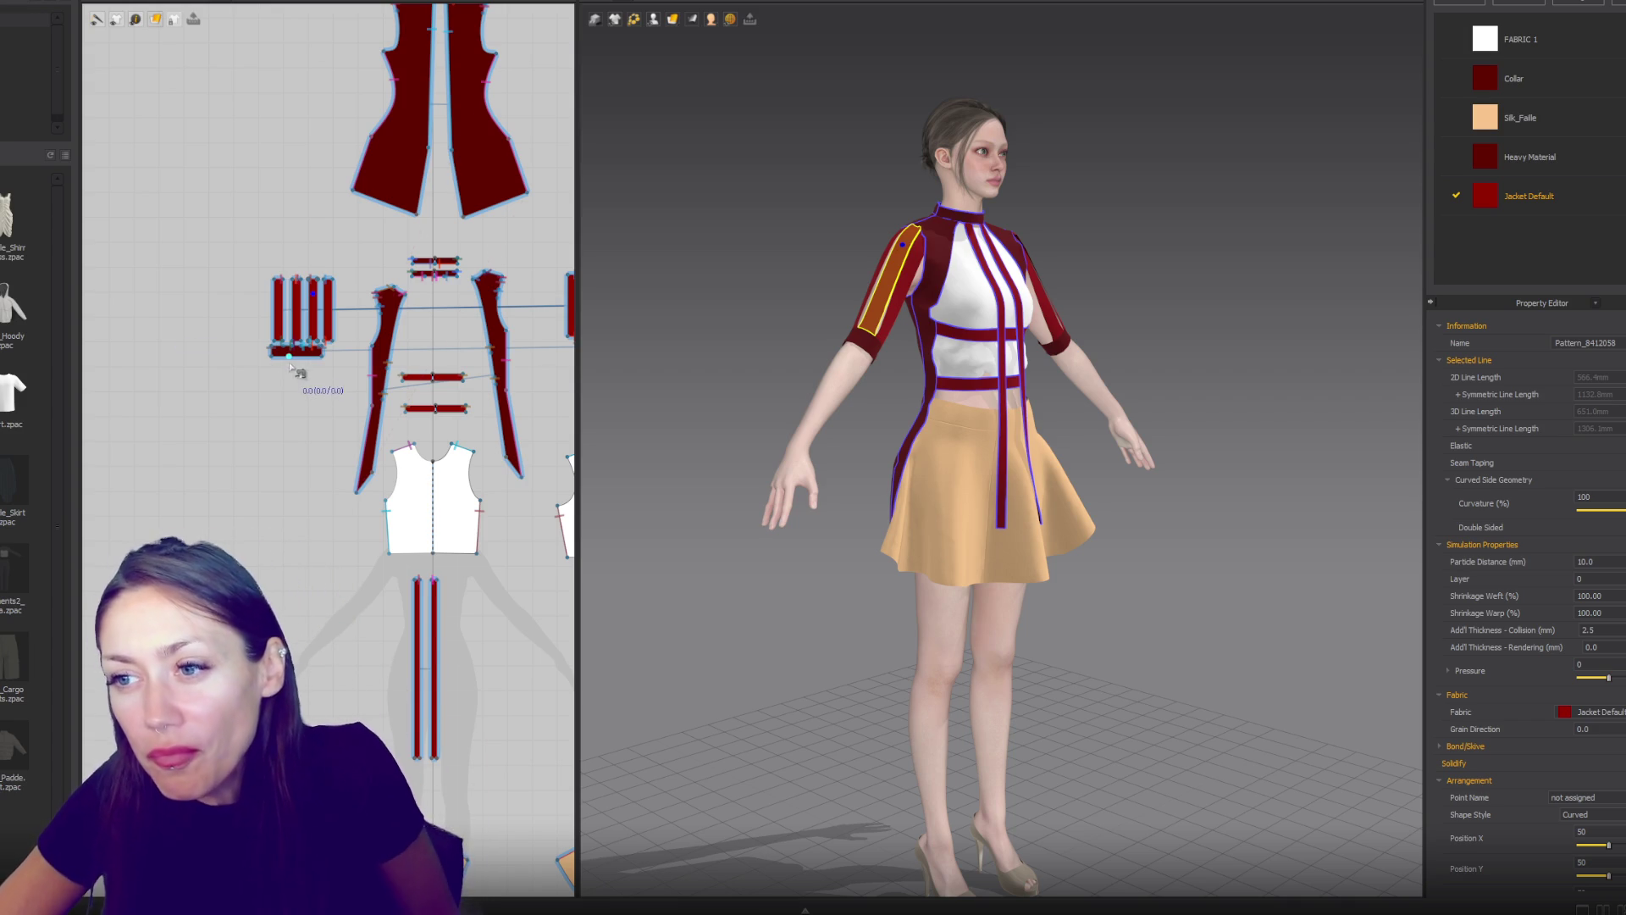
scroll(920, 283, up, 3)
right_drag(920, 283, 1024, 360)
scroll(670, 315, up, 2)
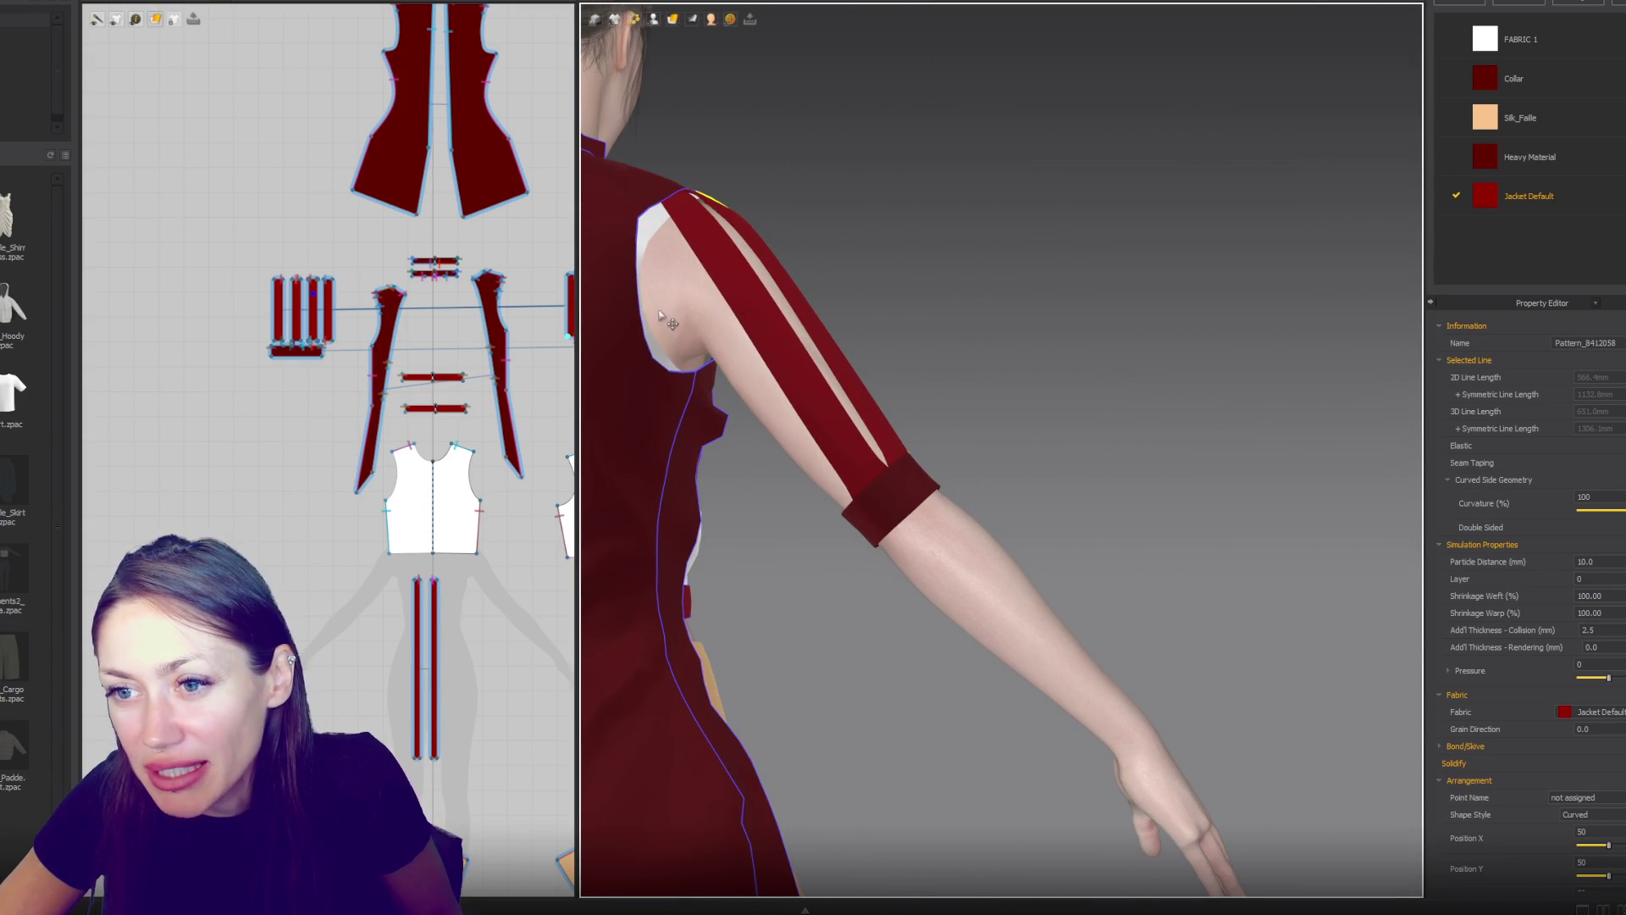
scroll(278, 310, up, 3)
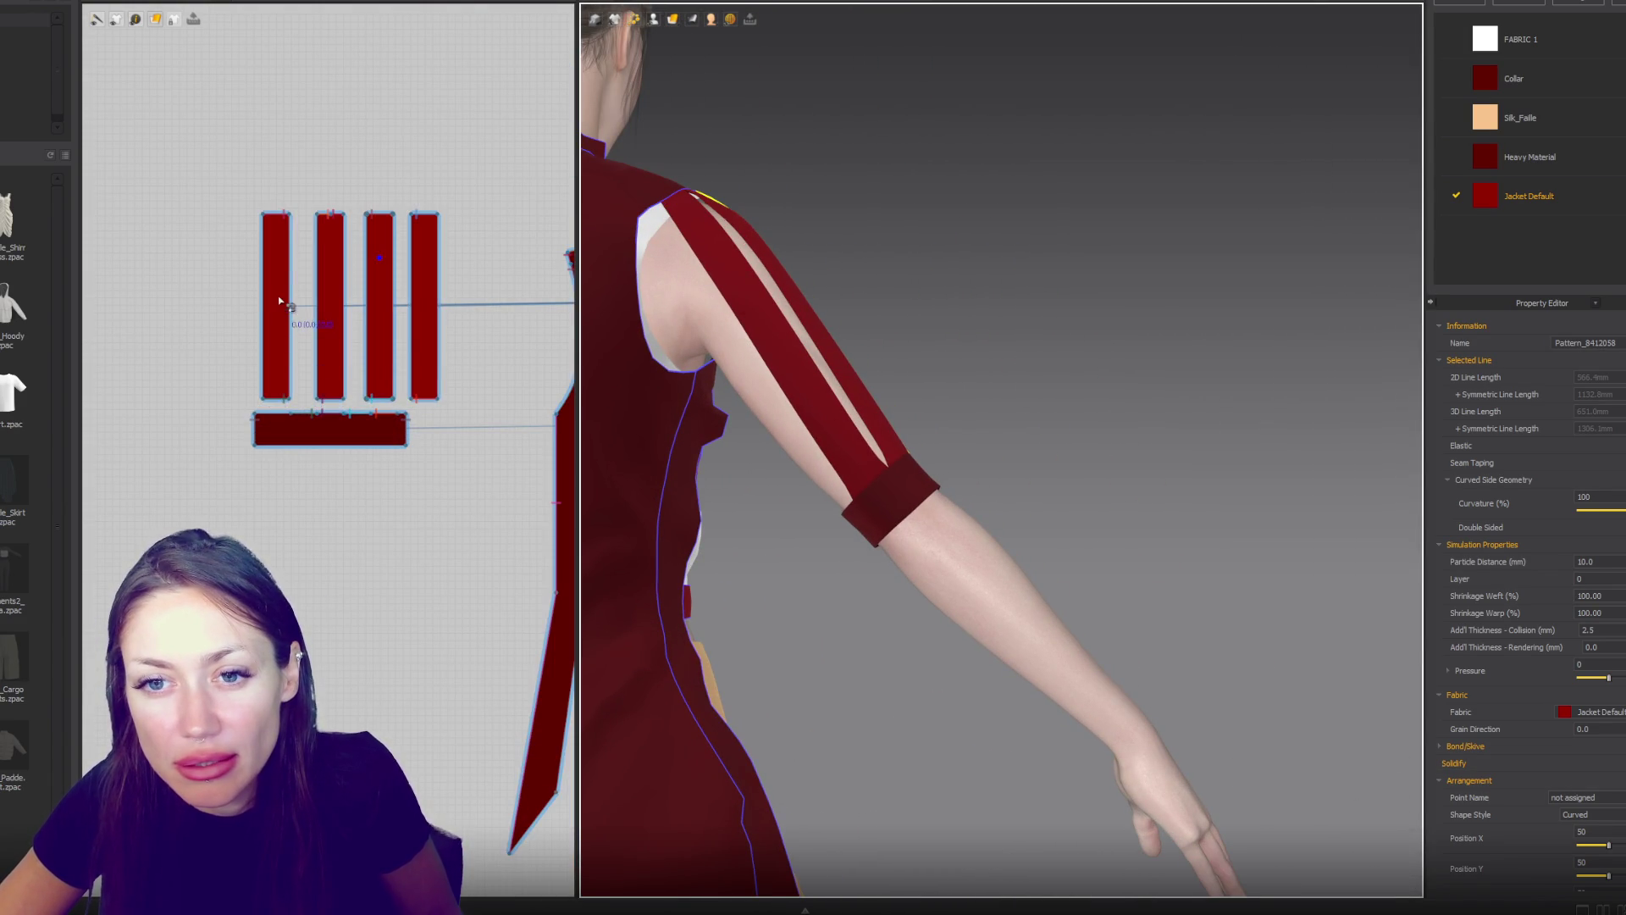
- Duplicate the leftmost sleeve strip and place the copy left of the other four
click(274, 320)
key(ctrl+c)
key(ctrl+v)
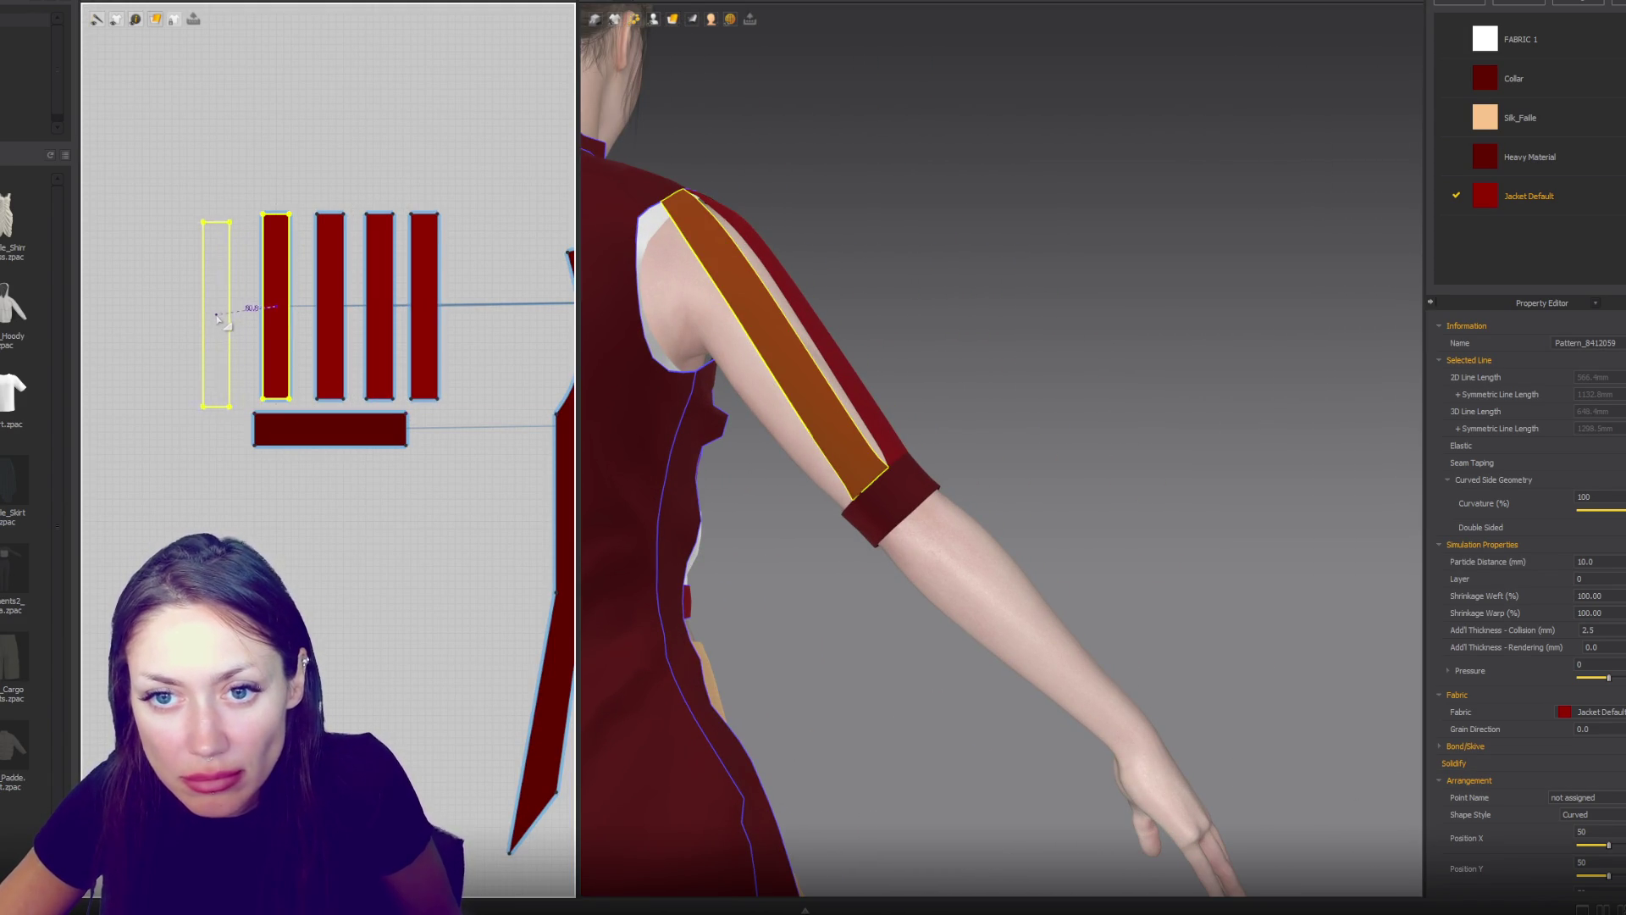
click(201, 257)
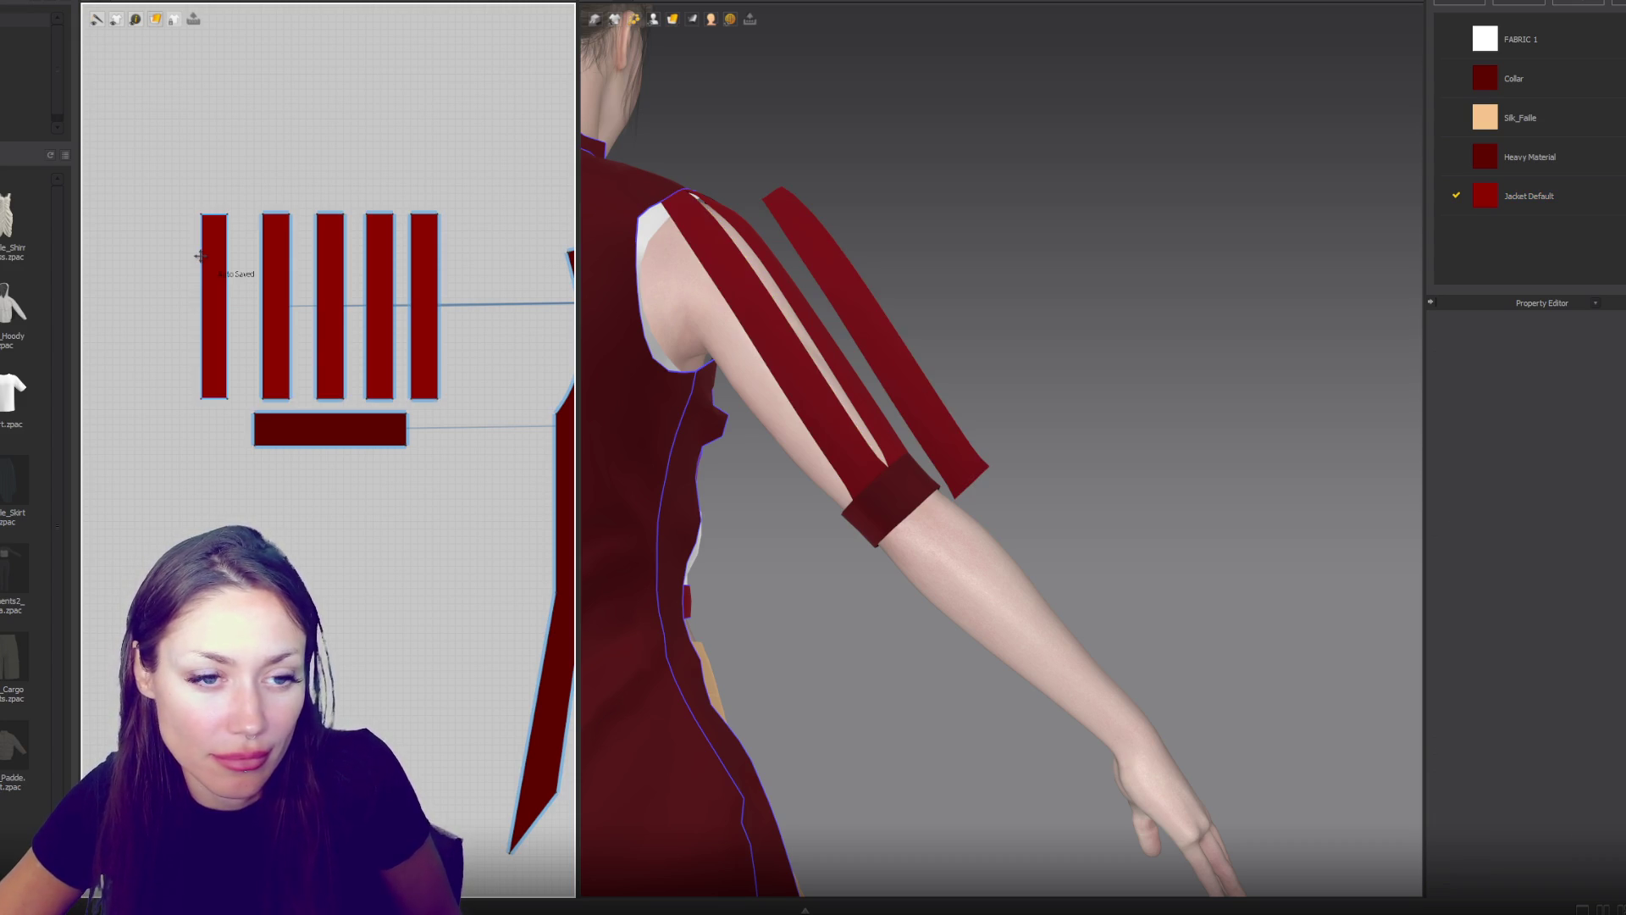
scroll(788, 271, up, 2)
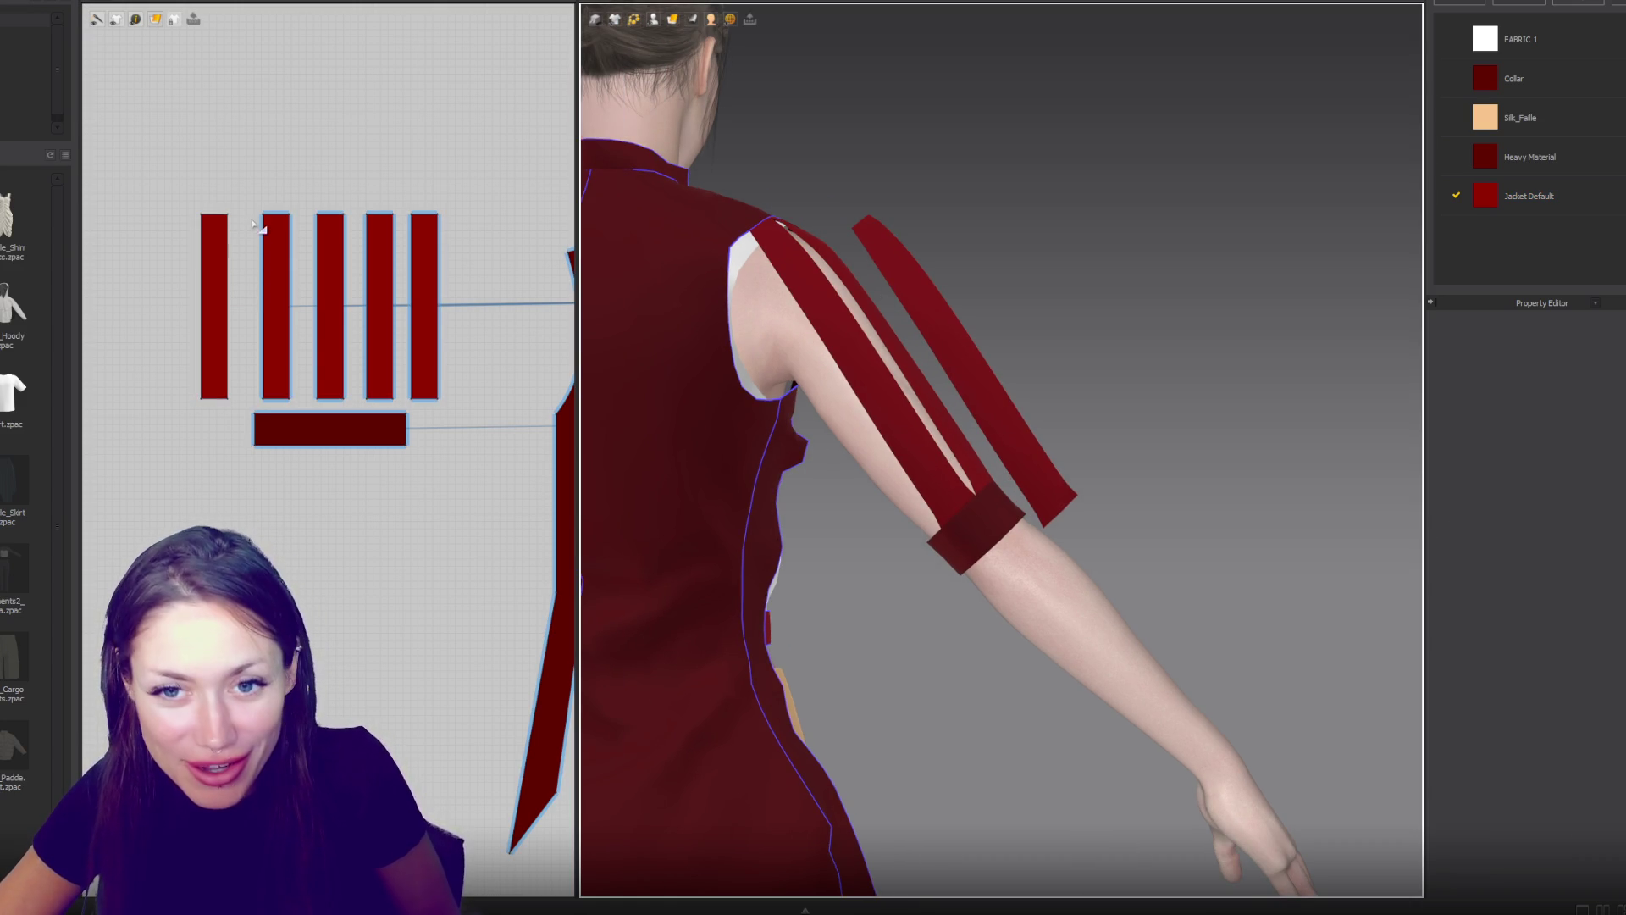
key(n)
scroll(704, 272, down, 2)
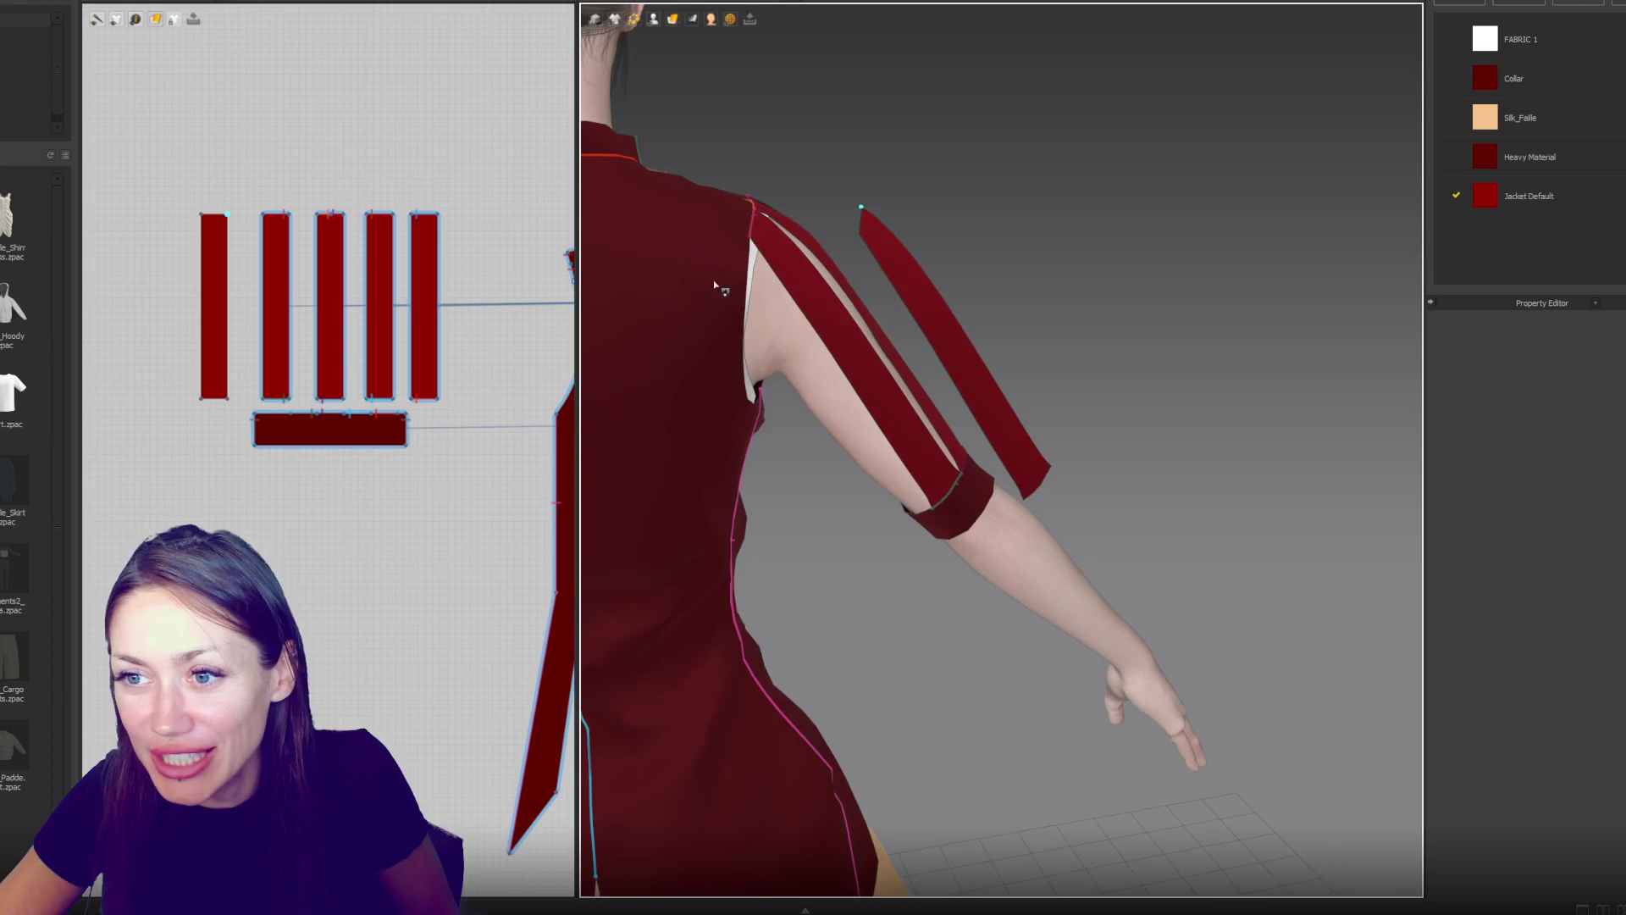
- Sew the new strip's top edge to the bodice armhole
right_drag(704, 272, 675, 243)
scroll(294, 407, down, 2)
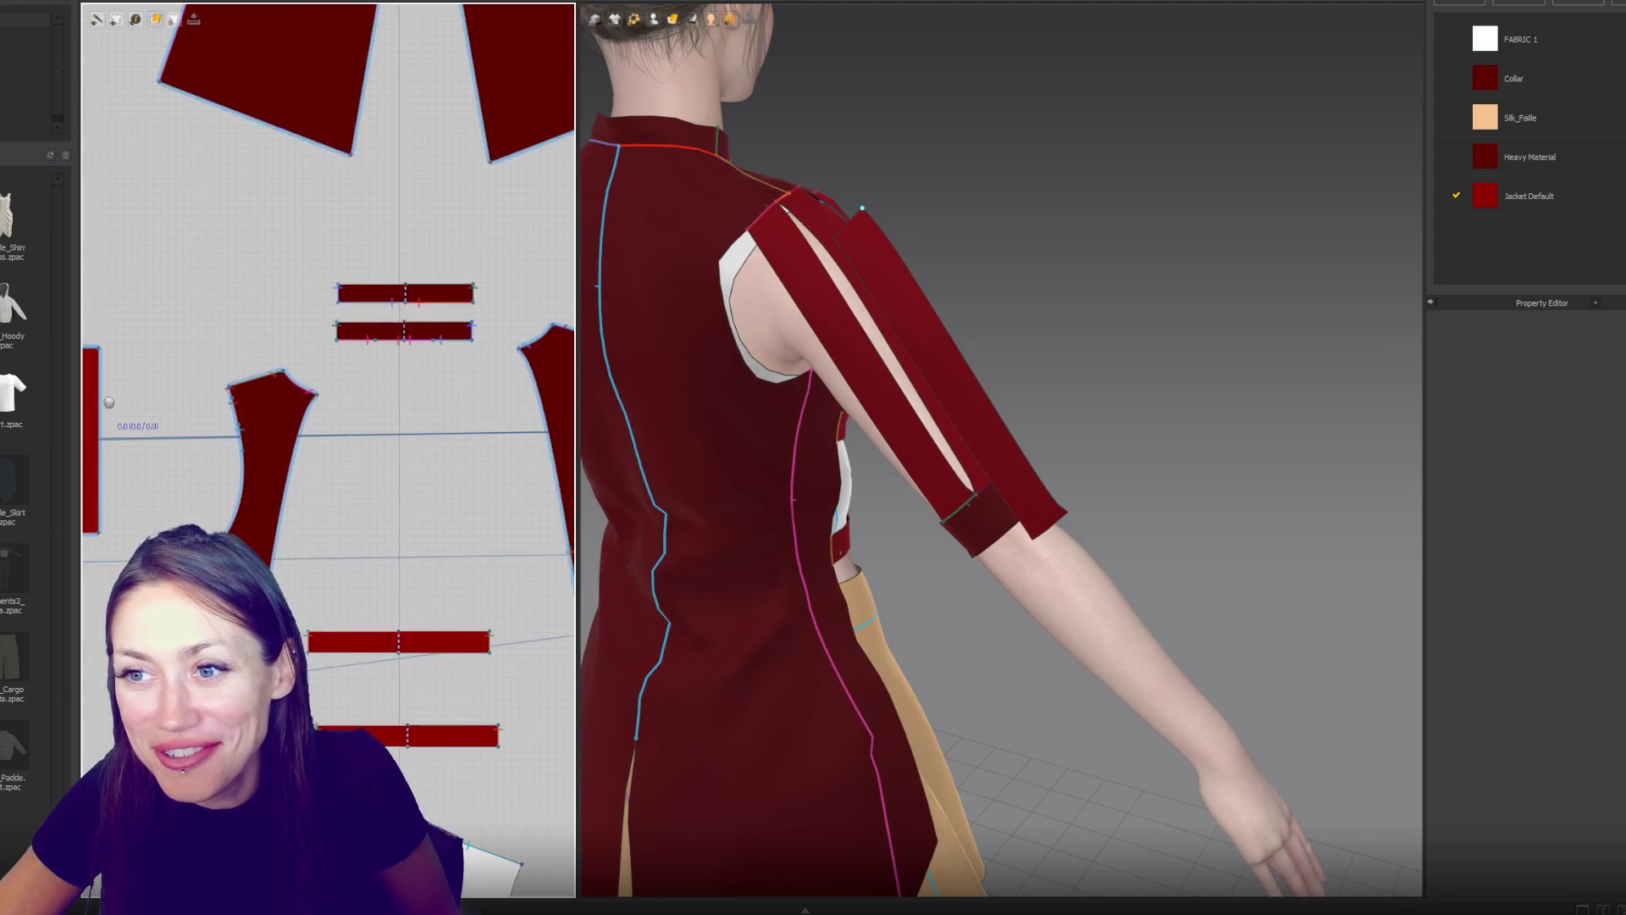
scroll(427, 439, up, 3)
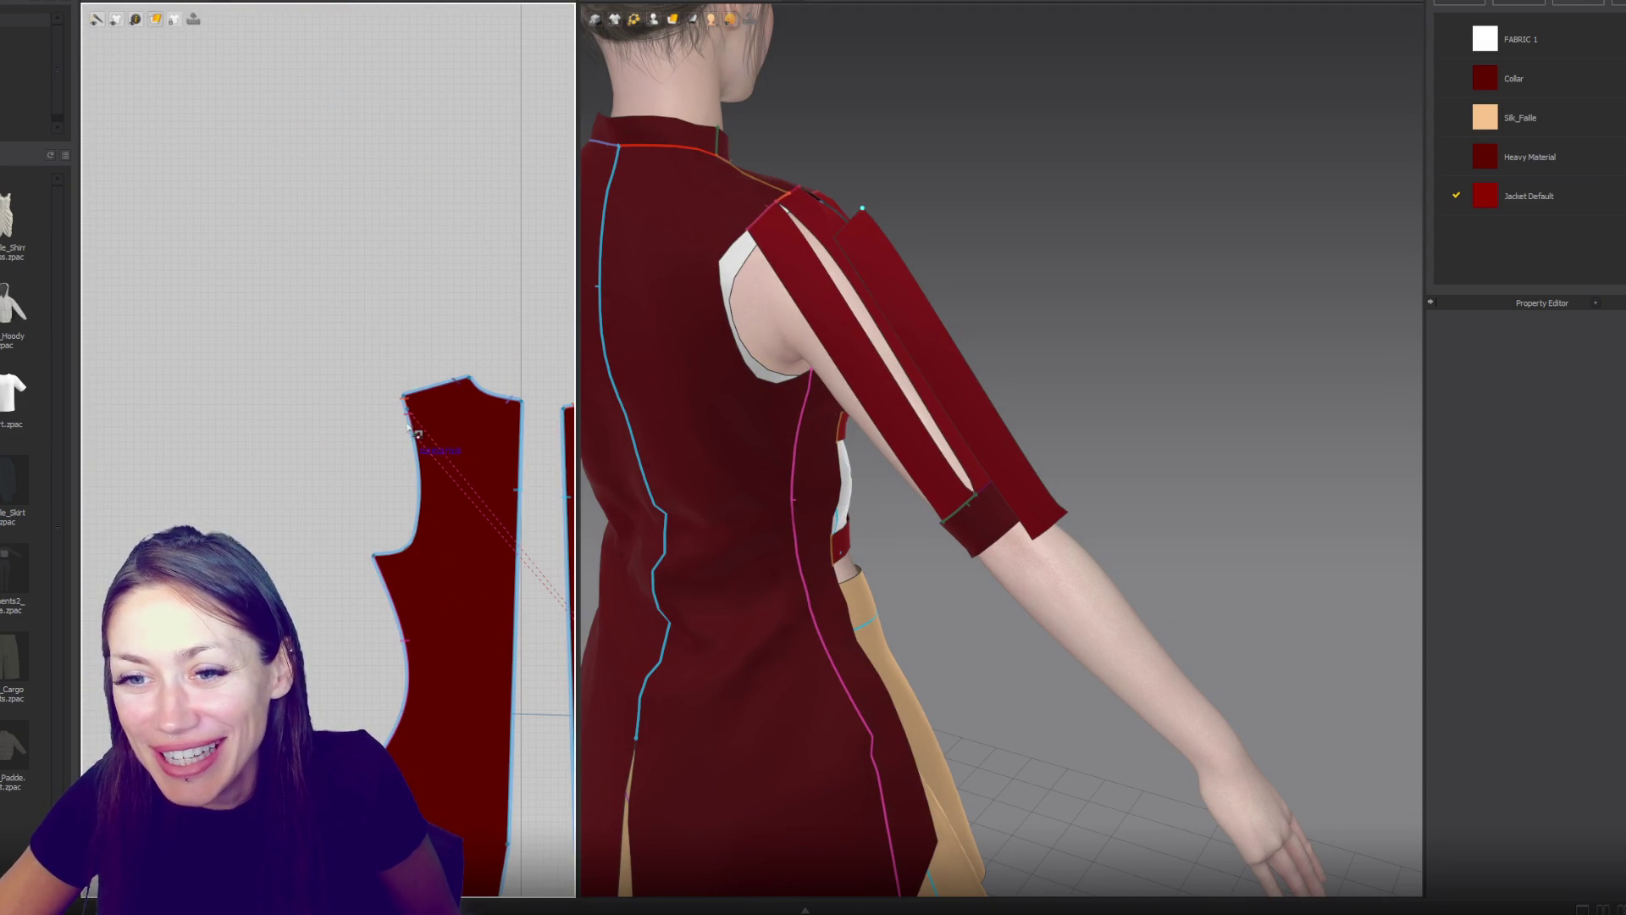
mouse_move(424, 466)
right_down()
mouse_move(233, 340)
mouse_move(364, 534)
right_up()
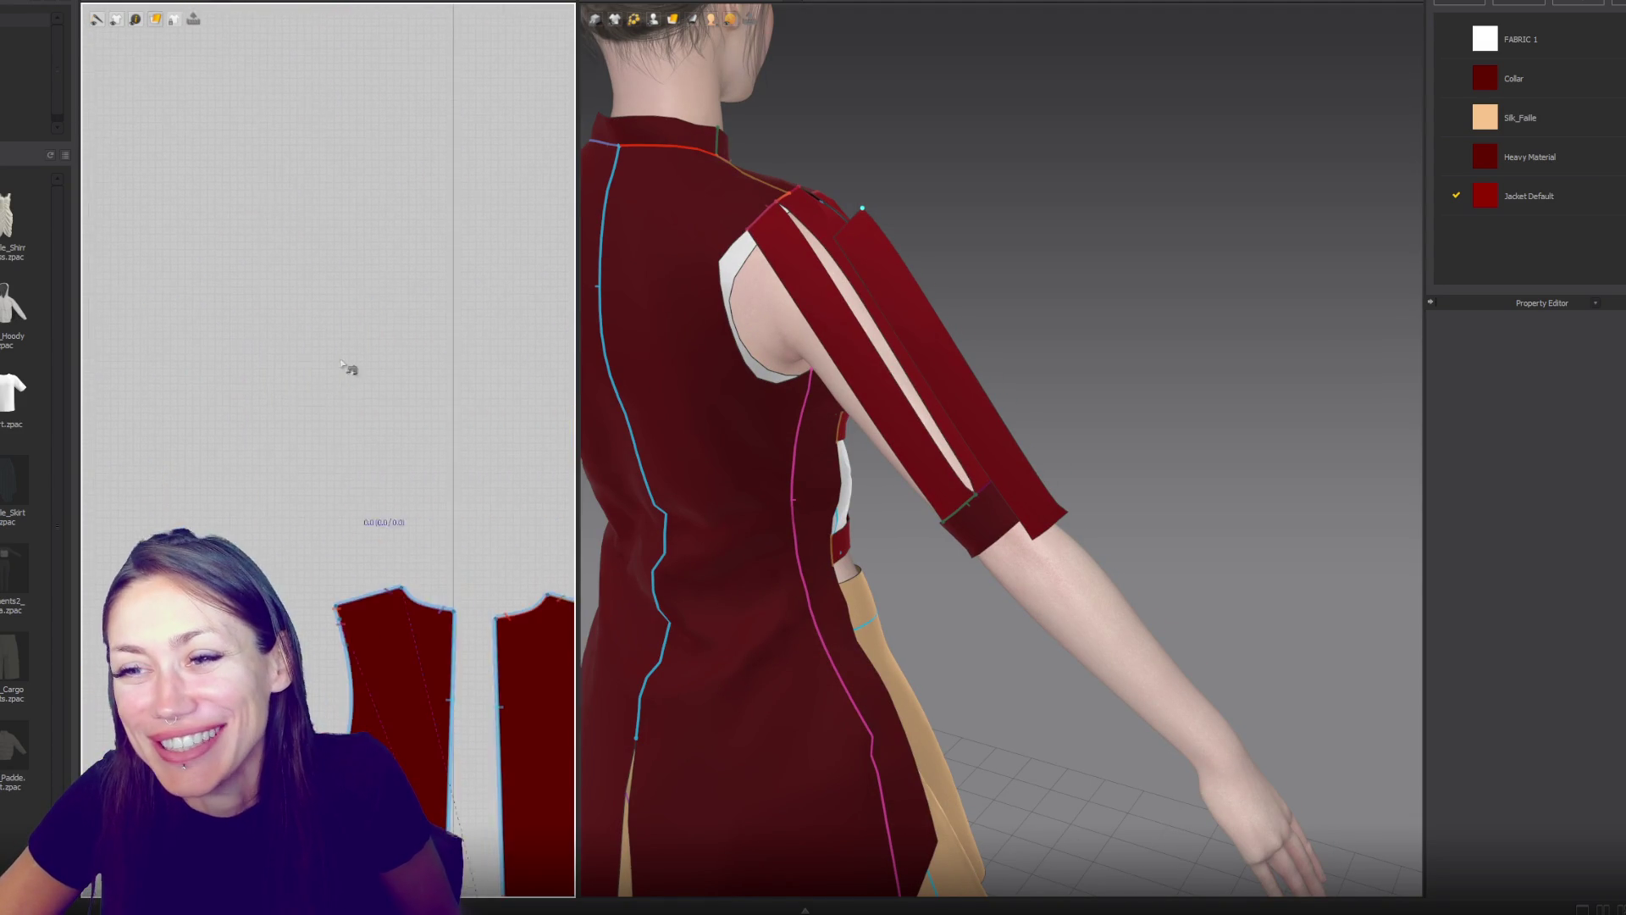
scroll(353, 319, down, 3)
scroll(352, 348, up, 3)
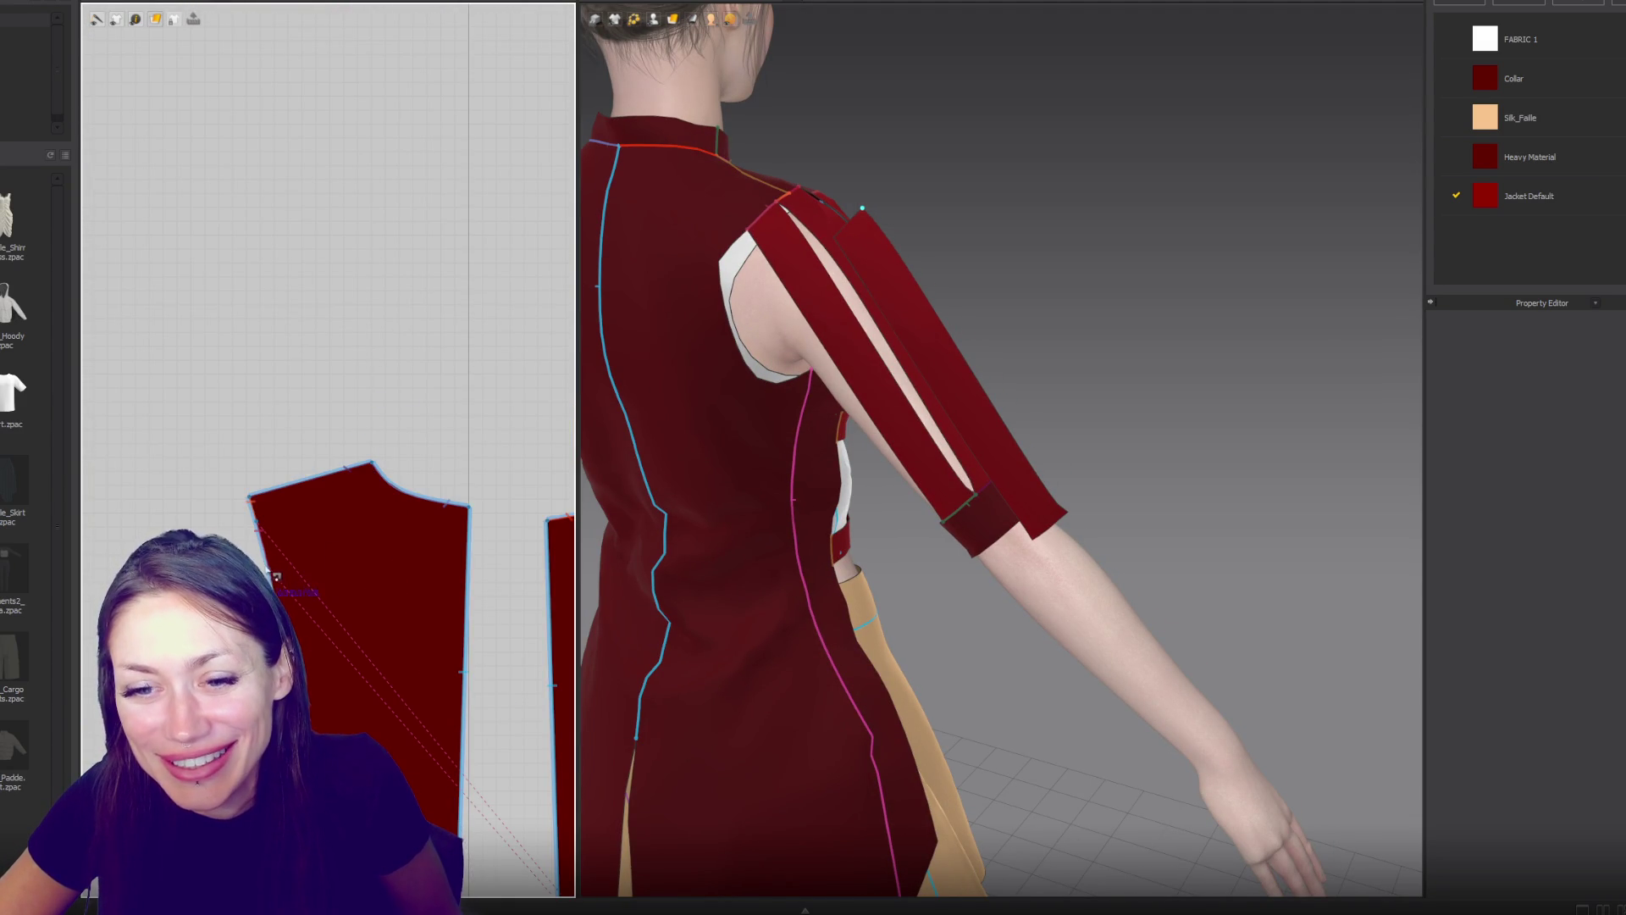
right_drag(286, 589, 418, 127)
scroll(274, 504, down, 3)
mouse_move(274, 503)
right_down()
mouse_move(356, 356)
mouse_move(395, 469)
mouse_move(171, 519)
mouse_move(320, 320)
right_up()
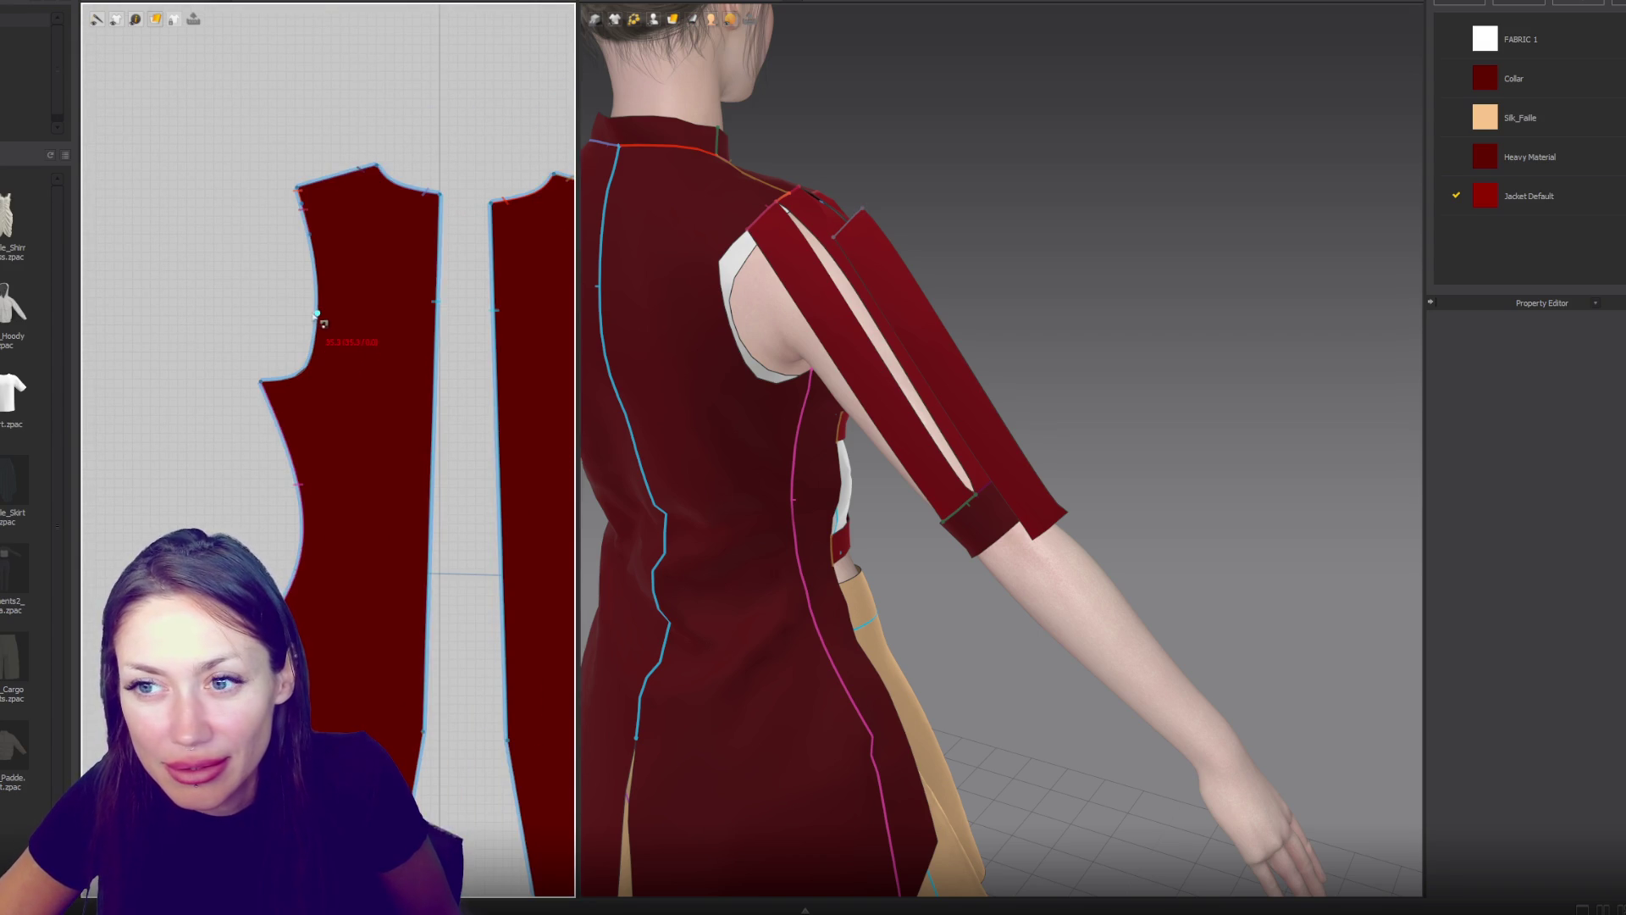
click(309, 235)
click(315, 270)
- Sew the strip's bottom edge to the cuff band, simulate, then undo the drape
scroll(315, 269, down, 3)
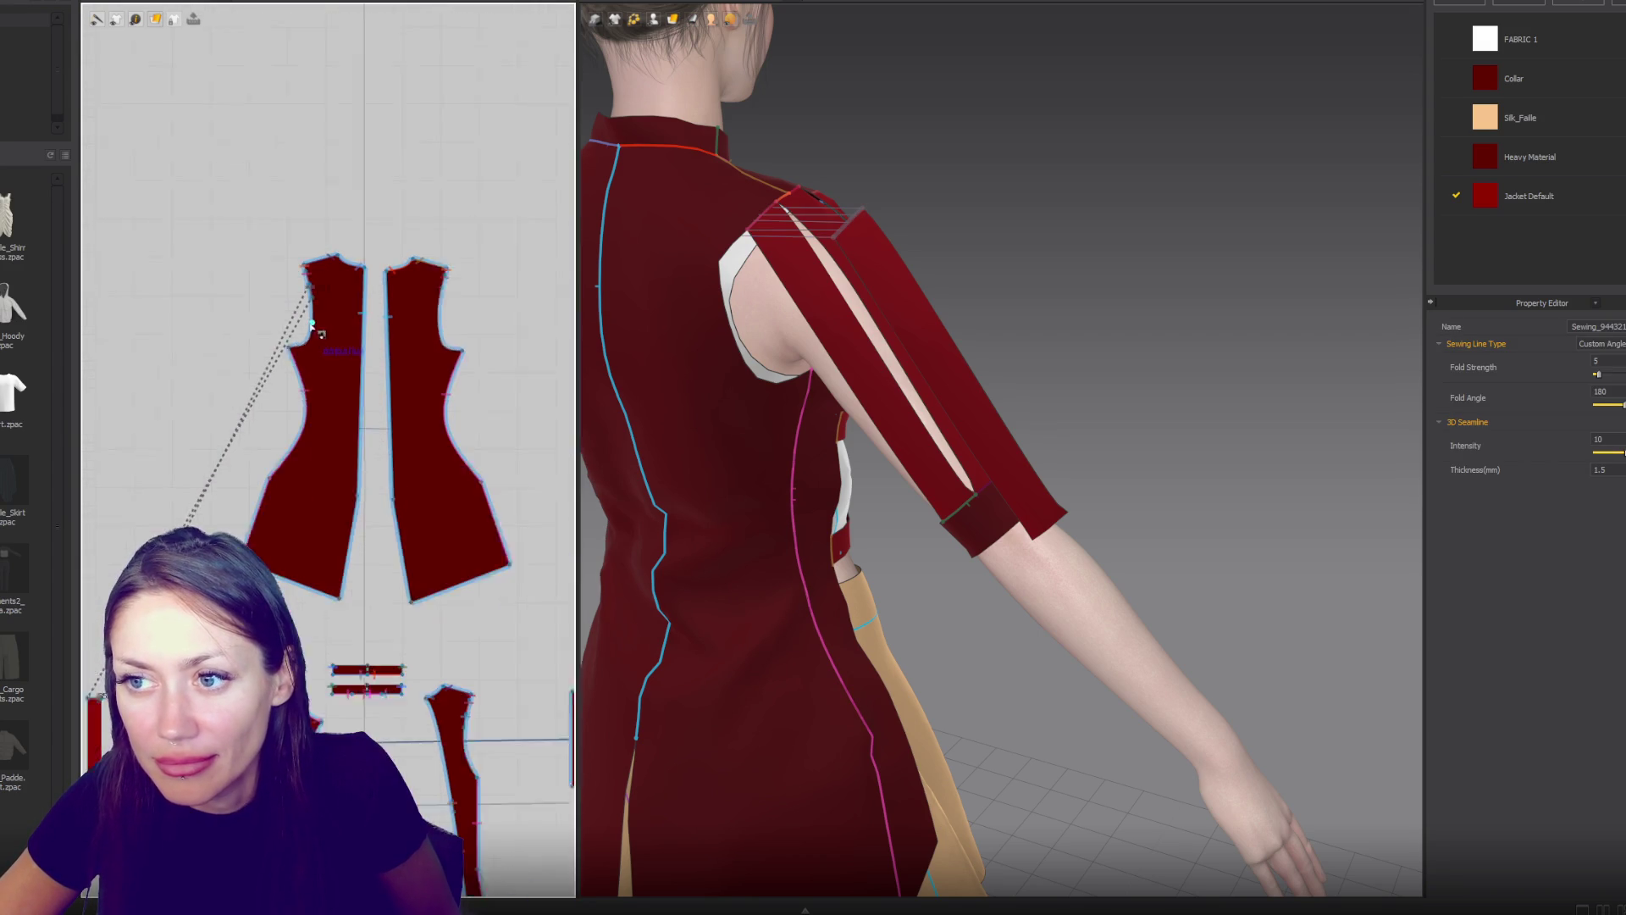
right_drag(322, 678, 322, 381)
scroll(322, 359, up, 2)
click(288, 375)
click(343, 391)
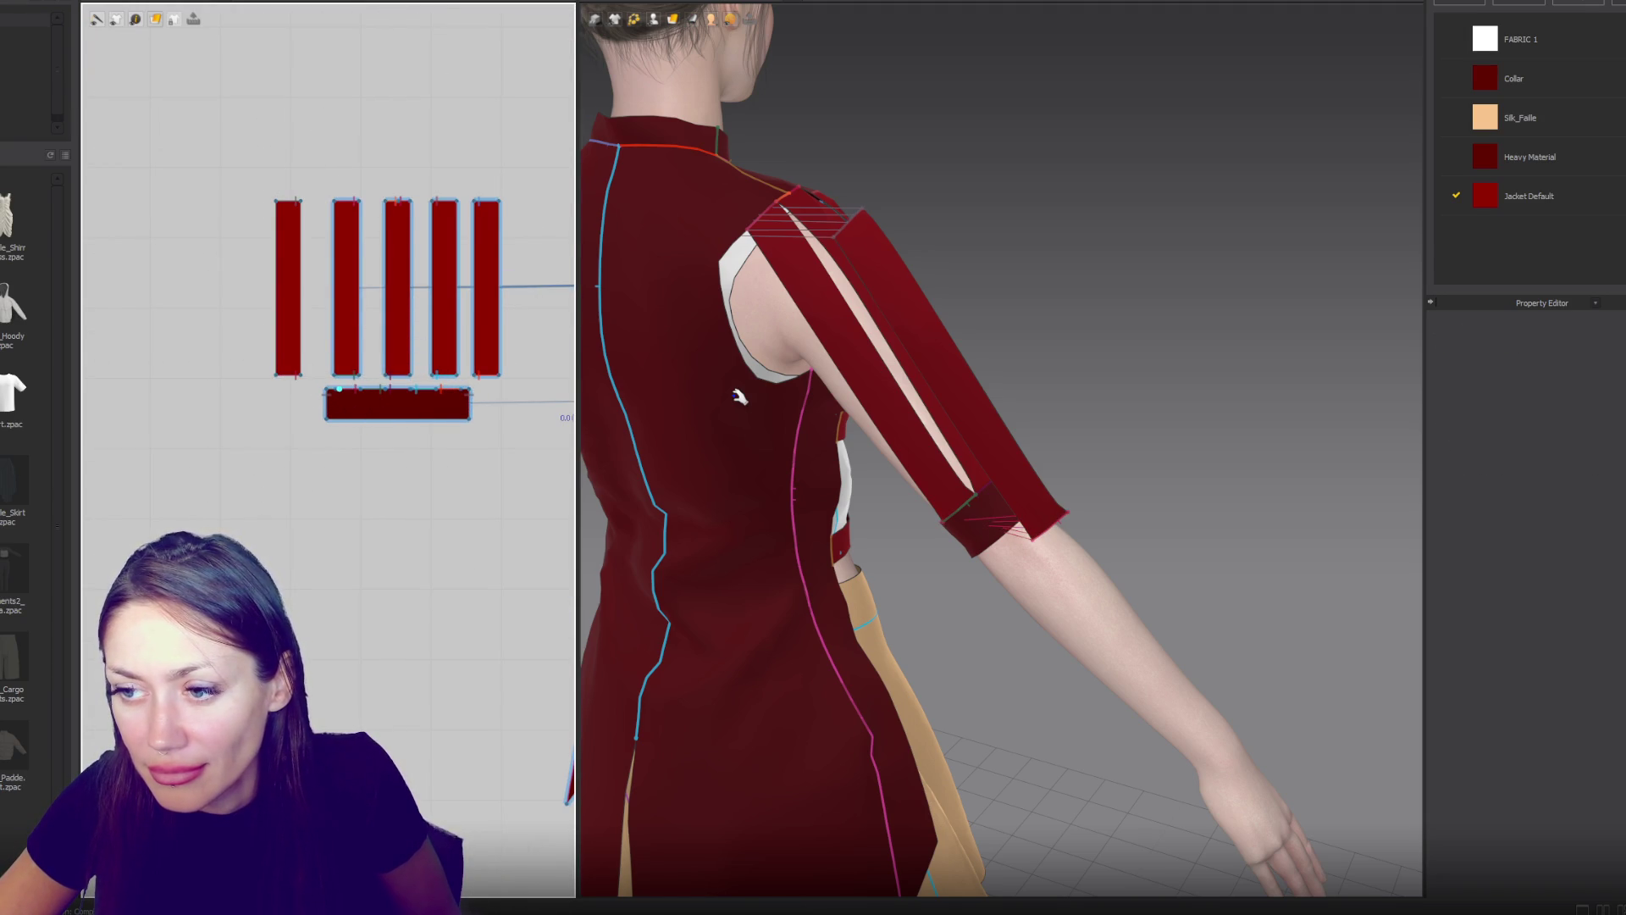
key(space)
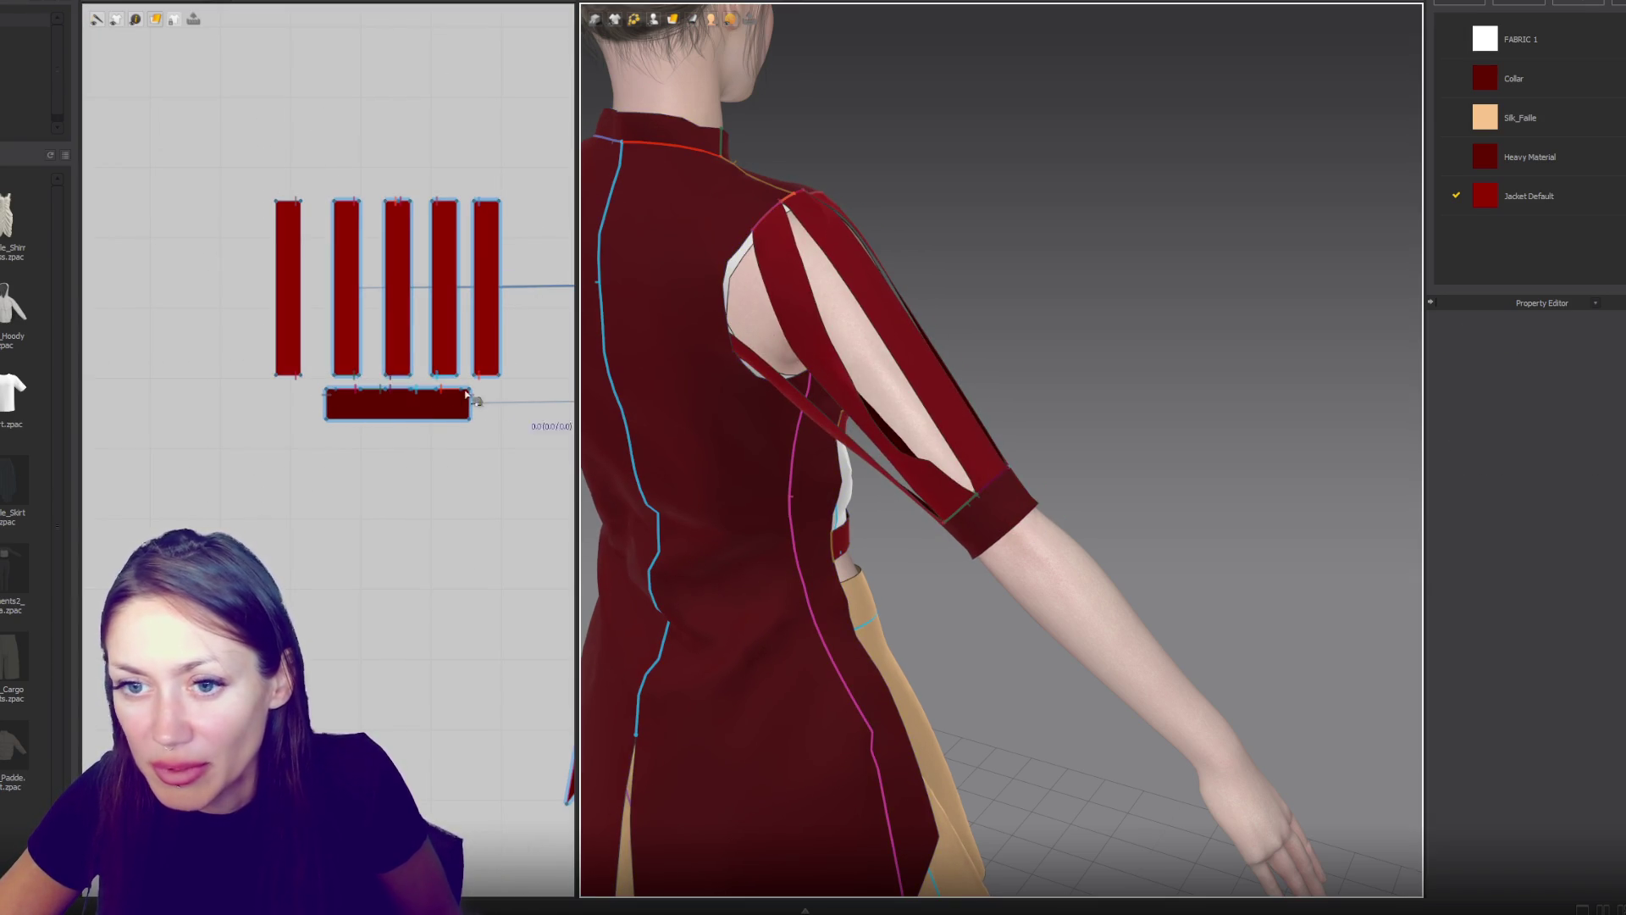
key(ctrl+z)
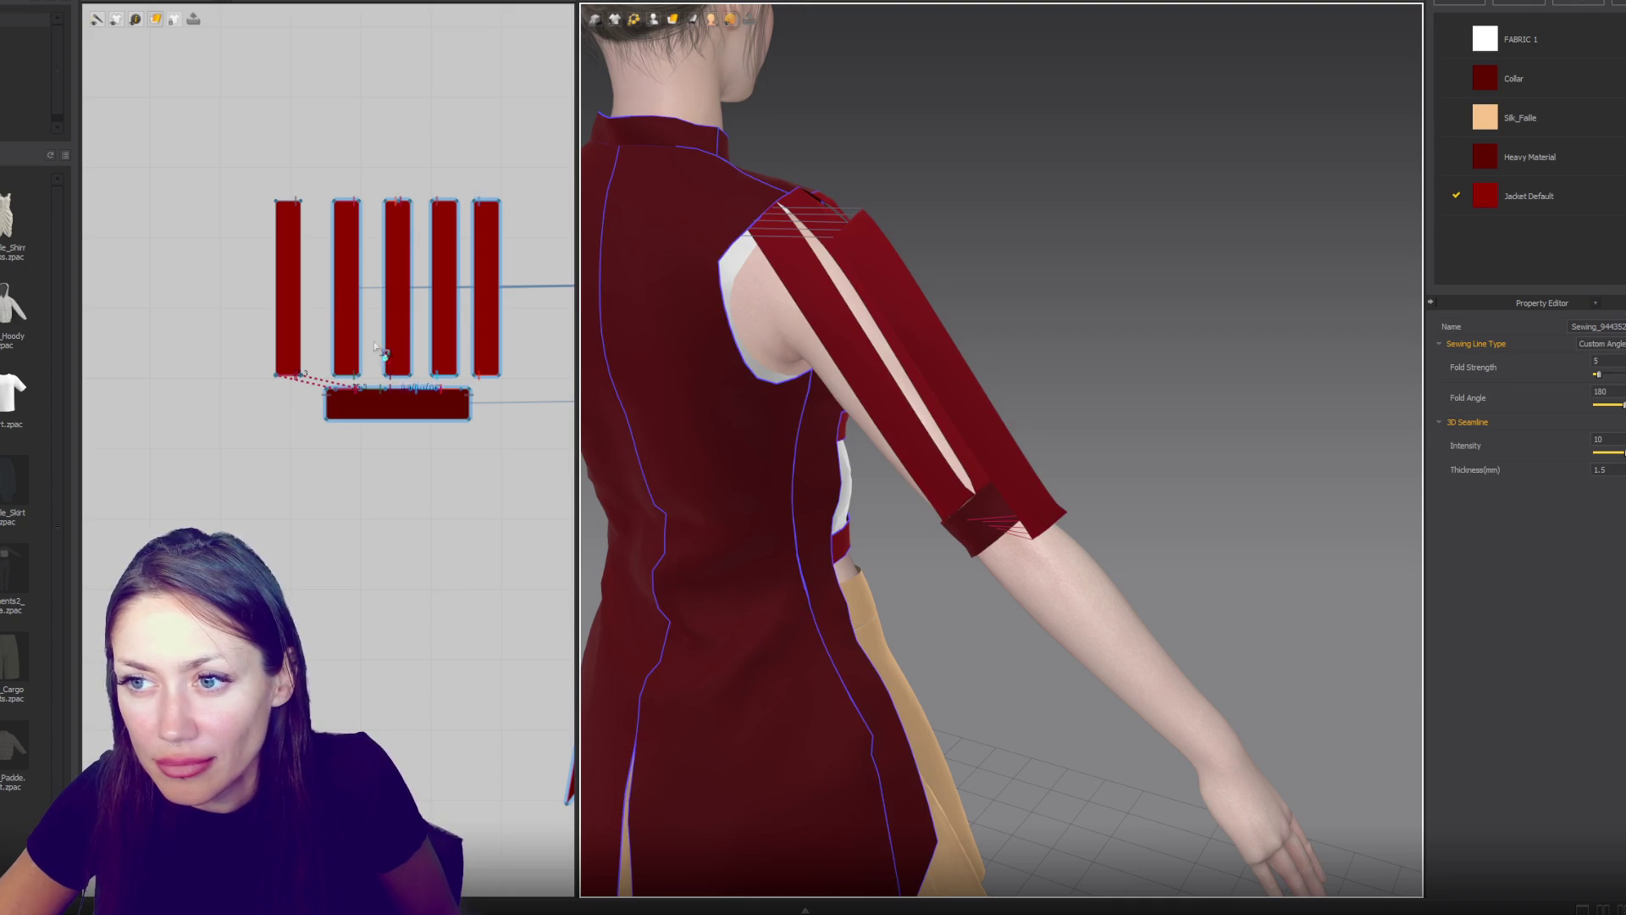
- Delete the wrong shoulder seam, sew the strip to the right bodice armhole, and simulate
click(288, 203)
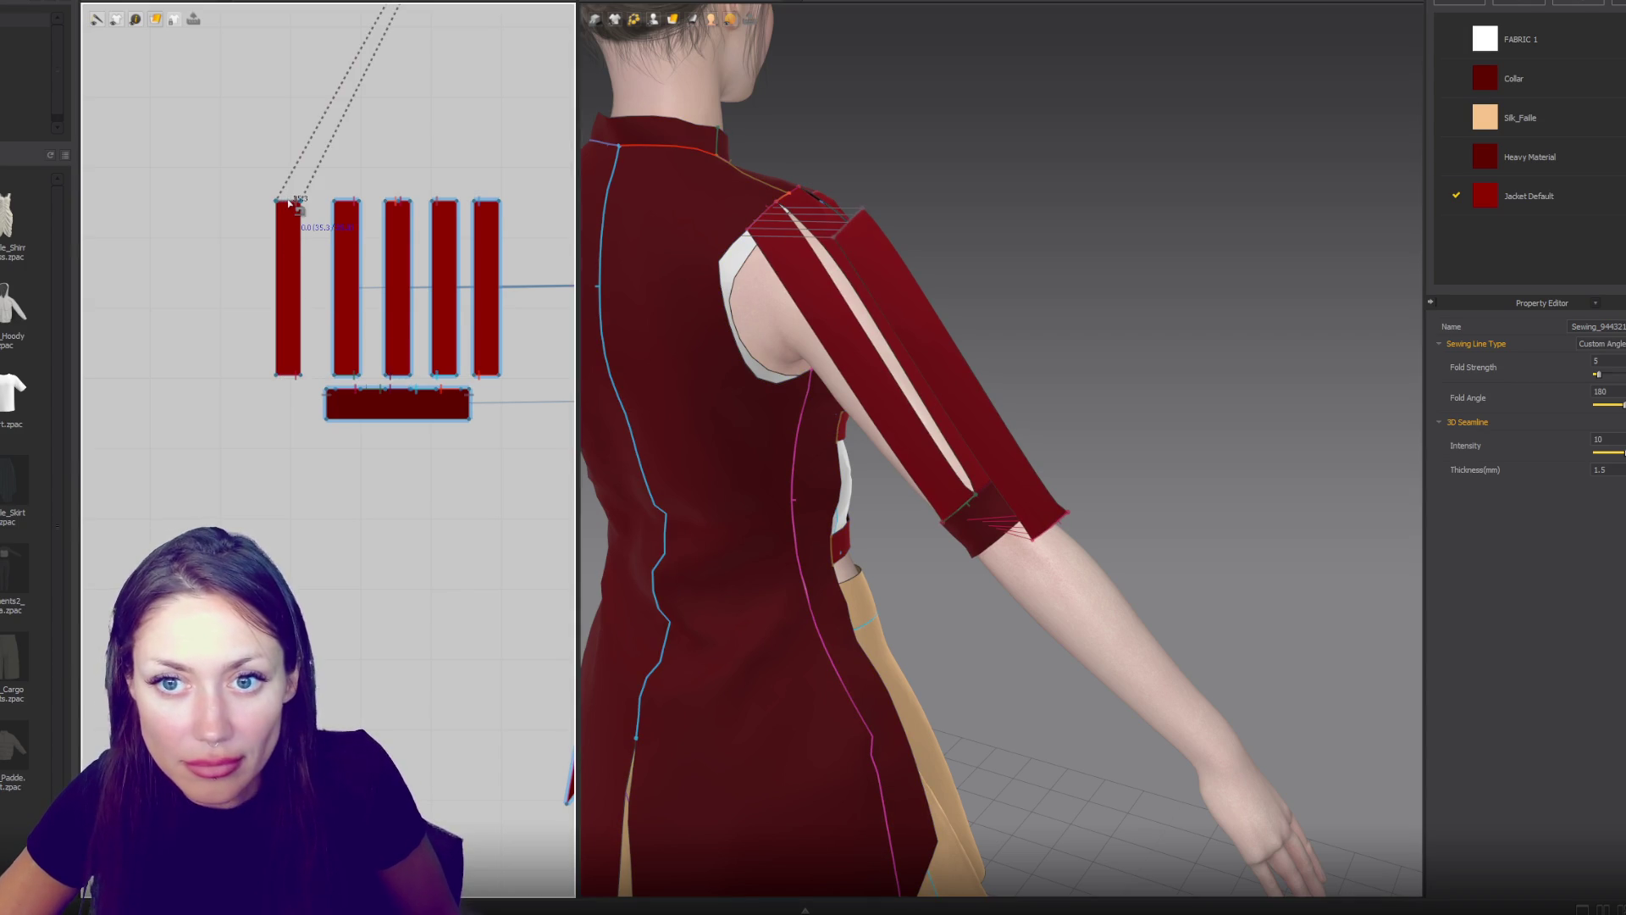
key(Delete)
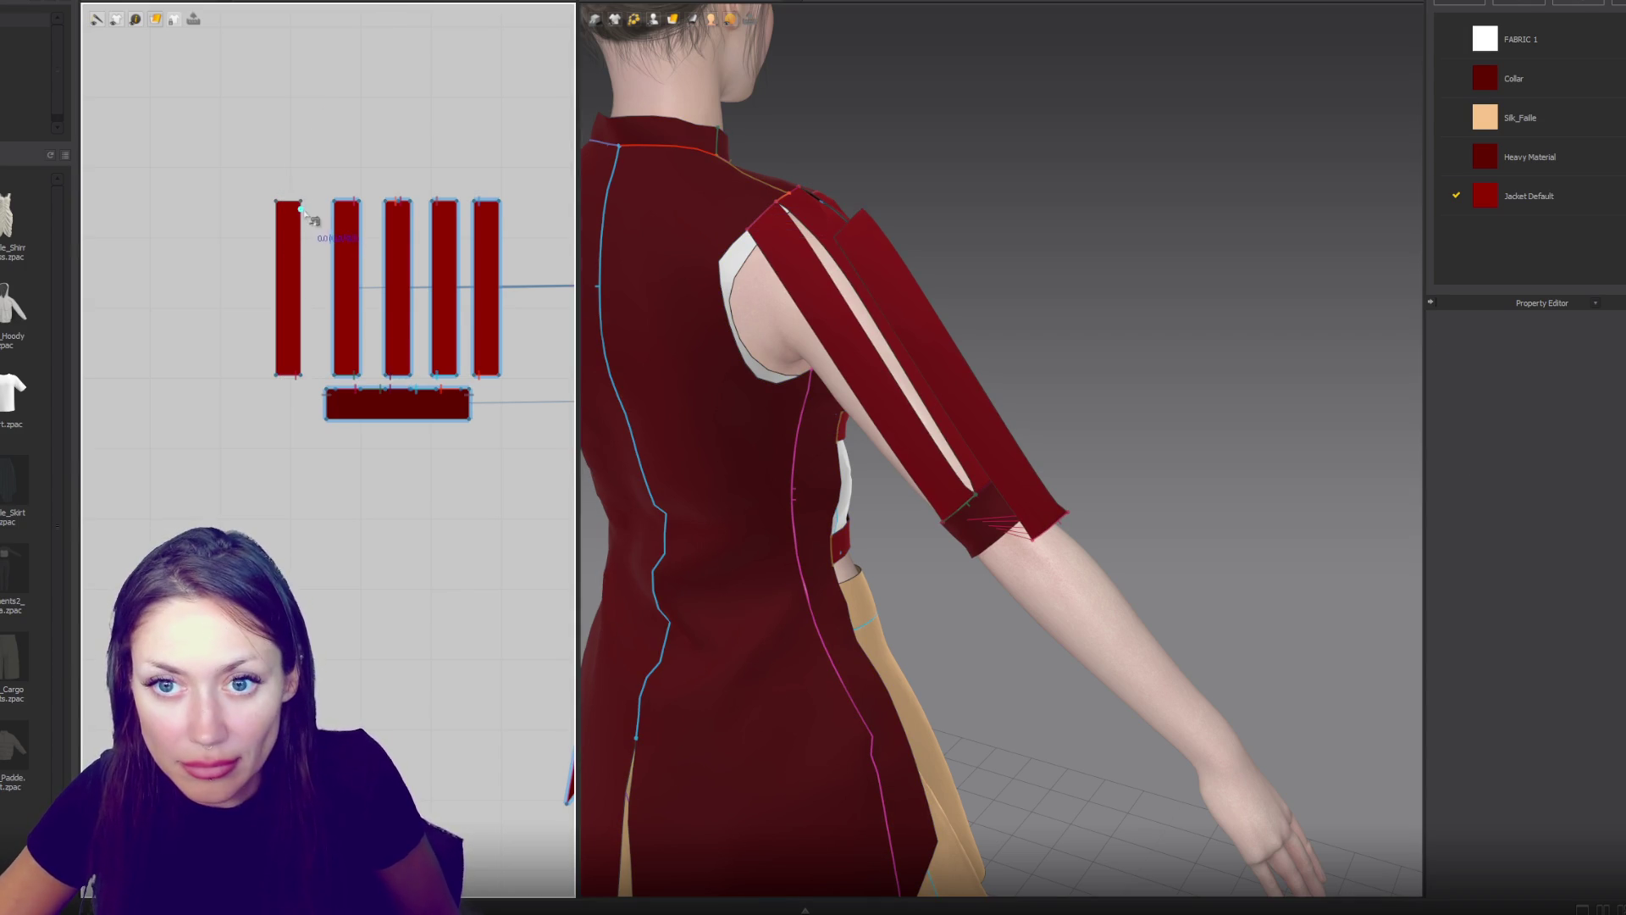
right_drag(291, 206, 289, 483)
scroll(289, 488, up, 3)
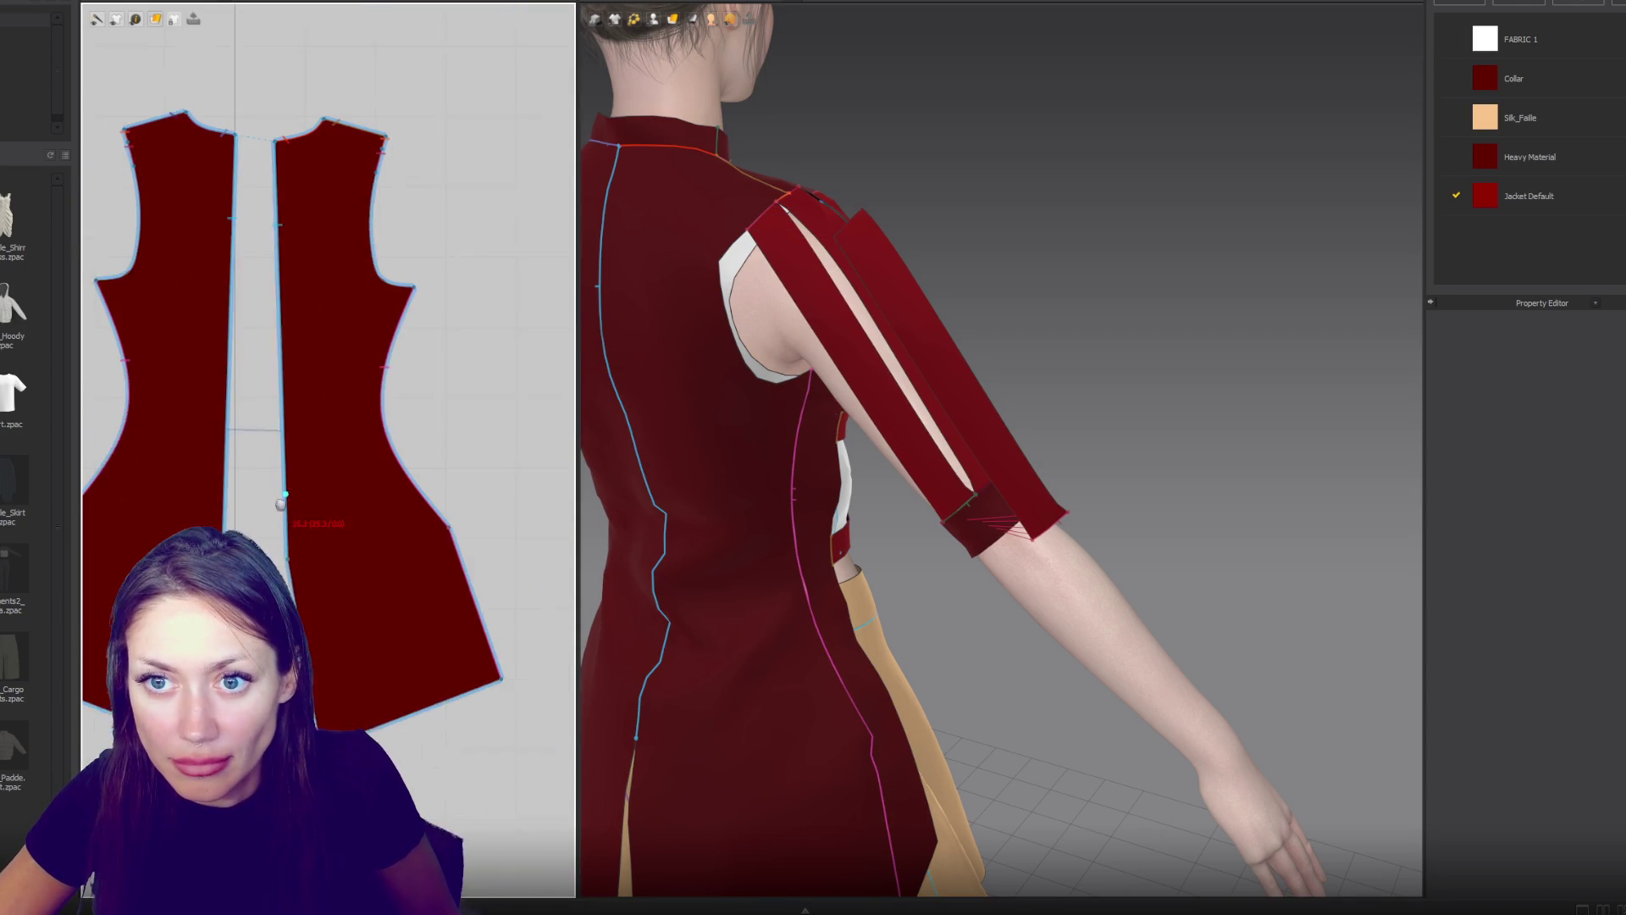
click(375, 210)
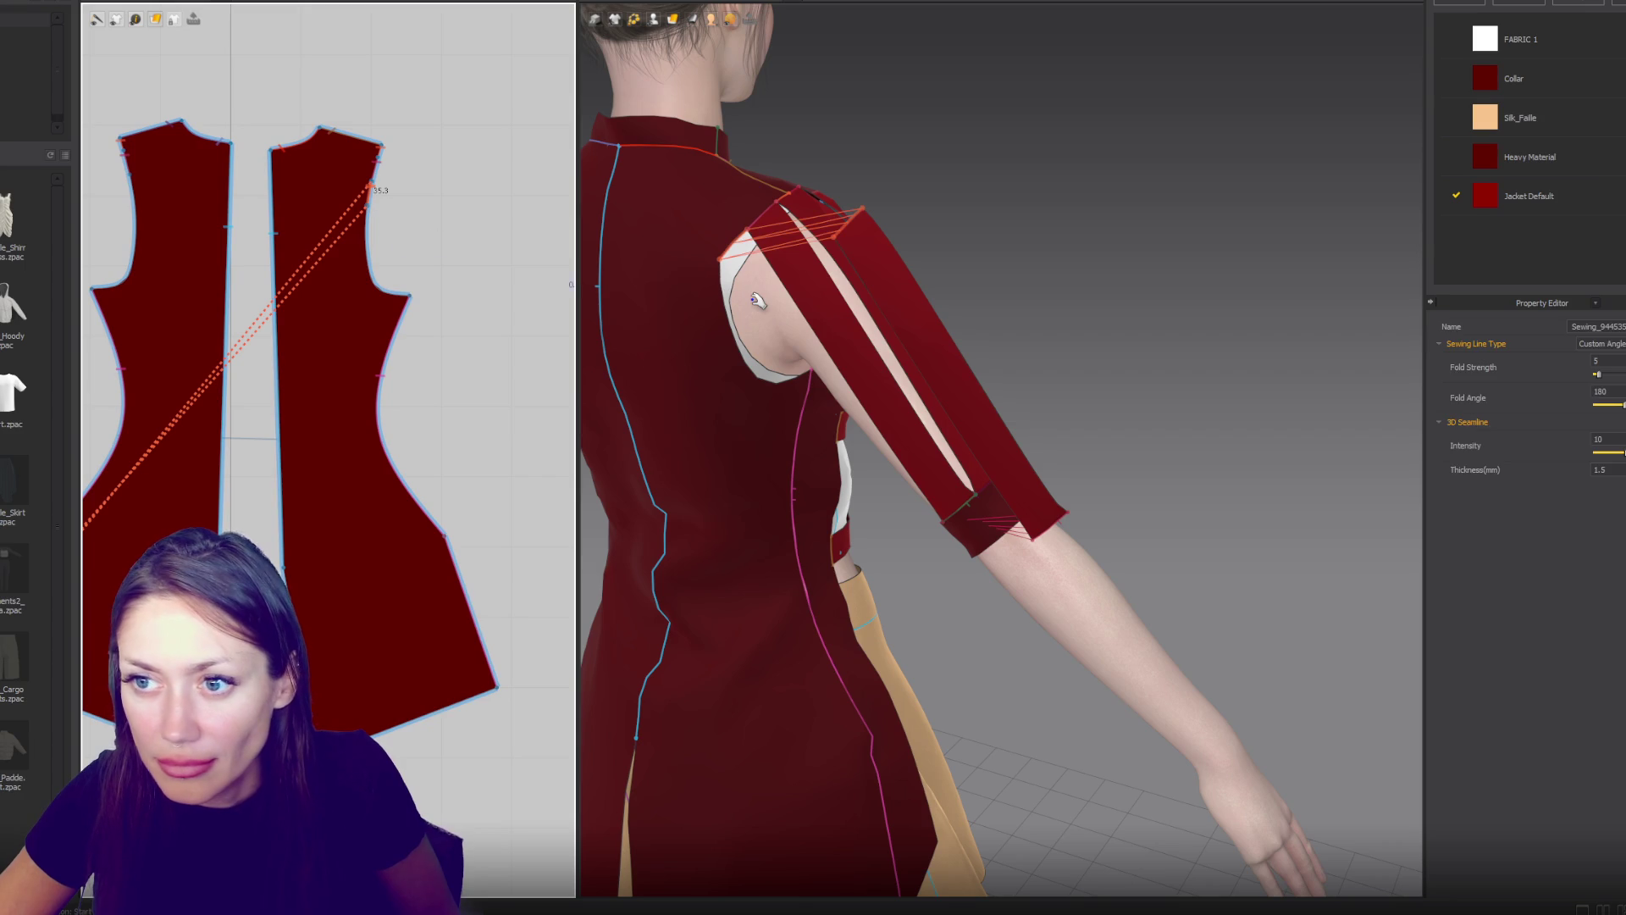
key(space)
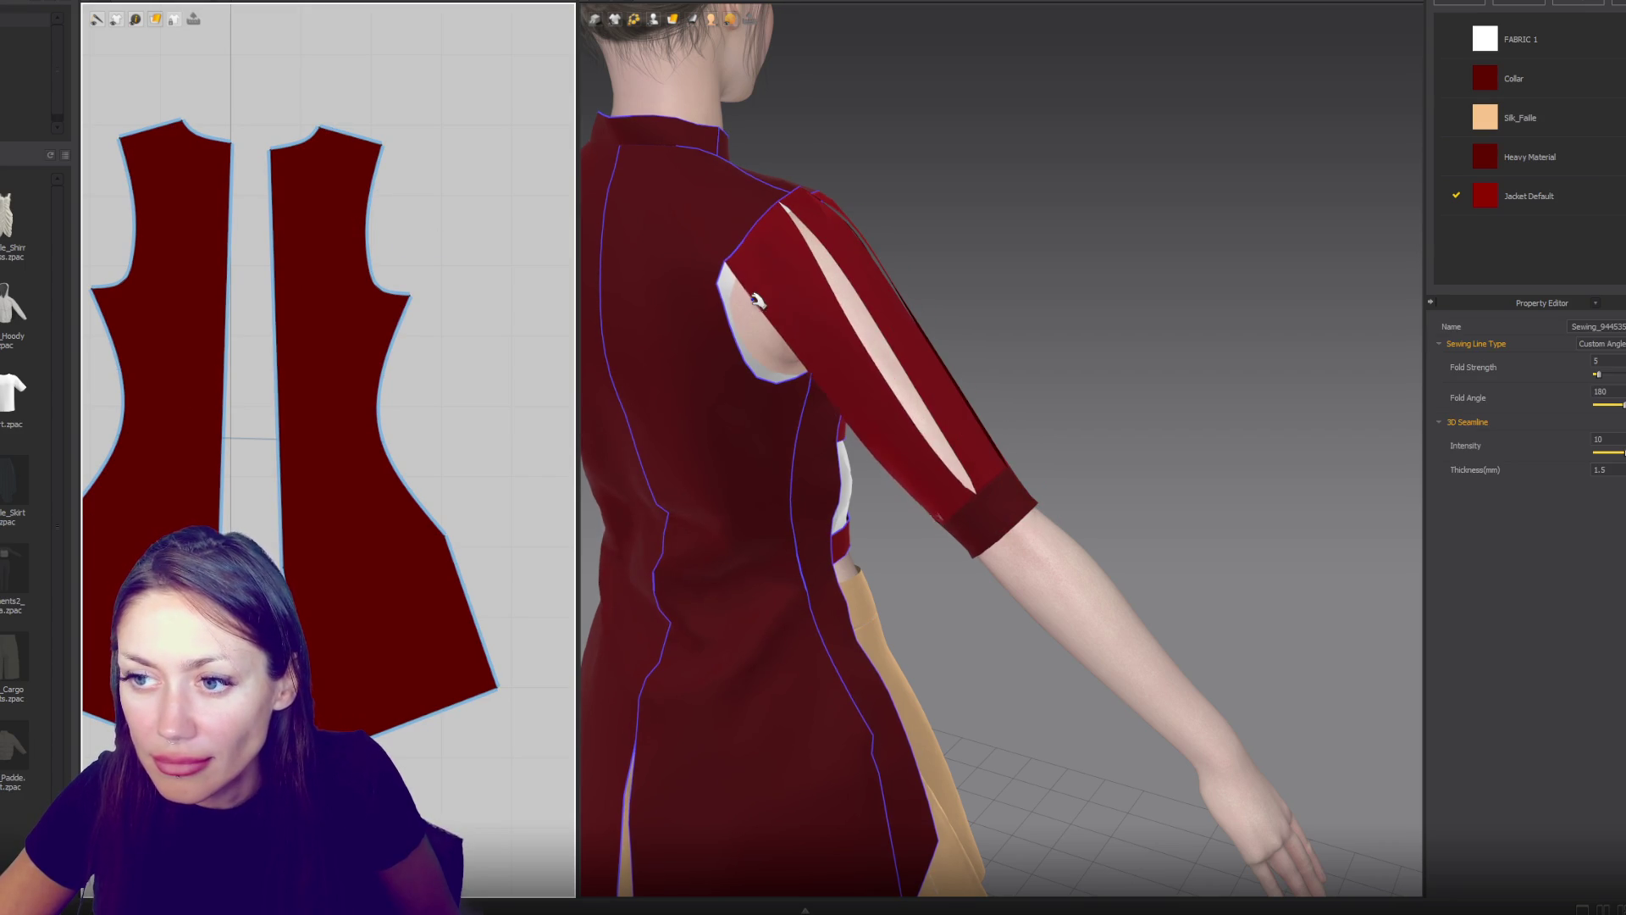
click(834, 310)
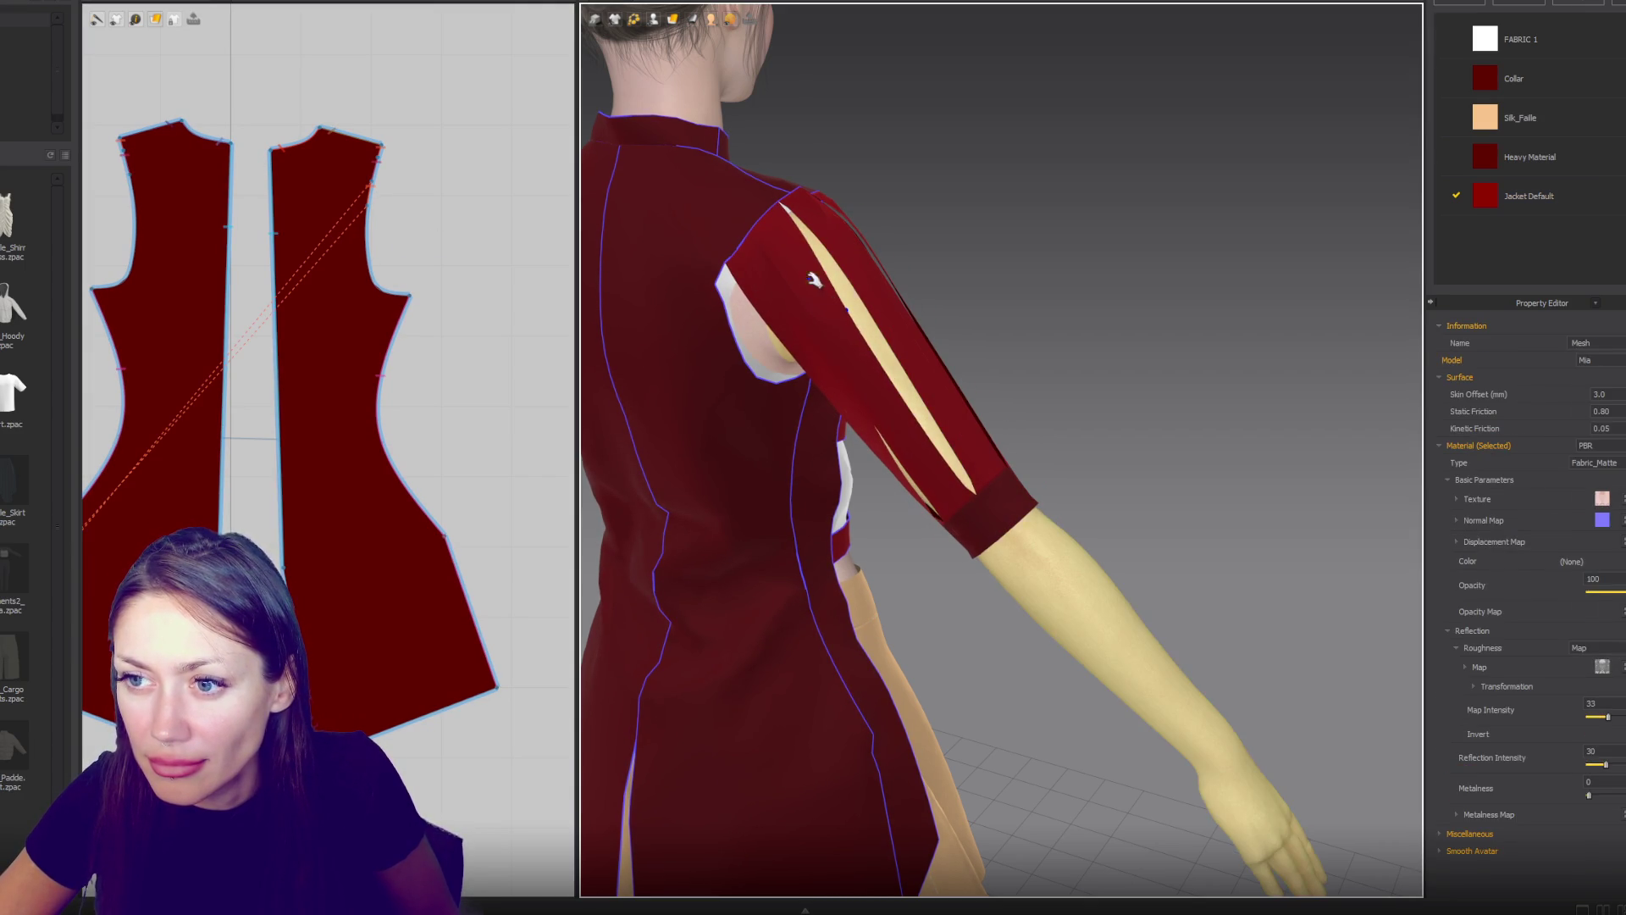
- Sew the middle strip's bottom edge to the cuff top and shorten its span to 23.8
mouse_move(963, 309)
right_down()
mouse_move(770, 262)
mouse_move(856, 443)
mouse_move(1059, 305)
mouse_move(1031, 285)
mouse_move(859, 412)
mouse_move(898, 470)
mouse_move(935, 481)
right_up()
scroll(560, 608, up, 3)
scroll(342, 562, up, 5)
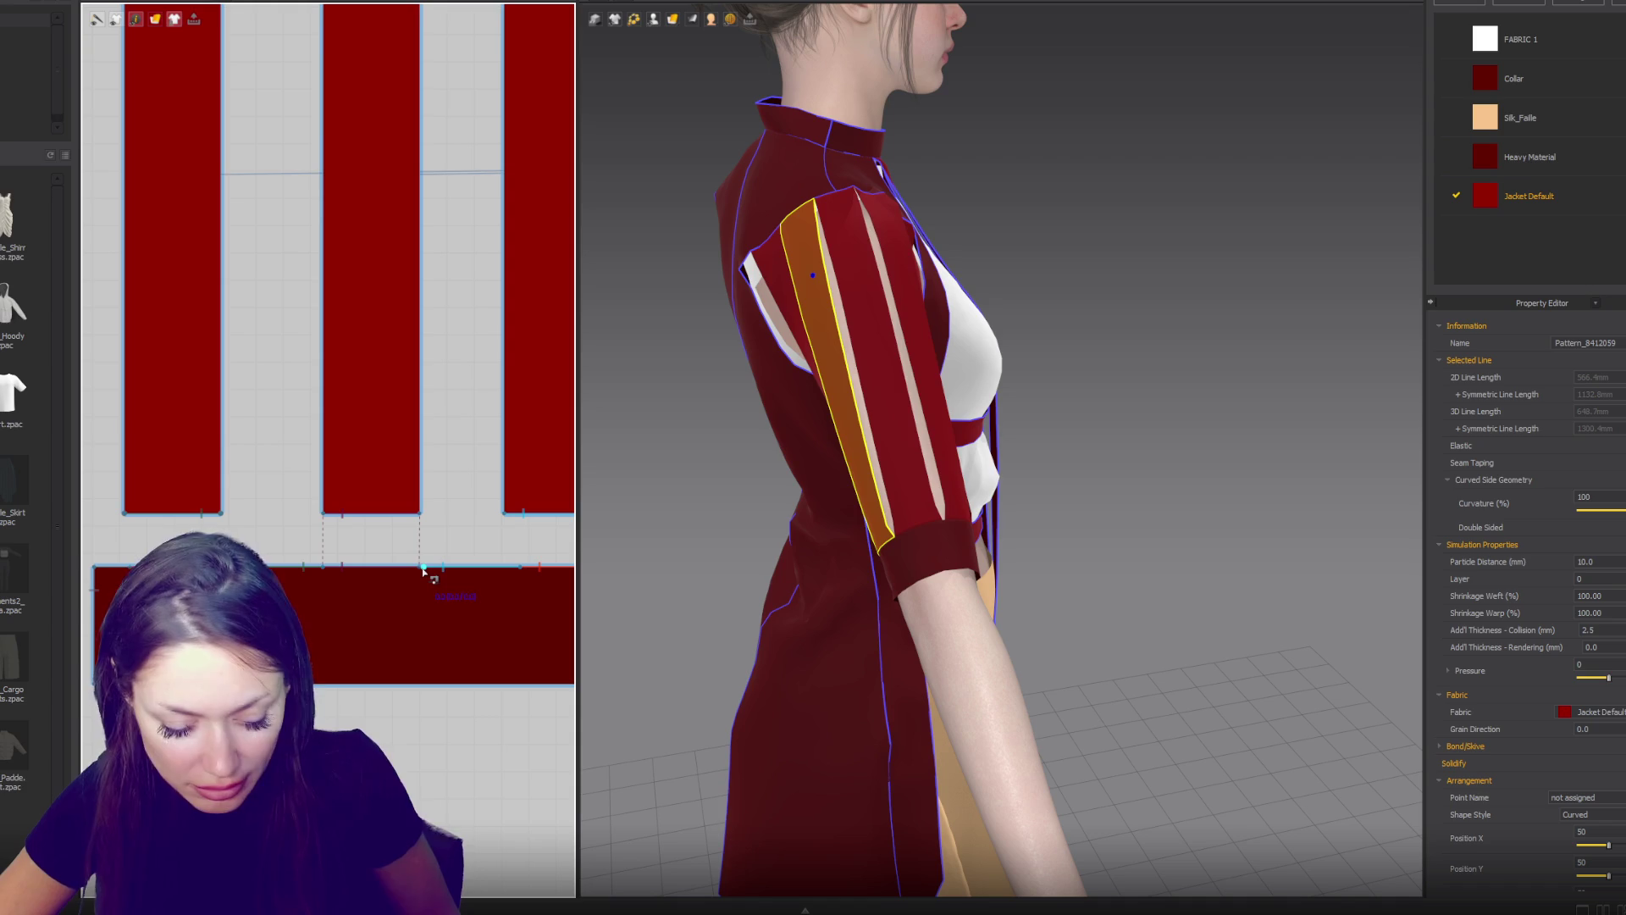
click(386, 513)
click(403, 569)
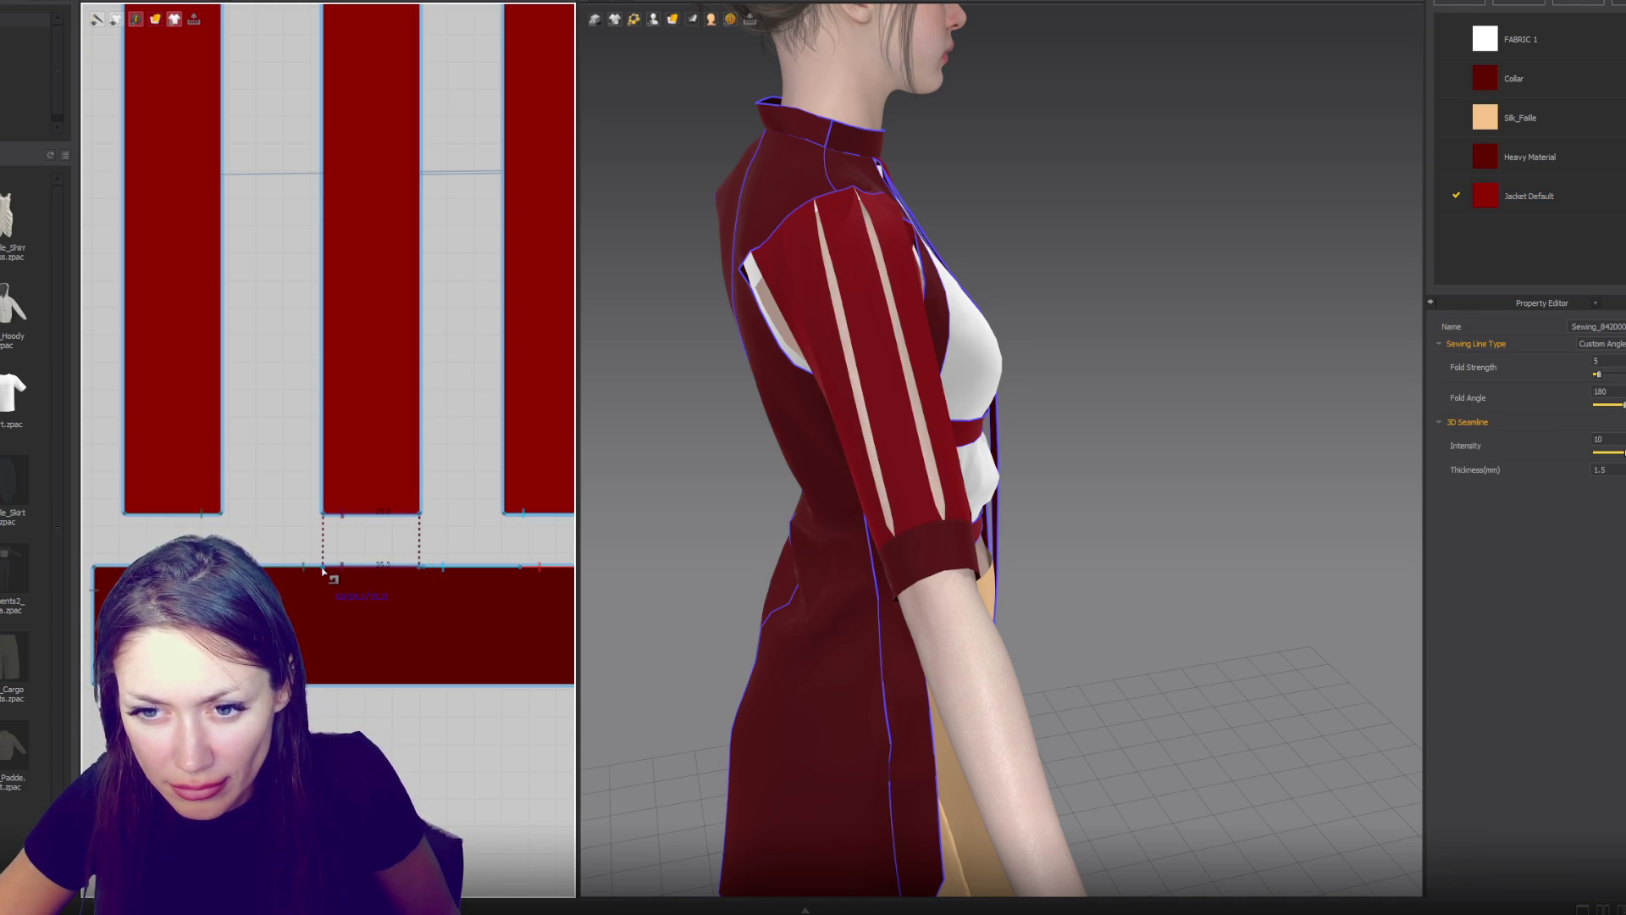
scroll(358, 542, down, 3)
scroll(306, 593, up, 4)
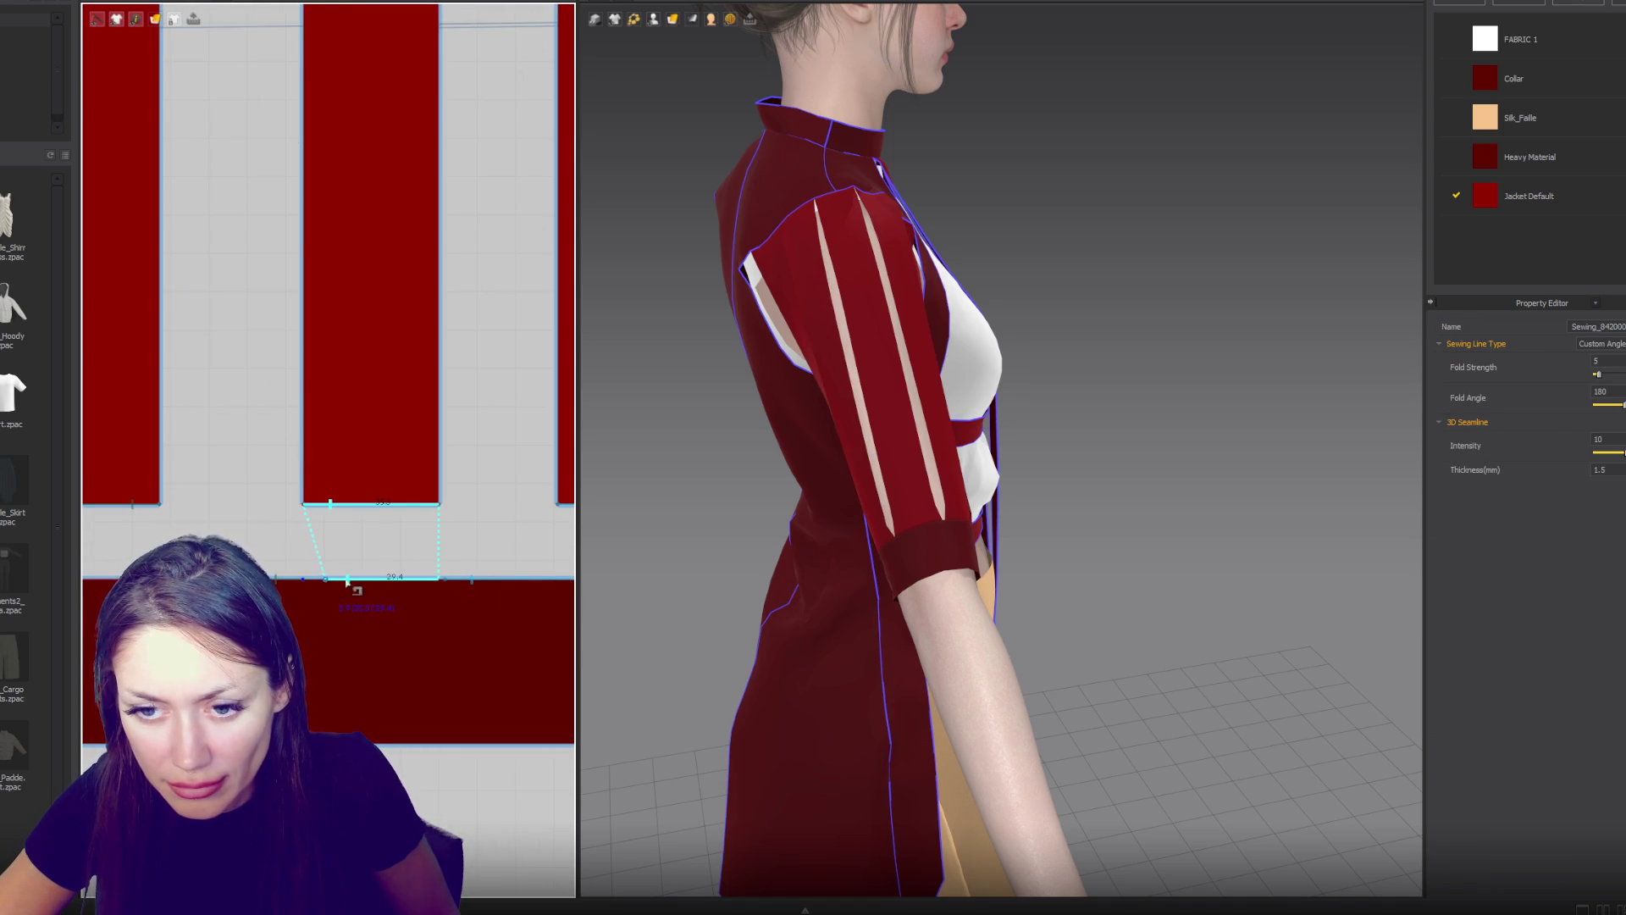
drag(436, 581, 410, 583)
- Shorten the neighbouring strips' seam spans along the cuff's top edge
click(328, 581)
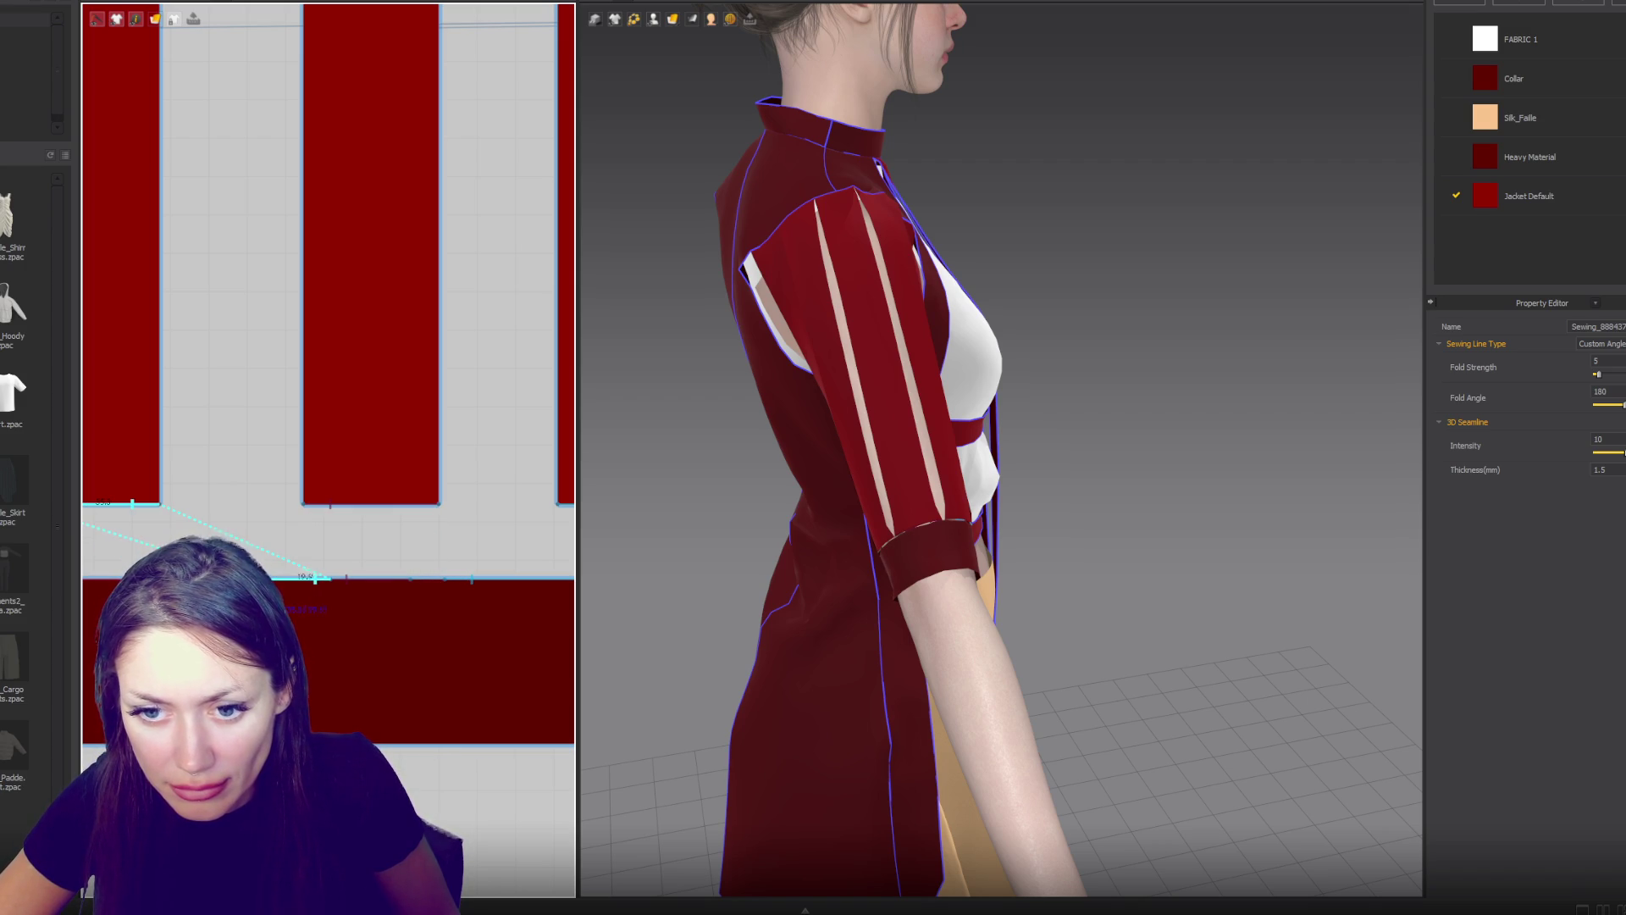
middle_drag(525, 508, 333, 499)
click(430, 496)
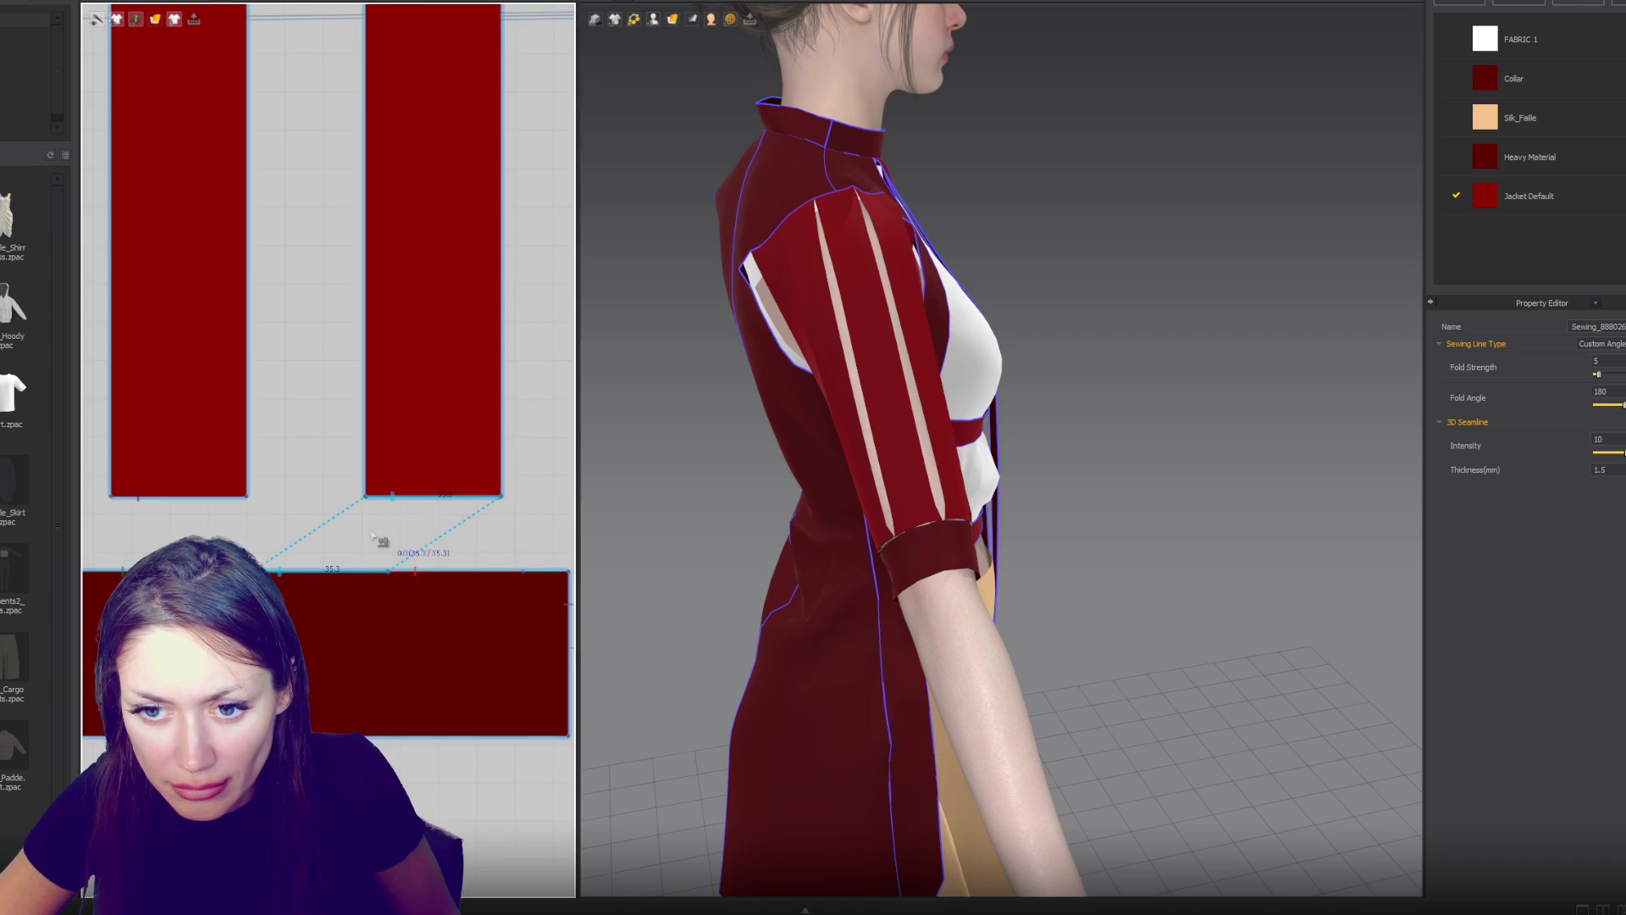
drag(387, 575, 325, 580)
click(458, 572)
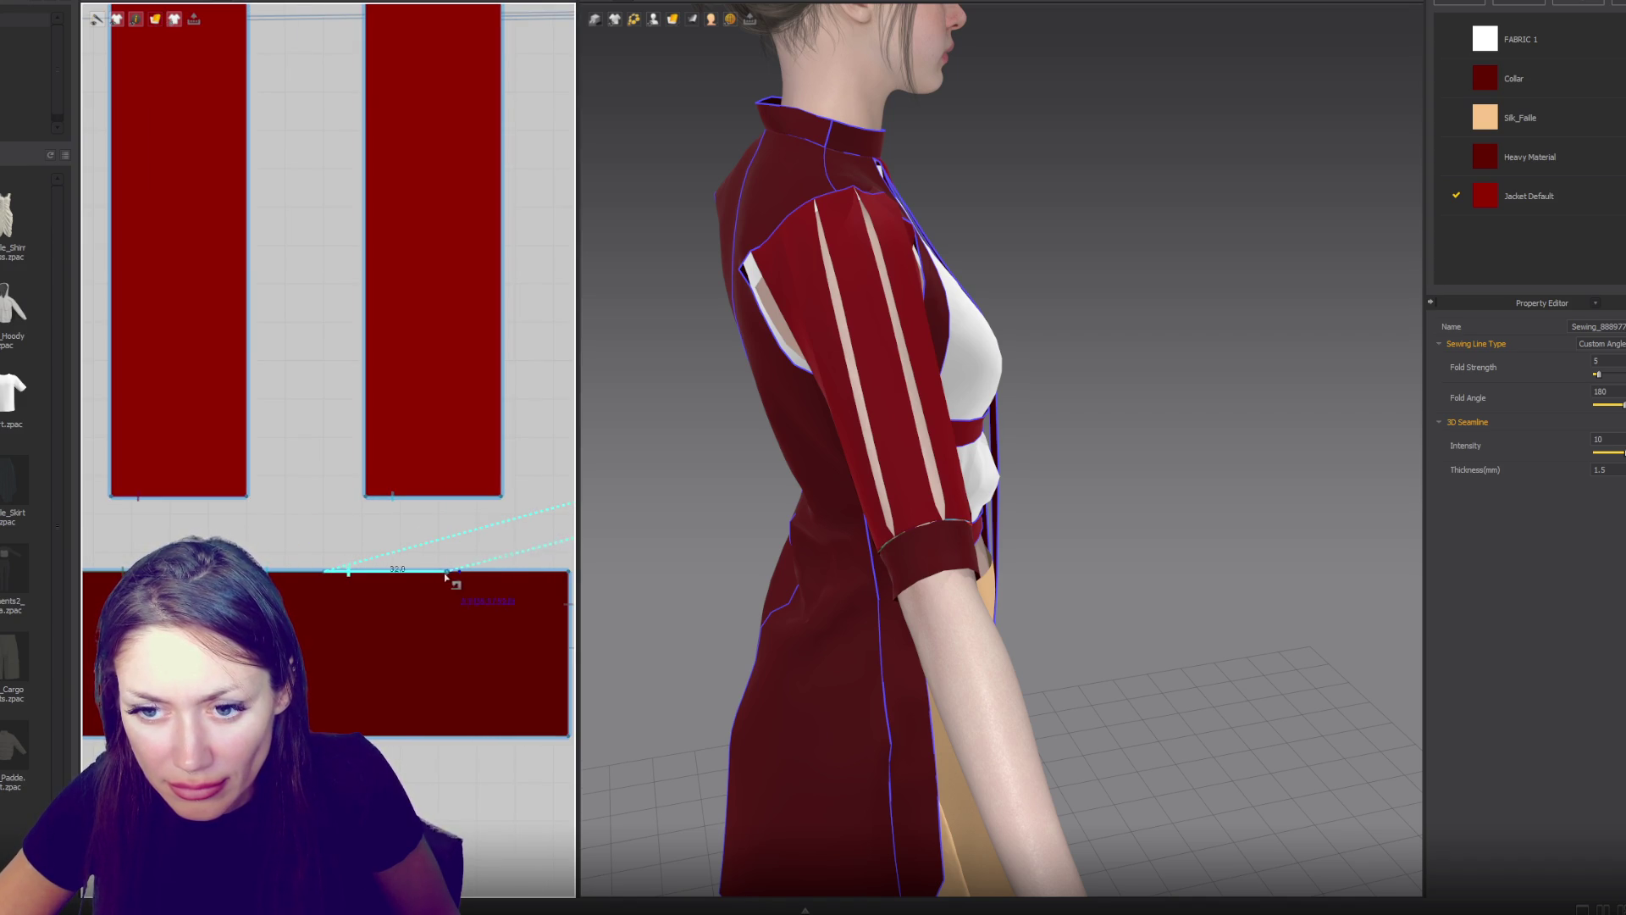
scroll(310, 543, up, 1)
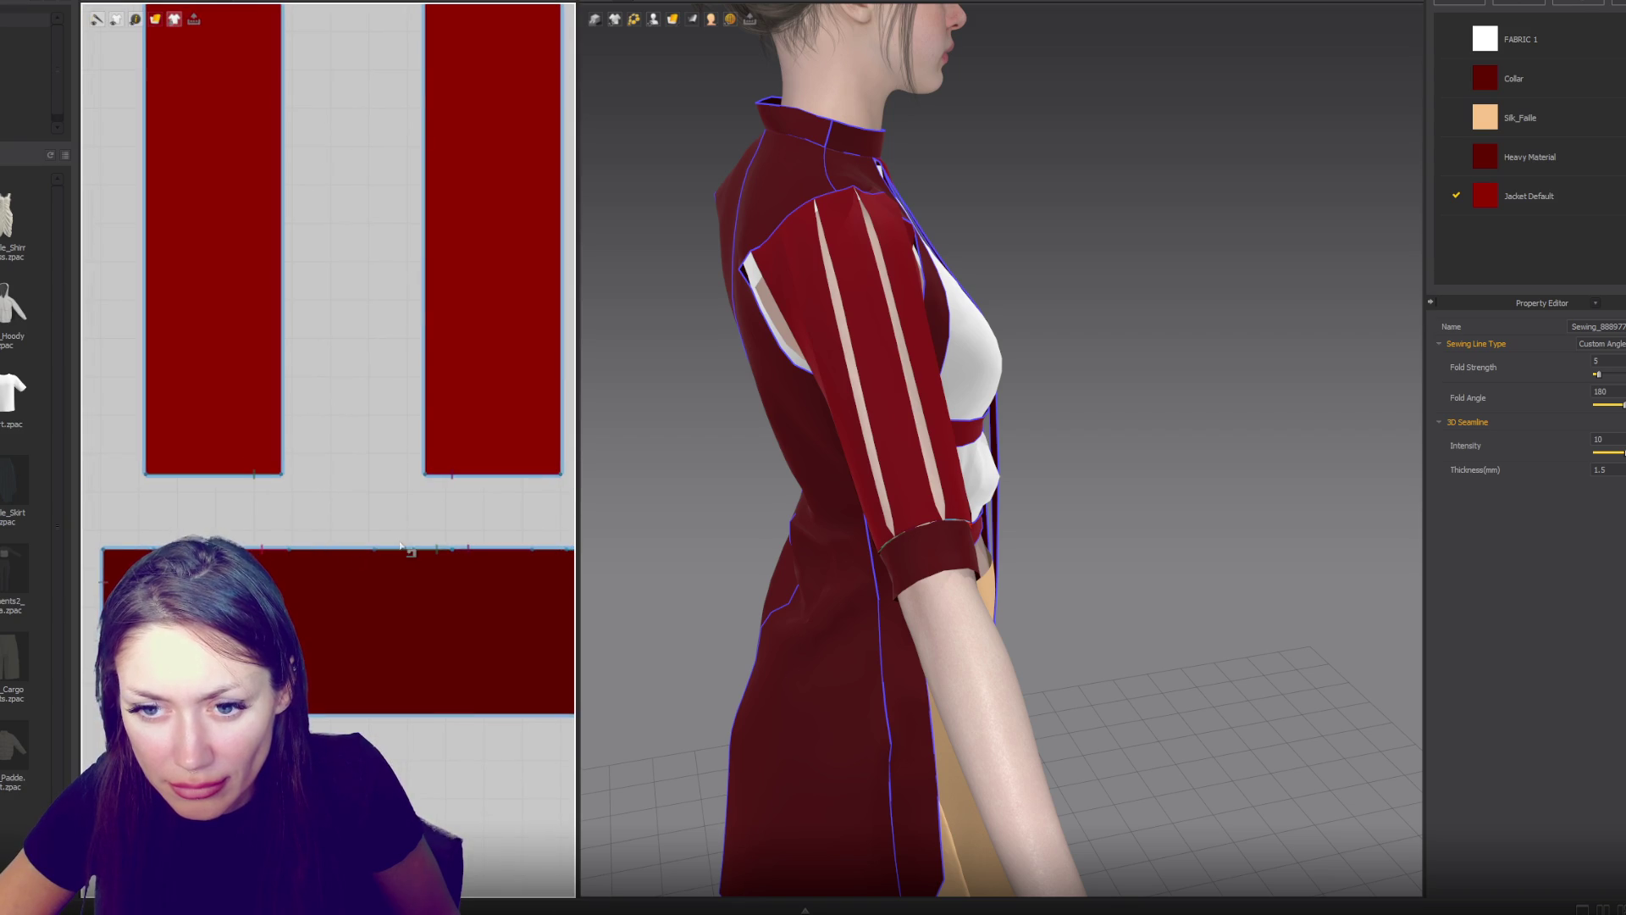
- Check two strip-to-cuff seams, simulate to redrape the strips, and inspect the sleeve from behind
click(398, 554)
click(348, 548)
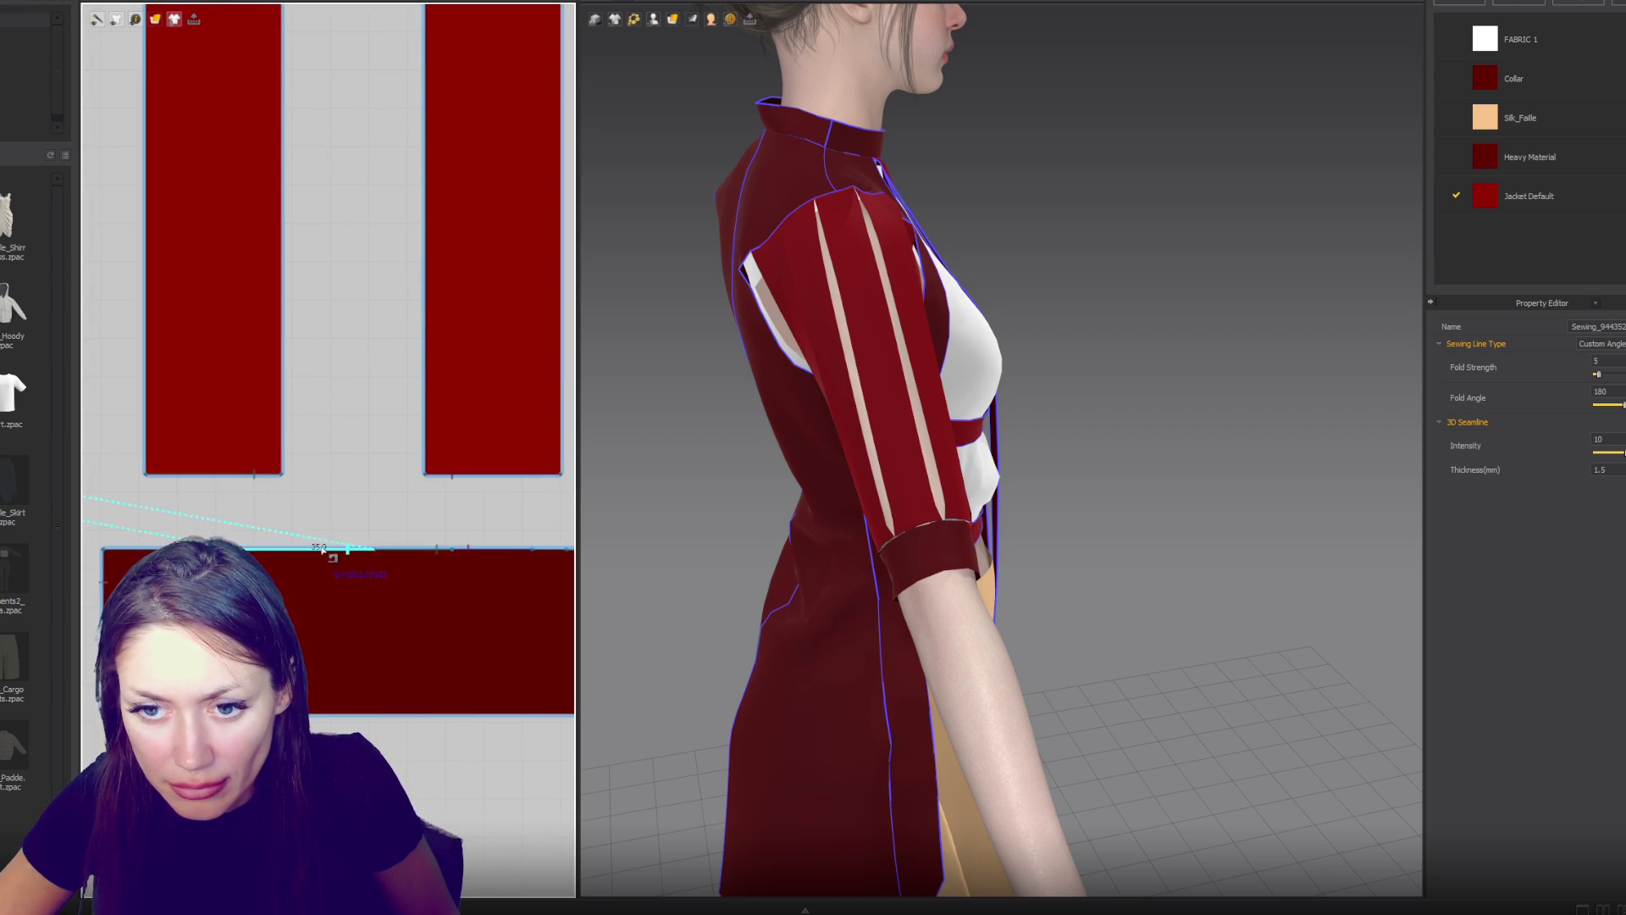
key(space)
mouse_move(762, 477)
right_down()
mouse_move(653, 455)
mouse_move(657, 421)
mouse_move(776, 460)
mouse_move(963, 418)
mouse_move(694, 472)
right_up()
- Review each remaining strip-to-cuff seam, then show the whole outfit from the front
click(472, 550)
click(425, 550)
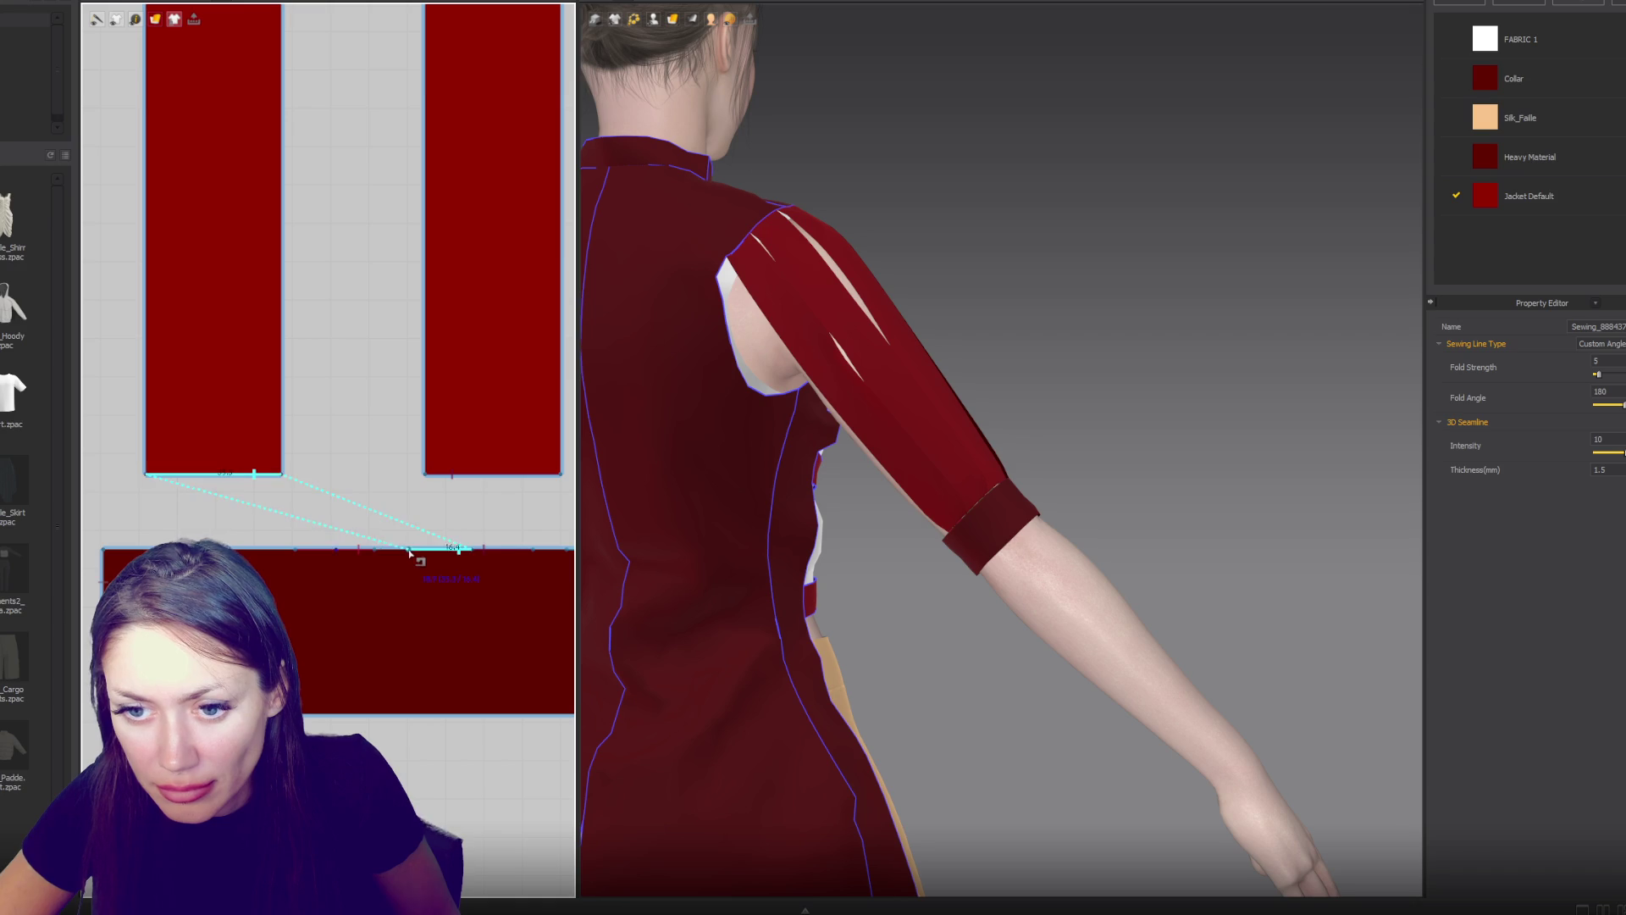
click(362, 551)
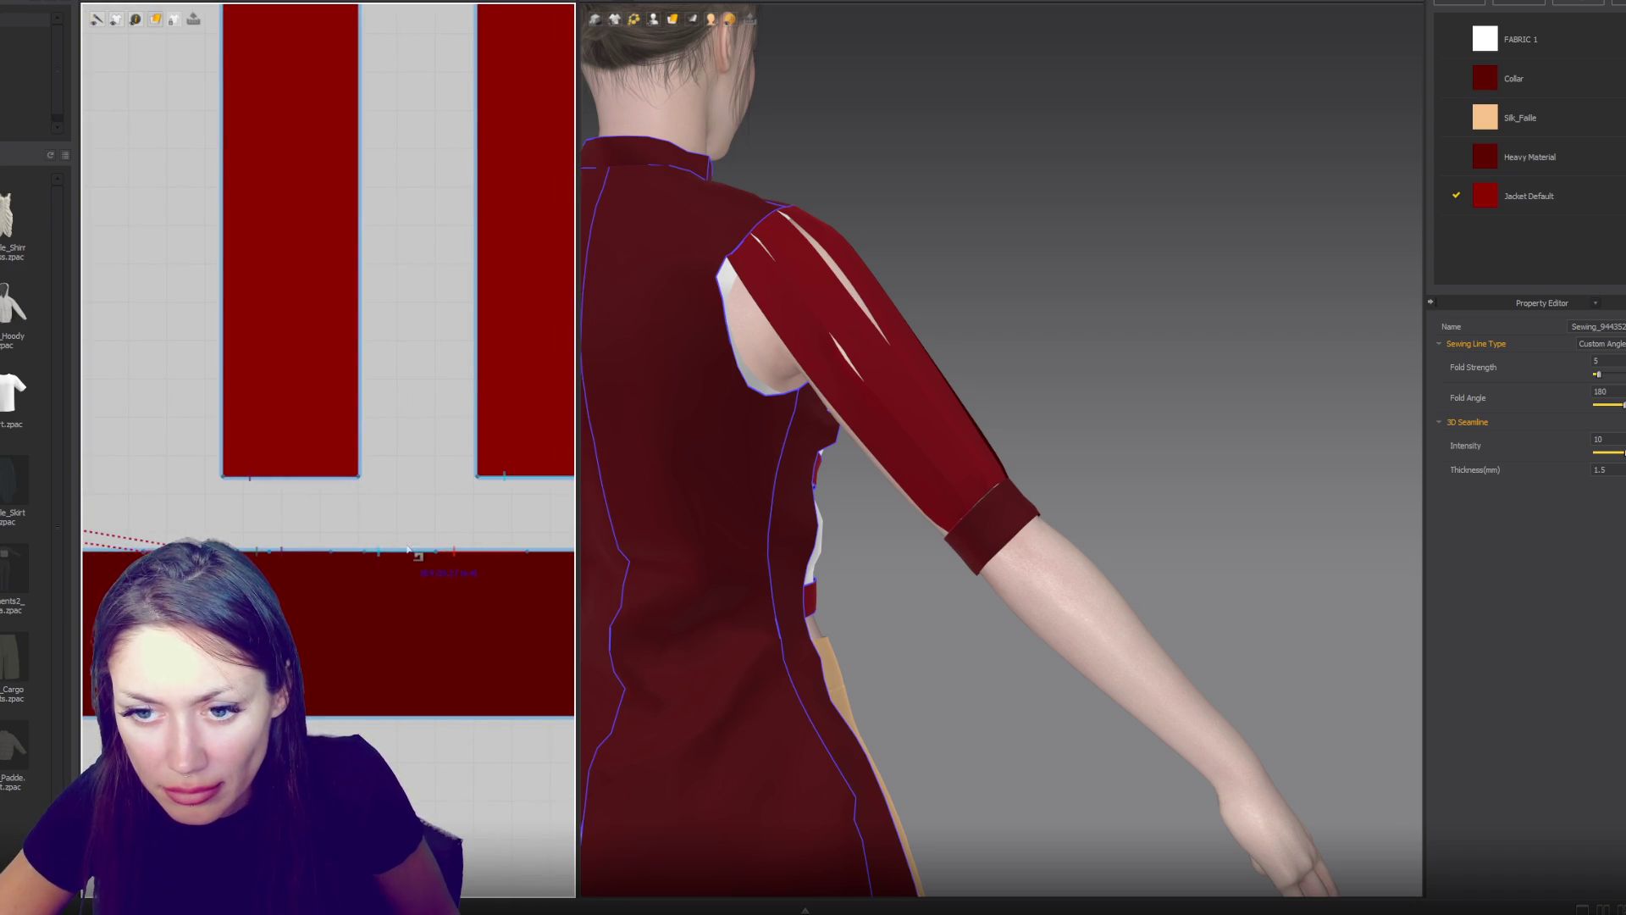
click(434, 551)
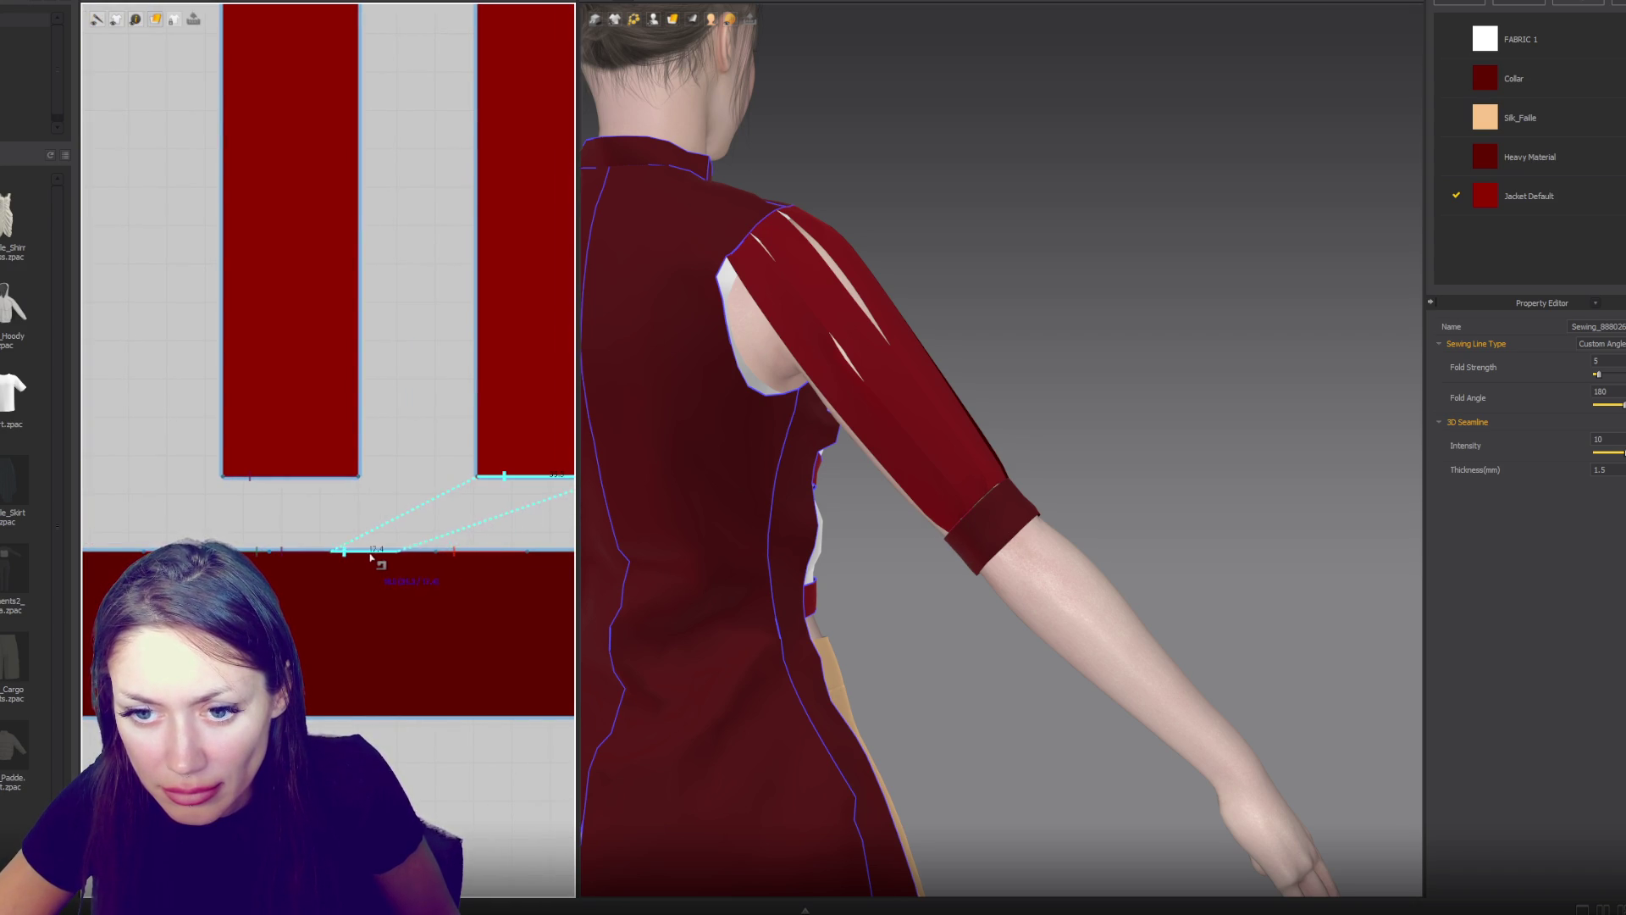
click(454, 559)
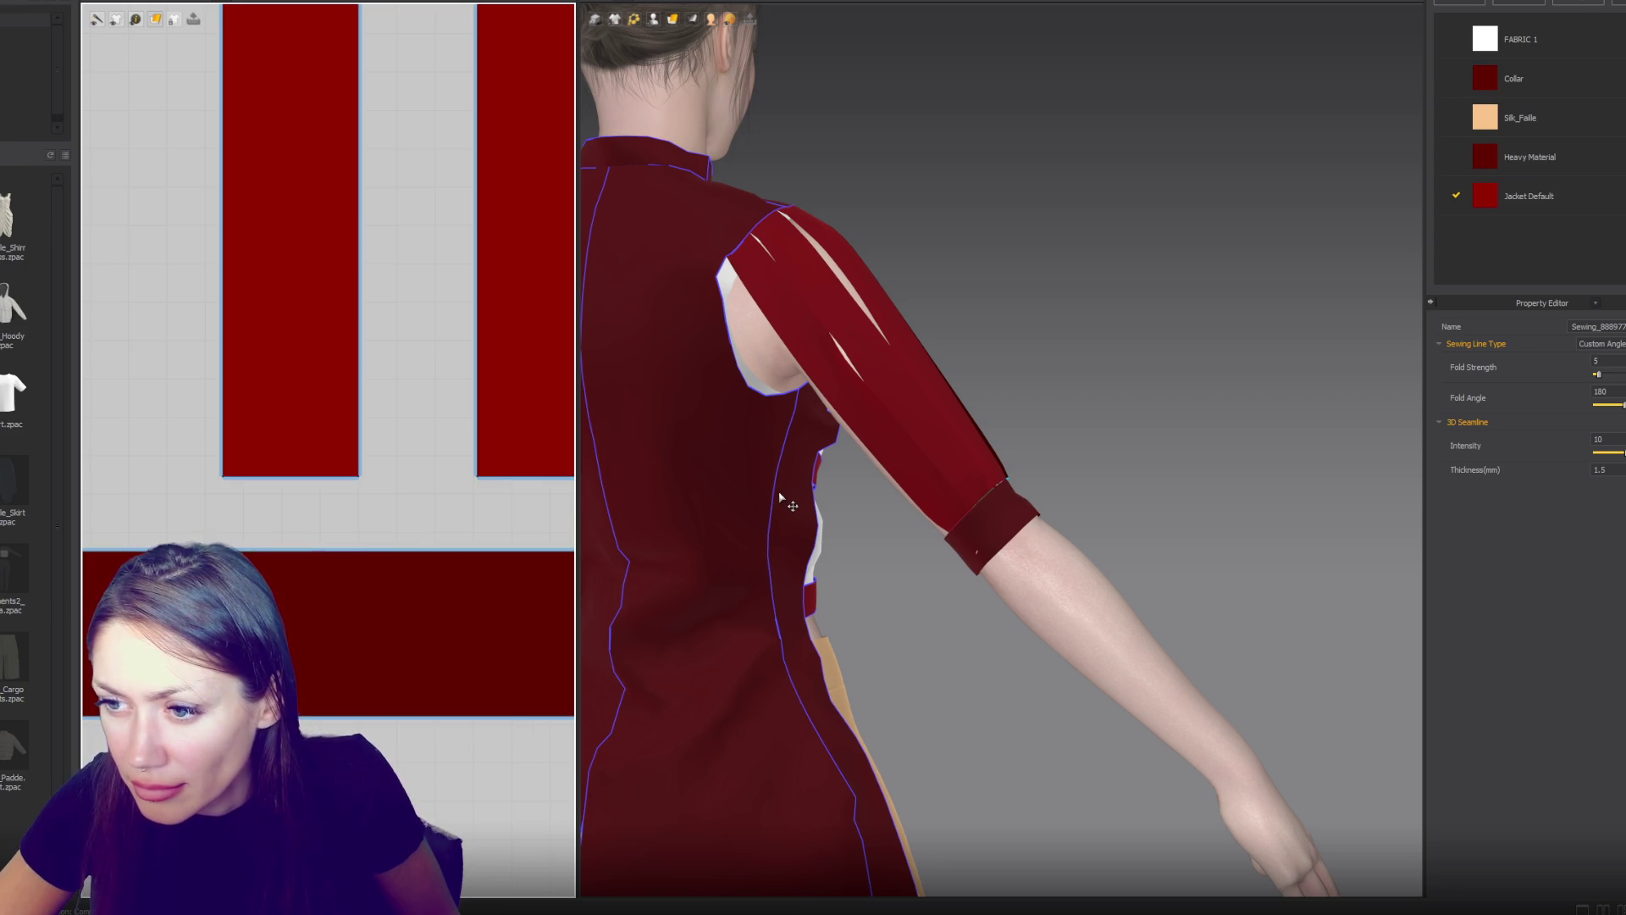
key(2)
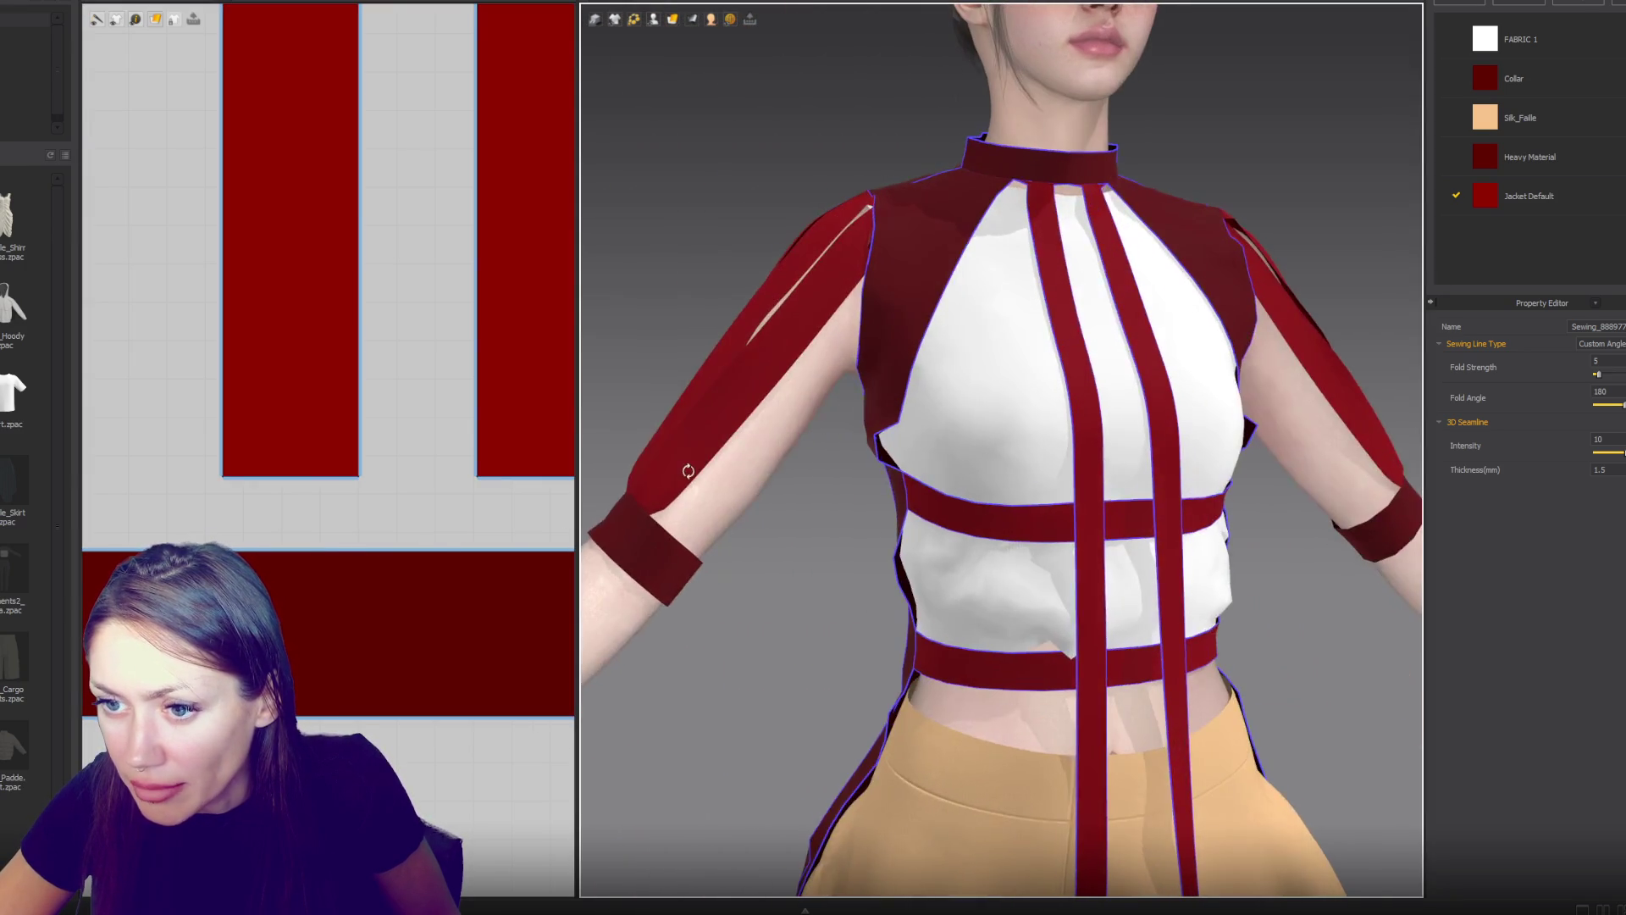
scroll(789, 449, down, 5)
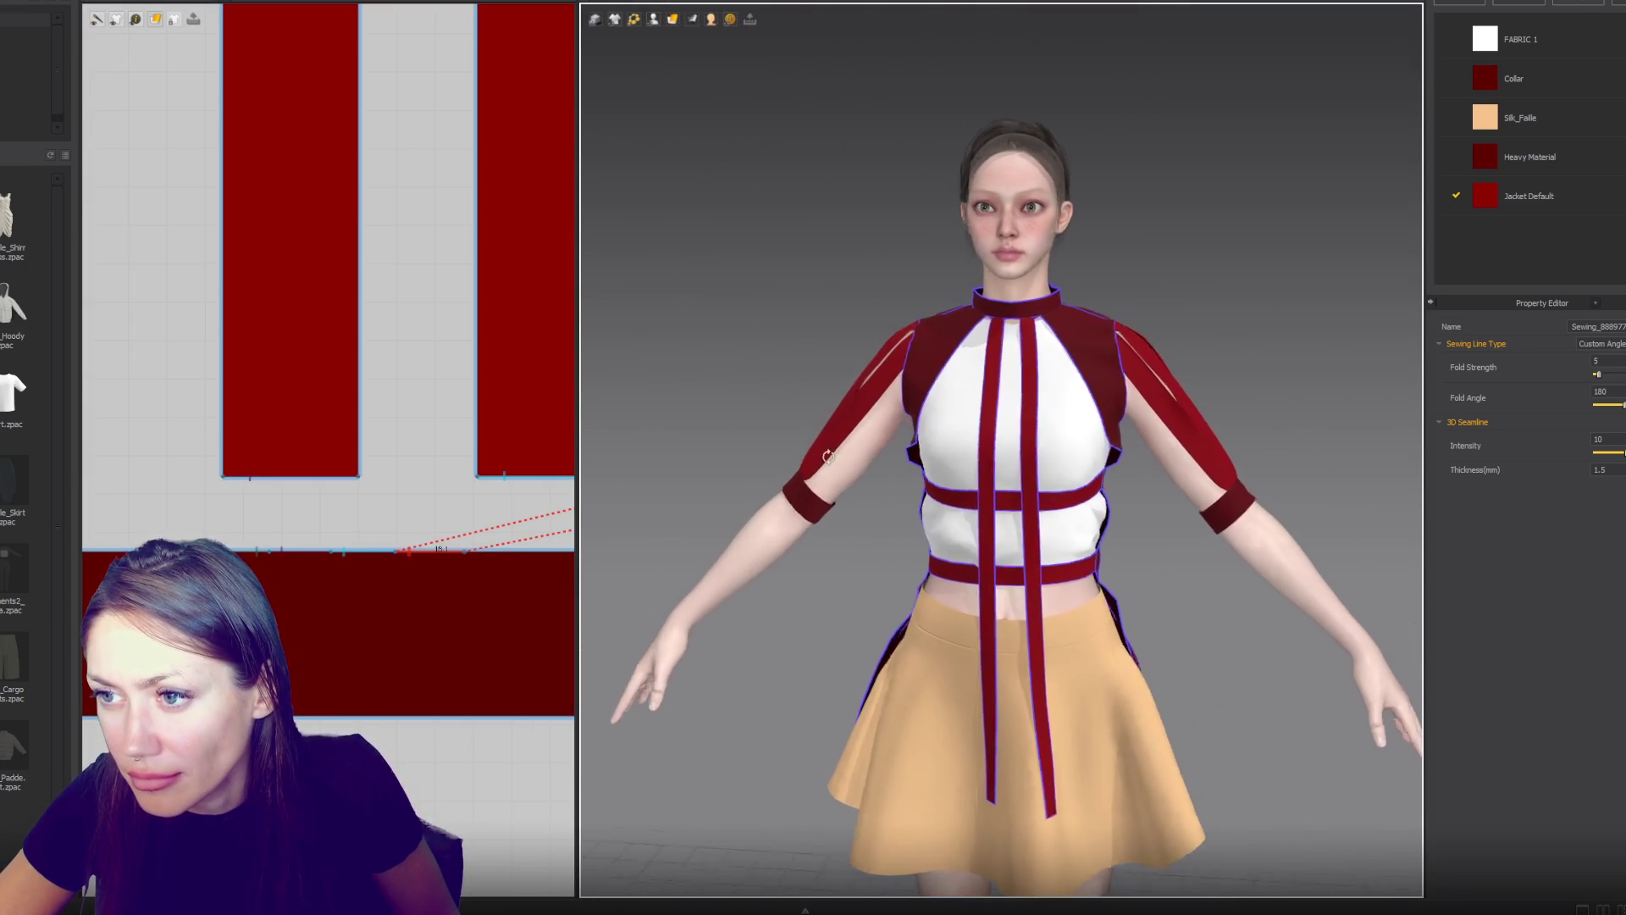